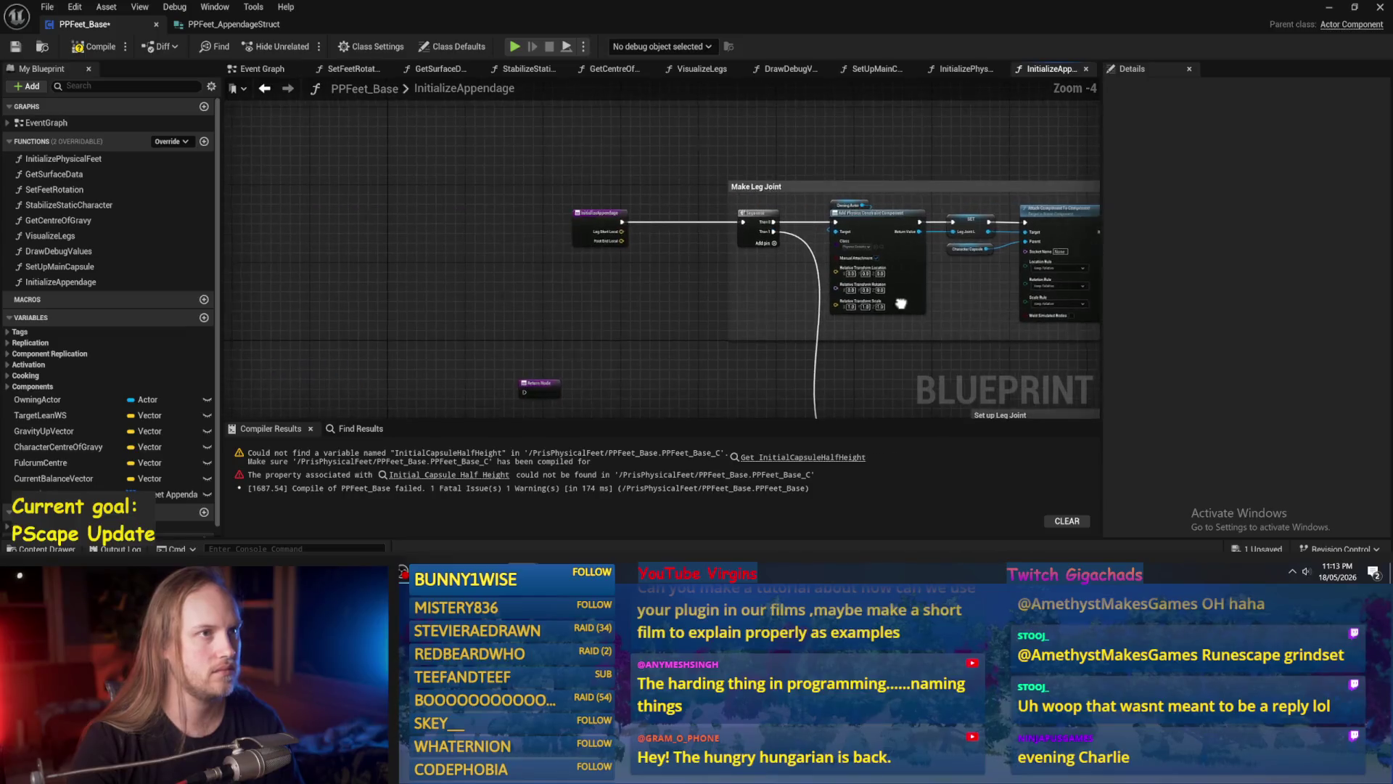
Recompile the PPFeet_Base blueprint.
scroll(674, 277, "up", 1)
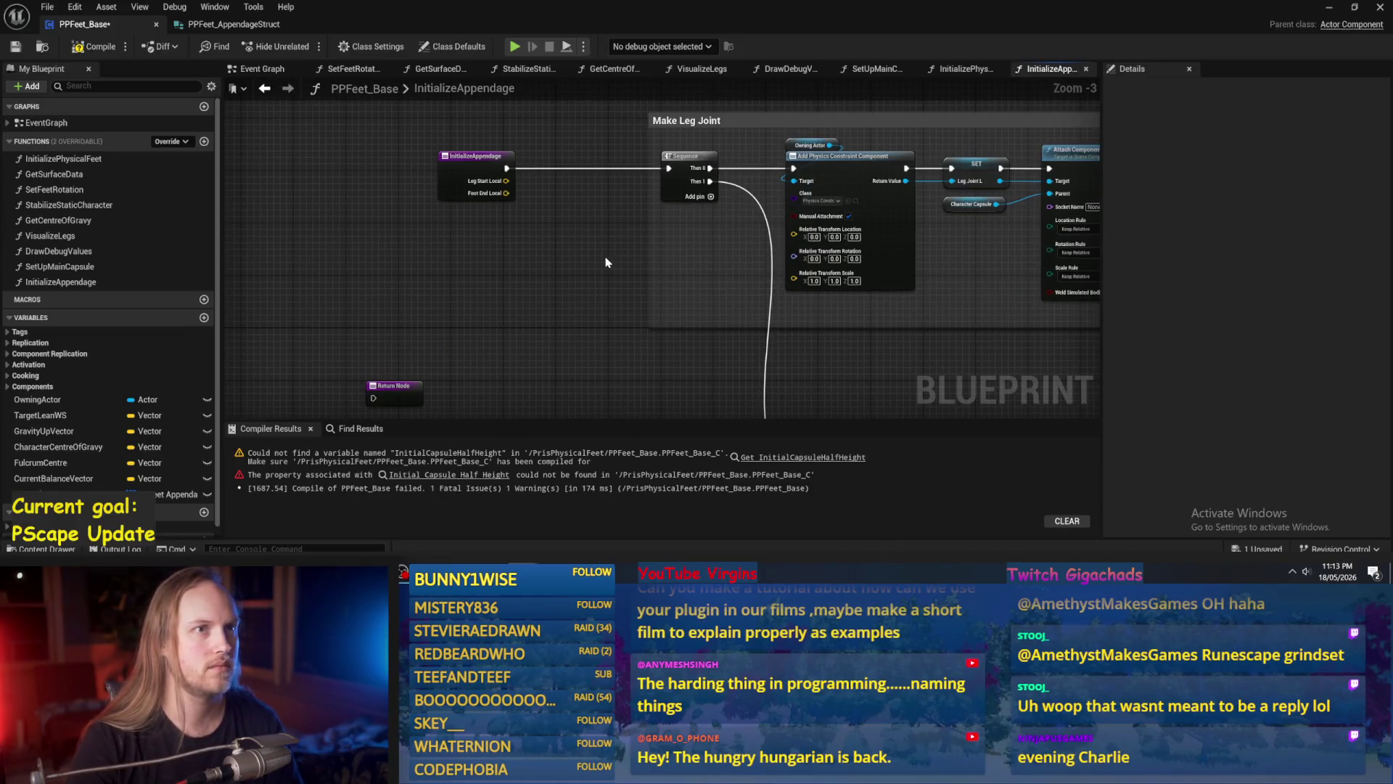
left_click(14, 47)
scroll(581, 281, "up", 3)
Add a Get Leg Start Local node and wire it to Add Physics Constraint Component's Relative Transform Location.
left_click_drag(673, 262, 564, 211)
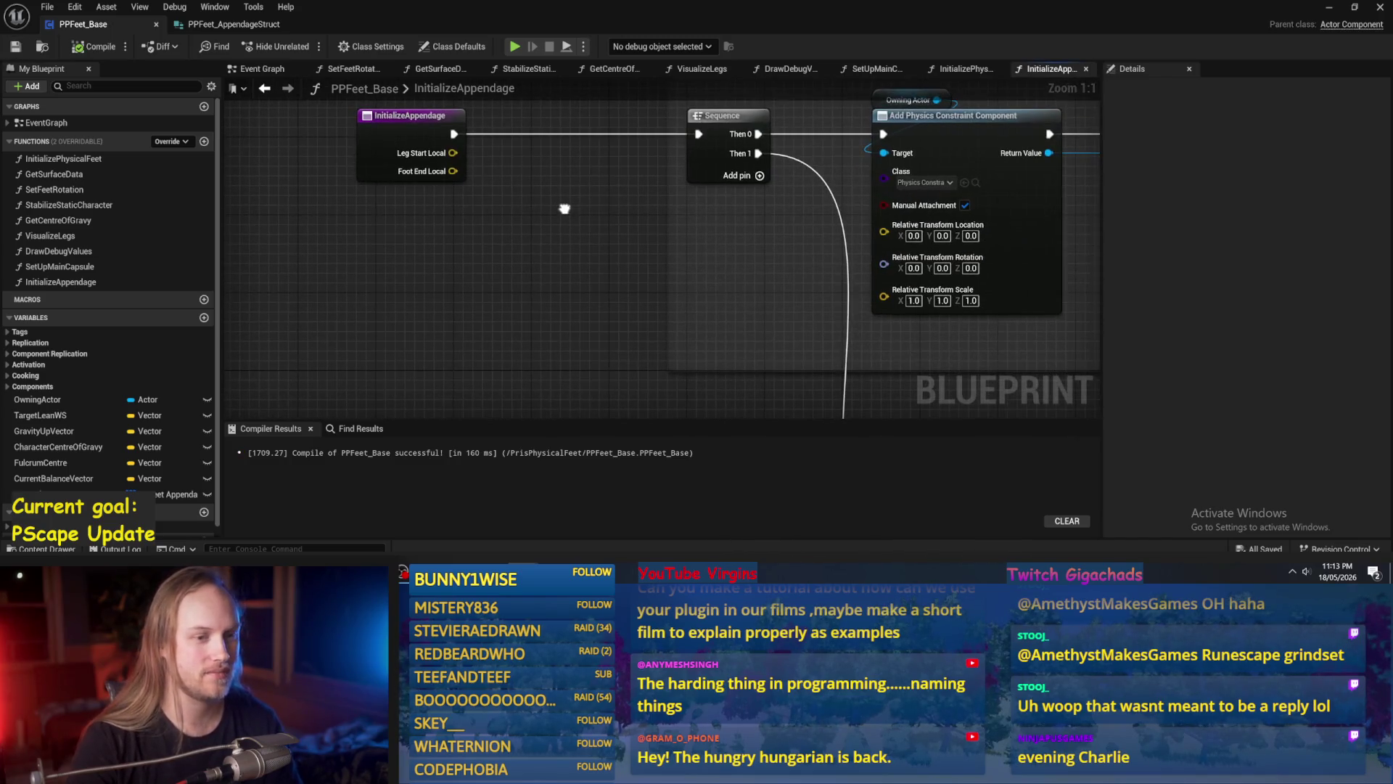
right_click(590, 222)
type("leg start")
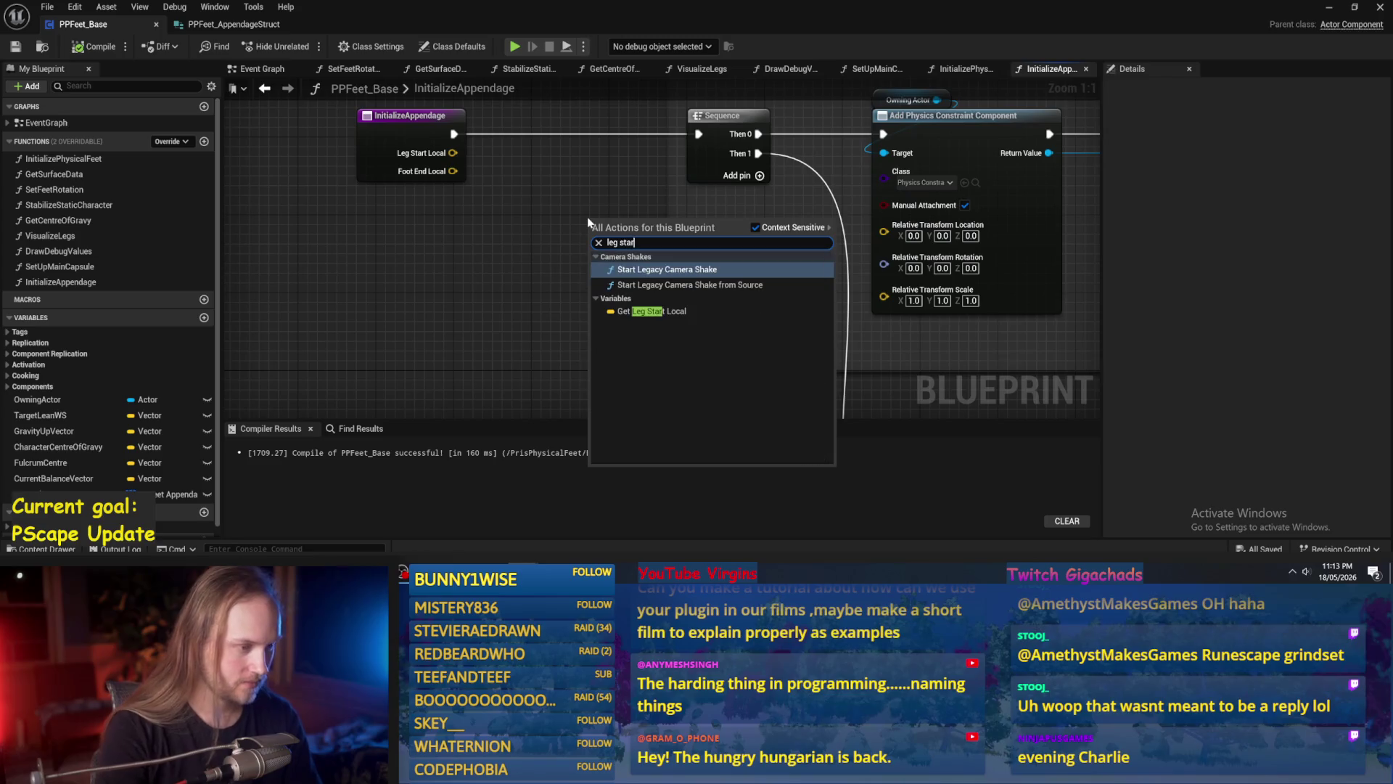
left_click(628, 310)
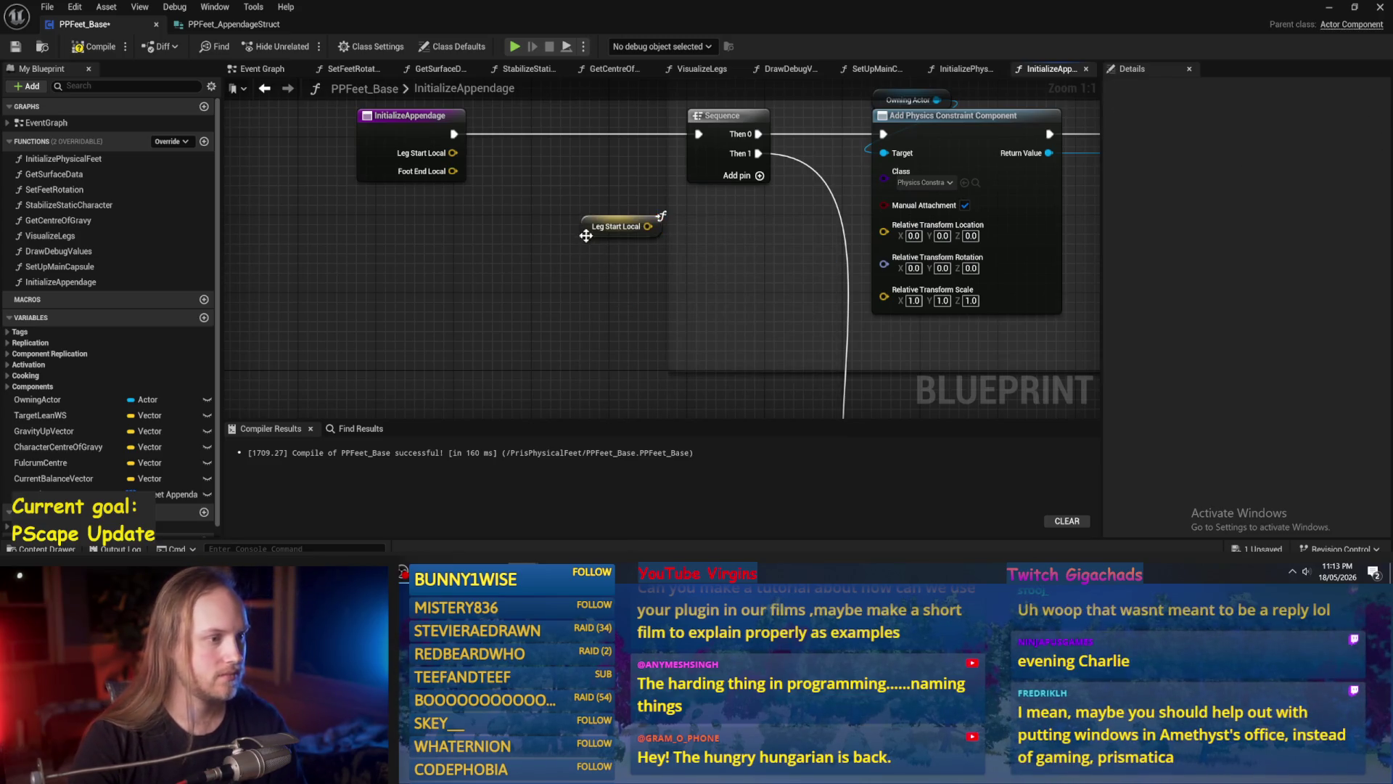
left_click_drag(603, 233, 835, 241)
mouse_move(679, 247)
left_mouse_down()
mouse_move(657, 221)
mouse_move(650, 238)
left_mouse_up()
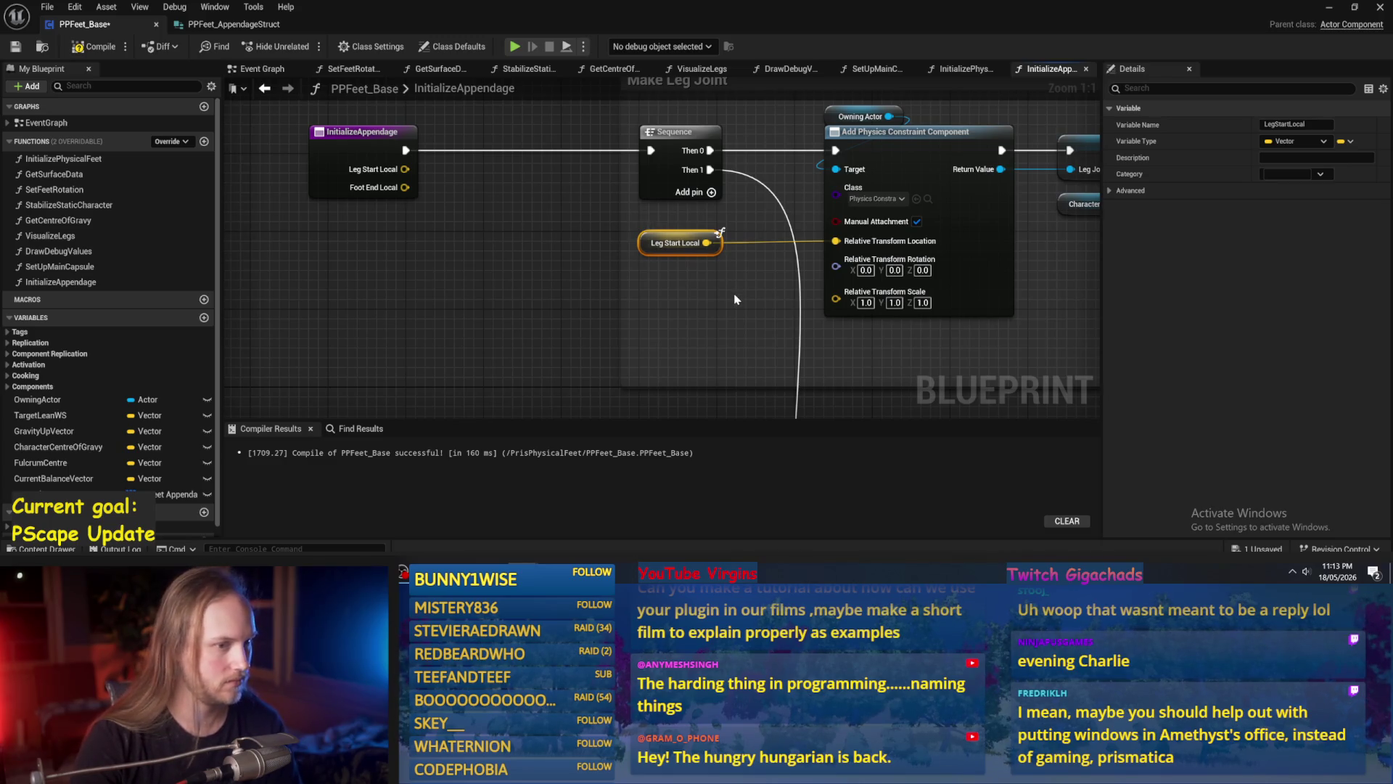
left_click_drag(734, 299, 540, 280)
left_click(893, 324)
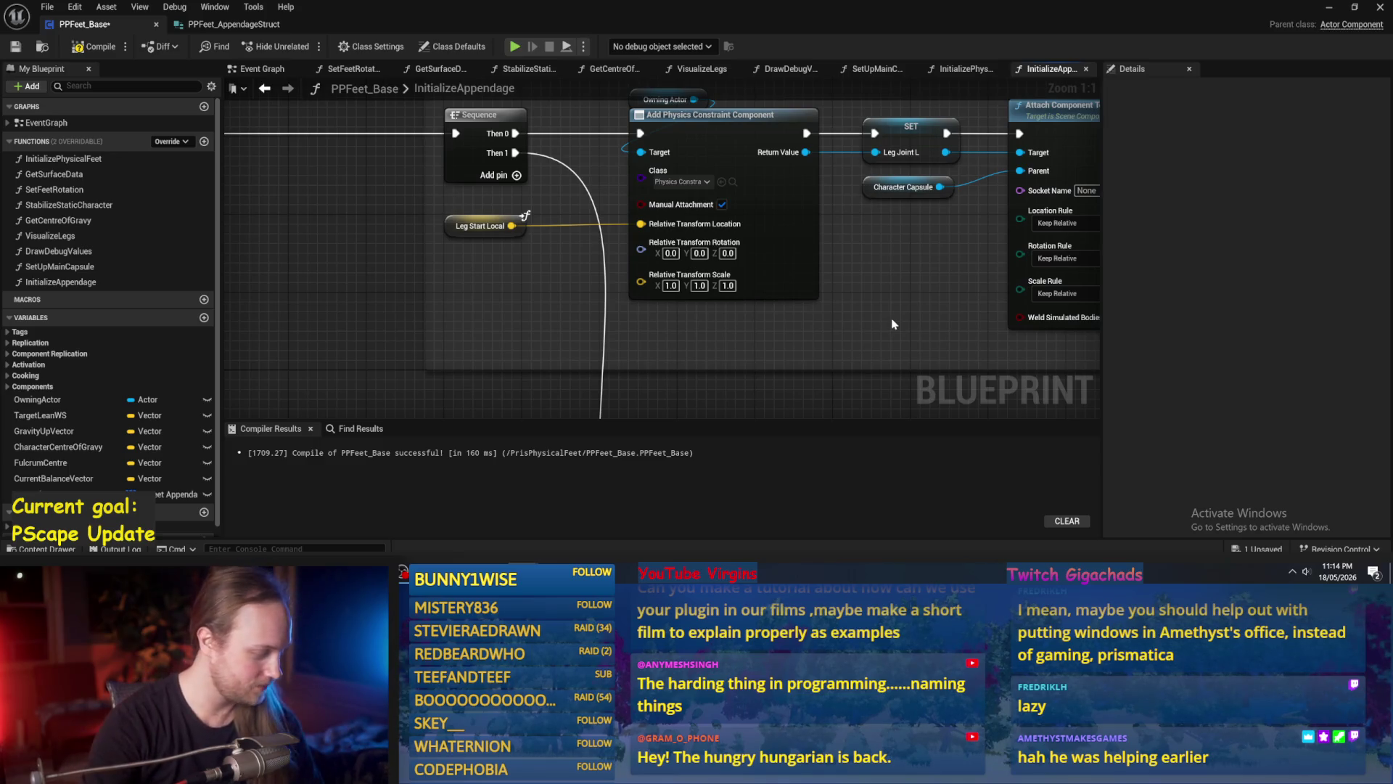
left_click_drag(870, 303, 644, 338)
Inspect the Make Ankle Dummy Mesh and Set up Leg Joint nodes, selecting the SET Ankle_L node.
scroll(644, 338, "down", 2)
mouse_move(736, 307)
left_mouse_down()
mouse_move(653, 283)
mouse_move(650, 265)
left_mouse_up()
scroll(717, 324, "down", 1)
mouse_move(716, 325)
left_mouse_down()
mouse_move(685, 328)
mouse_move(687, 286)
mouse_move(591, 298)
mouse_move(584, 339)
mouse_move(642, 323)
mouse_move(635, 334)
left_mouse_up()
mouse_move(840, 339)
left_mouse_down()
mouse_move(549, 283)
mouse_move(546, 295)
left_mouse_up()
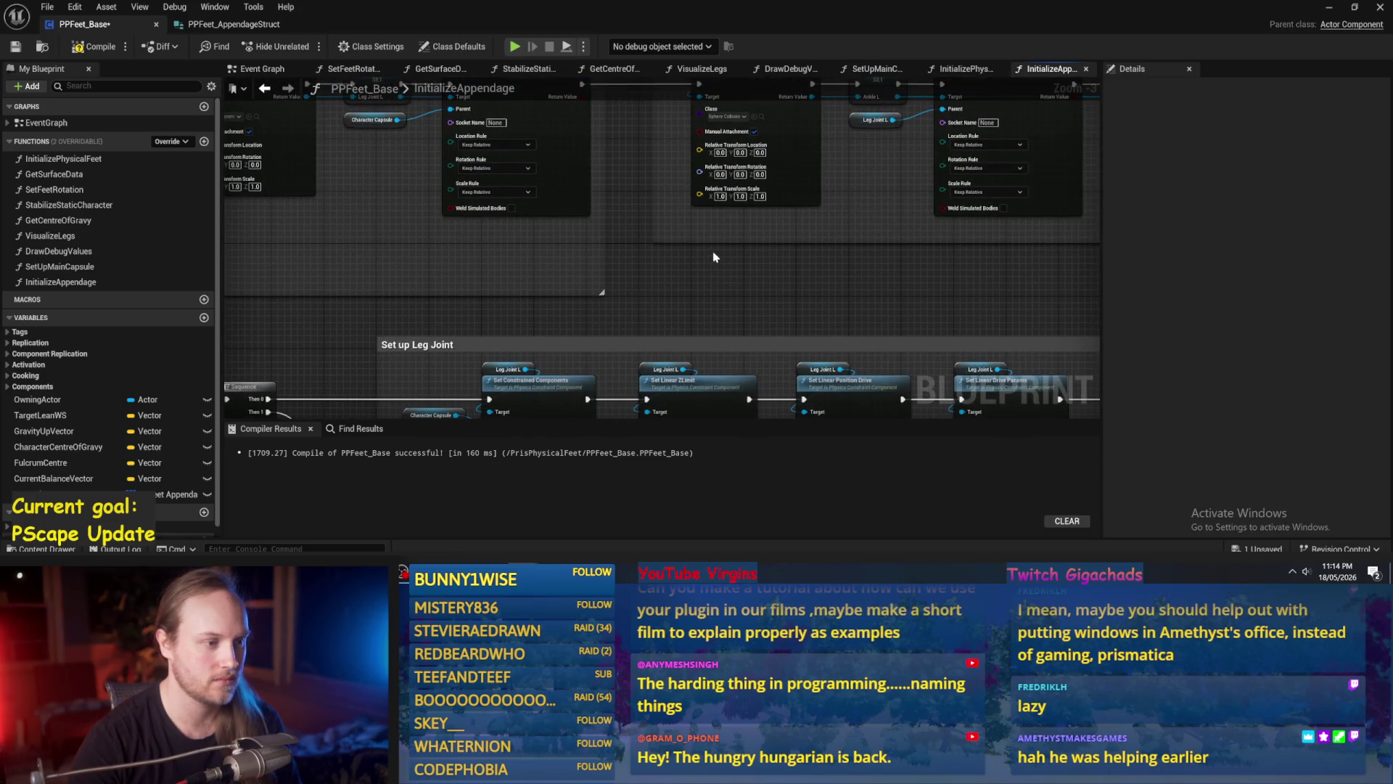
mouse_move(726, 272)
left_mouse_down()
mouse_move(622, 304)
mouse_move(701, 297)
left_mouse_up()
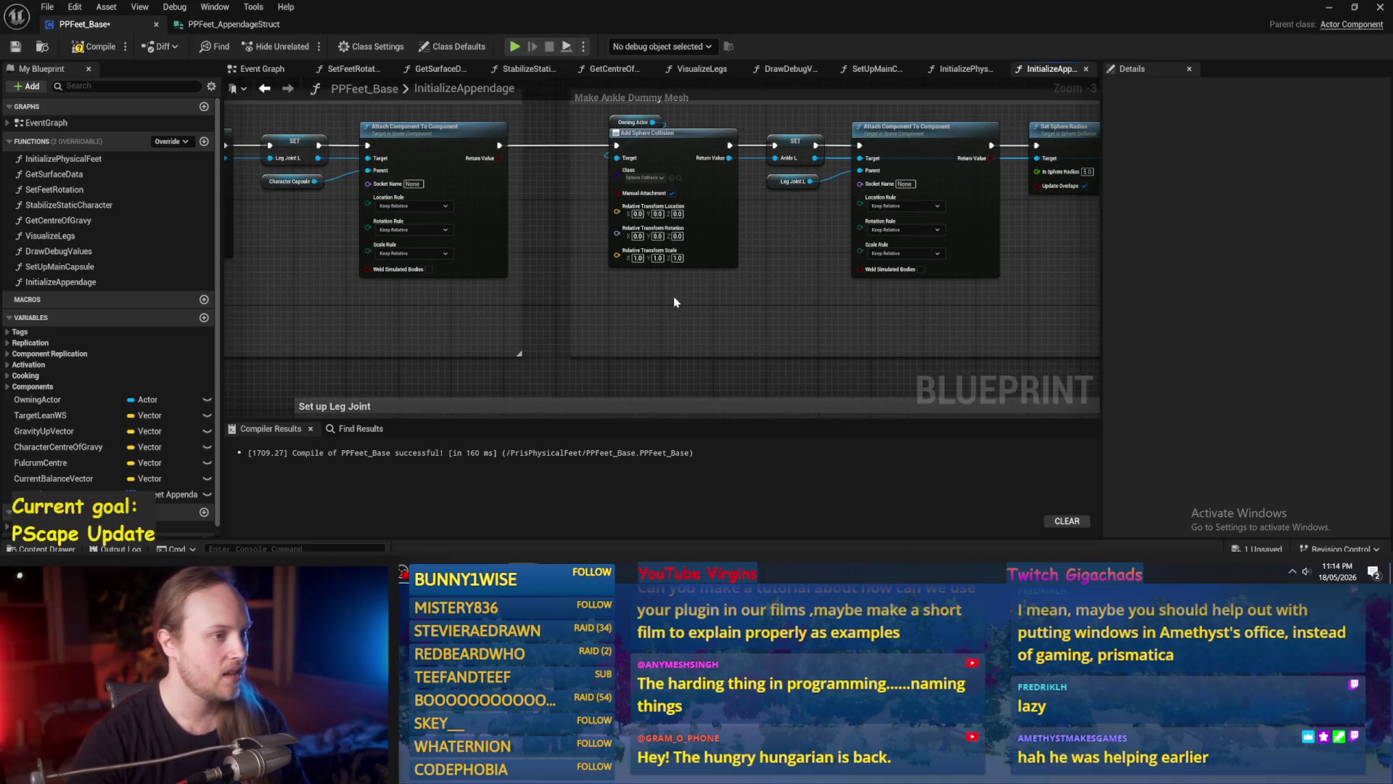
scroll(663, 301, "up", 3)
left_click(682, 206)
left_click(628, 149)
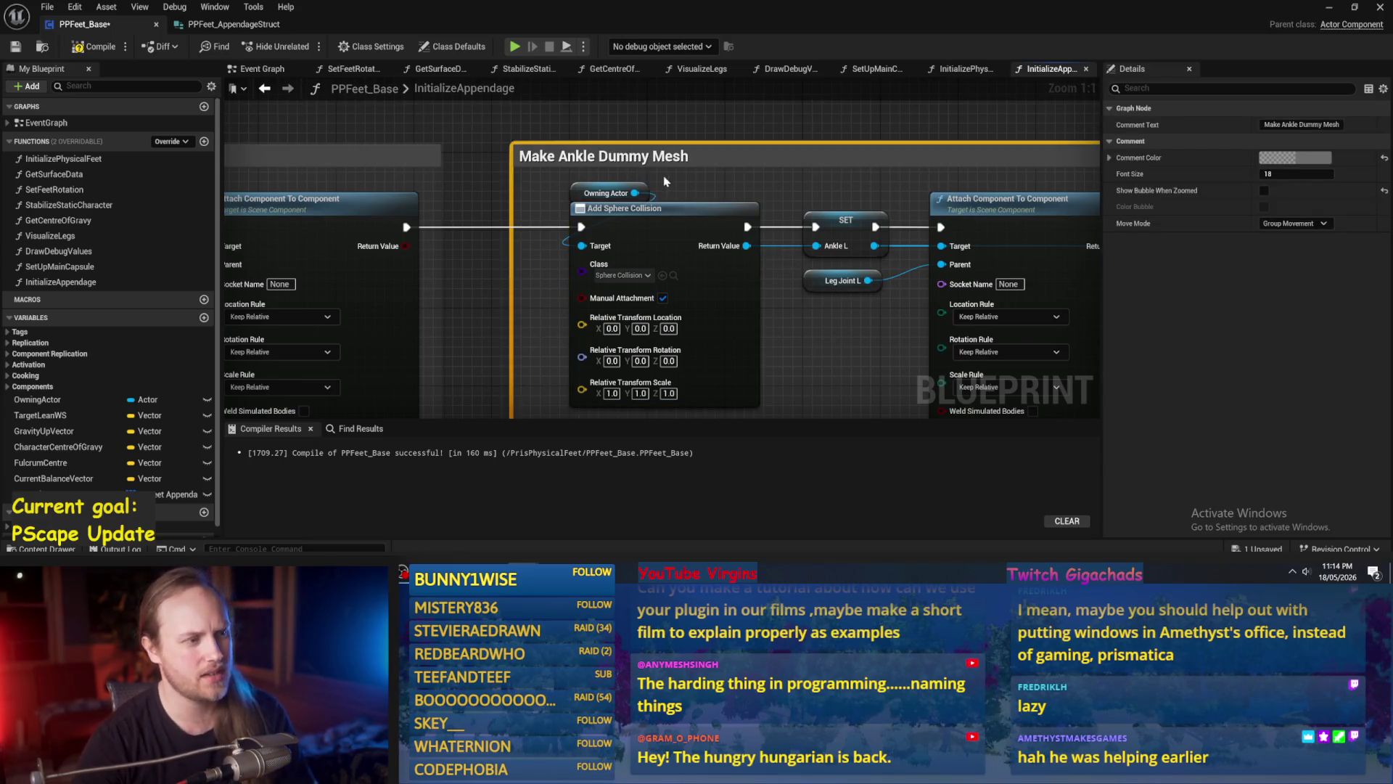
scroll(635, 155, "down", 1)
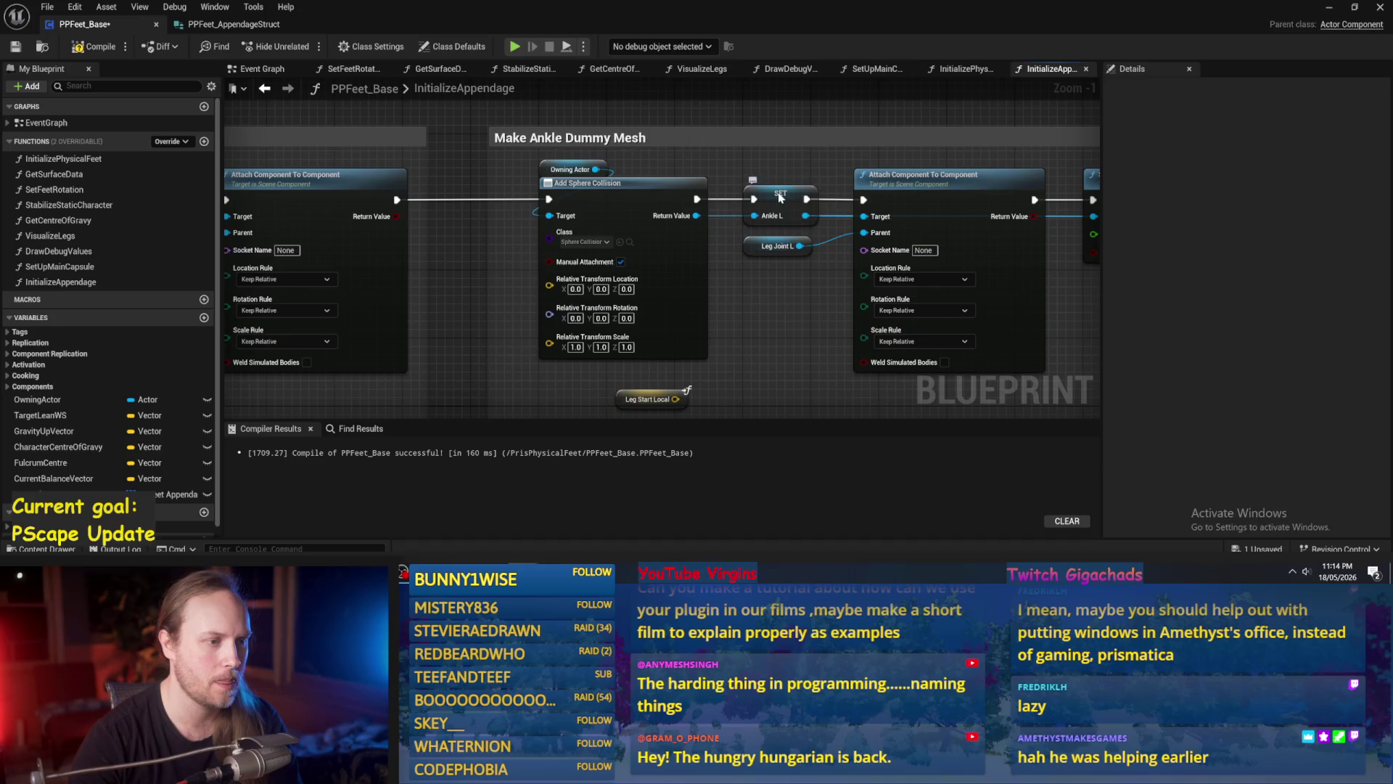
left_click(782, 193)
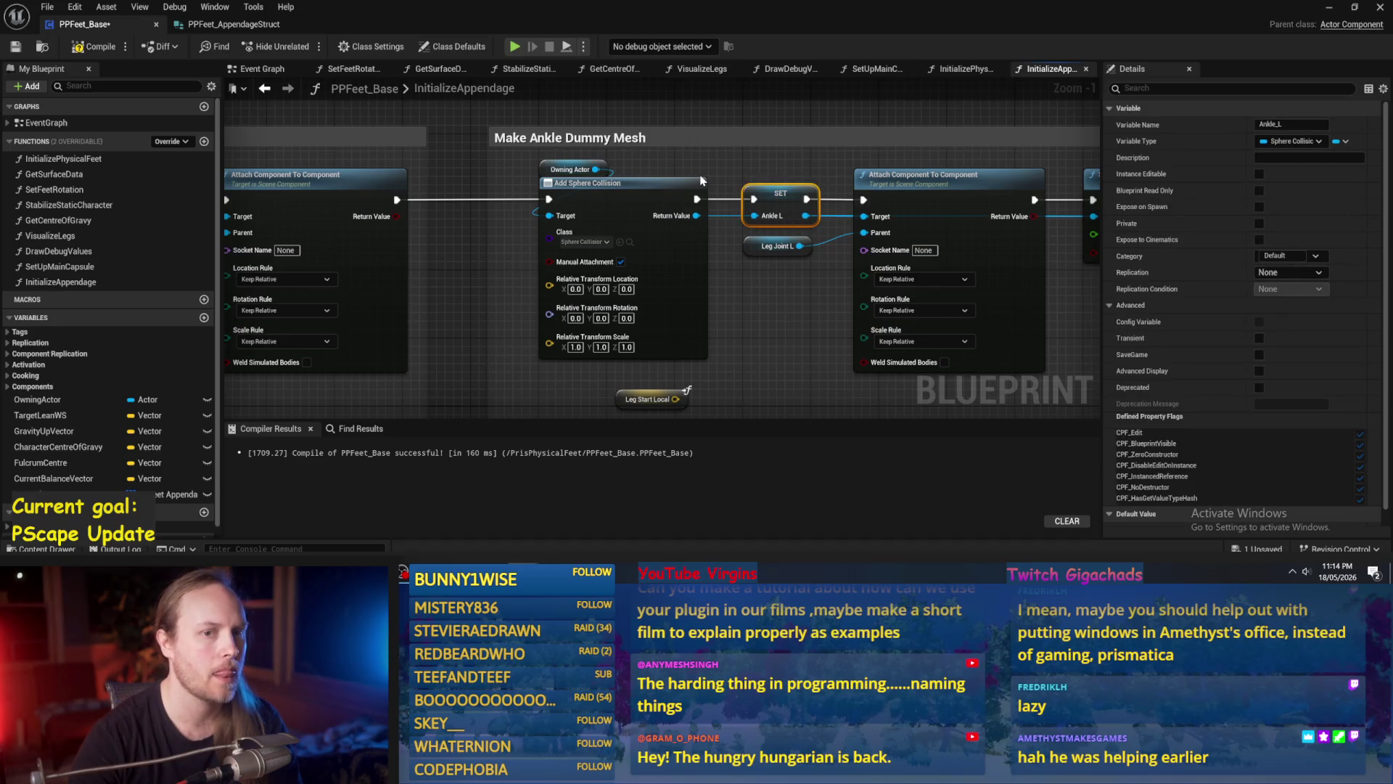
Compile PPFeet_Base, then re-examine the ankle section and select Add Sphere Collision.
left_click(96, 46)
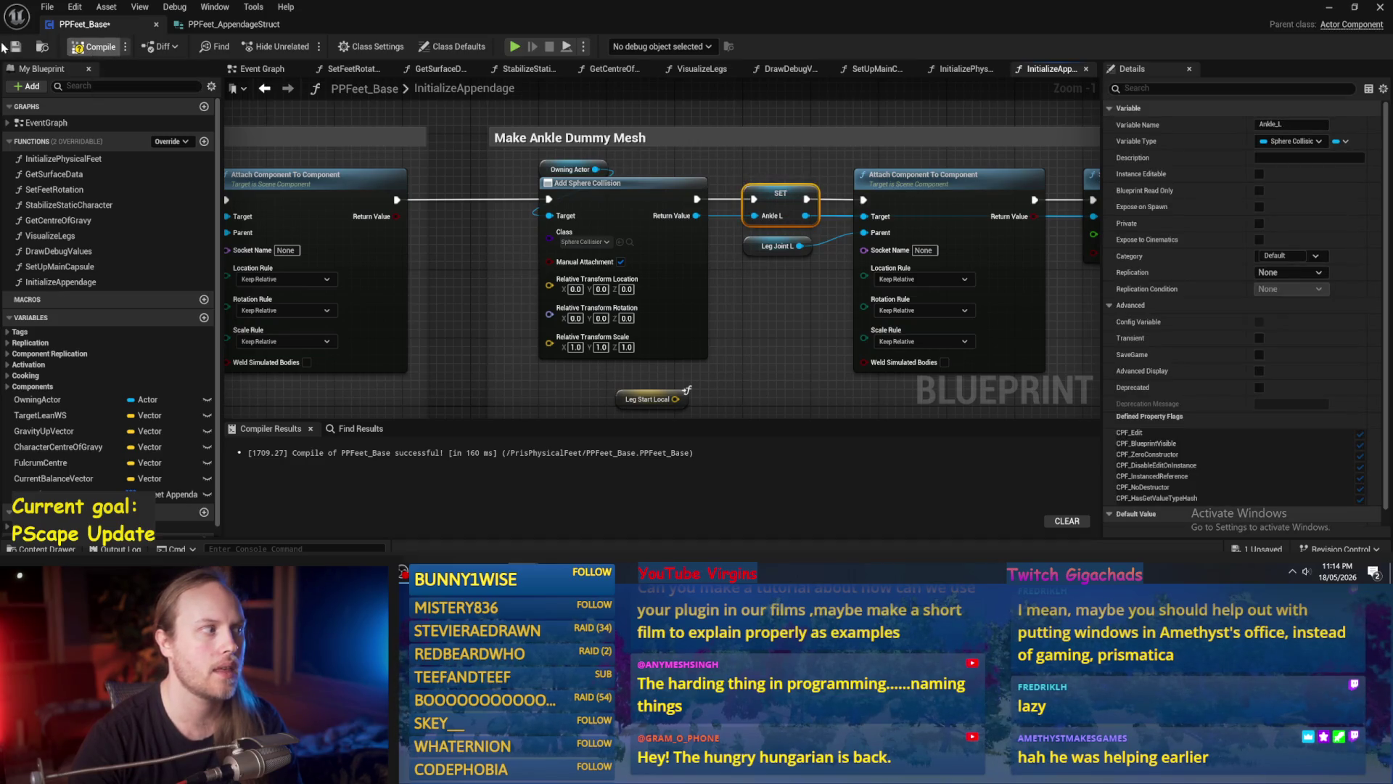
left_click(15, 47)
left_click(729, 339)
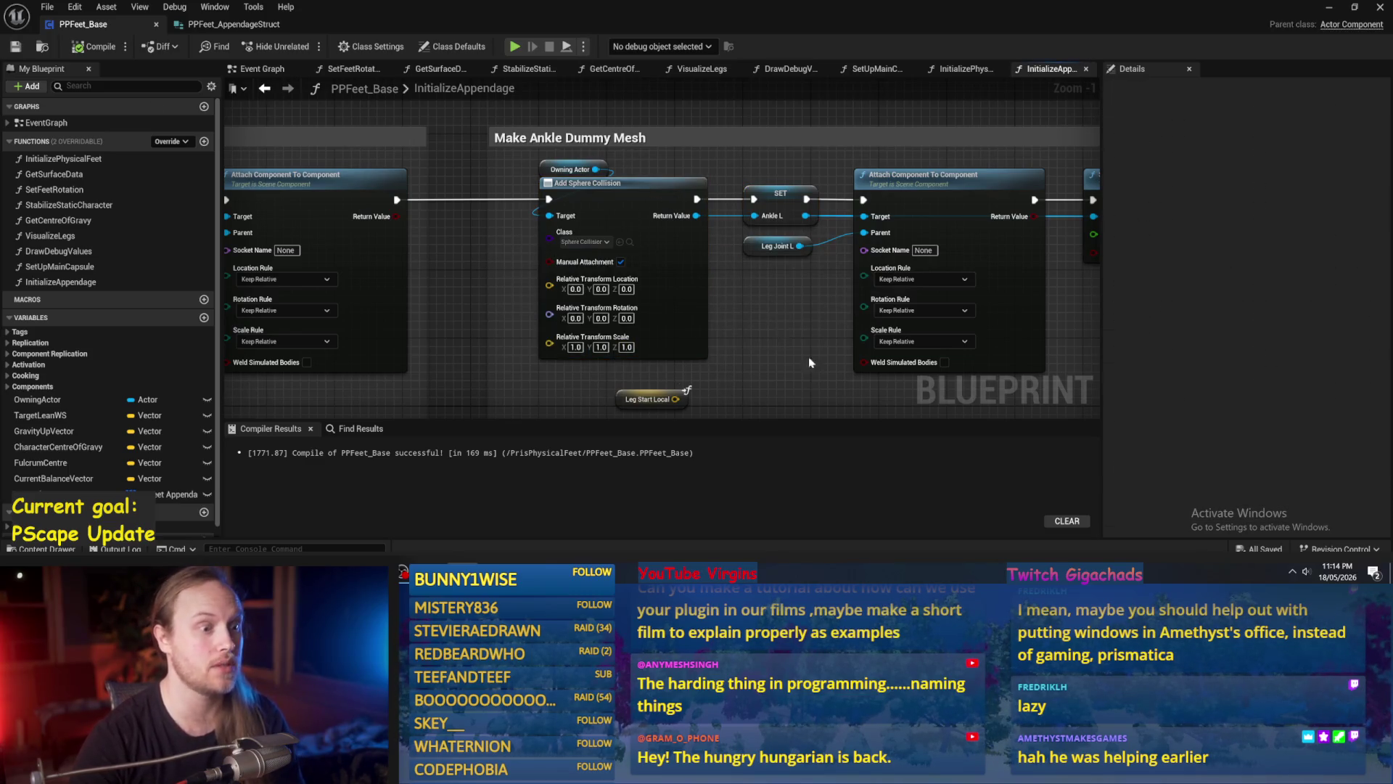
left_click_drag(784, 323, 779, 241)
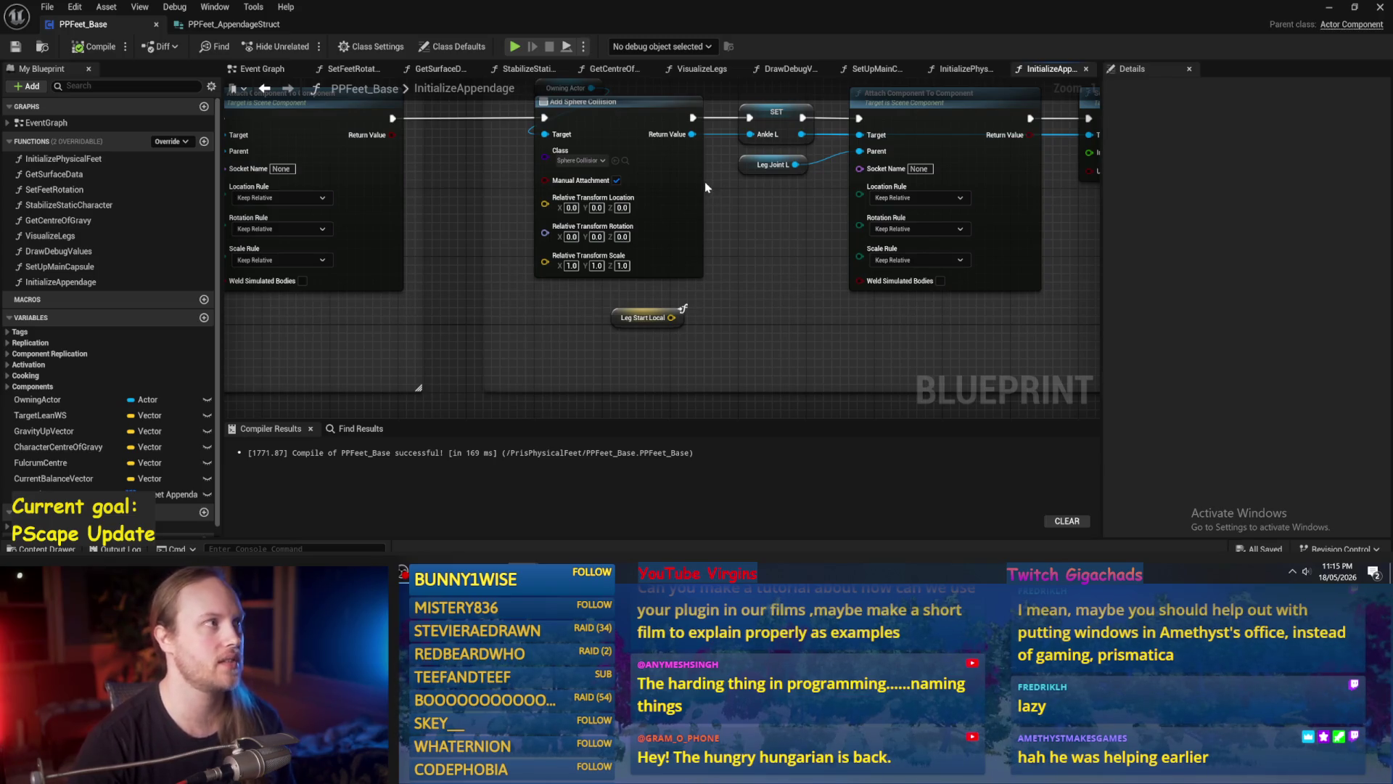
left_click_drag(752, 222, 750, 277)
left_click(633, 210)
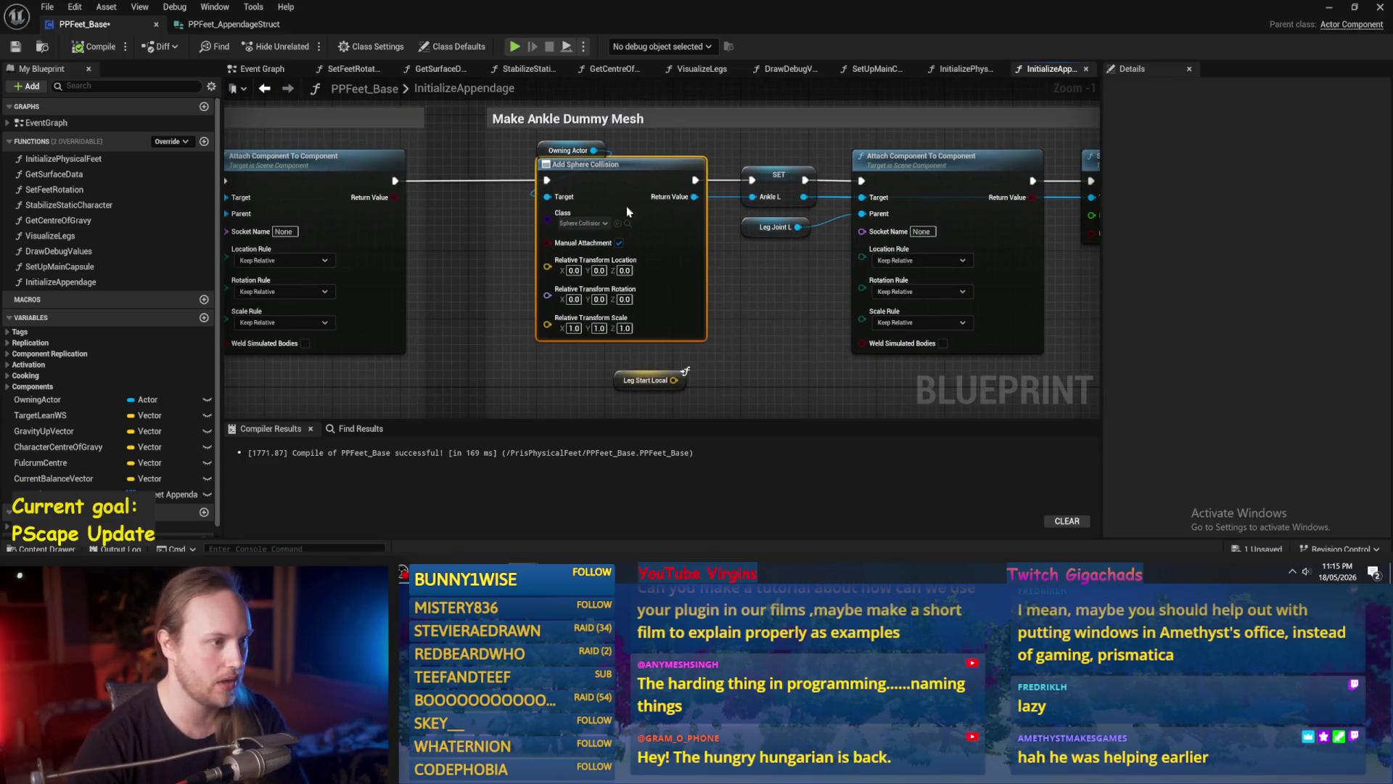
Replace Add Sphere Collision with an Add Component by Class node set to Capsule Collision.
key("Delete")
left_click_drag(594, 150, 599, 203)
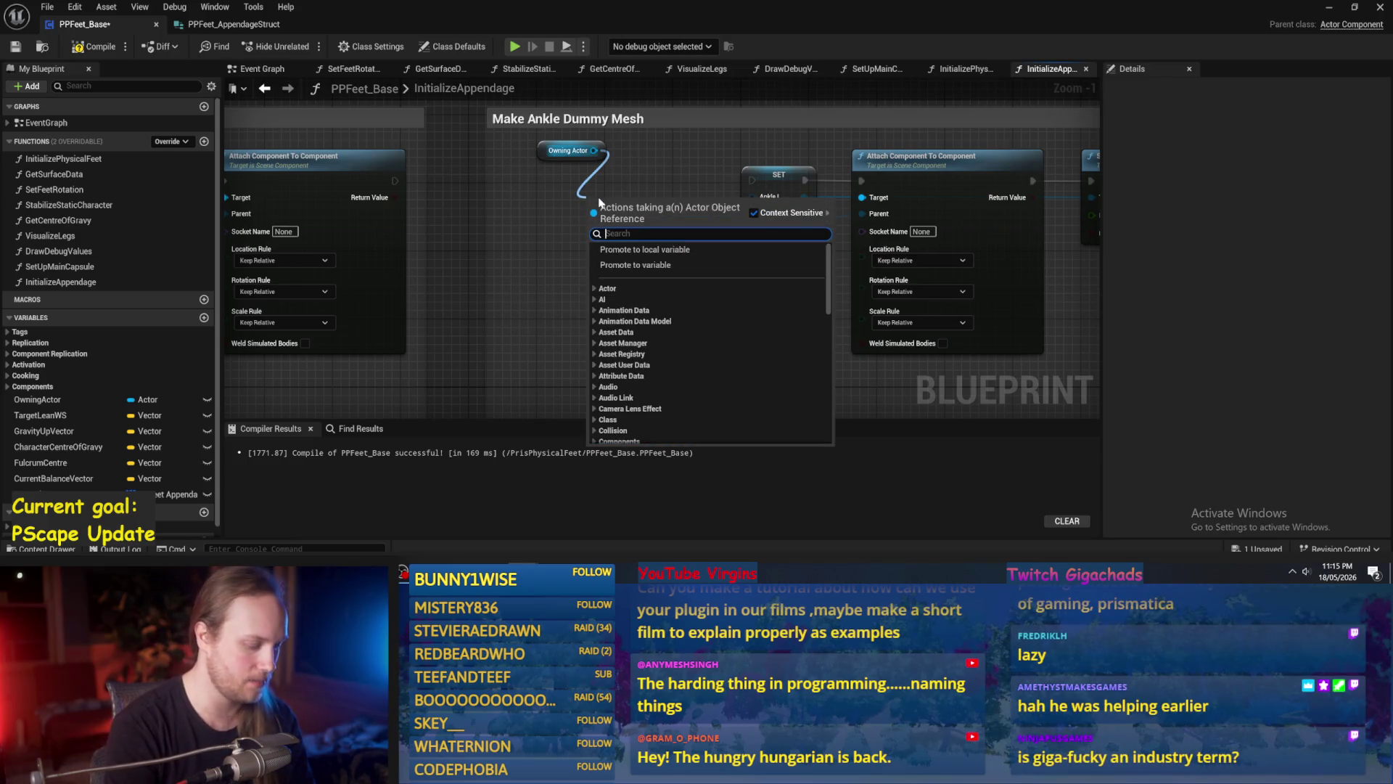
type("capsule coll")
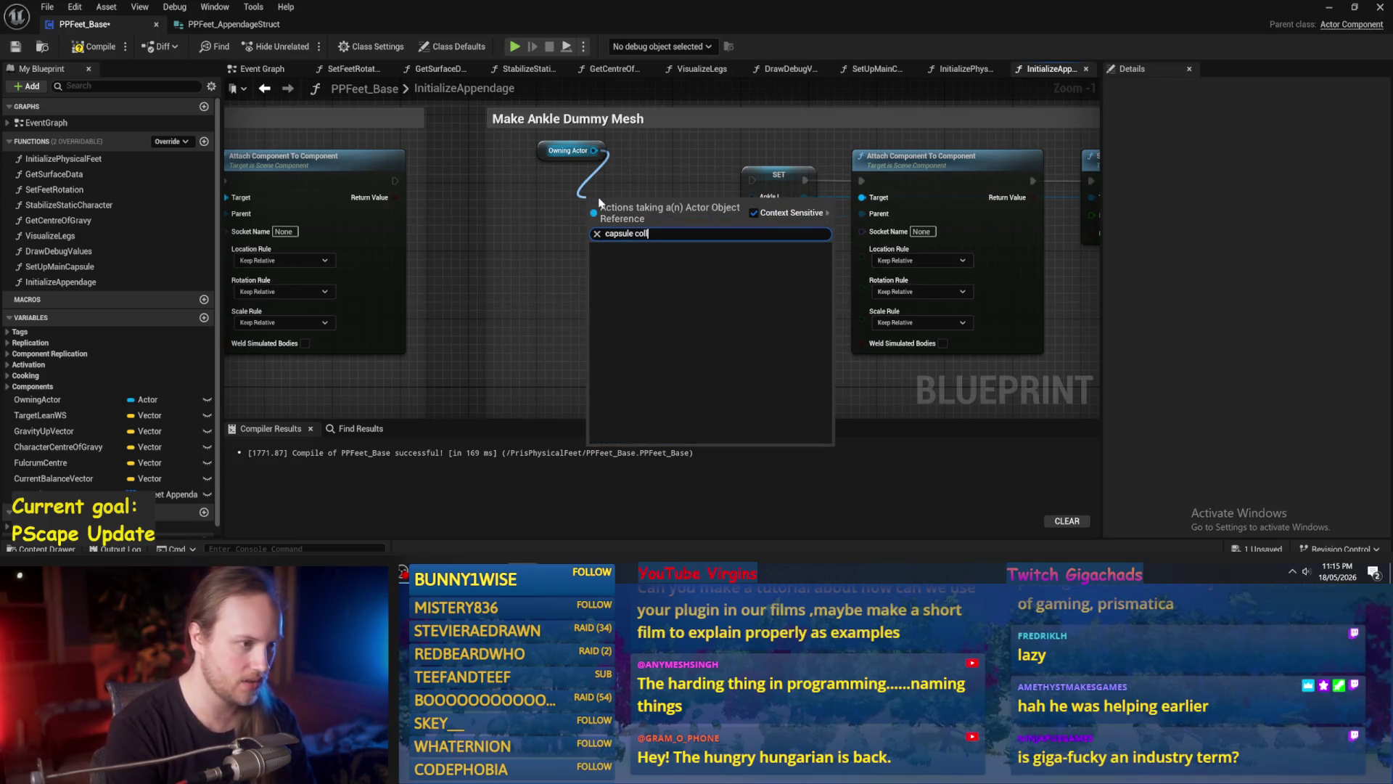
key("ctrl+BackSpace")
key("ctrl+BackSpace")
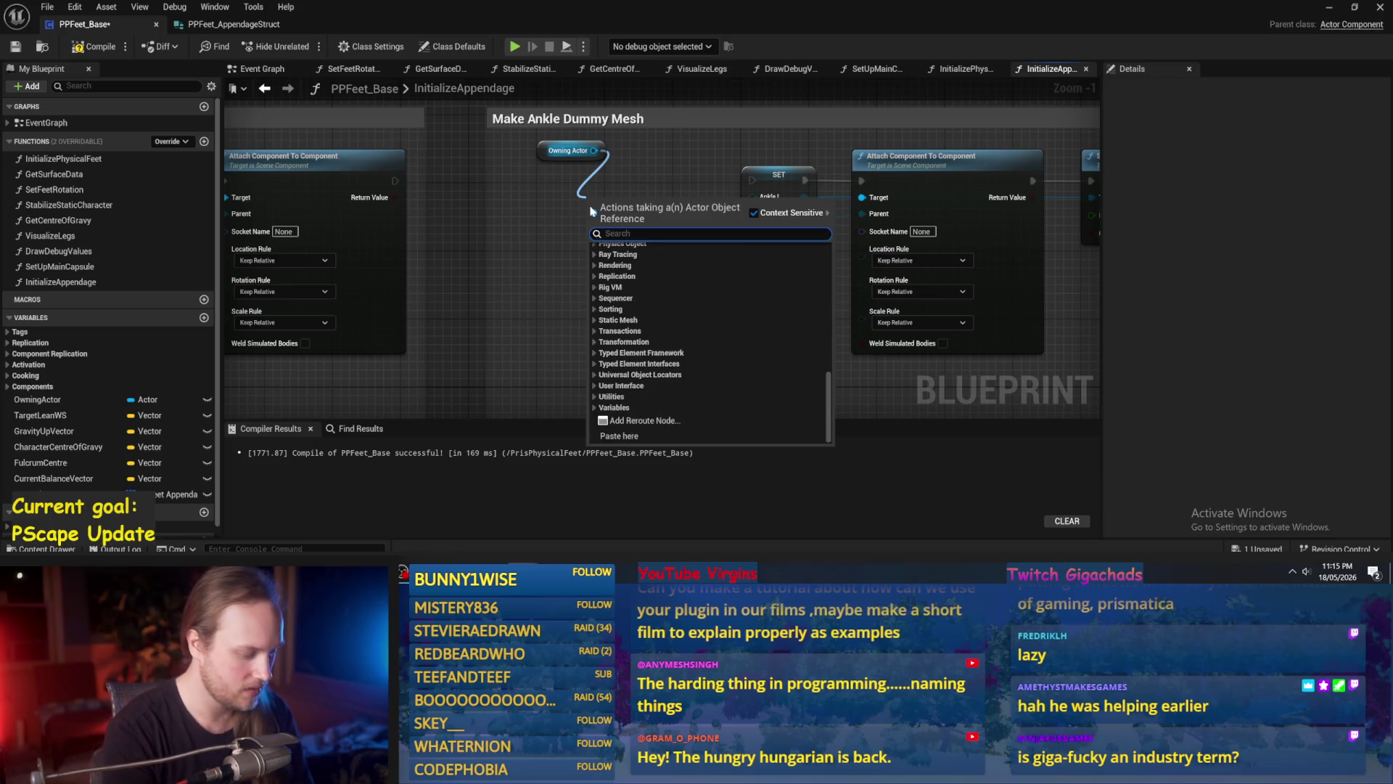
type("add component")
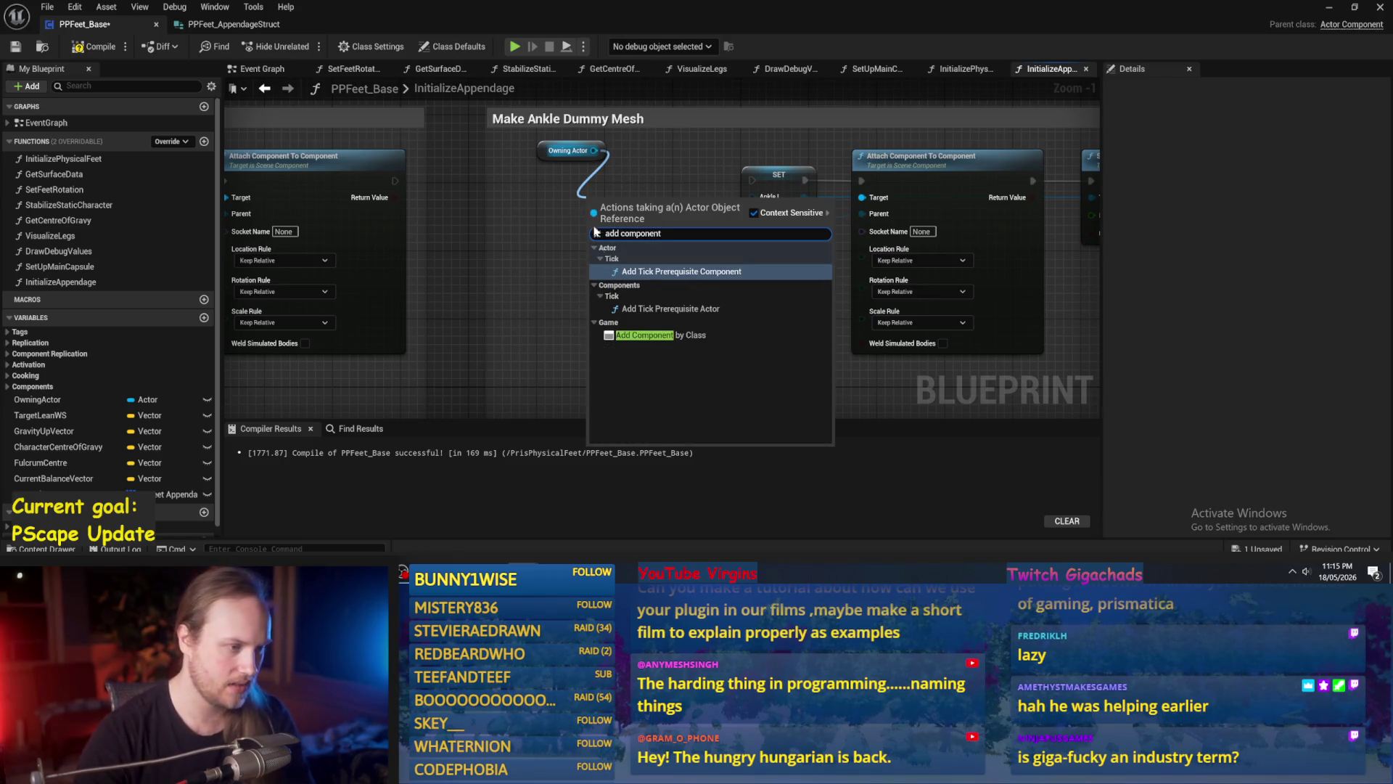
left_click(661, 335)
left_click(610, 257)
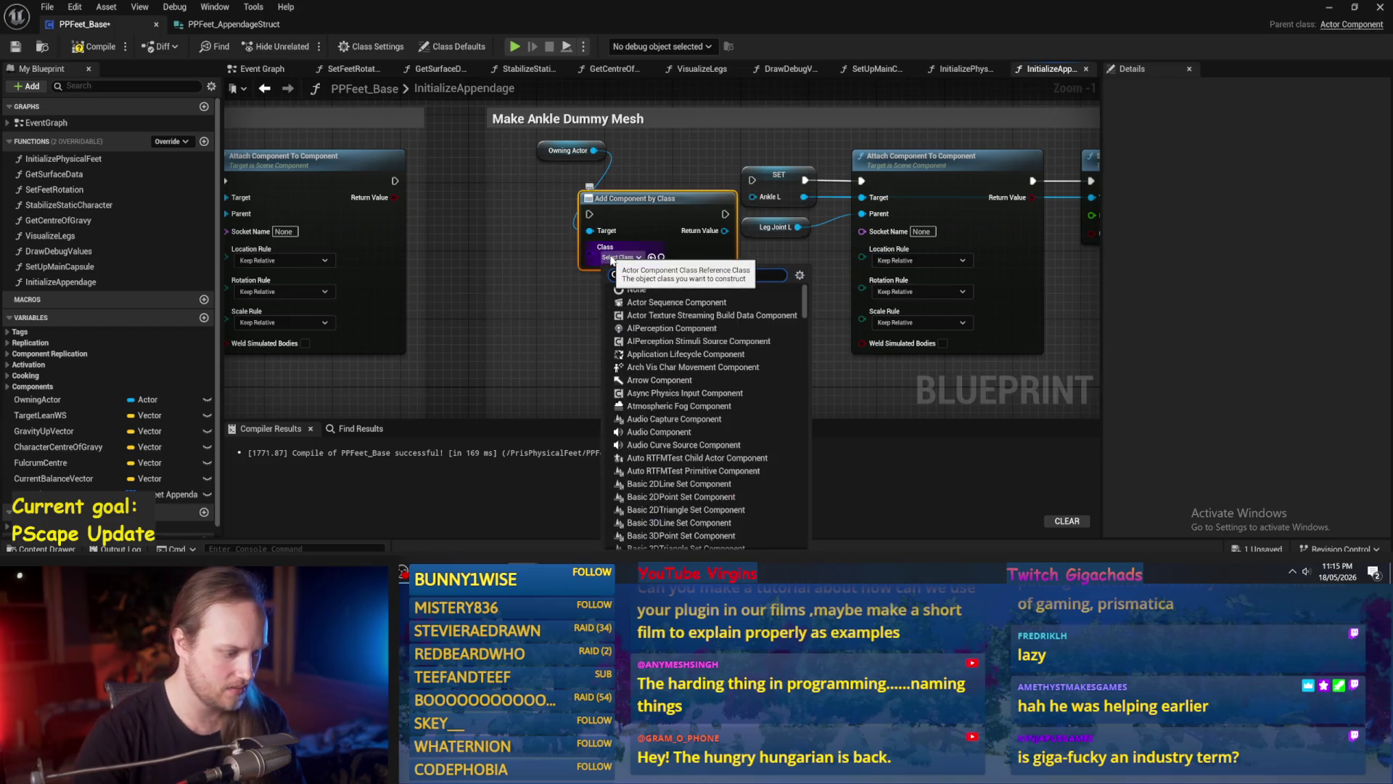
type("capsule")
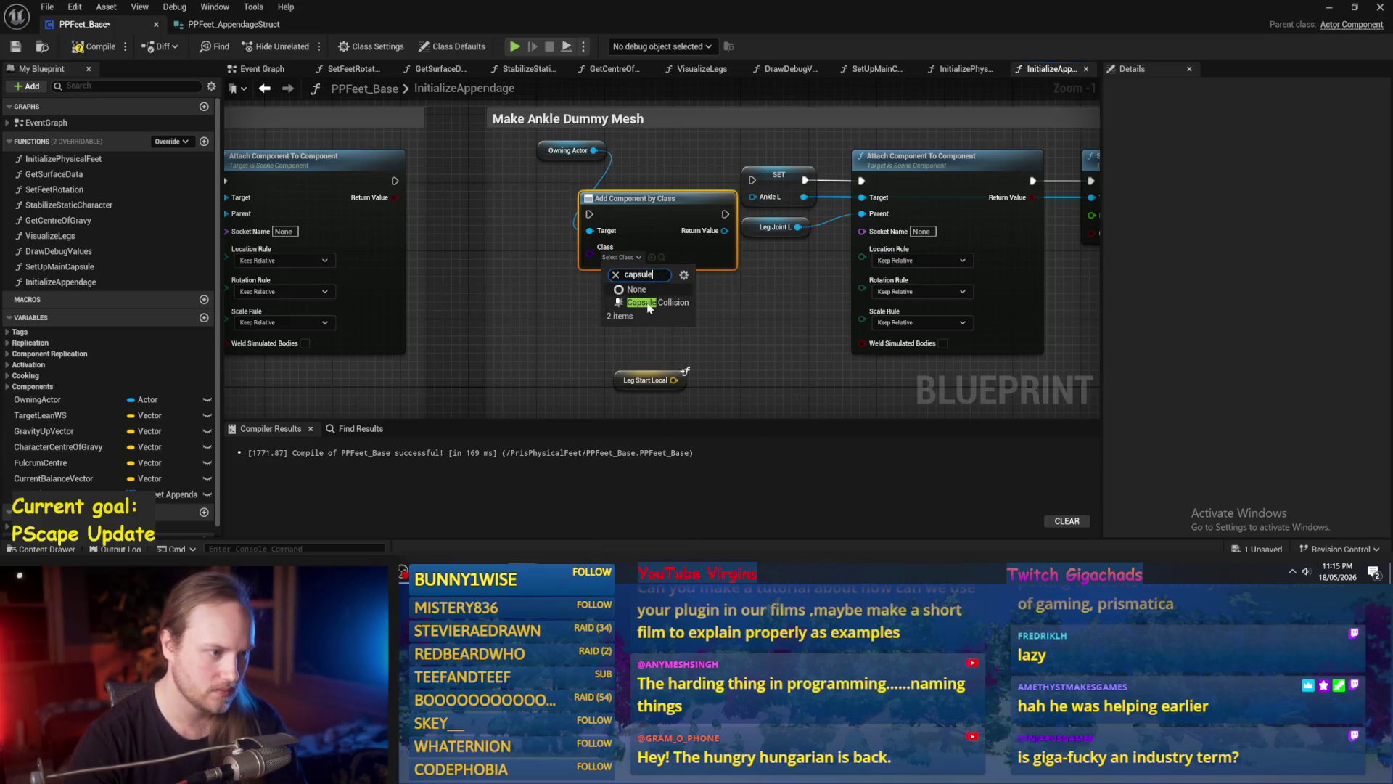
left_click(638, 303)
left_click_drag(632, 226, 572, 210)
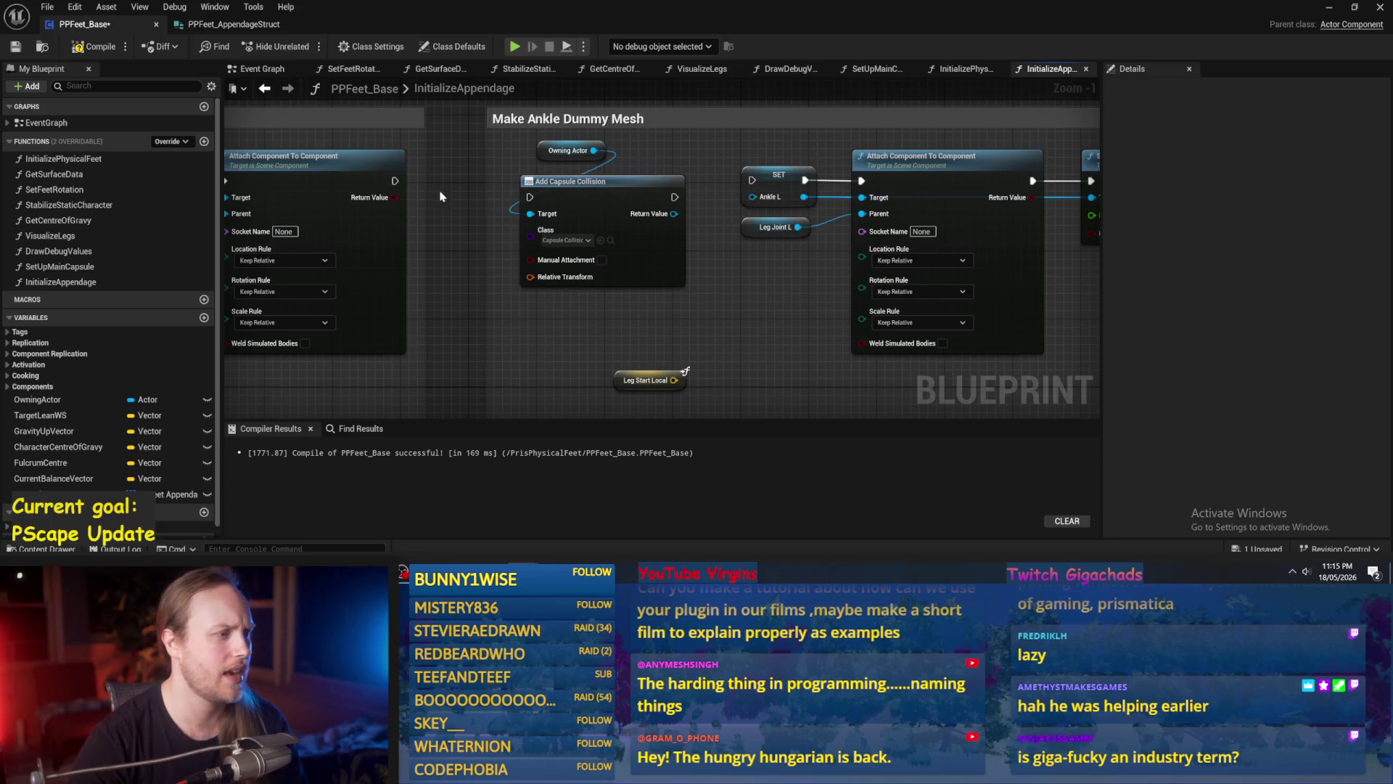
Chain Add Capsule Collision into the execution flow between Attach Component and SET Ankle_L.
mouse_move(394, 181)
left_mouse_down()
mouse_move(563, 226)
mouse_move(531, 197)
left_mouse_up()
mouse_move(674, 196)
left_mouse_down()
mouse_move(775, 194)
mouse_move(752, 180)
left_mouse_up()
mouse_move(618, 202)
left_mouse_down()
mouse_move(627, 185)
mouse_move(565, 150)
left_mouse_up()
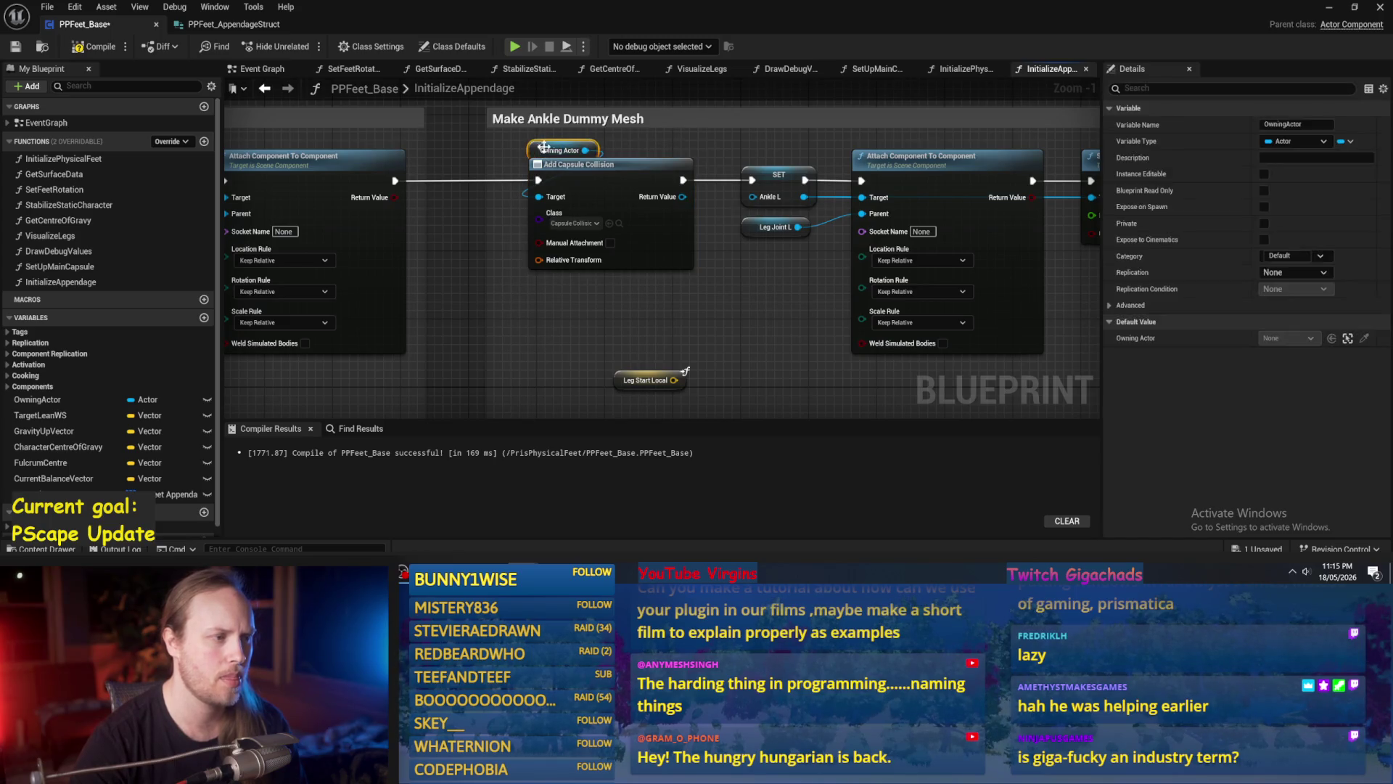
Move the SET Ankle_L node above the comment box, keeping the variable name Ankle_L.
left_click(778, 174)
left_click(1280, 124)
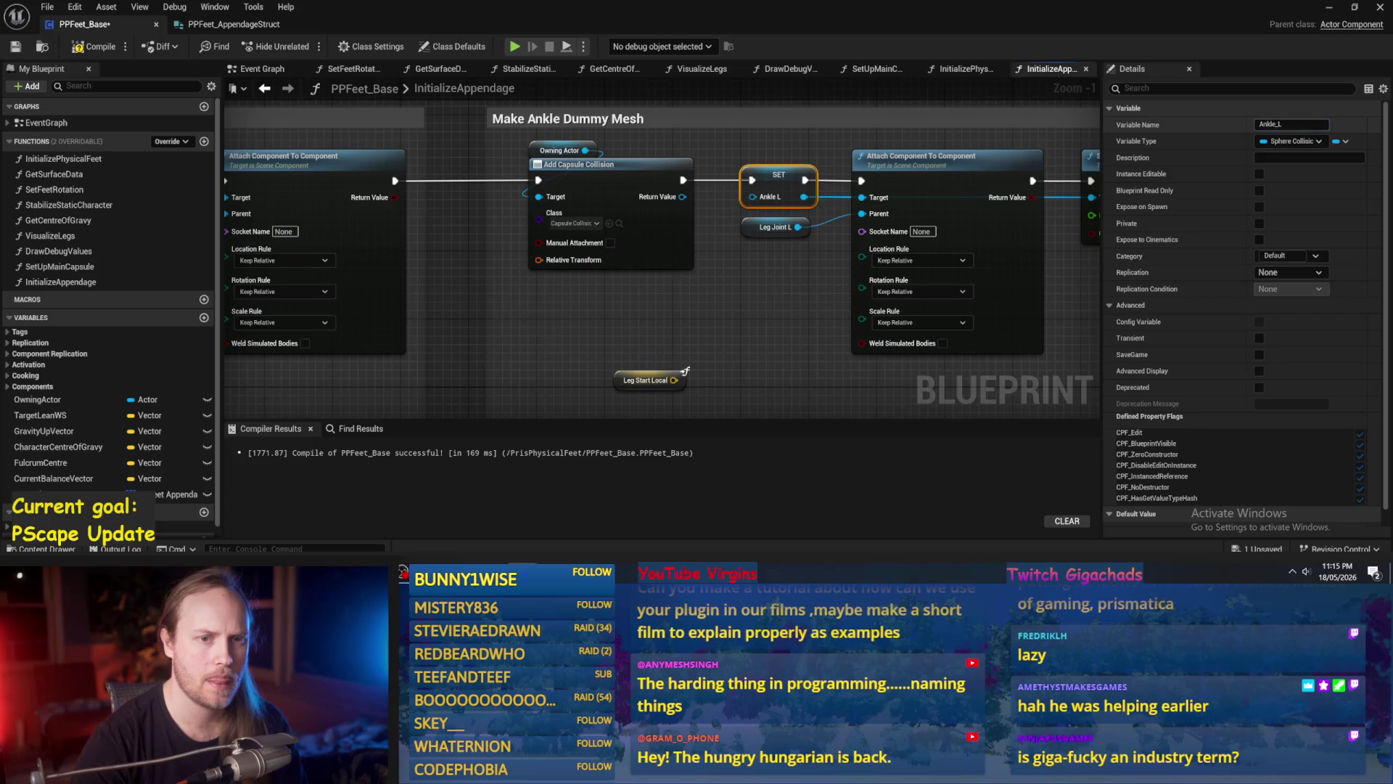
key("Return")
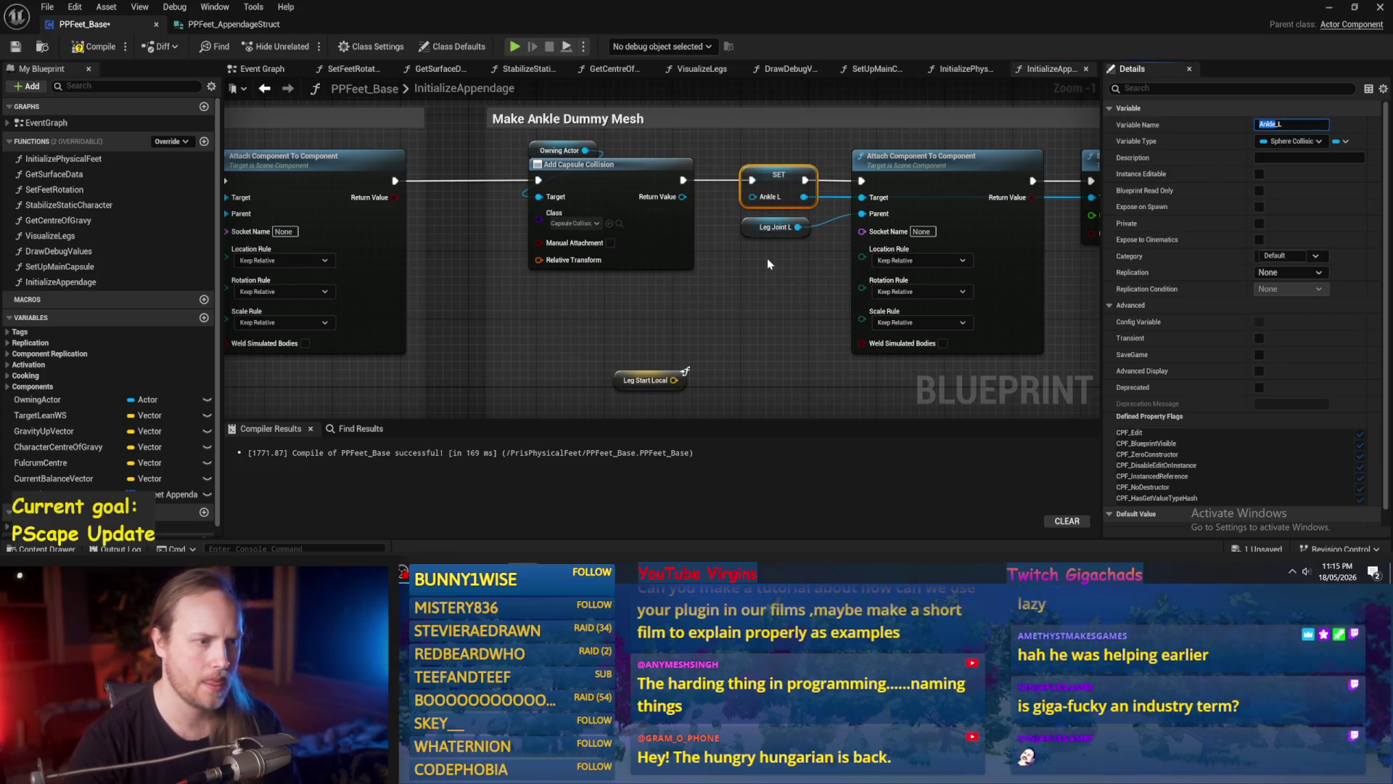
left_click_drag(726, 312, 703, 320)
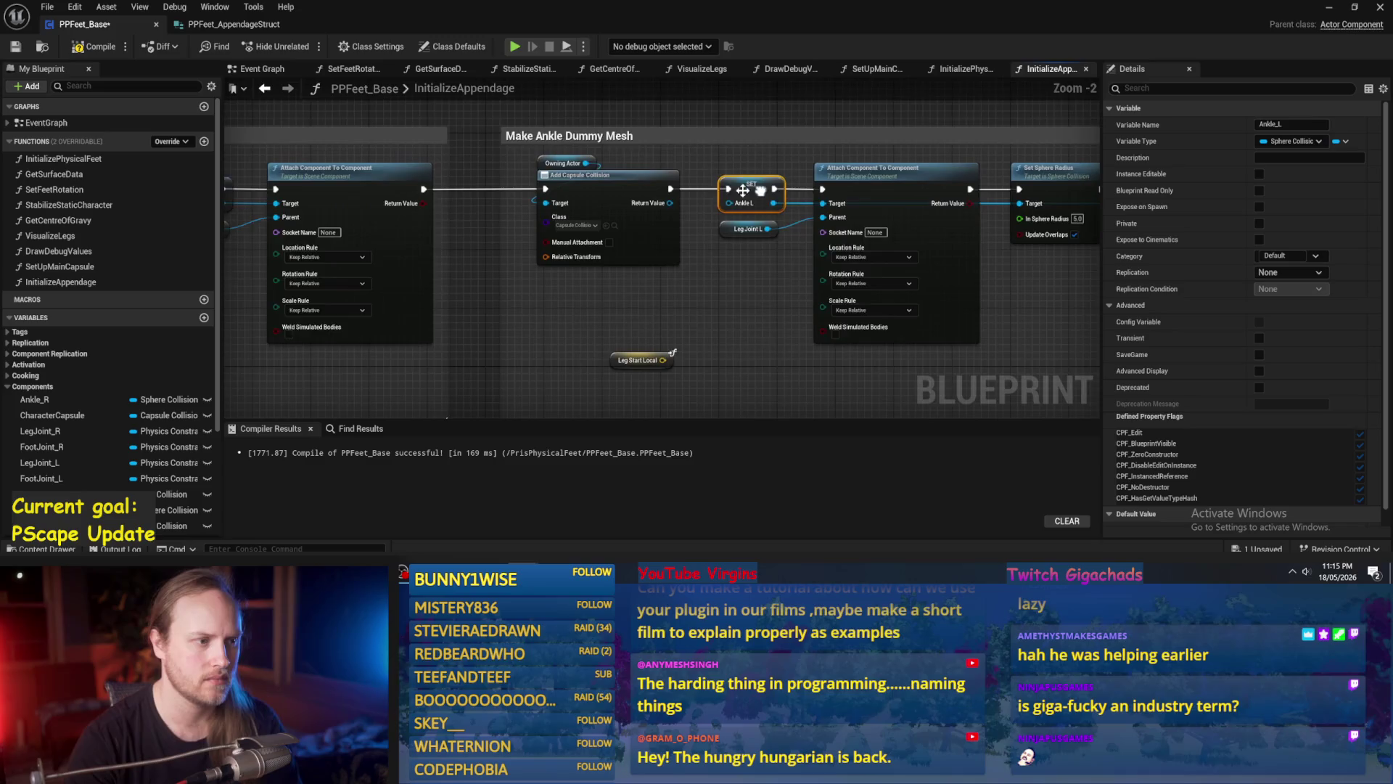
left_click(696, 305)
left_click(756, 183)
left_click_drag(756, 183, 748, 94)
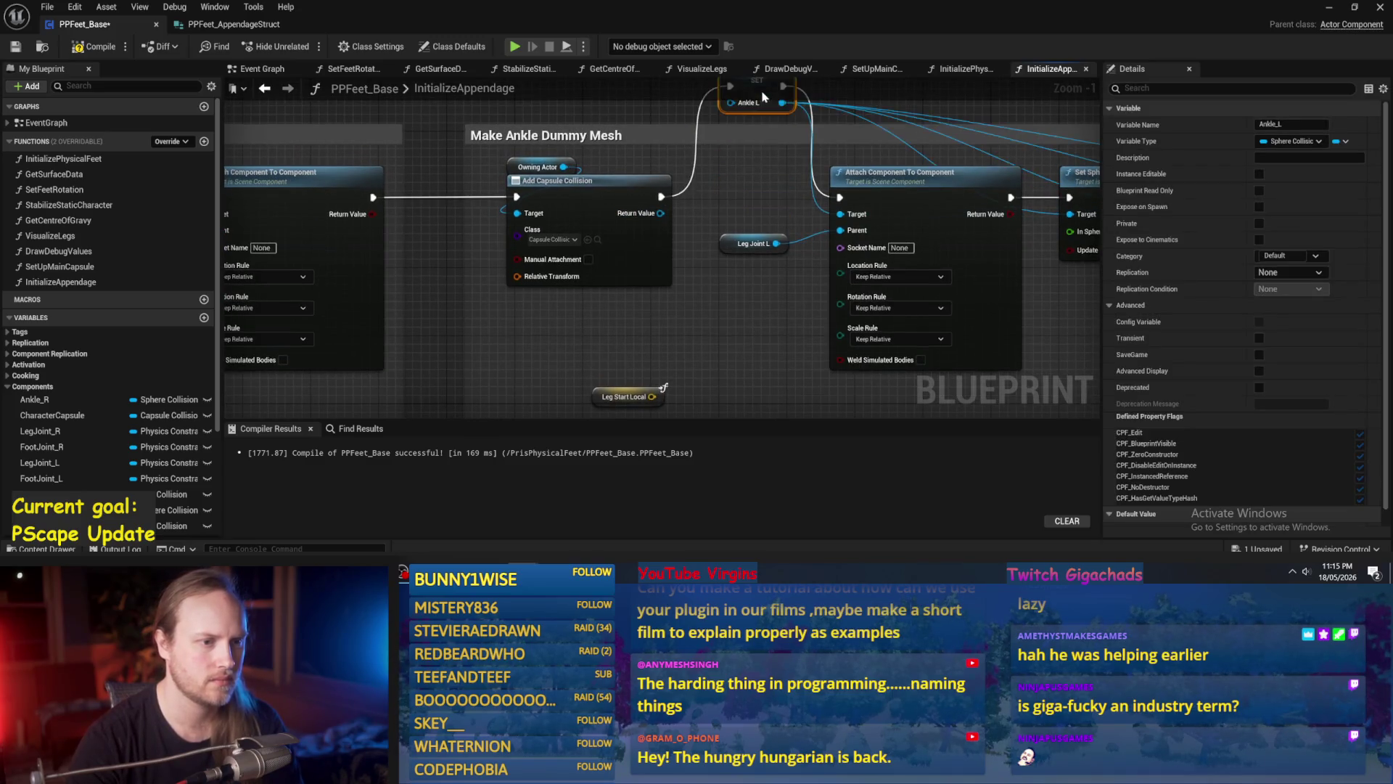
scroll(591, 214, "down", 2)
scroll(591, 215, "up", 2)
left_click_drag(551, 216, 700, 199)
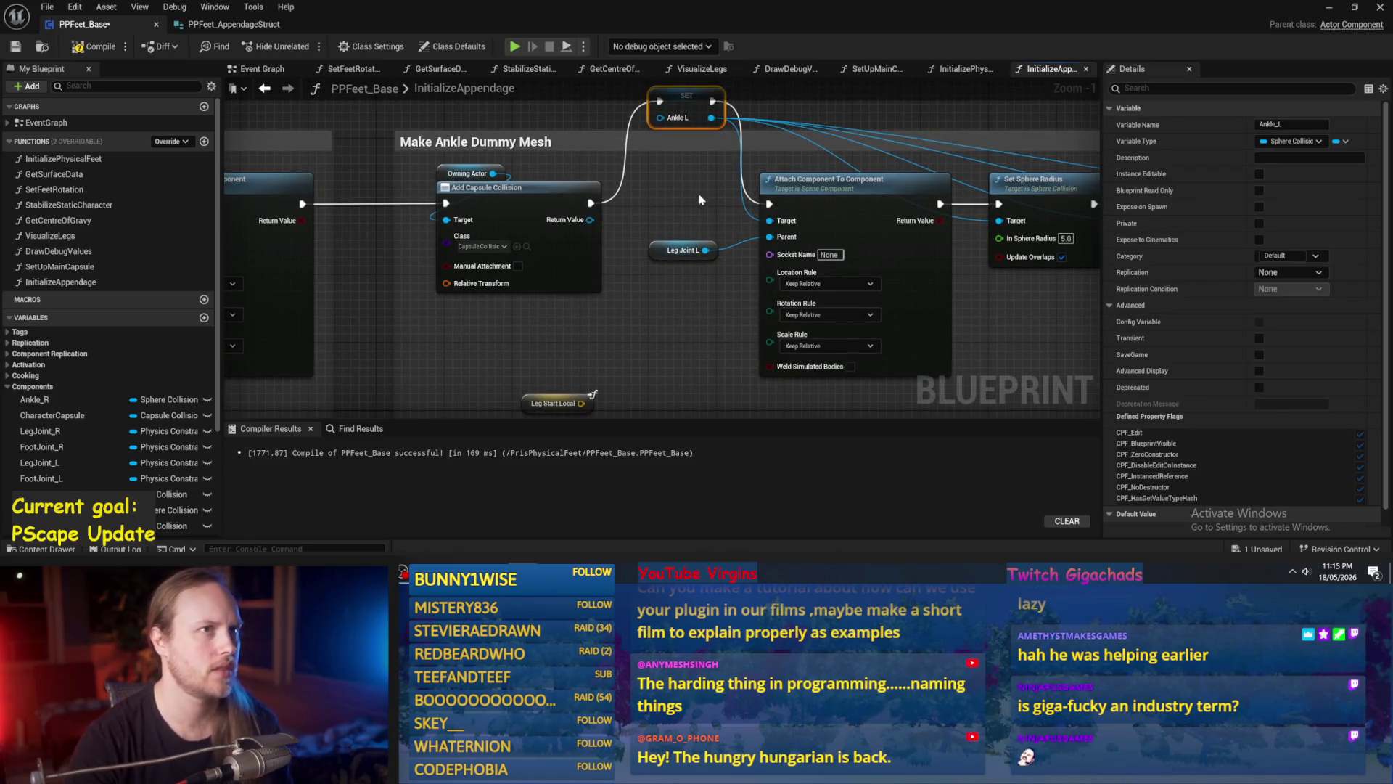
left_click(700, 199)
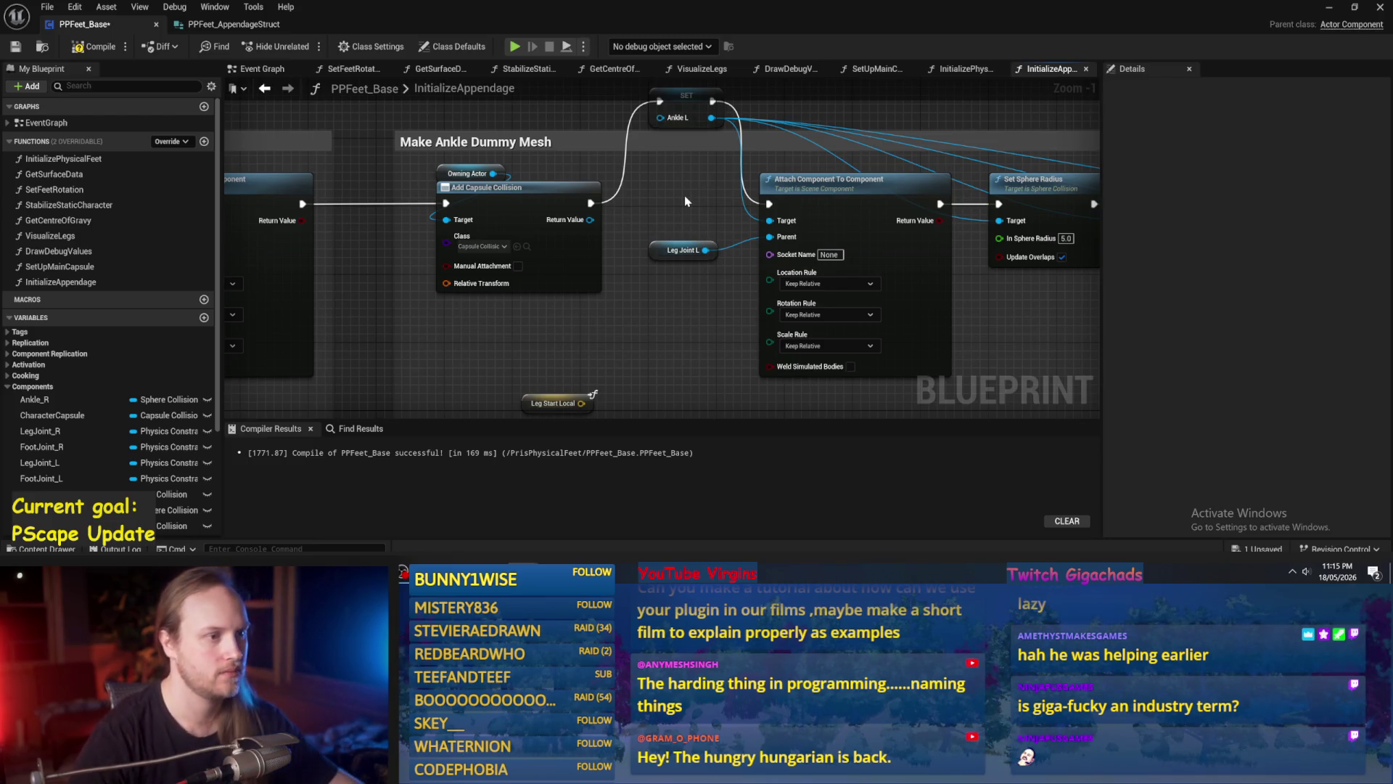
Delete the Set Sphere Radius node from the ankle chain.
right_click(593, 218)
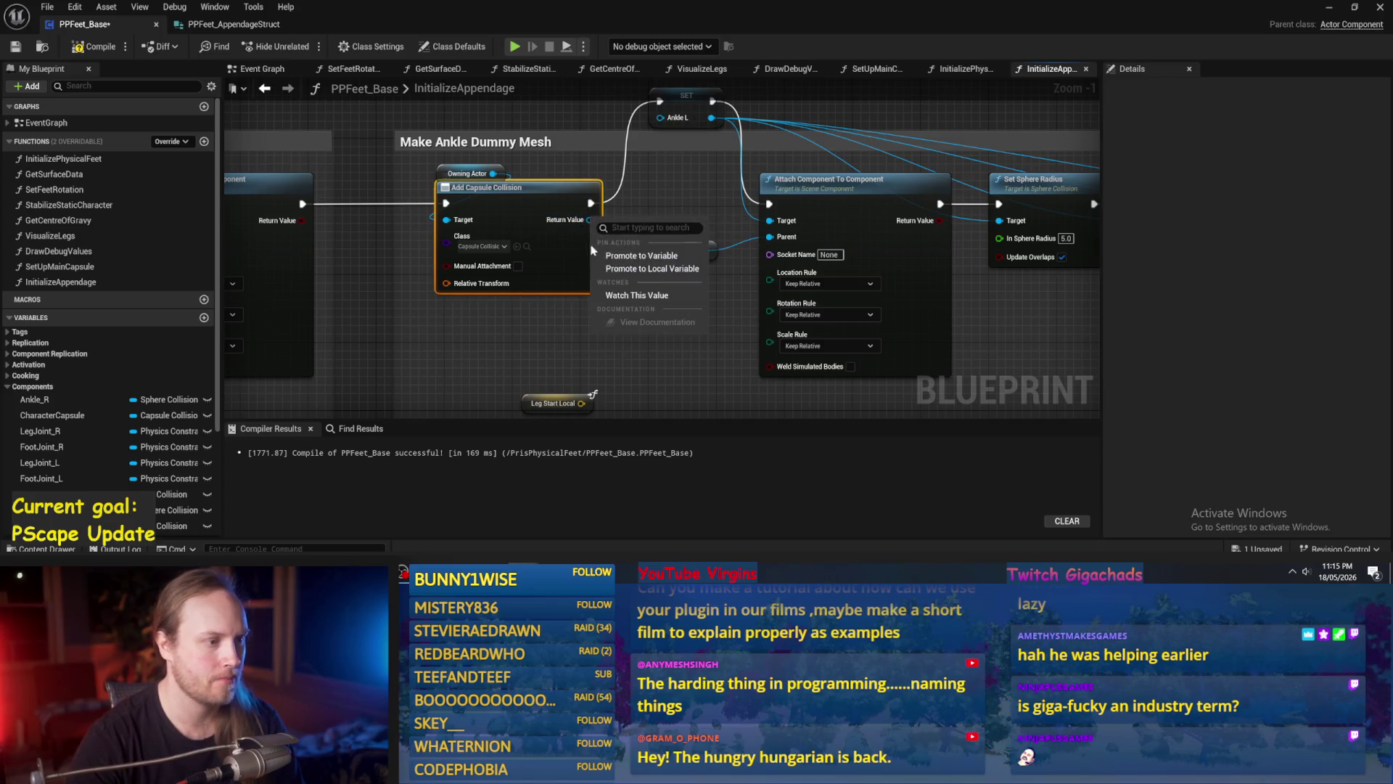
left_click(624, 268)
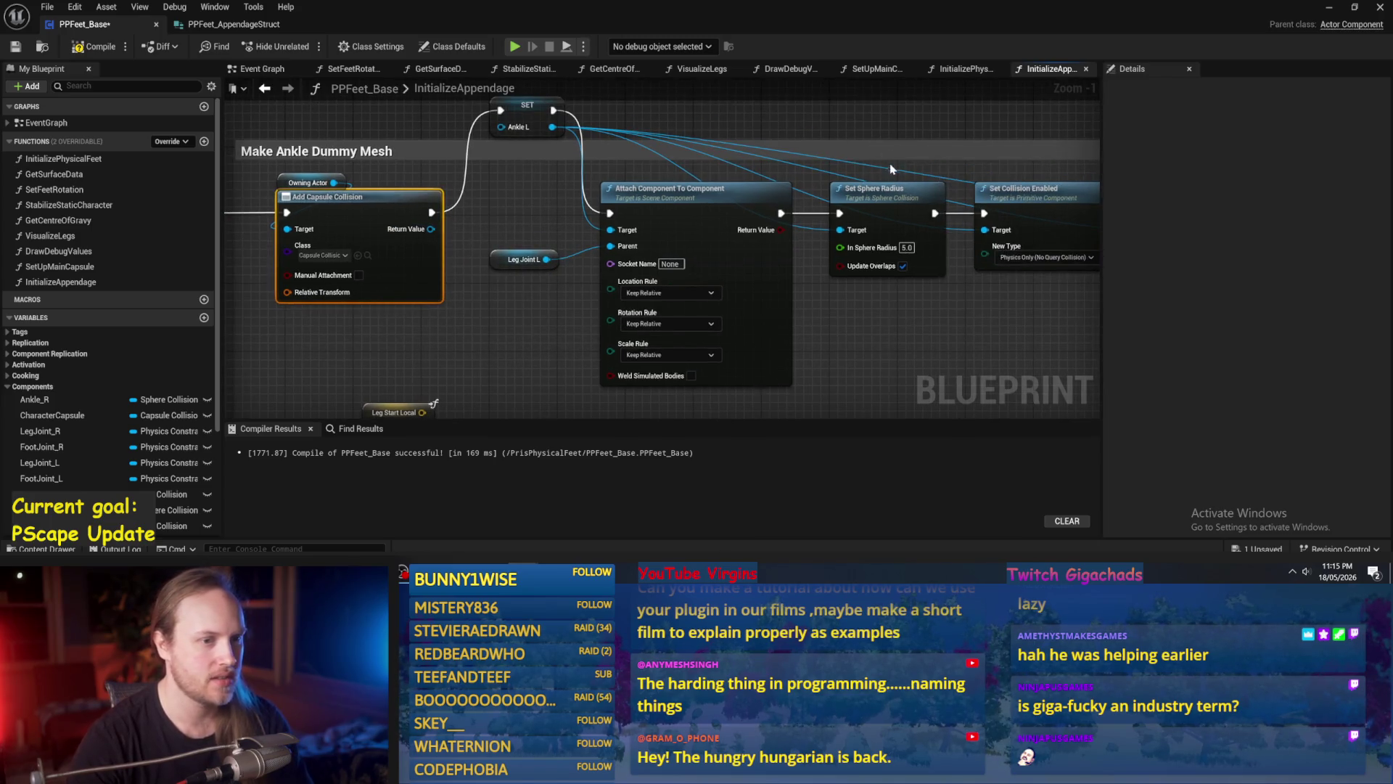
left_click(889, 190)
key("Delete")
Review the ankle chain, nudge the Leg Joint L getter, and select SET Leg Joint L.
mouse_move(635, 170)
left_mouse_down()
mouse_move(1052, 221)
mouse_move(681, 320)
left_mouse_up()
left_click_drag(790, 298, 1013, 315)
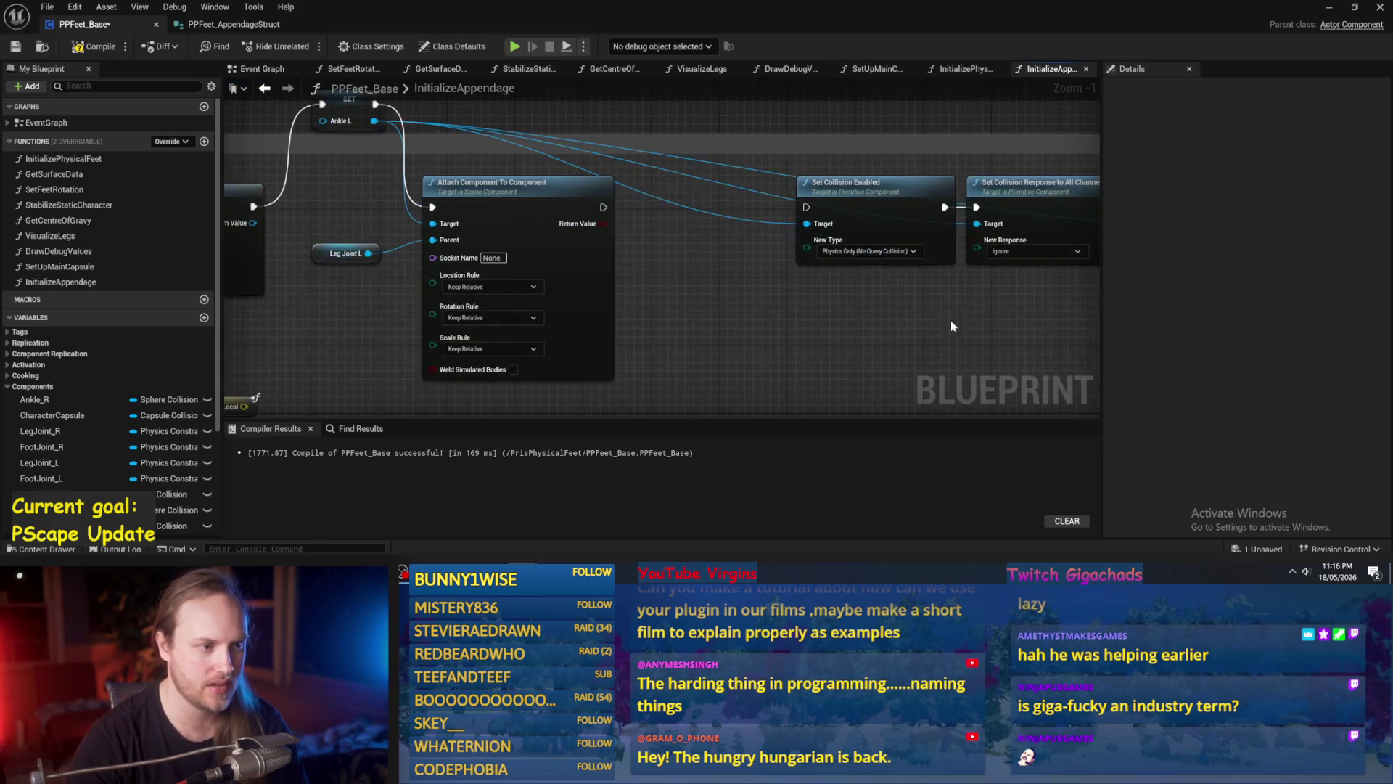
left_click_drag(750, 345, 912, 341)
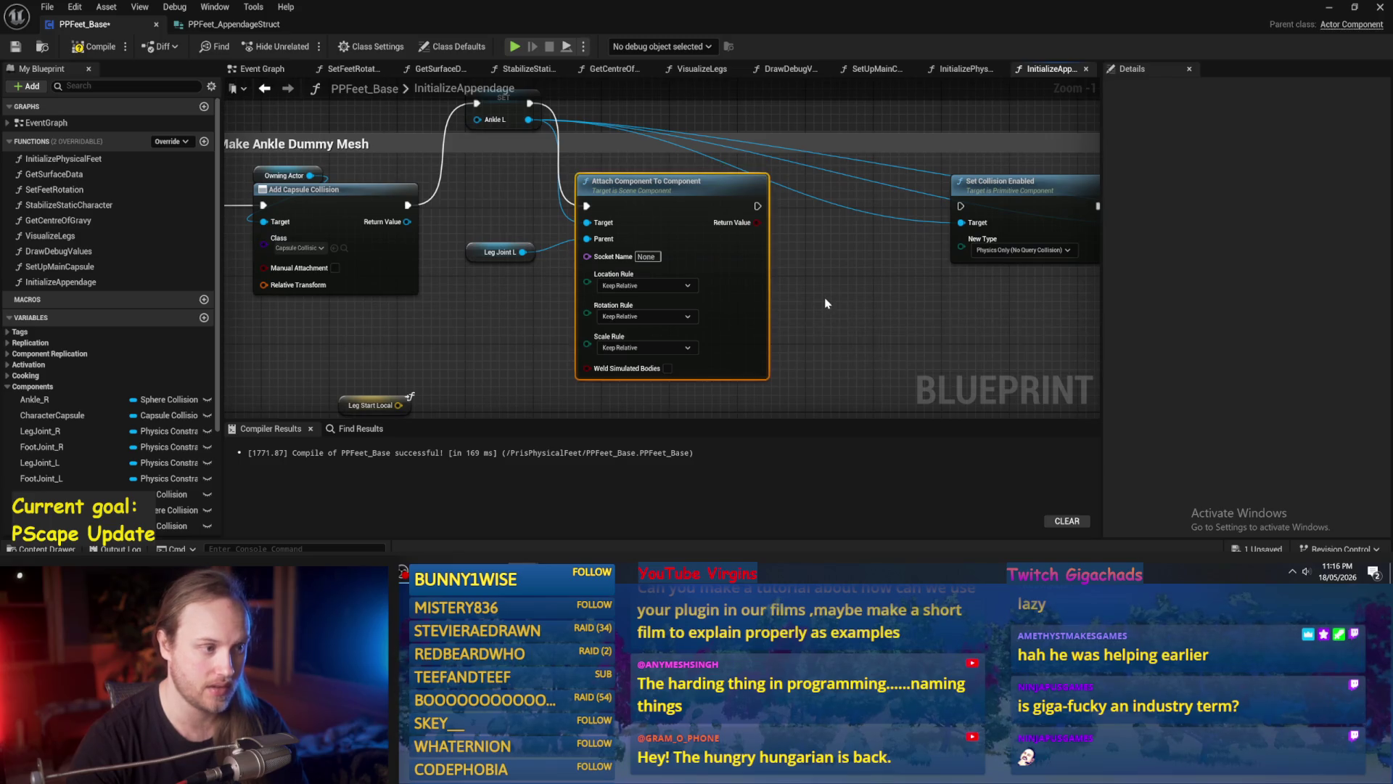
mouse_move(499, 252)
left_mouse_down()
mouse_move(639, 268)
mouse_move(669, 233)
mouse_move(572, 273)
mouse_move(807, 205)
mouse_move(652, 209)
left_mouse_up()
left_click(700, 206)
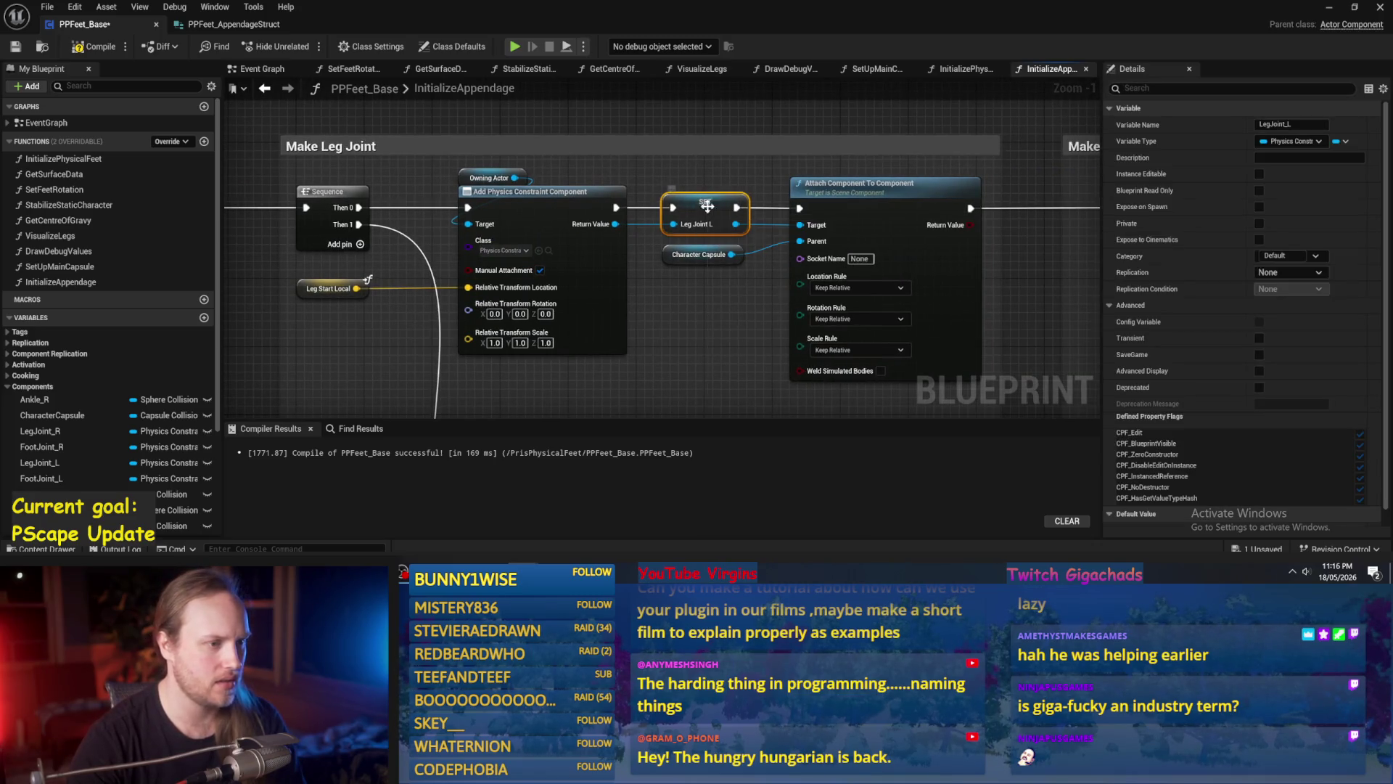
Promote Add Physics Constraint's return value to a local variable named LegJoint.
right_click(707, 206)
mouse_move(756, 339)
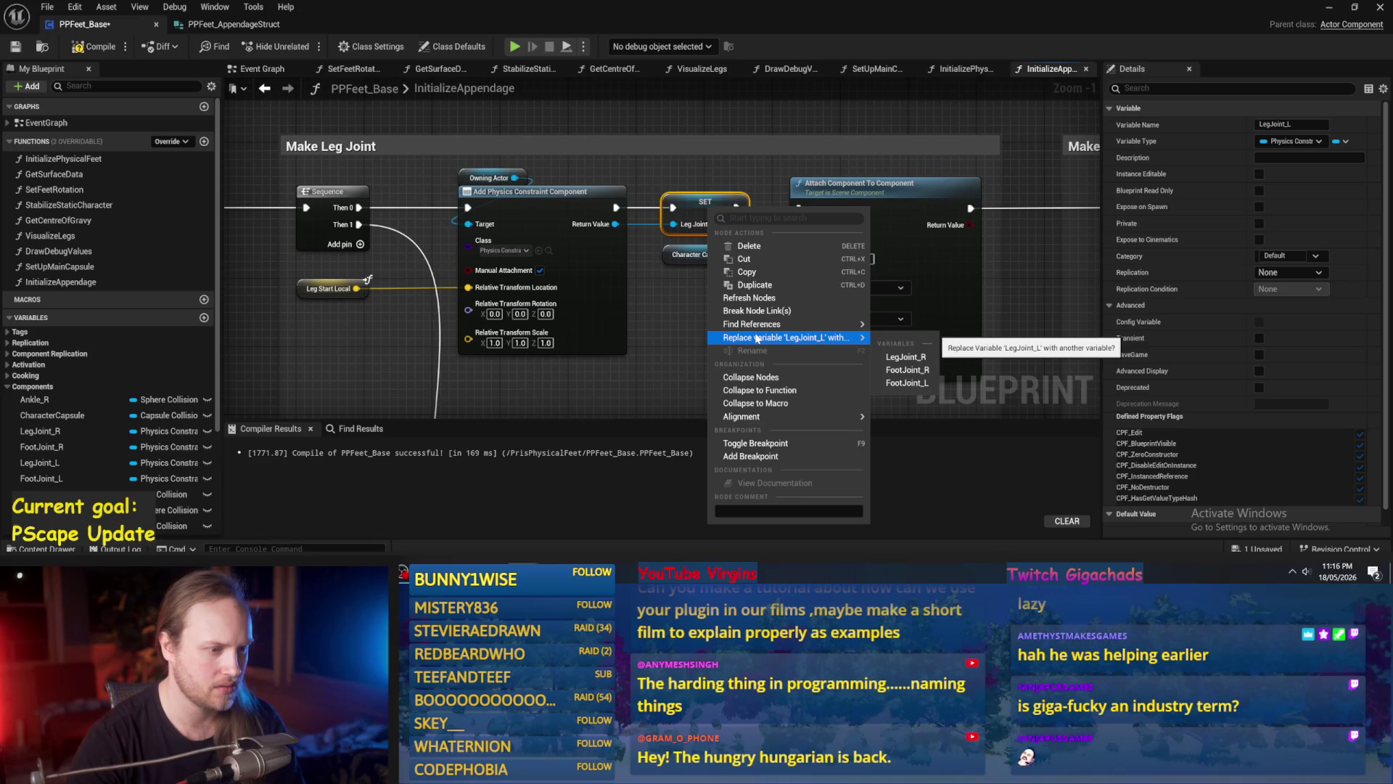
left_click(639, 262)
right_click(615, 224)
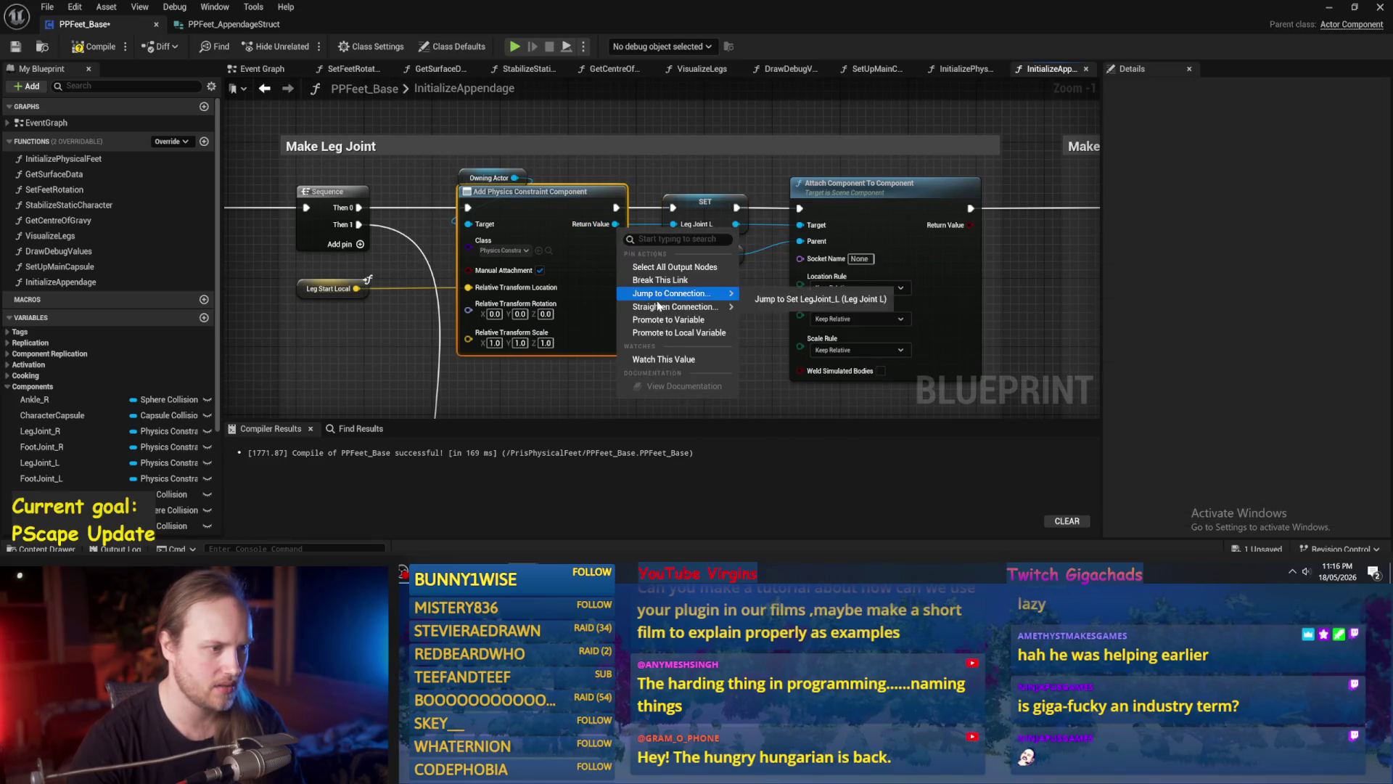
left_click(661, 333)
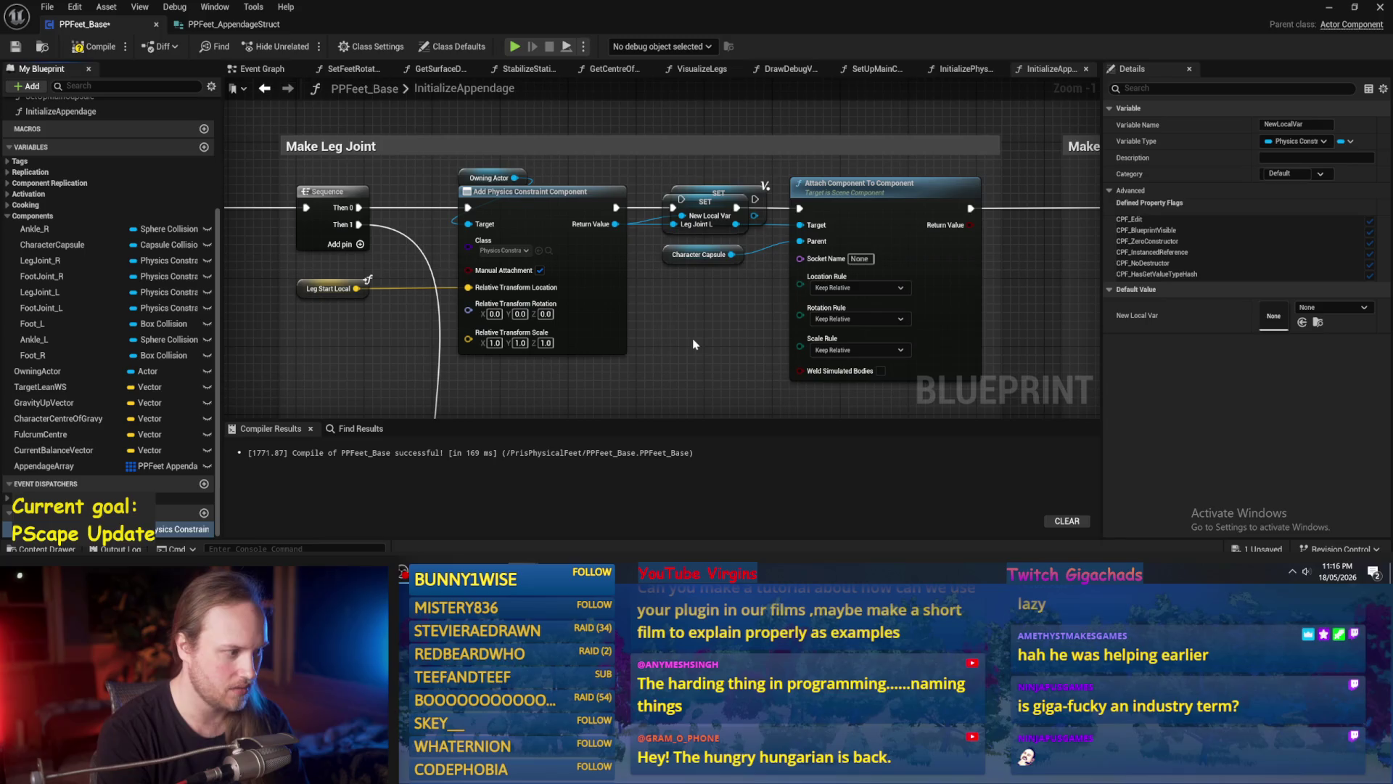
type("LegJoint")
key("Return")
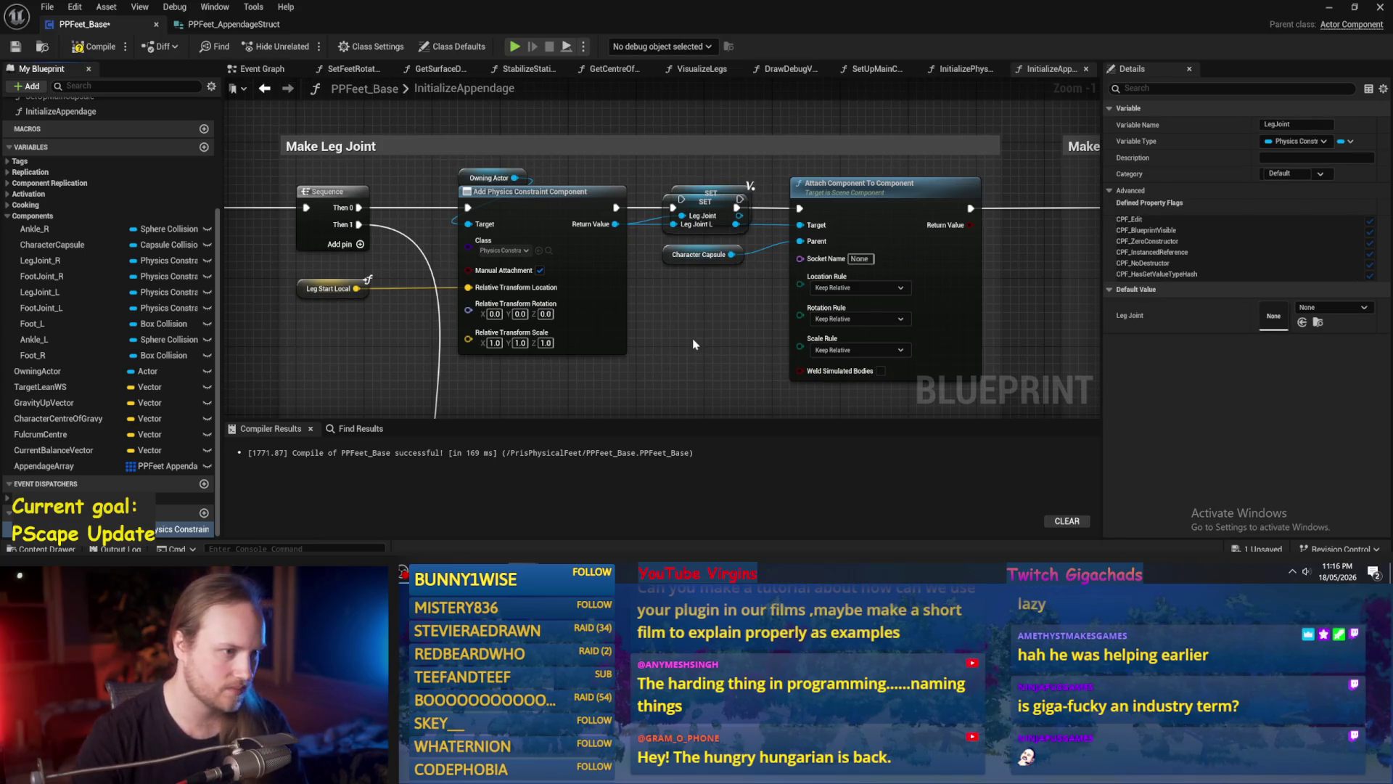
Replace the old SET Leg Joint L node with SET LegJoint in the execution line, then compile and save.
left_click_drag(682, 215, 695, 290)
key("Escape")
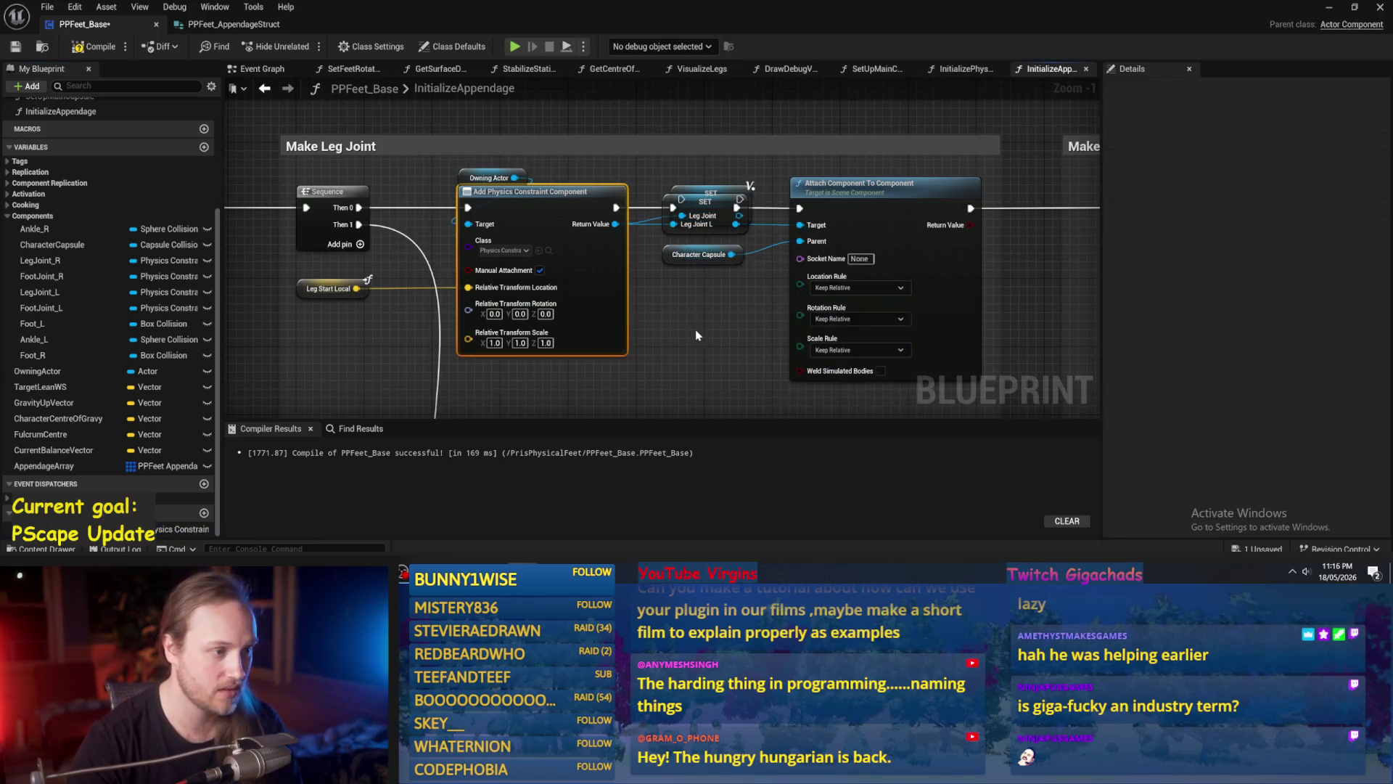
mouse_move(707, 206)
left_mouse_down()
mouse_move(708, 125)
mouse_move(700, 159)
mouse_move(594, 181)
left_mouse_up()
left_click(708, 211)
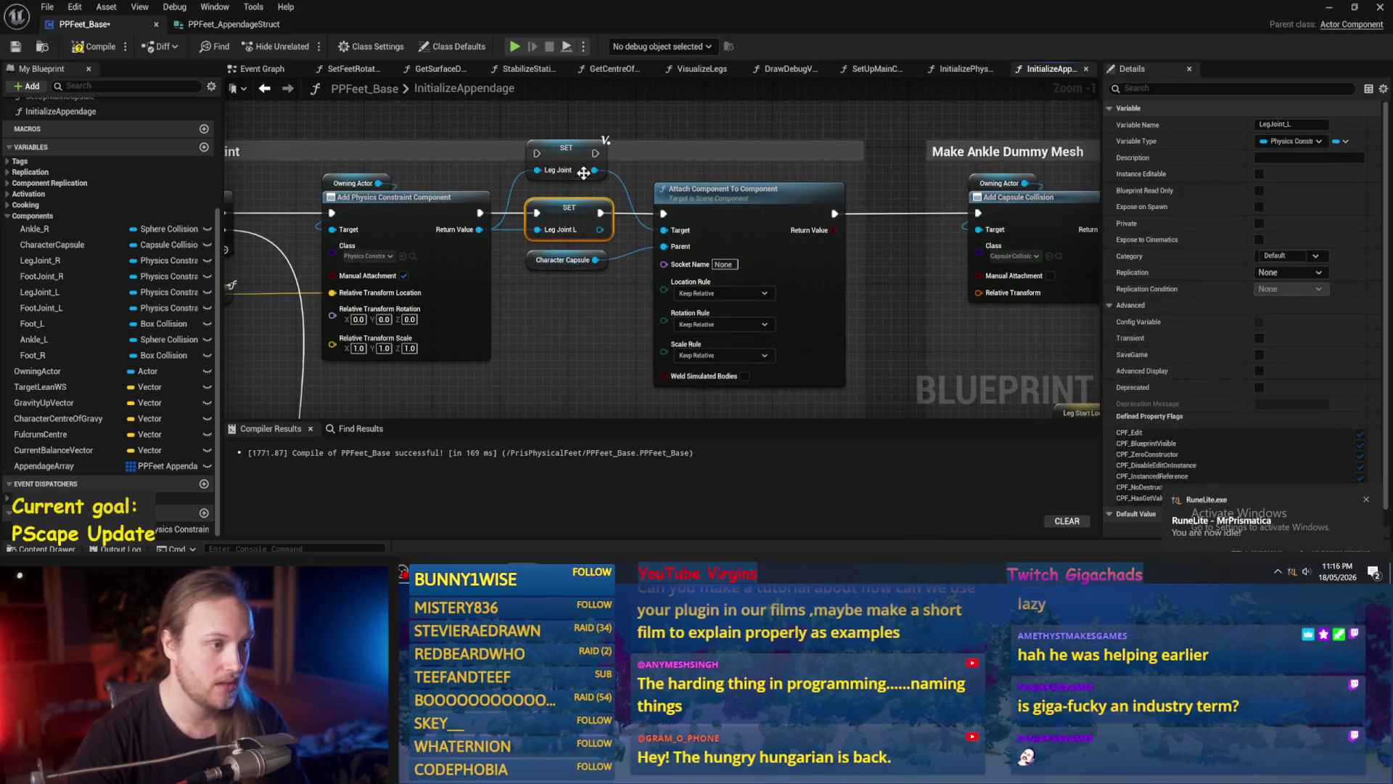
key("Delete")
mouse_move(562, 158)
left_mouse_down()
mouse_move(573, 222)
mouse_move(536, 212)
mouse_move(664, 213)
left_mouse_up()
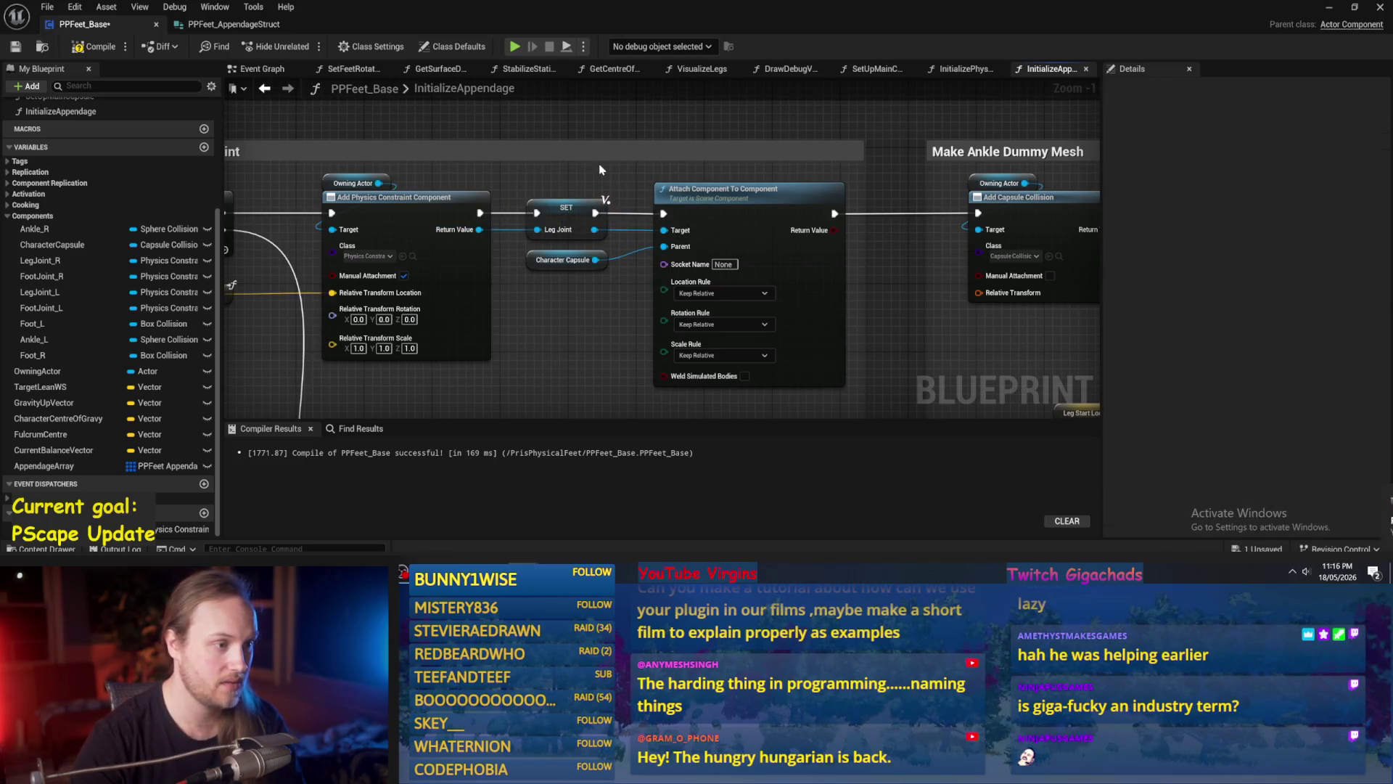
left_click(18, 47)
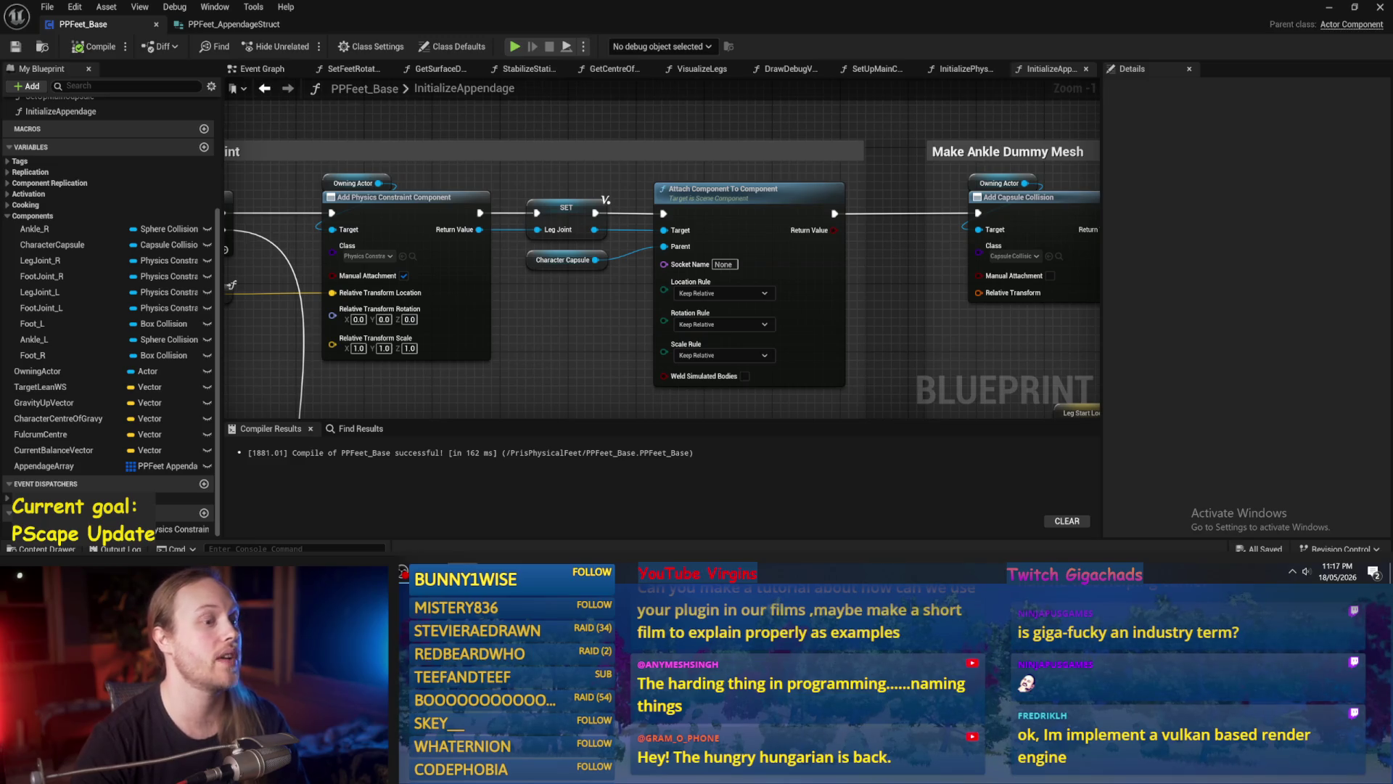
scroll(851, 328, "down", 2)
Place SET Ankle_L beside Add Capsule Collision and open the capsule Return Value's options.
left_click_drag(789, 297, 561, 308)
mouse_move(852, 271)
left_mouse_down()
mouse_move(544, 294)
mouse_move(617, 258)
left_mouse_up()
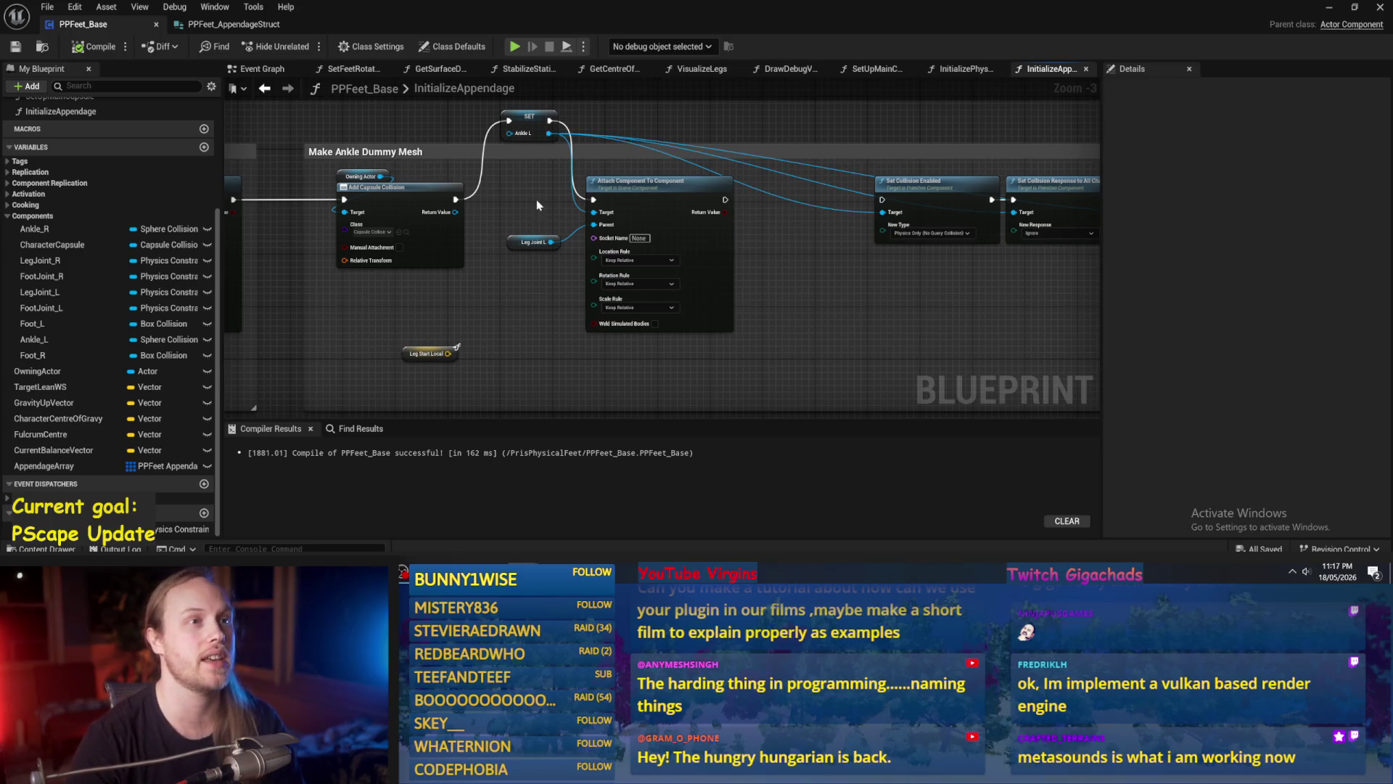
left_click_drag(544, 132, 540, 210)
scroll(540, 210, "up", 3)
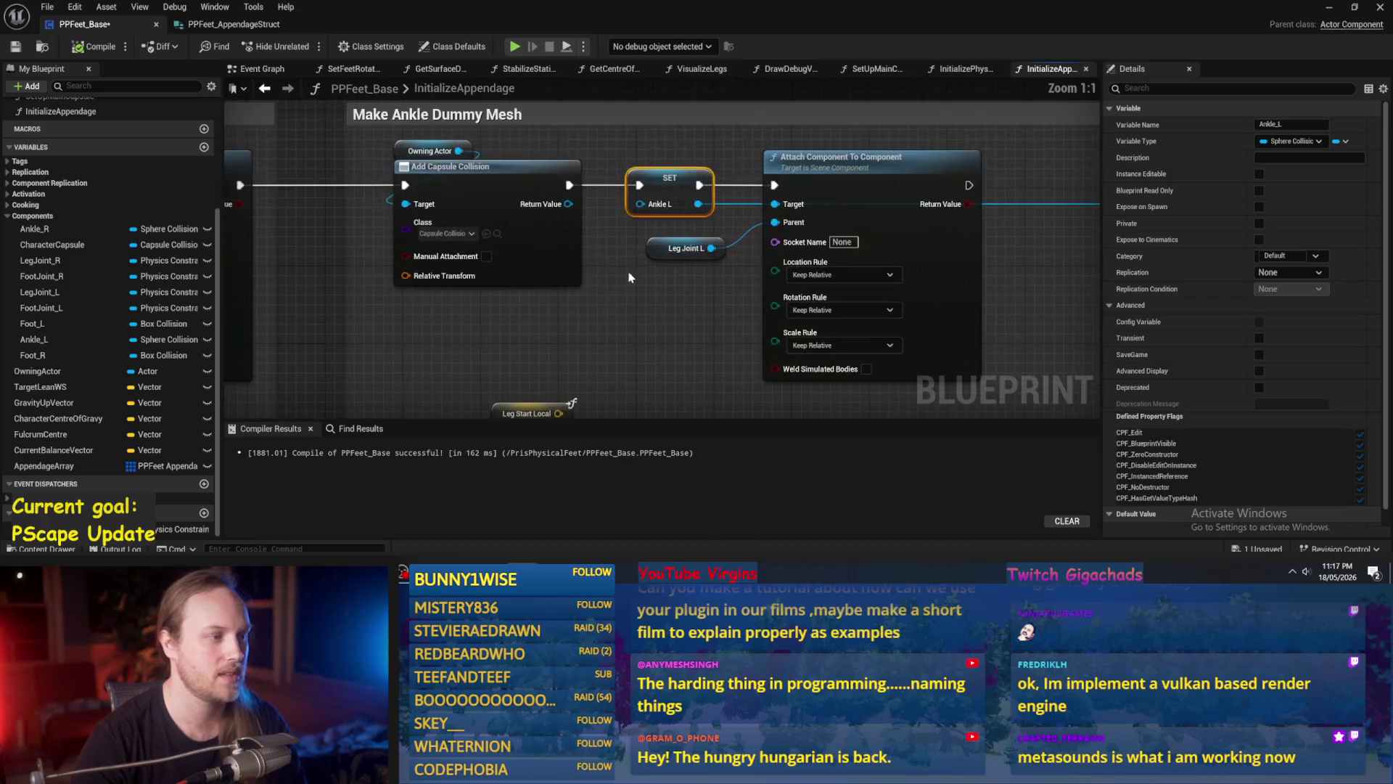
scroll(679, 185, "down", 4)
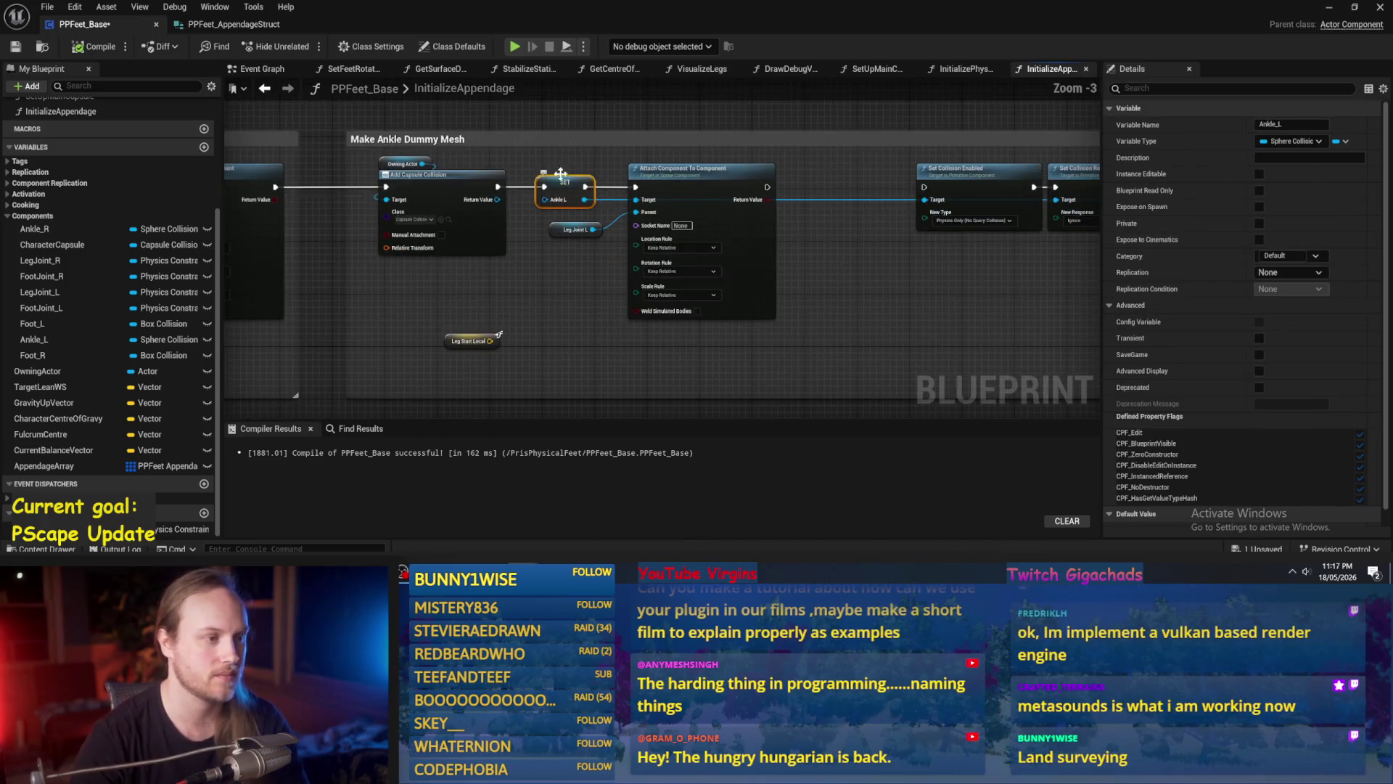
right_click(499, 201)
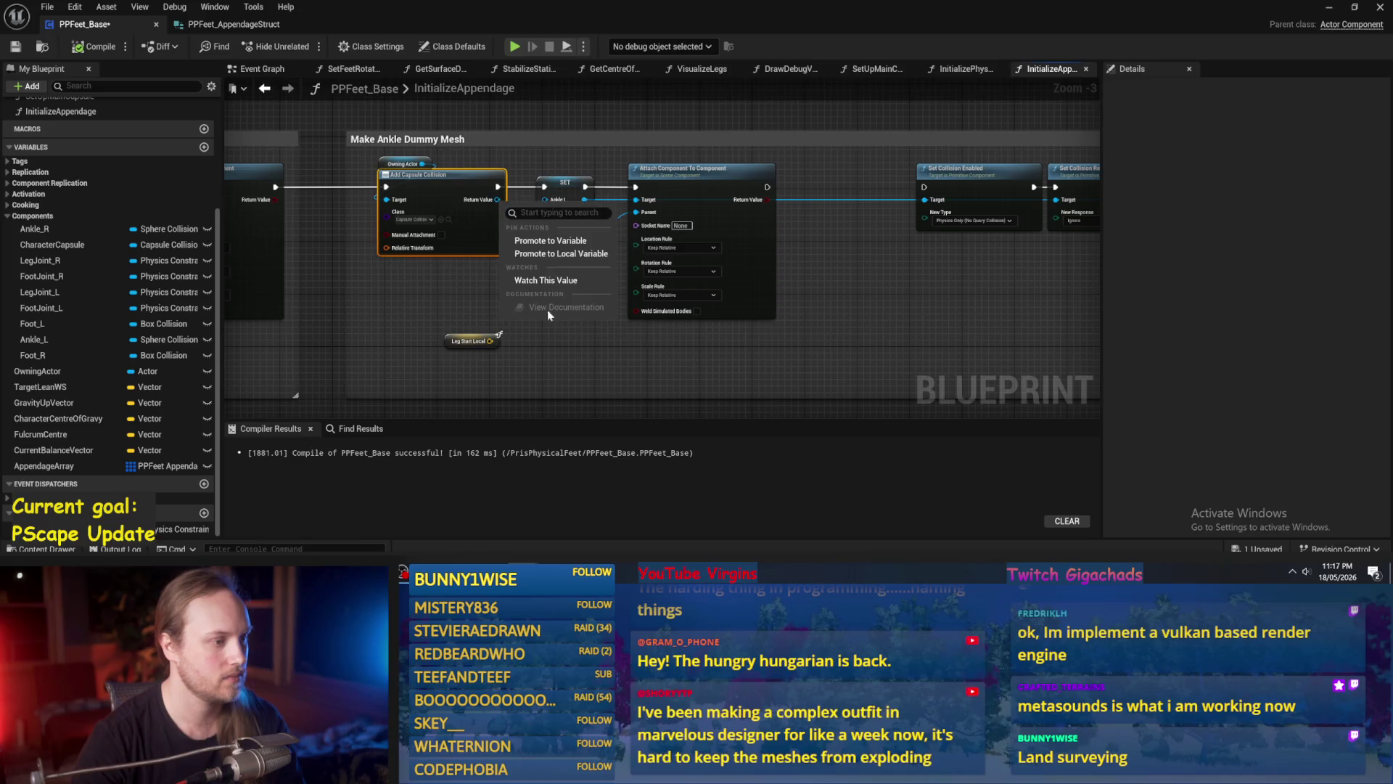
Promote the capsule's return value to a local variable named LegMesh.
left_click(552, 256)
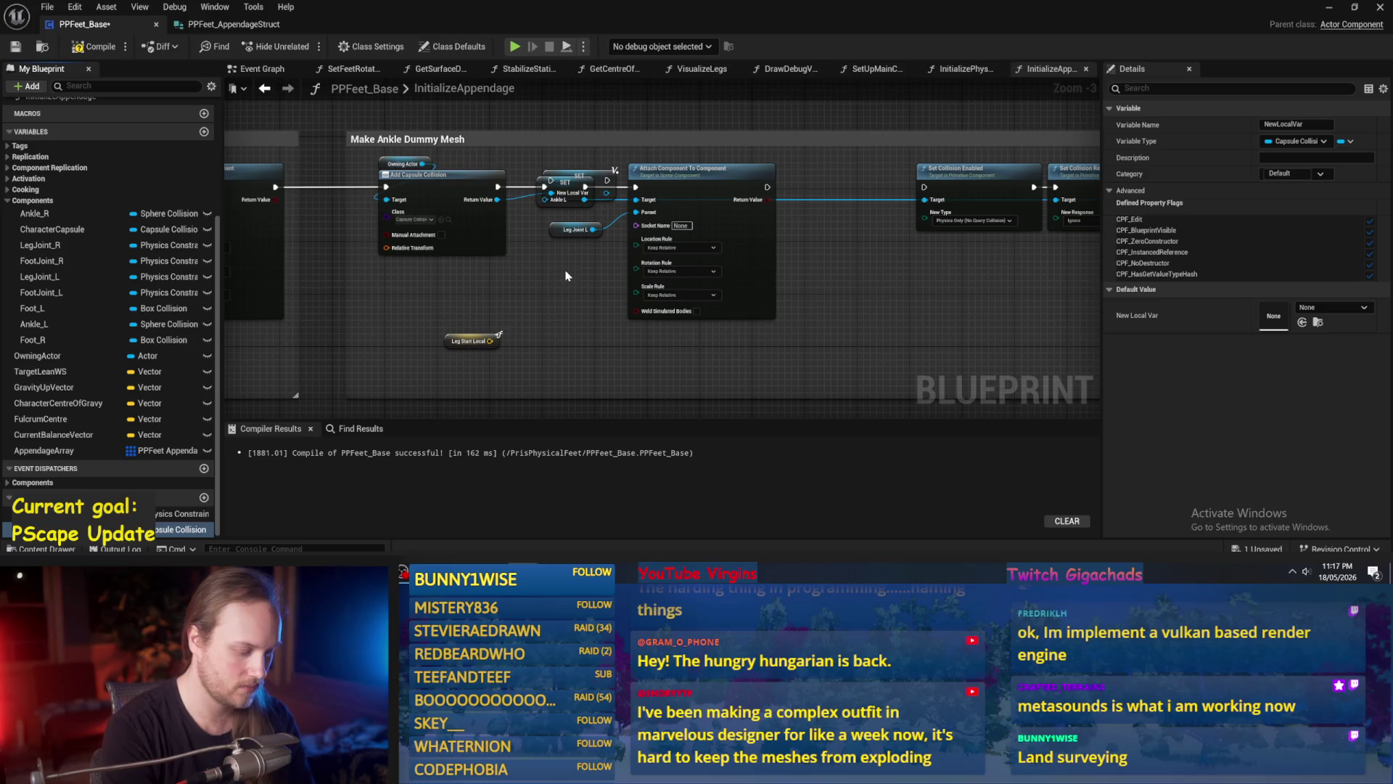
type("LegMesh")
key("Return")
mouse_move(571, 185)
left_mouse_down()
mouse_move(572, 138)
mouse_move(651, 201)
mouse_move(593, 181)
mouse_move(602, 149)
mouse_move(584, 196)
left_mouse_up()
scroll(571, 136, "up", 2)
Delete the SET Ankle_L node and the Leg Joint L getter.
left_click(560, 194)
key("Delete")
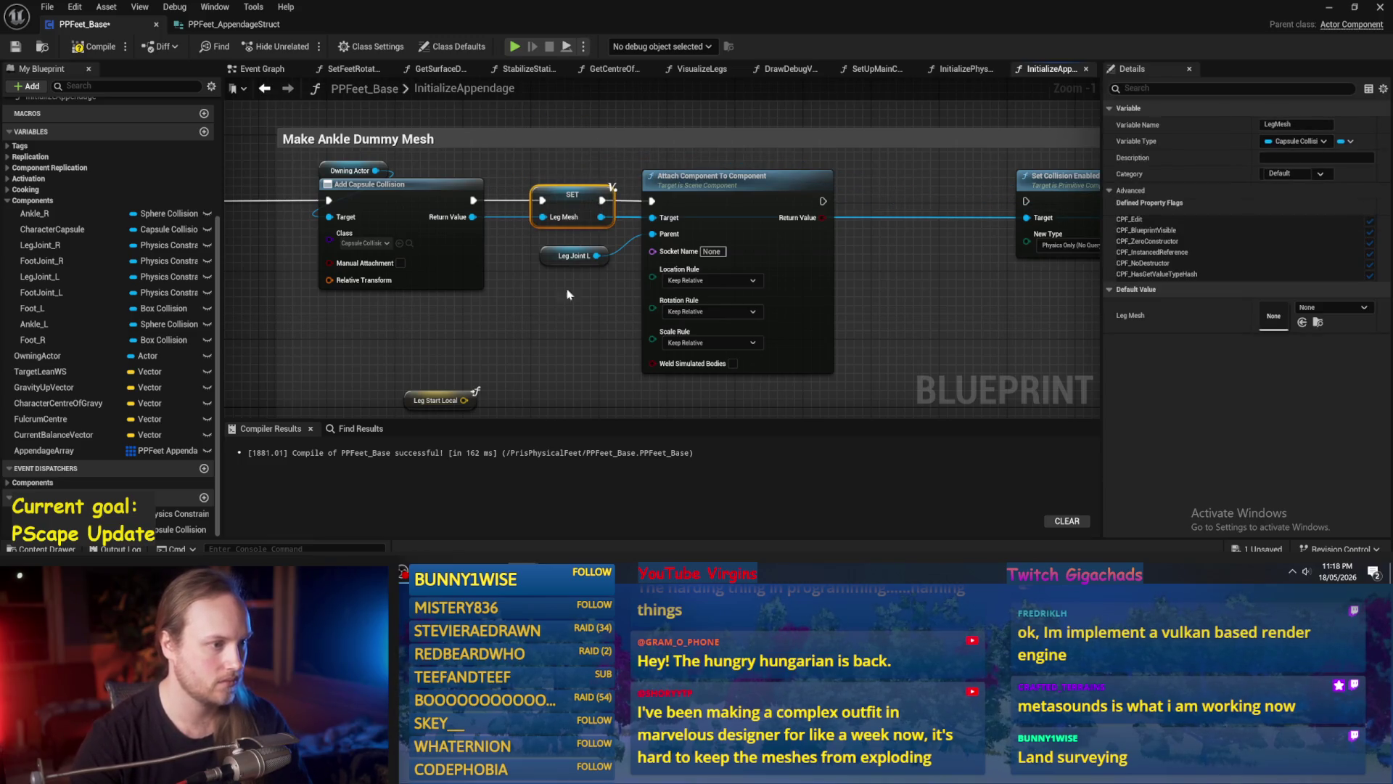
left_click(571, 254)
scroll(722, 265, "down", 2)
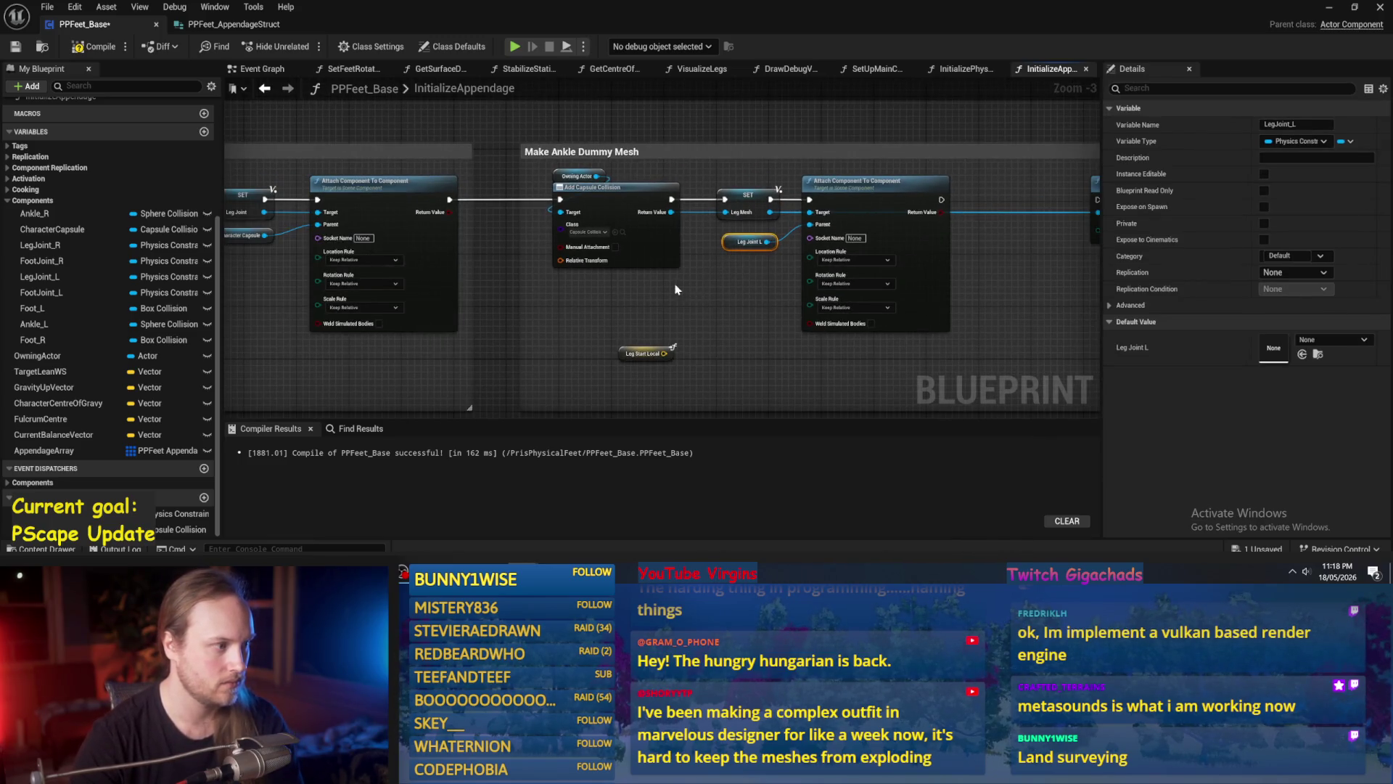
key("Delete")
right_click(773, 257)
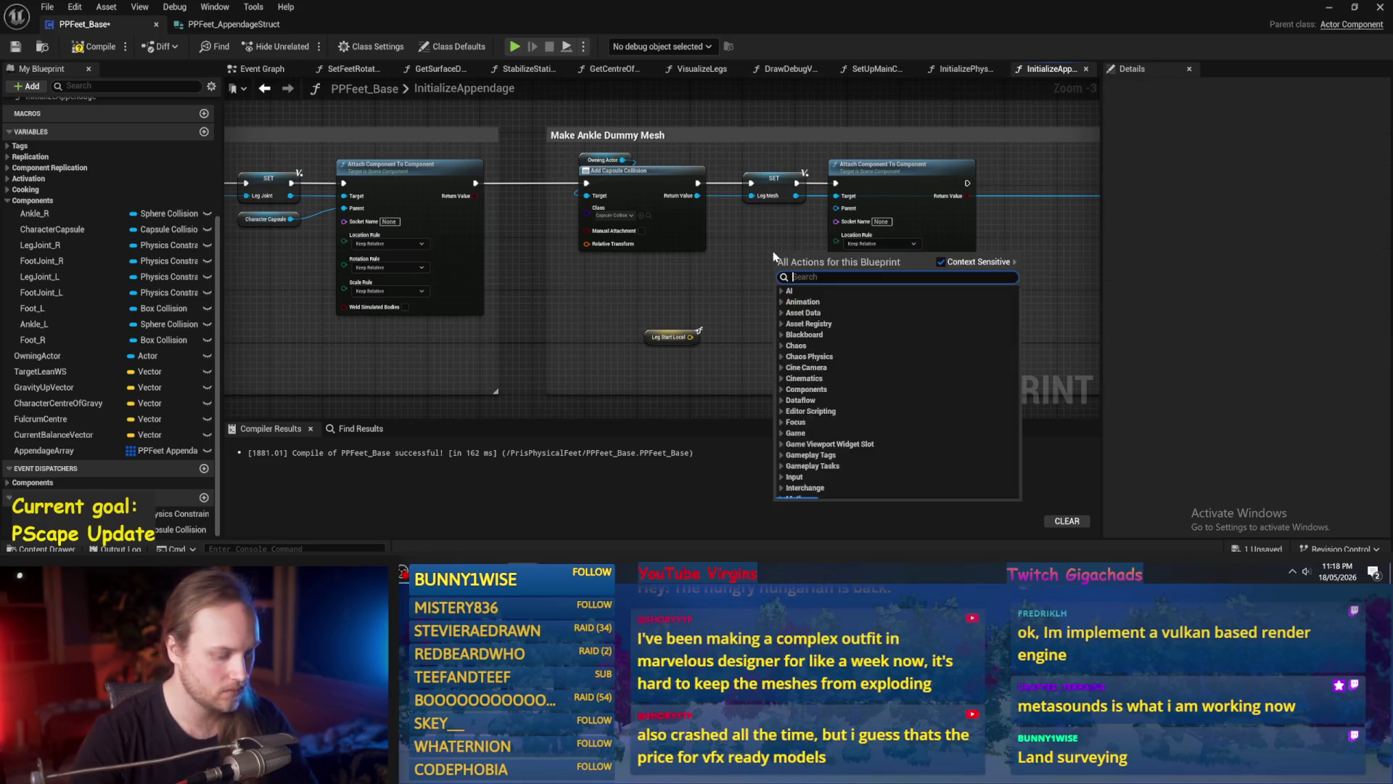
Add a Get Leg Joint node and wire it to Attach Component To Component's Parent pin.
type("leg joint")
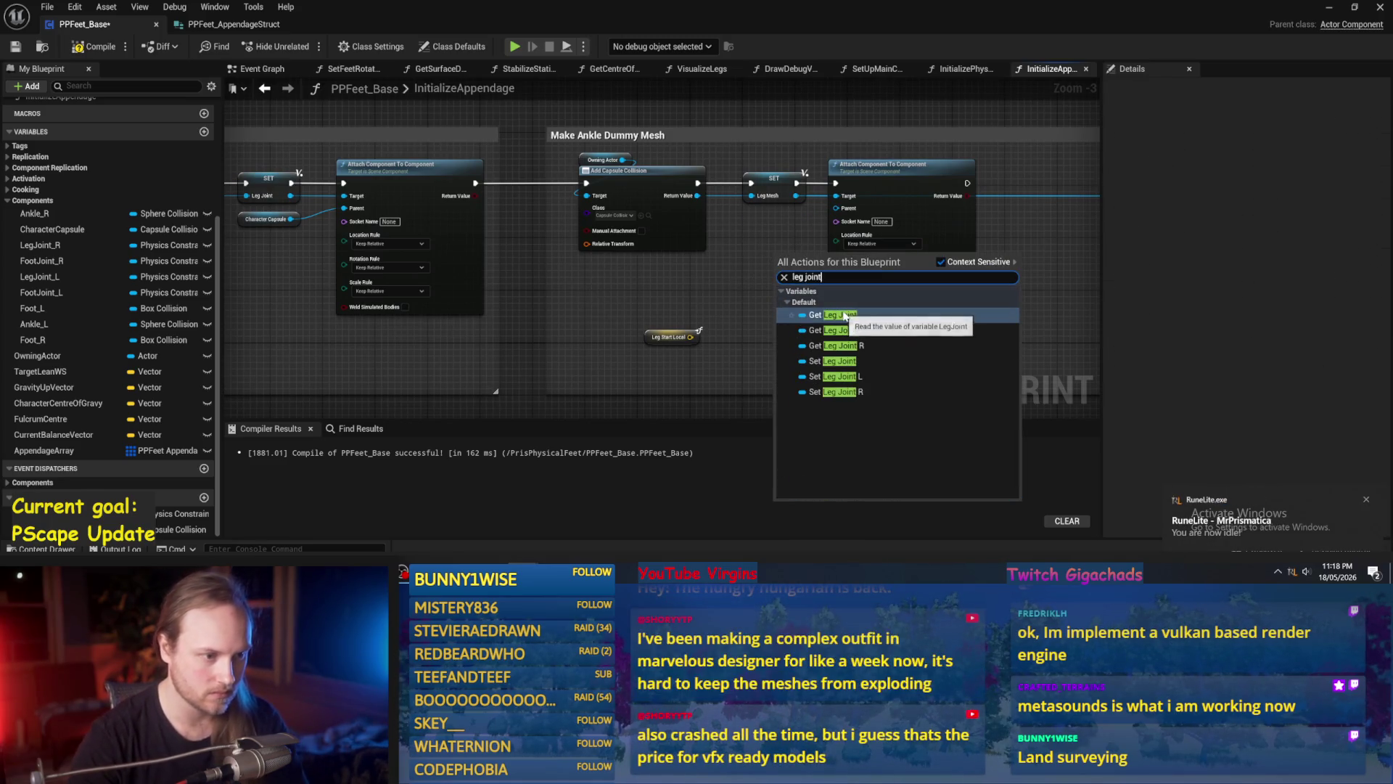
left_click(832, 314)
scroll(818, 266, "up", 3)
mouse_move(808, 251)
left_mouse_down()
mouse_move(844, 164)
mouse_move(842, 177)
left_mouse_up()
scroll(762, 286, "down", 2)
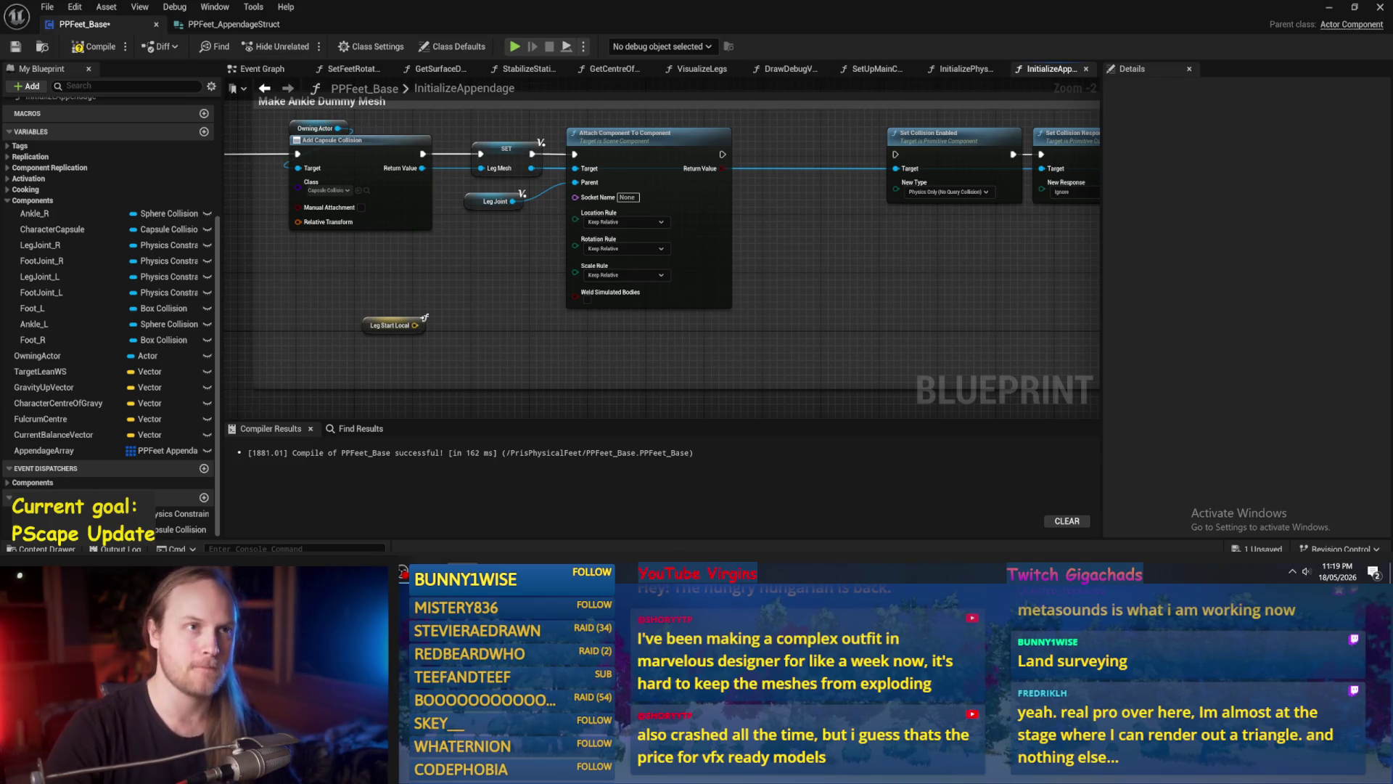
Extend the Make Leg Joint comment box's left edge about 54 px outward.
mouse_move(378, 303)
left_mouse_down()
mouse_move(529, 291)
mouse_move(457, 263)
left_mouse_up()
left_click(523, 319)
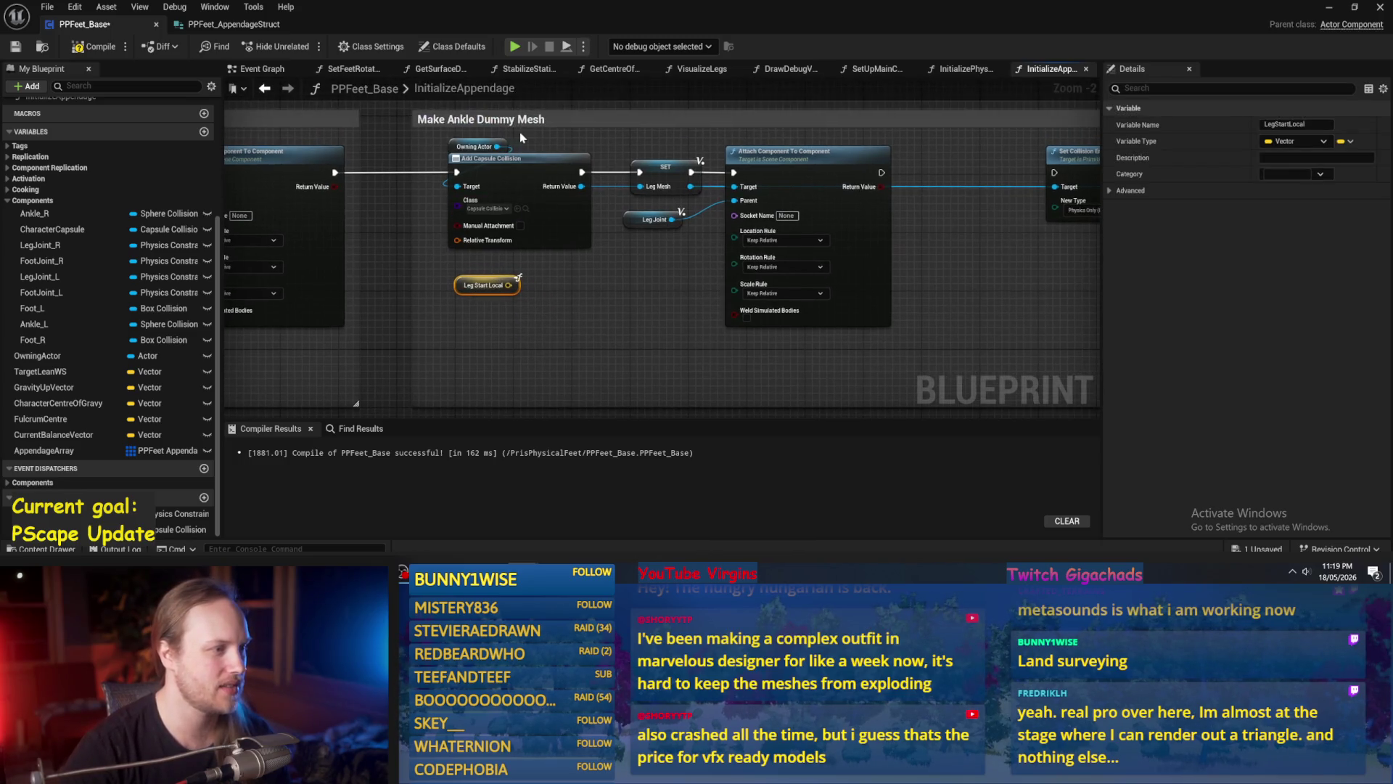
left_click(643, 310)
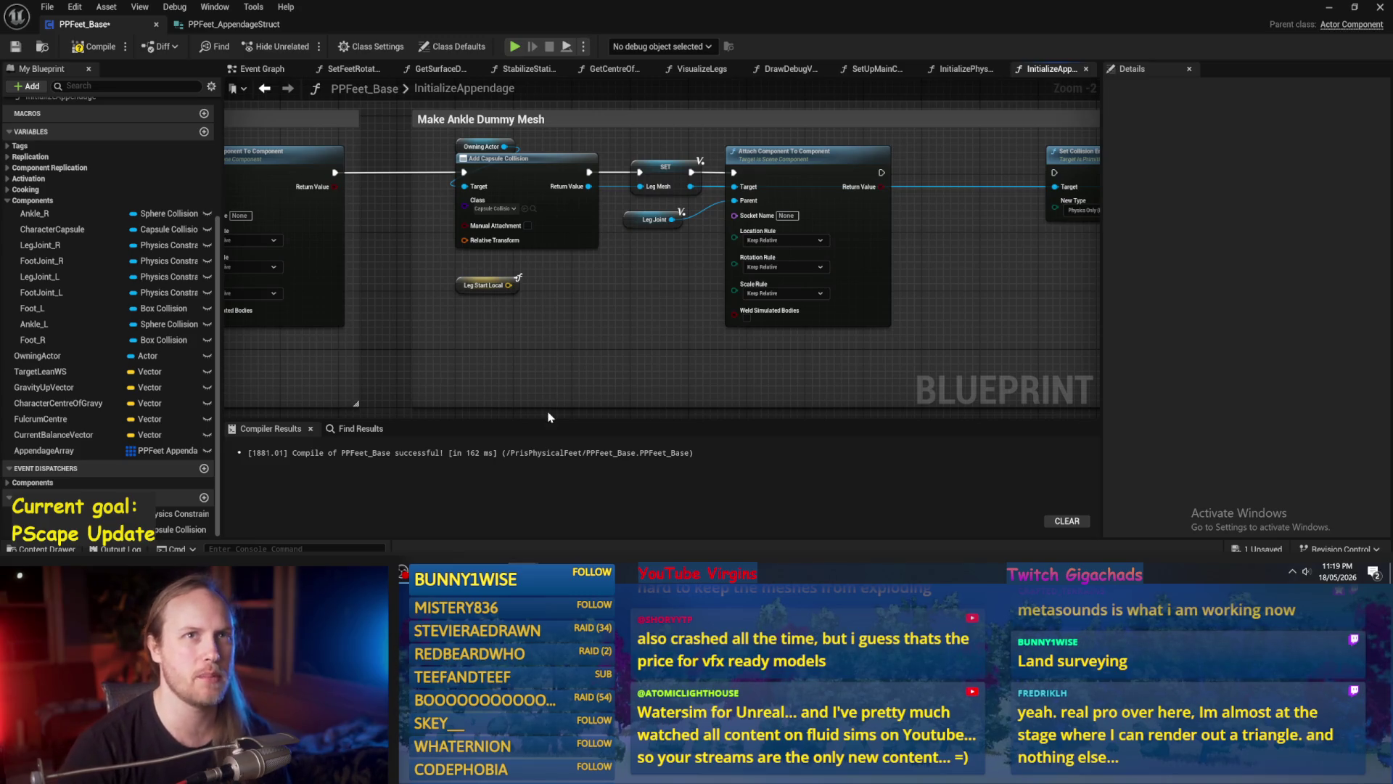
scroll(750, 260, "down", 1)
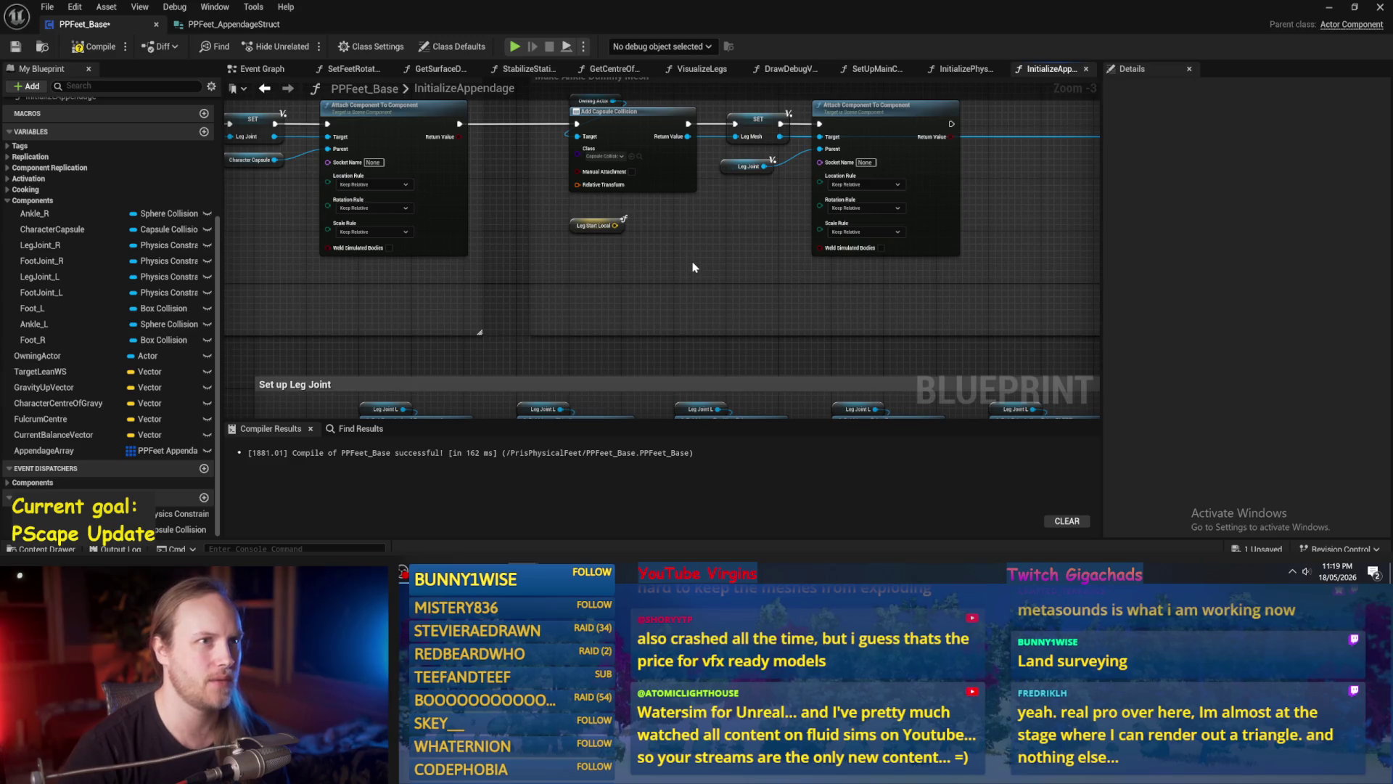
mouse_move(687, 266)
left_mouse_down()
mouse_move(639, 267)
mouse_move(878, 280)
mouse_move(725, 234)
mouse_move(907, 319)
left_mouse_up()
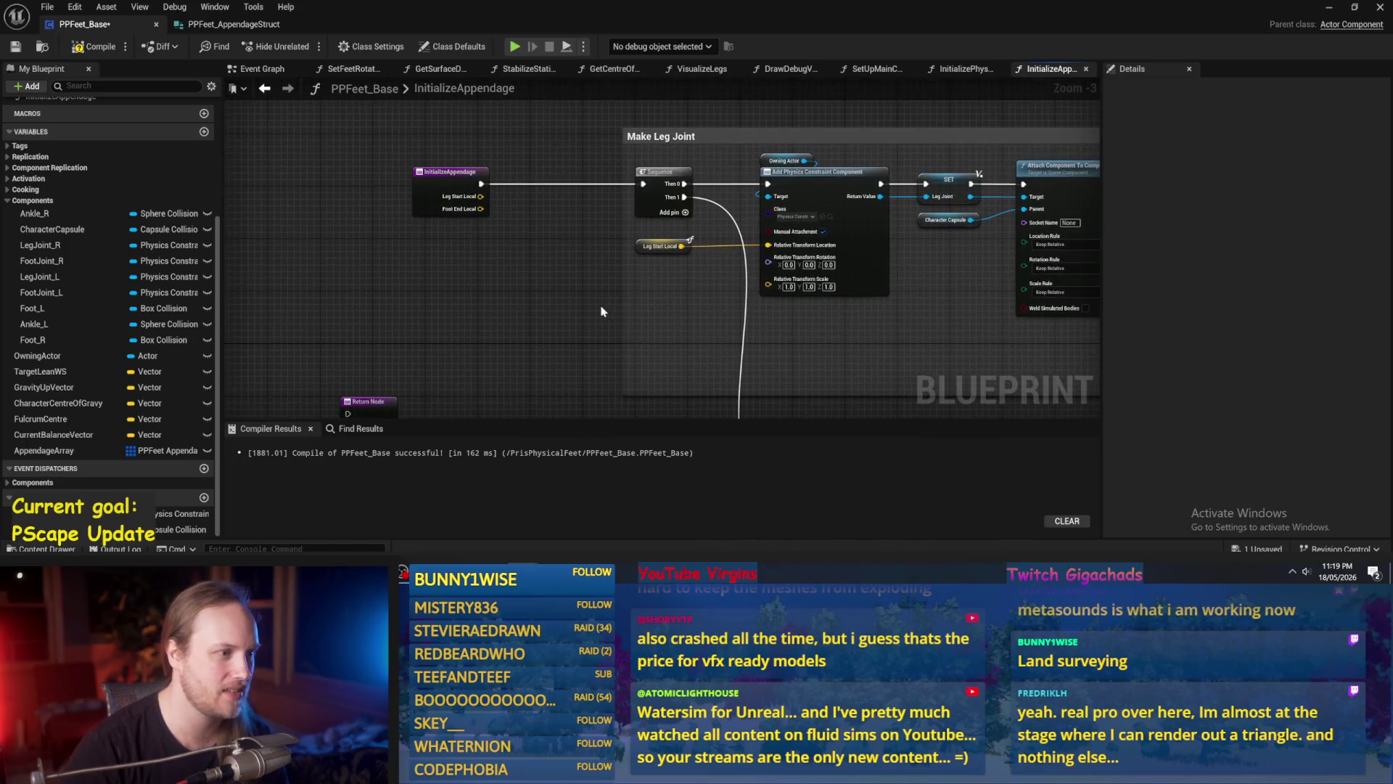
mouse_move(623, 305)
left_mouse_down()
mouse_move(563, 295)
mouse_move(583, 298)
left_mouse_up()
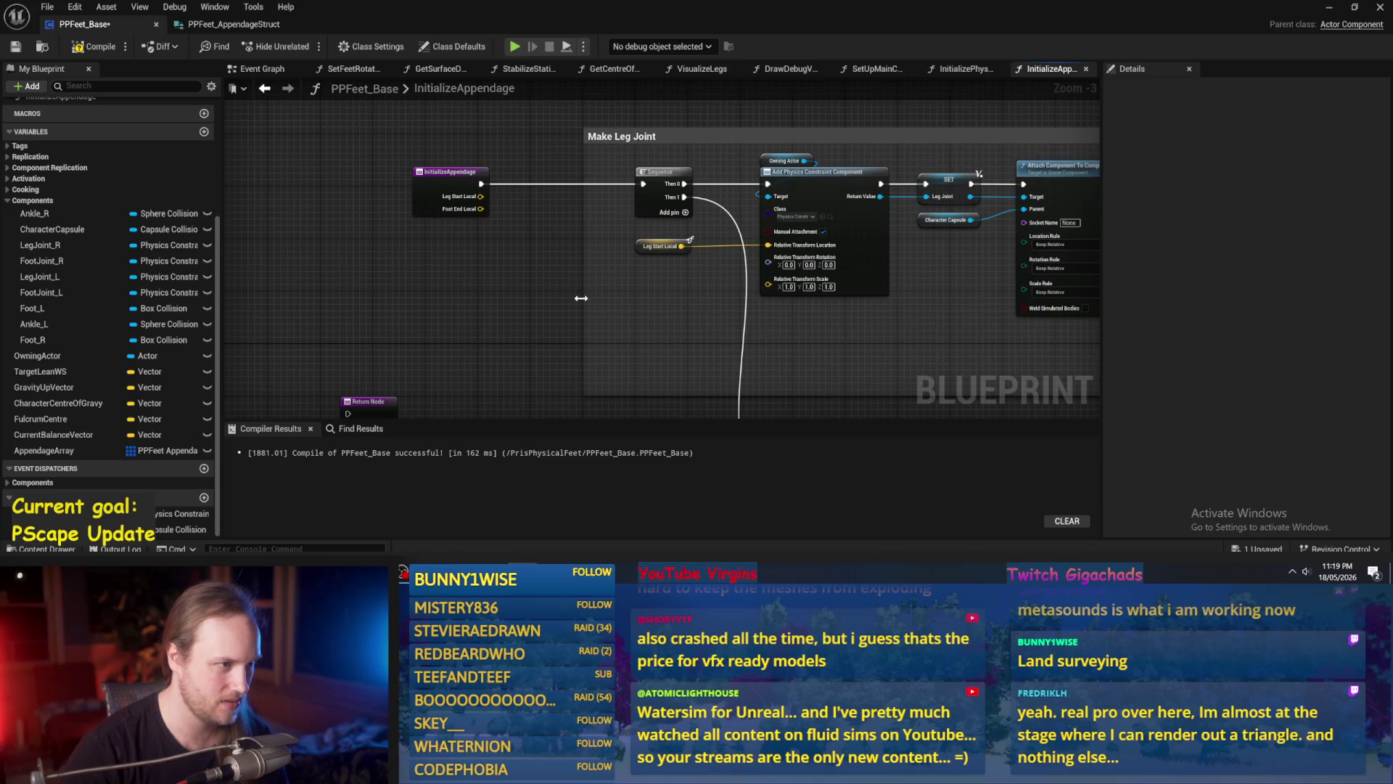
mouse_move(922, 323)
left_mouse_down()
mouse_move(646, 289)
mouse_move(600, 317)
mouse_move(662, 351)
mouse_move(675, 336)
left_mouse_up()
scroll(606, 327, "up", 2)
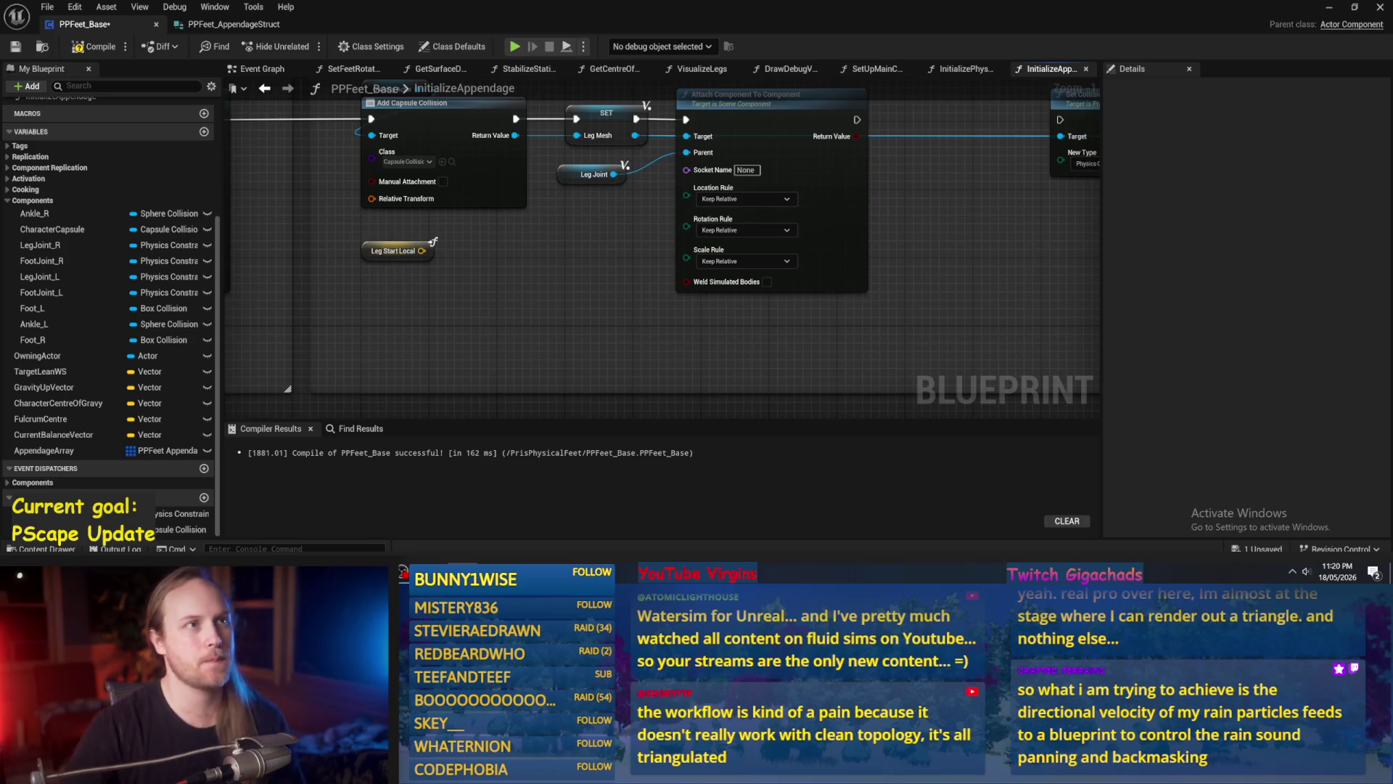
Connect Attach Component To Component's execution output to Set Collision Enabled, then compile and save.
scroll(933, 368, "down", 2)
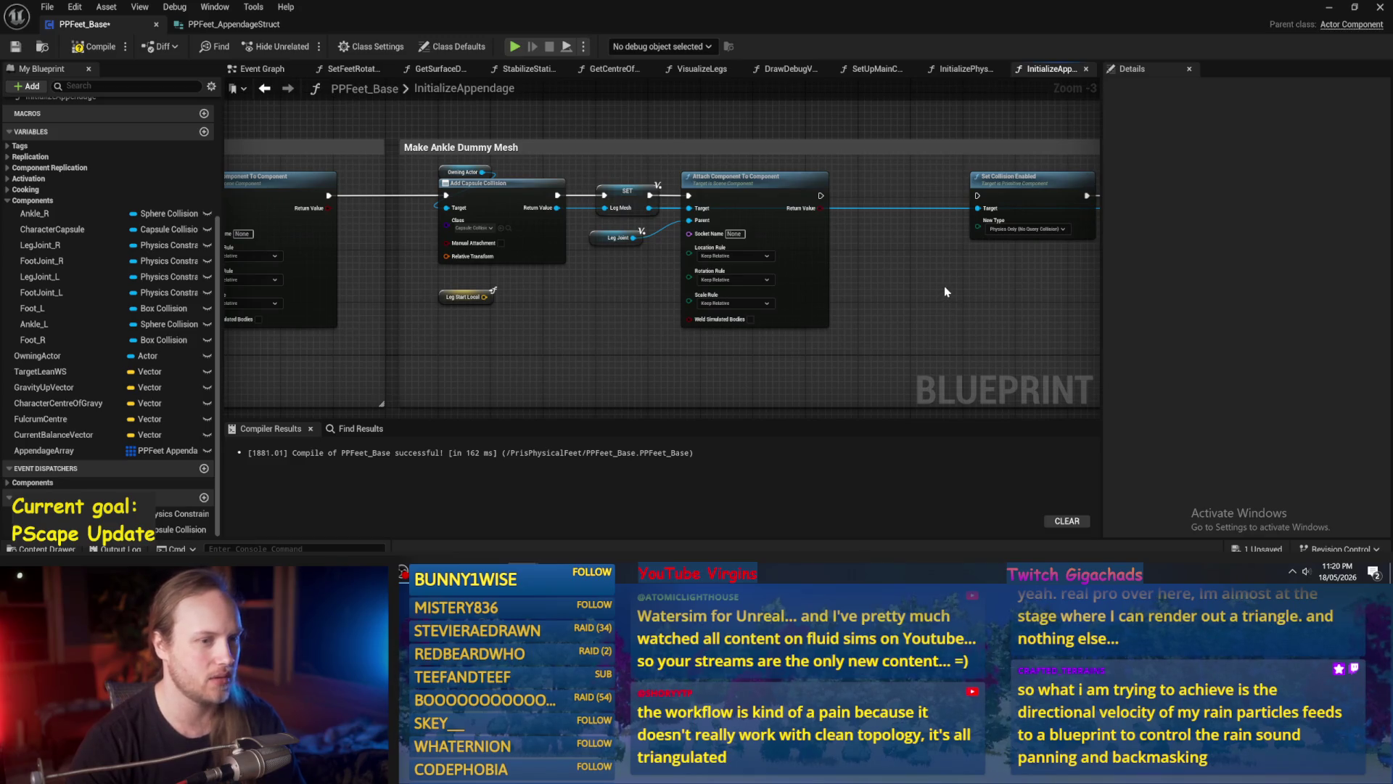
left_click_drag(945, 291, 700, 264)
left_click_drag(562, 171, 724, 170)
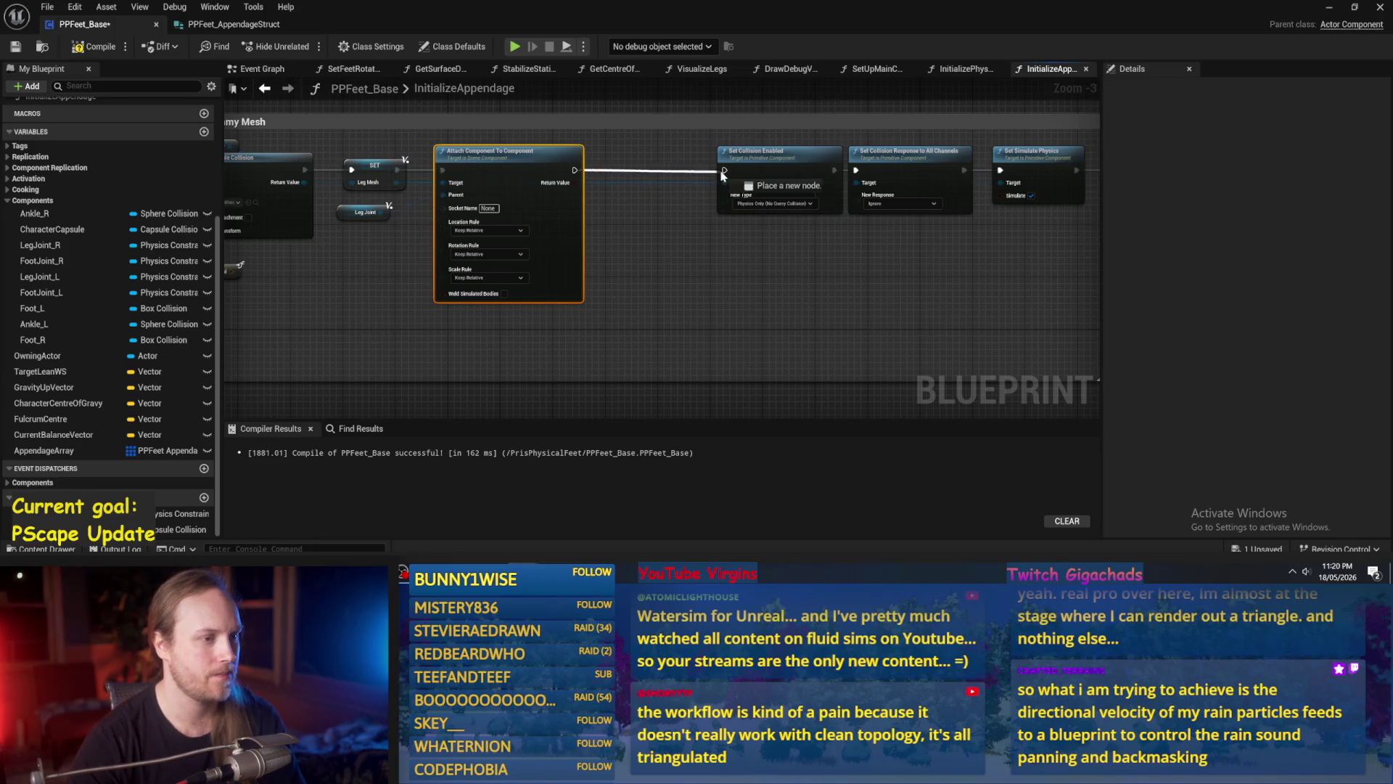
scroll(778, 238, "up", 2)
left_click(778, 238)
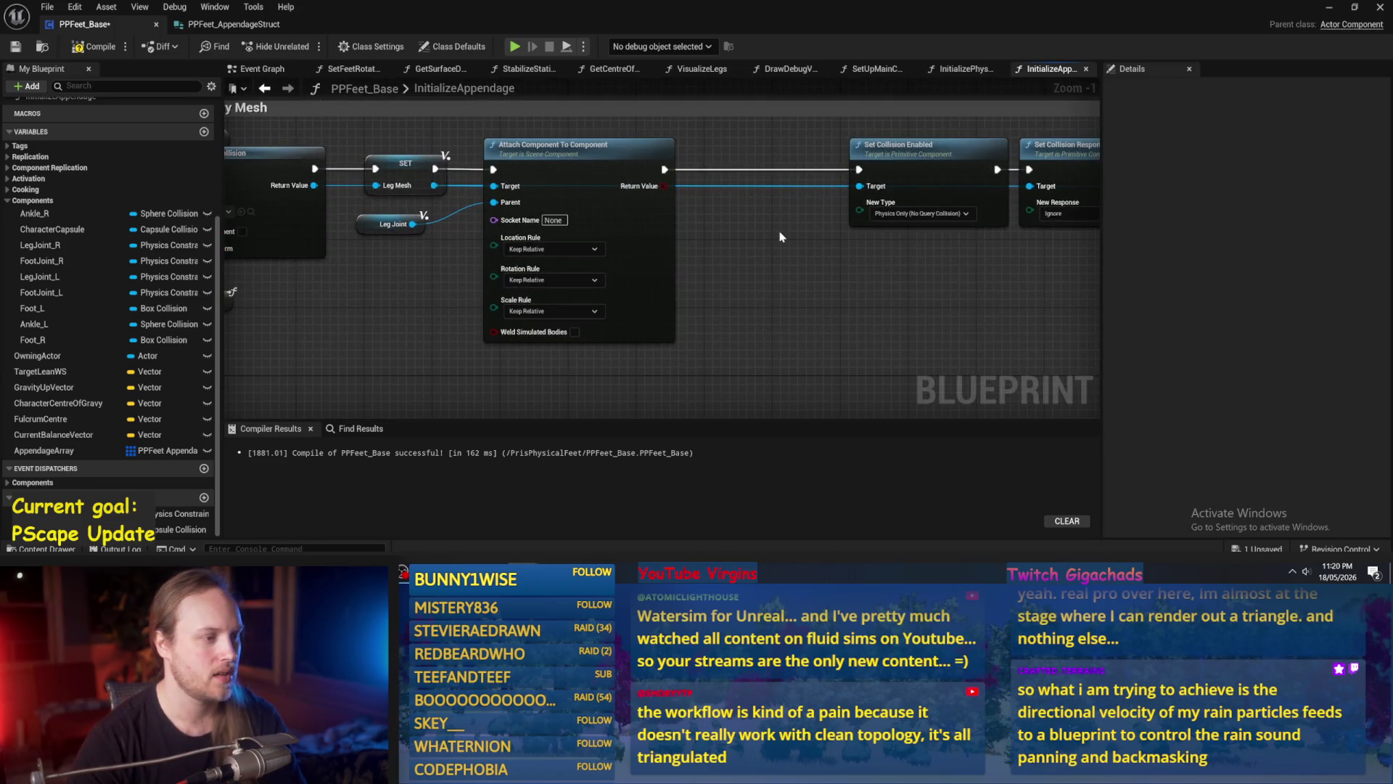
left_click(94, 47)
left_click(17, 45)
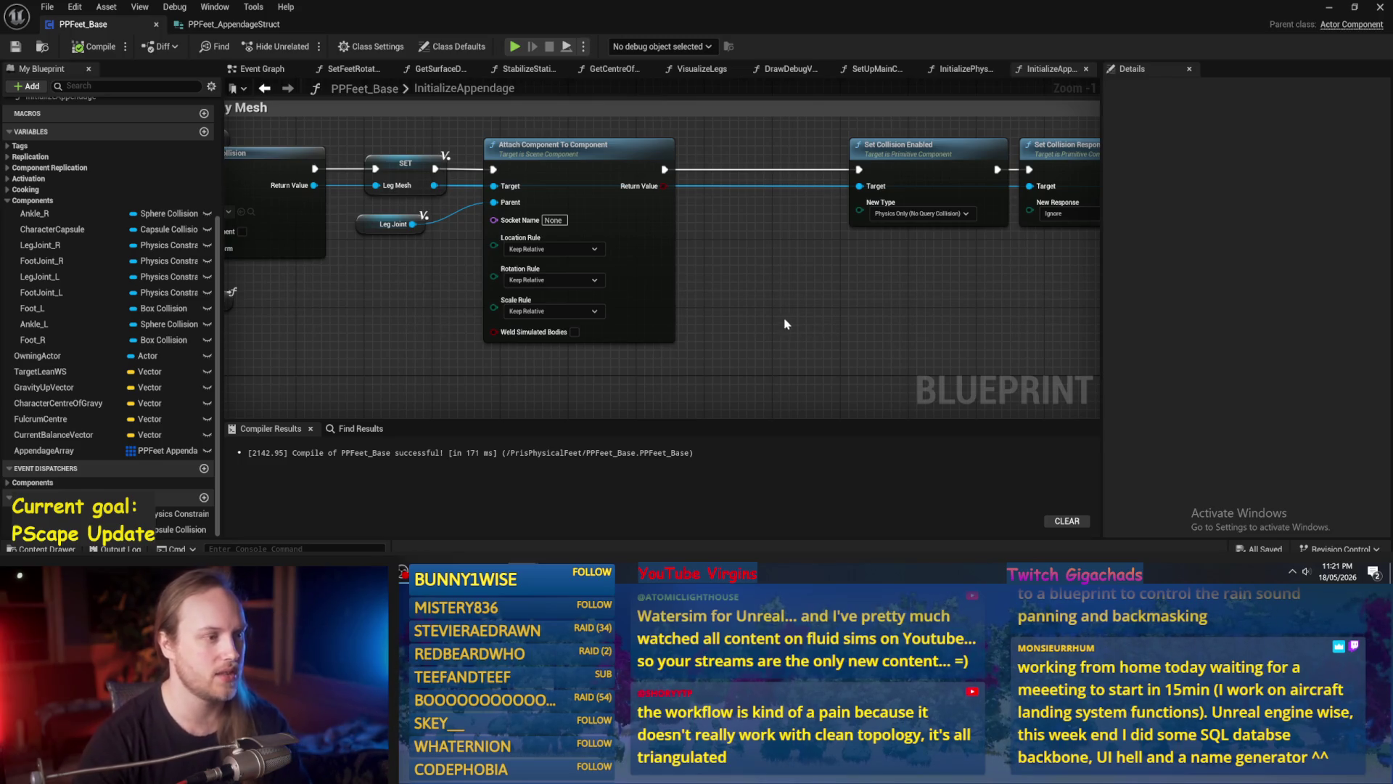
Retitle the Make Ankle Dummy Mesh comment to 'Make Leg Mesh'.
scroll(819, 312, "down", 1)
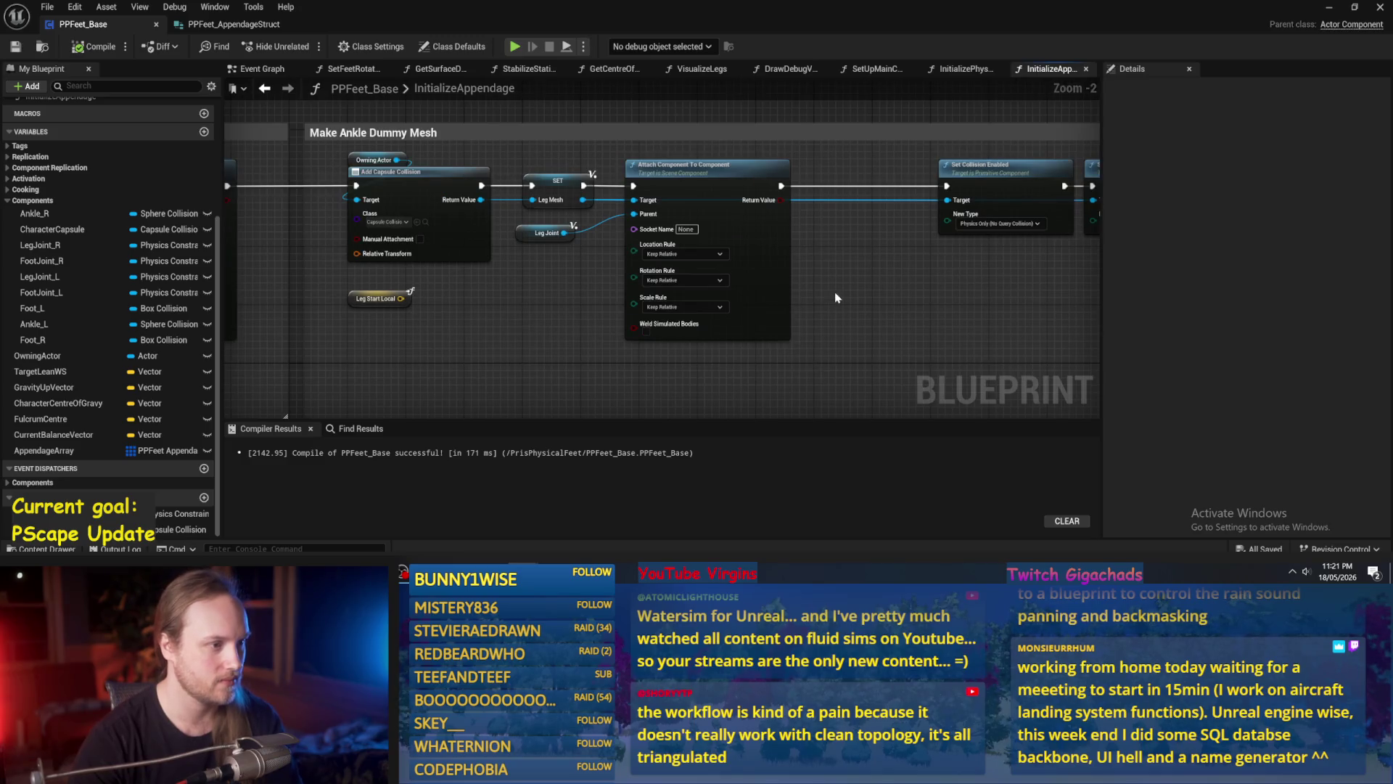
right_click(878, 286)
left_click(813, 243)
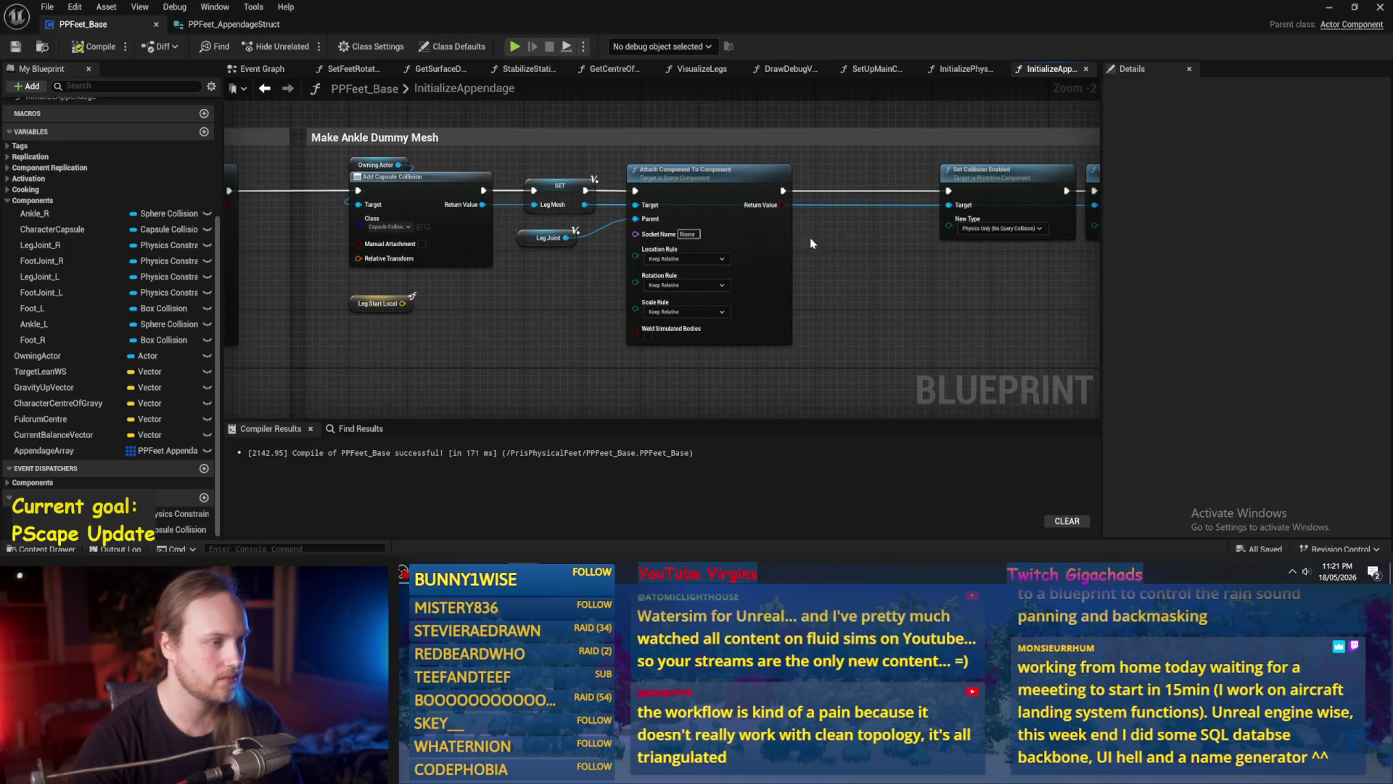
left_click(377, 139)
left_click(376, 139)
left_click_drag(345, 139, 413, 139)
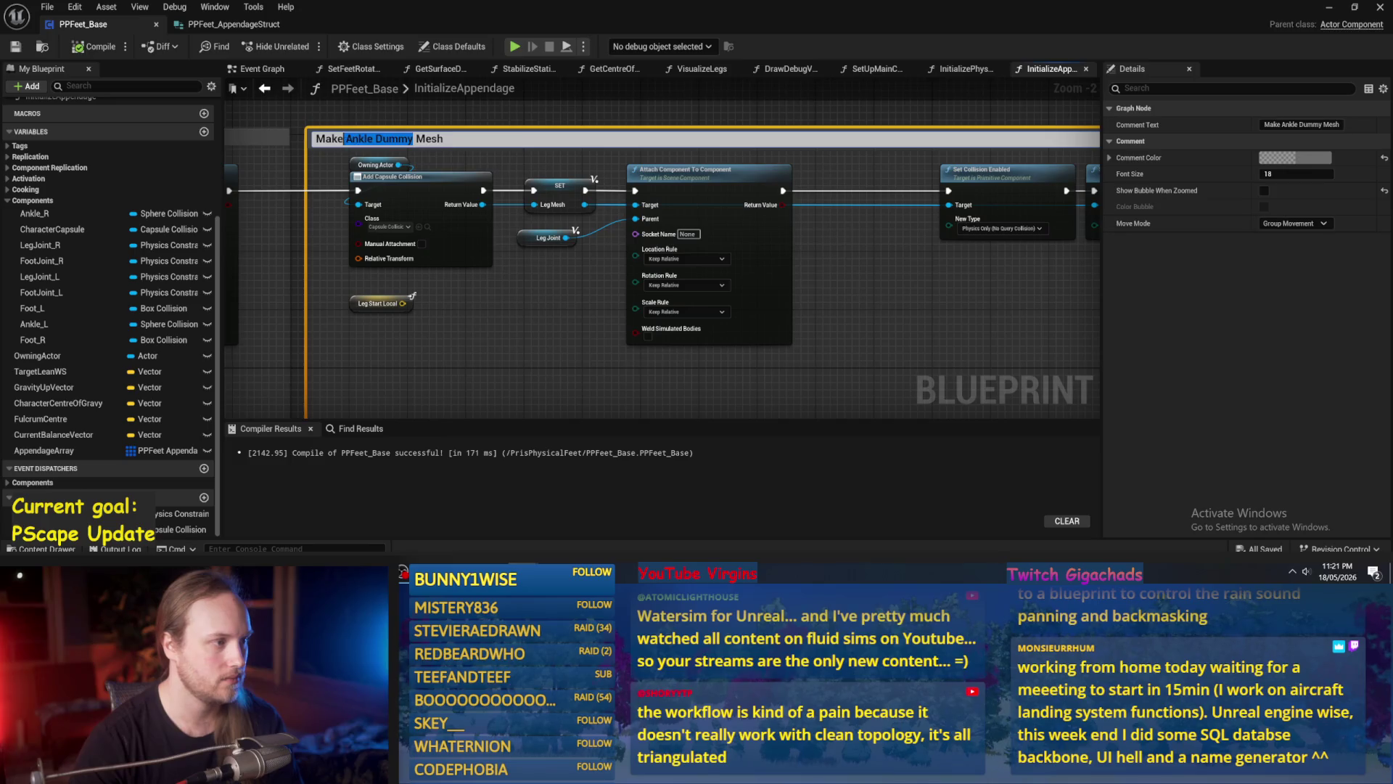
type("Leg")
key("Return")
mouse_move(880, 289)
left_mouse_down()
mouse_move(591, 283)
mouse_move(614, 254)
left_mouse_up()
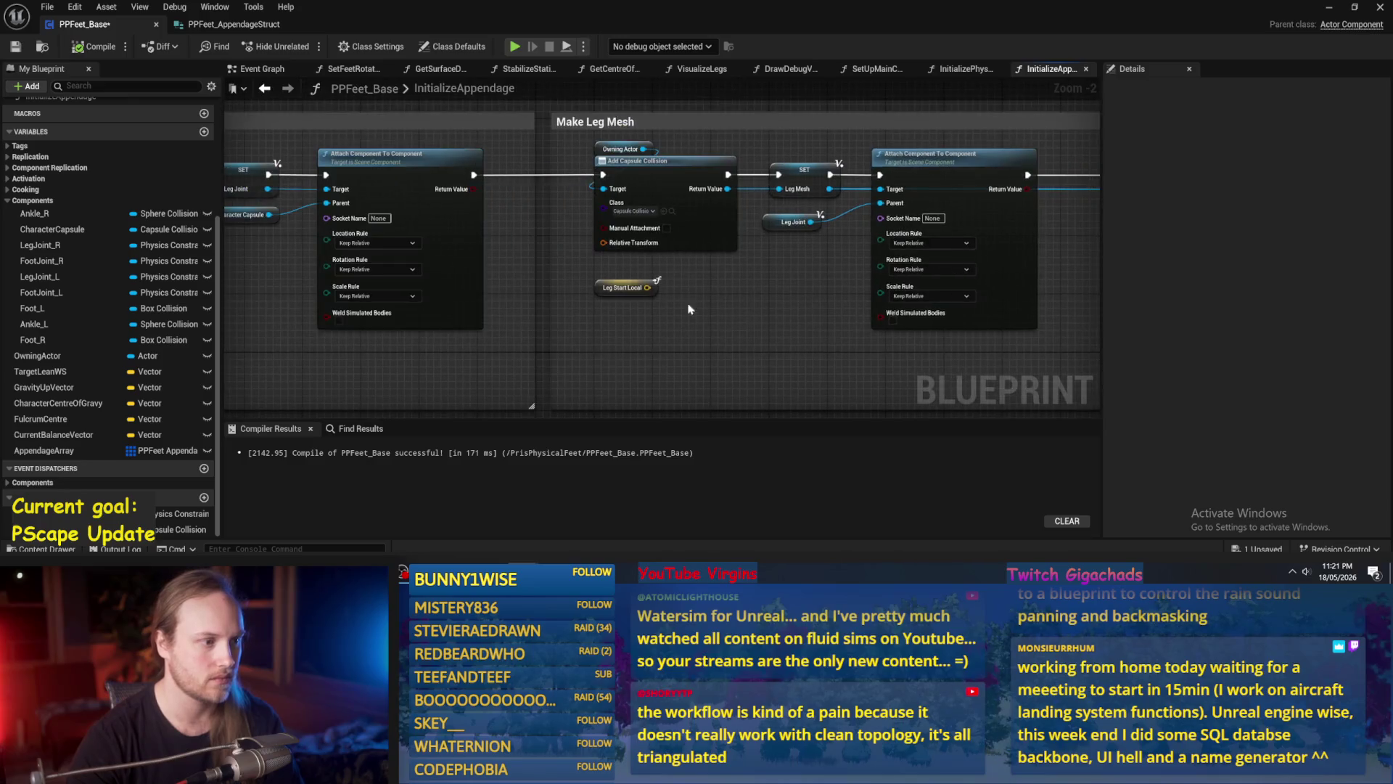
Move the Leg Start Local getter down-left, then compile and save the blueprint.
scroll(615, 251, "up", 1)
left_click(620, 294)
scroll(621, 308, "down", 2)
mouse_move(621, 308)
left_mouse_down()
mouse_move(762, 268)
mouse_move(737, 298)
left_mouse_up()
scroll(747, 290, "up", 1)
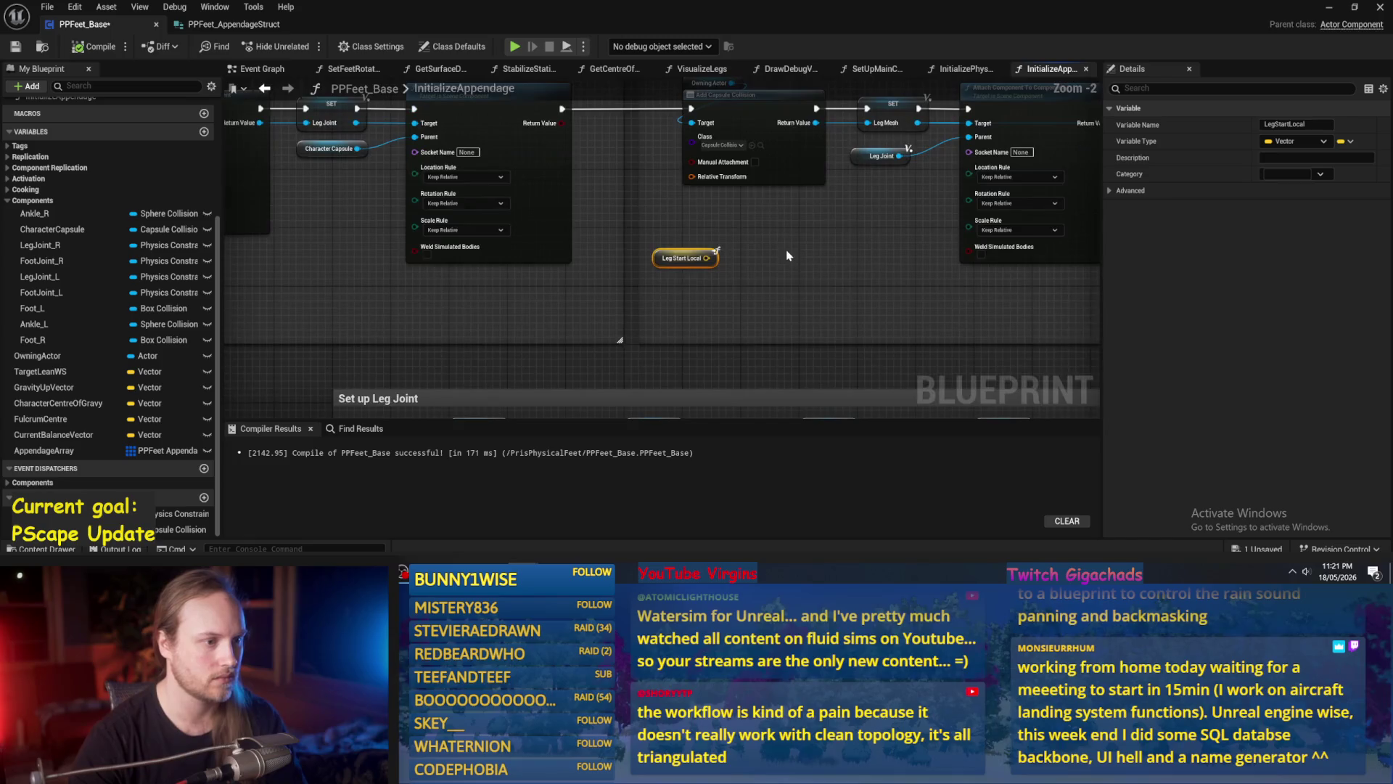
left_click(864, 272)
left_click(71, 46)
left_click(15, 46)
Place a Foot End Local getter just below Leg Start Local, keeping the name FootEndLocal.
scroll(778, 277, "up", 2)
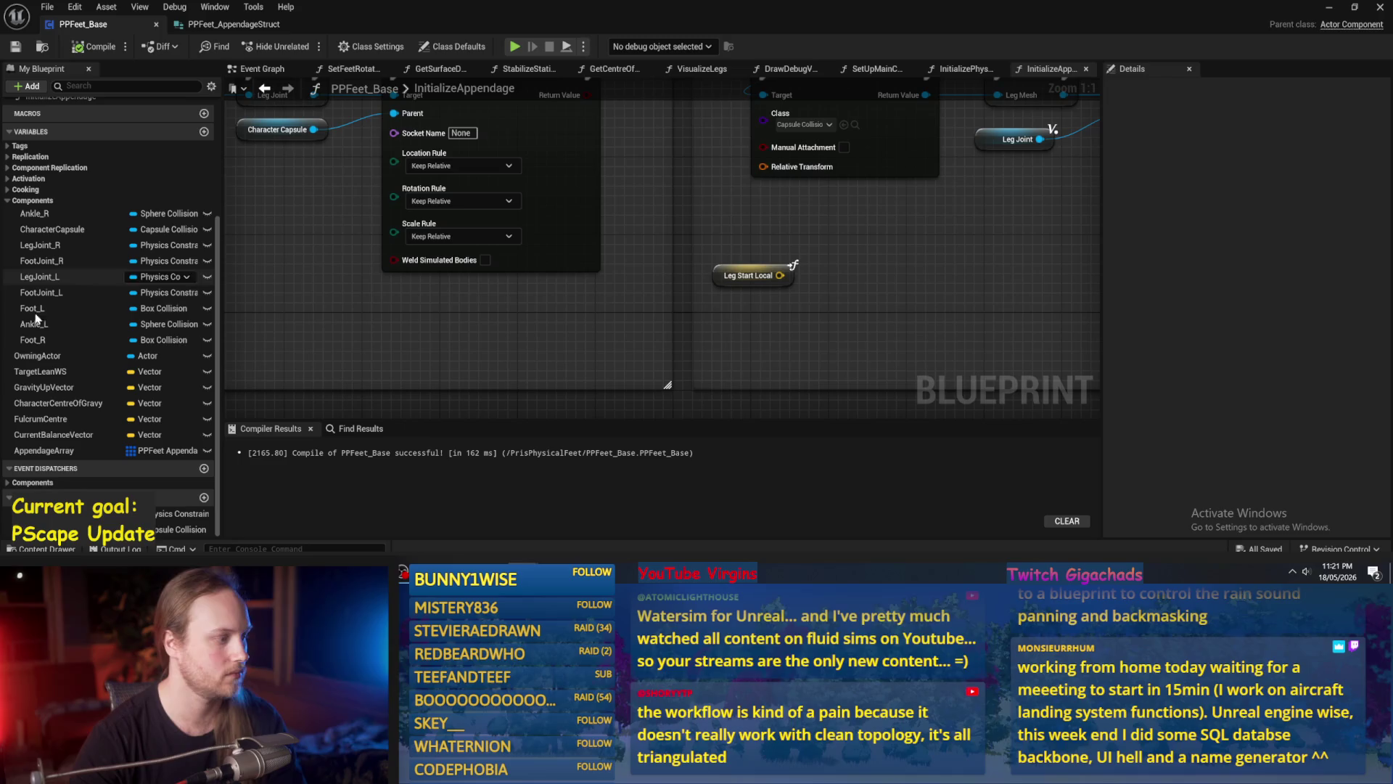
right_click(931, 323)
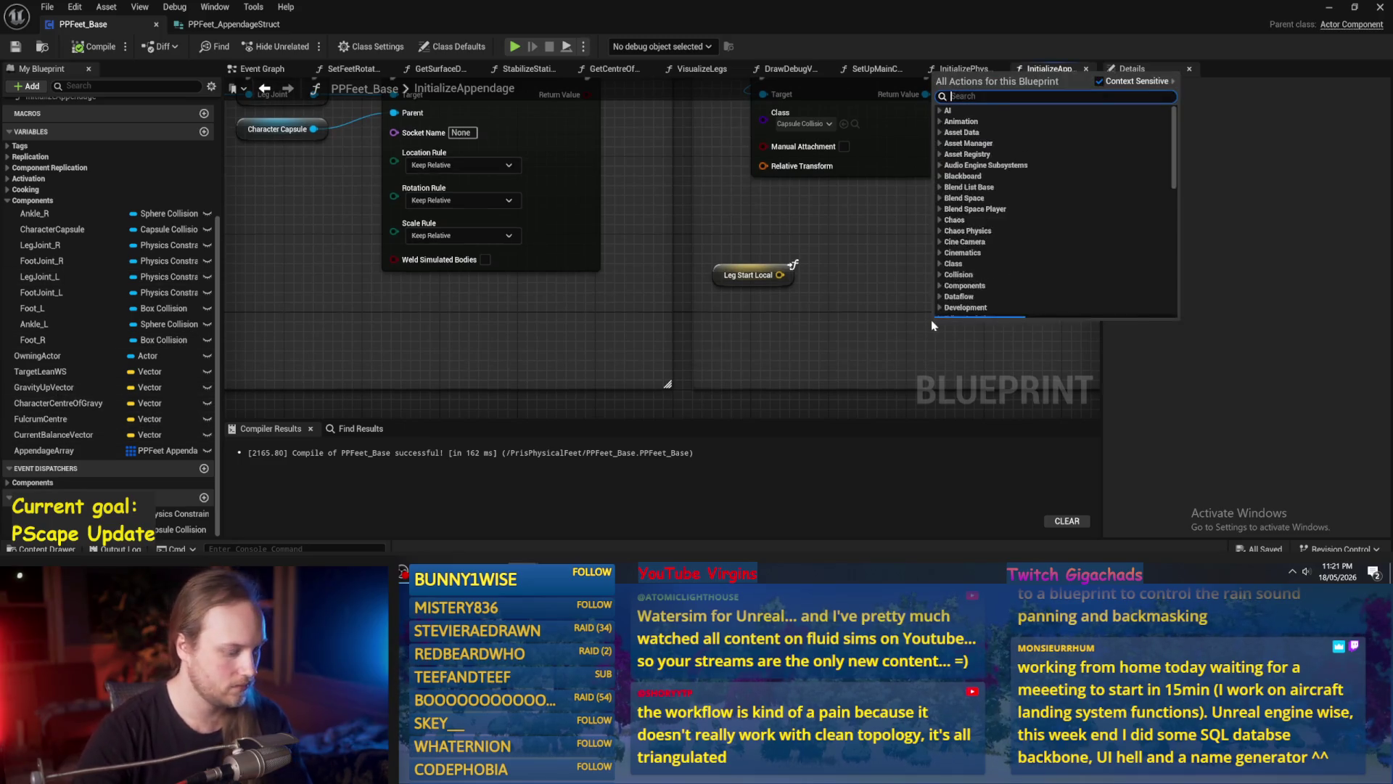
type("foot e")
type("nd")
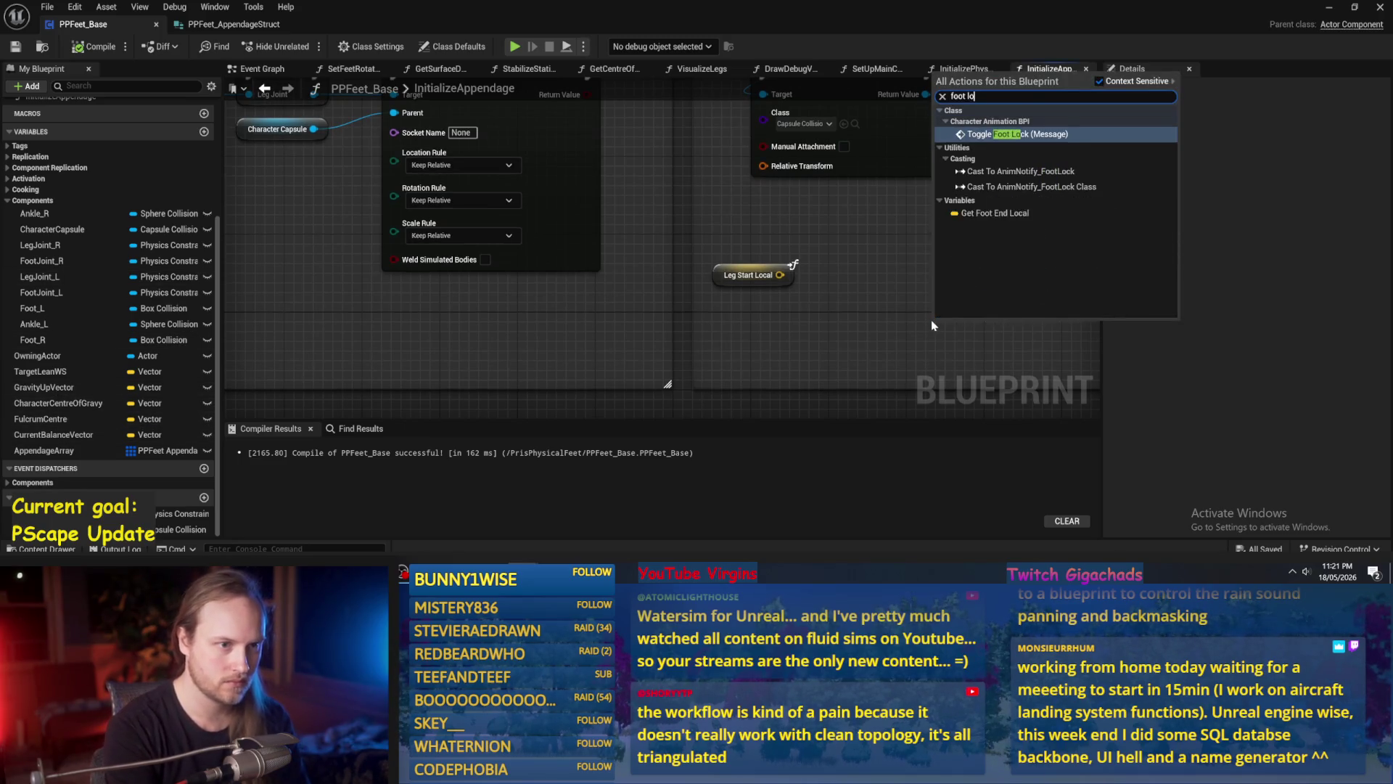
key("Return")
left_click_drag(930, 319, 719, 300)
left_click(743, 343)
left_click(747, 305)
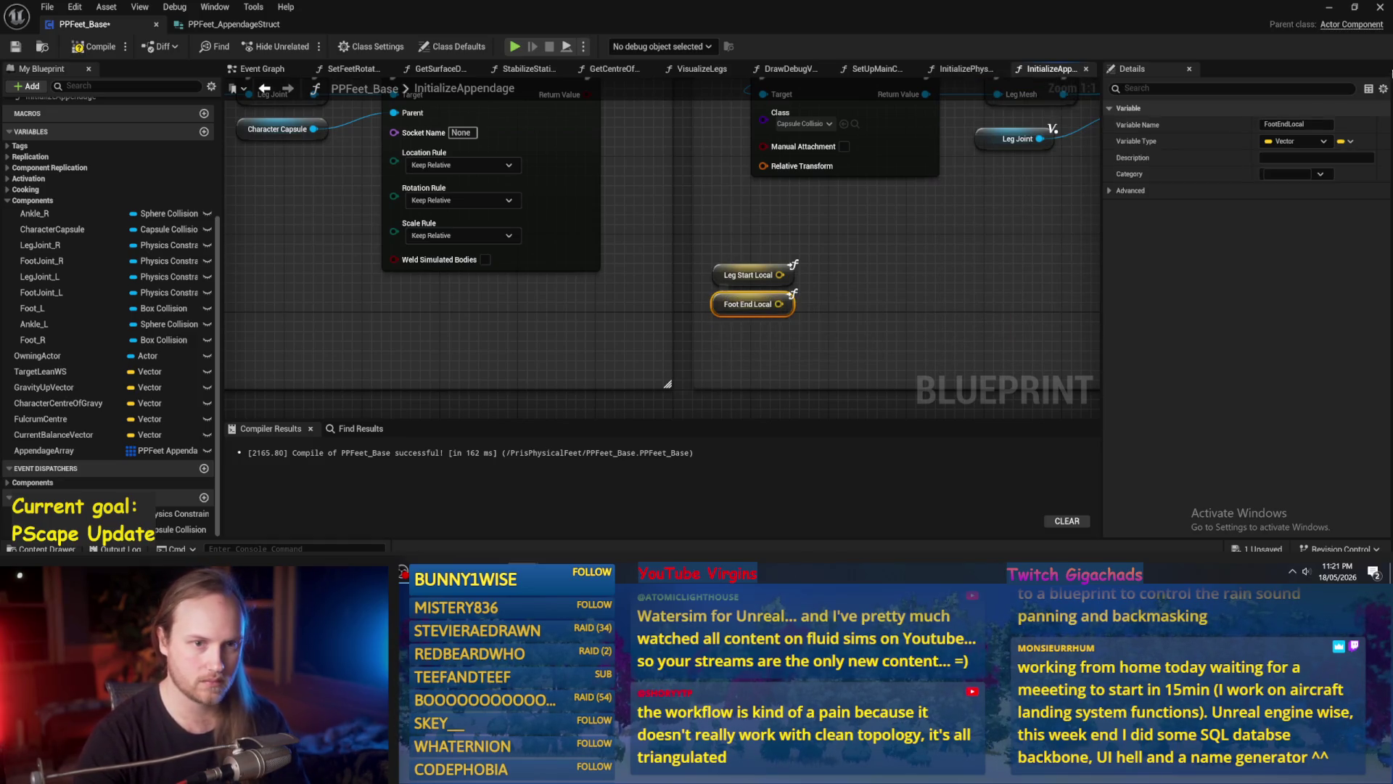
left_click(1285, 124)
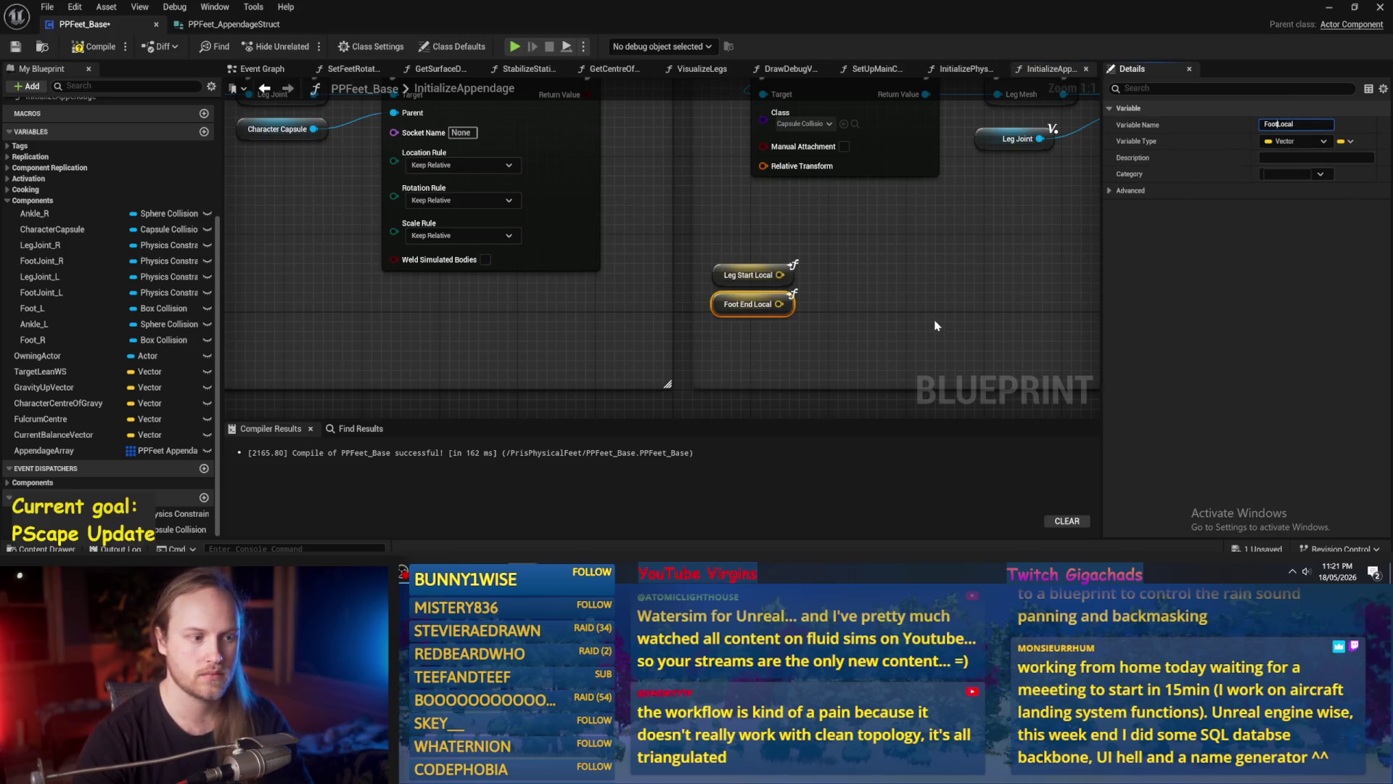
key("Escape")
scroll(506, 288, "down", 5)
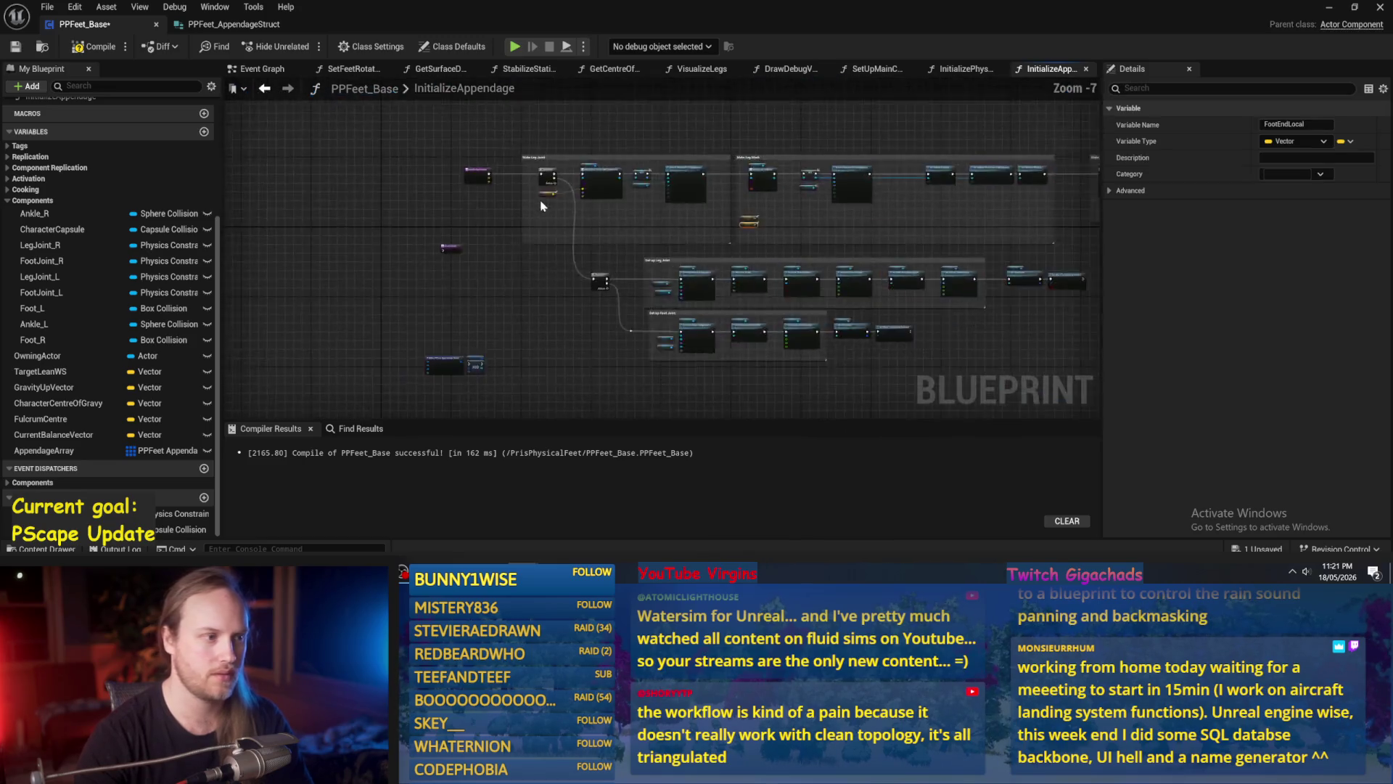
Start renaming the InitializeAppendage entry node's two vector inputs, the first becoming HipLocal.
scroll(923, 273, "up", 3)
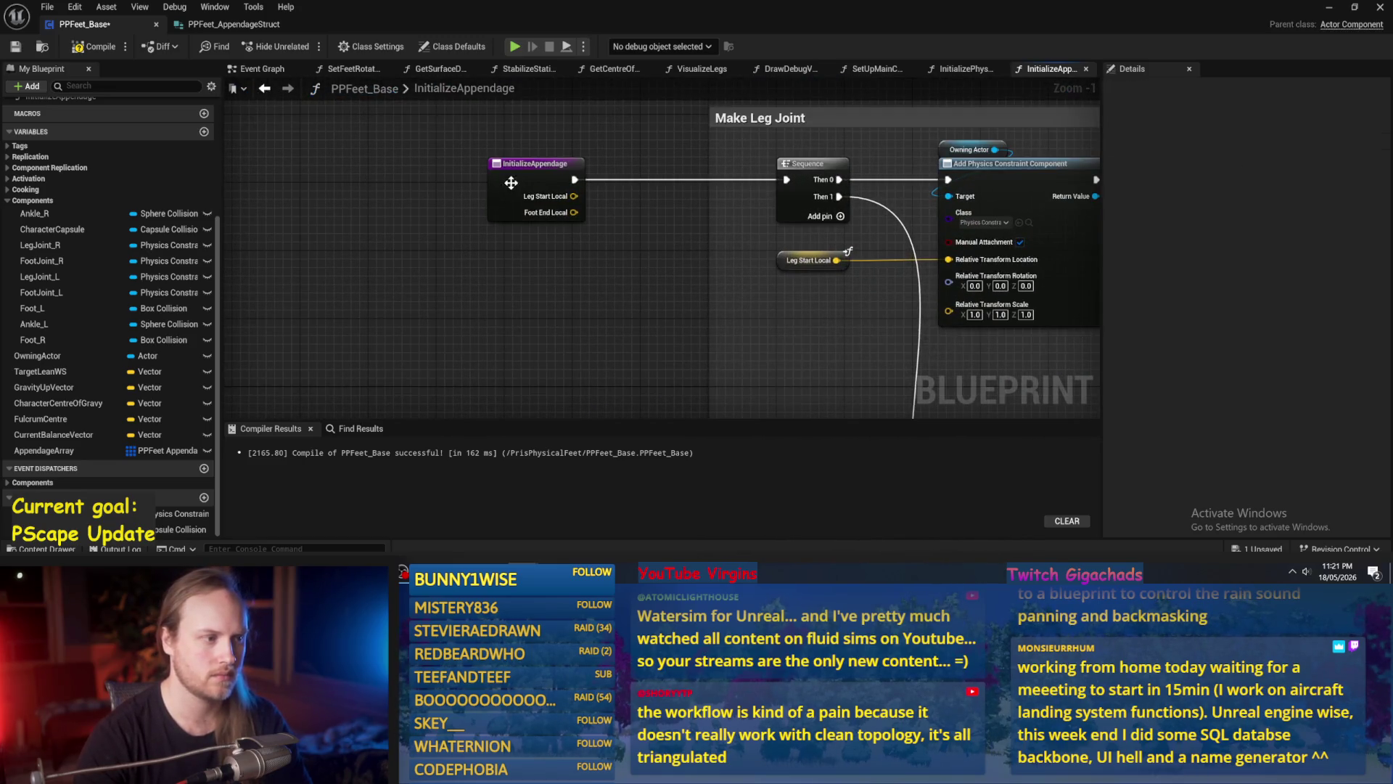
left_click(511, 181)
double_click(1141, 419)
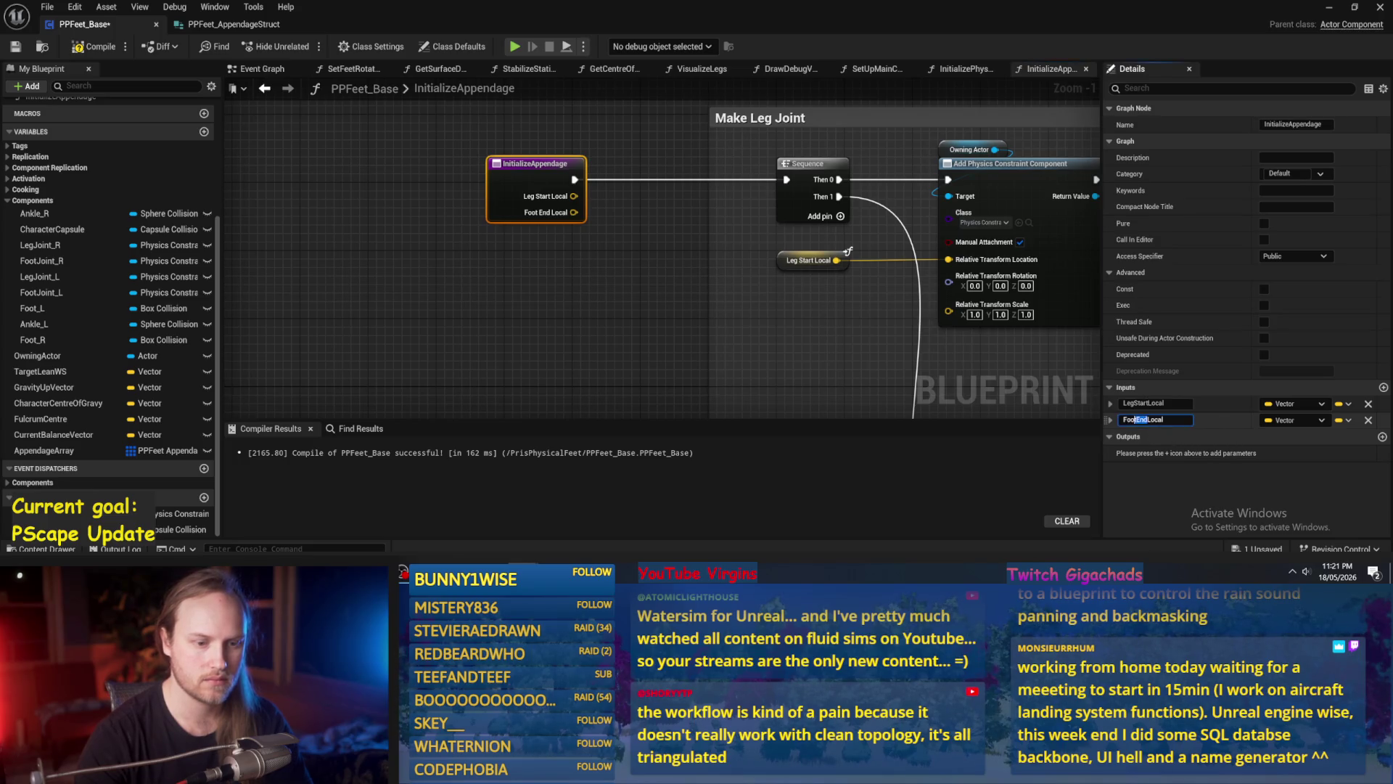
type("HeelPositi")
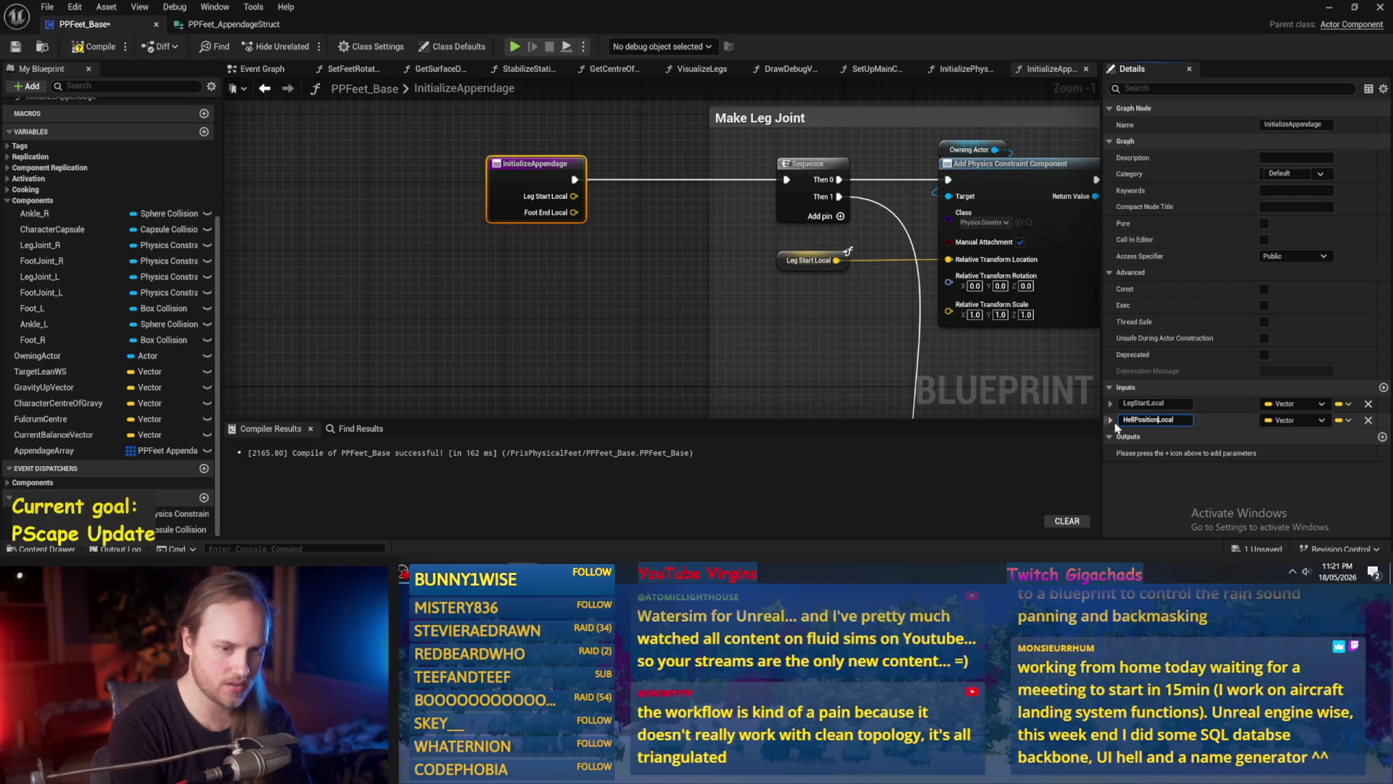
type("Position")
key("Return")
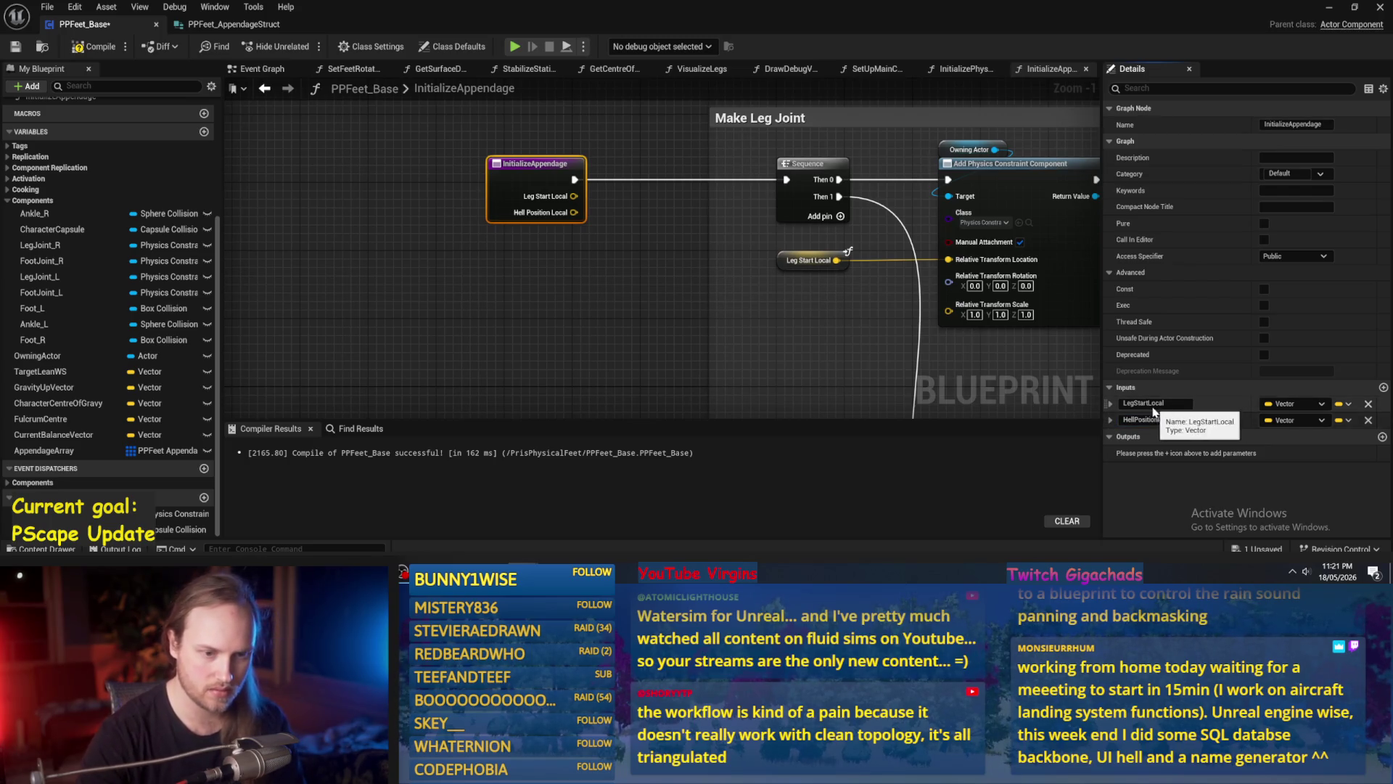
double_click(1143, 403)
type("Hip")
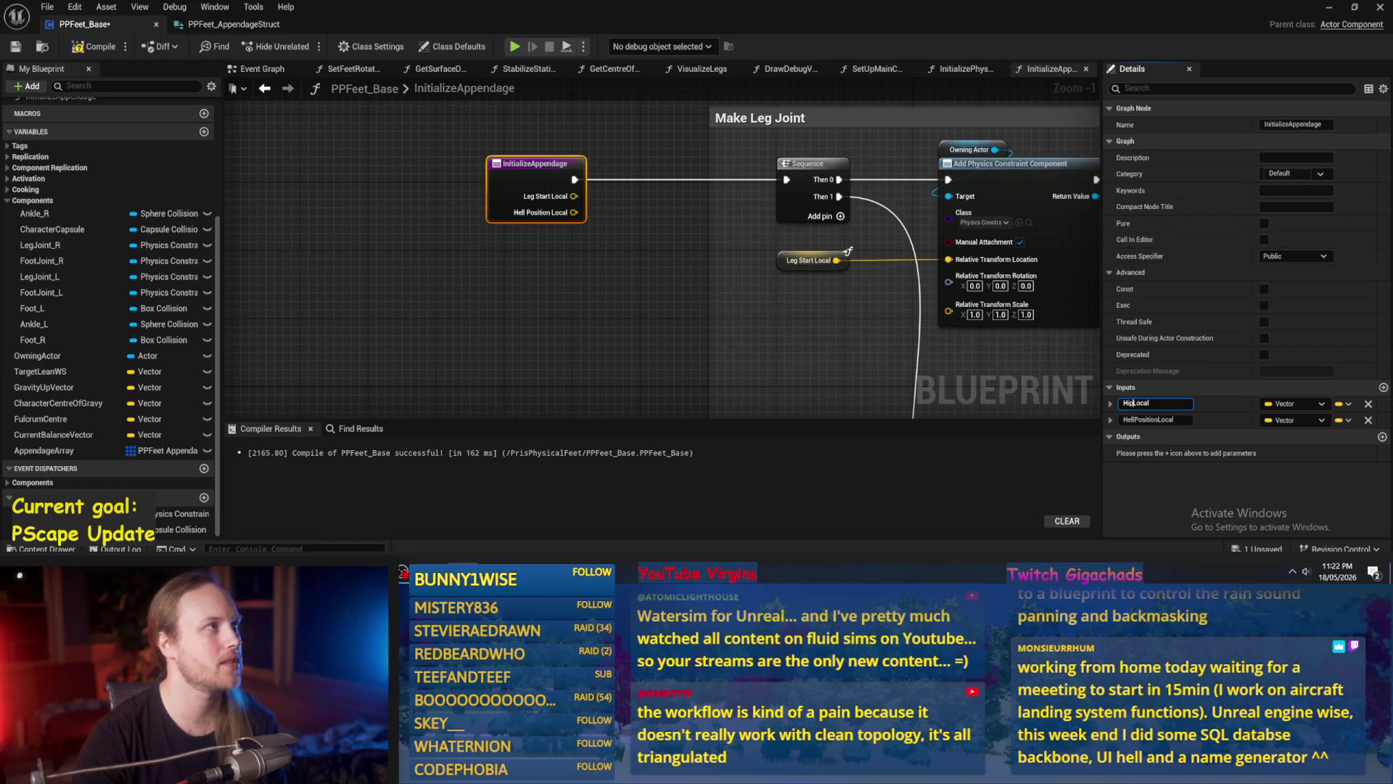
key("Return")
Rename the inputs to AppendageStartLocal and AppendageEndLocal.
left_click(590, 294)
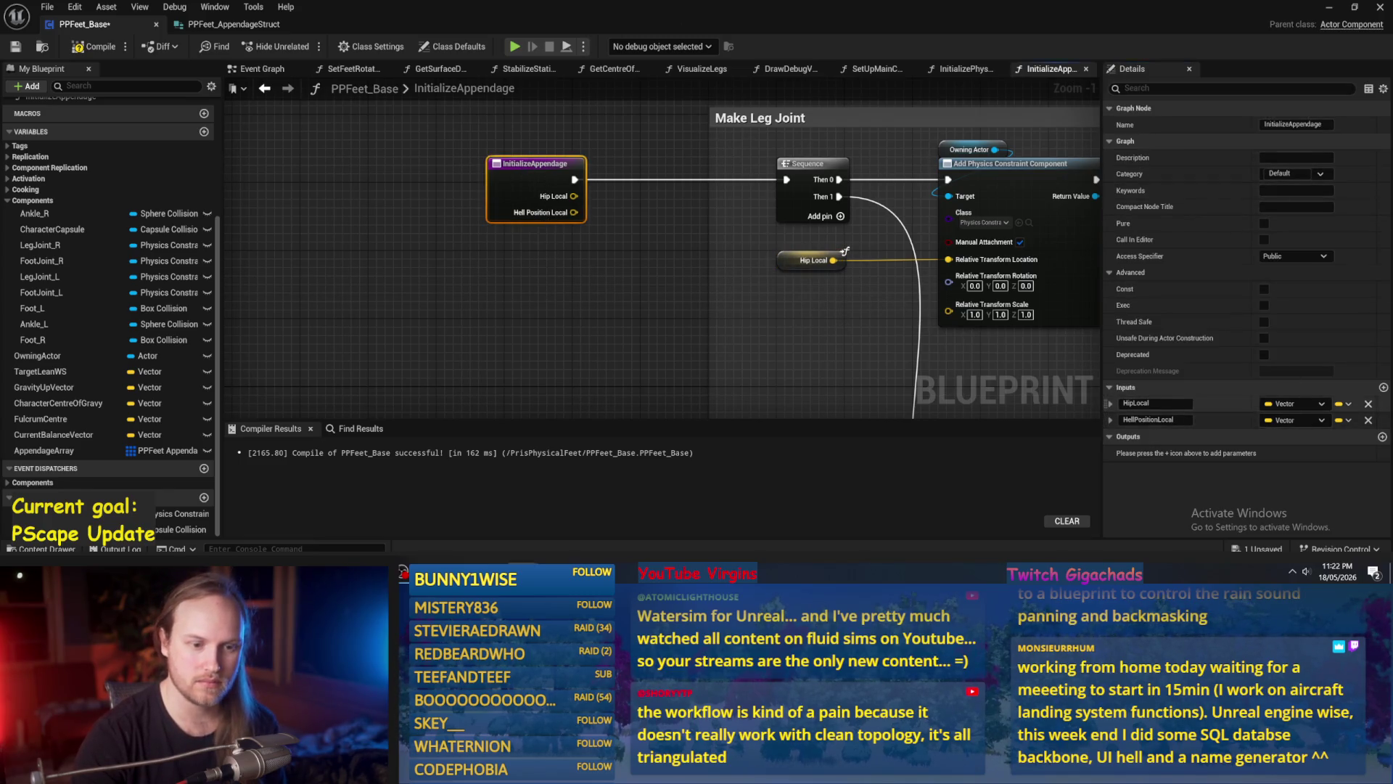
left_click(1130, 403)
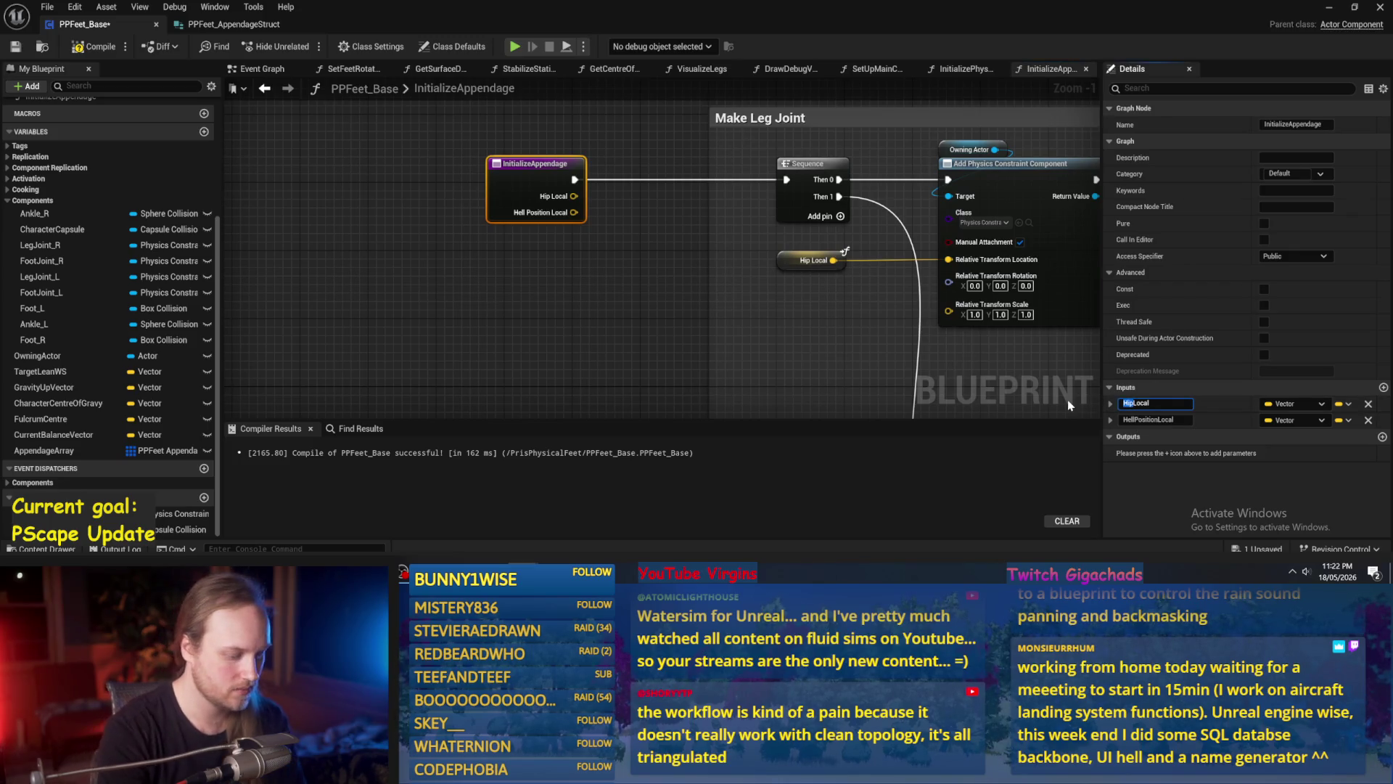
type("AppendageStar")
type("rt")
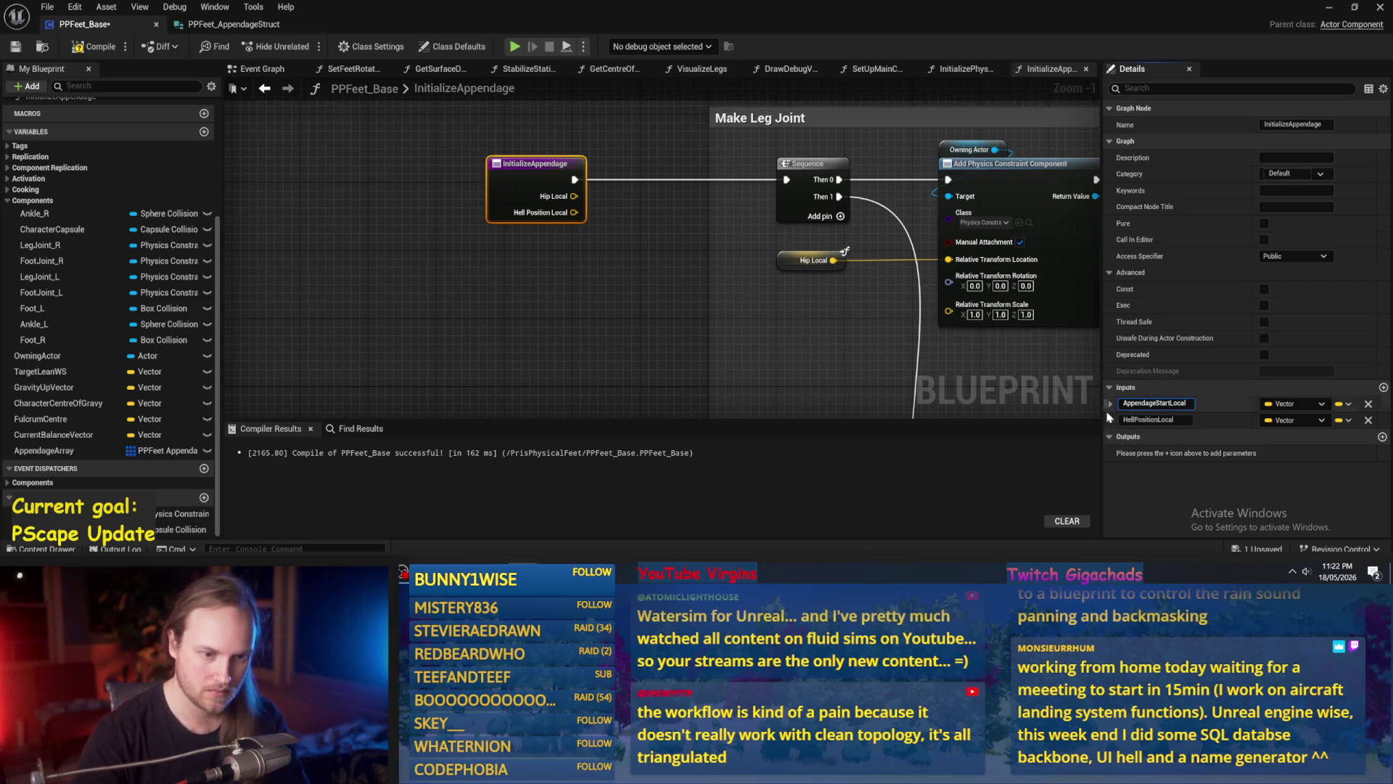
key("Return")
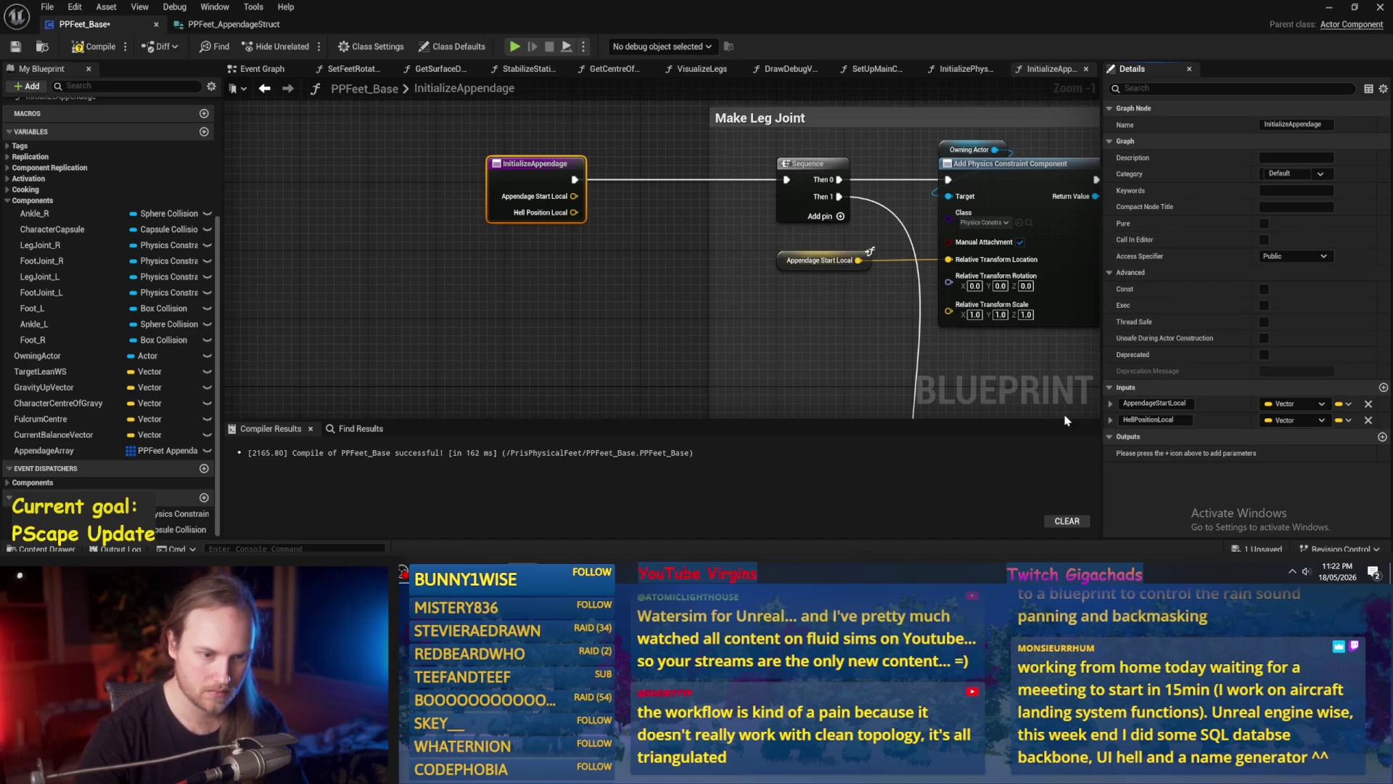
left_click_drag(1161, 420, 1123, 419)
type("AppendageEndLocal")
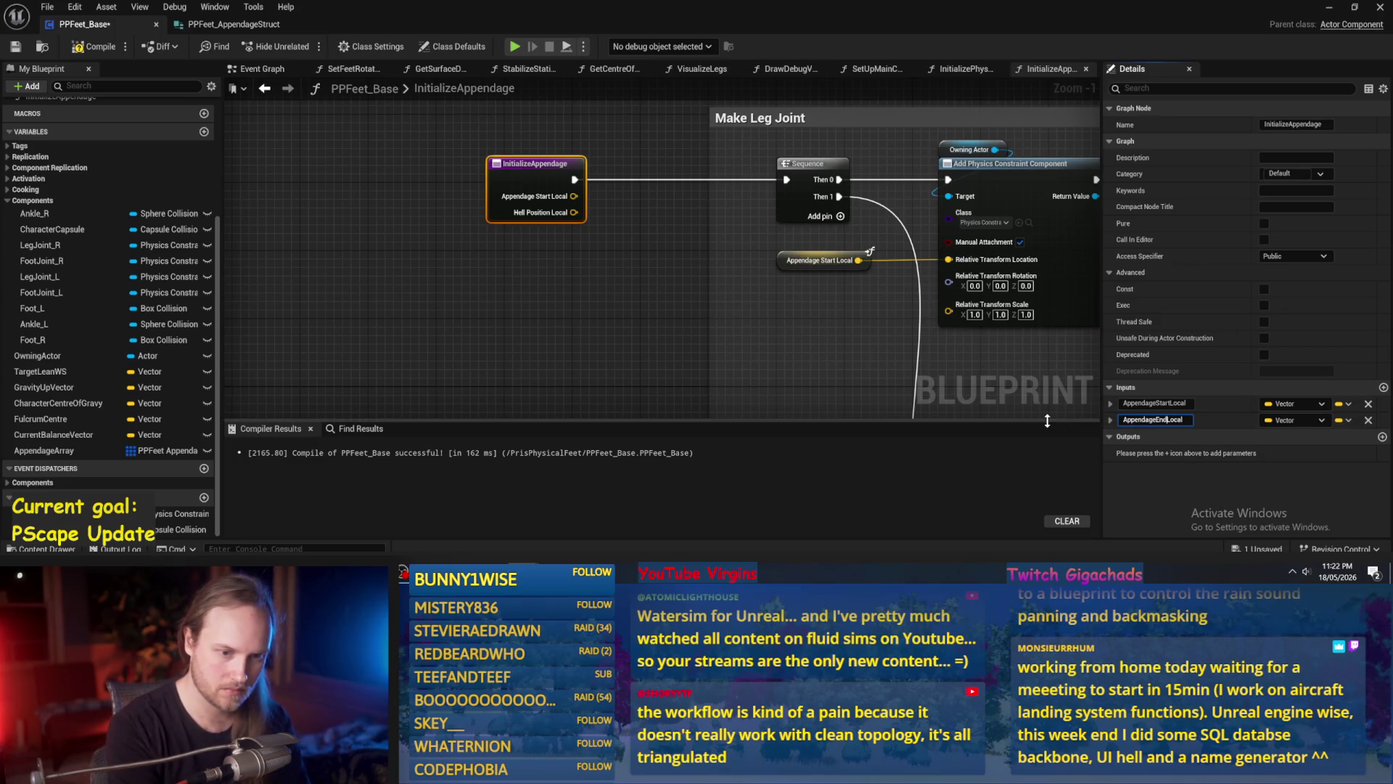
key("Return")
Compile with F7 and save with Ctrl+S, centring Add Capsule Collision and the Appendage getters.
left_click_drag(863, 307, 524, 285)
key("F7")
key("ctrl+s")
scroll(523, 286, "down", 5)
scroll(714, 290, "up", 6)
left_click_drag(712, 298, 715, 339)
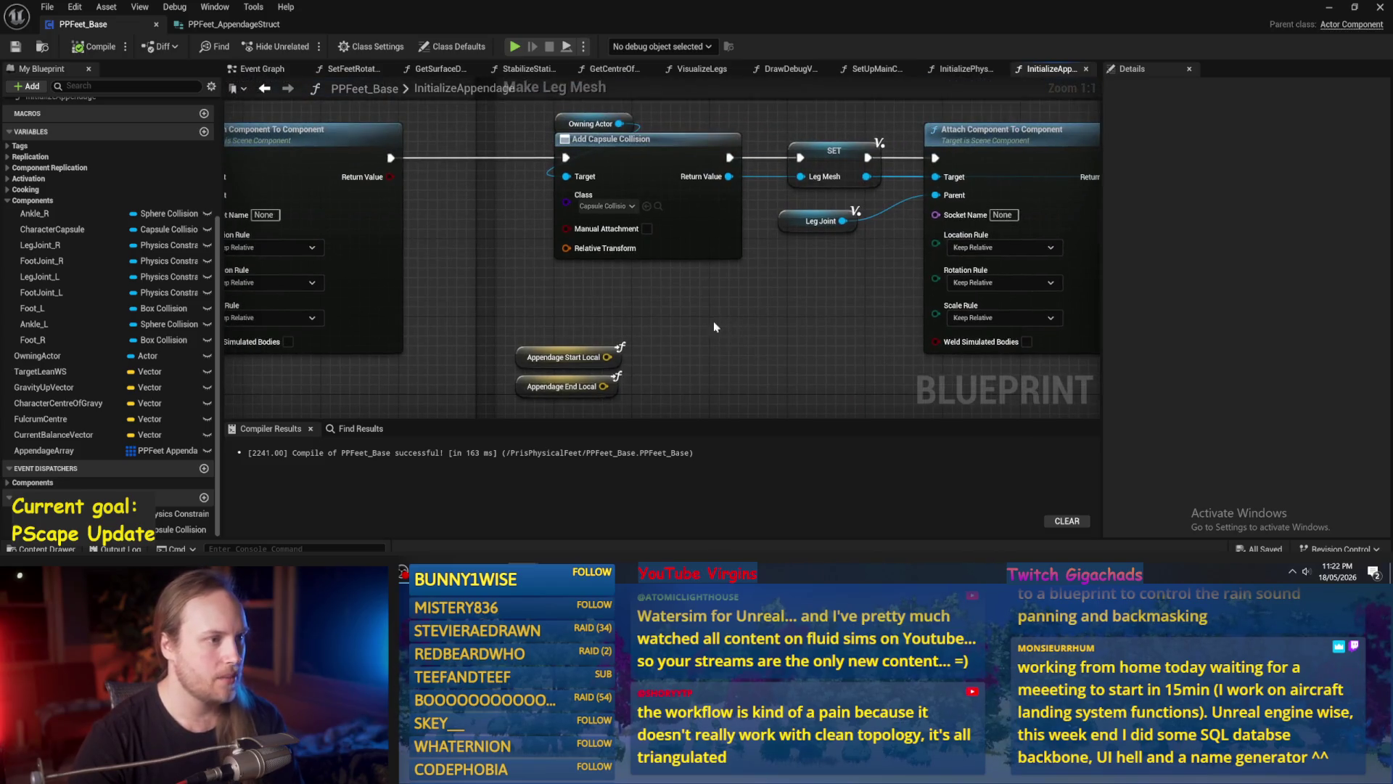
Add two vector Add nodes fed by Appendage Start Local and Appendage End Local.
left_click_drag(682, 234, 714, 276)
left_click_drag(613, 312, 677, 308)
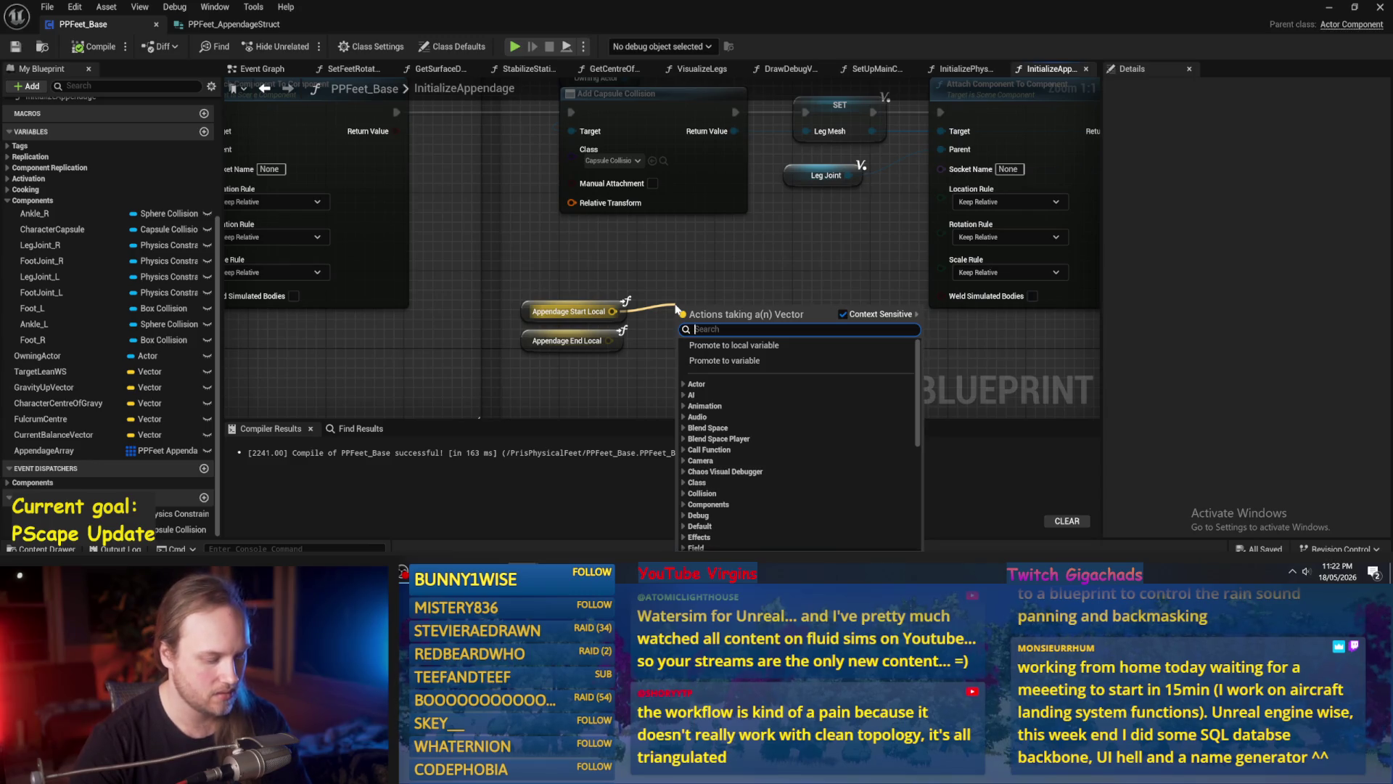
type("+")
key("Return")
mouse_move(608, 341)
left_mouse_down()
mouse_move(876, 328)
mouse_move(818, 318)
left_mouse_up()
type("+")
key("Return")
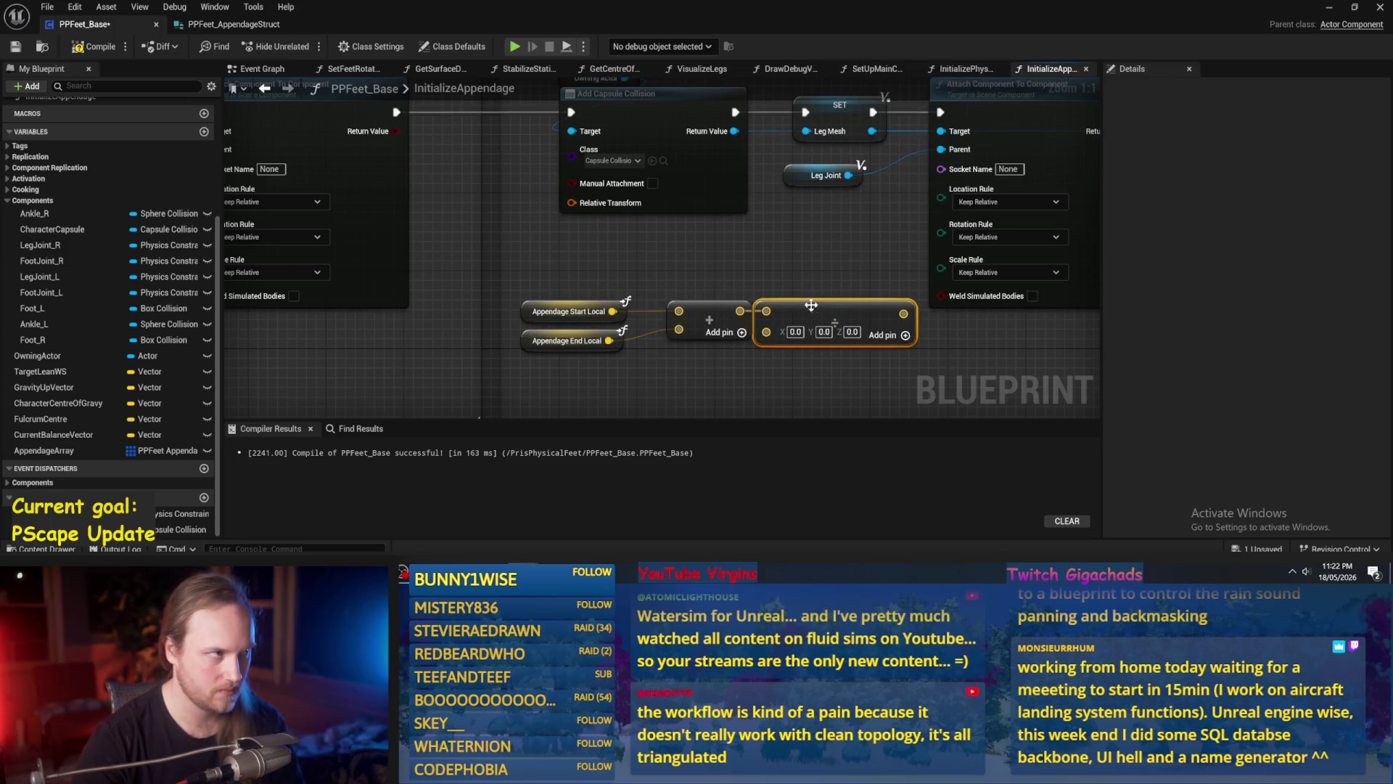
left_click(808, 267)
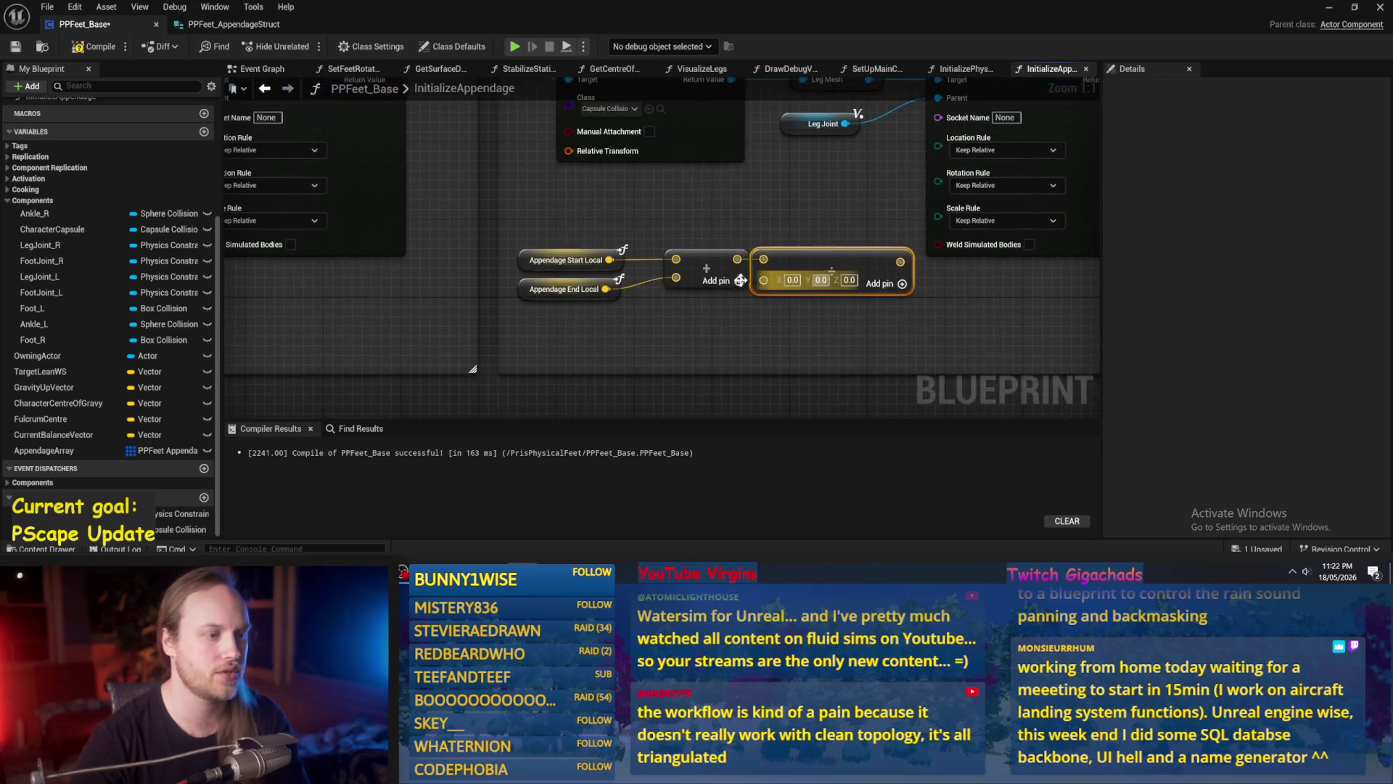
Replace the Add nodes with a Lerp (Vector): Appendage Start Local as A, Appendage End Local as B.
mouse_move(717, 240)
left_mouse_down()
mouse_move(603, 294)
mouse_move(667, 255)
left_mouse_up()
key("Delete")
type("lerp")
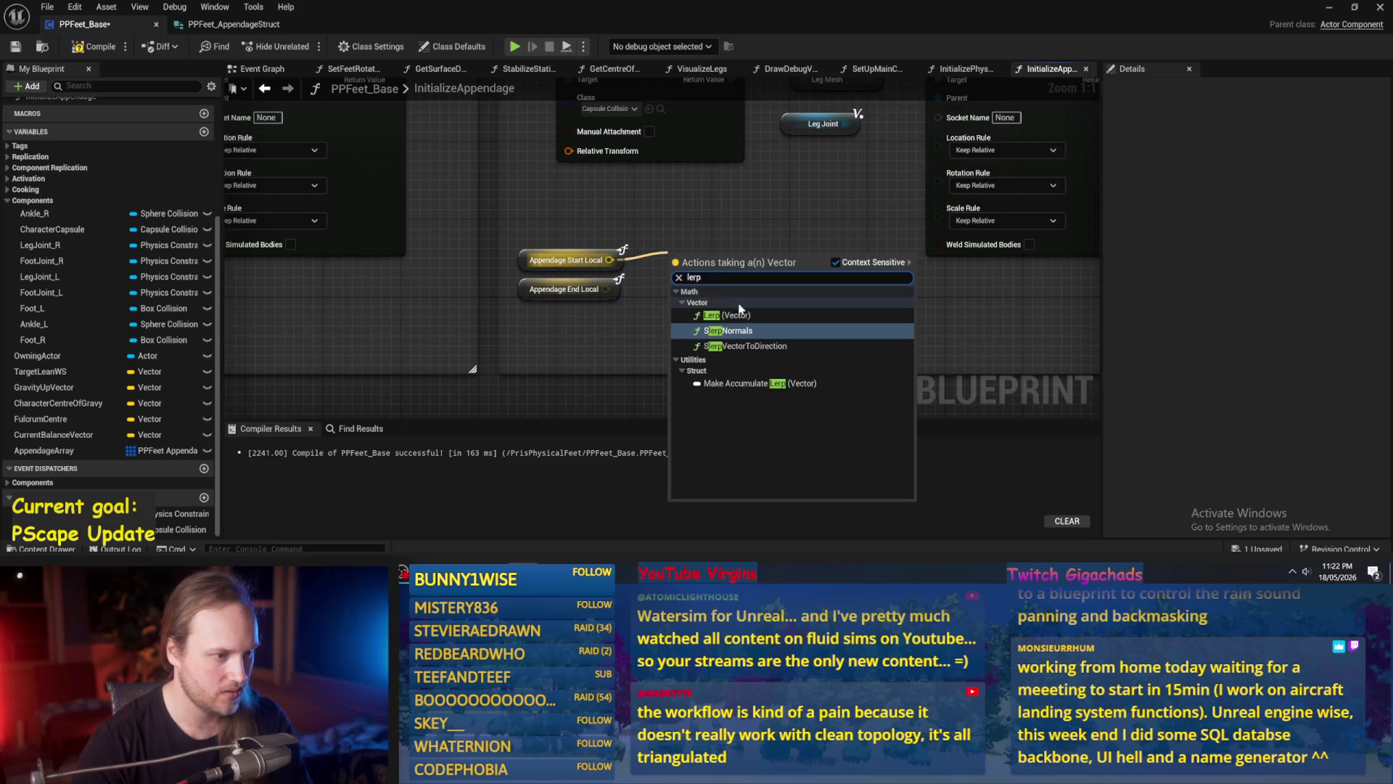
key("Return")
left_click(639, 332)
left_click_drag(606, 288, 675, 273)
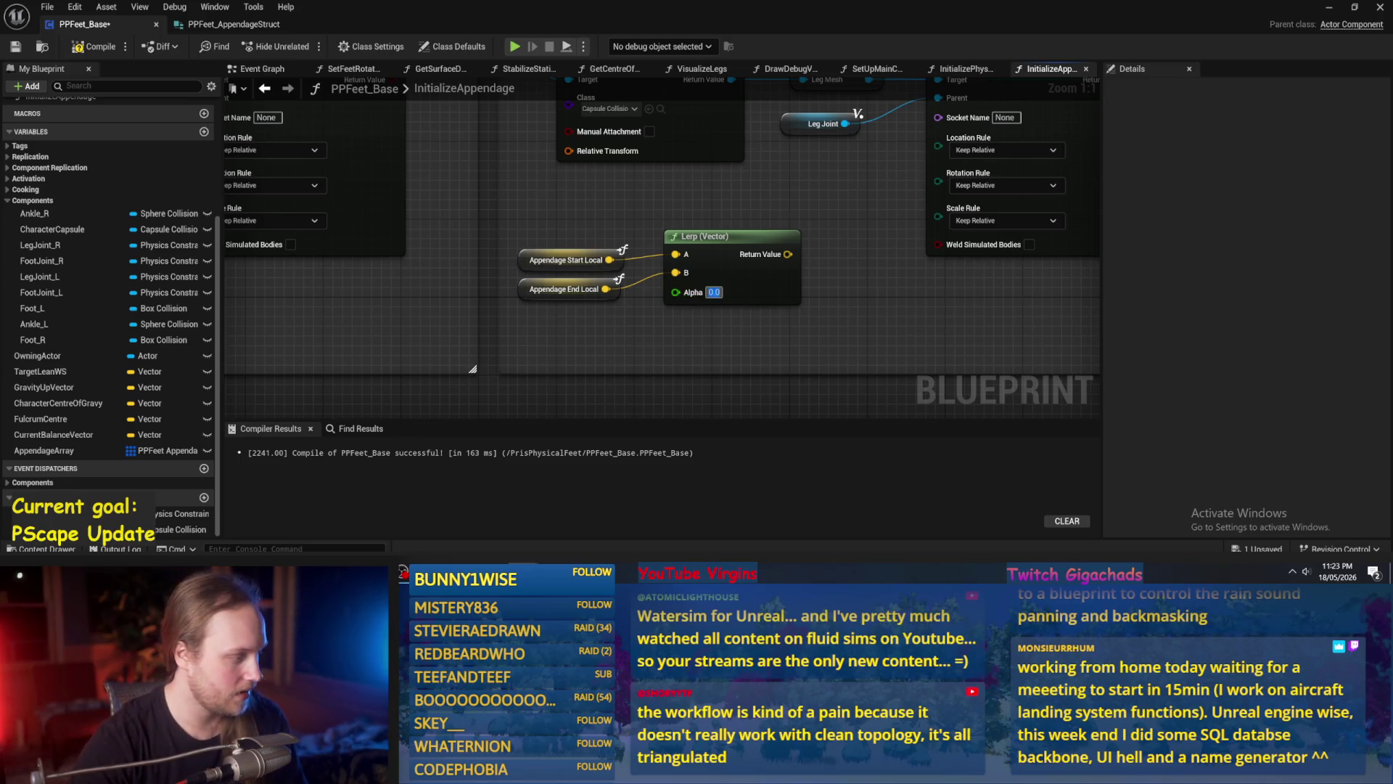
Launch Paint from the Windows search.
key("super")
type("paint")
key("Return")
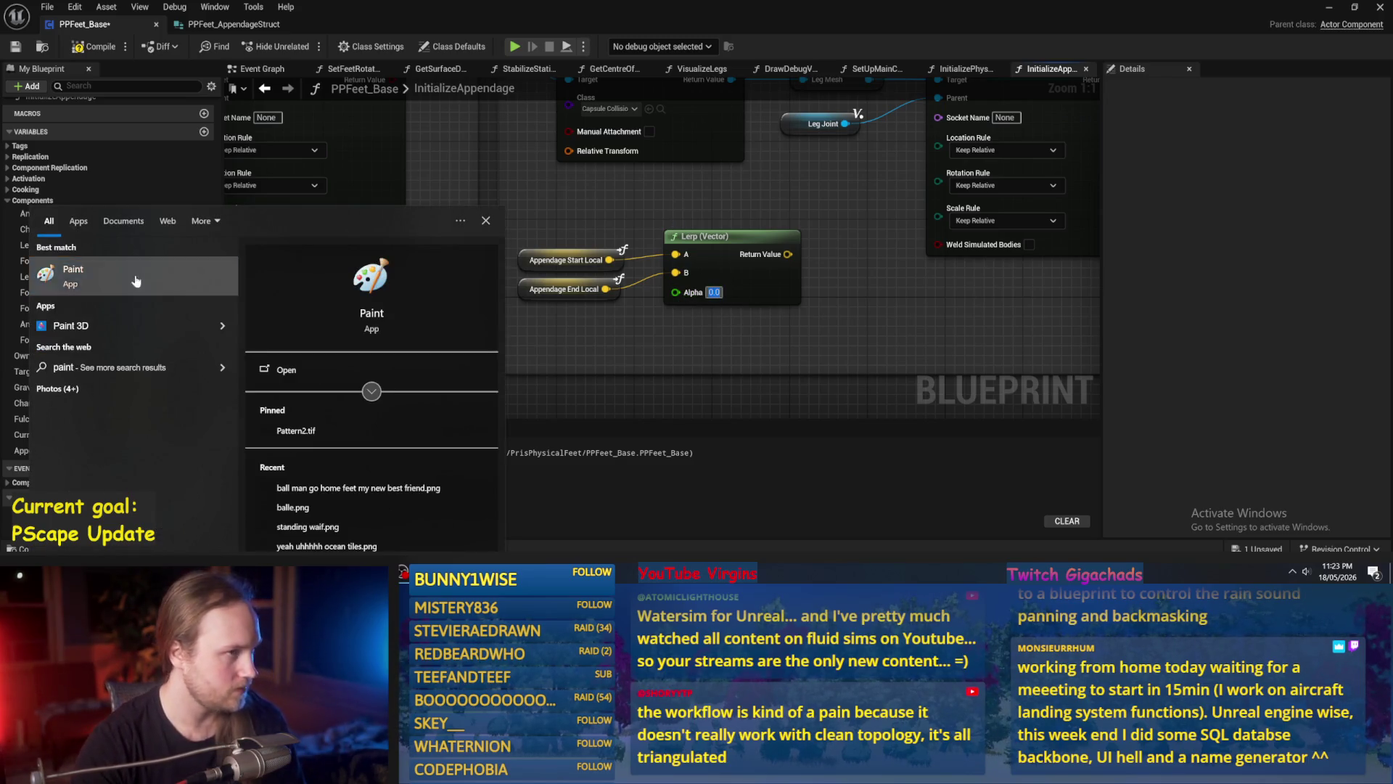
Fill the canvas black and set up a thicker cyan brush.
left_click(154, 42)
left_click(174, 131)
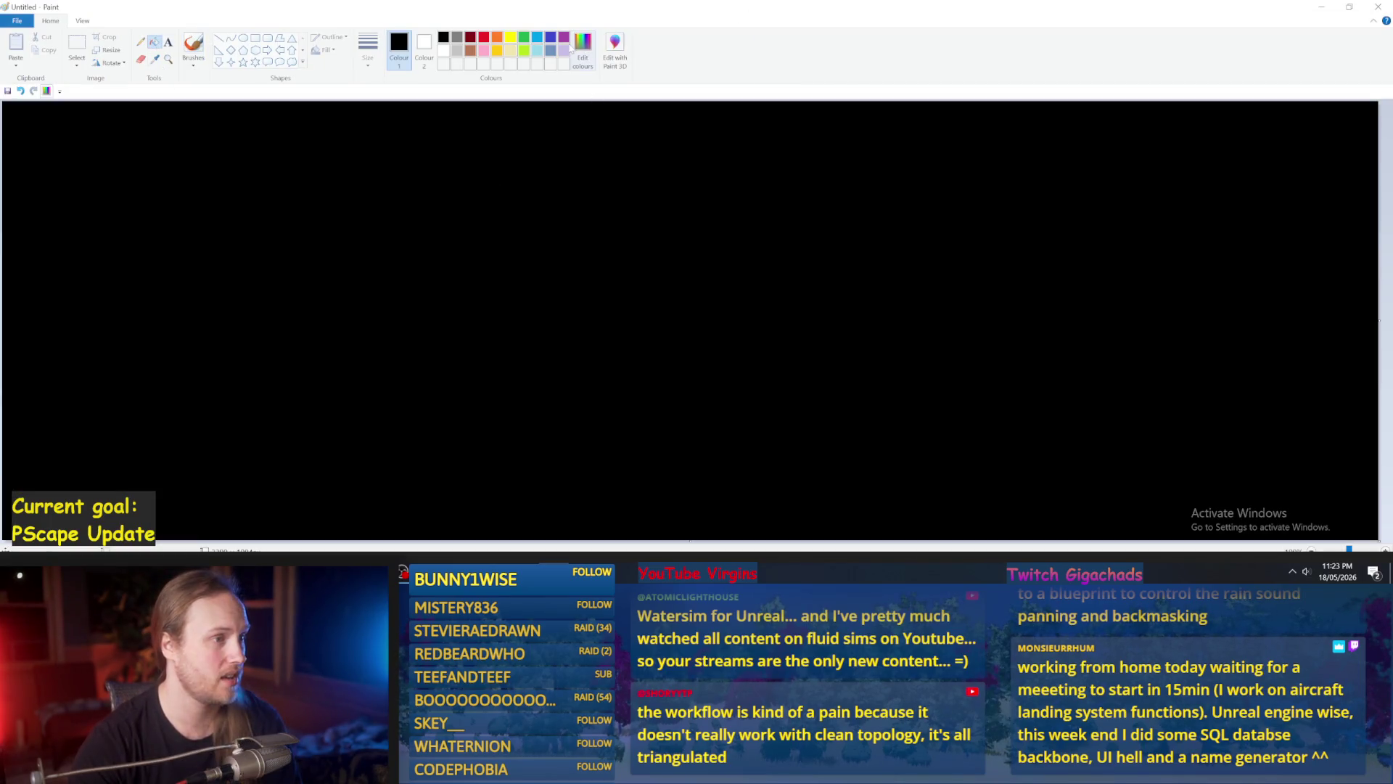
left_click(193, 45)
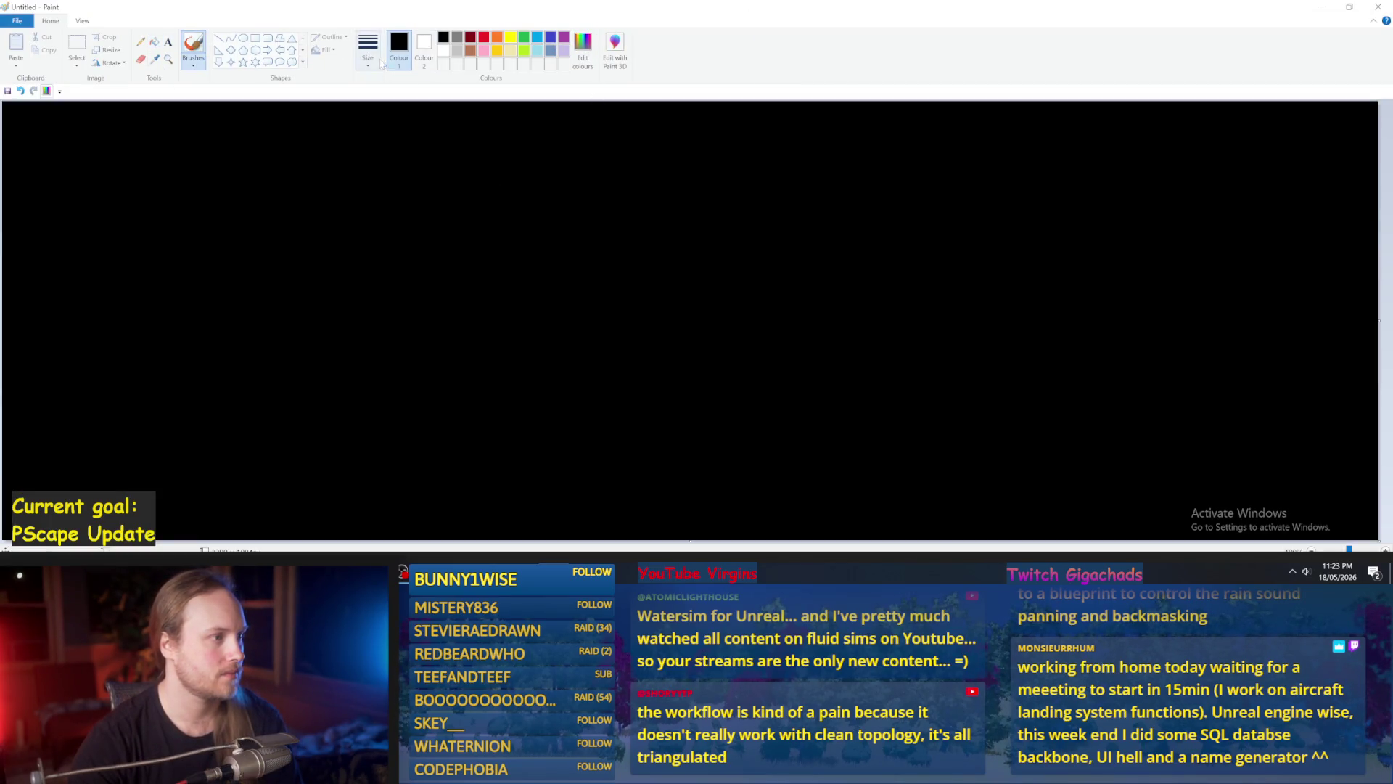
left_click(368, 50)
left_click(375, 152)
left_click(537, 37)
Sketch two cyan capsule loops with dashed lines extending below the first.
mouse_move(629, 157)
left_mouse_down()
mouse_move(607, 177)
mouse_move(599, 265)
mouse_move(638, 267)
mouse_move(648, 173)
mouse_move(633, 160)
left_mouse_up()
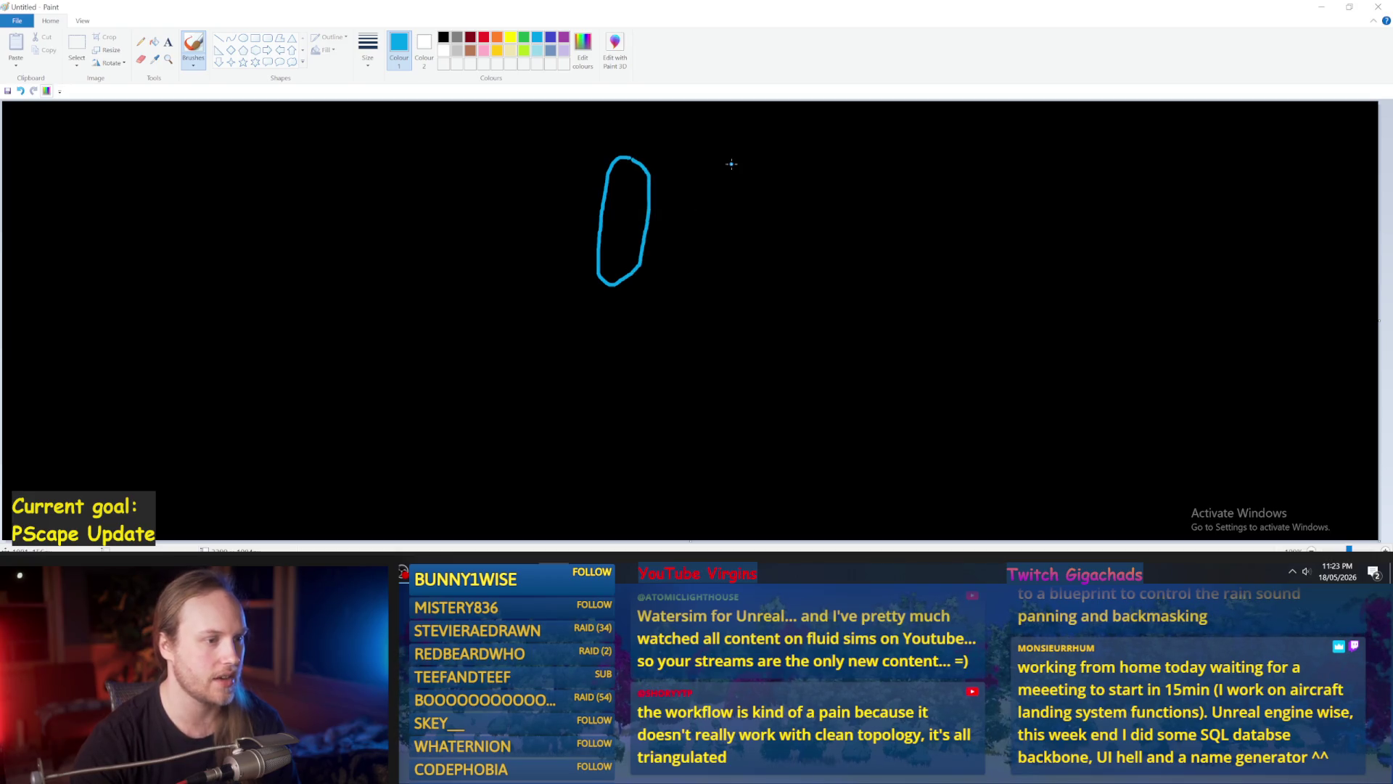
mouse_move(722, 166)
left_mouse_down()
mouse_move(701, 371)
mouse_move(743, 360)
mouse_move(764, 174)
left_mouse_up()
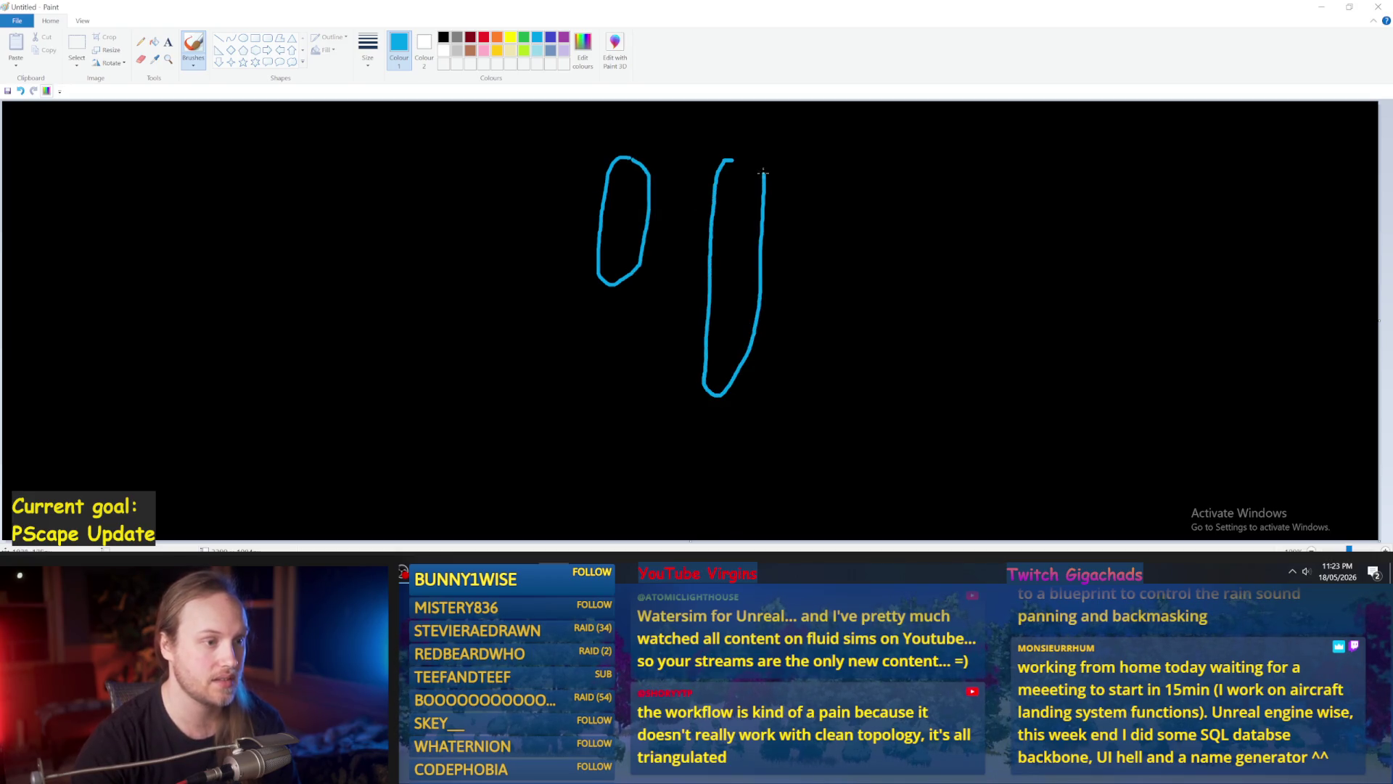
mouse_move(802, 341)
left_mouse_down()
mouse_move(805, 283)
mouse_move(831, 254)
left_mouse_up()
key("ctrl+z")
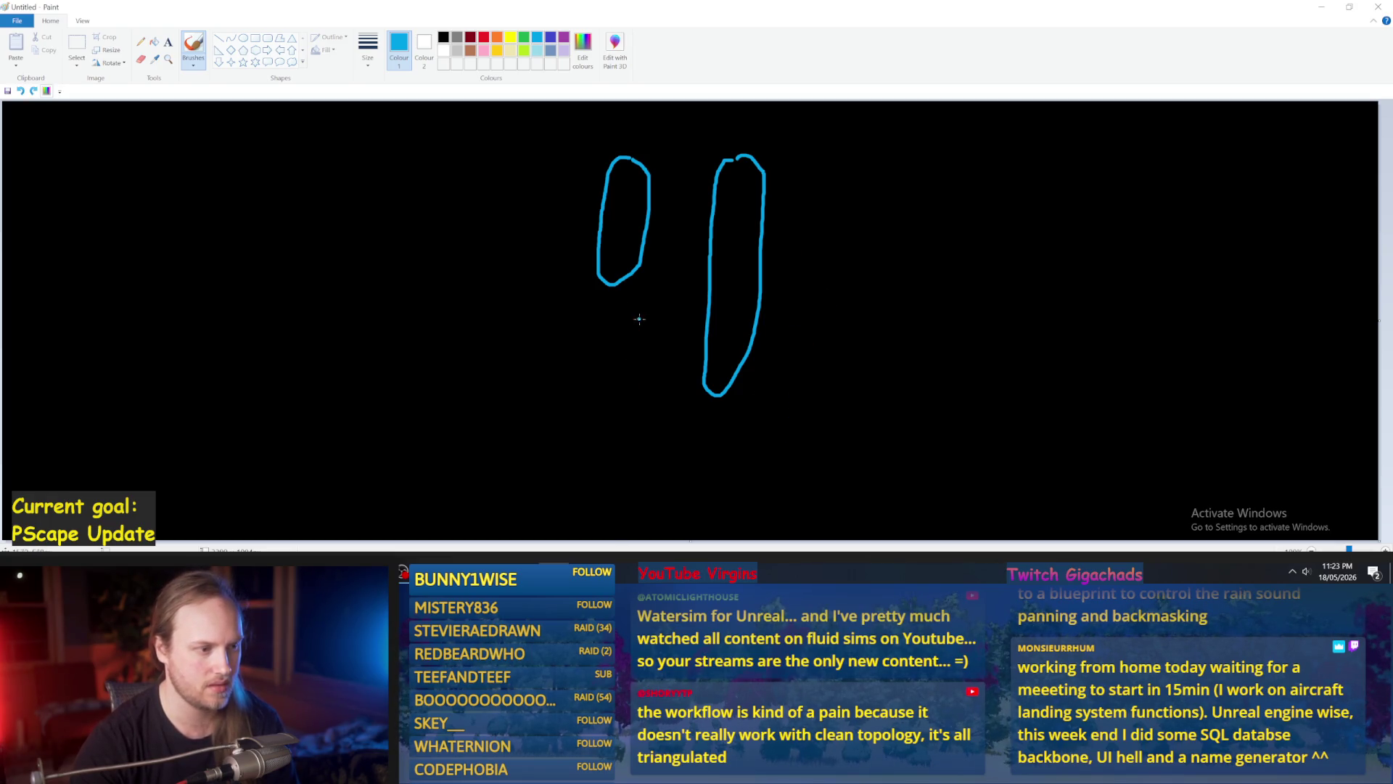
mouse_move(635, 376)
left_mouse_down()
mouse_move(641, 283)
mouse_move(641, 359)
left_mouse_up()
key("ctrl+z")
left_click_drag(591, 318, 588, 386)
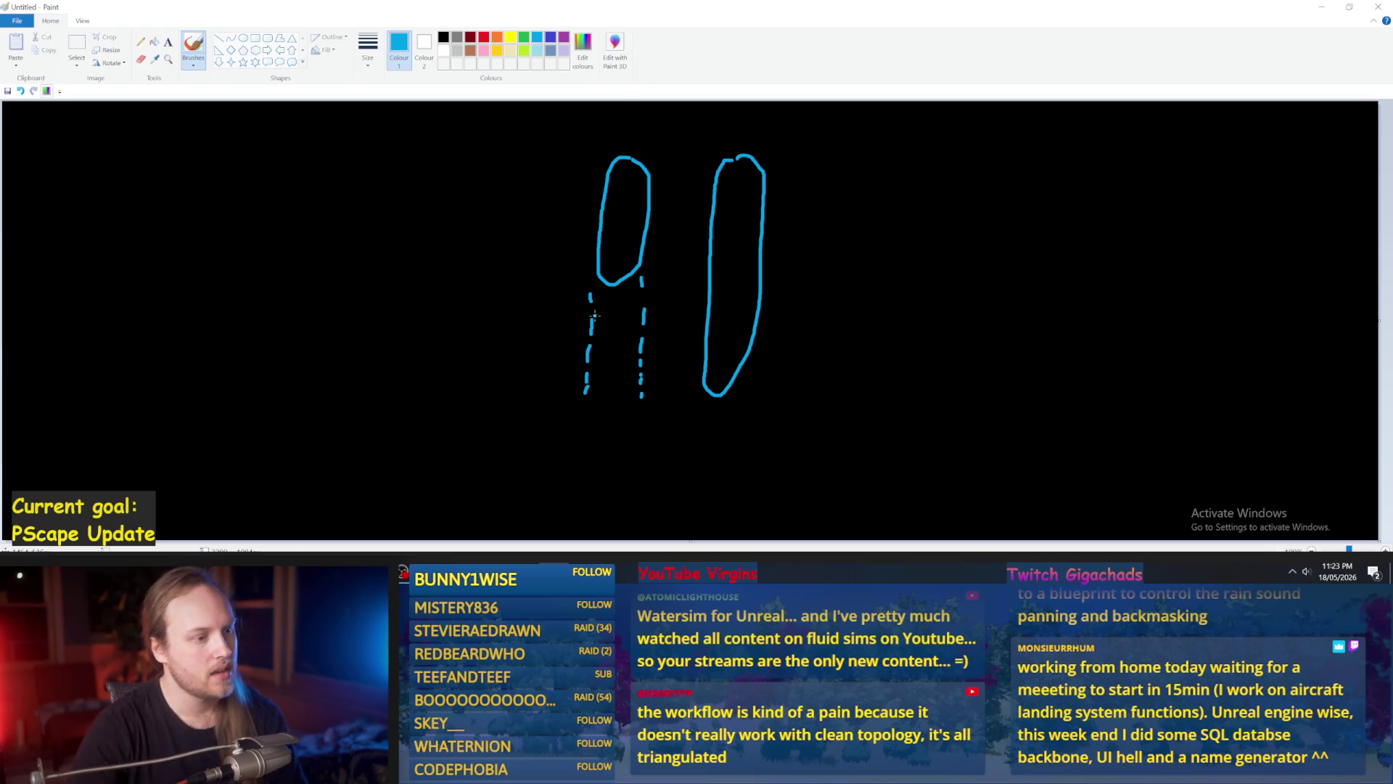
left_click_drag(769, 274, 534, 279)
key("ctrl+z")
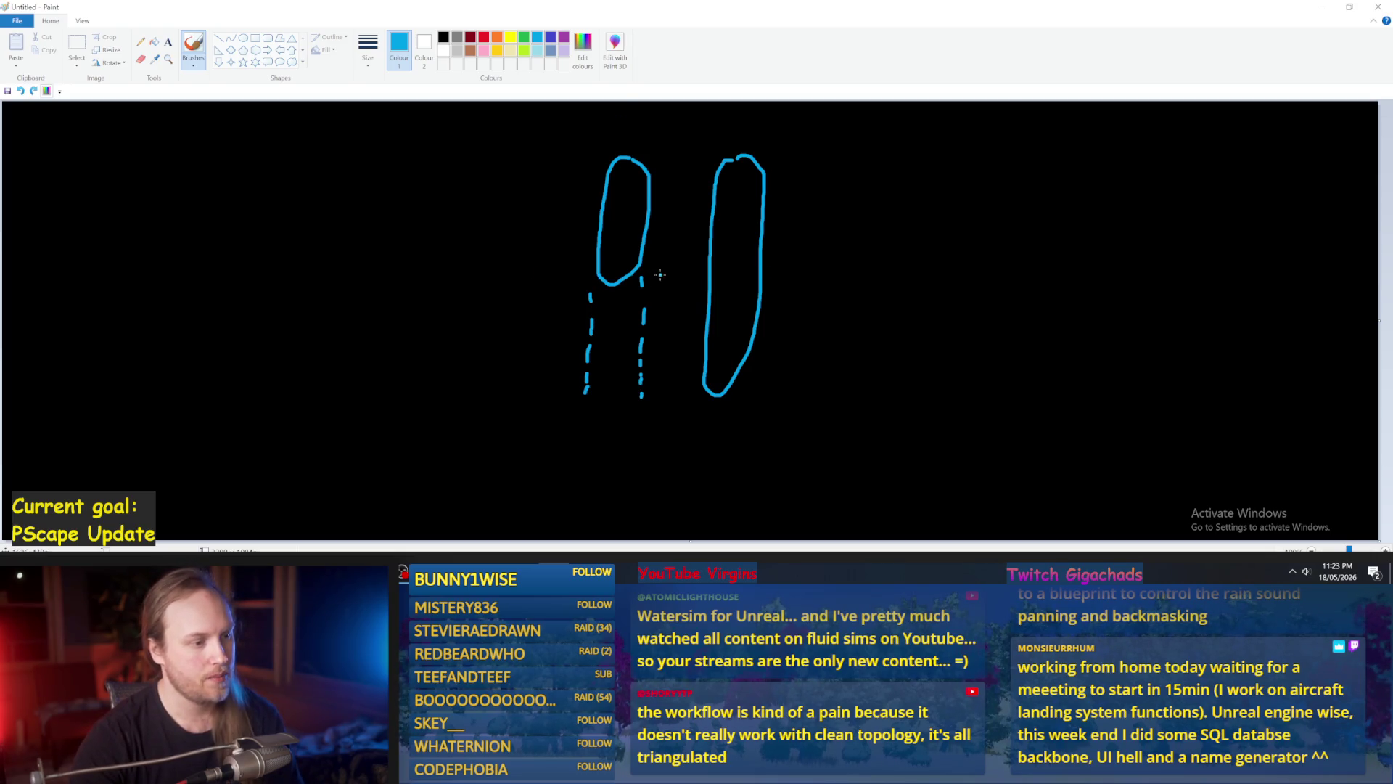
Switch to red to mark the joint points, then return to the Unreal Blueprint editor.
left_click(483, 42)
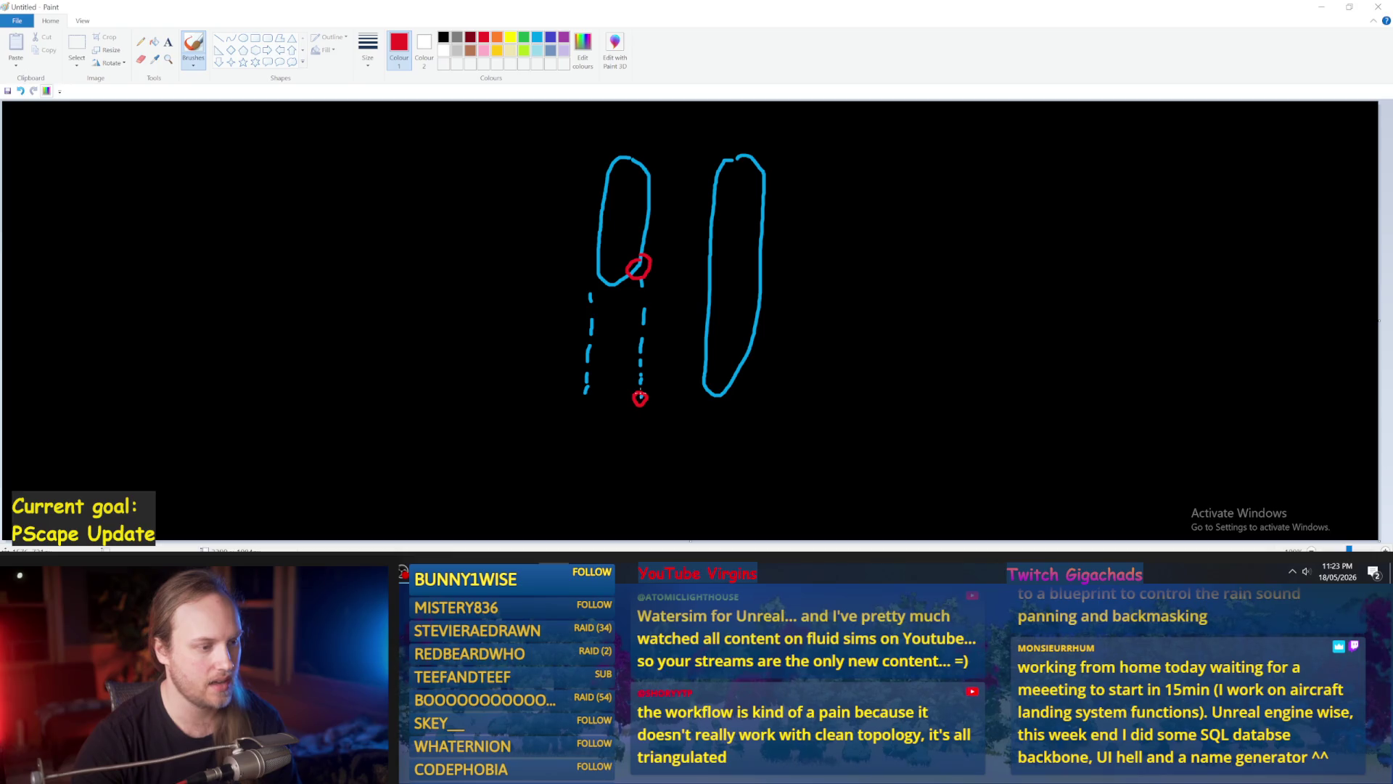
mouse_move(647, 389)
left_mouse_down()
mouse_move(652, 348)
mouse_move(653, 386)
left_mouse_up()
key("ctrl+z")
key("ctrl+z")
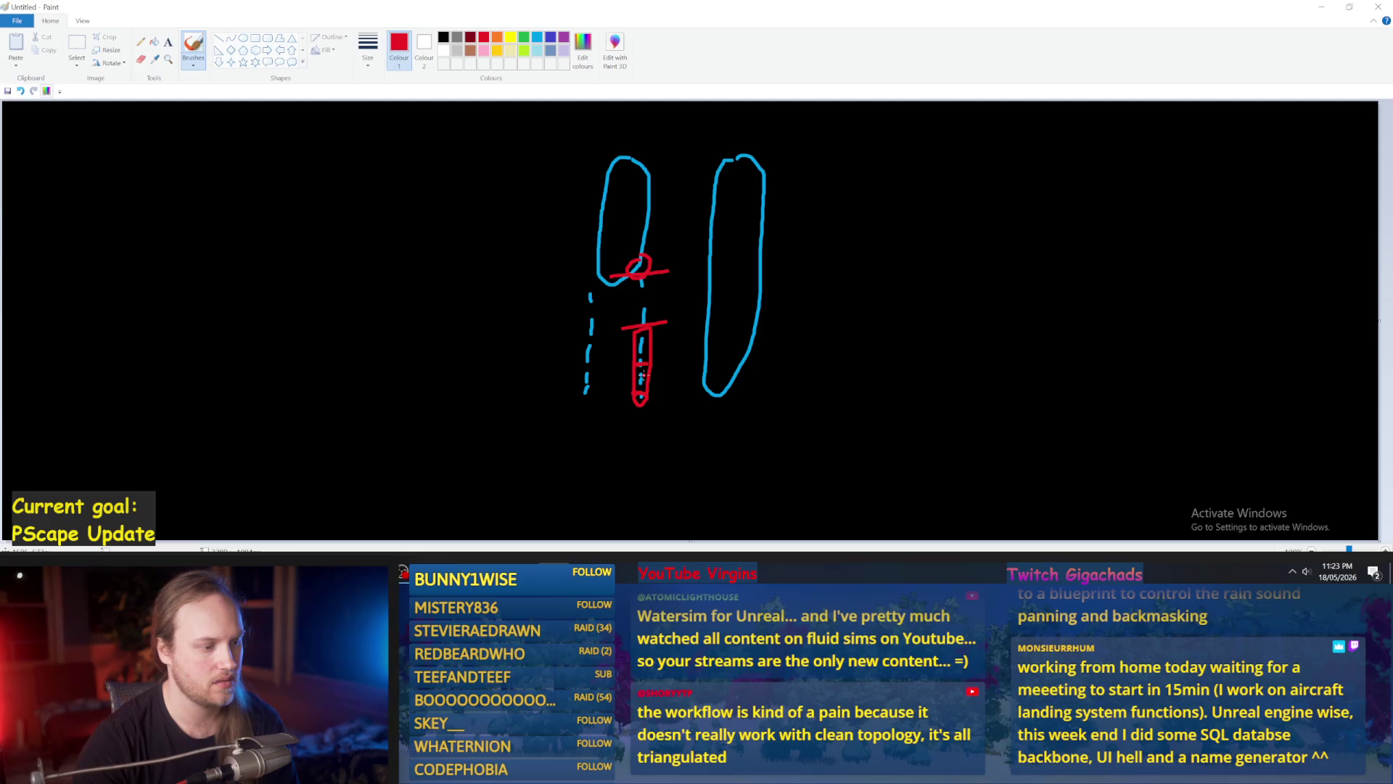
left_click(579, 531)
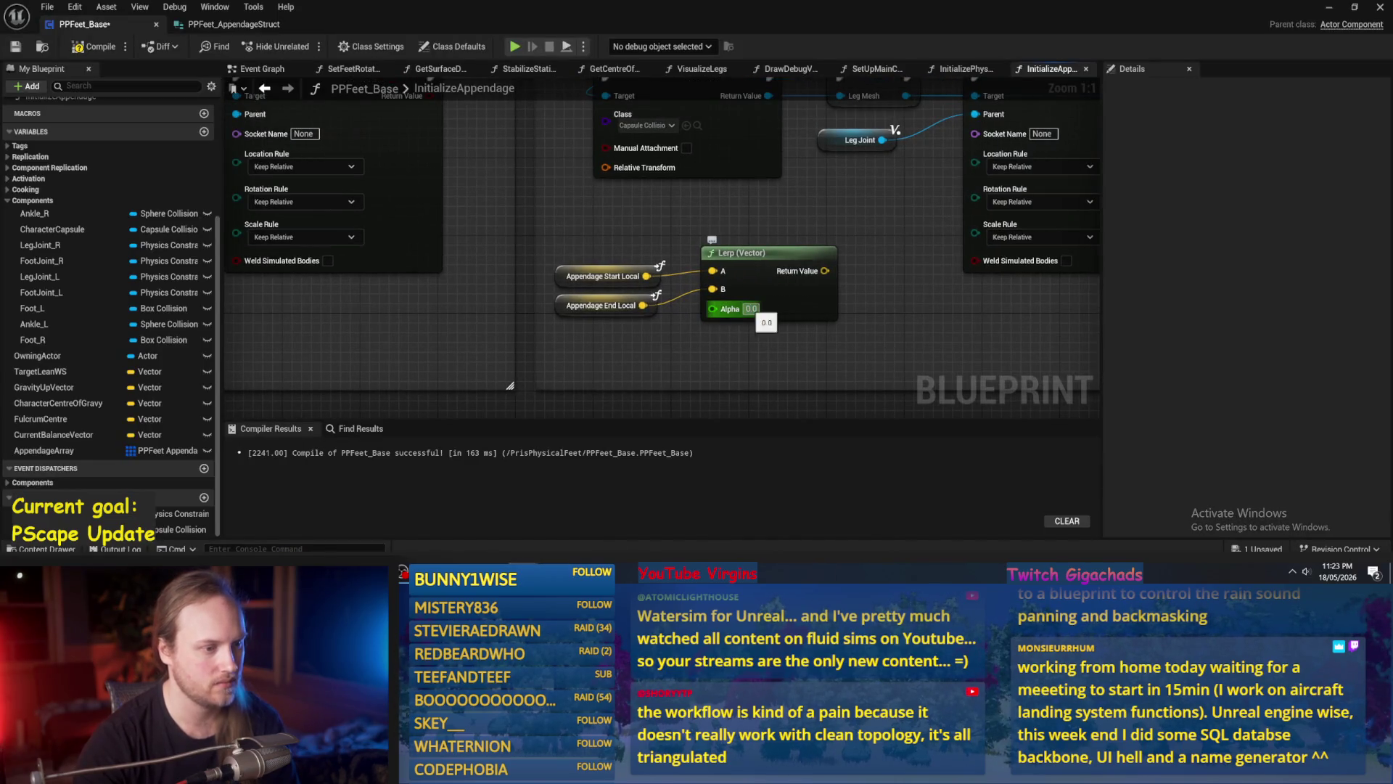
Set the Lerp node's Alpha to 0.75.
left_click(751, 308)
type("0.75")
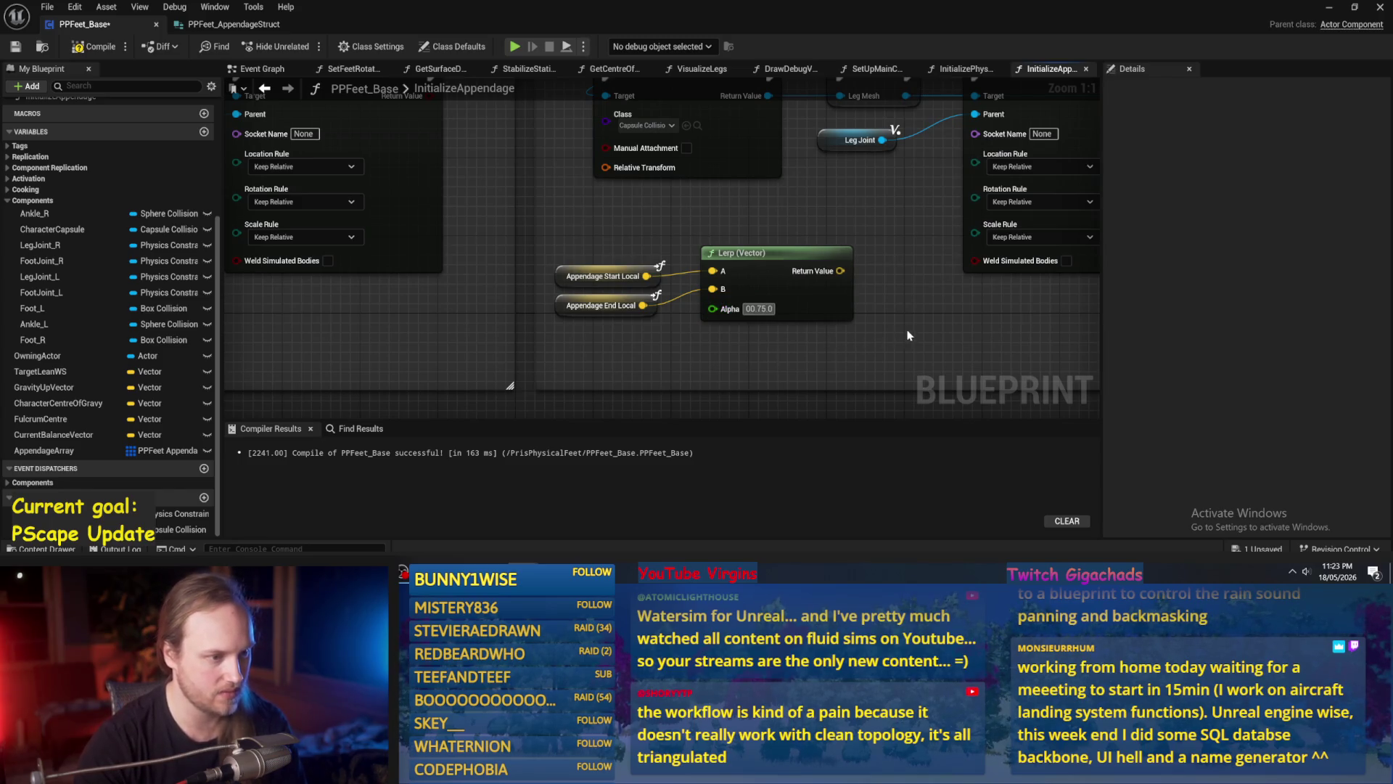
key("Return")
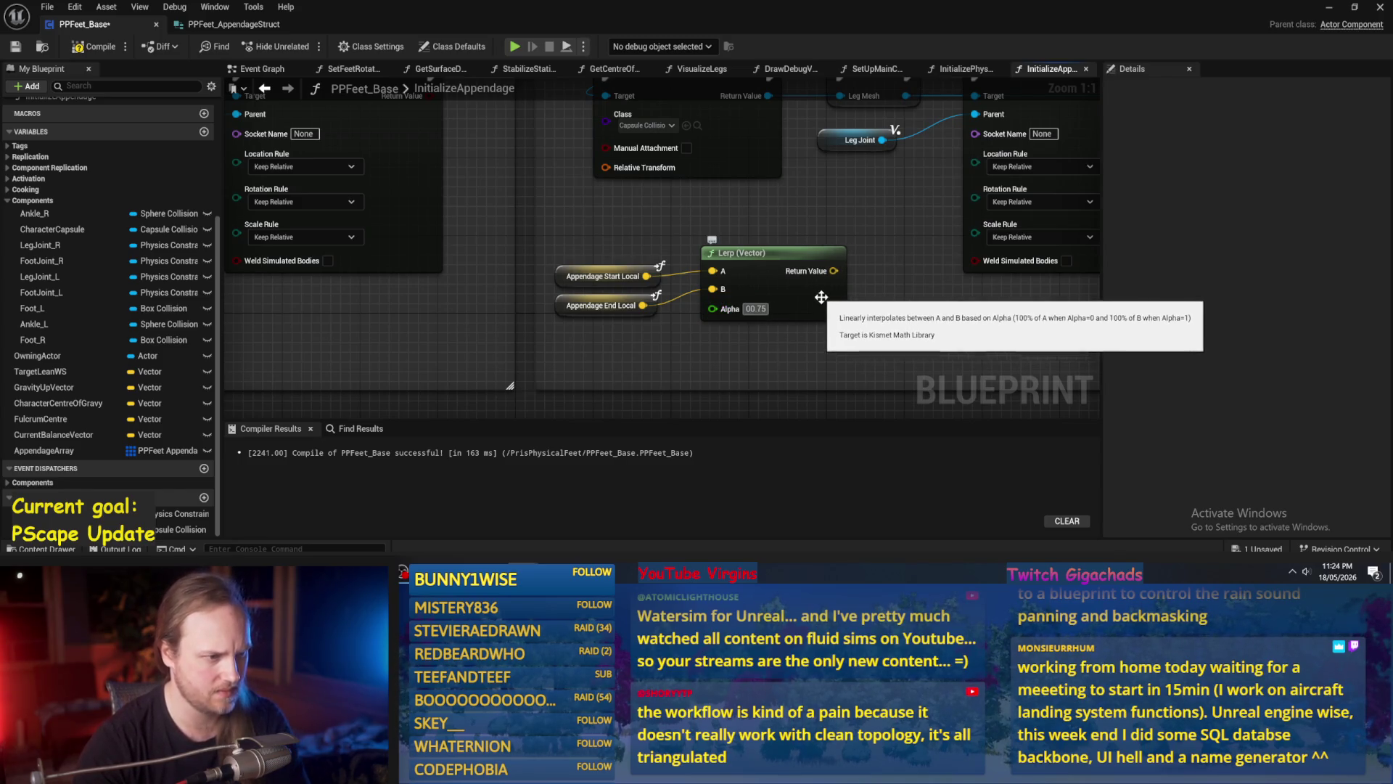
scroll(827, 291, "down", 1)
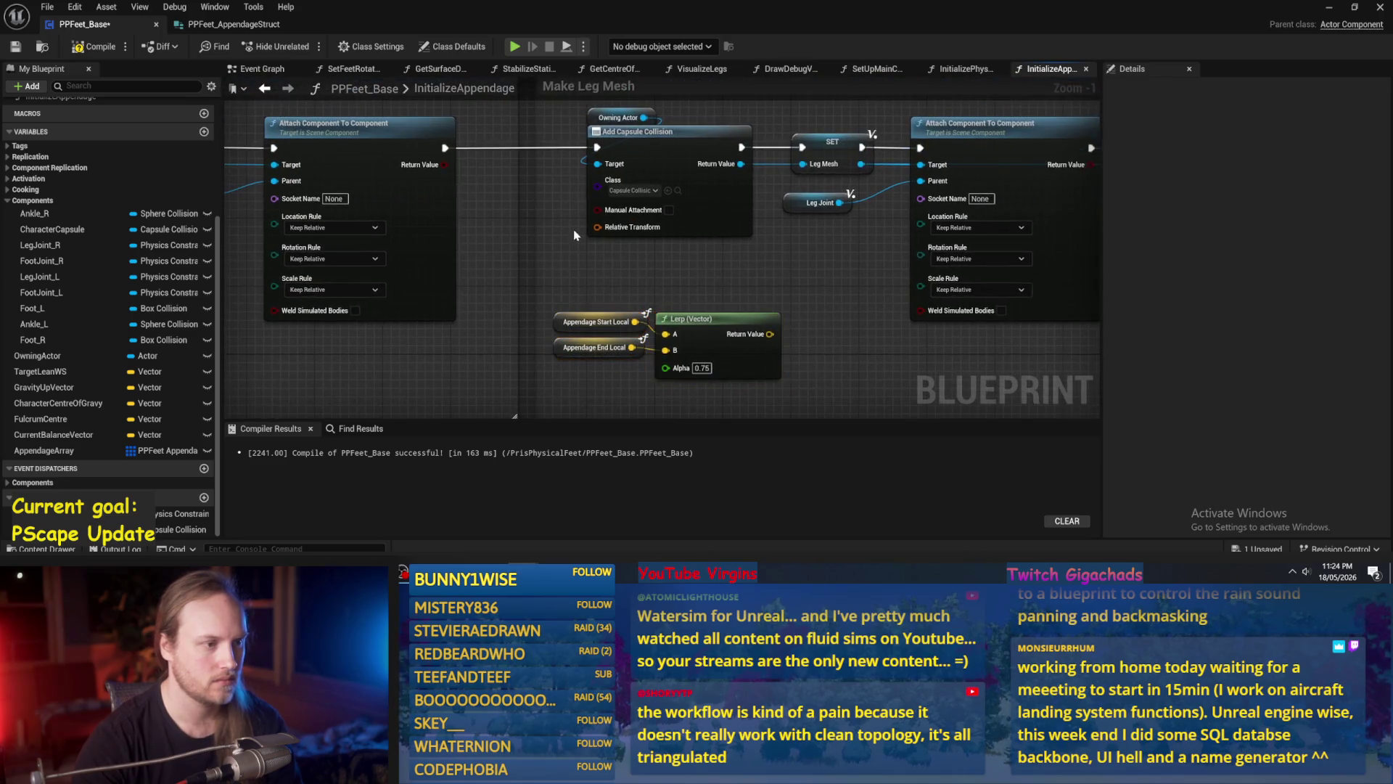
Split the Relative Transform pin and wire the Lerp result into its Location.
right_click(596, 225)
left_click(674, 288)
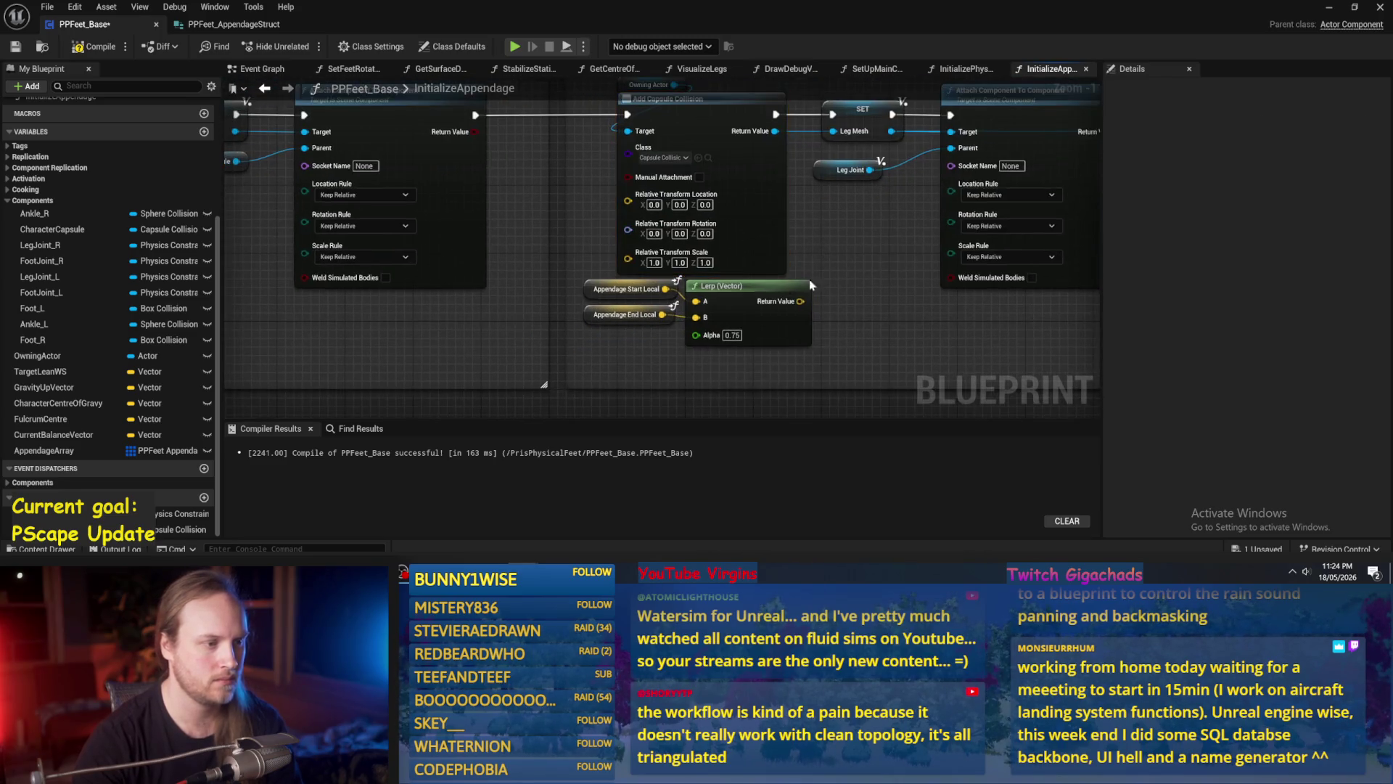
left_click_drag(802, 302, 628, 193)
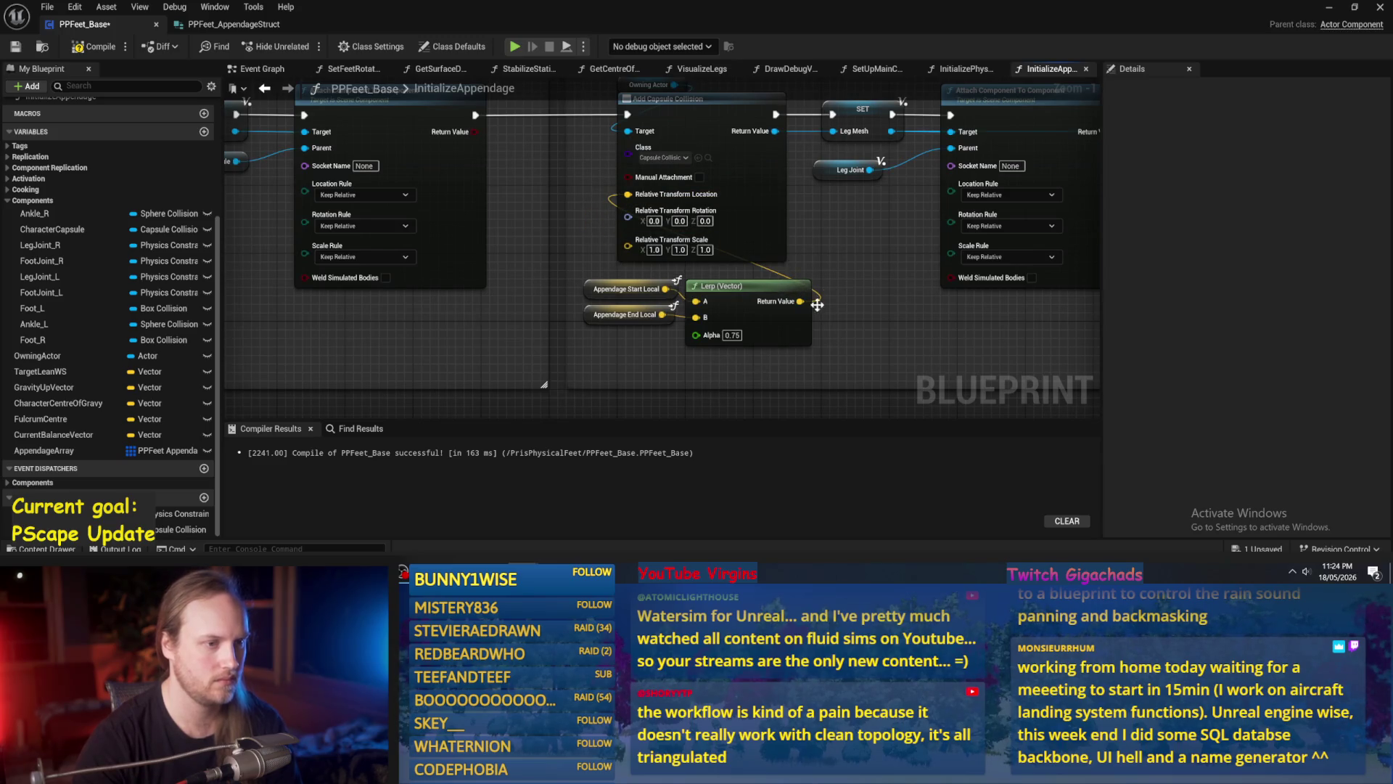
scroll(673, 320, "up", 1)
key("ctrl+z")
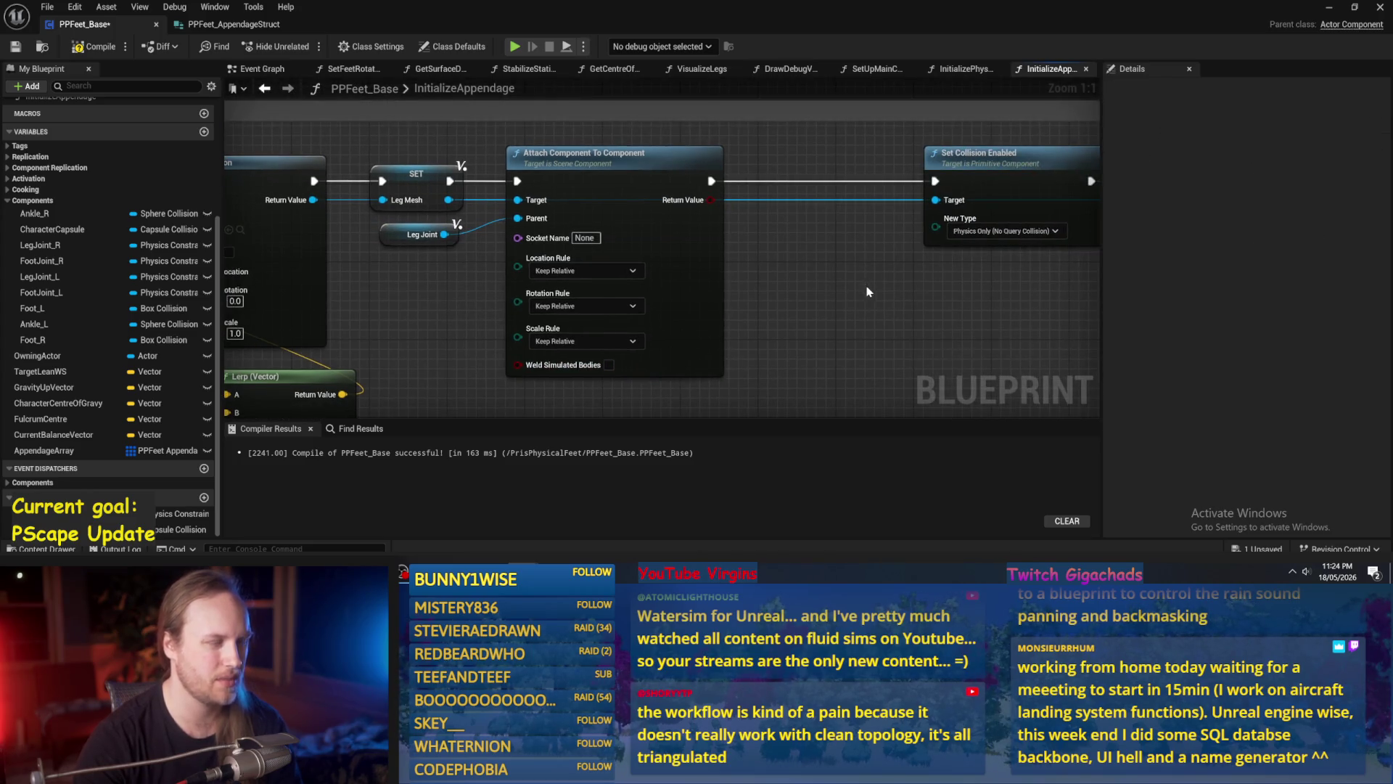
Move the Attach, collision and physics nodes aside and select the Ankle L getter in Make Foot Joint.
left_click(616, 319)
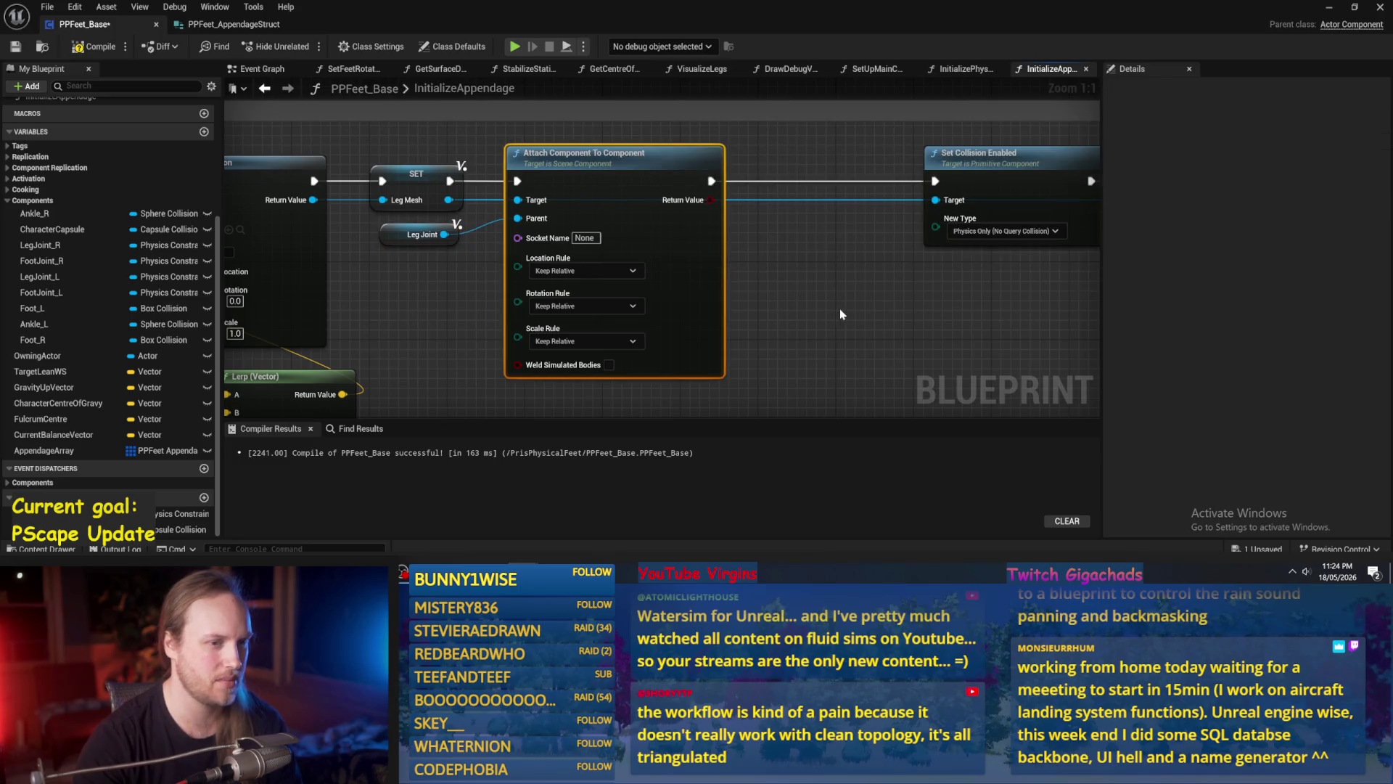
scroll(725, 290, "down", 2)
mouse_move(493, 319)
left_mouse_down()
mouse_move(851, 221)
mouse_move(726, 320)
left_mouse_up()
left_click(822, 319)
mouse_move(822, 319)
left_mouse_down()
mouse_move(548, 291)
mouse_move(564, 299)
left_mouse_up()
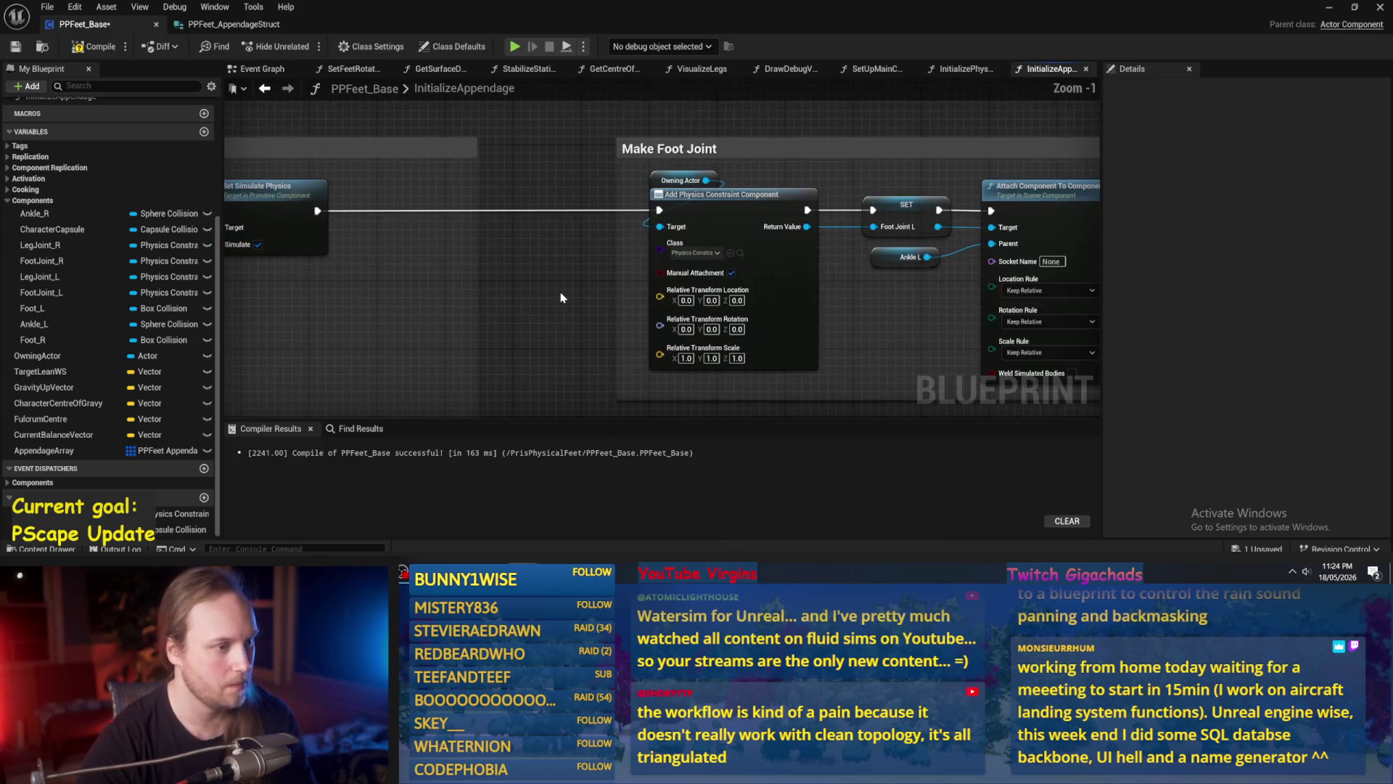
scroll(545, 274, "up", 1)
left_click(780, 247)
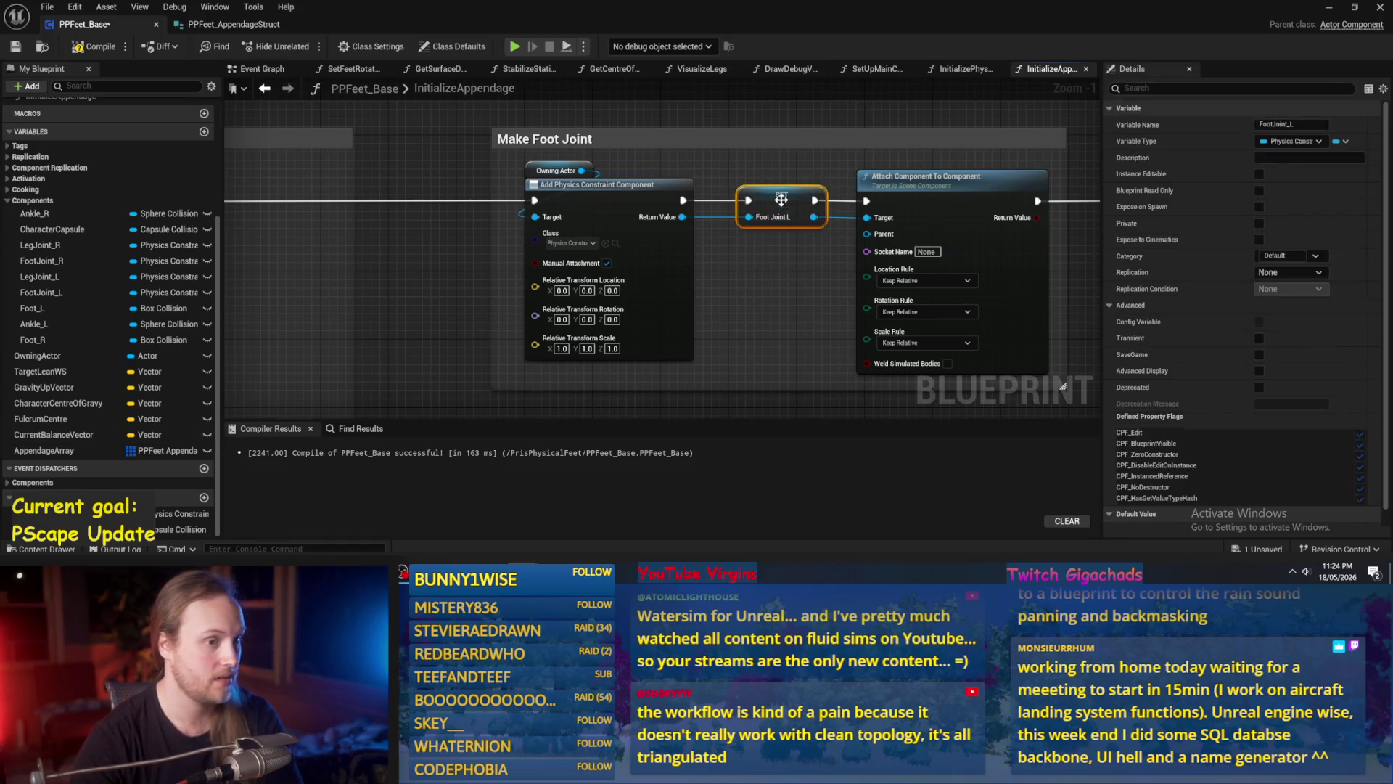
Delete SET Foot Joint L and Ankle L, and promote the constraint's return value to local FootJoint.
key("Delete")
right_click(669, 203)
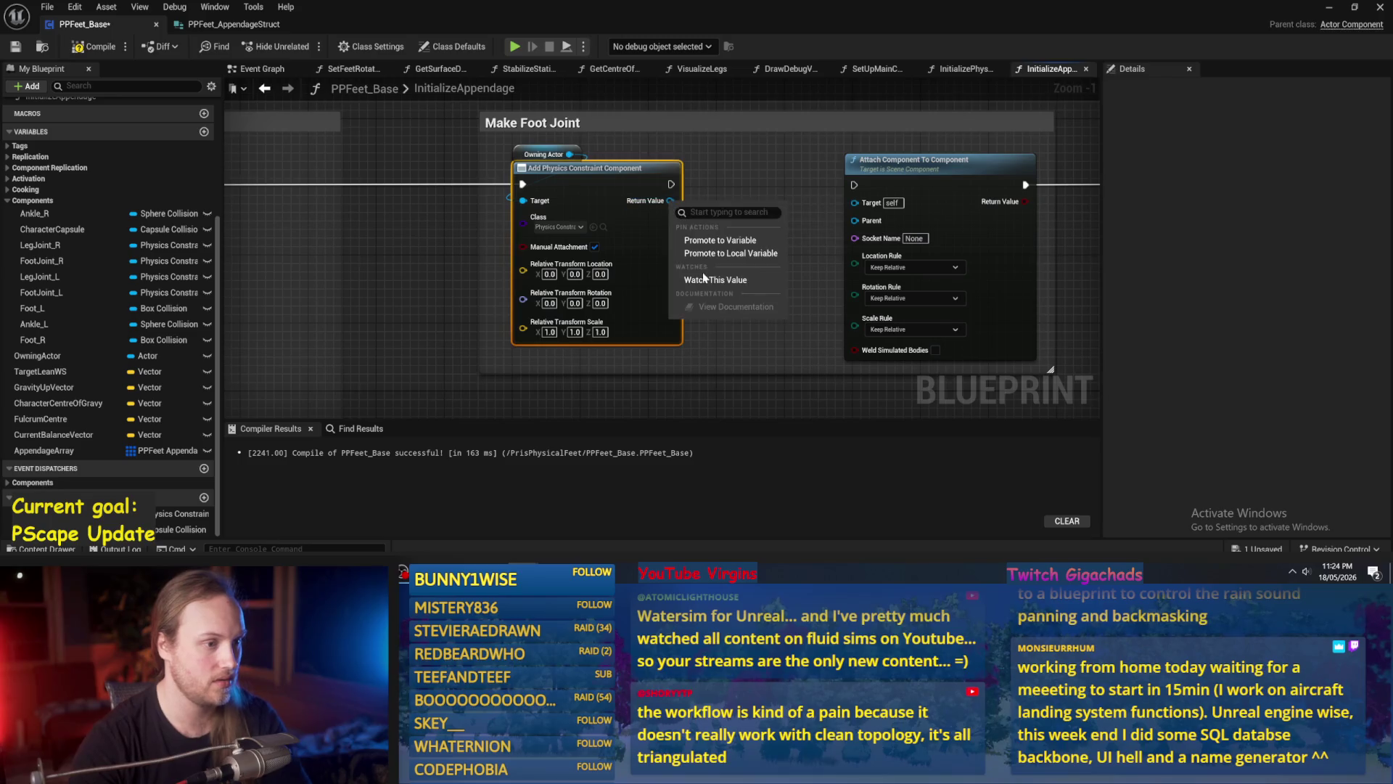
left_click(703, 260)
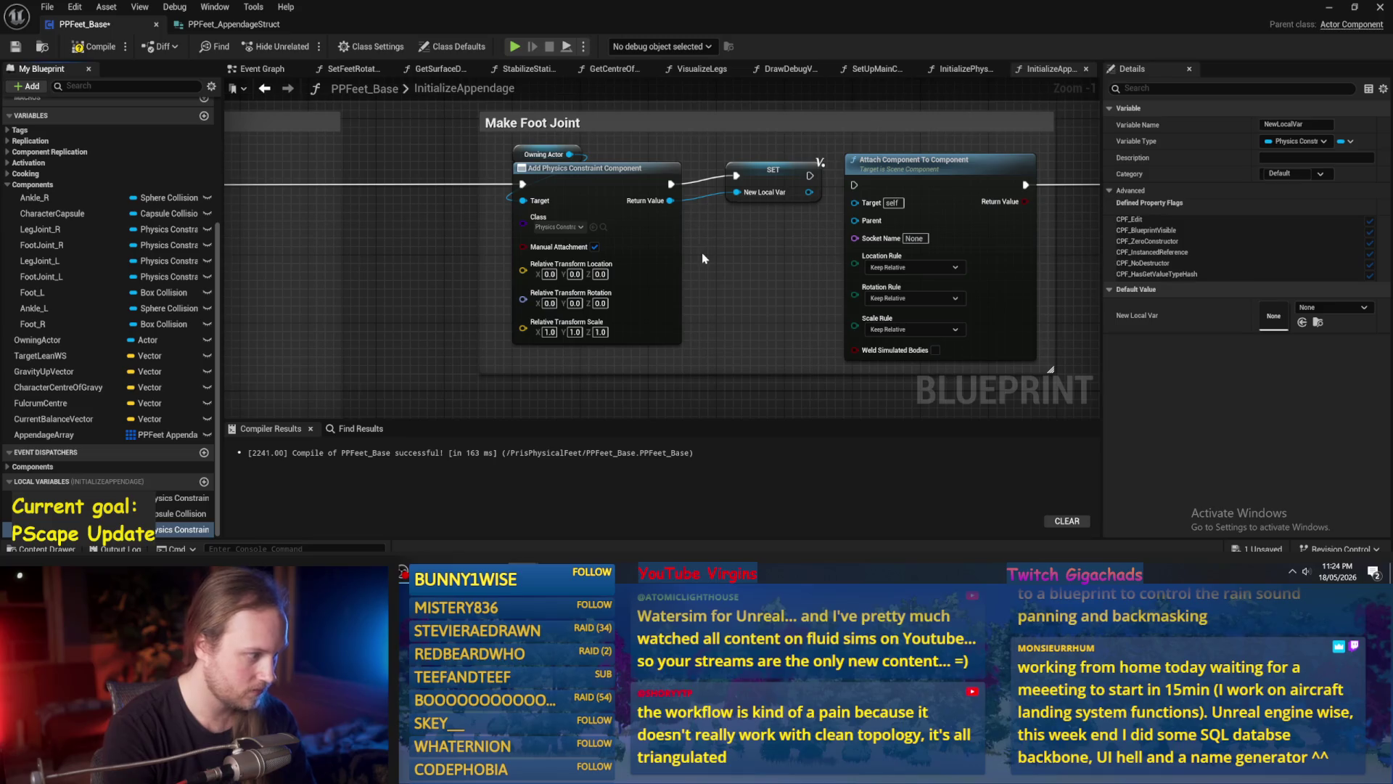
type("FootJoint")
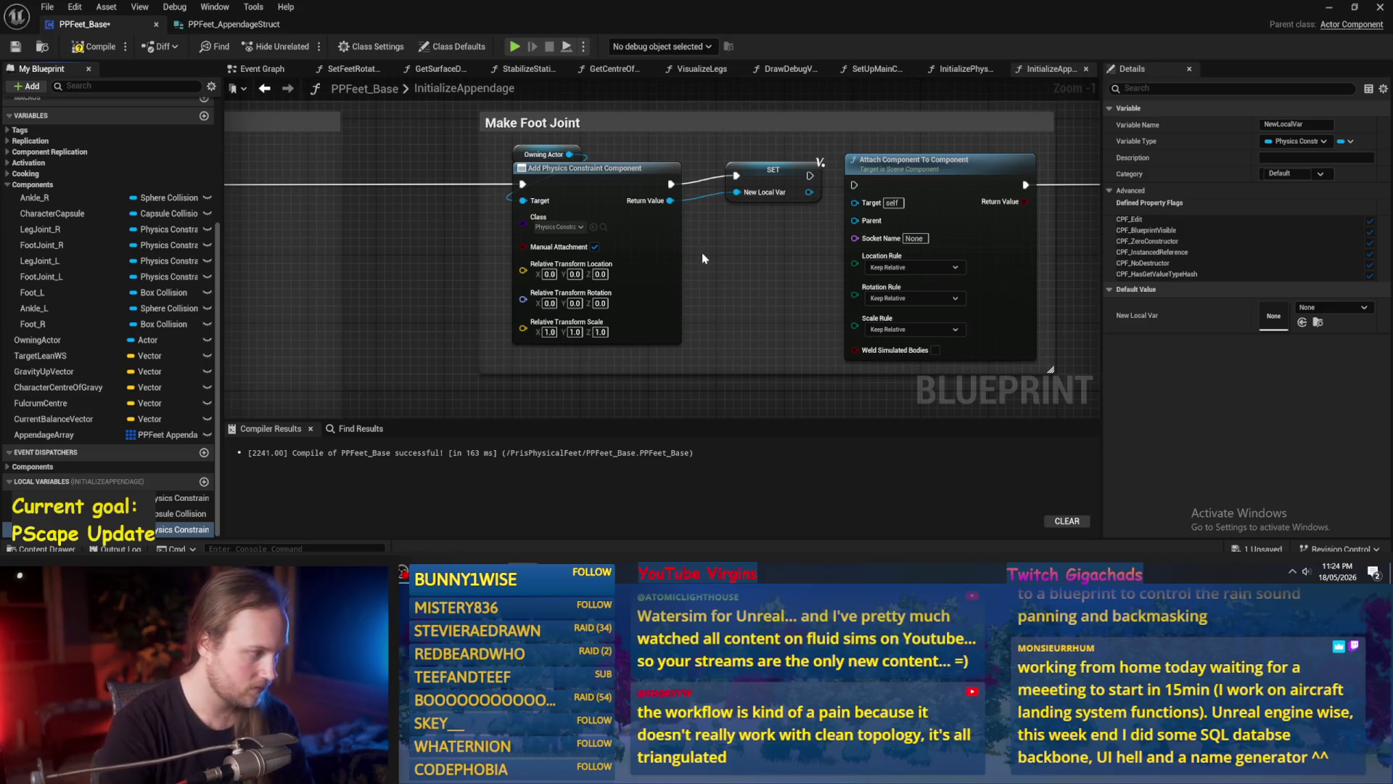
mouse_move(785, 169)
left_mouse_down()
mouse_move(767, 179)
mouse_move(833, 221)
mouse_move(758, 194)
left_mouse_up()
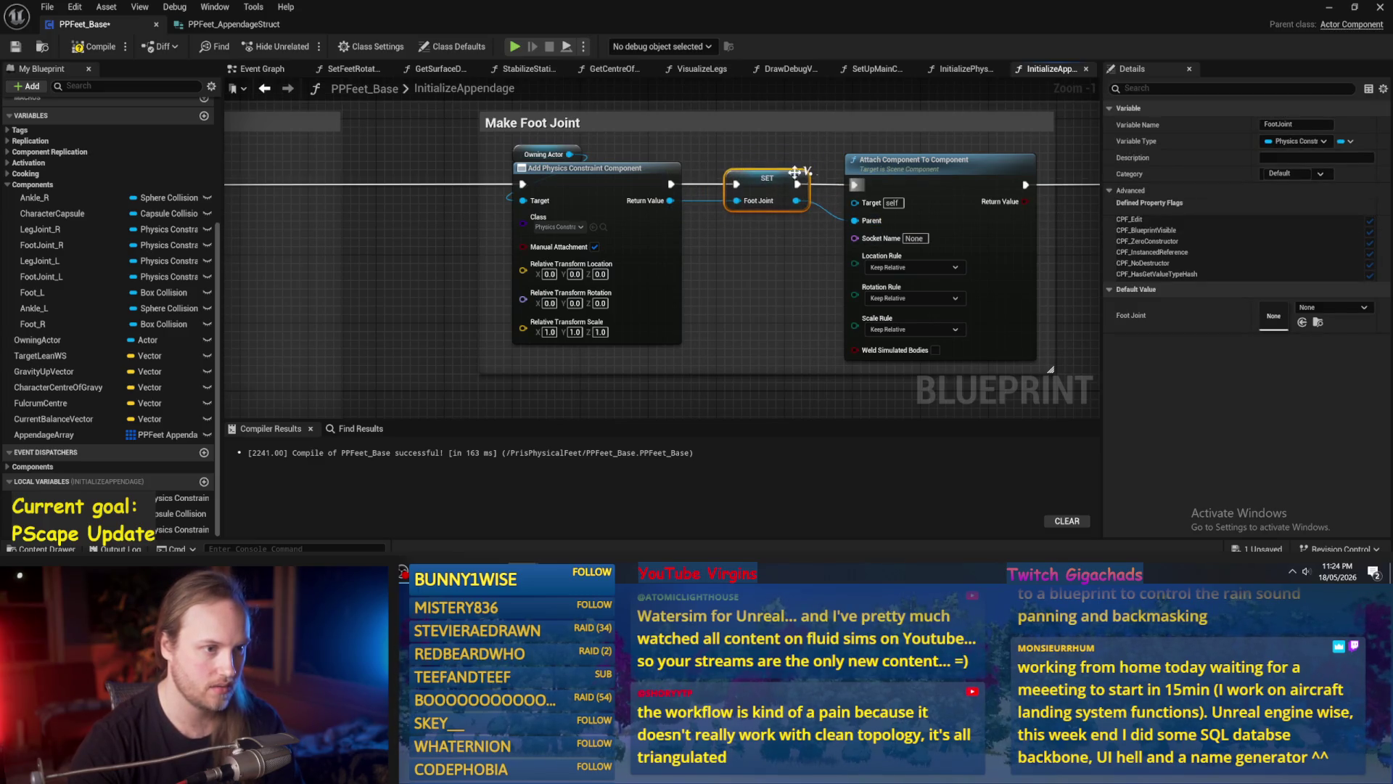
Promote the box collision's return value to a local FootMesh variable, replacing the Foot L setter.
scroll(739, 161, "right", 10)
scroll(758, 201, "left", 5)
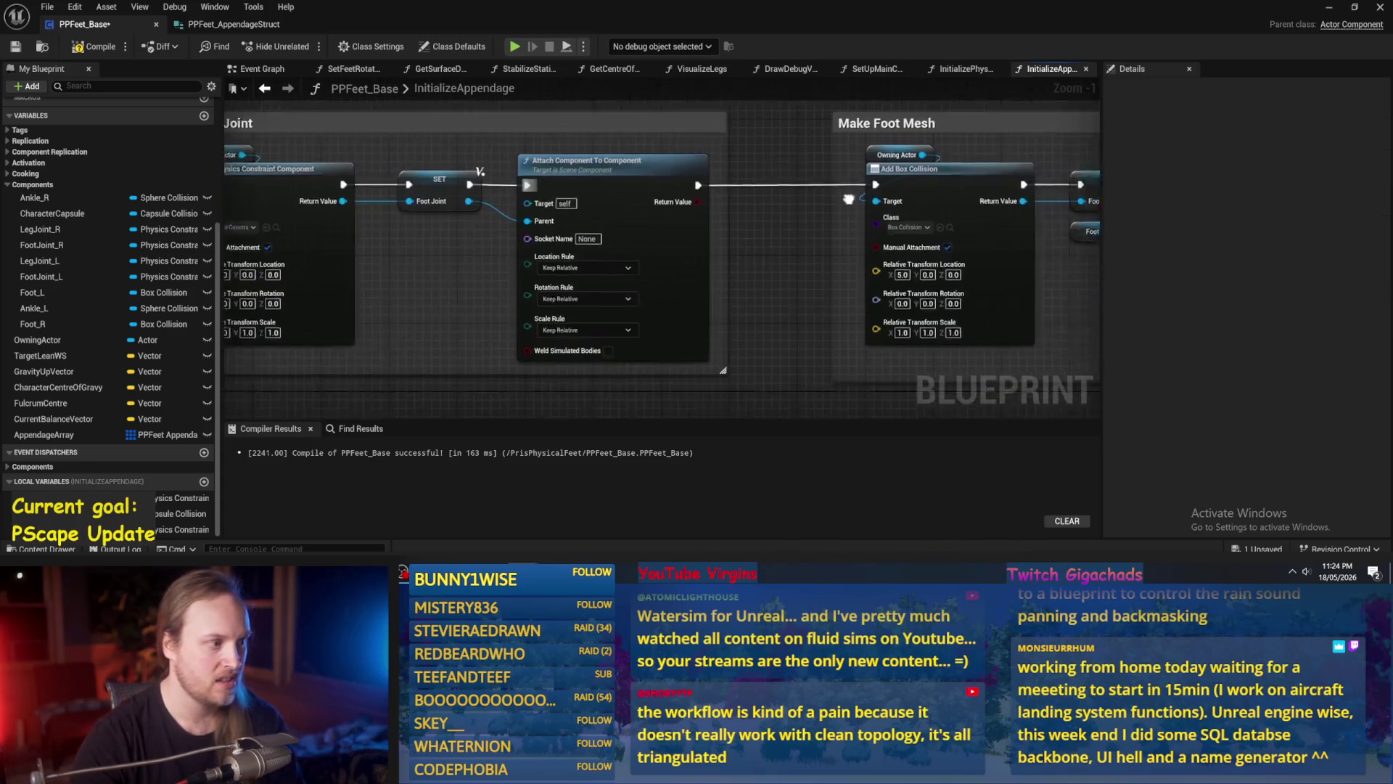
scroll(726, 218, "right", 8)
left_click(675, 235)
left_click(673, 336)
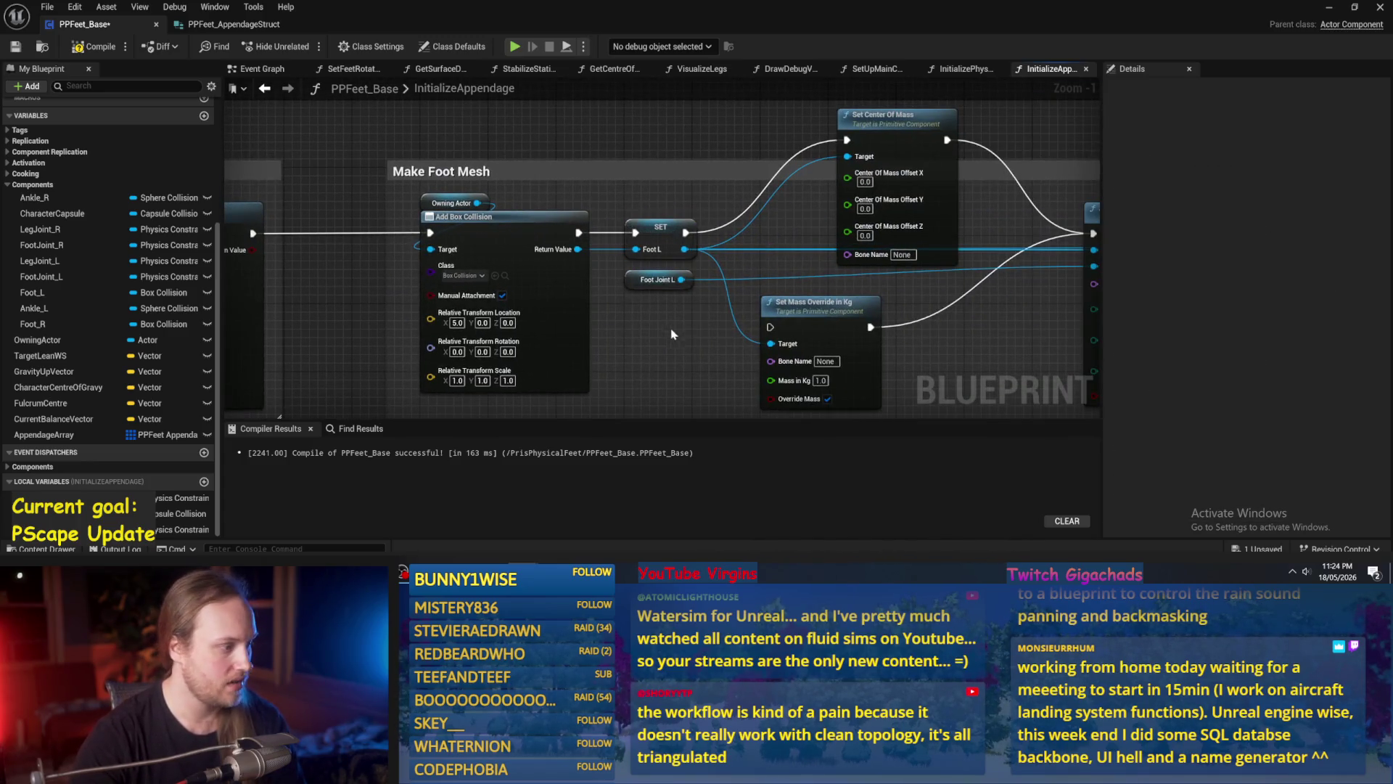
right_click(577, 250)
left_click(620, 361)
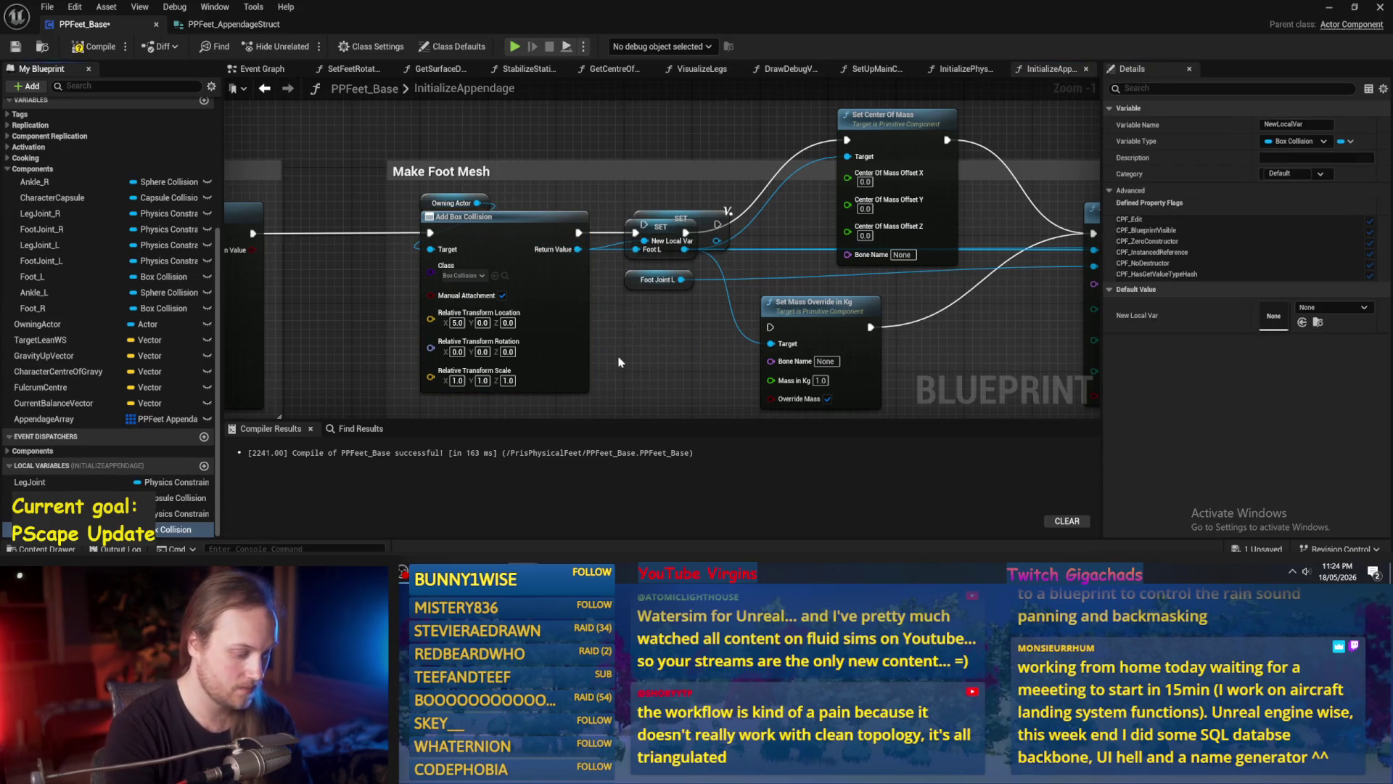
type("FootMesh")
key("Return")
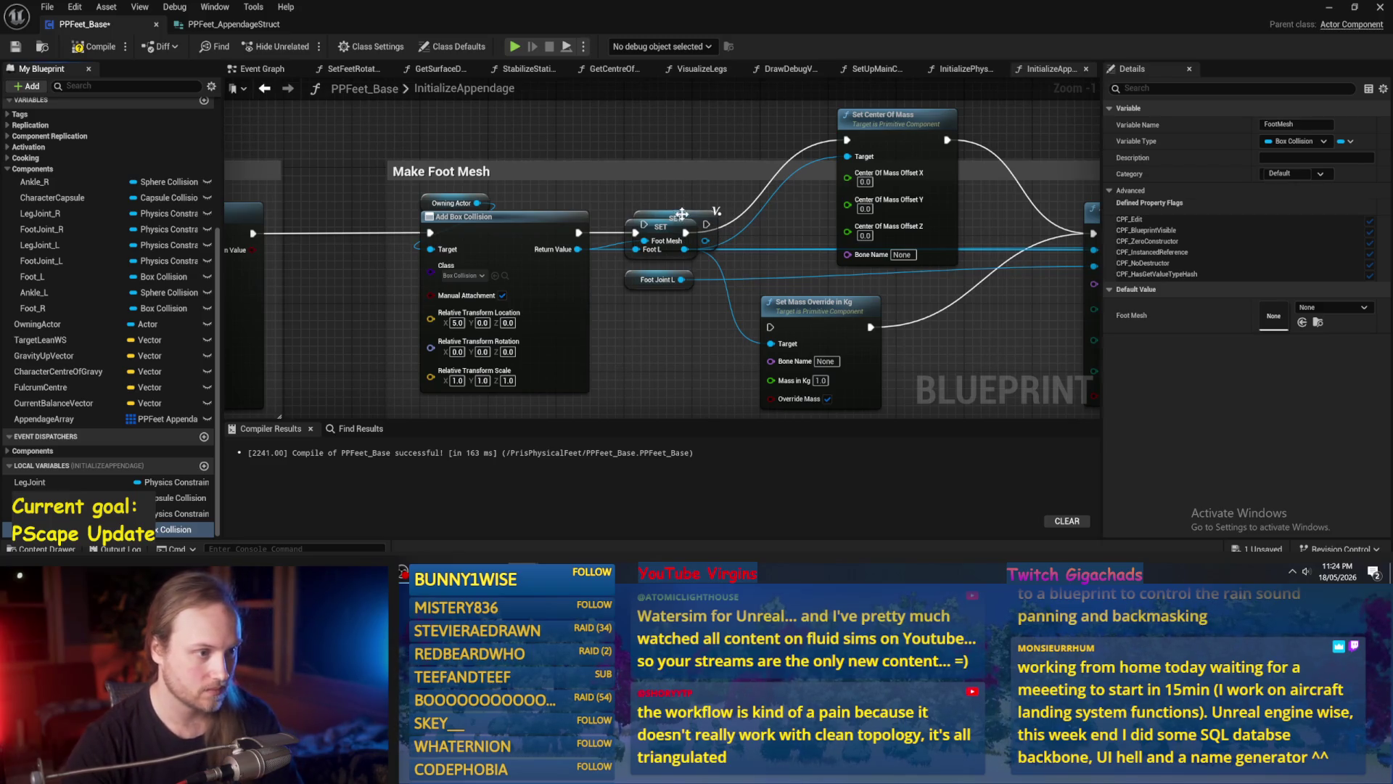
left_click_drag(682, 213, 682, 178)
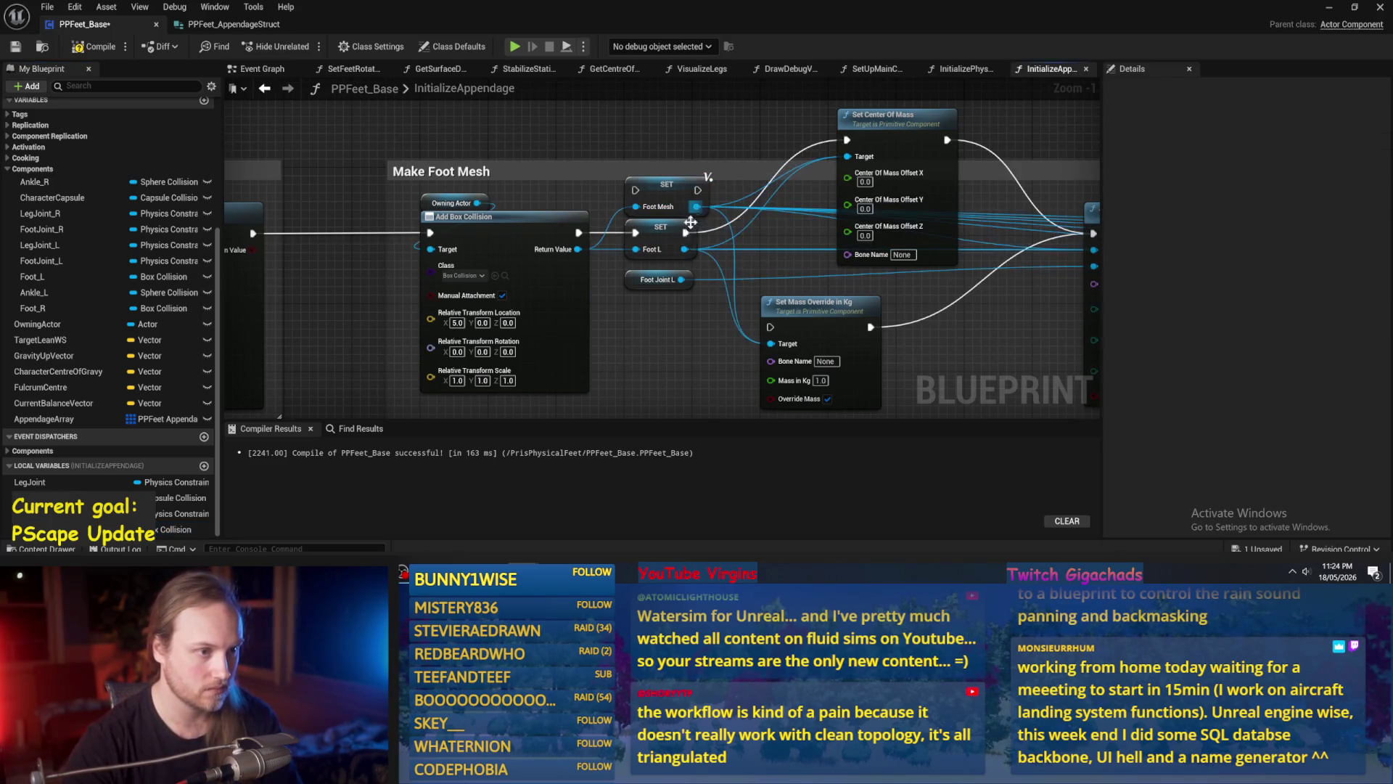
left_click(676, 240)
key("ctrl+z")
key("ctrl+z")
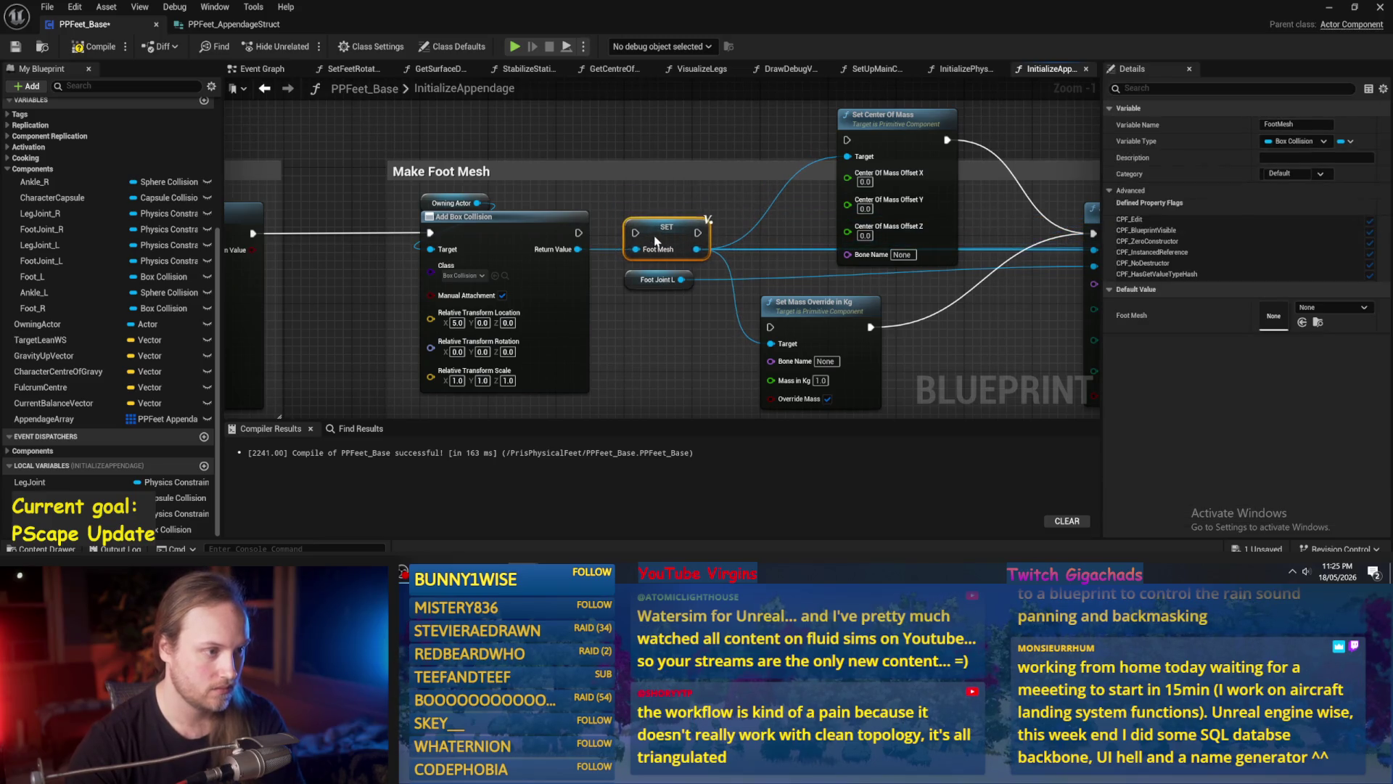
left_click_drag(633, 232, 669, 202)
Delete Set Center Of Mass and wire the Foot Mesh setter into Attach Component To Component.
left_click(721, 177)
key("Delete")
key("Delete")
left_click_drag(494, 191, 890, 191)
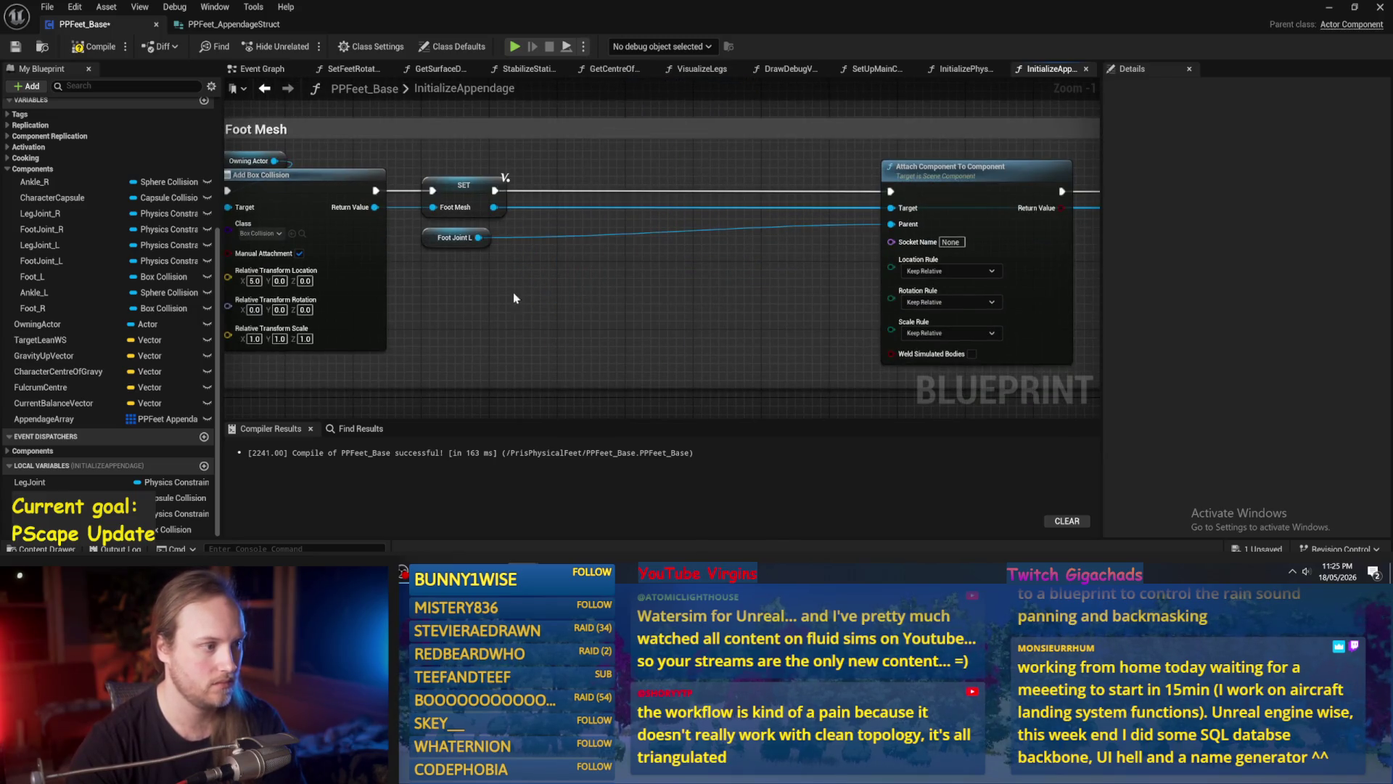
Move Foot Joint L beside Attach, nudge Set Line Thickness and Set Hidden in Game, widen the comment box.
scroll(526, 290, "down", 2)
scroll(691, 303, "up", 2)
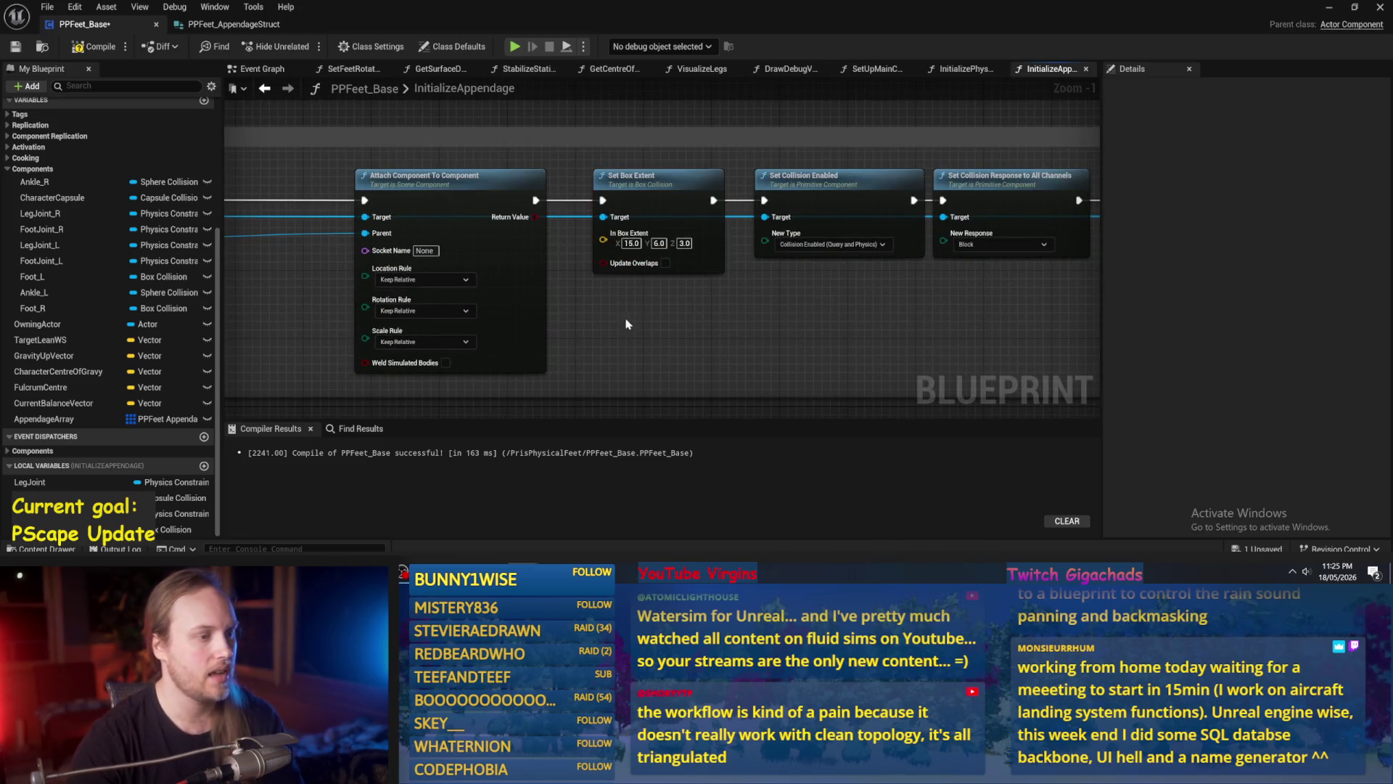
scroll(732, 283, "down", 1)
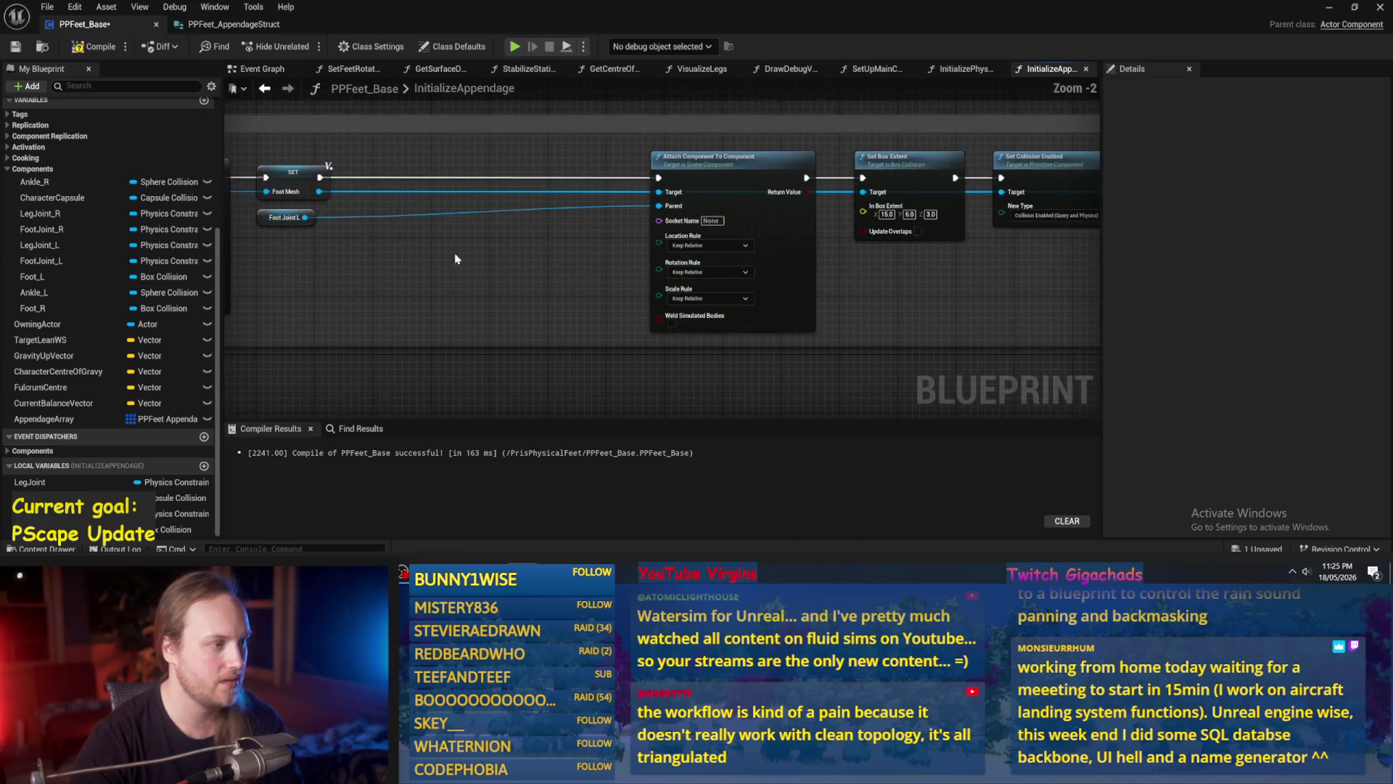
mouse_move(267, 219)
left_mouse_down()
mouse_move(617, 231)
mouse_move(573, 234)
left_mouse_up()
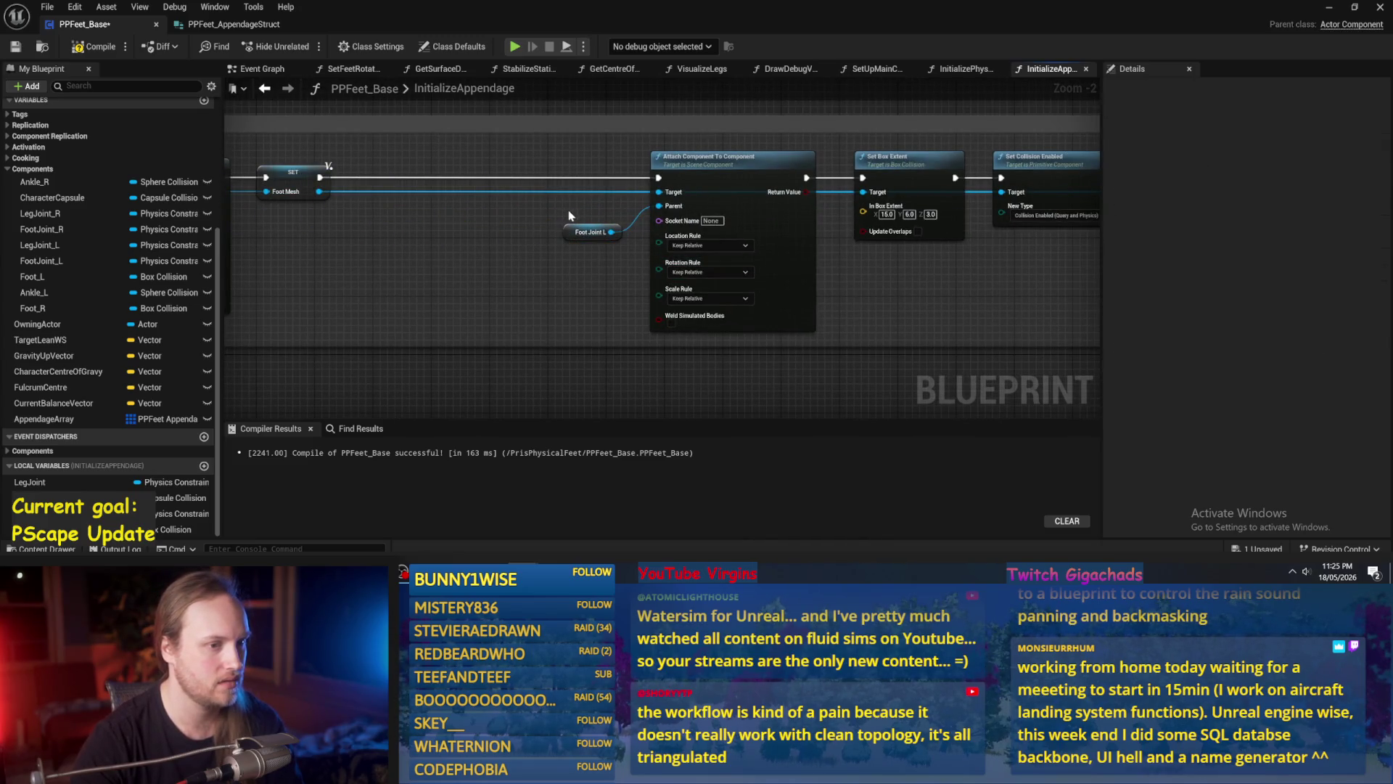
left_click_drag(822, 289, 509, 338)
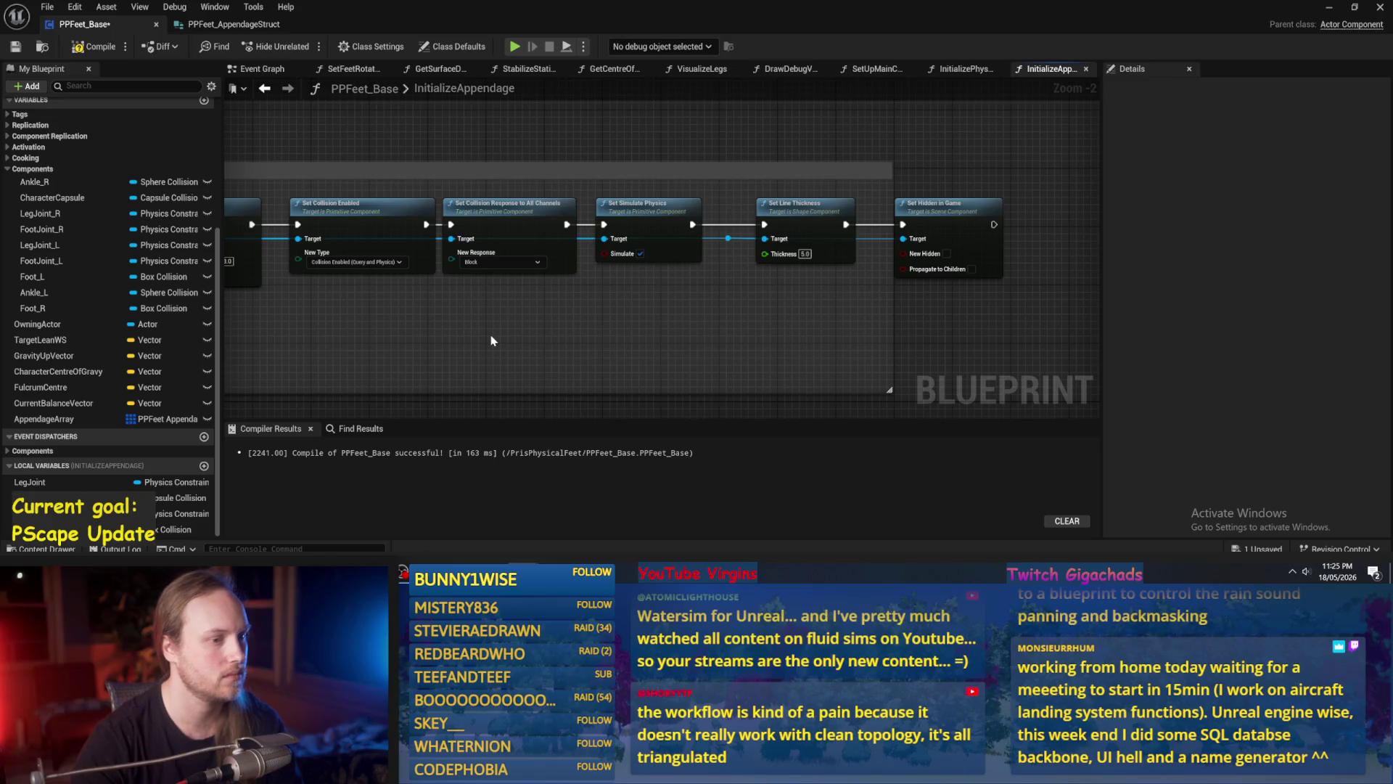
left_click_drag(801, 207, 795, 206)
left_click_drag(947, 206, 932, 207)
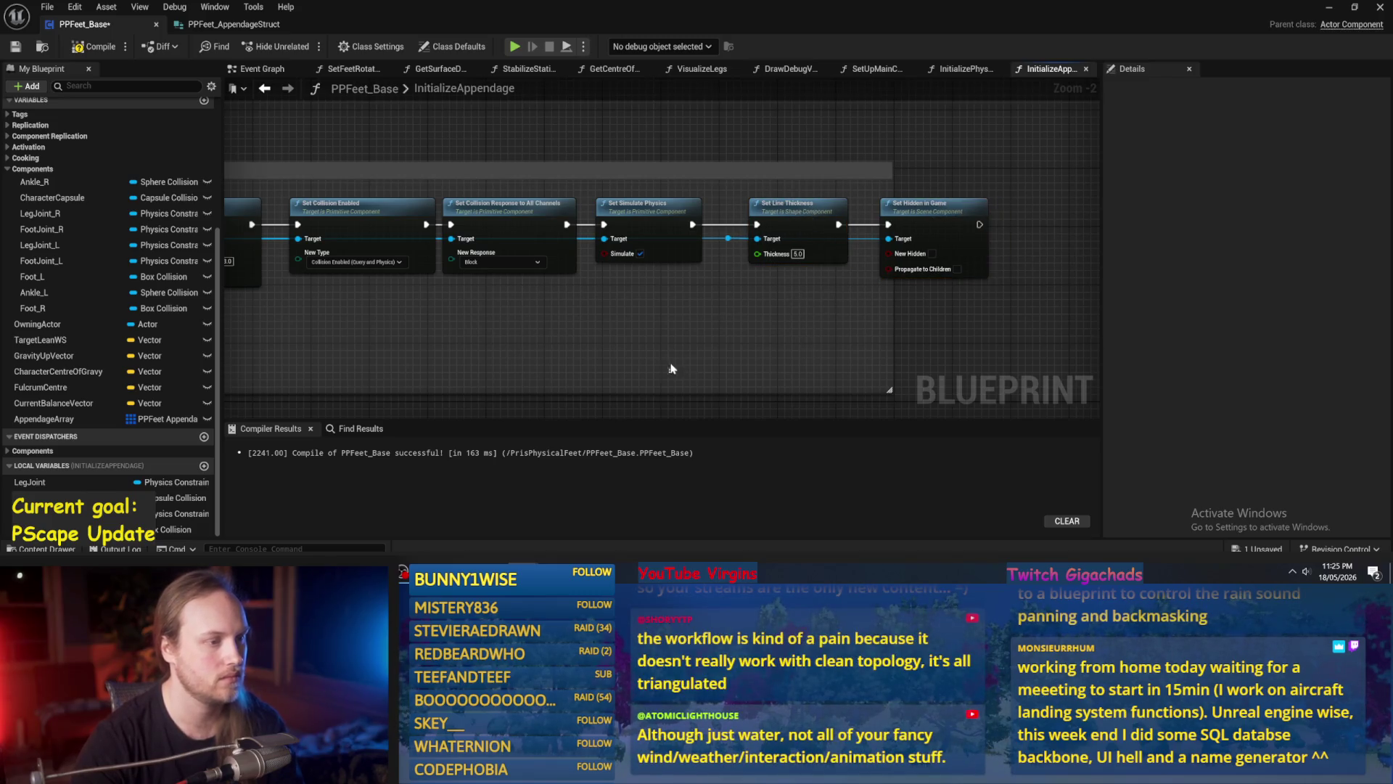
left_click_drag(893, 339, 1065, 341)
left_click_drag(520, 346, 827, 341)
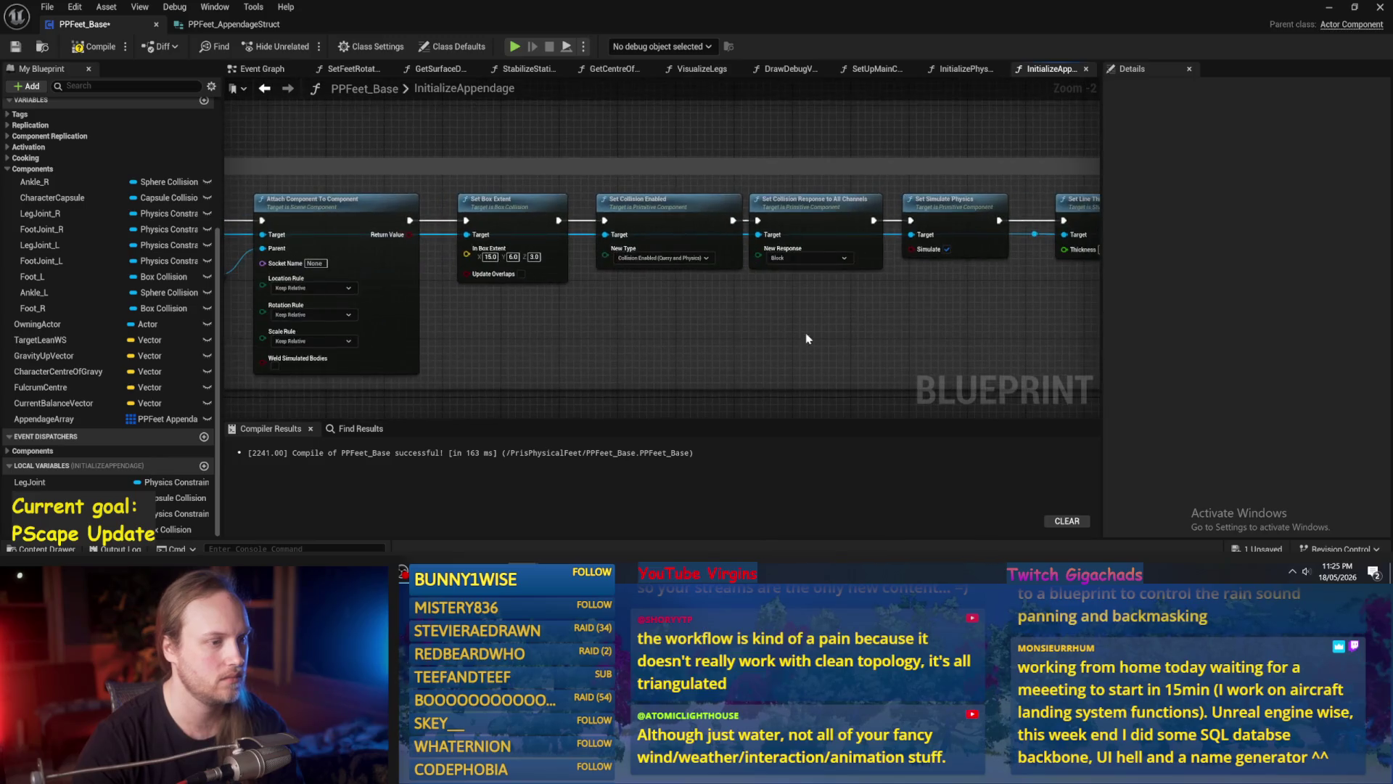
Compile and save the blueprint, which reports the Attach node's missing Target connection.
left_click(87, 46)
left_click(15, 46)
left_click_drag(489, 312, 671, 317)
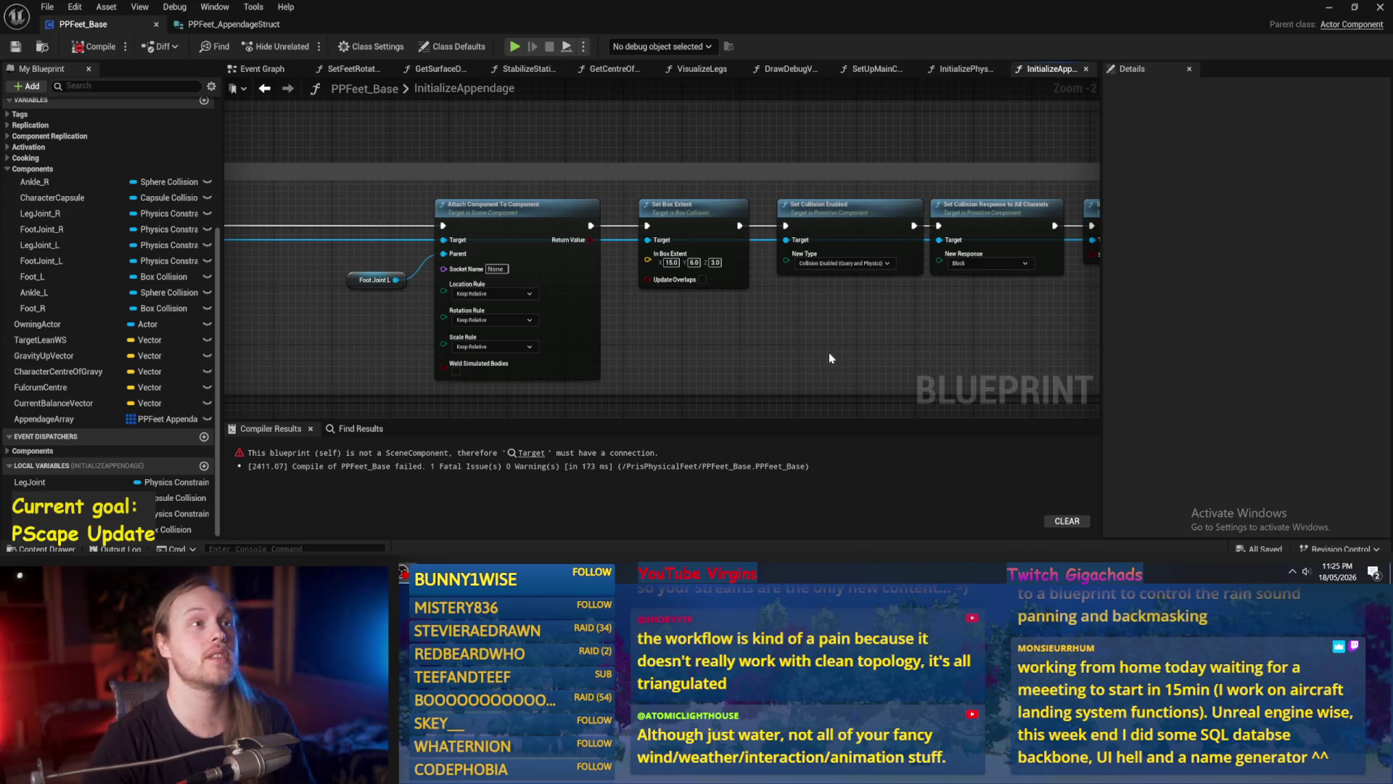
Recompile, jump to the compile error, and wire SET Foot Joint into the Attach node's Target.
left_click_drag(698, 345, 724, 281)
left_click(94, 47)
left_click_drag(430, 289, 538, 242)
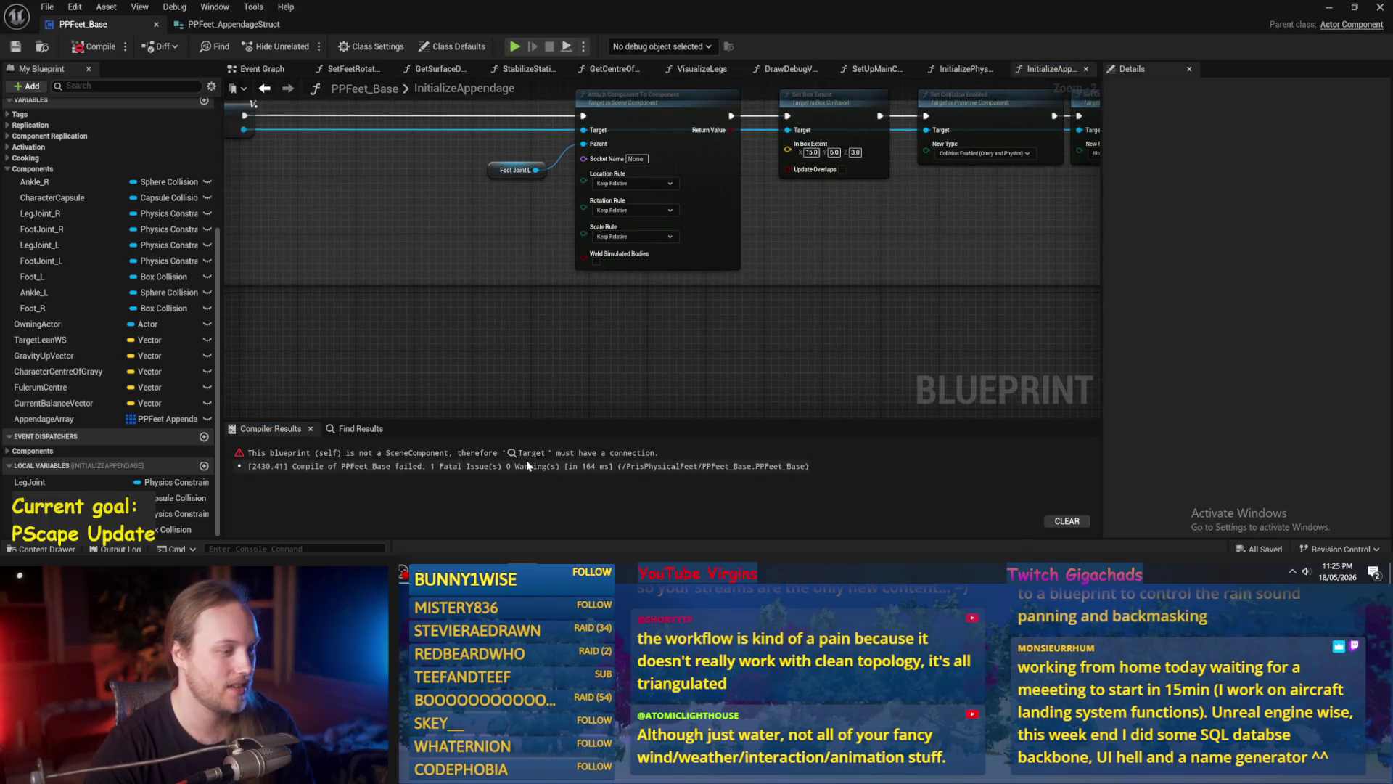
left_click(529, 457)
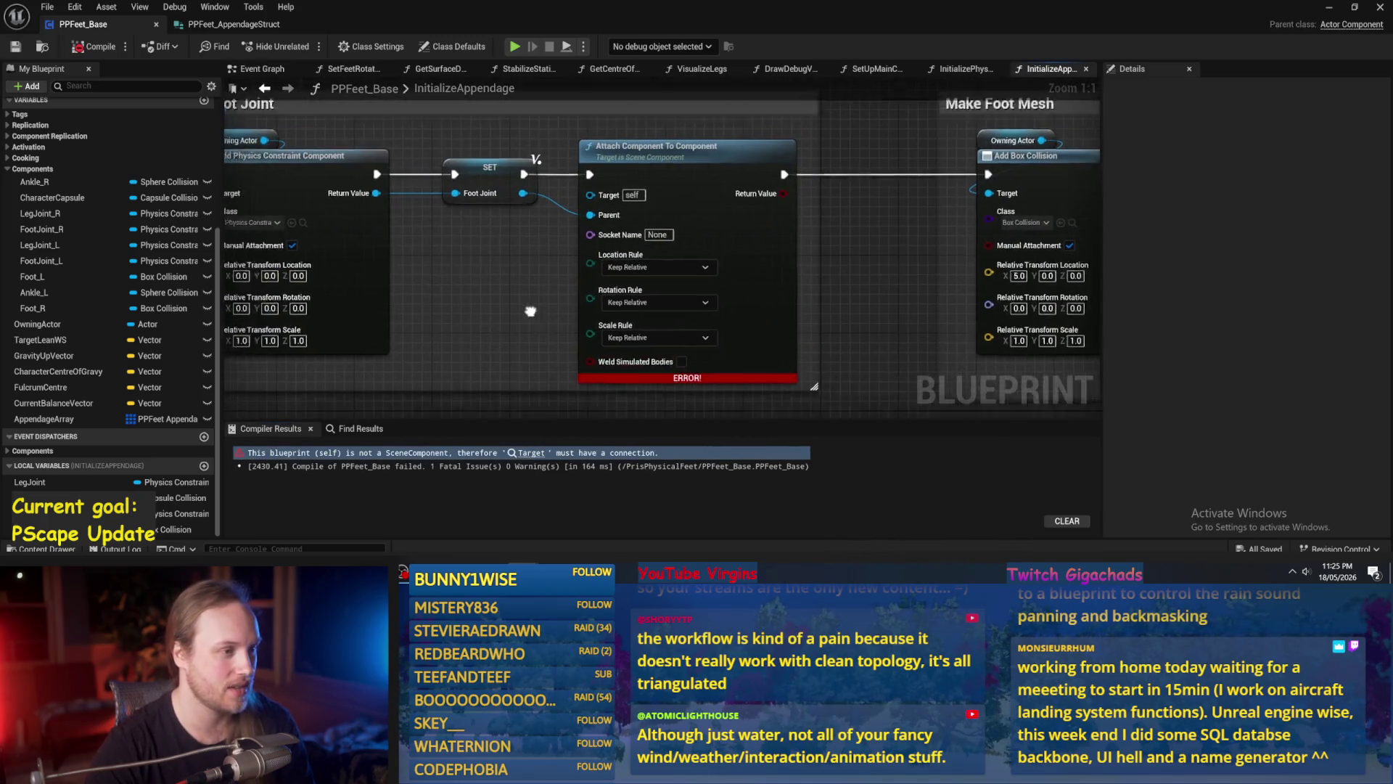
scroll(518, 304, "down", 1)
left_click_drag(663, 228, 727, 232)
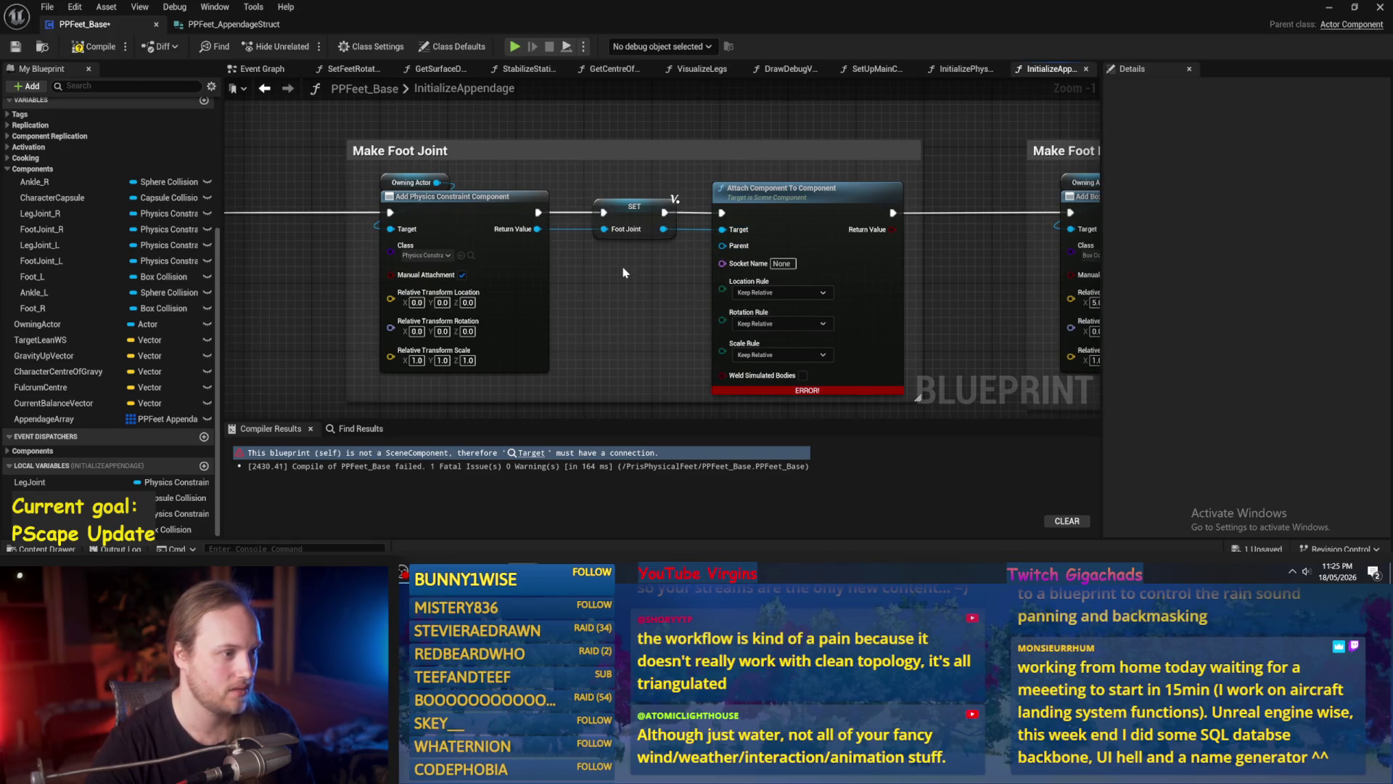
mouse_move(624, 272)
left_mouse_down()
mouse_move(337, 267)
mouse_move(669, 260)
left_mouse_up()
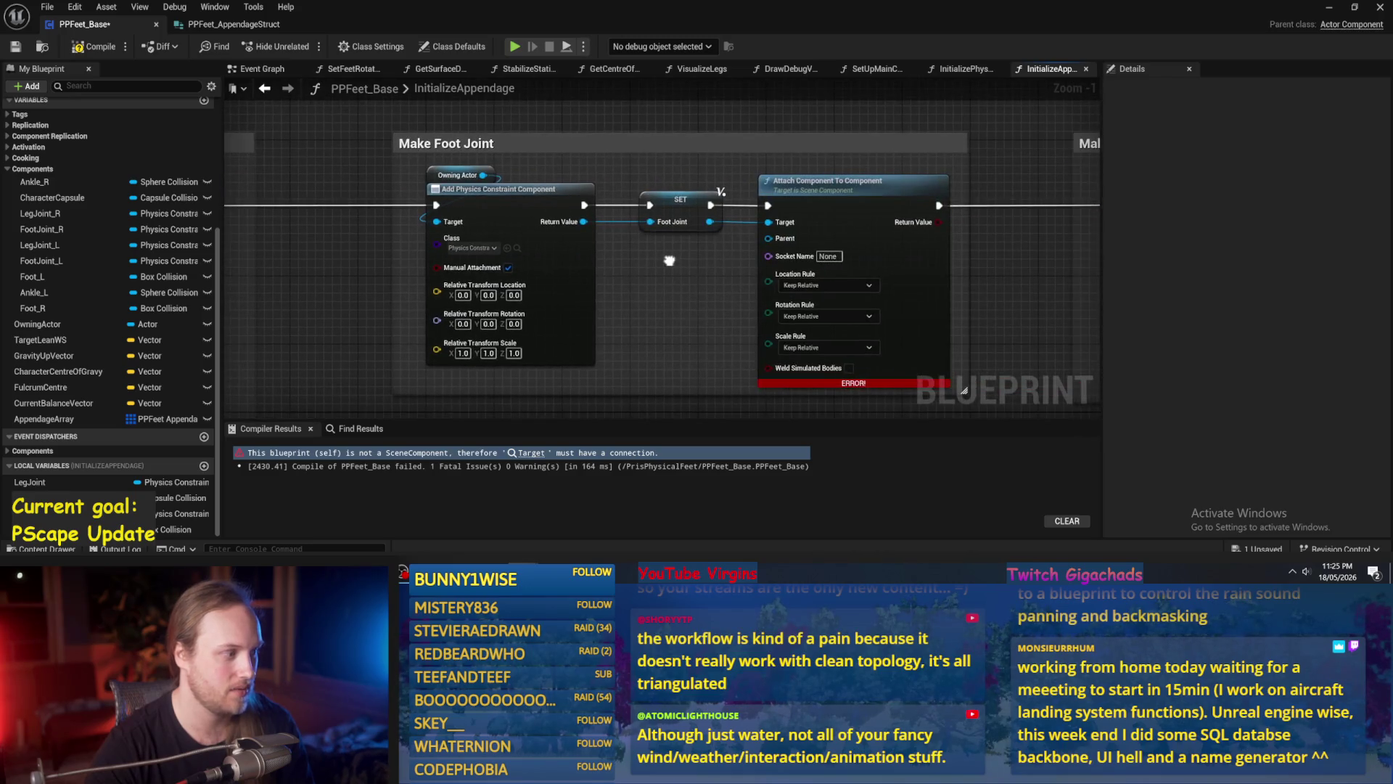
Add a Leg Mesh getter and connect it to the Attach node's Parent pin.
right_click(645, 269)
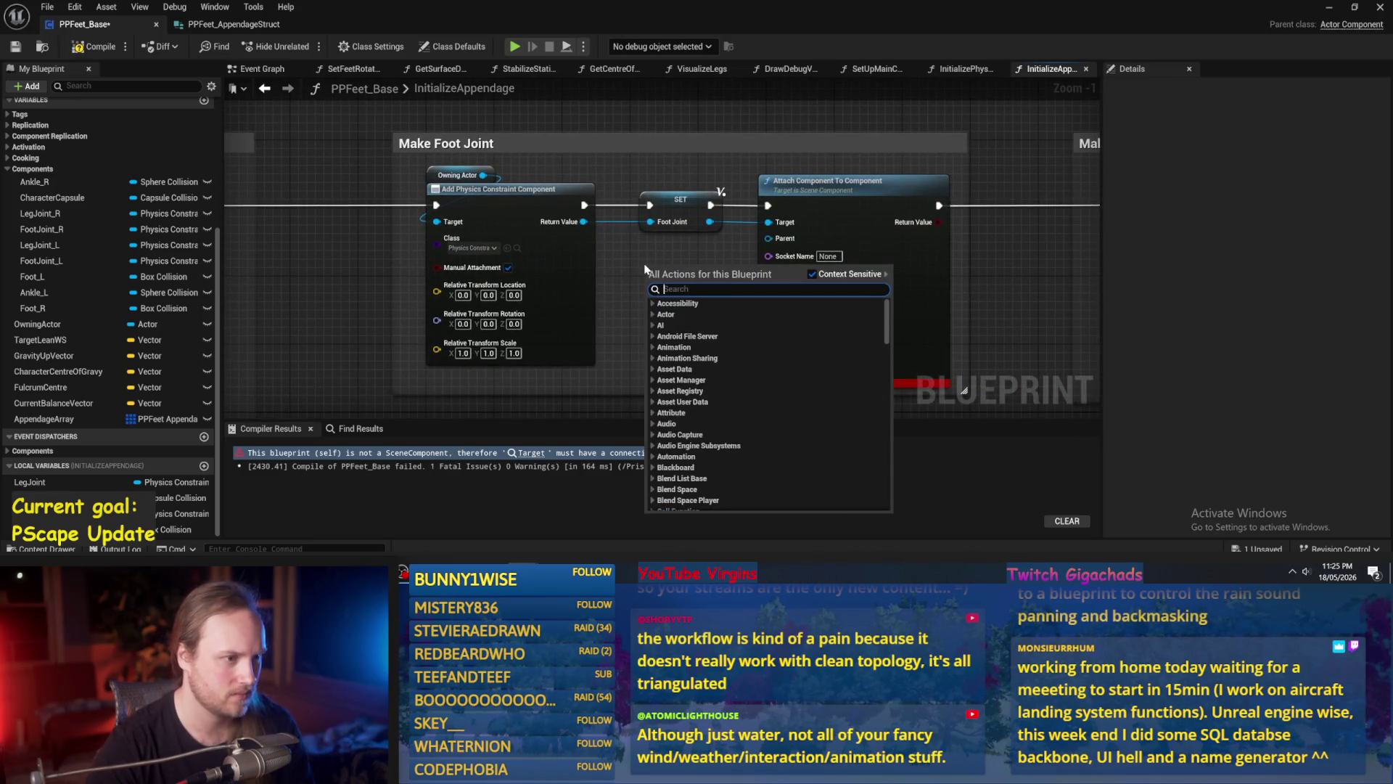
left_click(330, 263)
mouse_move(330, 264)
left_mouse_down()
mouse_move(926, 276)
mouse_move(462, 266)
mouse_move(547, 289)
left_mouse_up()
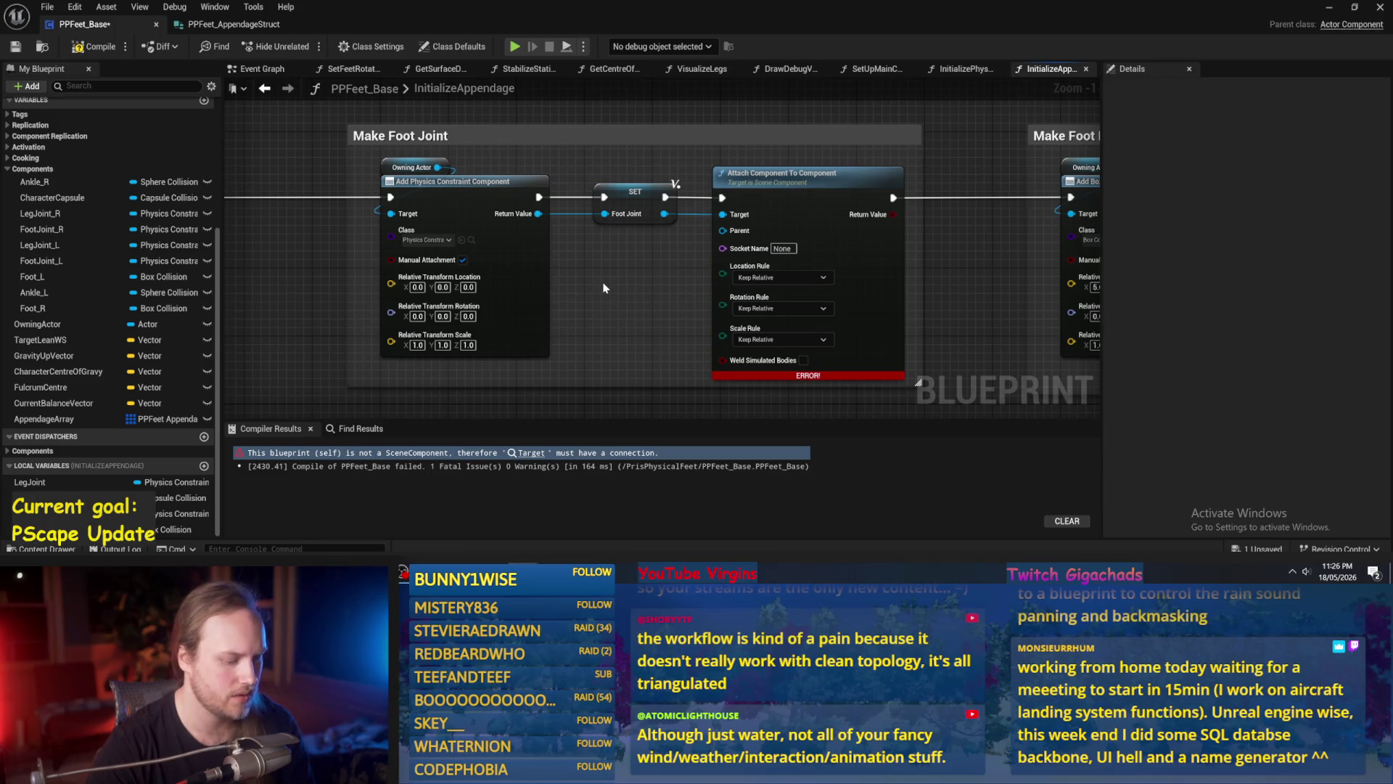
right_click(603, 287)
type("leg mesh")
key("Return")
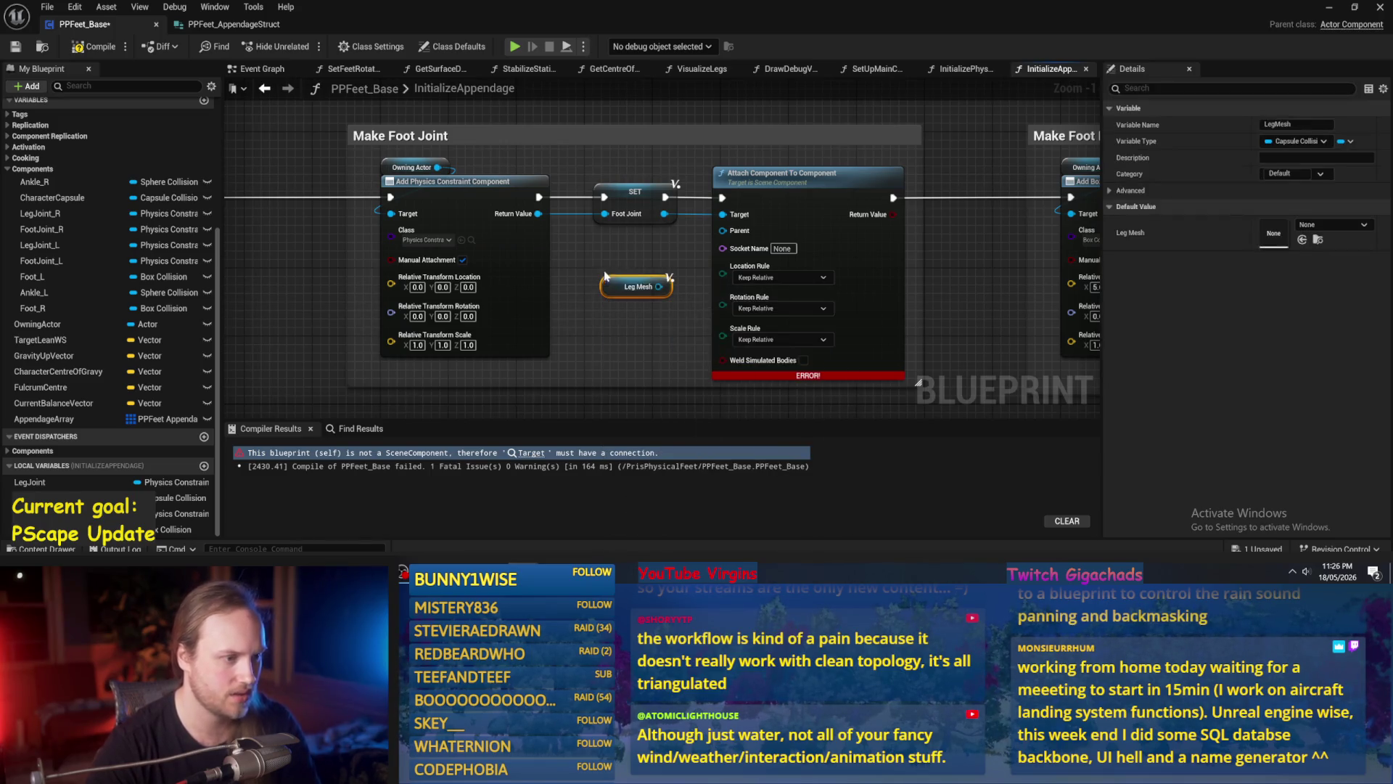
left_click_drag(659, 288, 722, 229)
left_click_drag(613, 292, 607, 249)
Compile and save PPFeet_Base, then return to the level editor.
left_click(79, 54)
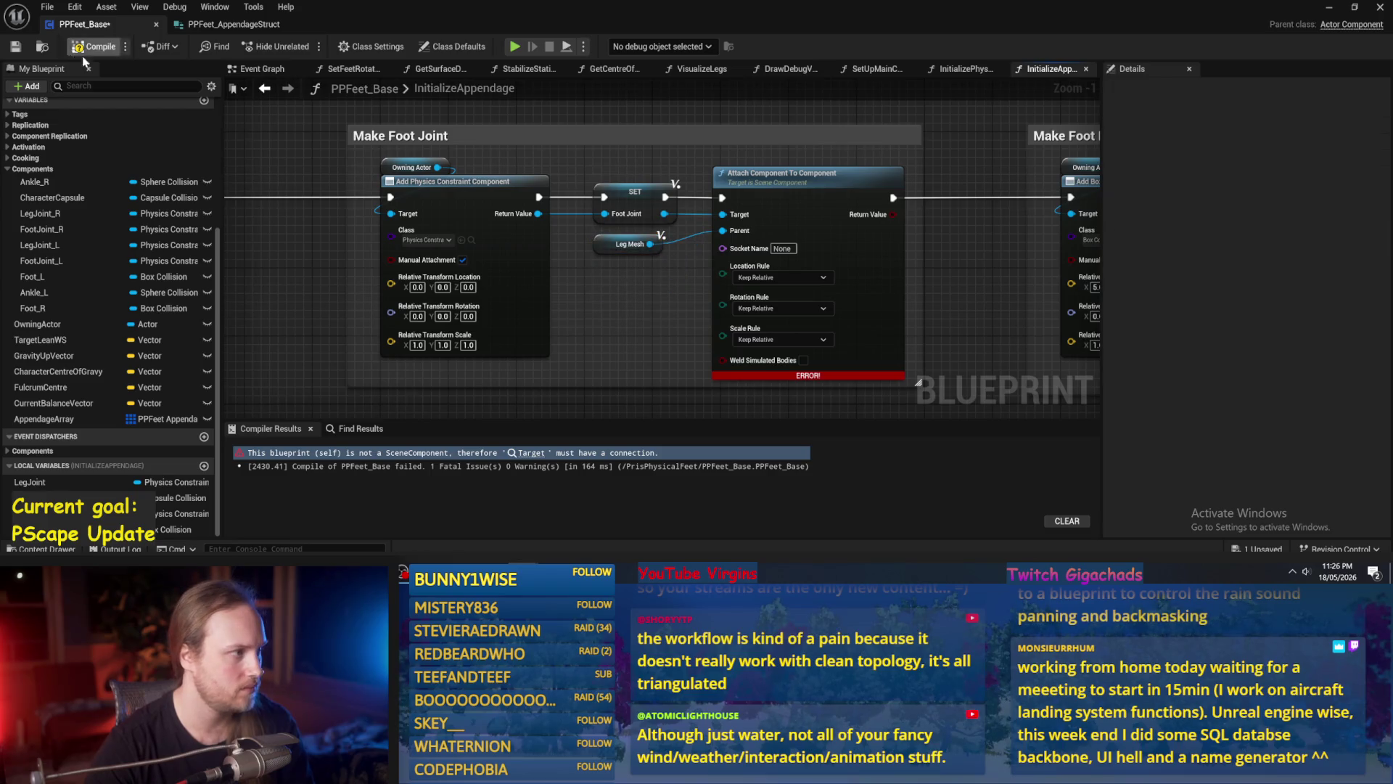
left_click(10, 46)
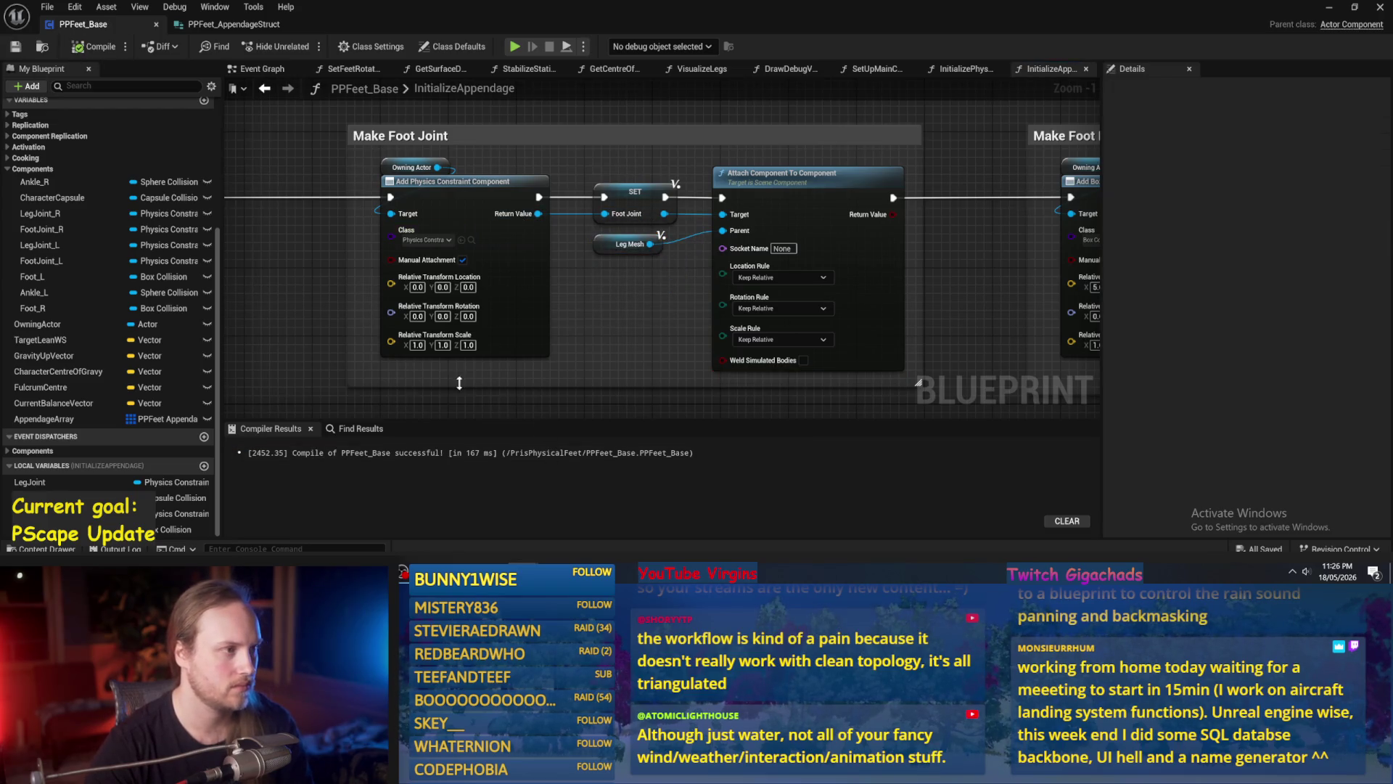
left_click(1329, 7)
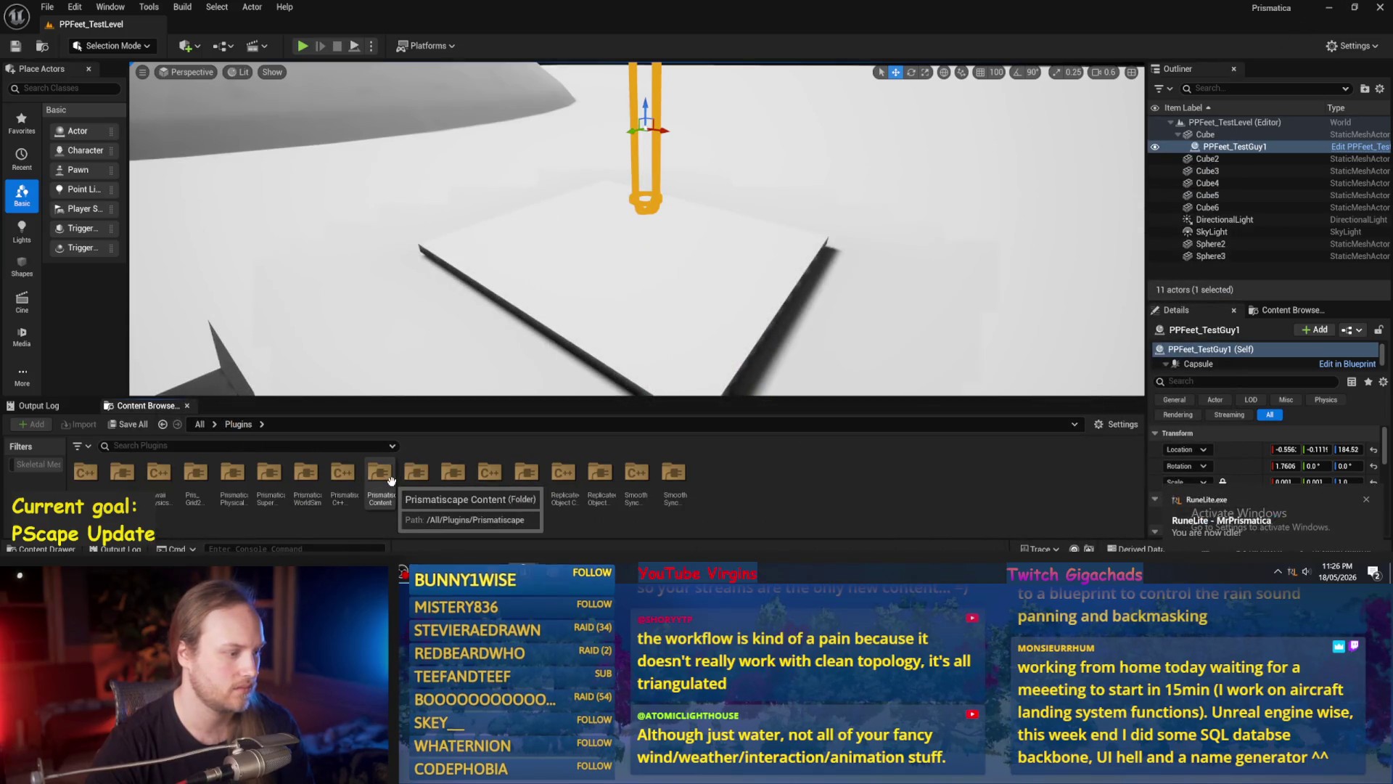
Open Prismatiscape_PrettyExampleMap from the Prismatiscape Content maps folder.
double_click(379, 475)
double_click(351, 476)
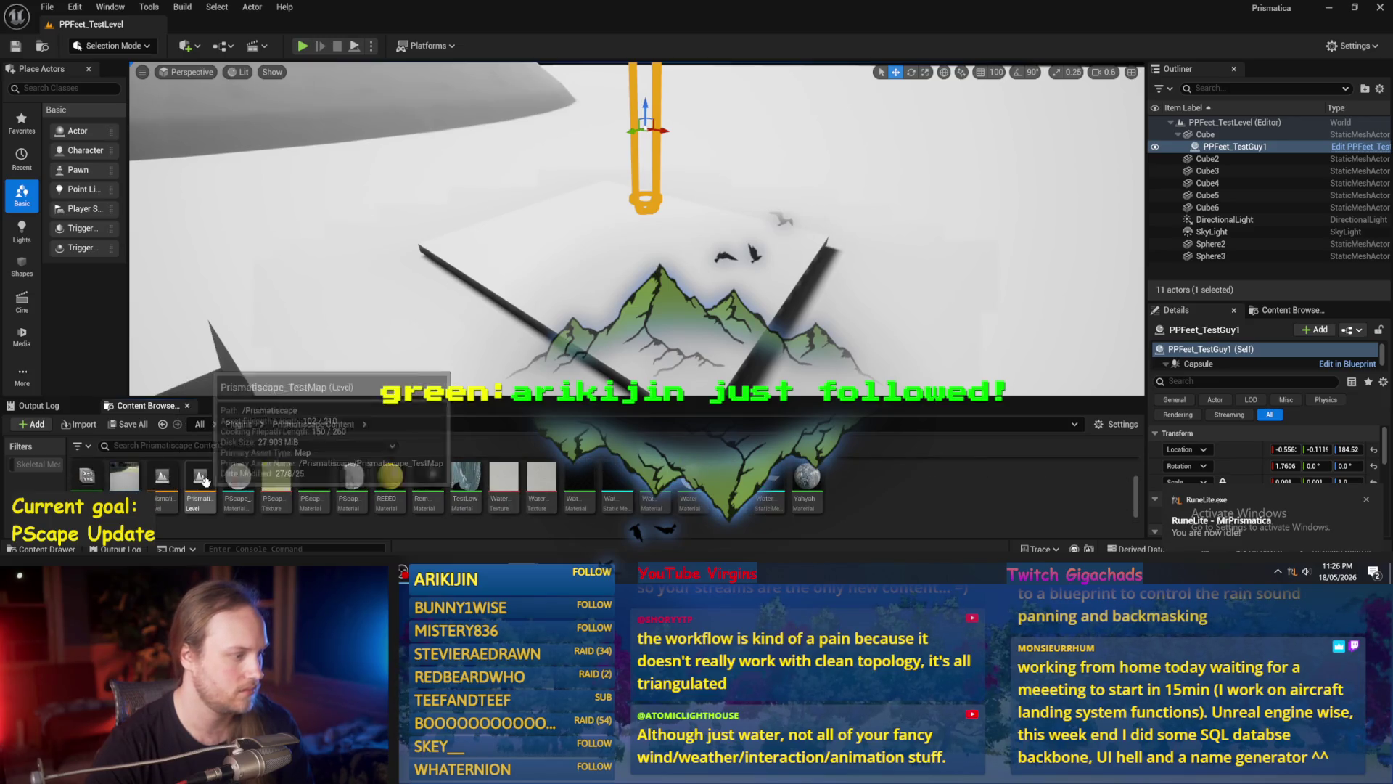
left_click(172, 485)
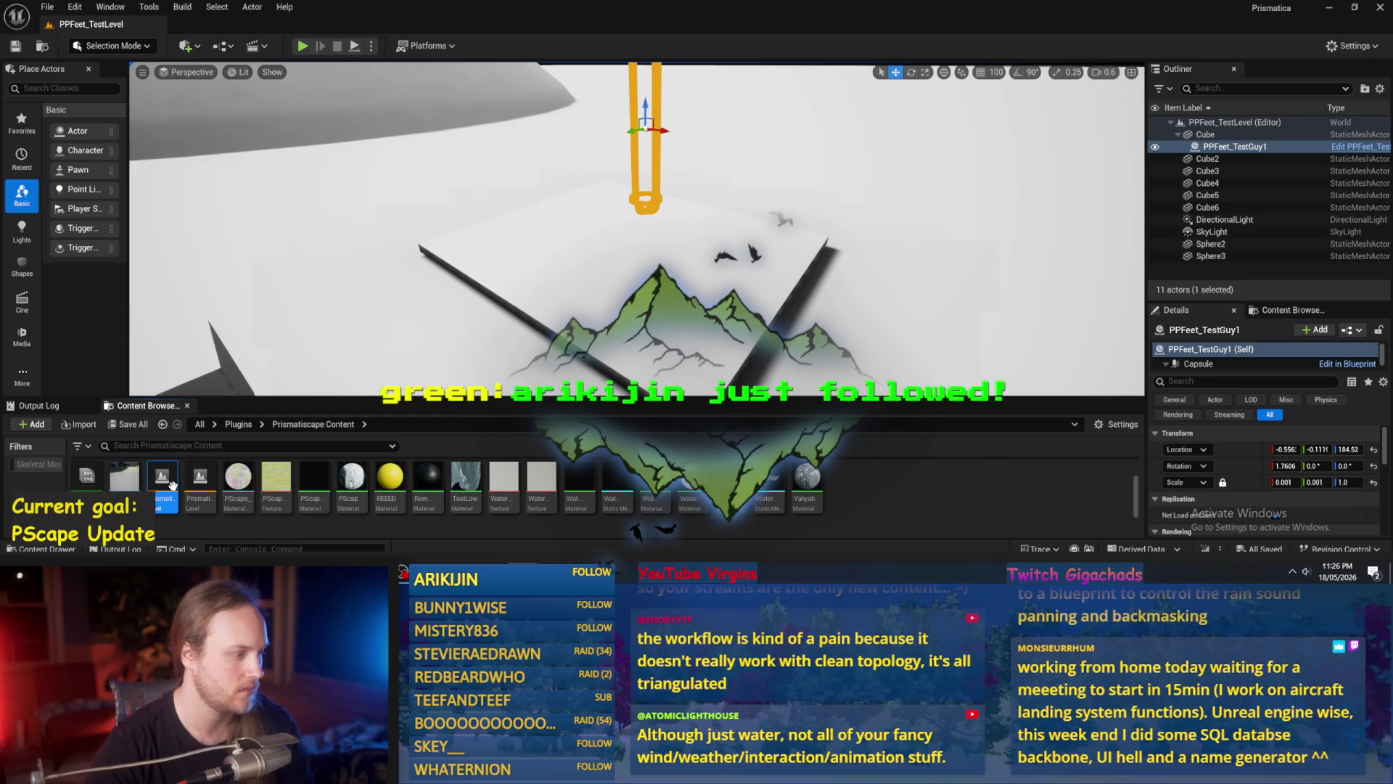
double_click(176, 478)
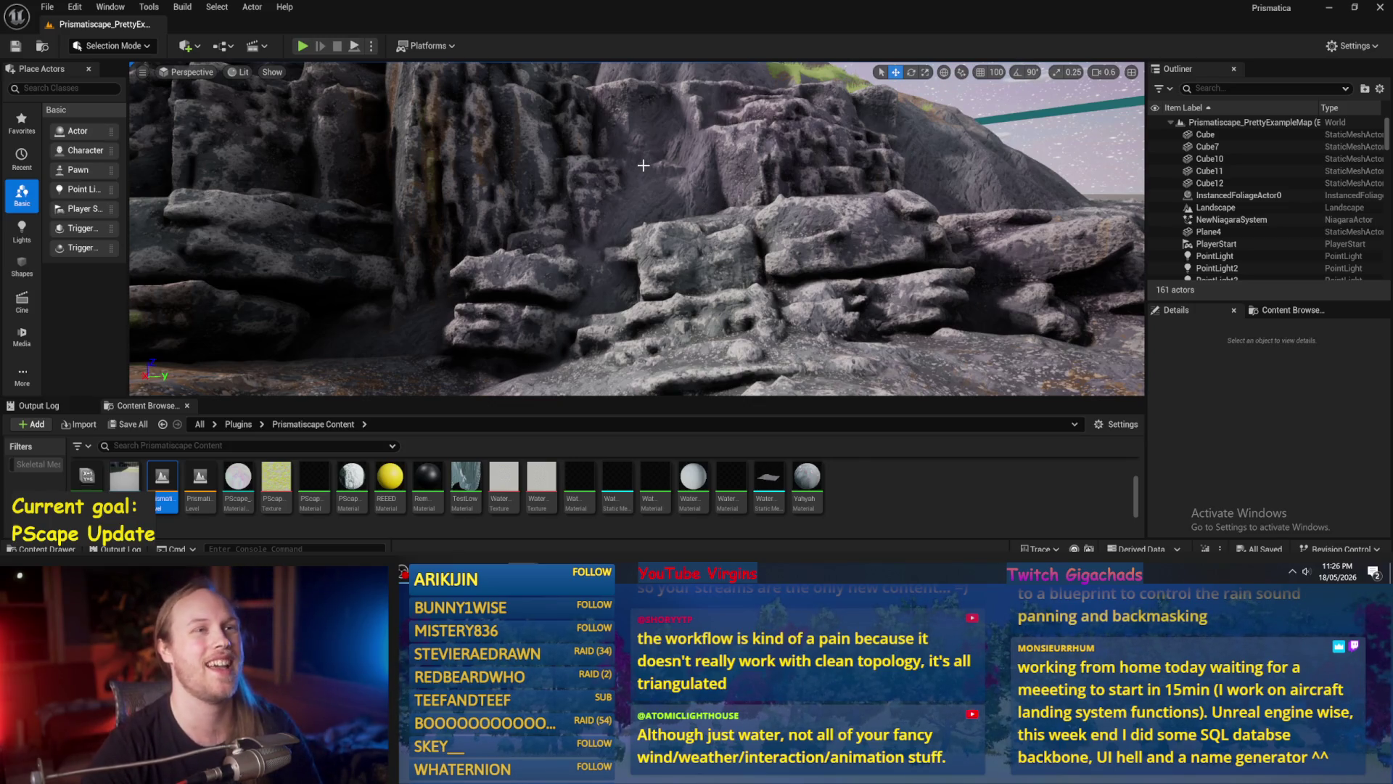
Fly the camera toward the rocky cliffs and start Play-In-Editor full-screen with Alt+P and F11.
scroll(840, 237, "up", 3)
left_click_drag(840, 236, 842, 242)
key("alt+p")
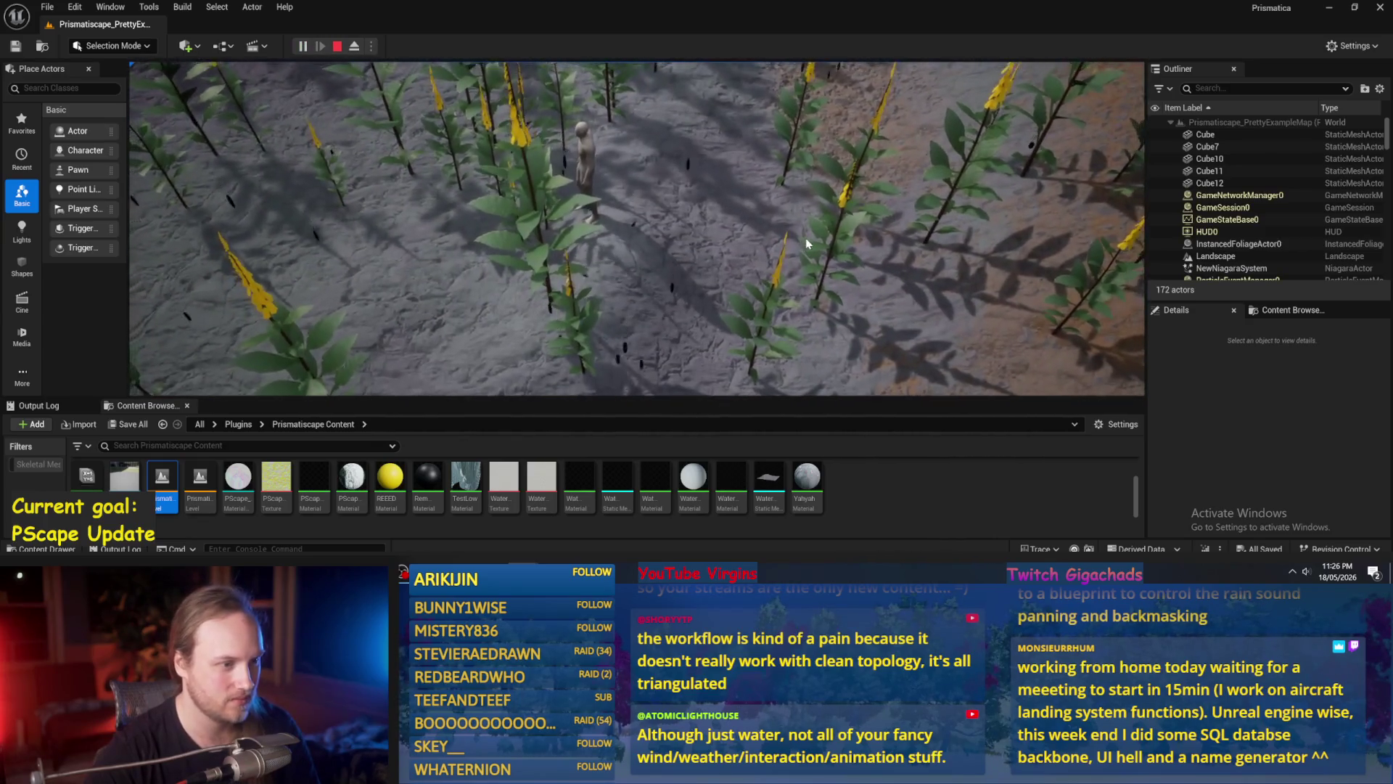
key("F11")
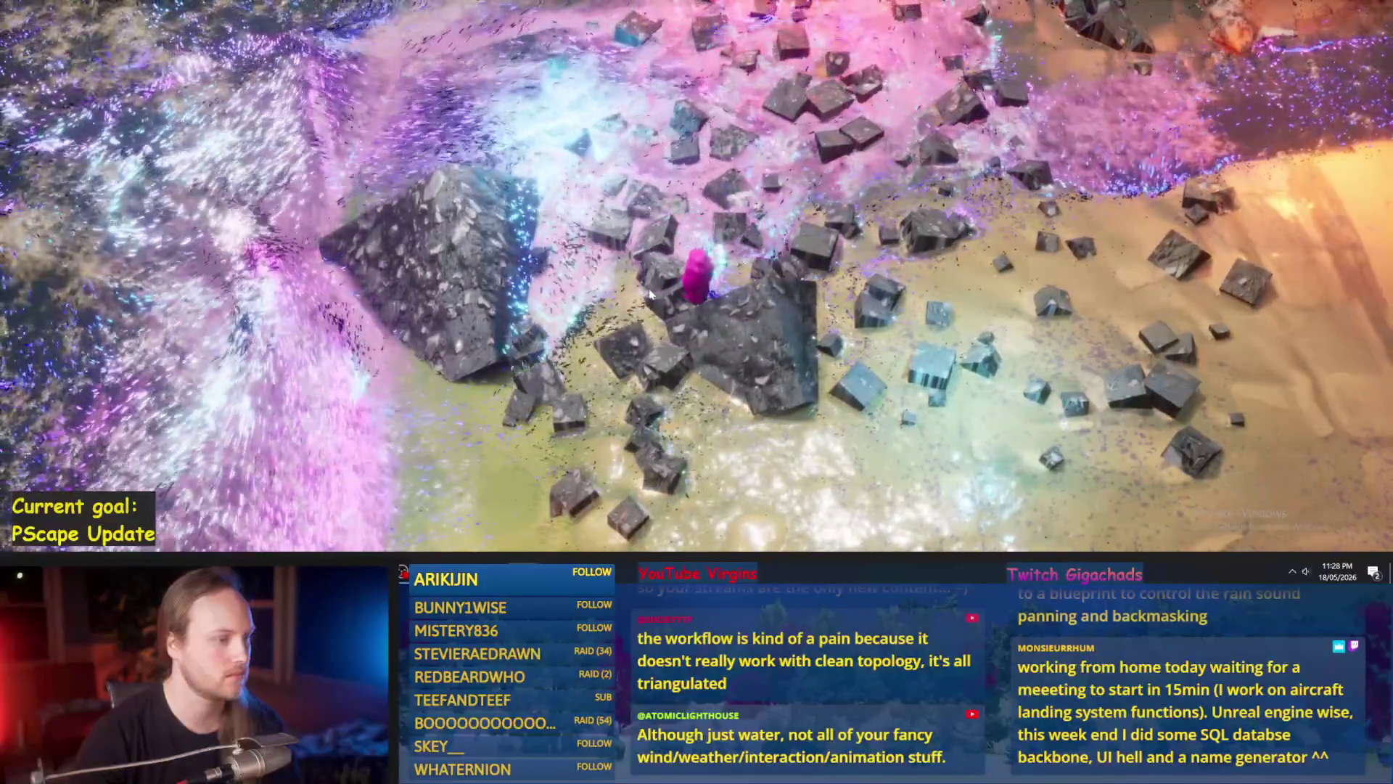
Stop the play session with Esc and restore the full editor layout with F11.
key("Escape")
key("F11")
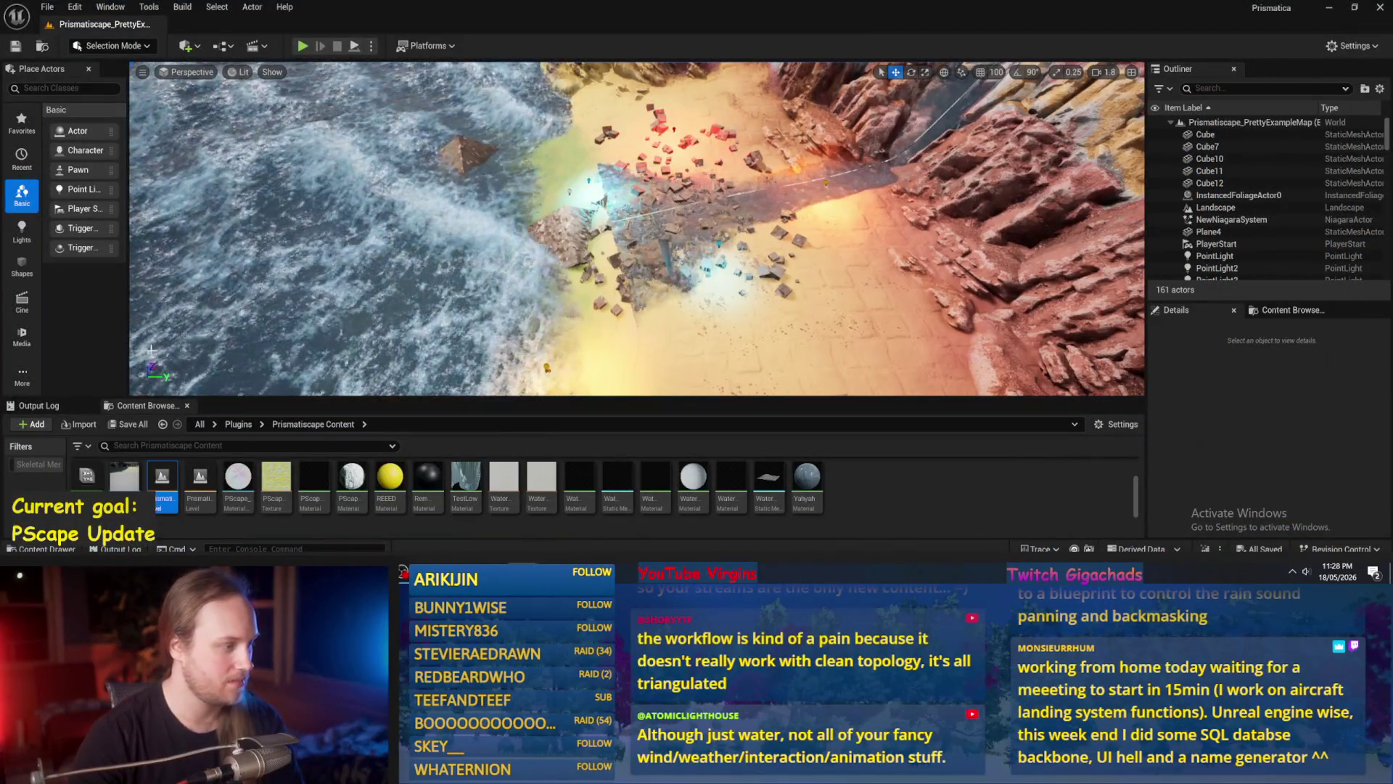
Open PPFeet_TestLevel from the PrisPhysicalFeet Content folder and orbit the viewport around it.
left_click(164, 424)
double_click(306, 475)
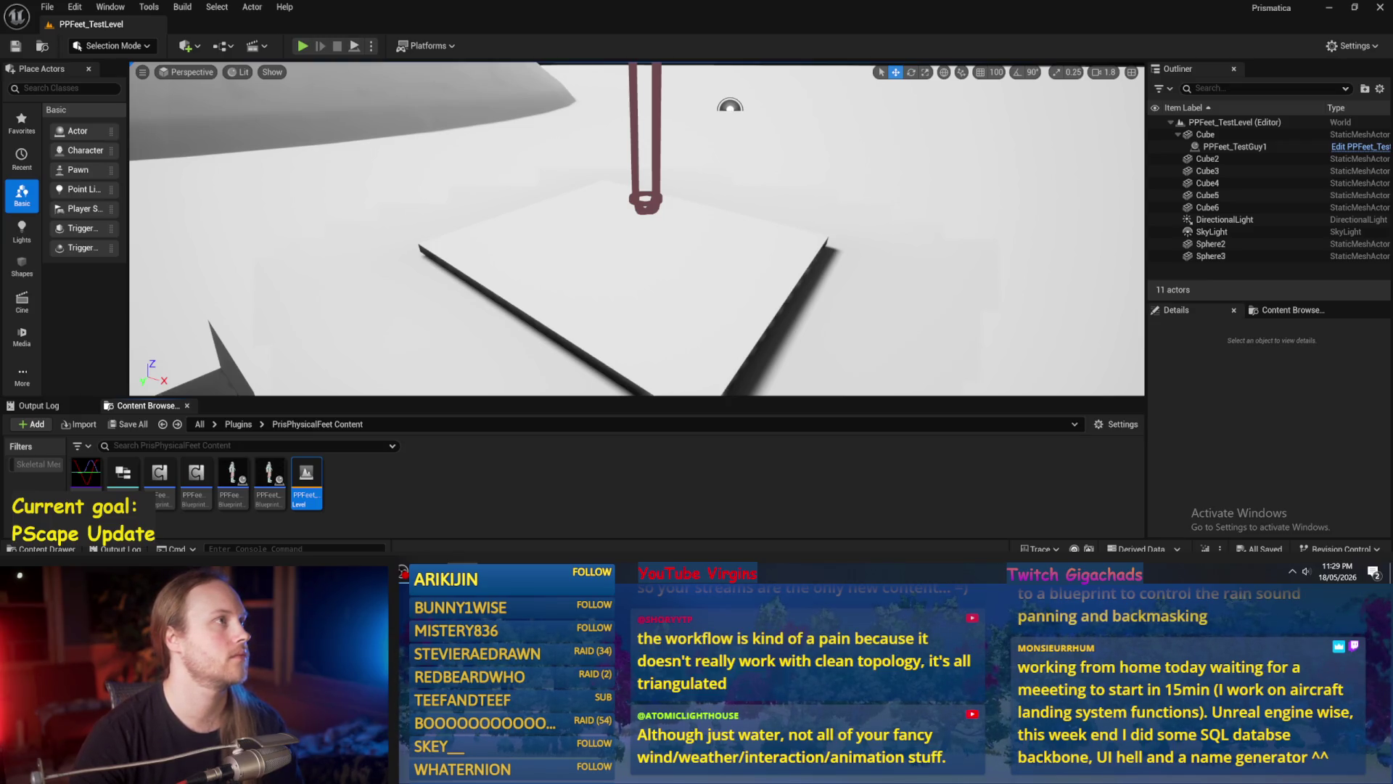
mouse_move(639, 232)
left_mouse_down()
mouse_move(711, 232)
mouse_move(671, 232)
left_mouse_up()
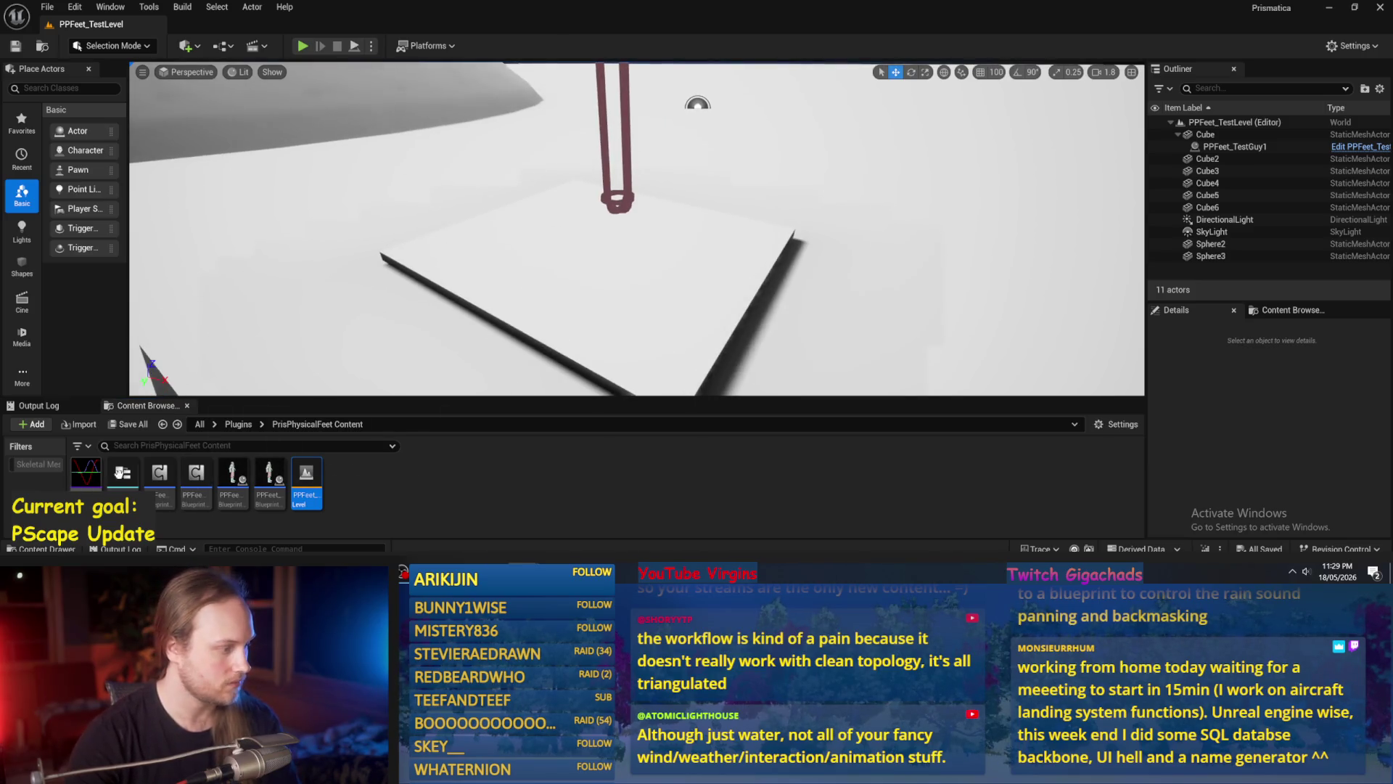
Open PPFeet_Base and bring the InitializeAppendage entry node into view.
double_click(159, 475)
scroll(632, 329, "down", 2)
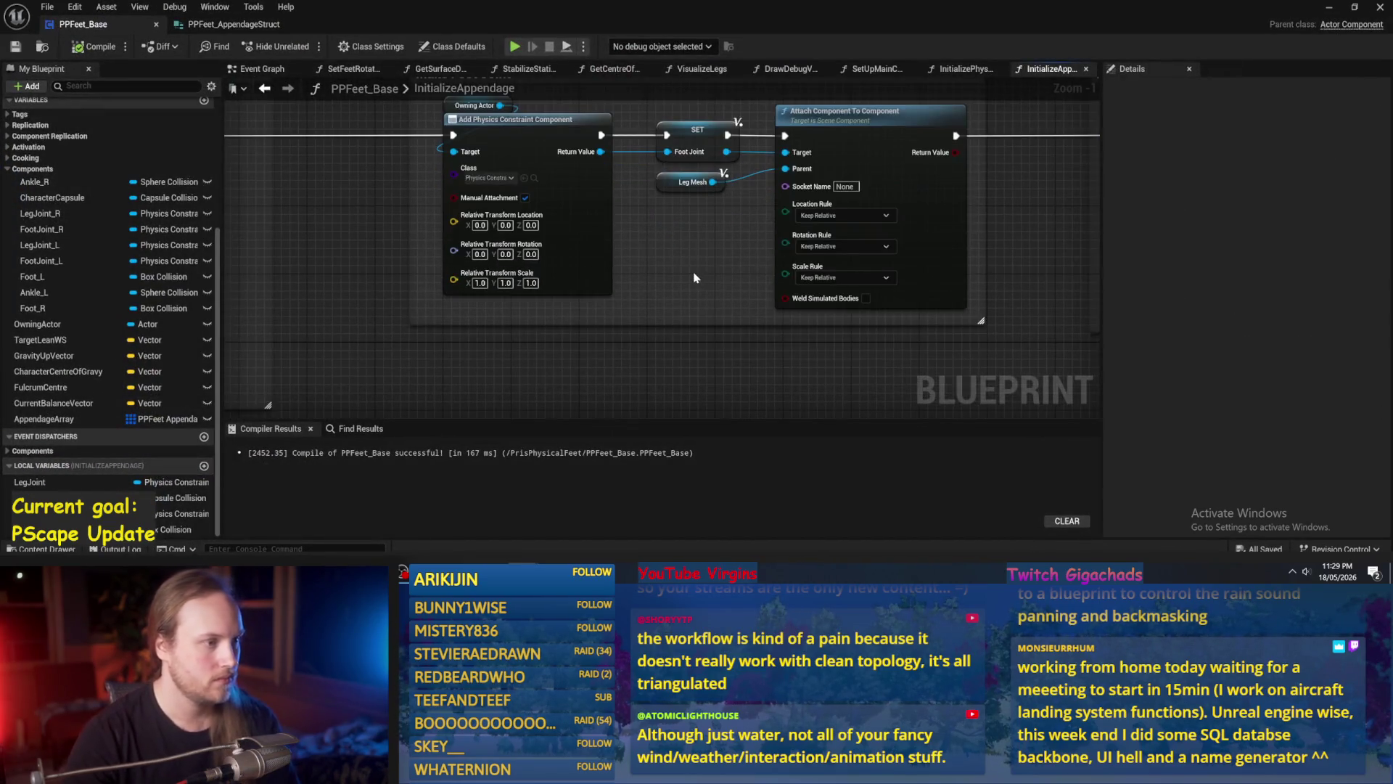
scroll(638, 290, "up", 3)
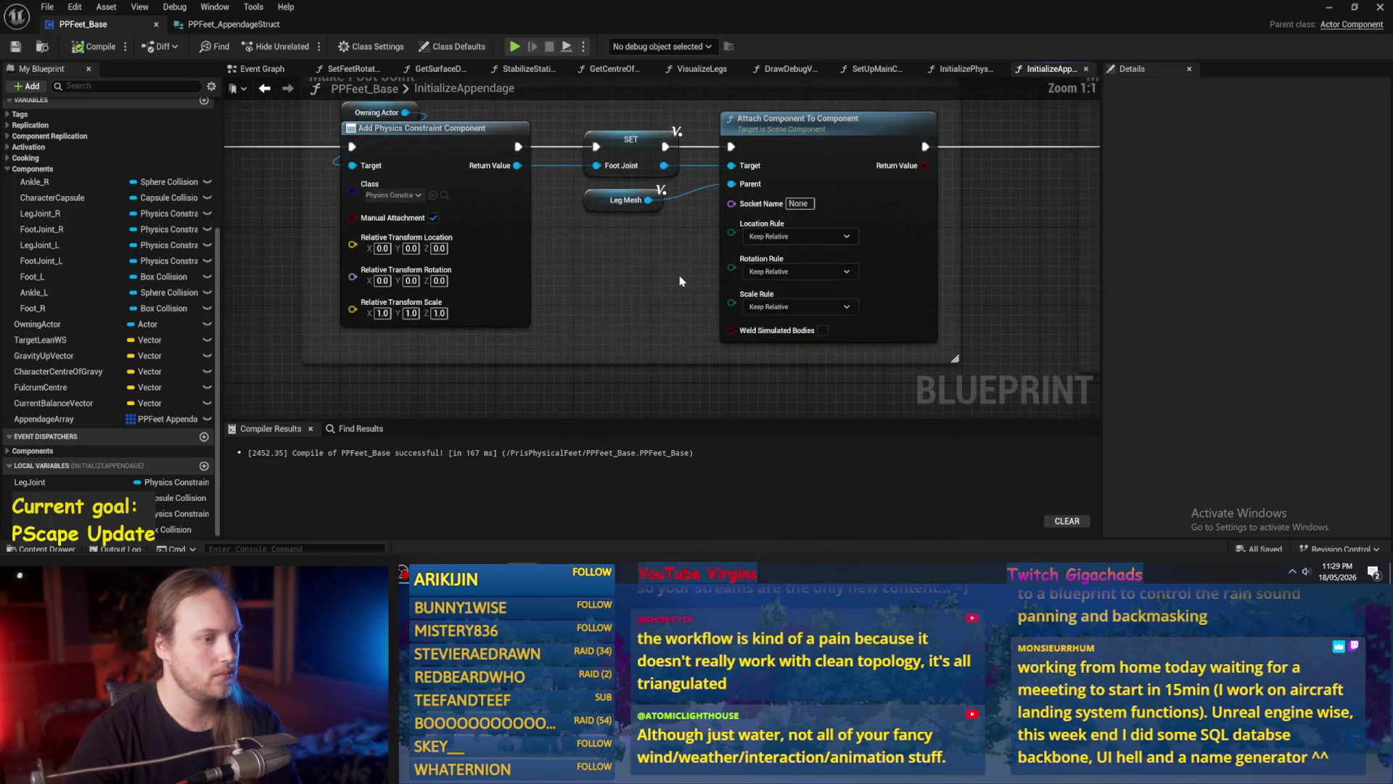
scroll(681, 281, "down", 4)
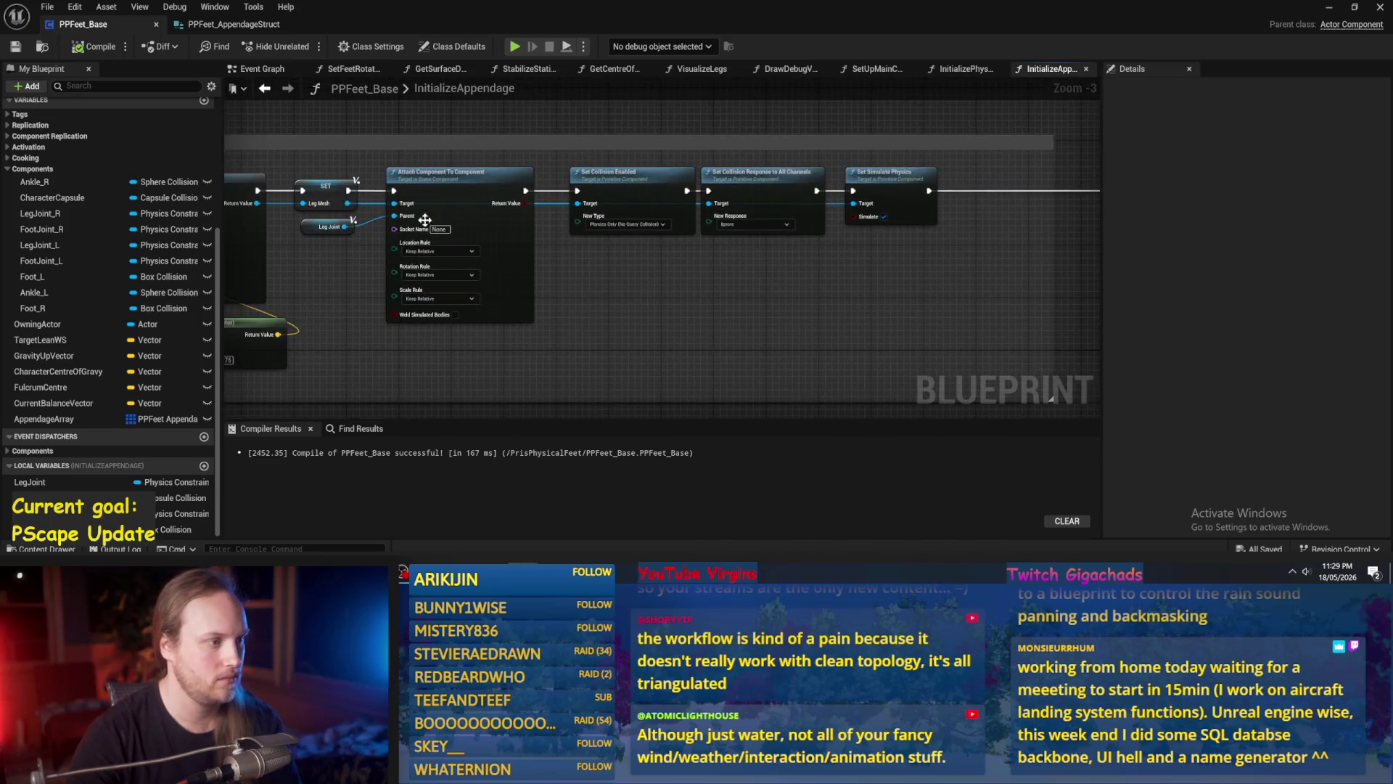
left_click_drag(571, 256, 572, 188)
left_click_drag(450, 250, 567, 263)
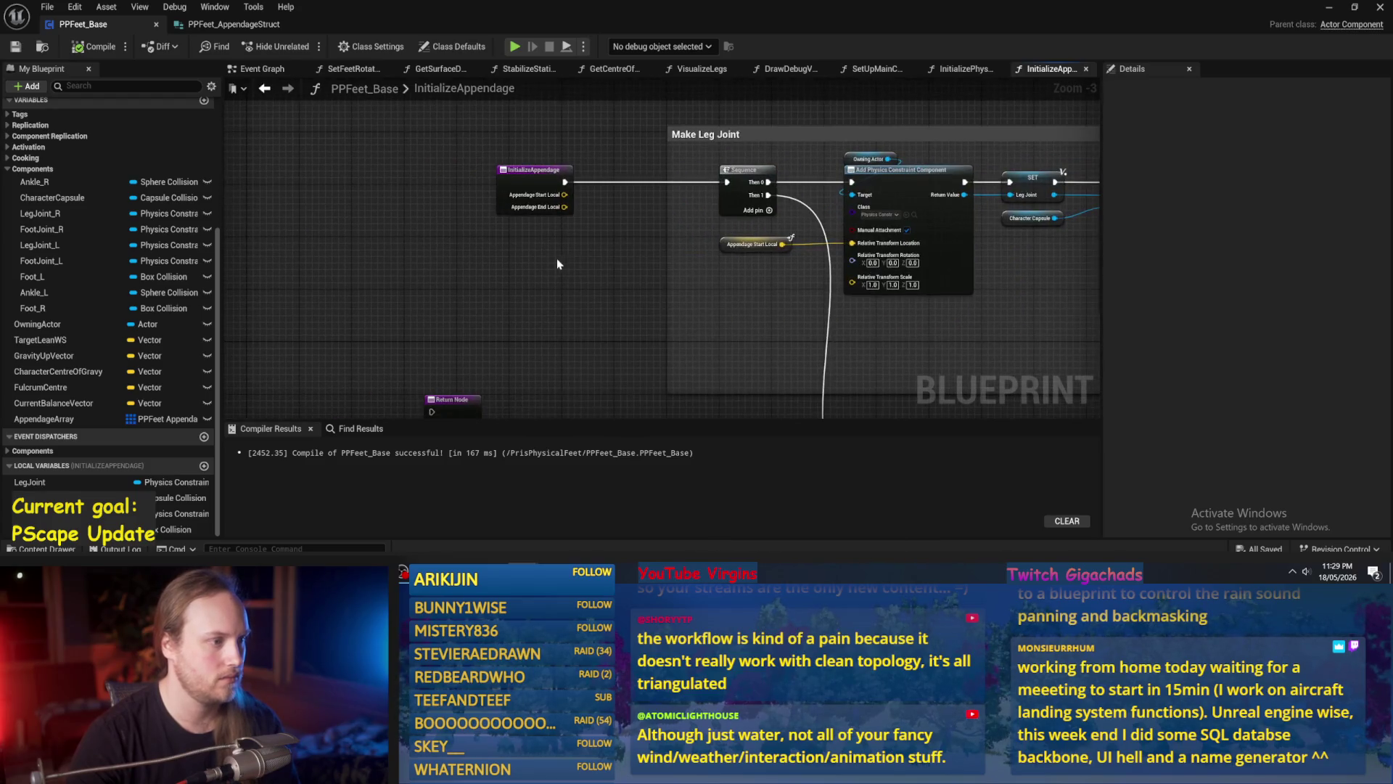
scroll(550, 265, "up", 2)
Move the InitializeAppendage entry node further left and select the function's Return Node.
left_click_drag(547, 211, 498, 218)
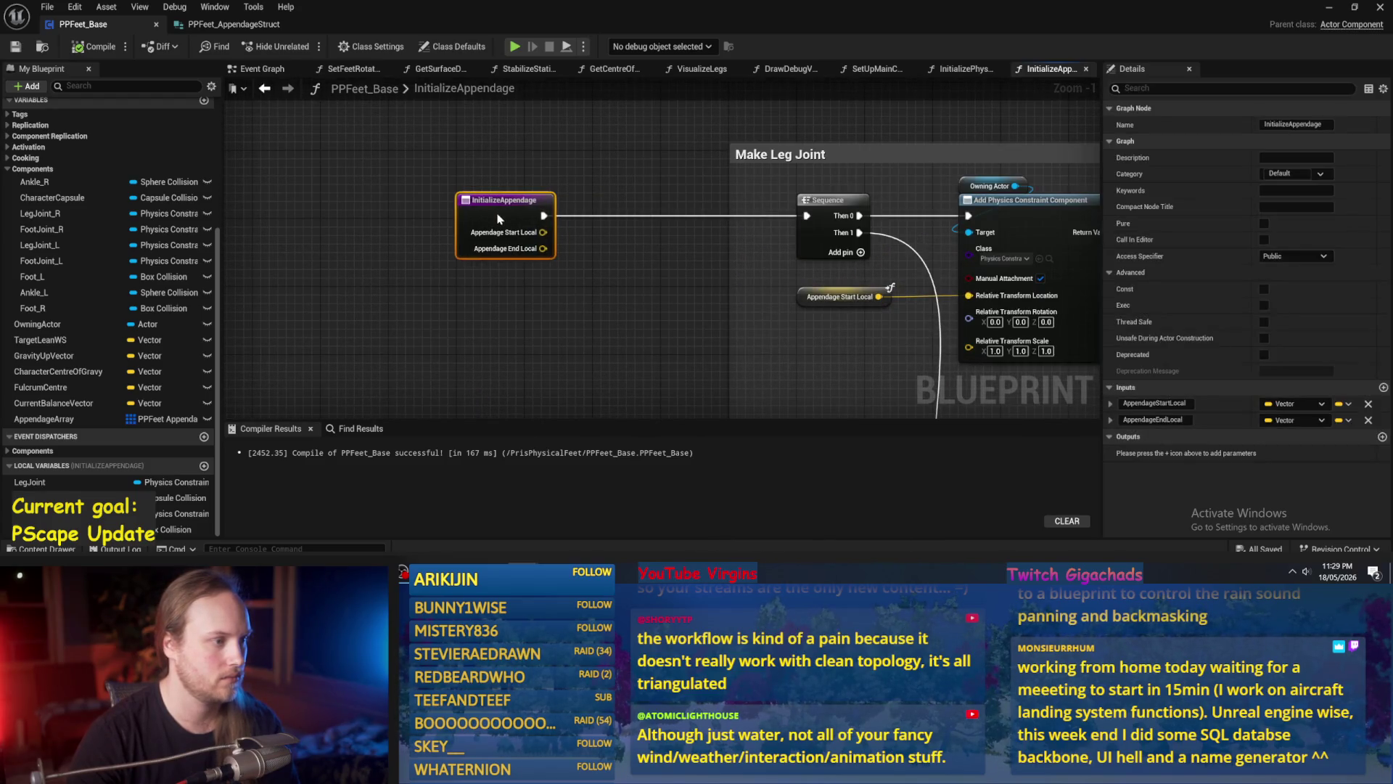
left_click(635, 344)
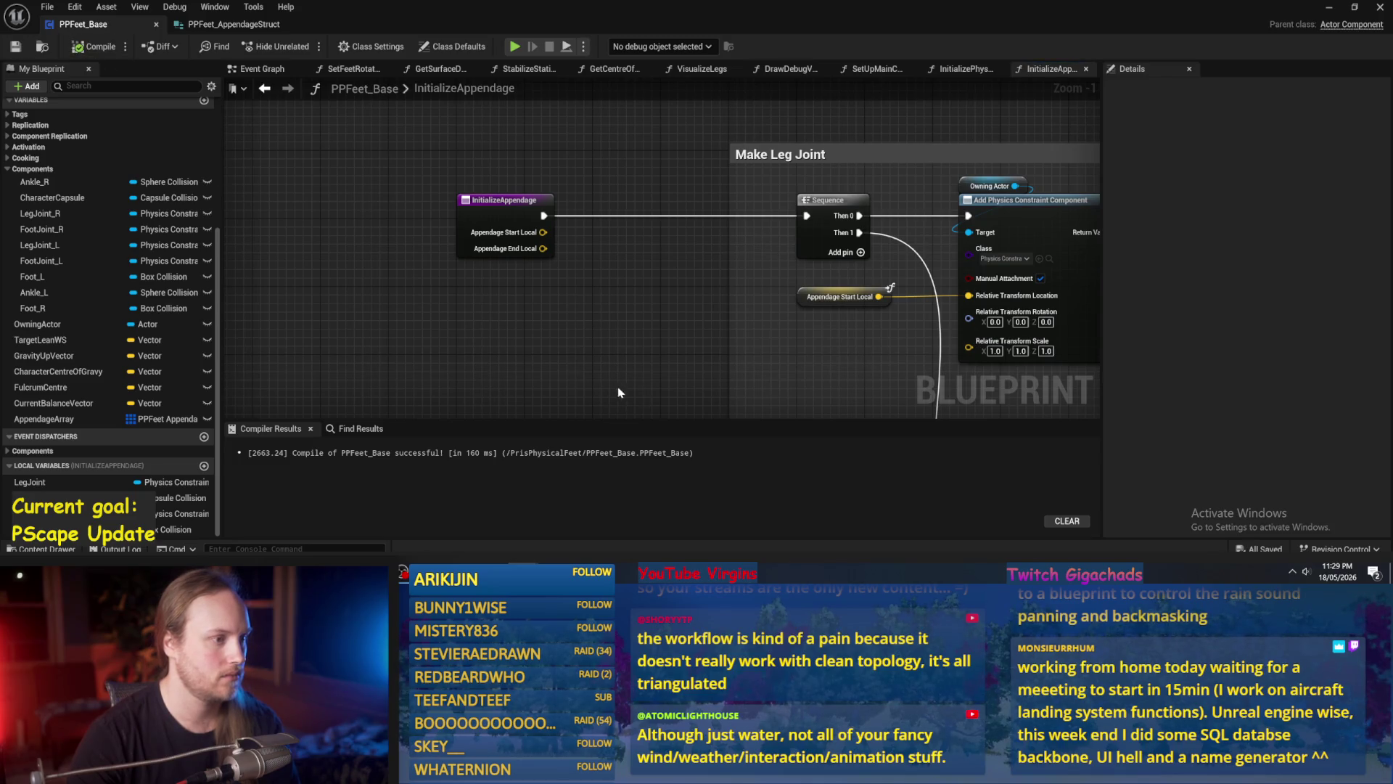
left_click(450, 403)
mouse_move(601, 187)
left_mouse_down()
mouse_move(544, 257)
mouse_move(535, 320)
mouse_move(344, 415)
left_mouse_up()
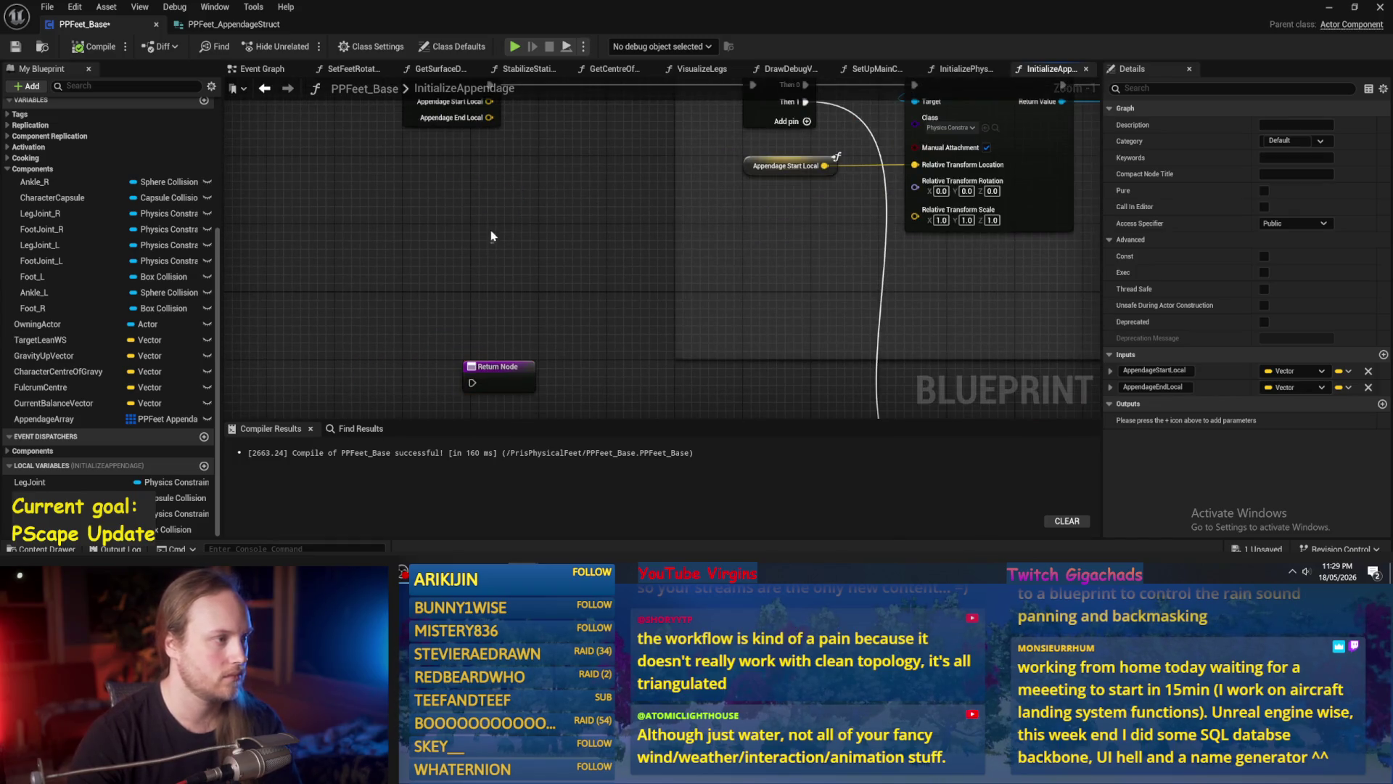
left_click(261, 68)
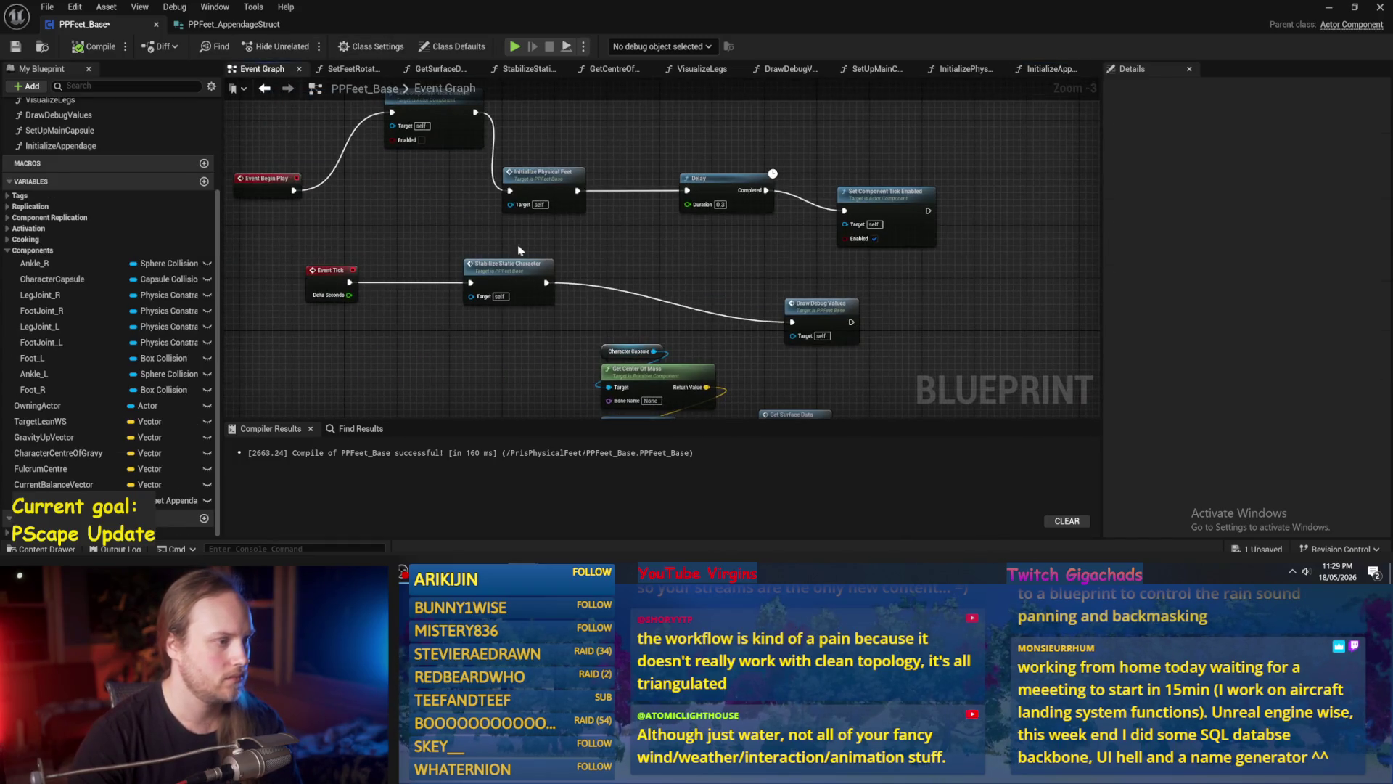
Line up Initialize Physical Feet and Set Component Tick Enabled along the BeginPlay chain.
left_click_drag(418, 215, 473, 268)
left_click_drag(590, 241, 629, 241)
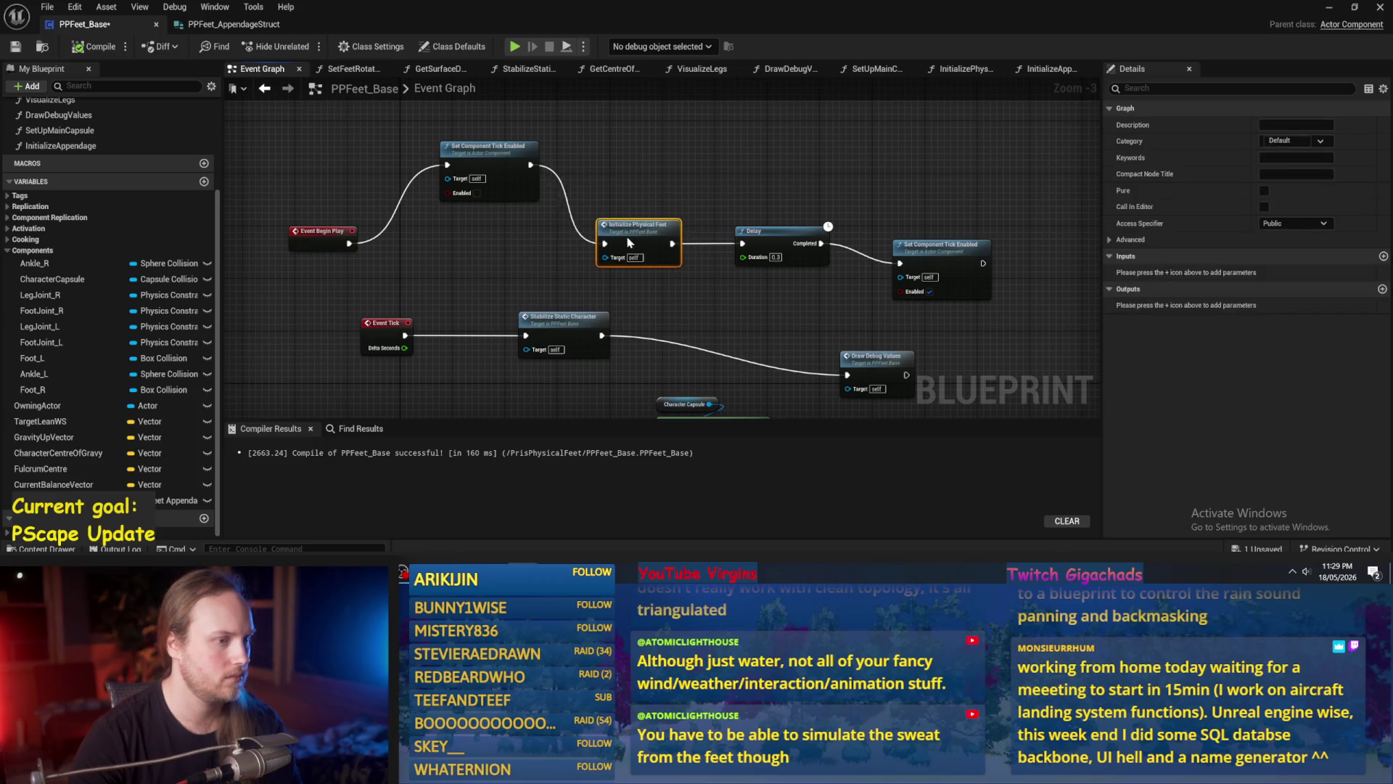
scroll(871, 194, "up", 1)
left_click(981, 222)
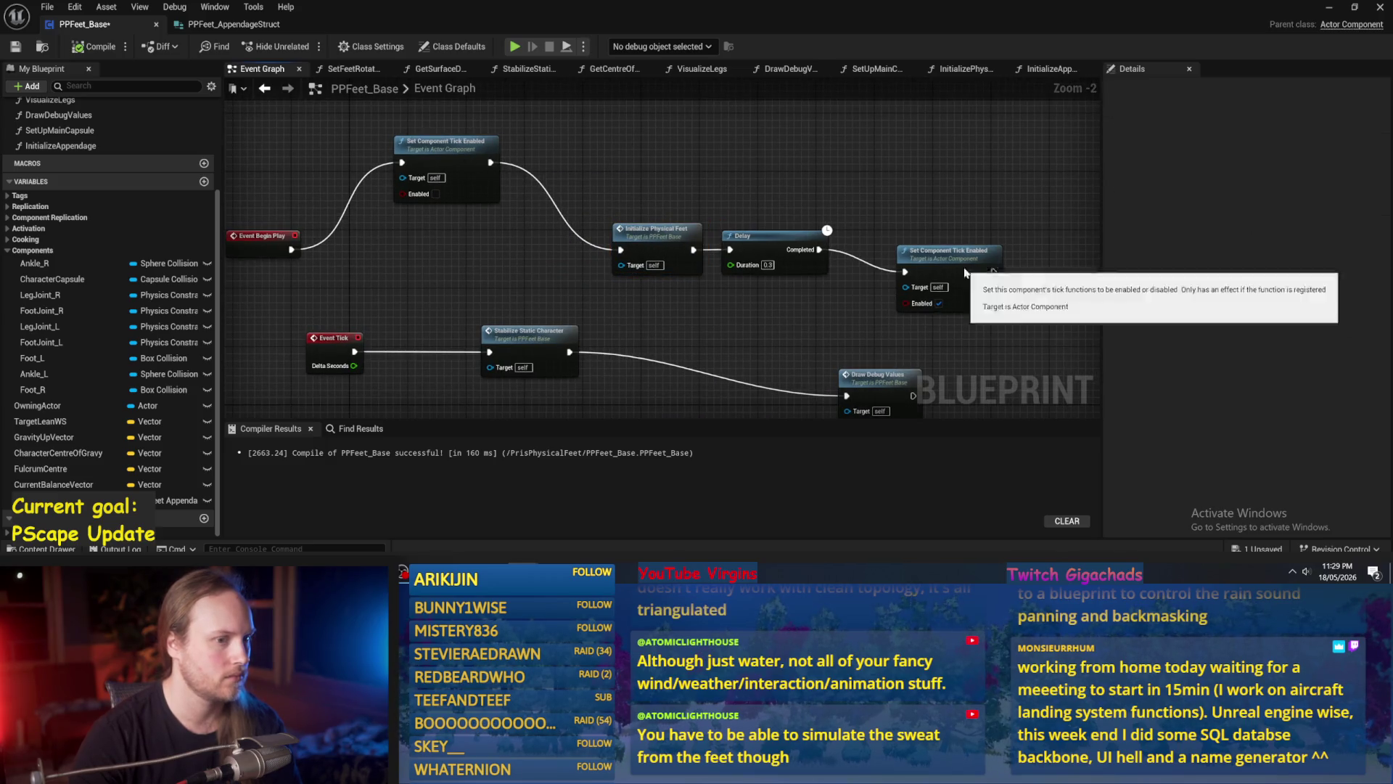
left_click_drag(964, 269, 918, 255)
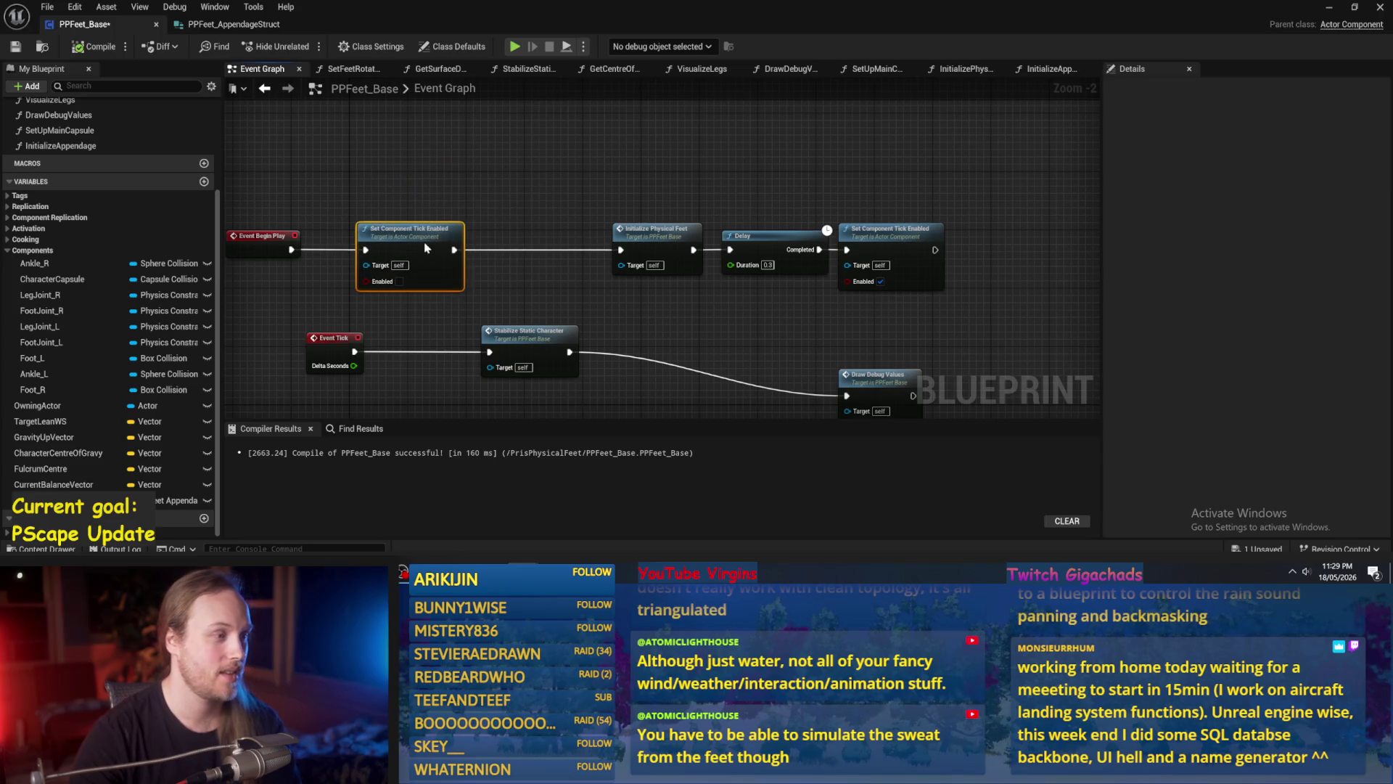
In InitializePhysicalFeet, select all the comment groups and move them out of the way.
double_click(645, 226)
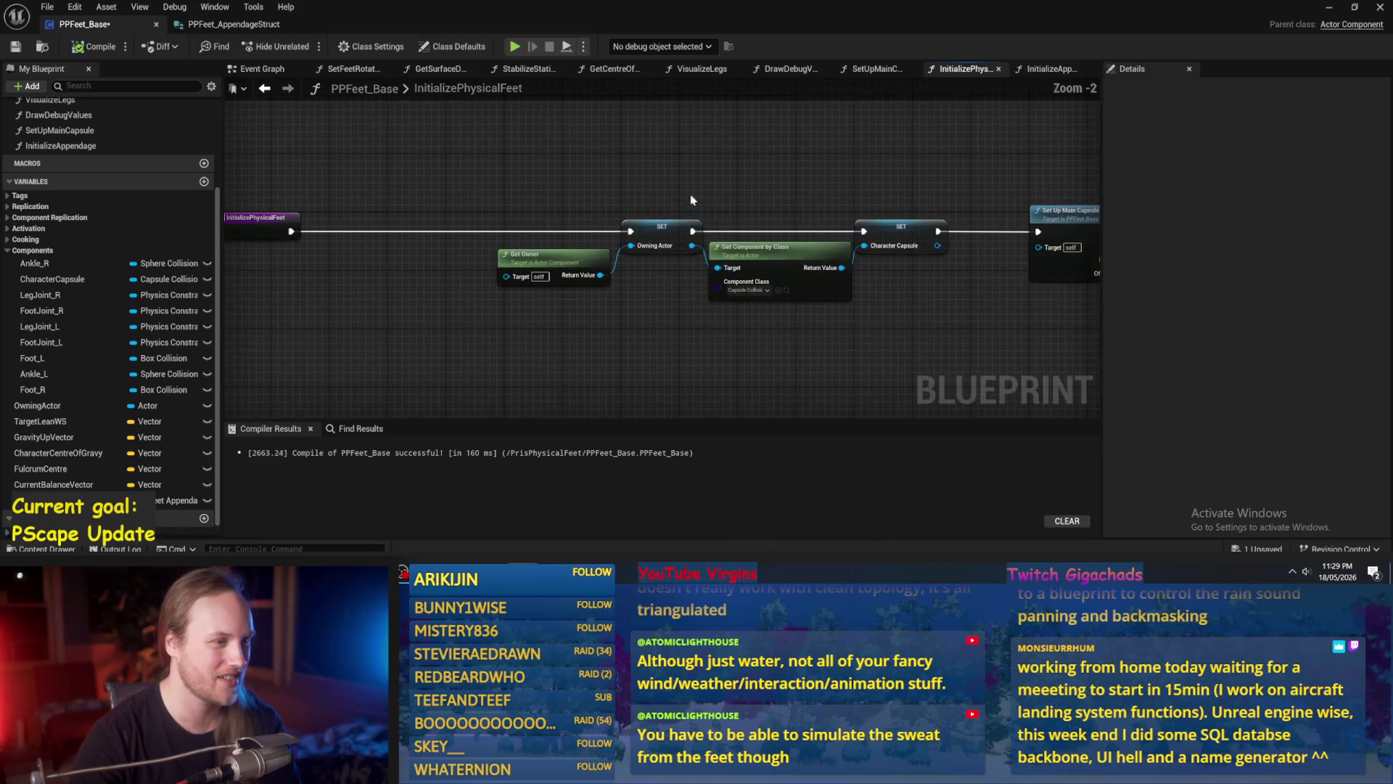
left_click_drag(666, 179, 406, 203)
left_click_drag(856, 218, 601, 245)
scroll(550, 140, "down", 4)
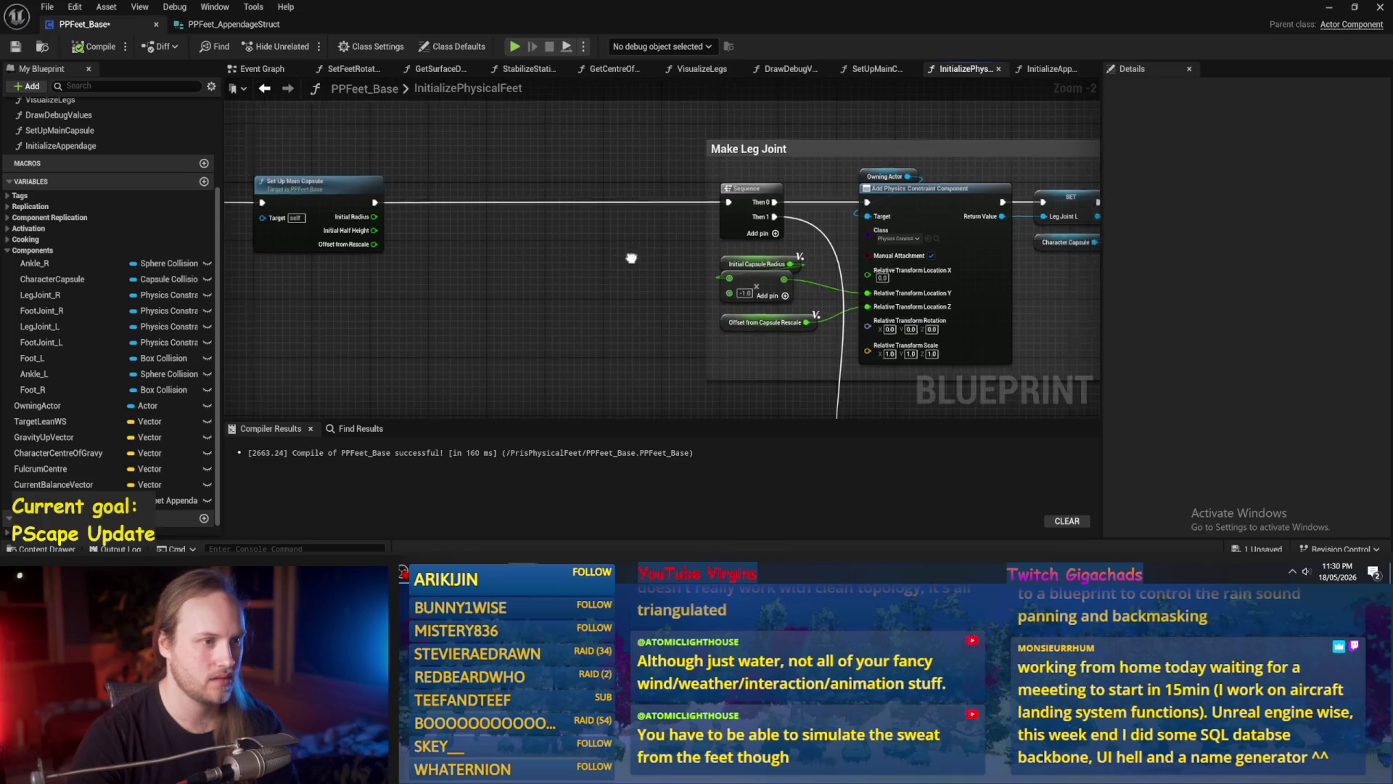
mouse_move(549, 140)
left_mouse_down()
mouse_move(933, 286)
mouse_move(964, 367)
mouse_move(1127, 387)
left_mouse_up()
mouse_move(353, 151)
left_mouse_down()
mouse_move(833, 227)
mouse_move(542, 194)
left_mouse_up()
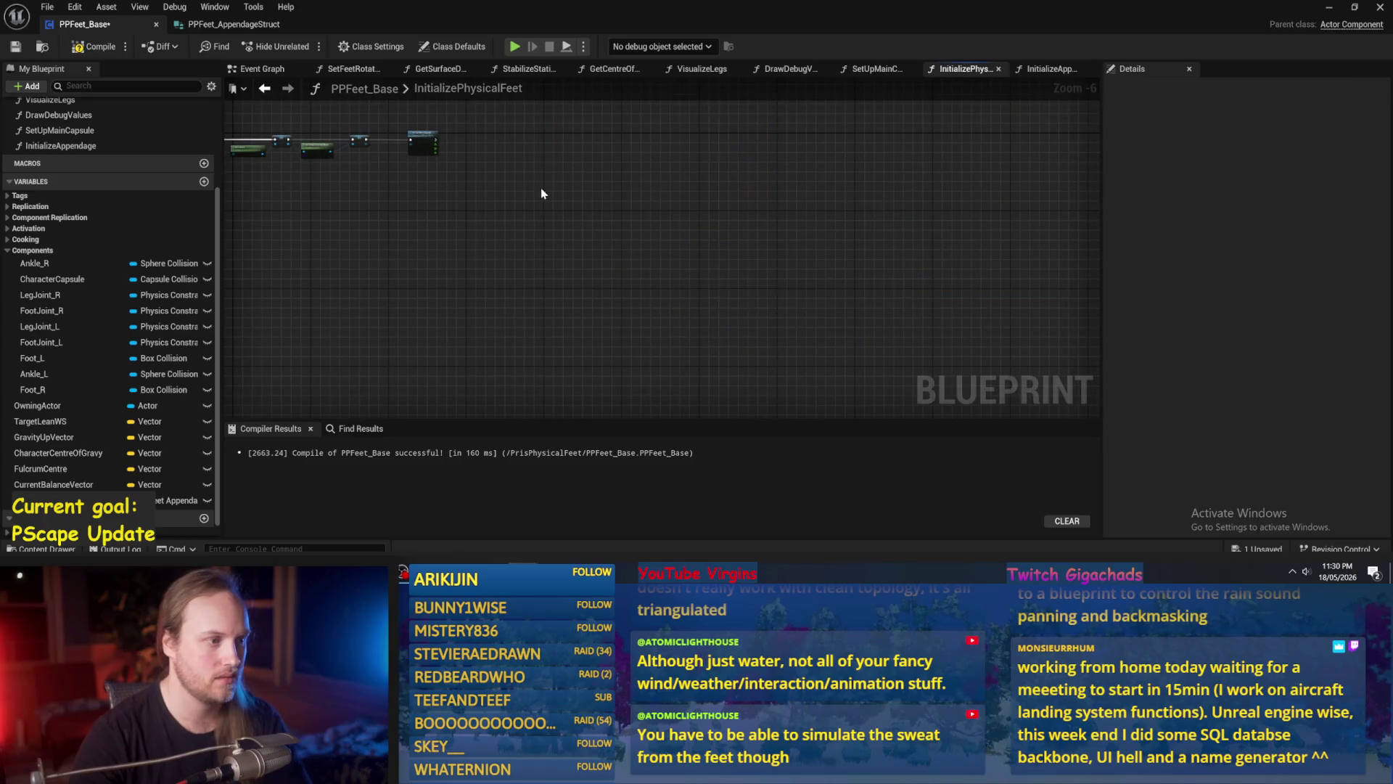
scroll(699, 215, "up", 6)
Move the Set Up Main Capsule node further right and open its function graph.
mouse_move(716, 292)
left_mouse_down()
mouse_move(742, 233)
mouse_move(670, 206)
mouse_move(608, 230)
left_mouse_up()
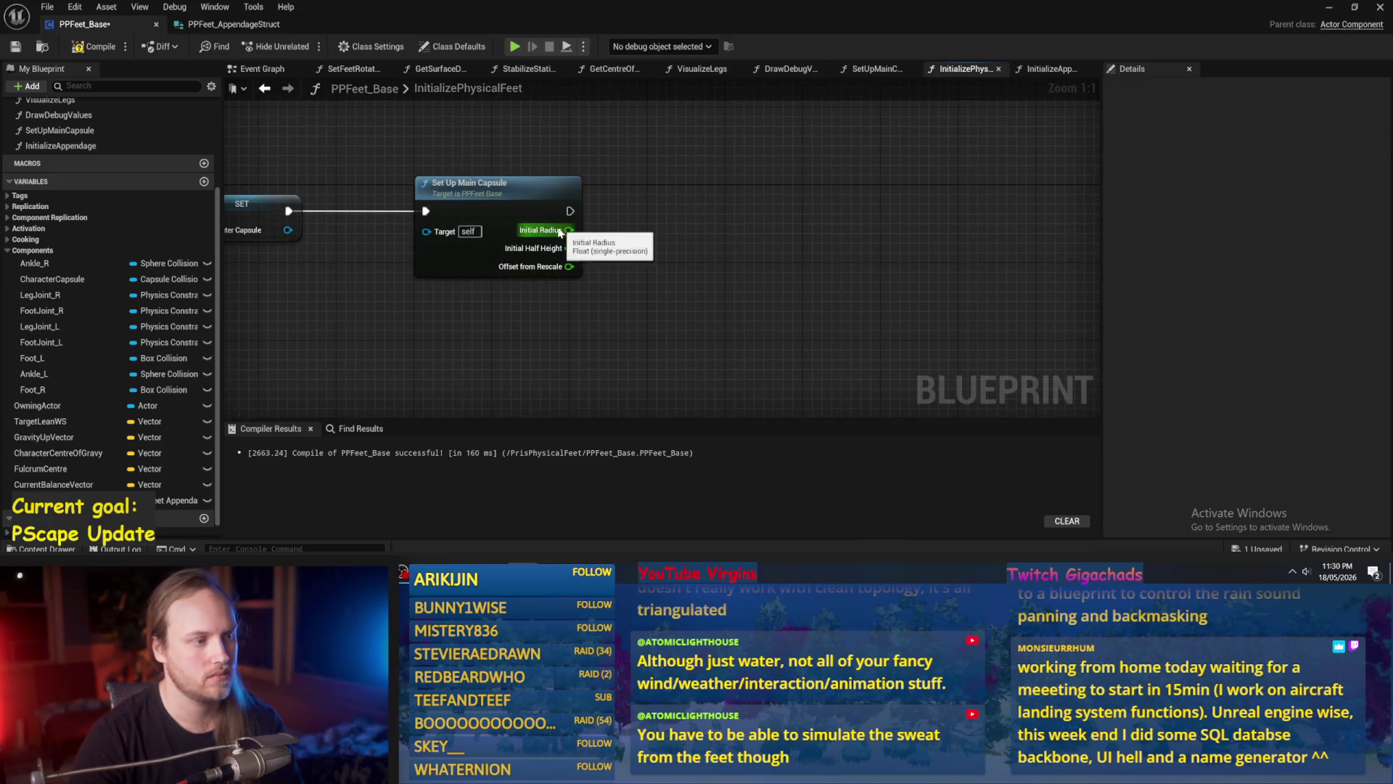
left_click_drag(496, 195, 946, 206)
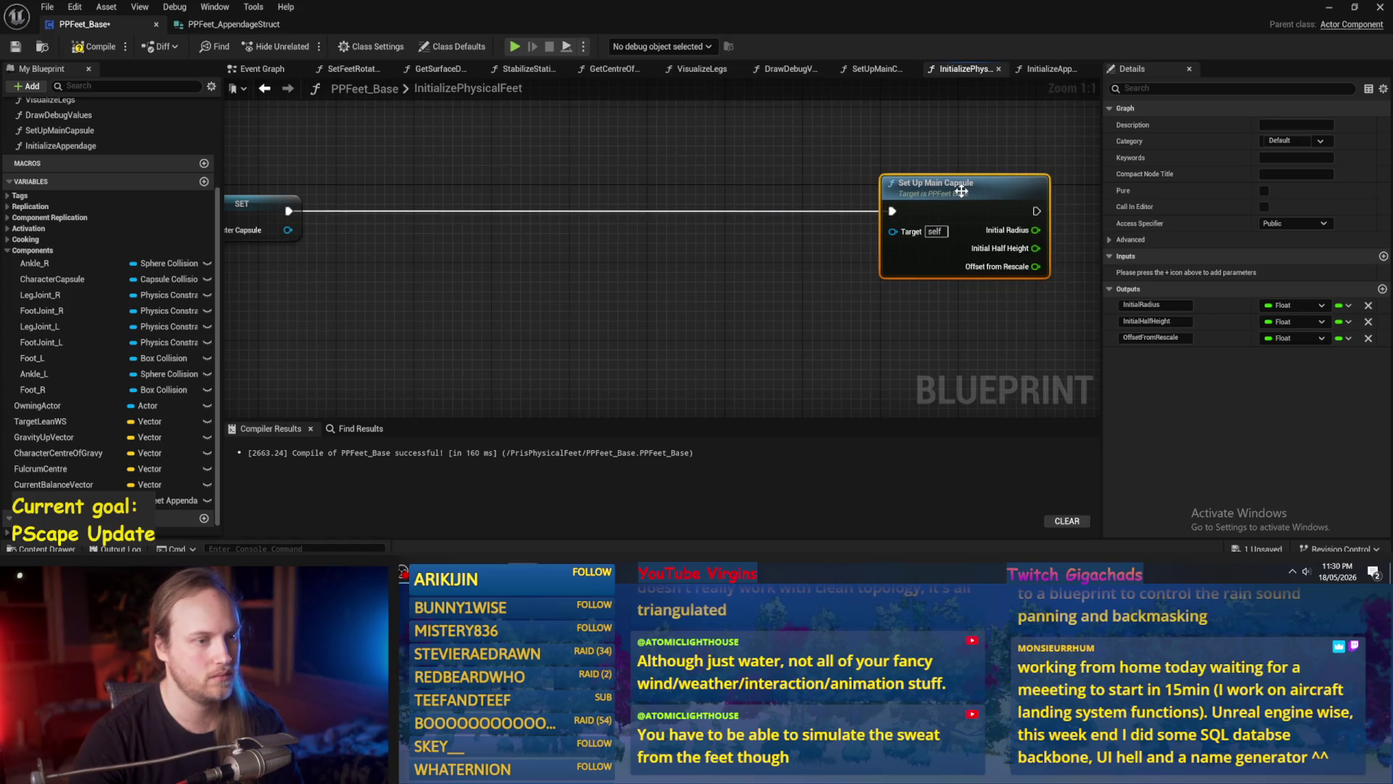
double_click(960, 191)
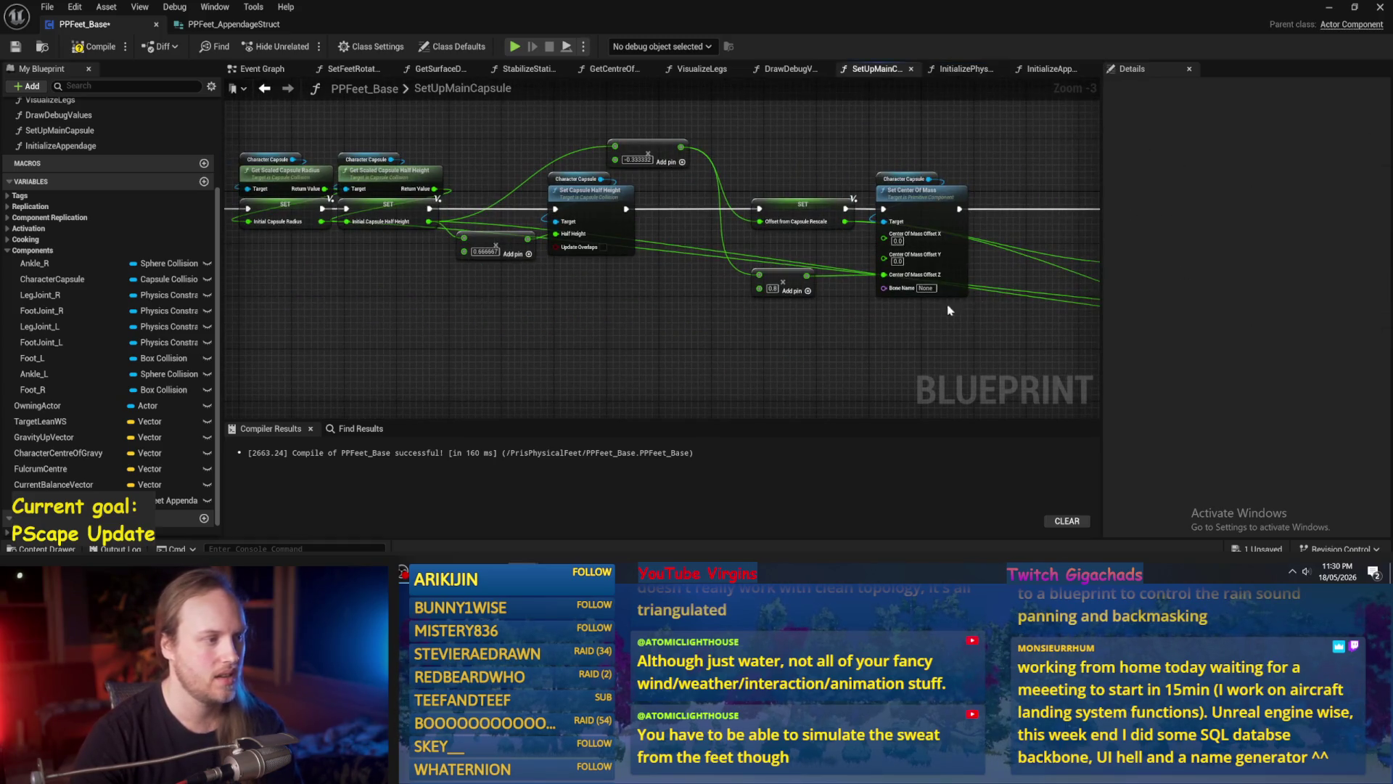
Pan across the capsule nodes and try a 'hal' node search, dismissing it unused.
left_click_drag(833, 280, 662, 276)
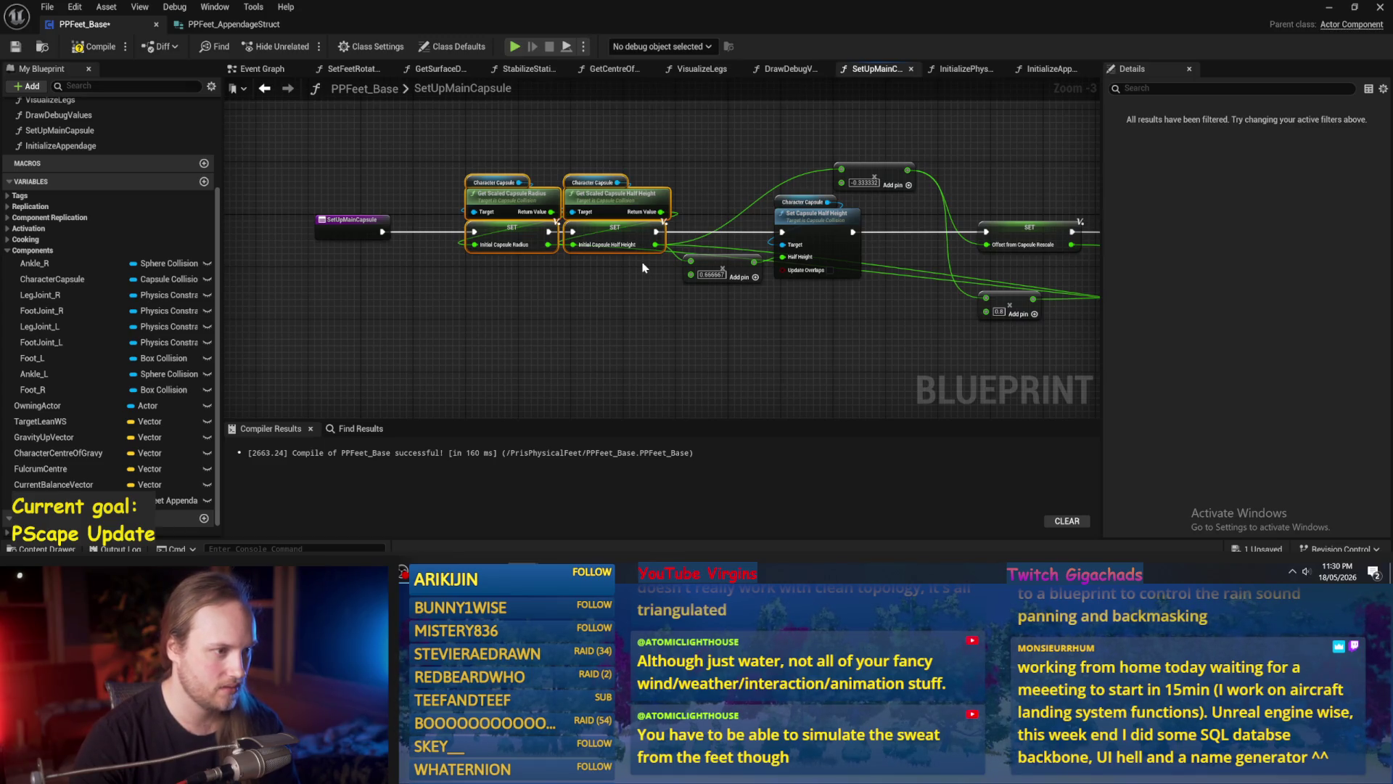
scroll(642, 268, "up", 3)
left_click(529, 301)
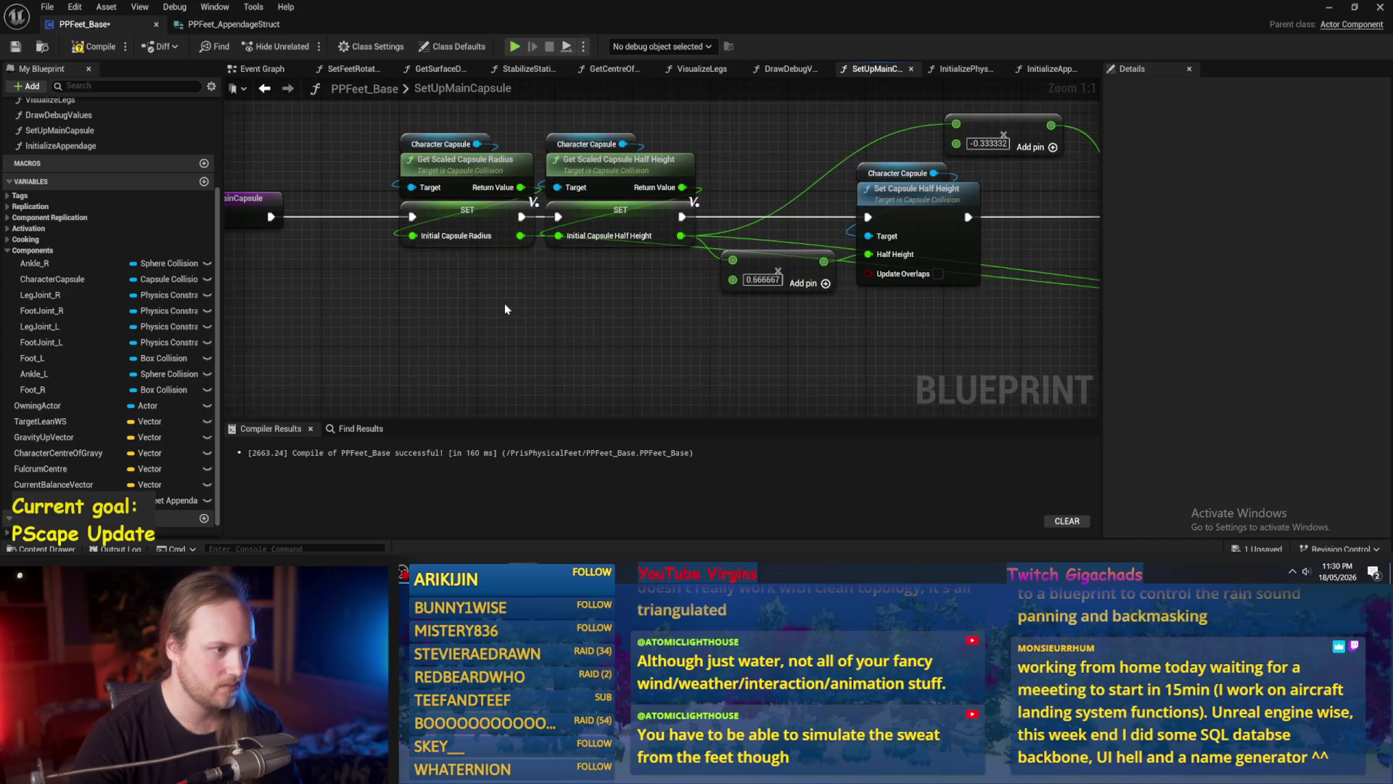
right_click(502, 303)
type("hal")
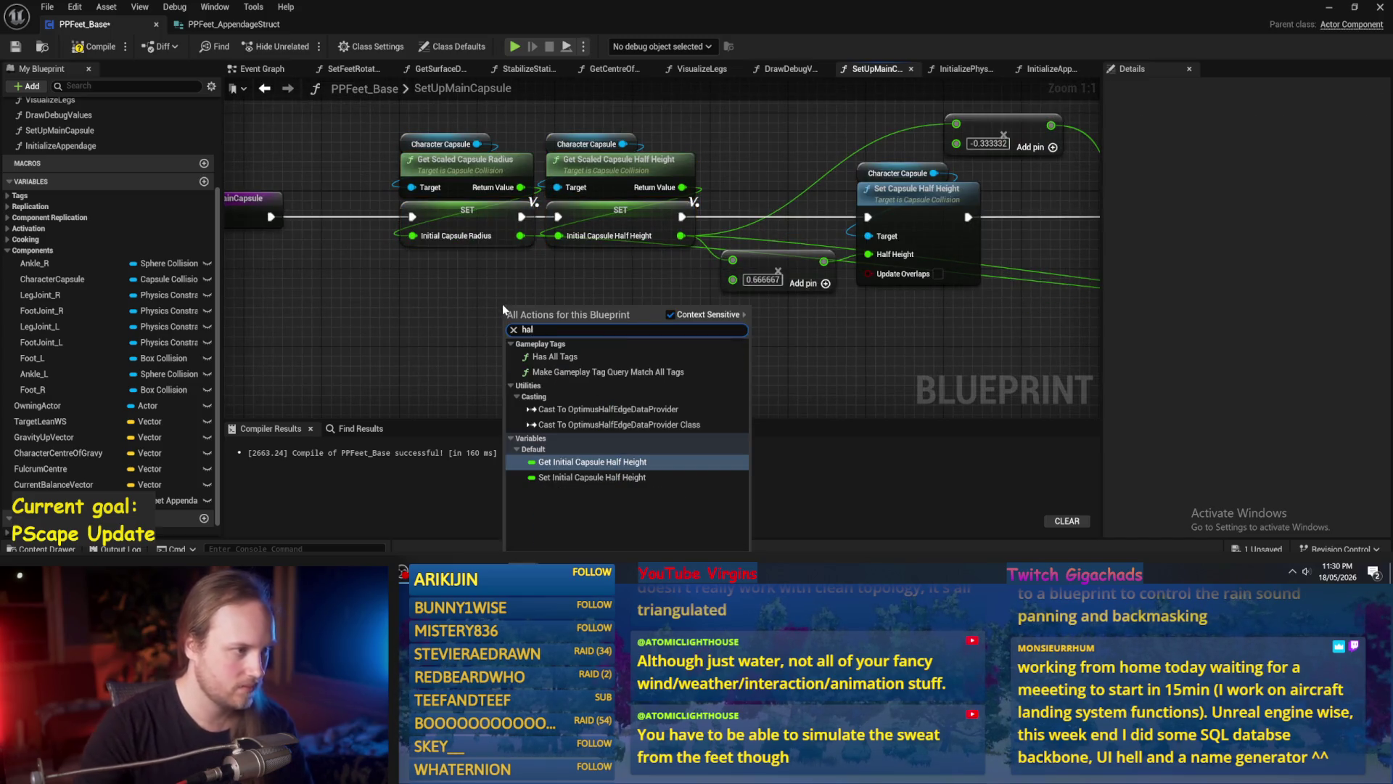
key("Escape")
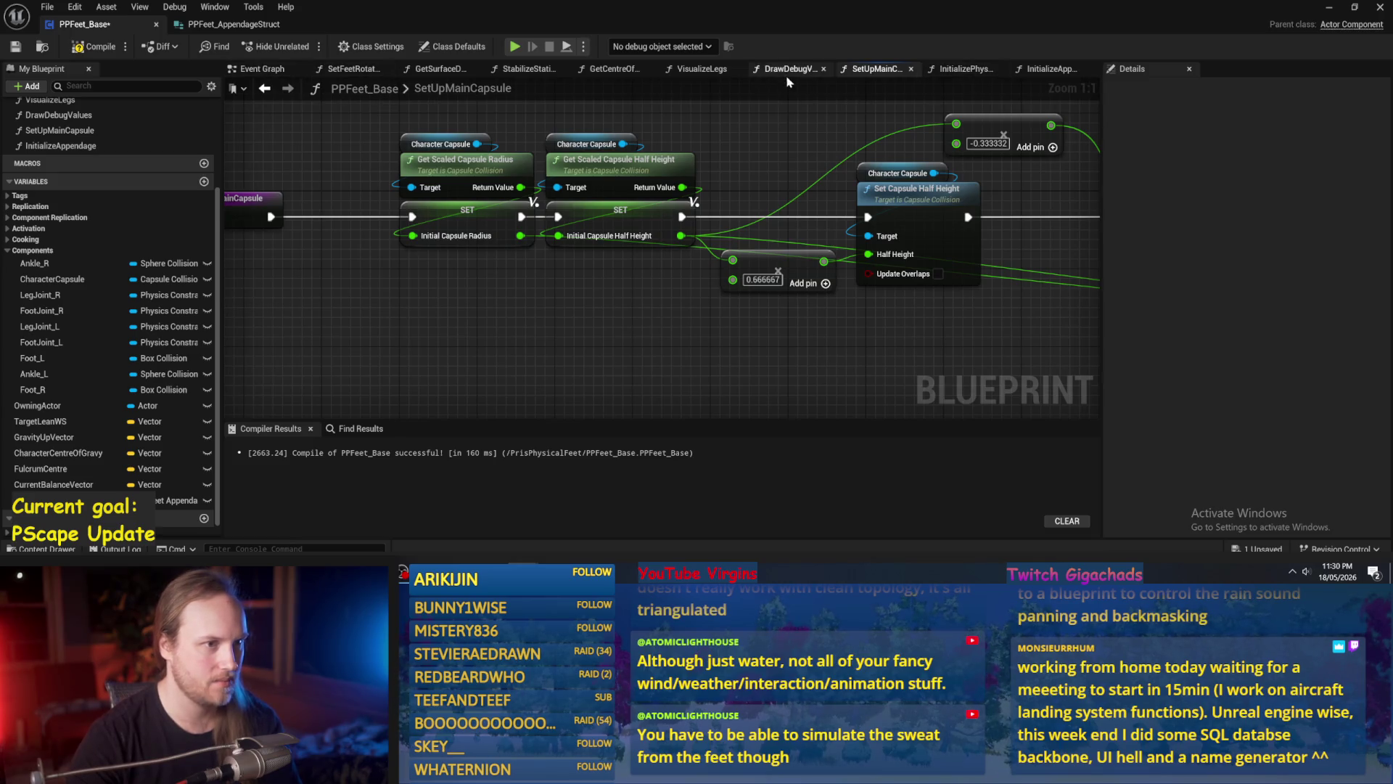
Close the extra function tabs, including VisualizeLegs and SetUpMainCapsule, leaving InitializeAppendage showing.
left_click(791, 69)
left_click(963, 68)
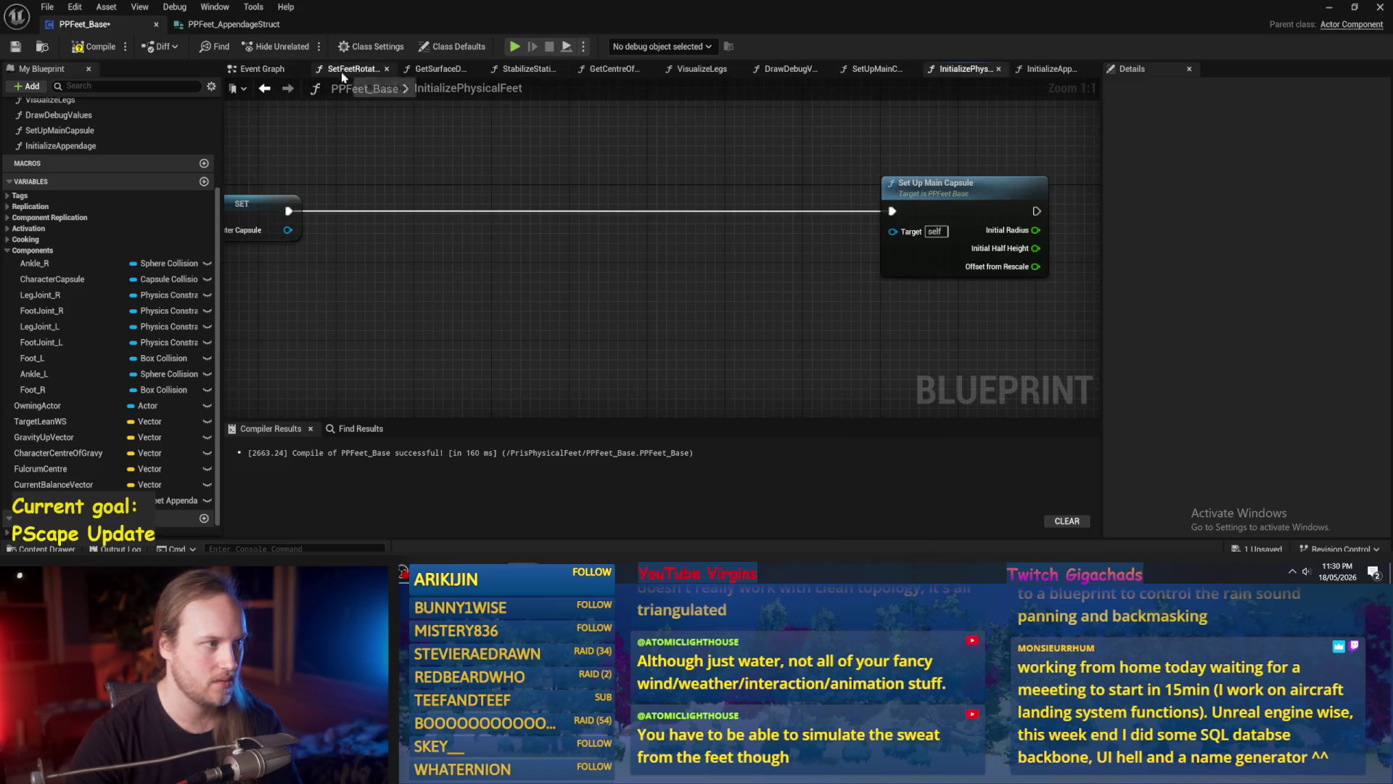
left_click(370, 70)
left_click(388, 70)
left_click(410, 69)
left_click(411, 69)
left_click(411, 69)
left_click(410, 69)
left_click(411, 69)
left_click(411, 68)
left_click(370, 69)
left_click(488, 73)
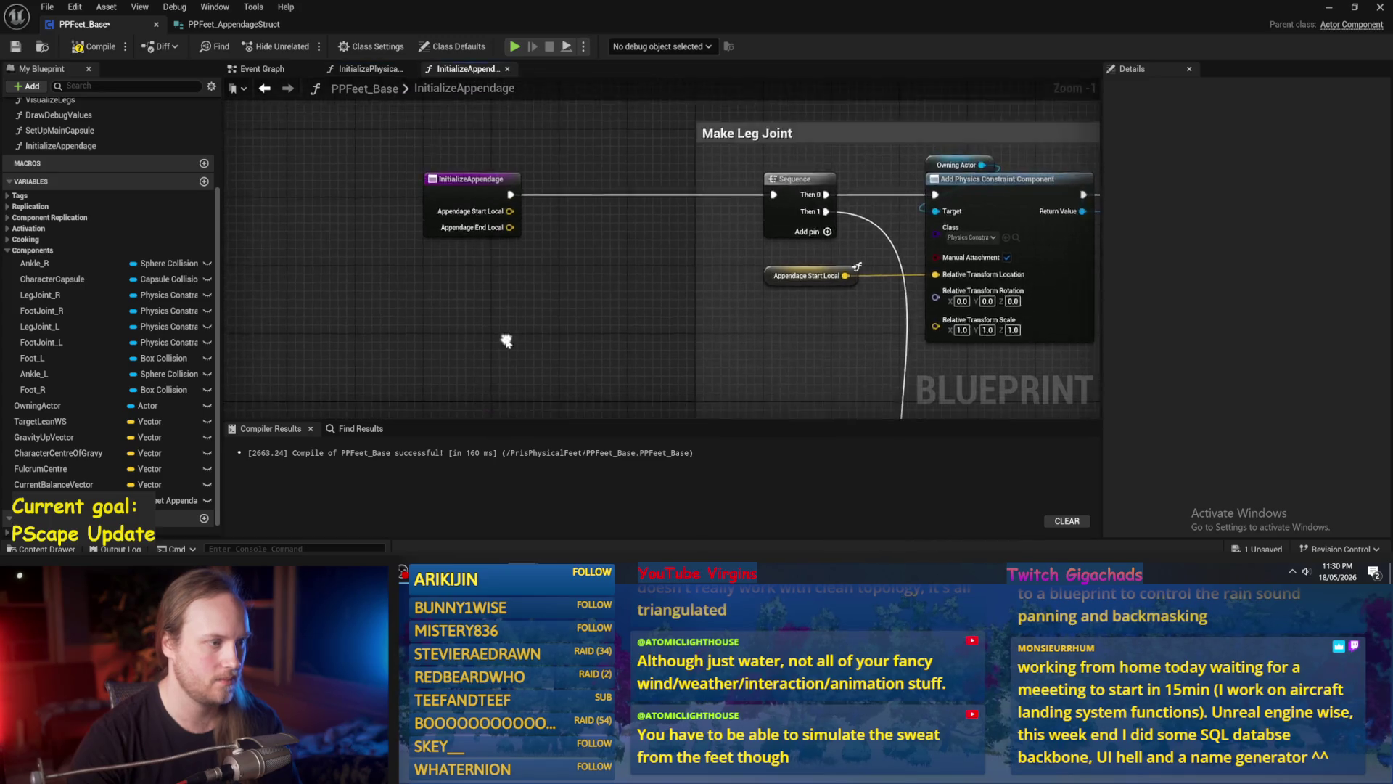
In InitializePhysicalFeet, delete the two capsule SET nodes and promote the radius Return Value to a float variable.
left_click(397, 70)
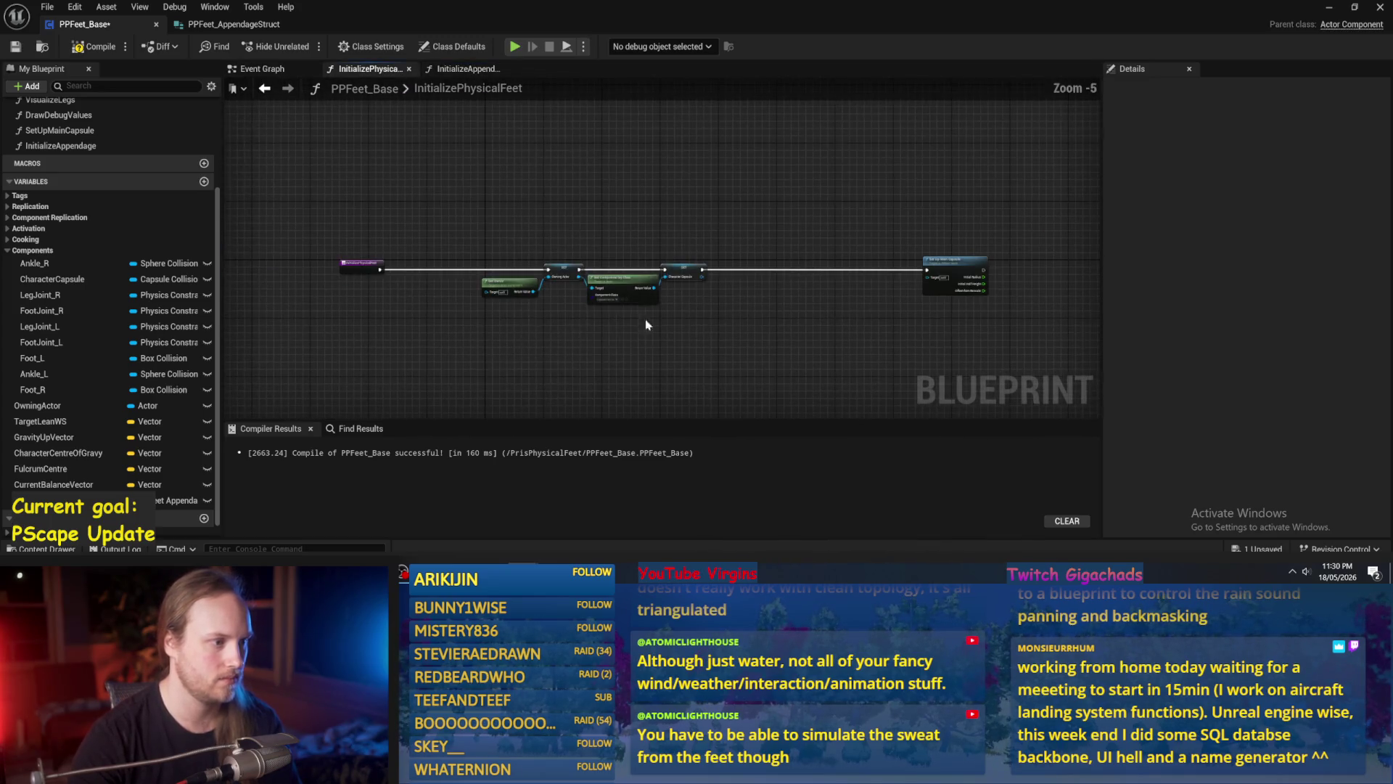
scroll(773, 294, "up", 5)
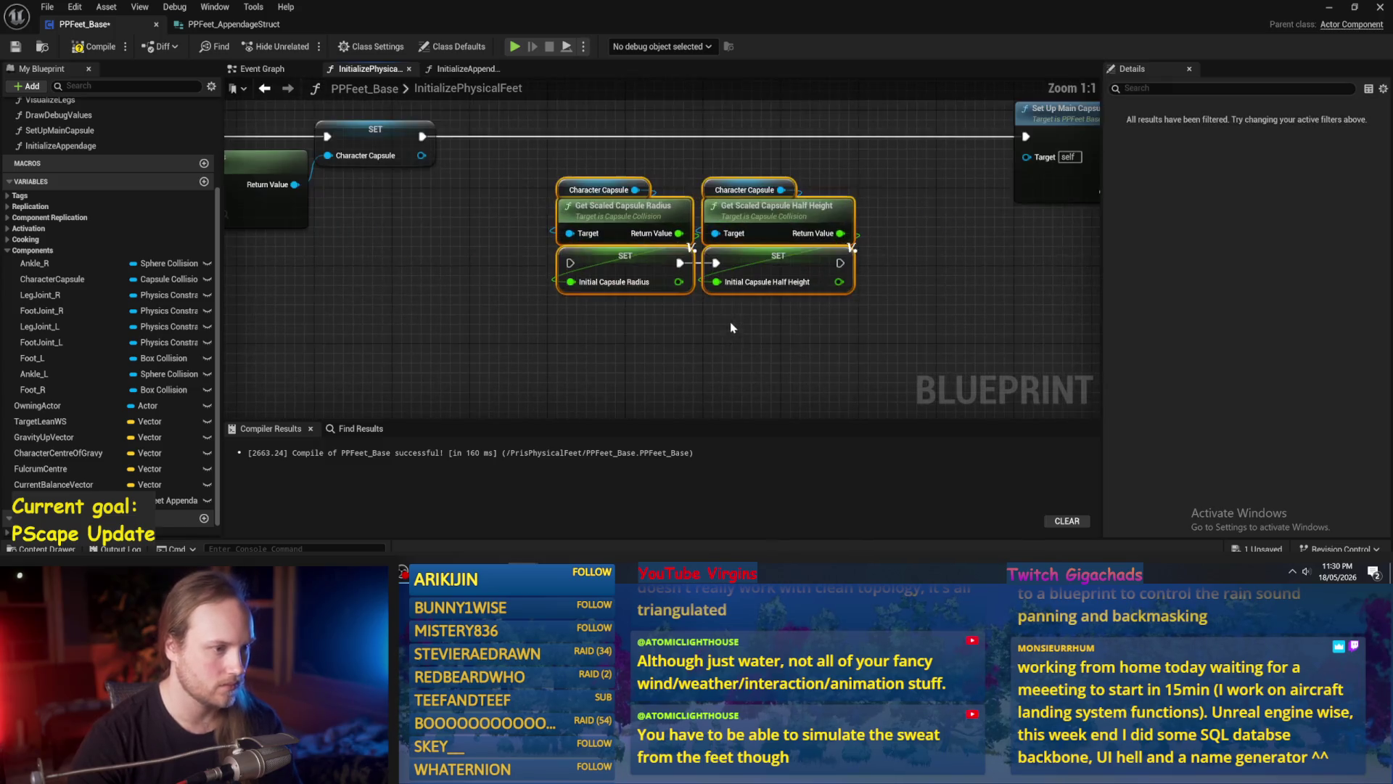
mouse_move(719, 325)
left_mouse_down()
mouse_move(716, 200)
mouse_move(652, 214)
left_mouse_up()
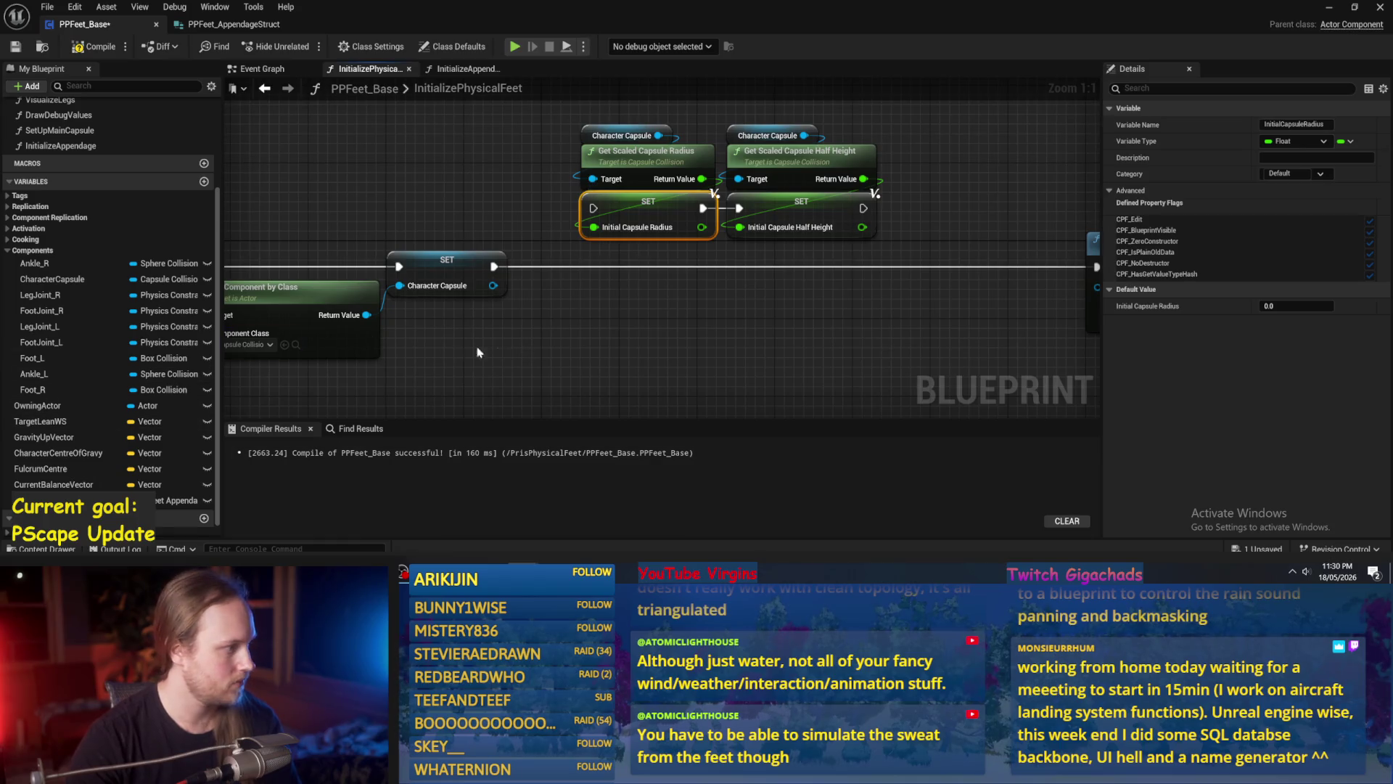
left_click_drag(859, 300, 580, 190)
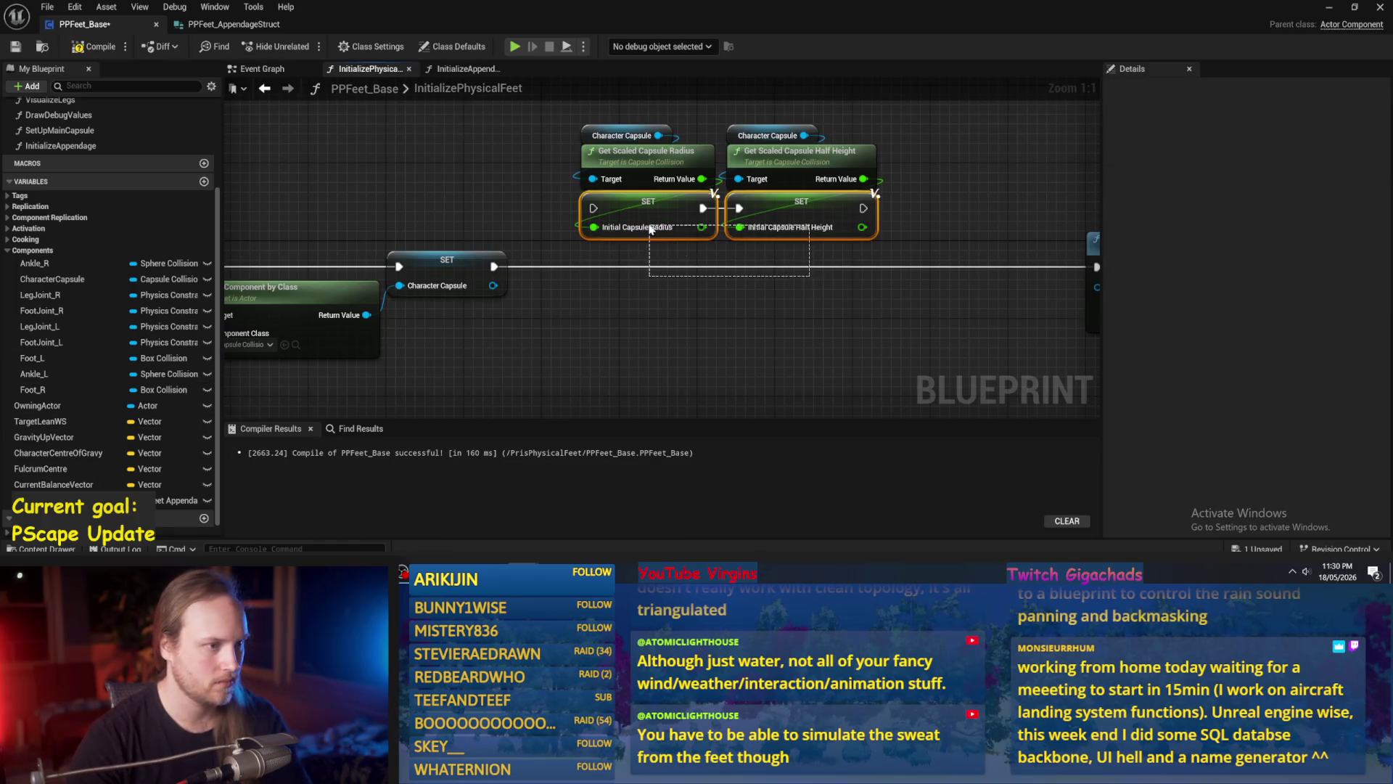
key("Delete")
right_click(702, 179)
left_click(726, 221)
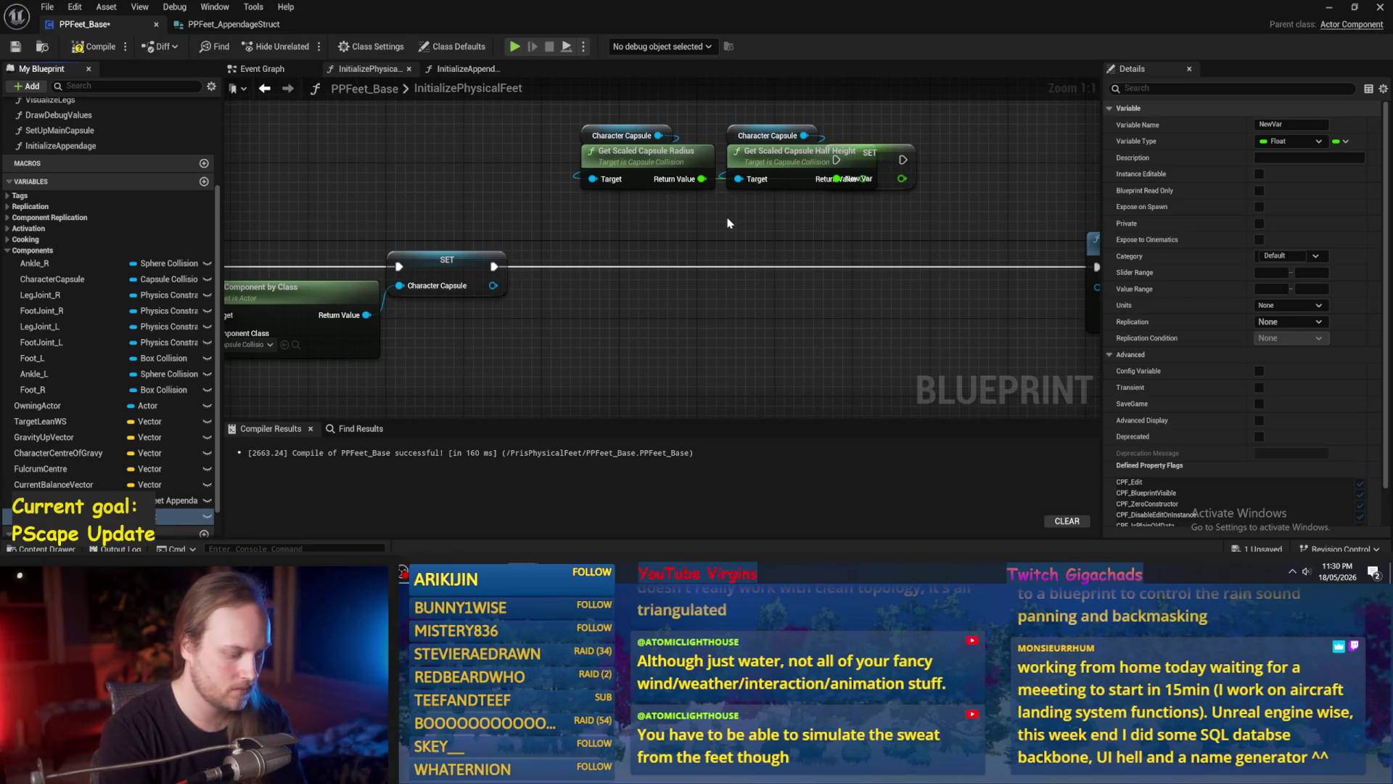
Compile and rearrange the capsule radius, half height and SET New Var nodes.
left_click(767, 218)
scroll(112, 446, "down", 2)
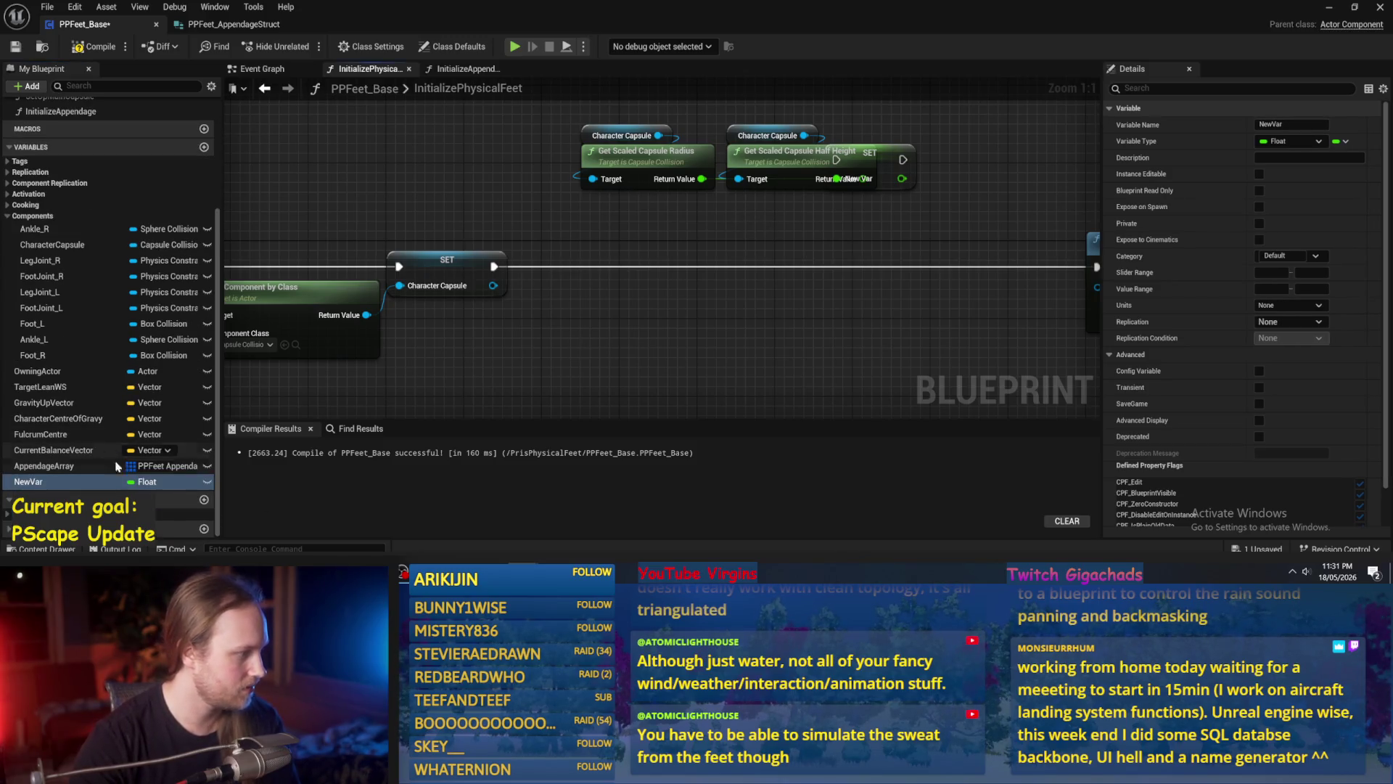
scroll(112, 327, "down", 2)
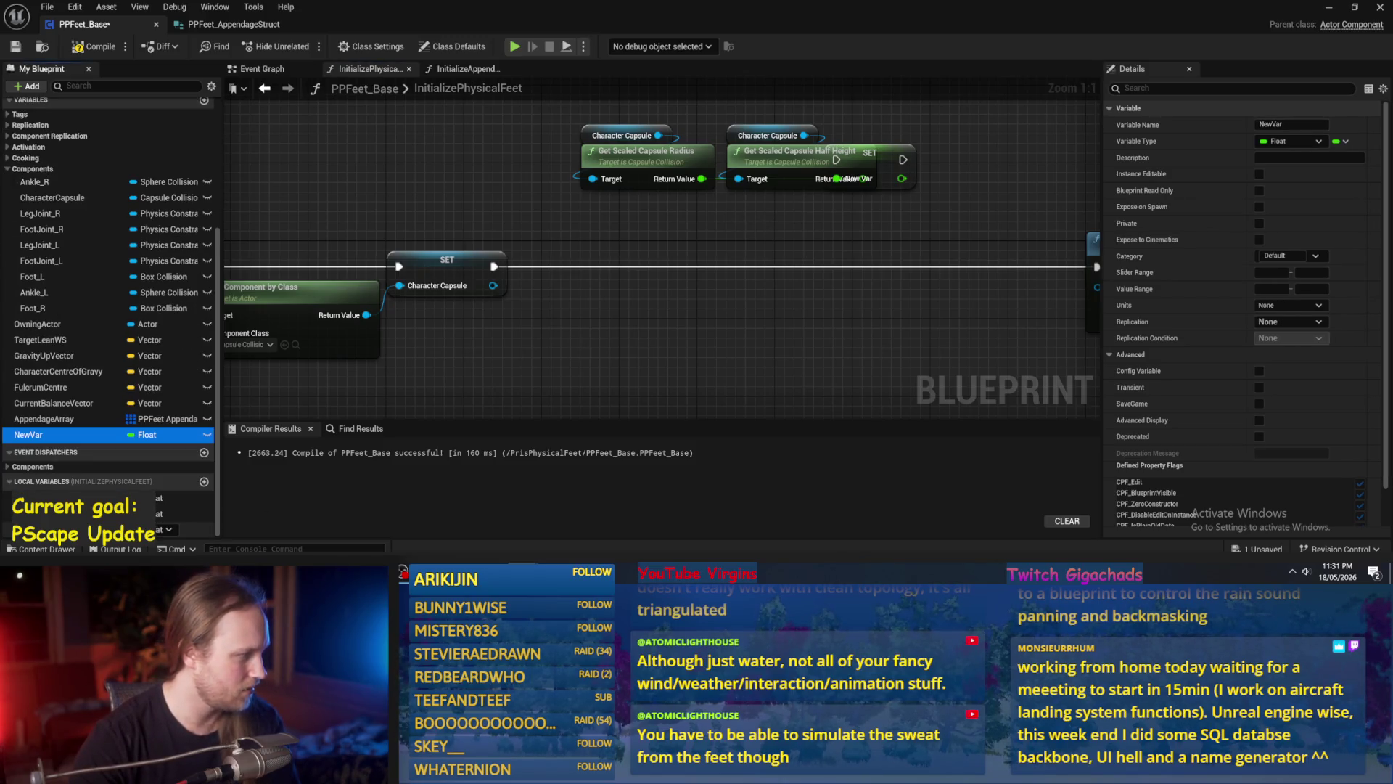
scroll(112, 326, "up", 2)
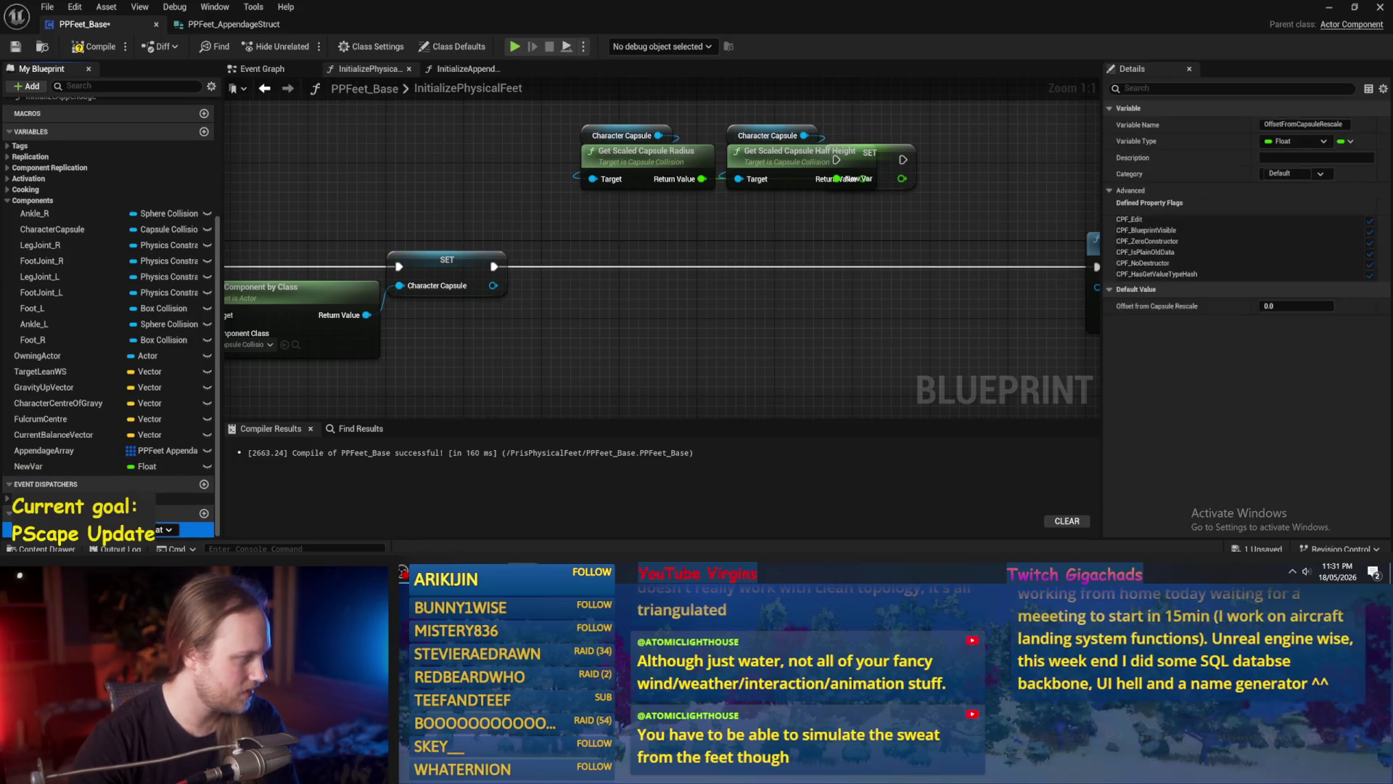
left_click(85, 46)
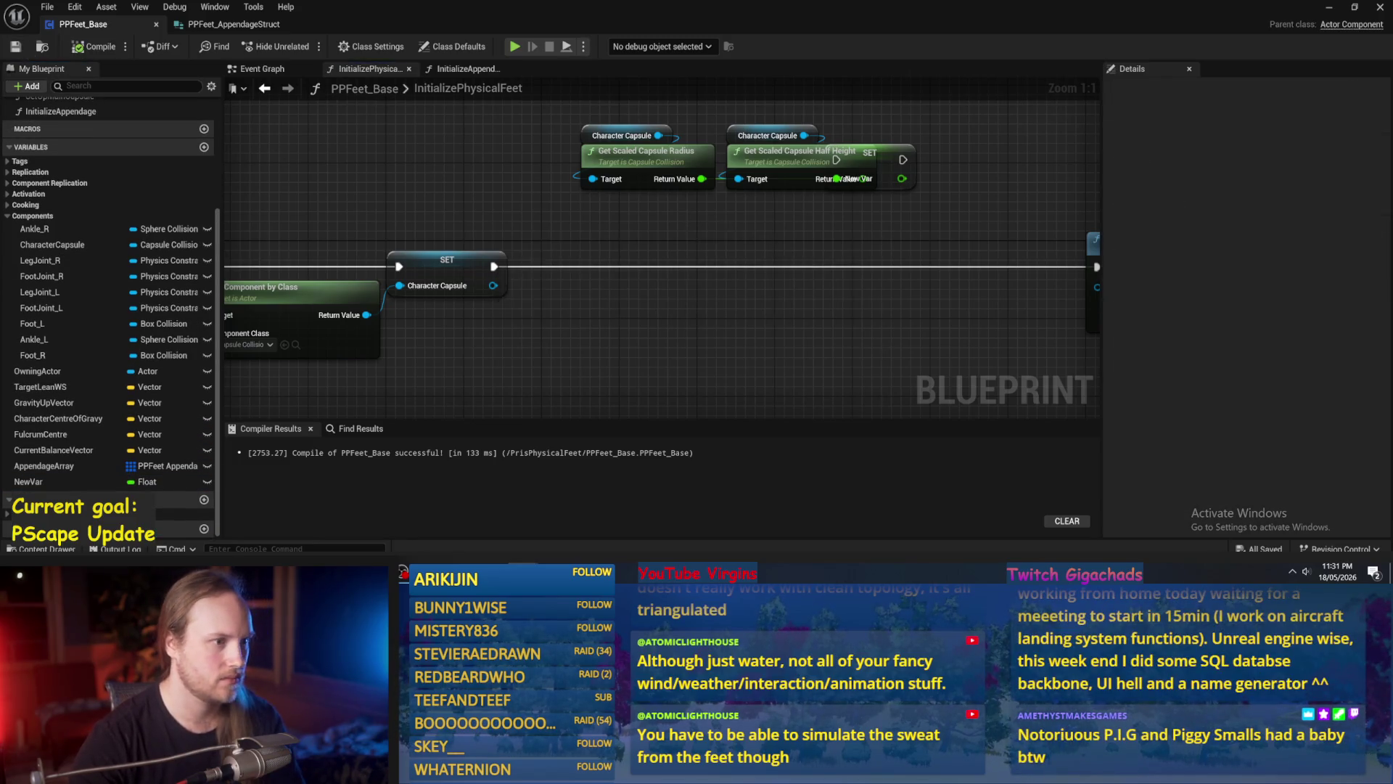
left_click_drag(638, 185, 532, 185)
mouse_move(794, 181)
left_mouse_down()
mouse_move(862, 131)
mouse_move(901, 123)
left_mouse_up()
left_click(834, 200)
Keep the variable named NewVar, save PPFeet_Base, and minimise the blueprint editor.
left_click(37, 483)
left_click(40, 483)
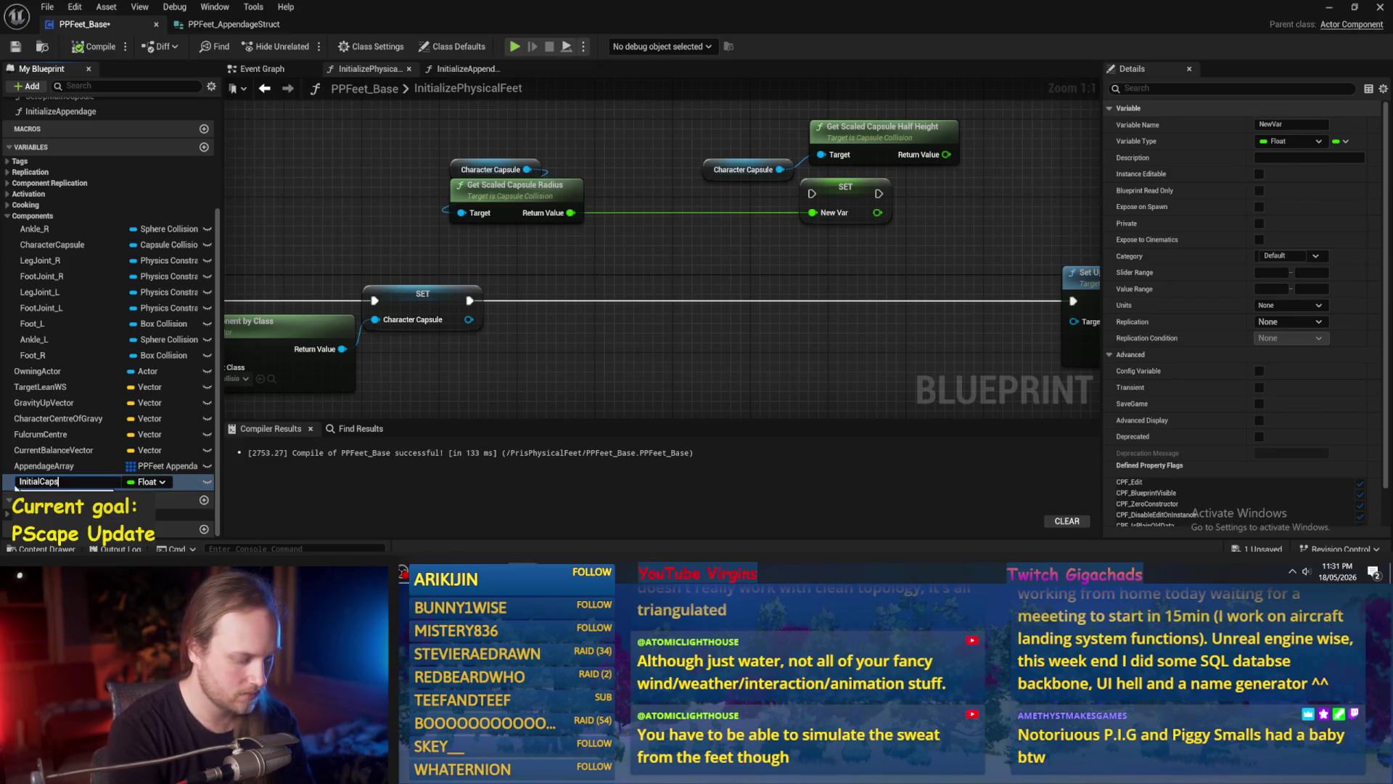
key("Escape")
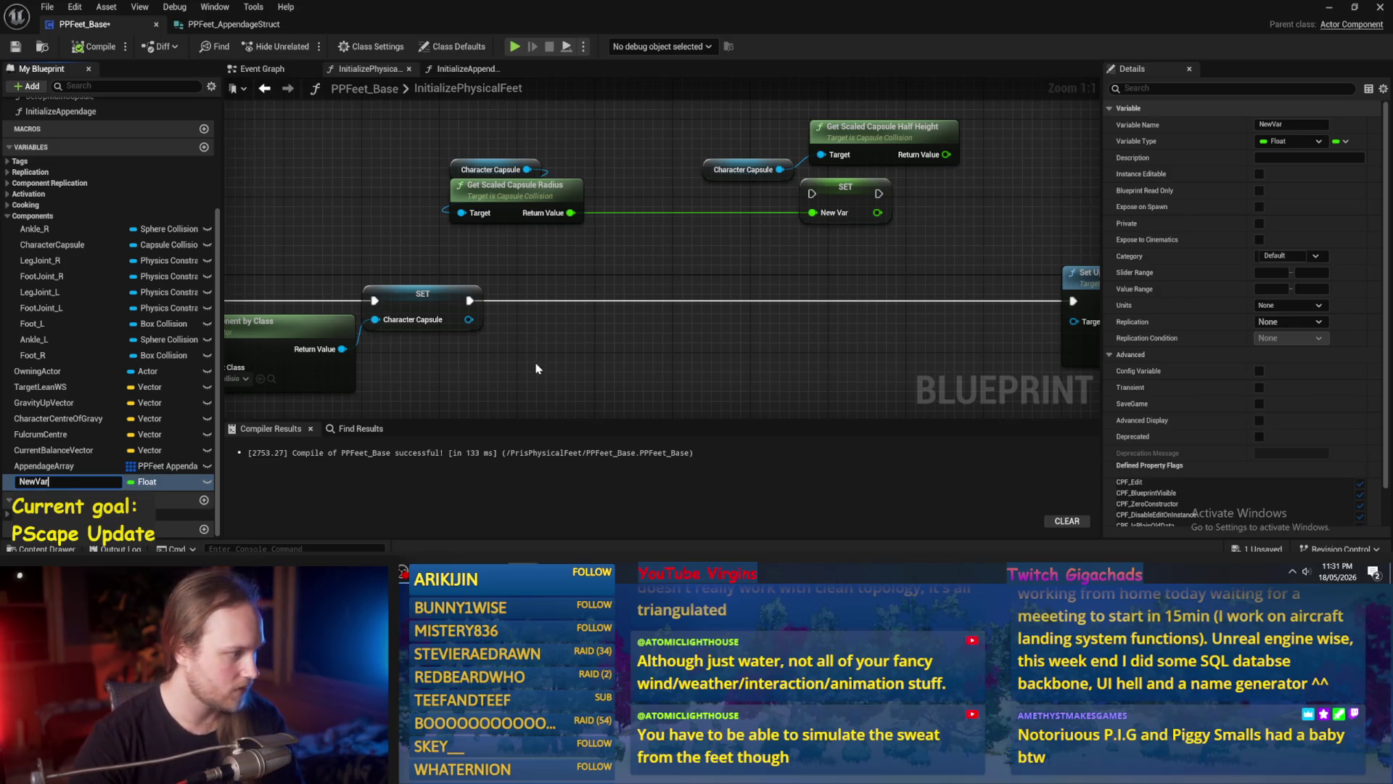
left_click(15, 51)
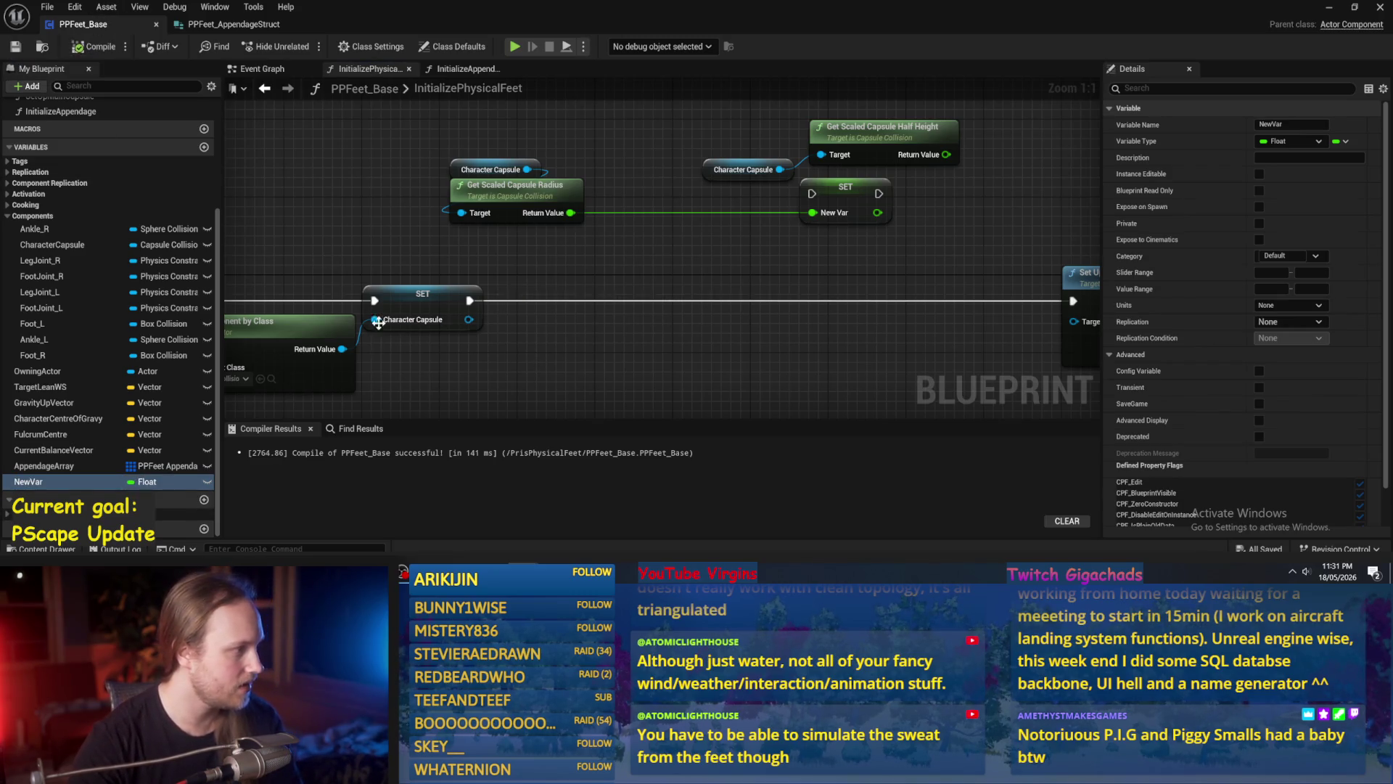
left_click(1329, 7)
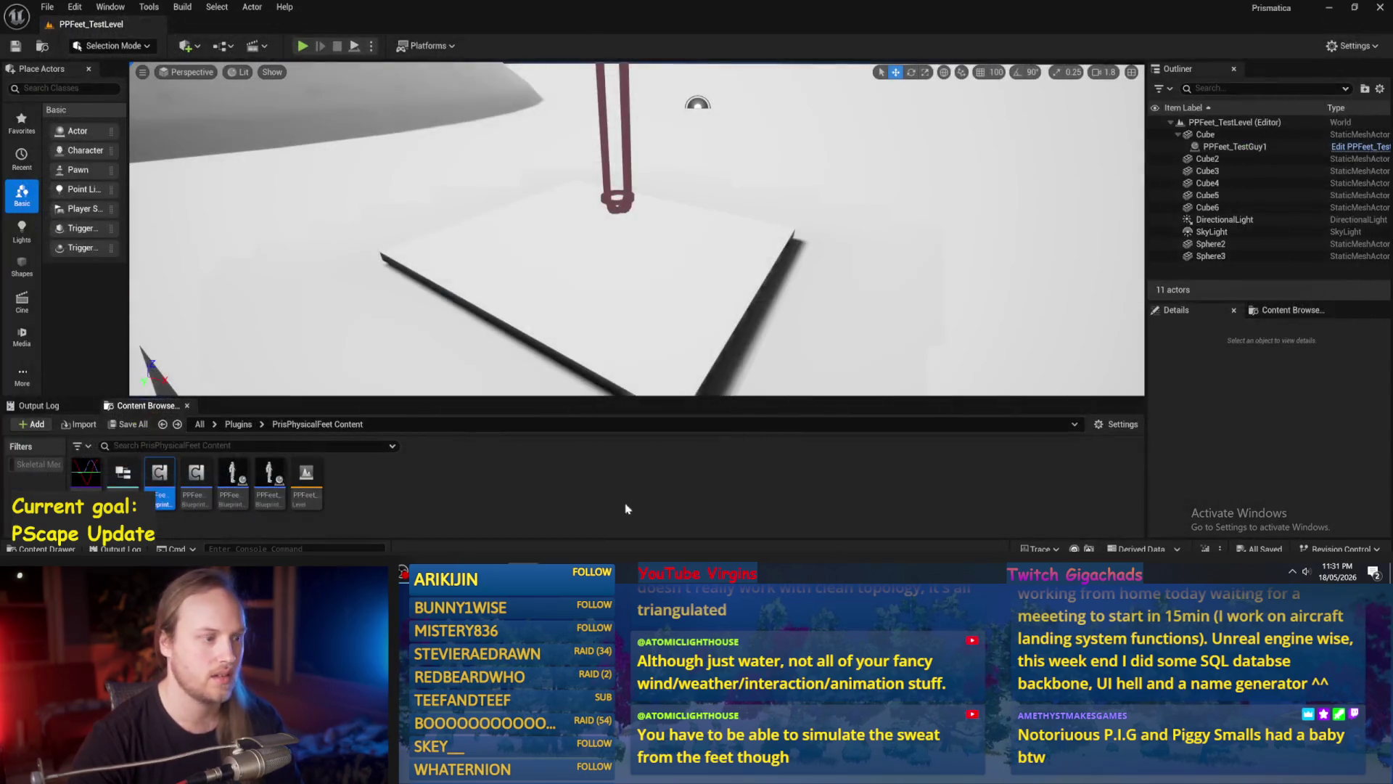
Reopen and compile PPFeet_Base, move SET New Var down-left, and start renaming the variable in Details.
double_click(160, 473)
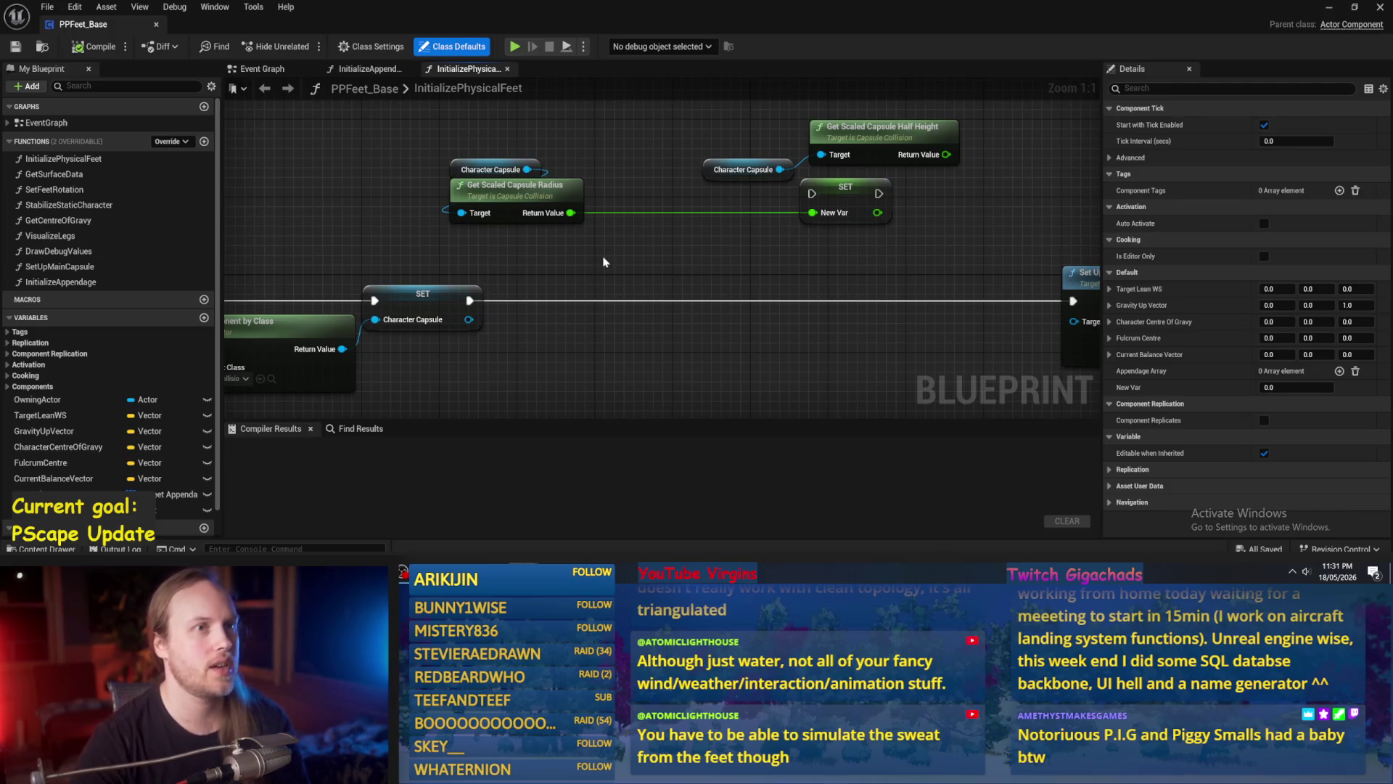
left_click(95, 46)
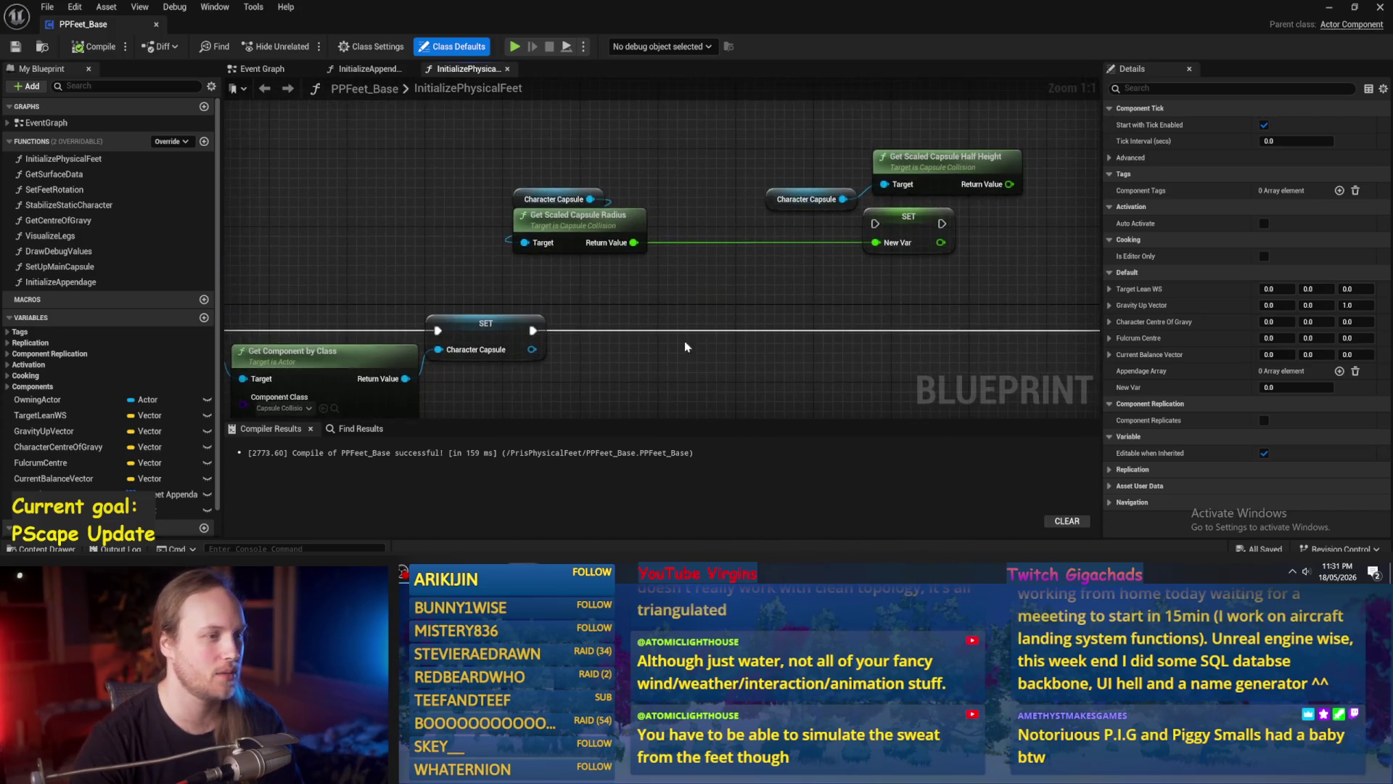
left_click_drag(907, 222, 724, 291)
left_click(1291, 124)
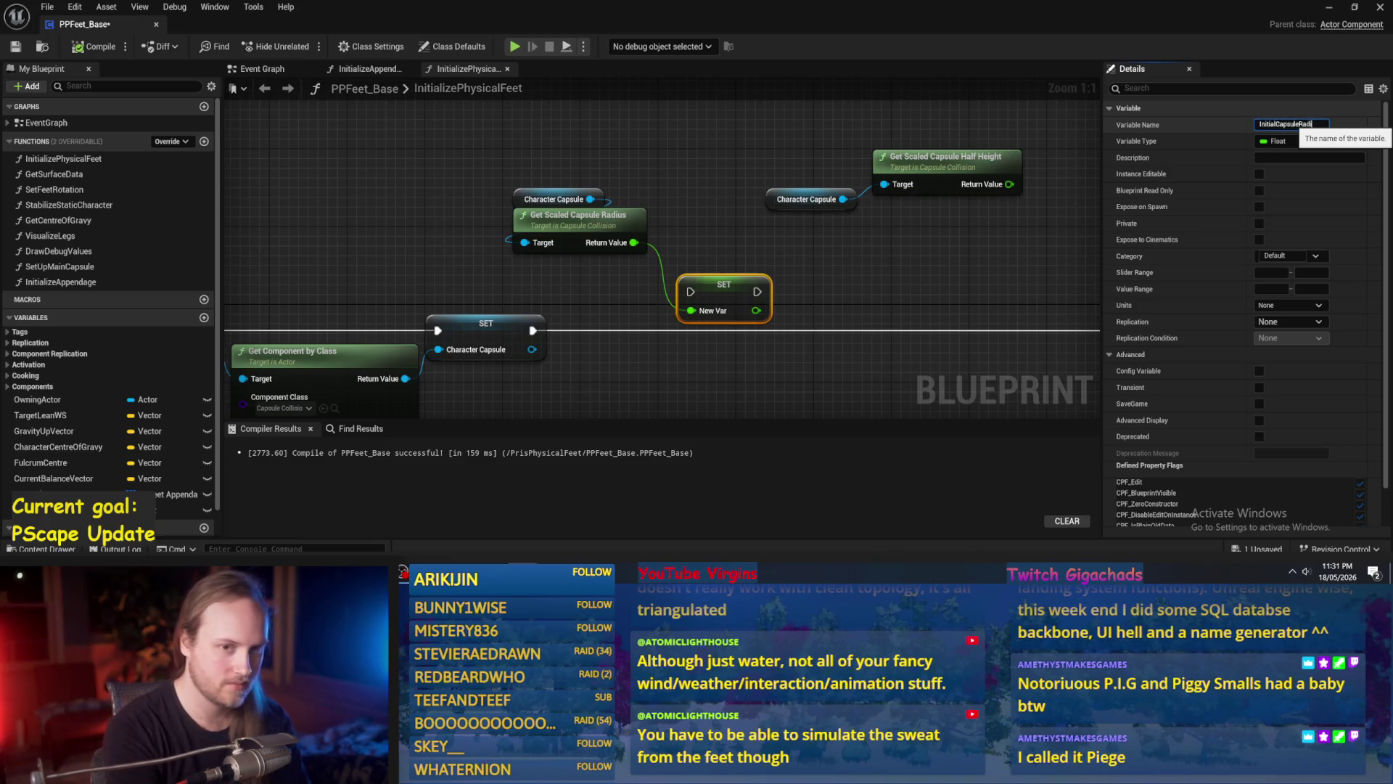
Compile and save PPFeet_Base, collapsing and re-expanding the variables list.
left_click(938, 241)
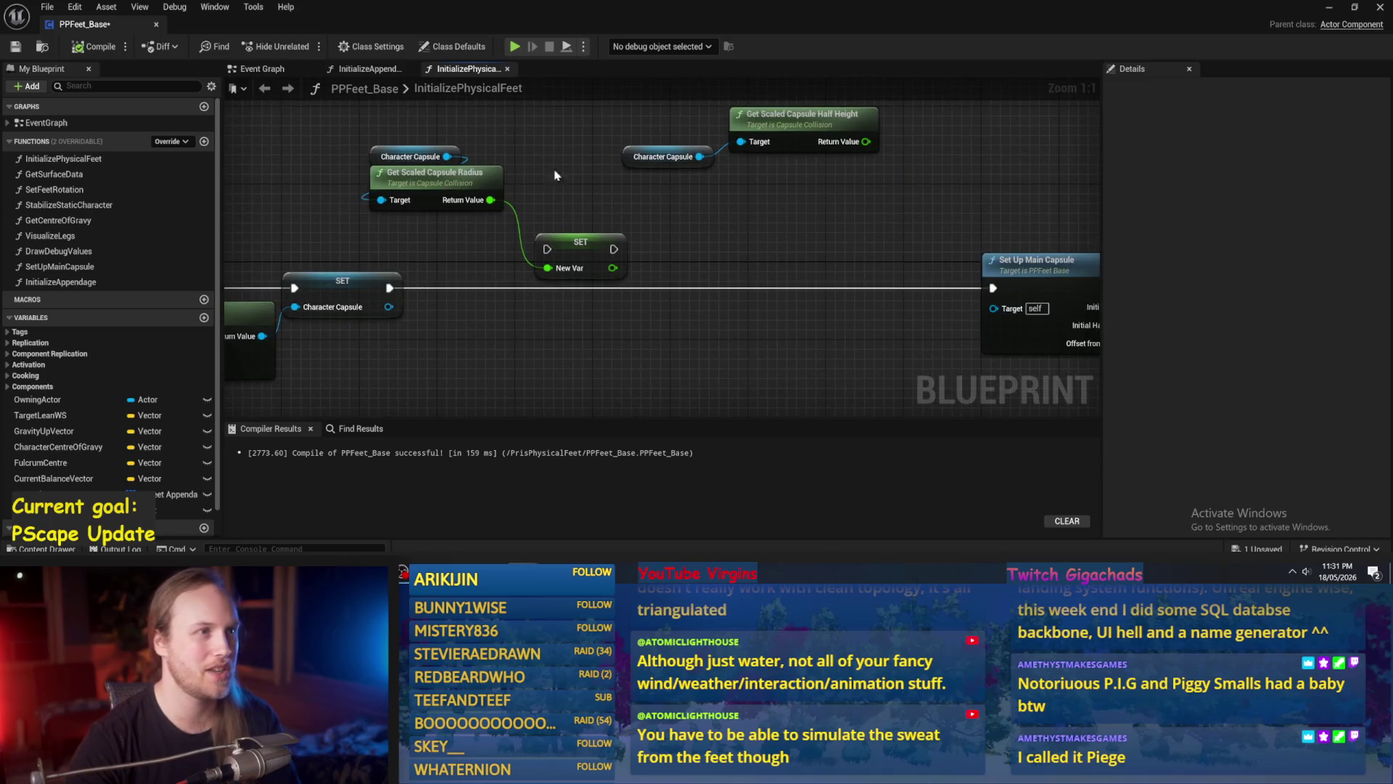
left_click(95, 46)
left_click(15, 46)
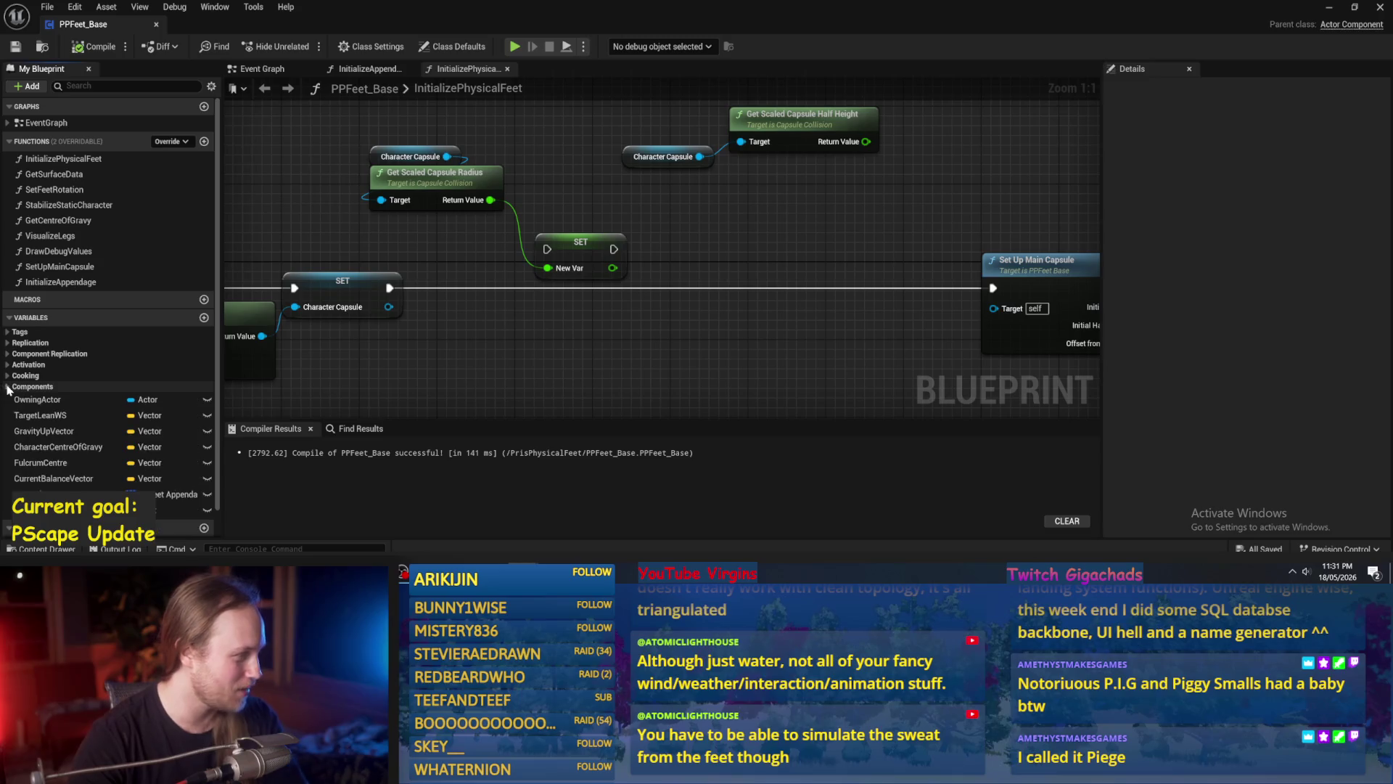
left_click(9, 319)
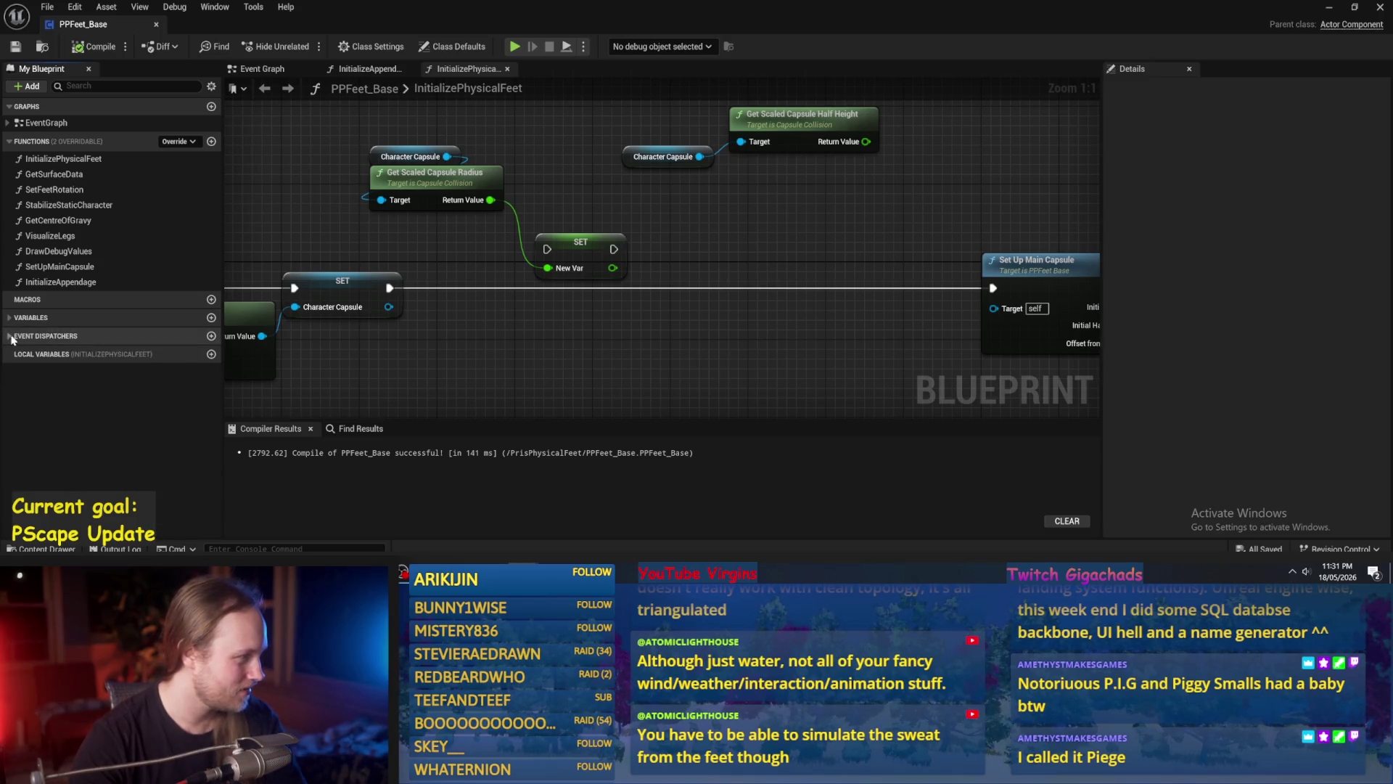
left_click(9, 319)
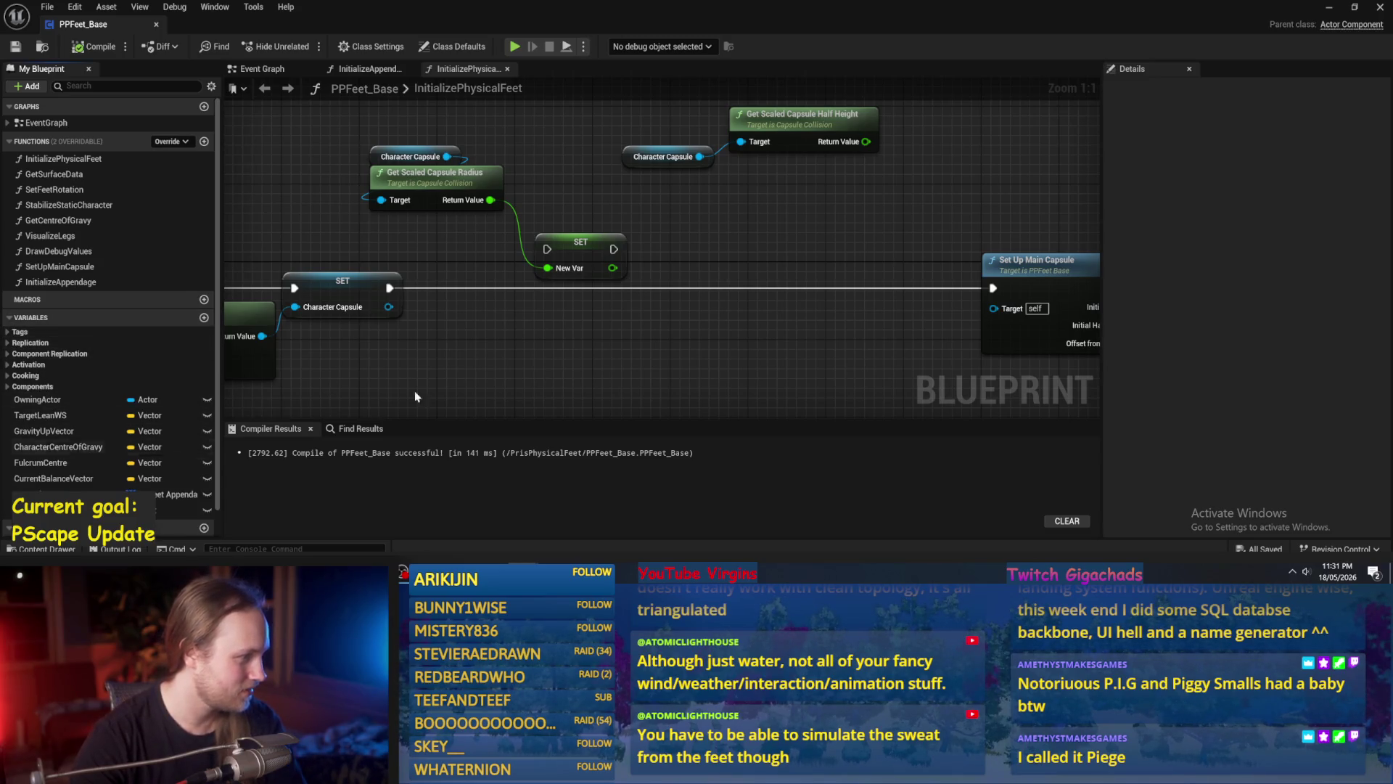
scroll(539, 336, "down", 4)
scroll(540, 336, "up", 3)
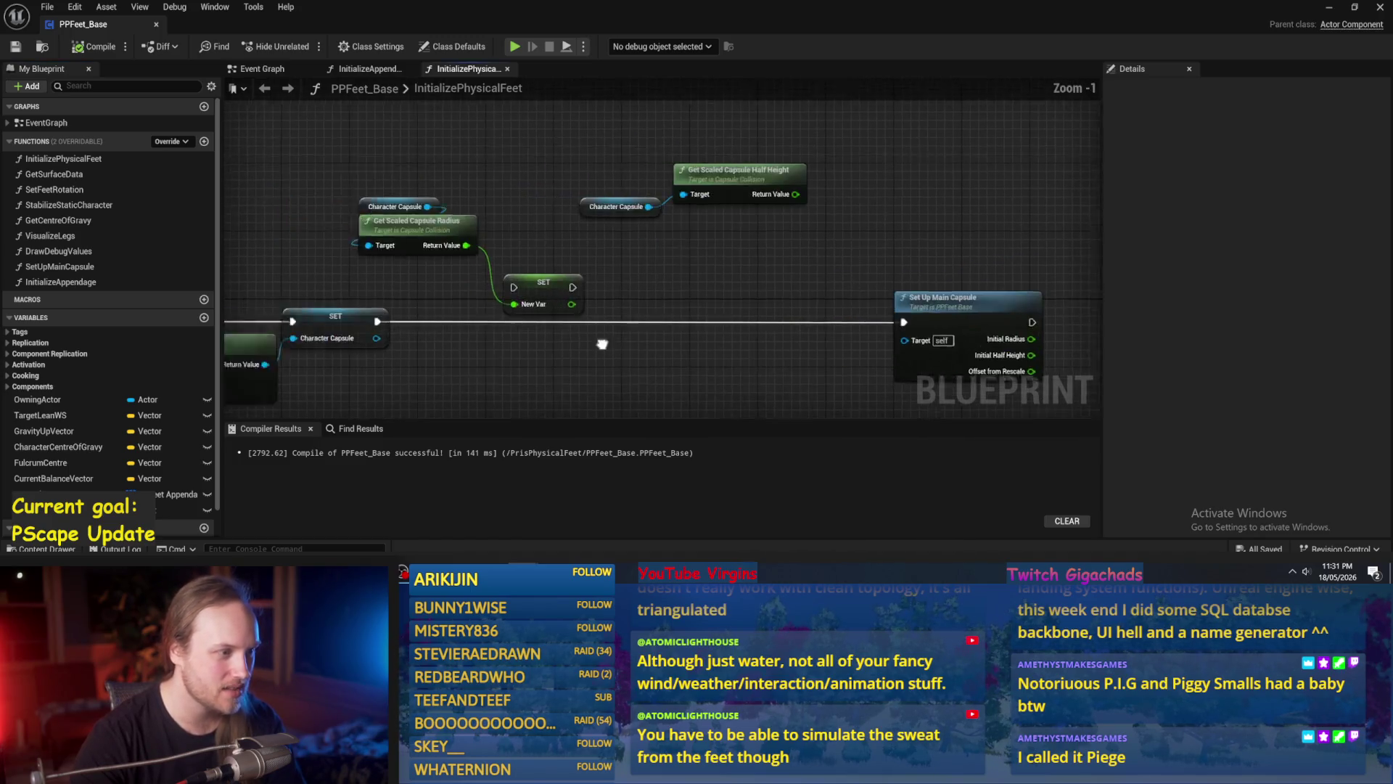
Delete the SET New Var node and create a fresh one fed by the capsule radius.
left_click(691, 269)
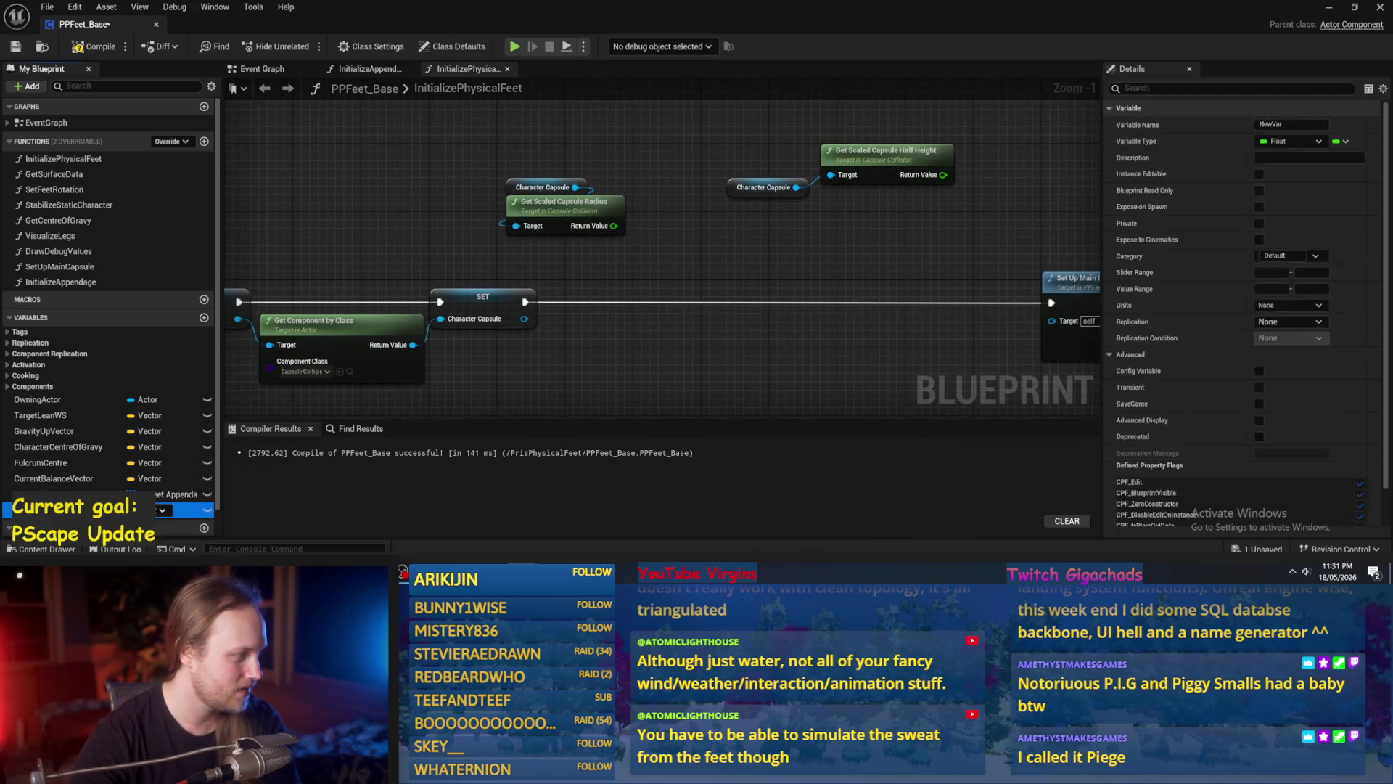
key("Delete")
left_click(95, 47)
left_click(15, 47)
left_click_drag(613, 226, 618, 238)
left_click(648, 274)
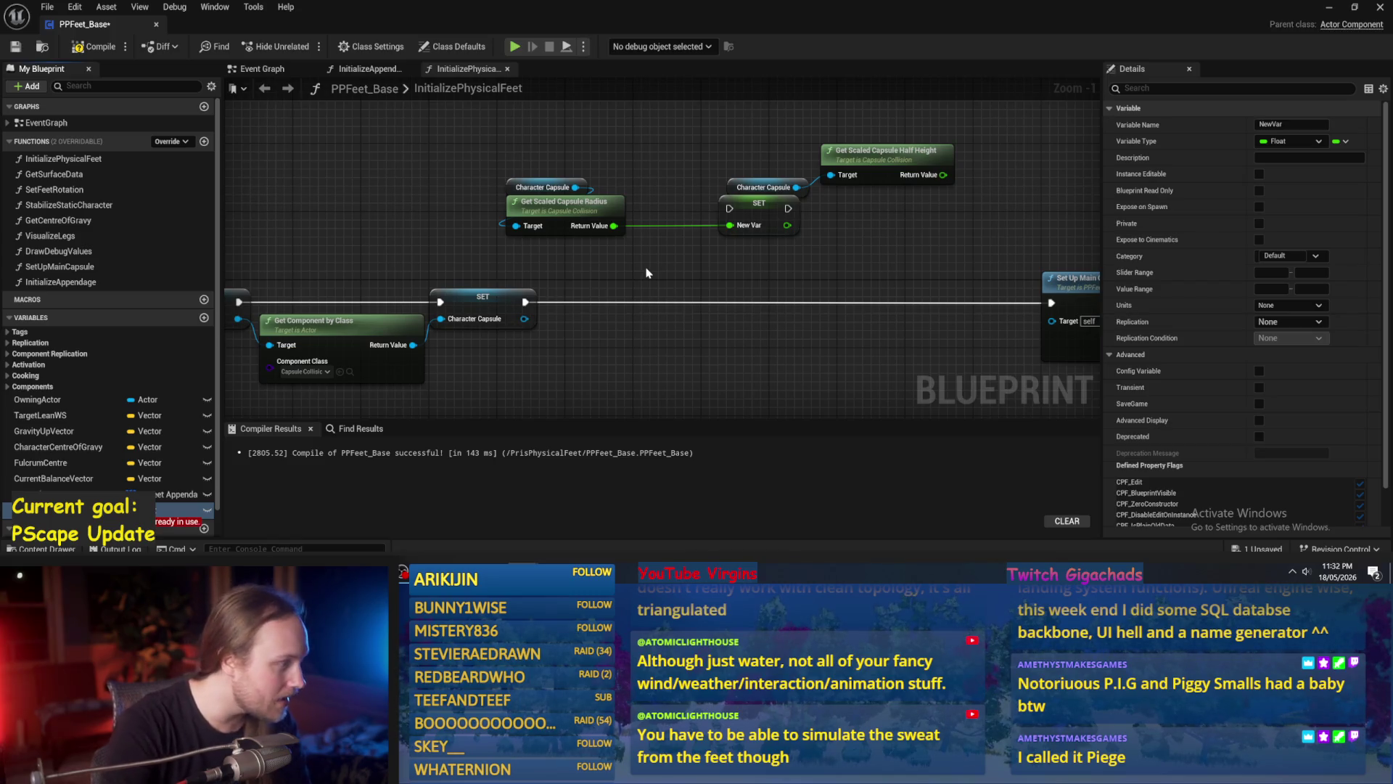
scroll(42, 465, "down", 1)
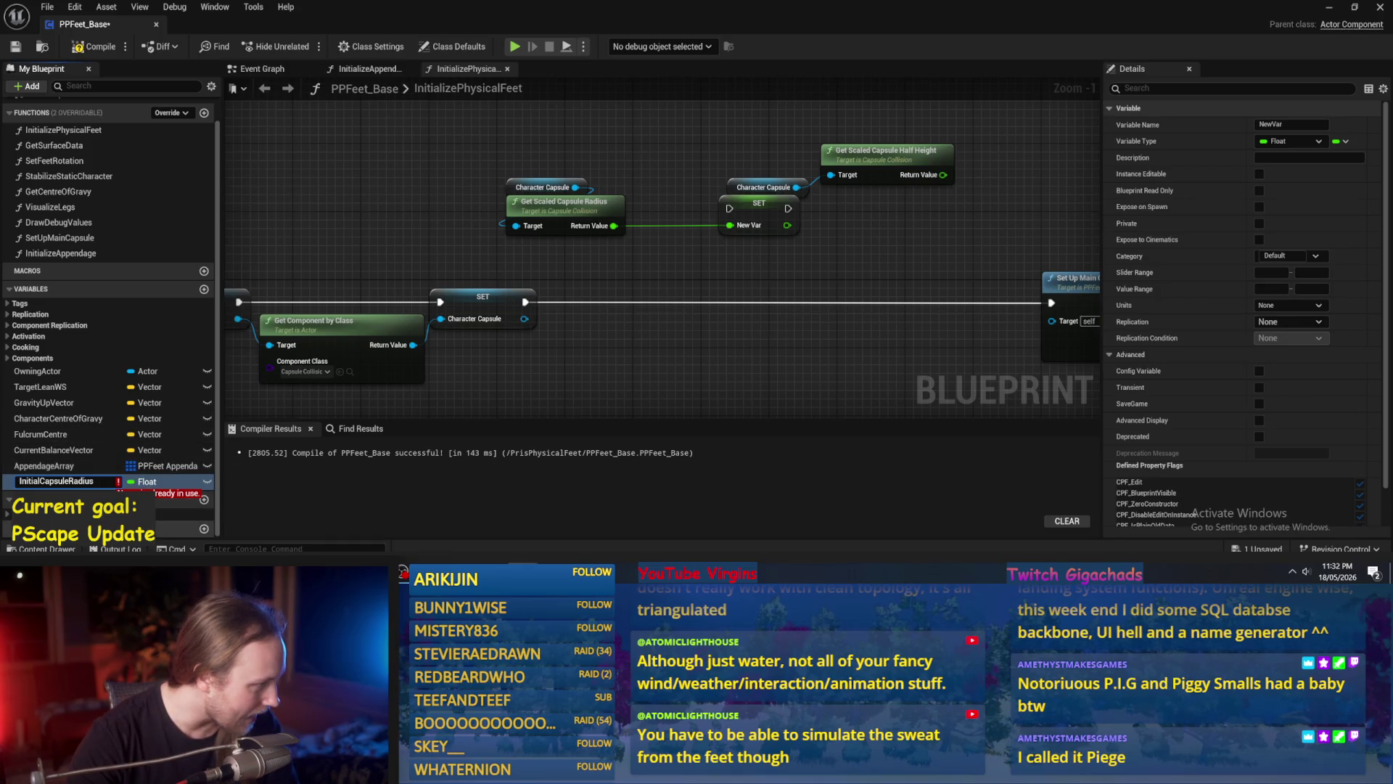
key("Escape")
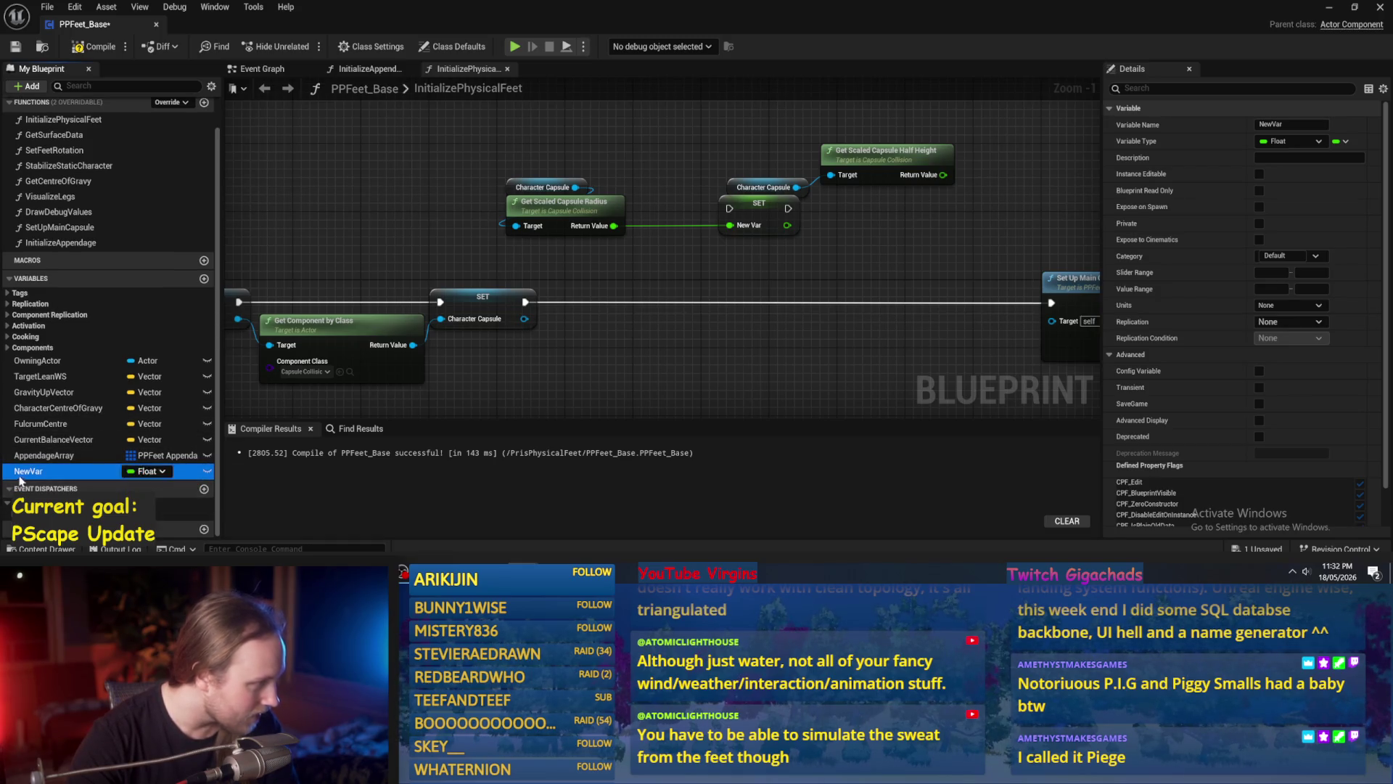
Search references for 'i' and expand the Components, Cooking, Activation, Replication and Tags categories.
mouse_move(755, 269)
left_mouse_down()
mouse_move(523, 268)
mouse_move(665, 282)
left_mouse_up()
left_click(361, 429)
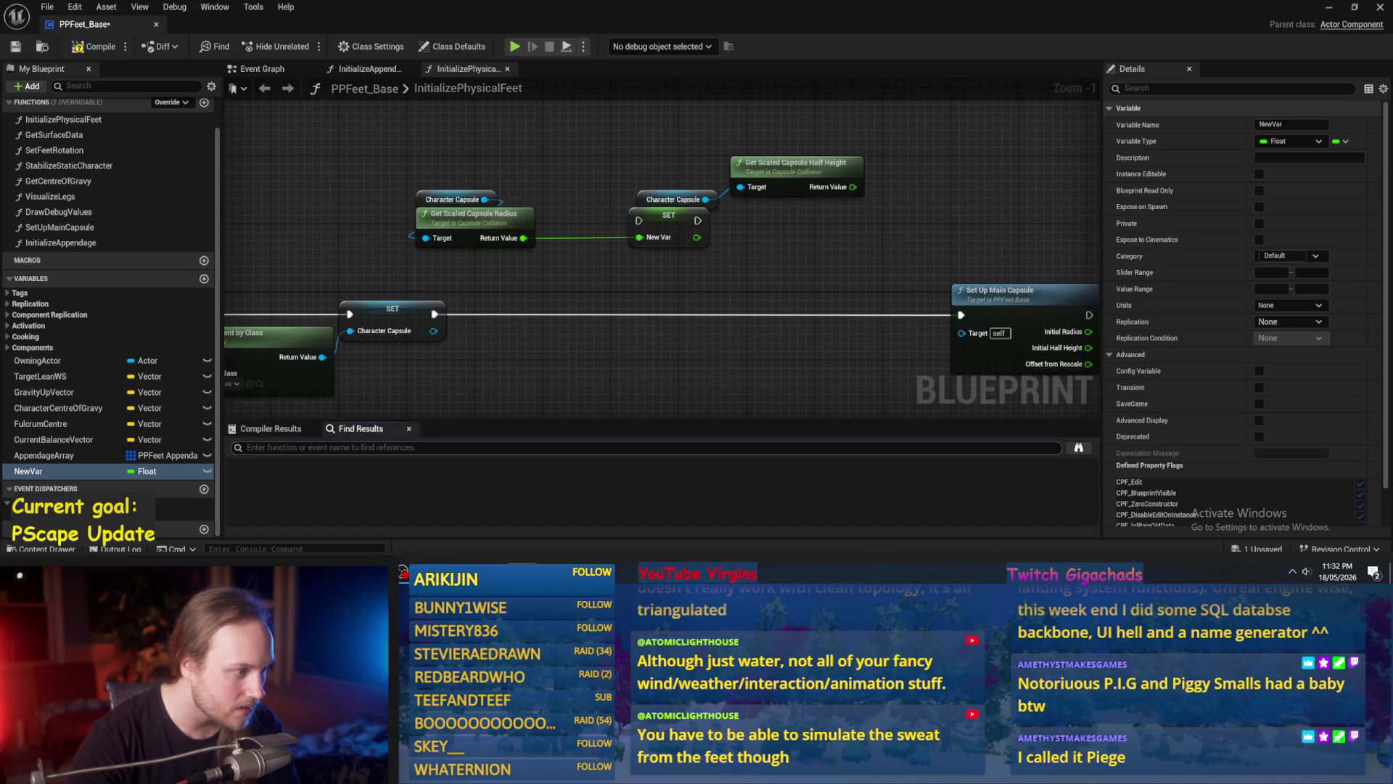
type("initi")
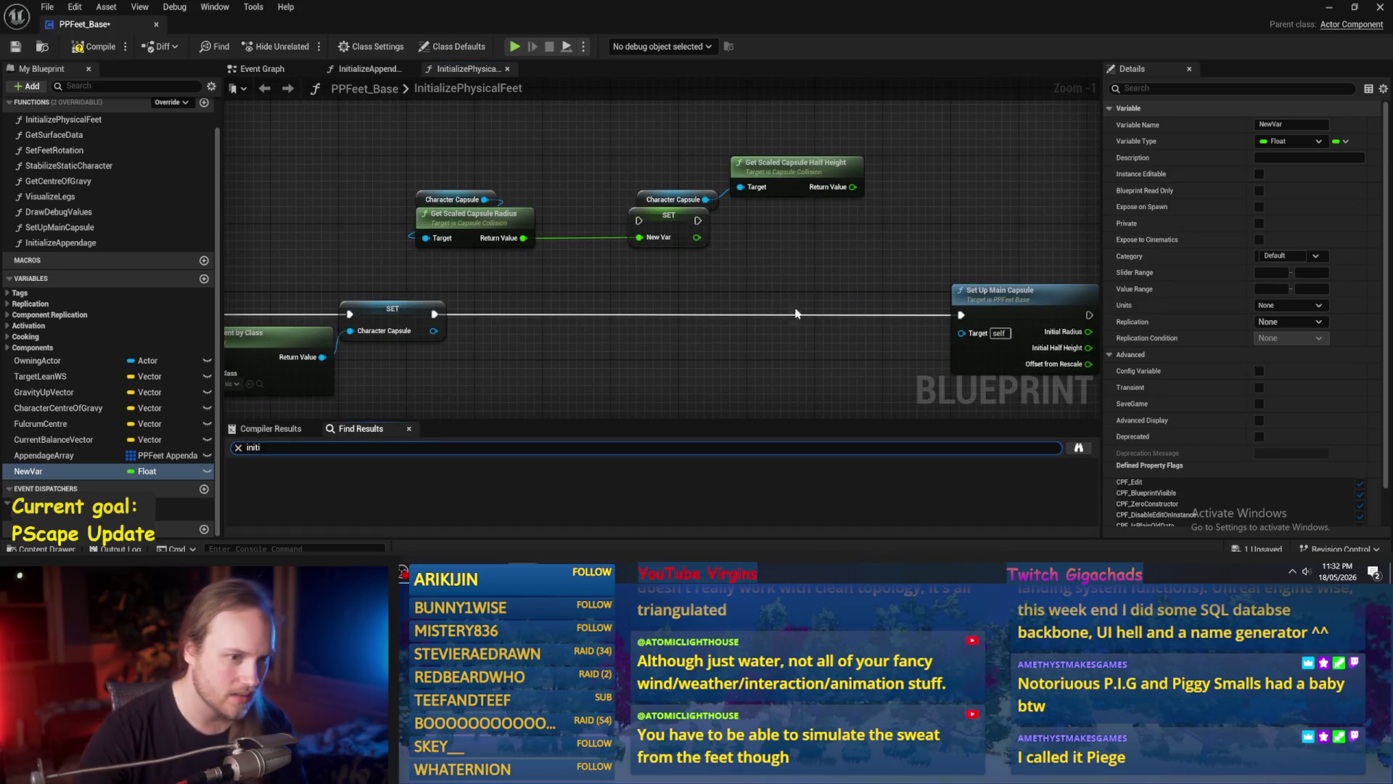
scroll(933, 264, "down", 3)
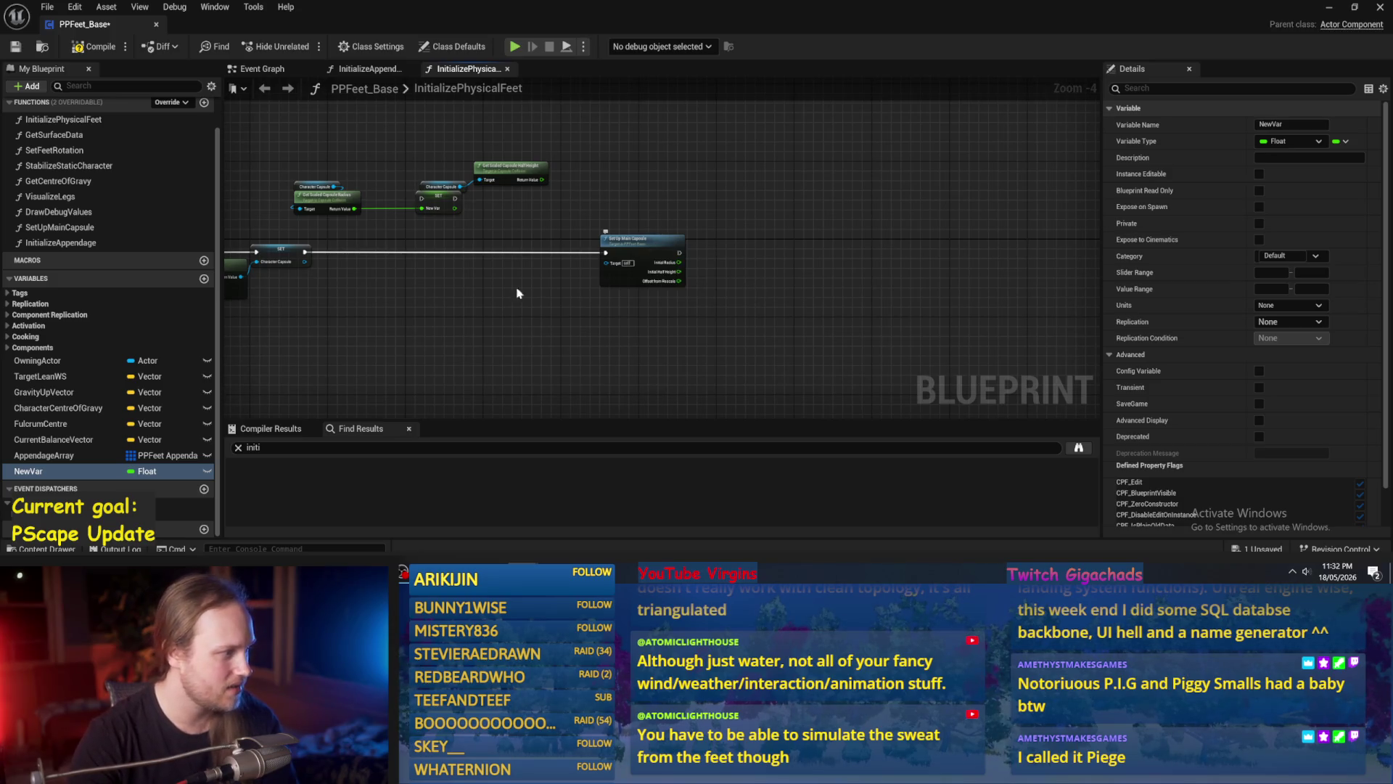
left_click(7, 347)
left_click(7, 335)
left_click(6, 325)
left_click(6, 314)
left_click(6, 303)
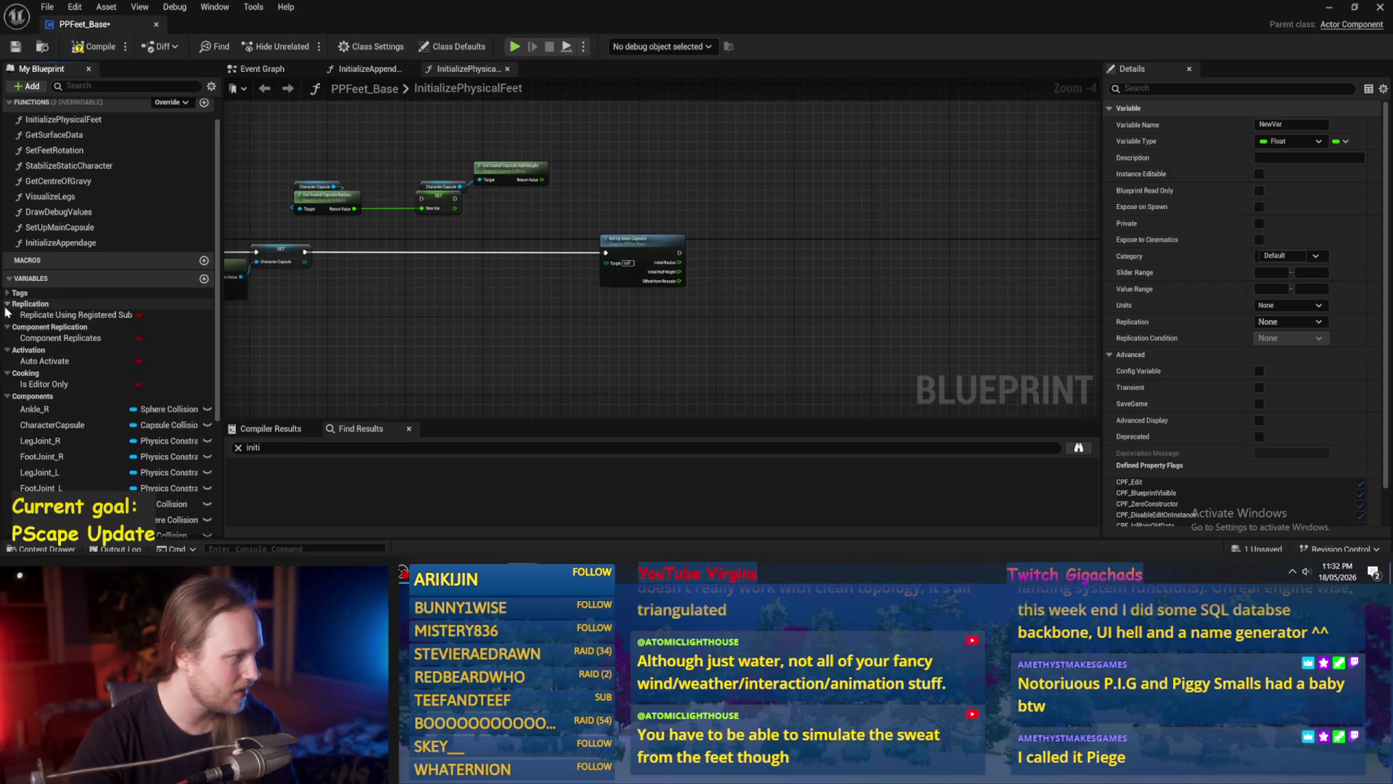
left_click(7, 292)
Compile and save, then open the SetUpMainCapsule function graph.
mouse_move(436, 330)
left_mouse_down()
mouse_move(629, 348)
mouse_move(496, 313)
left_mouse_up()
left_click(98, 47)
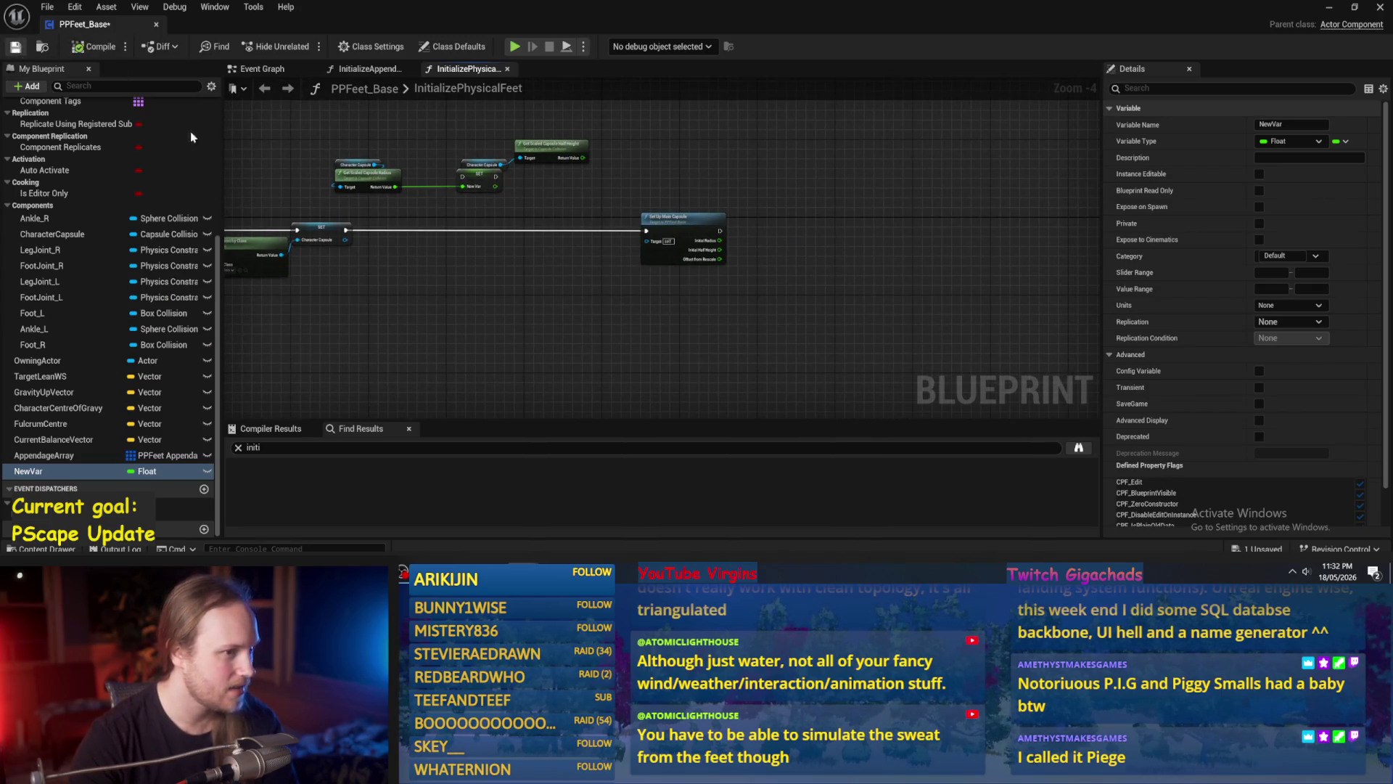
left_click(709, 225)
scroll(709, 226, "up", 4)
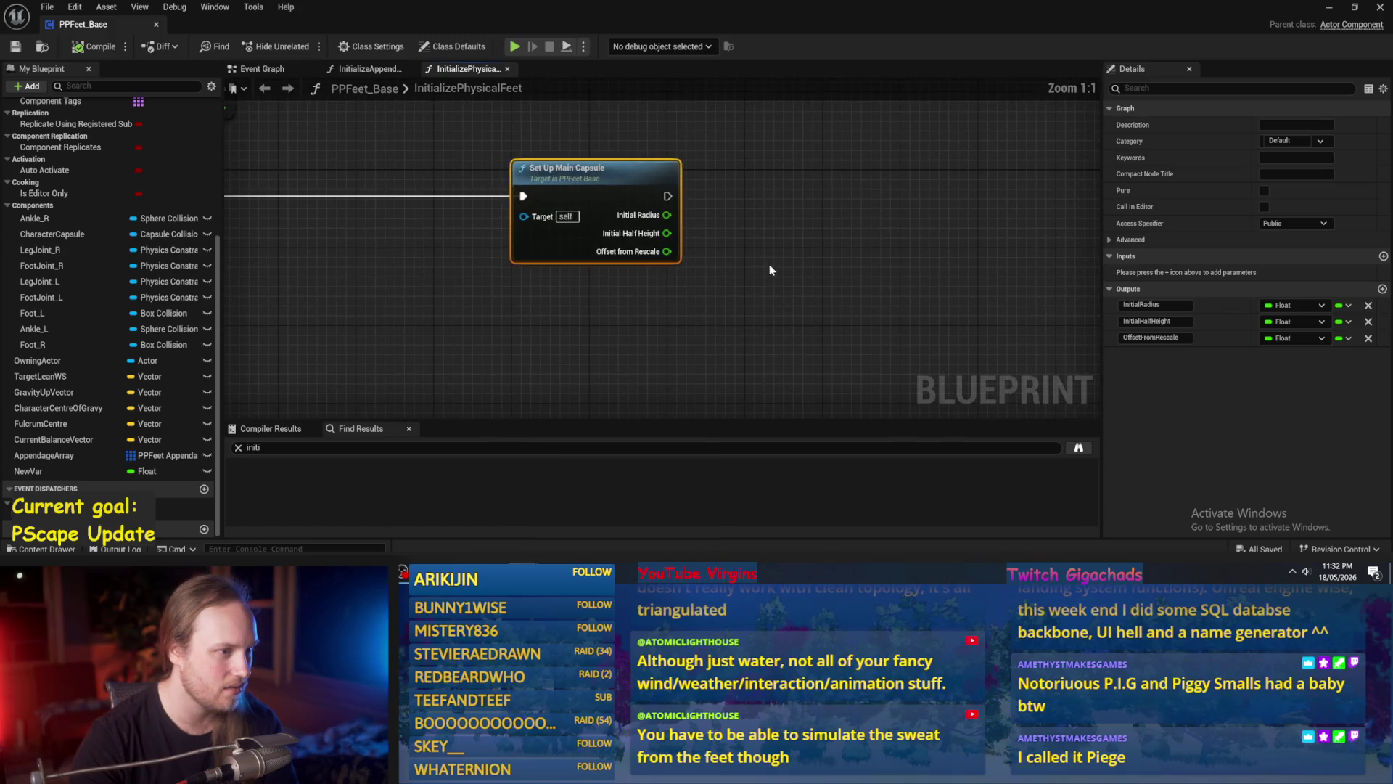
double_click(609, 187)
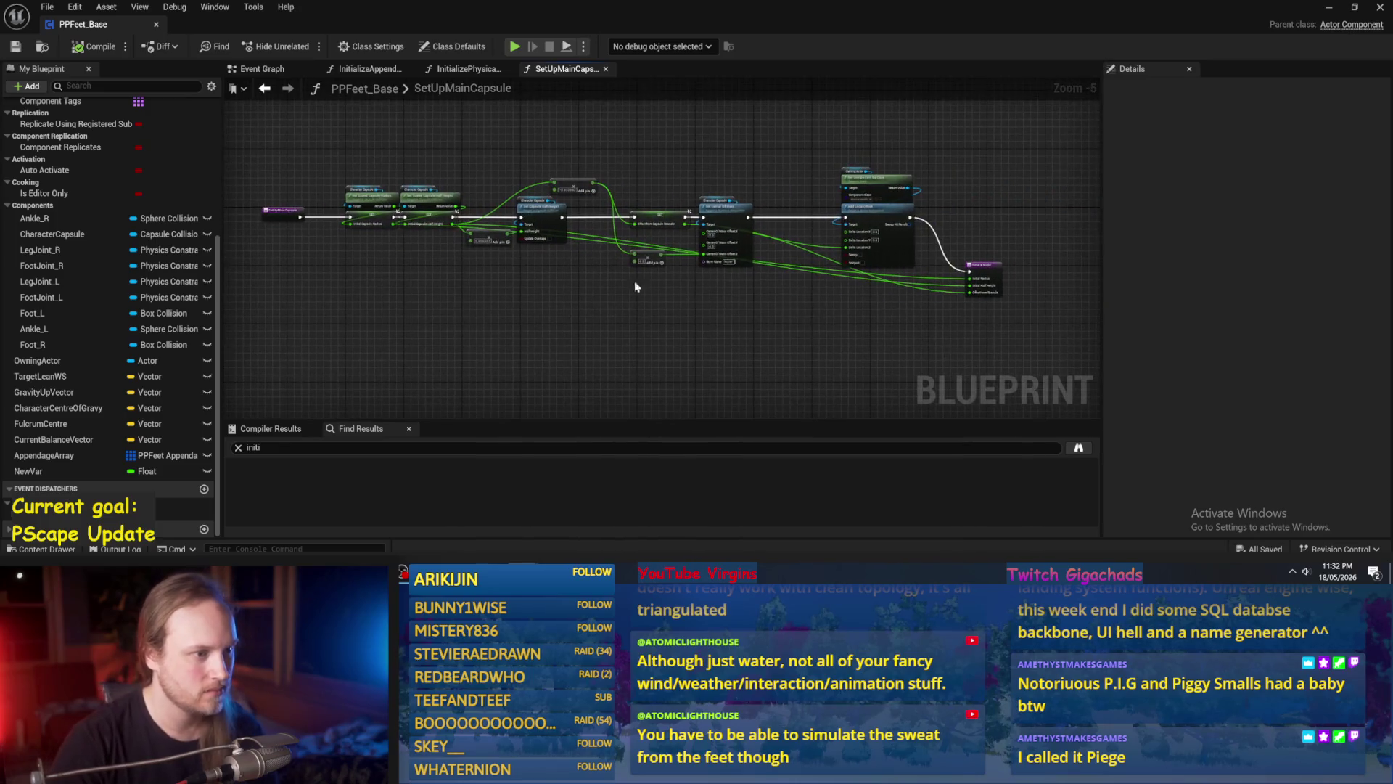
Remove the InitialRadius output from SetUpMainCapsule's return node and save the blueprint.
left_click_drag(990, 272, 1014, 214)
scroll(1013, 215, "up", 3)
left_click(965, 250)
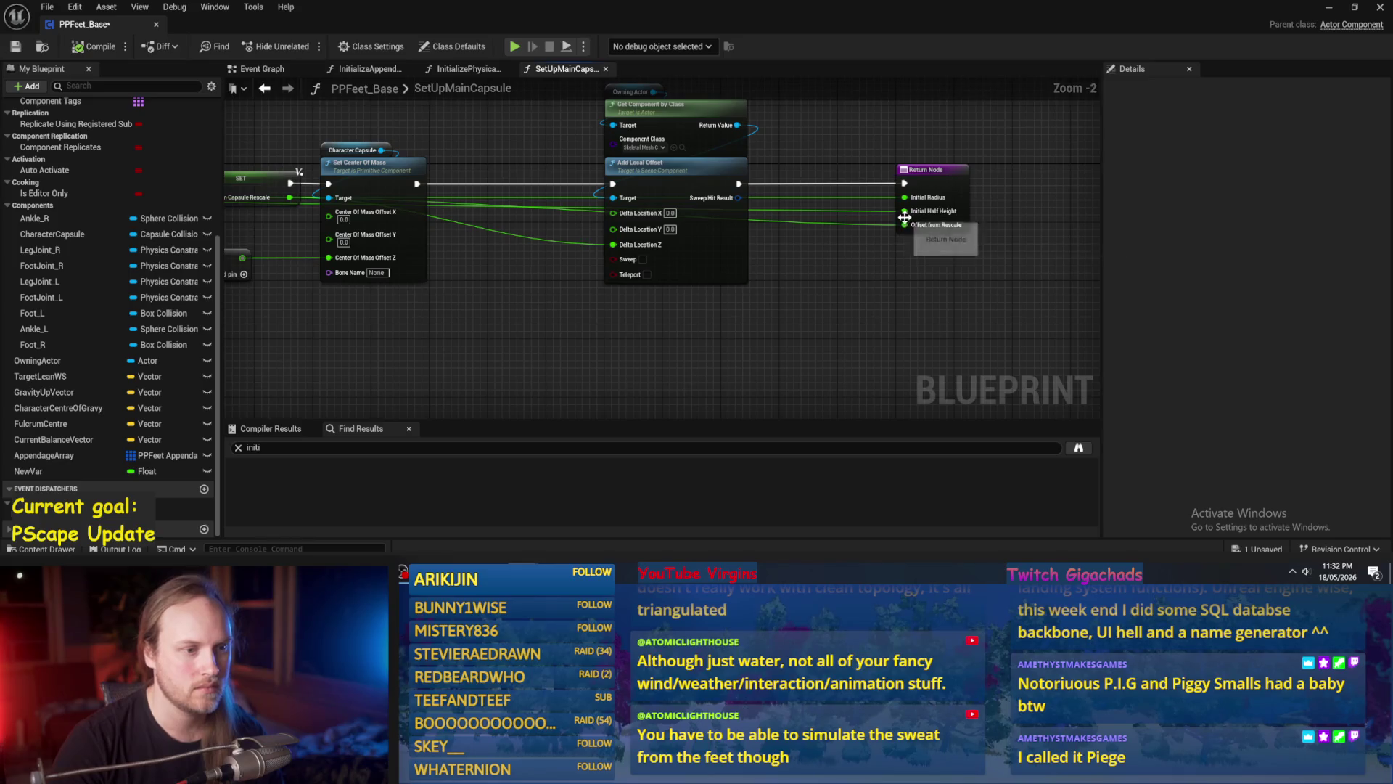
left_click(909, 204)
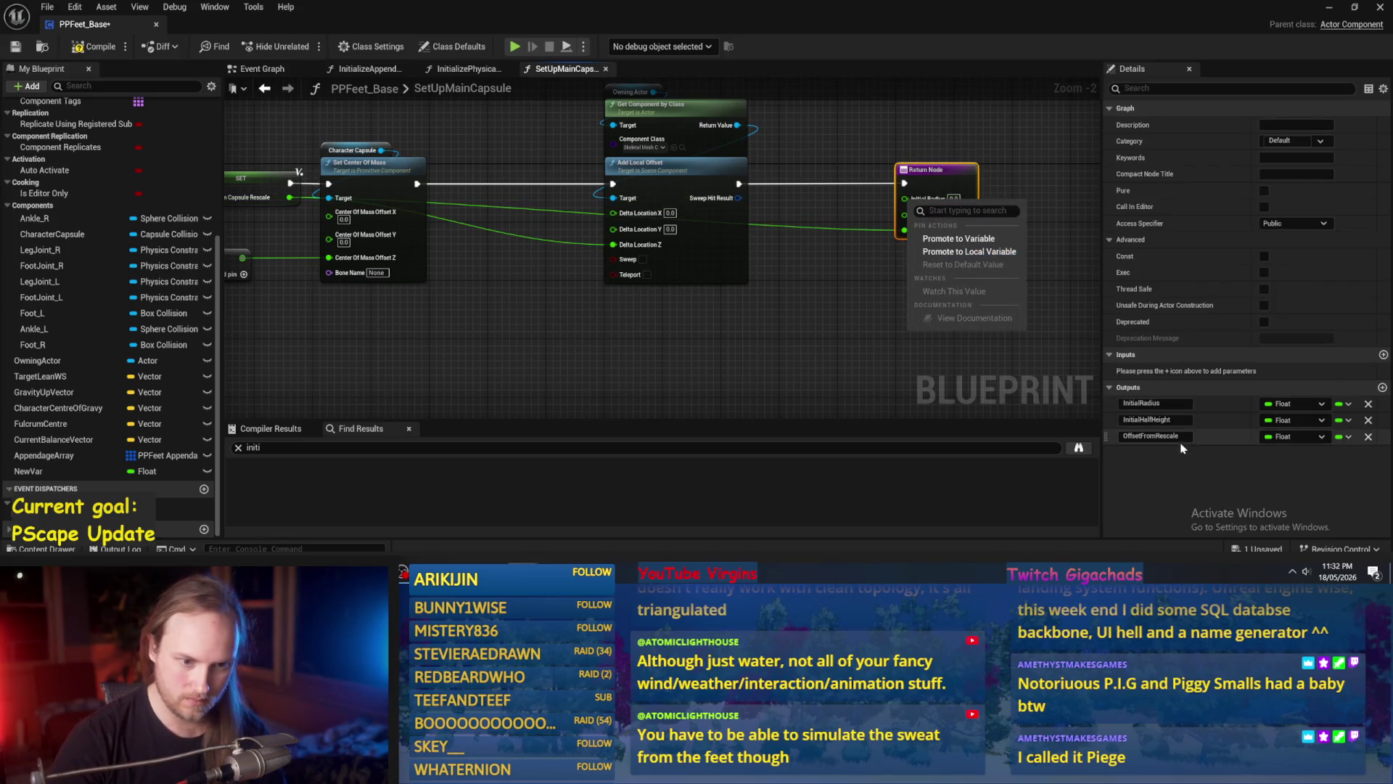
left_click(1366, 404)
left_click(958, 310)
scroll(958, 310, "down", 2)
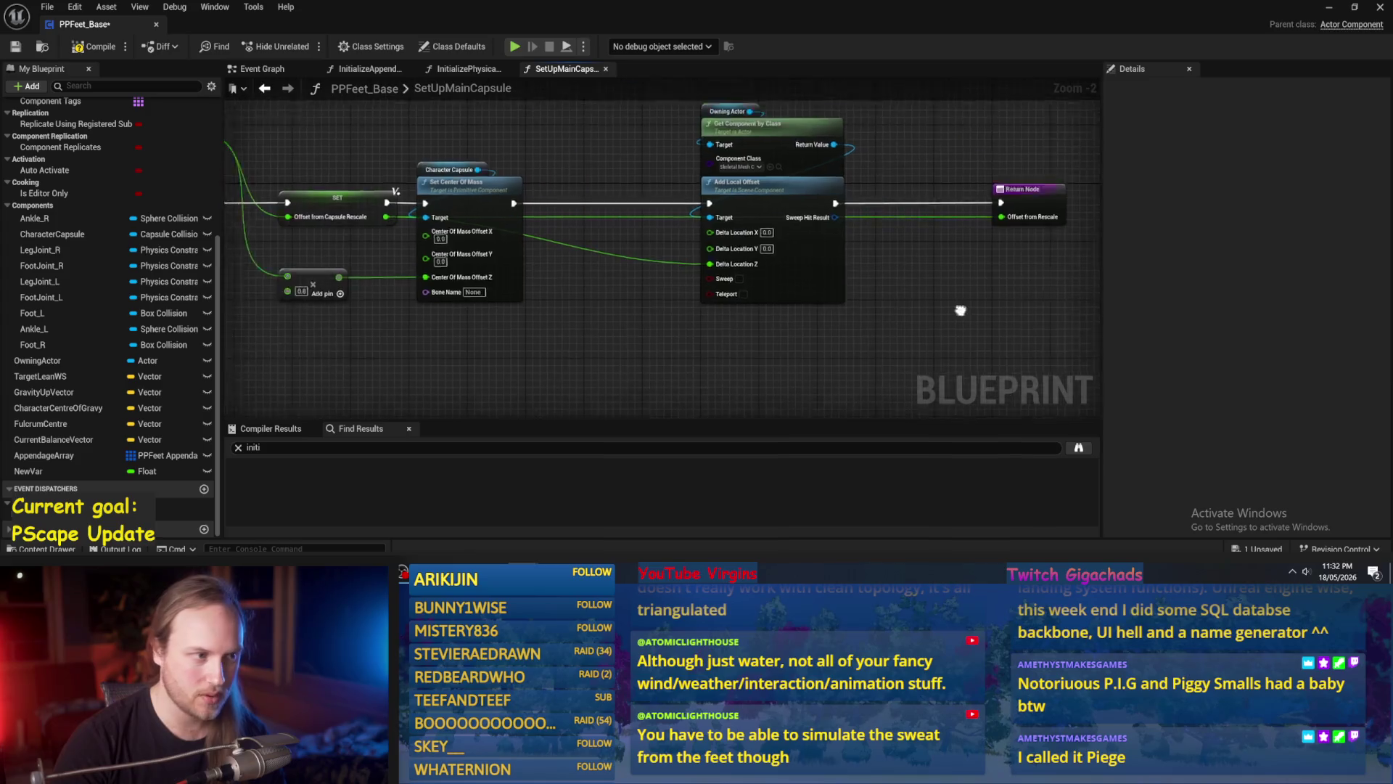
scroll(756, 303, "up", 1)
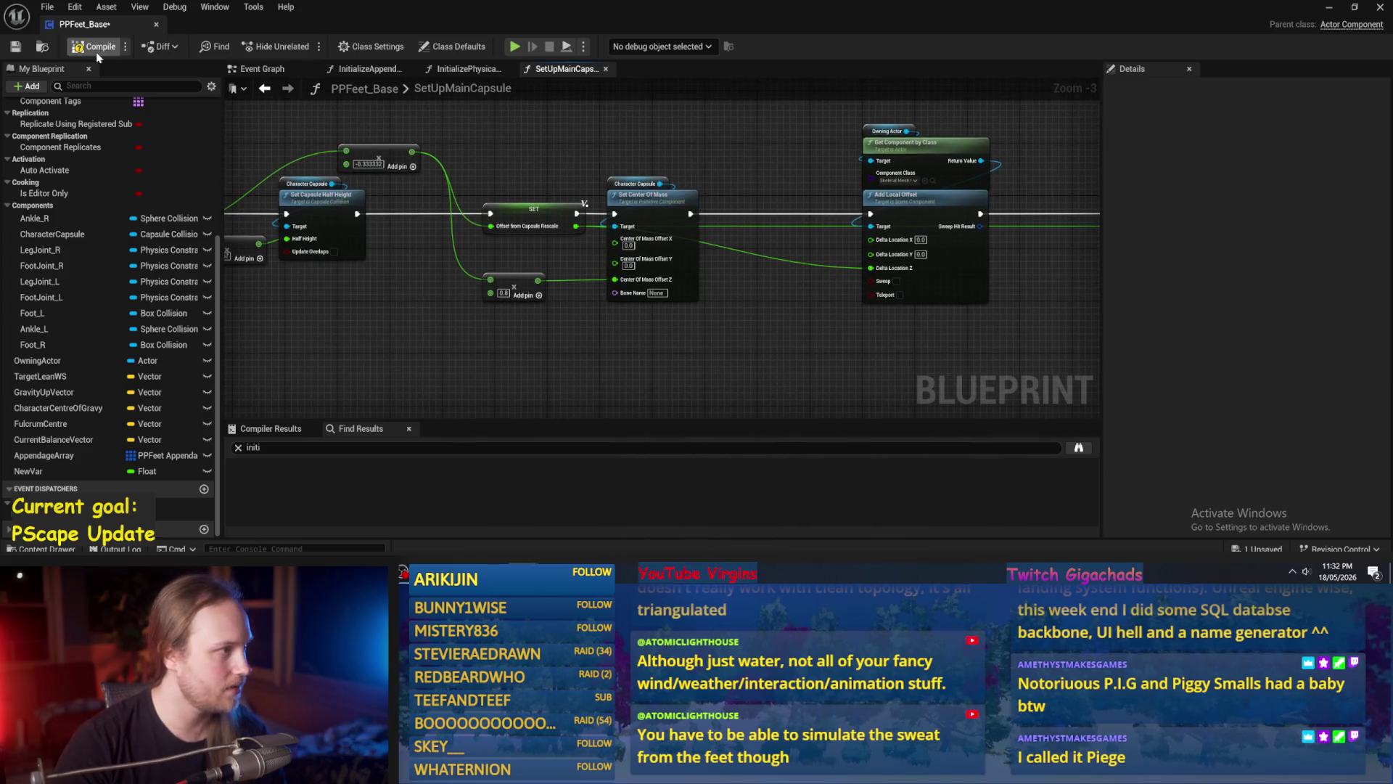
left_click(16, 47)
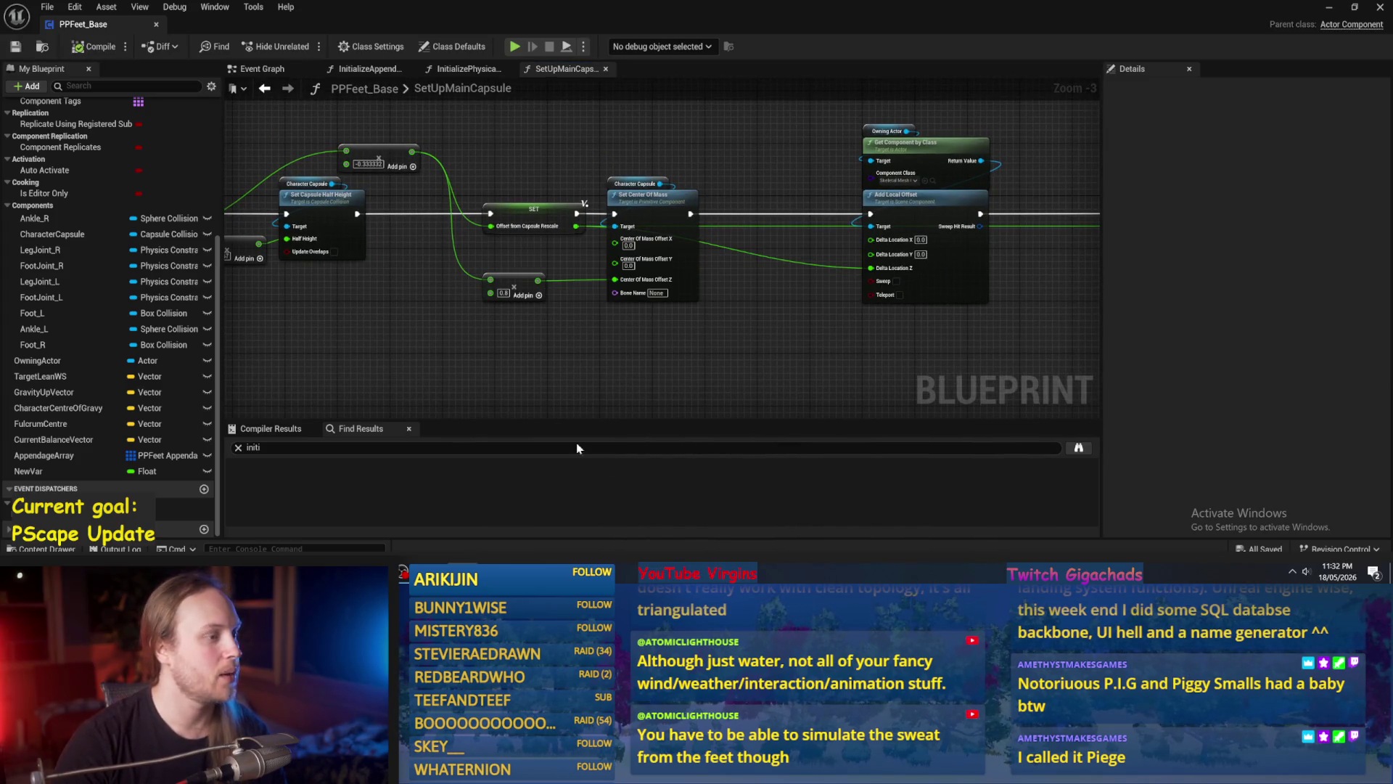
Delete the capsule getters and their SET nodes, wire the entry to Set Capsule Half Height, then compile and save.
left_click_drag(568, 357, 872, 348)
mouse_move(699, 150)
left_mouse_down()
mouse_move(700, 320)
mouse_move(639, 269)
mouse_move(623, 276)
left_mouse_up()
left_click(587, 377)
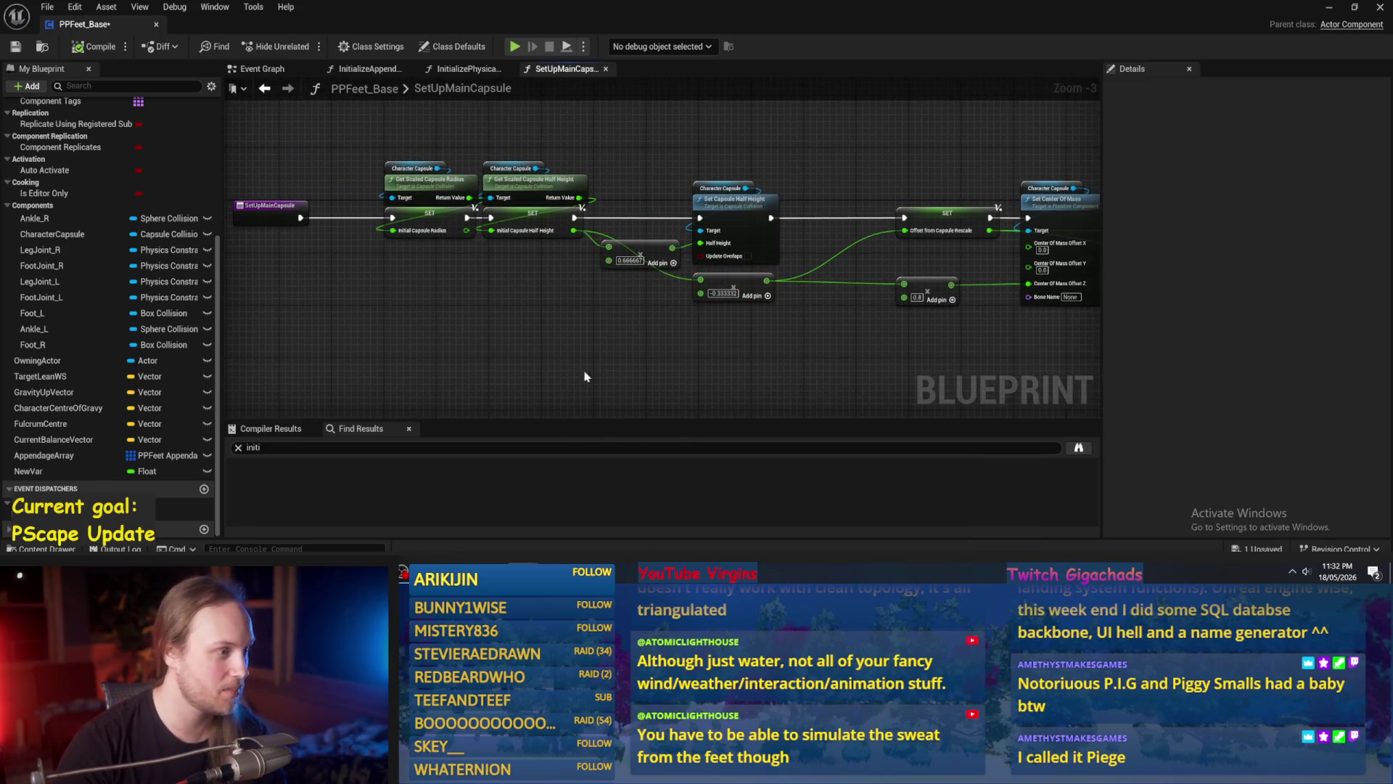
left_click_drag(390, 303, 490, 343)
left_click_drag(621, 174, 560, 299)
scroll(559, 283, "up", 2)
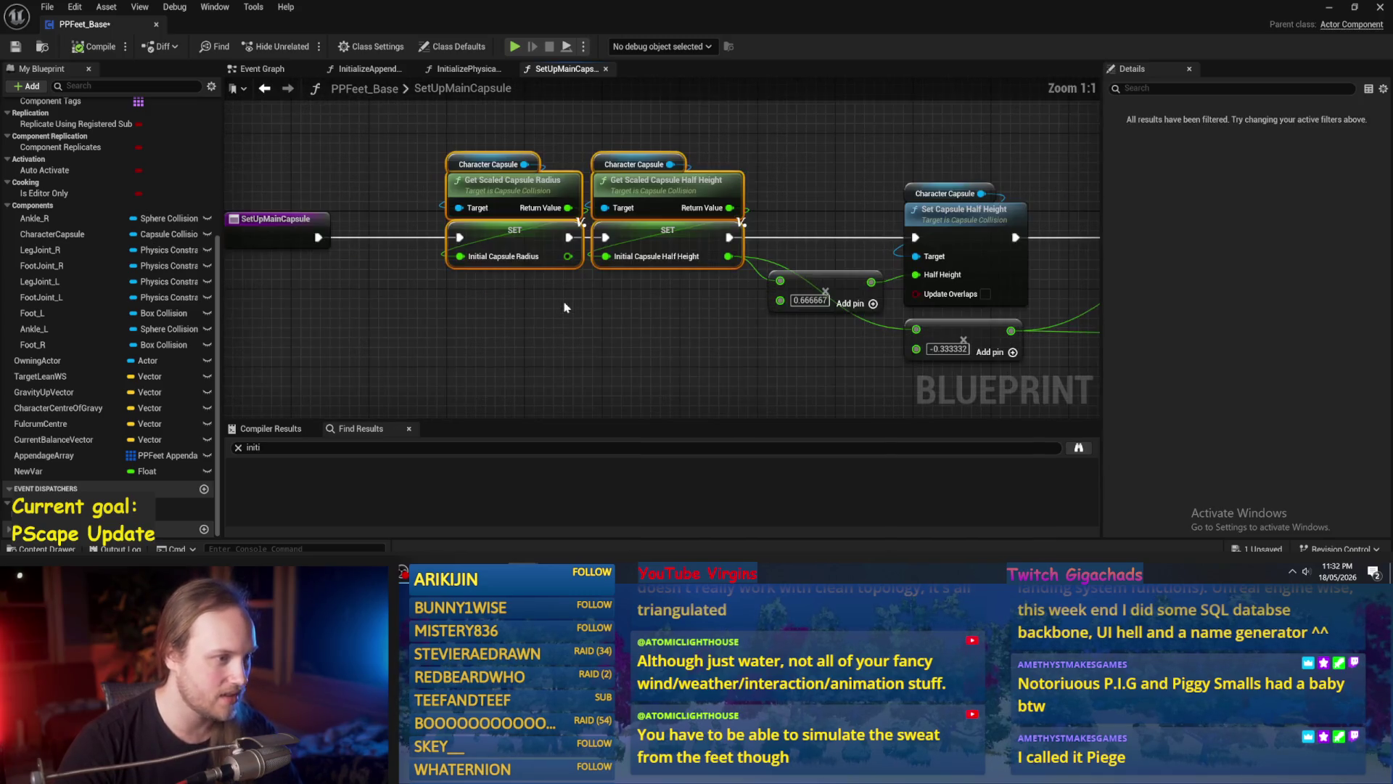
key("Delete")
mouse_move(349, 243)
left_mouse_down()
mouse_move(374, 256)
mouse_move(871, 243)
left_mouse_up()
left_click(94, 46)
left_click(16, 46)
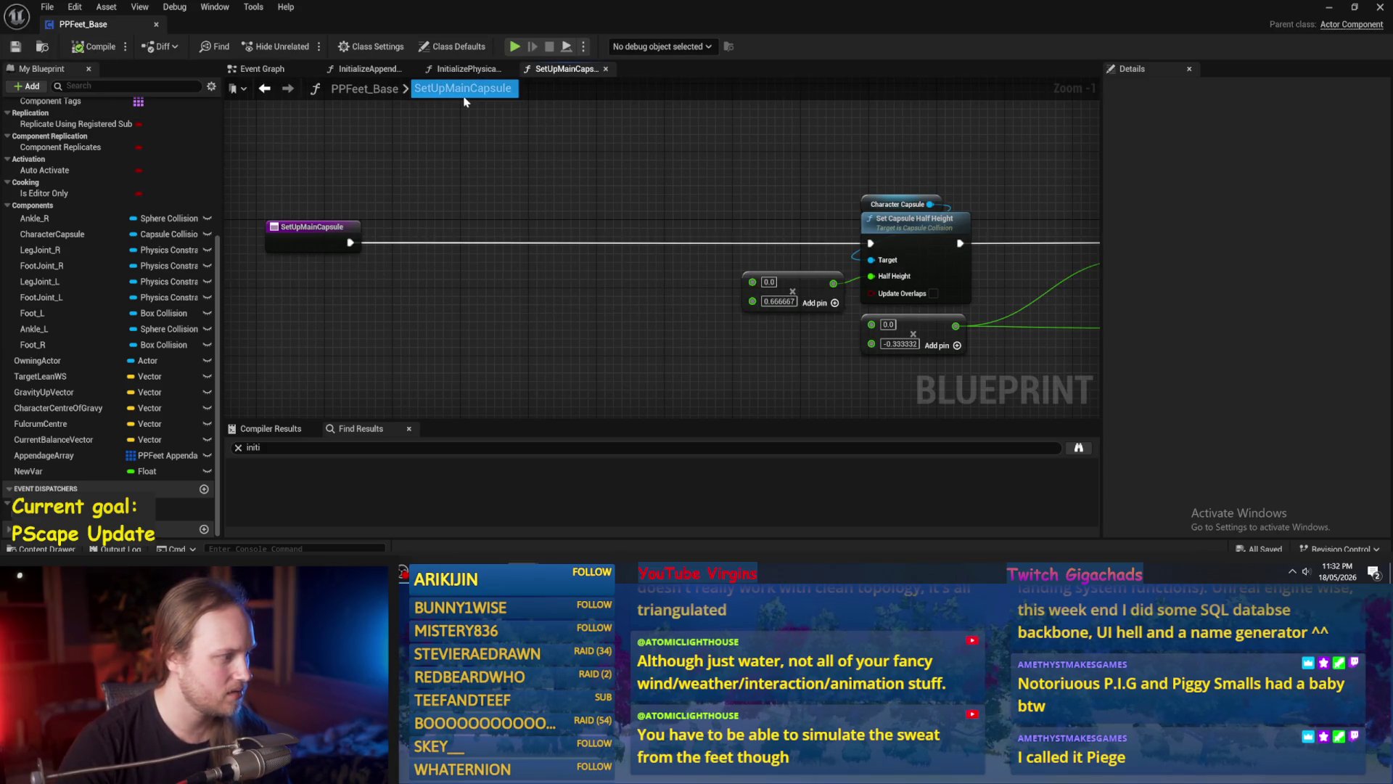
Return to the InitializePhysicalFeet graph, compile, and select the NewVar variable.
left_click(465, 69)
left_click(87, 49)
left_click(44, 471)
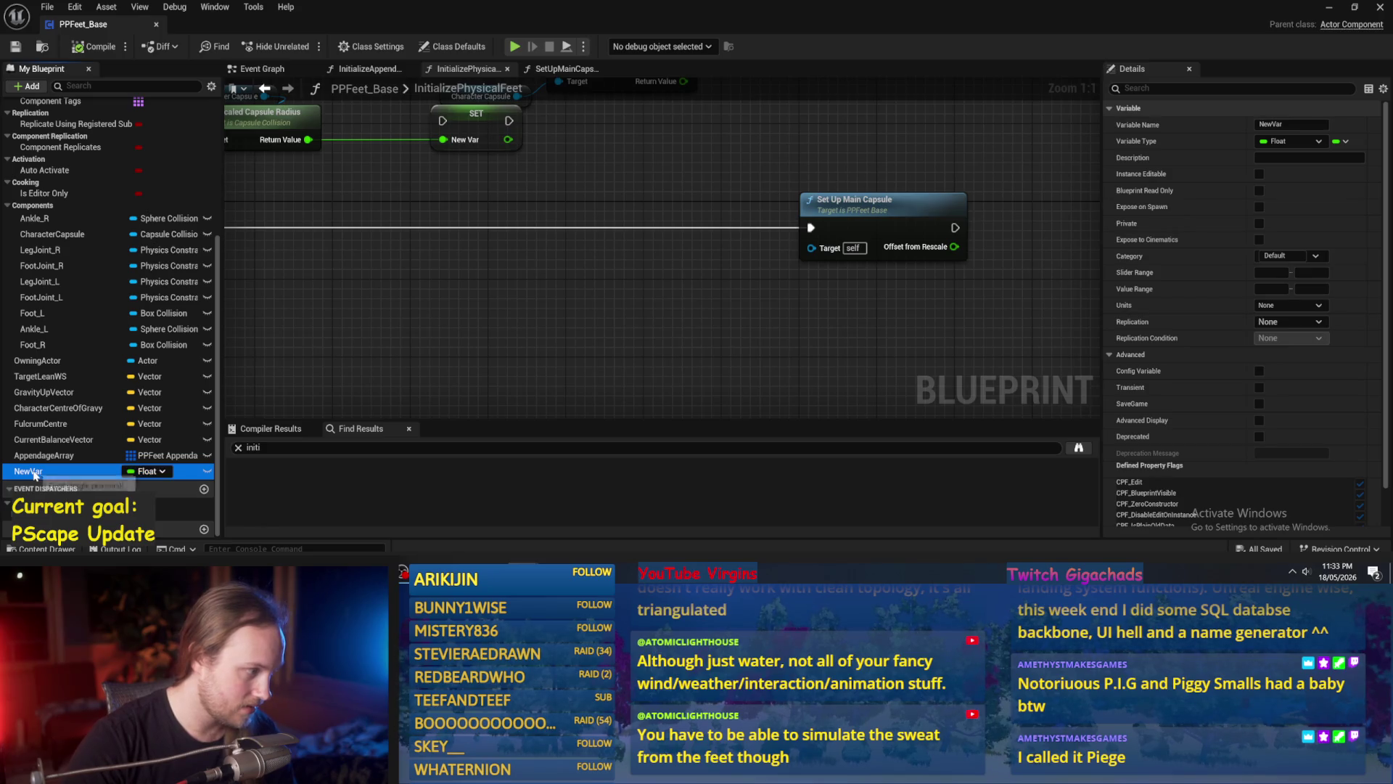
Rename NewVar to CharacterCapsuleRadius and save the blueprint.
left_click(33, 474)
type("InitialCapsuleRadius")
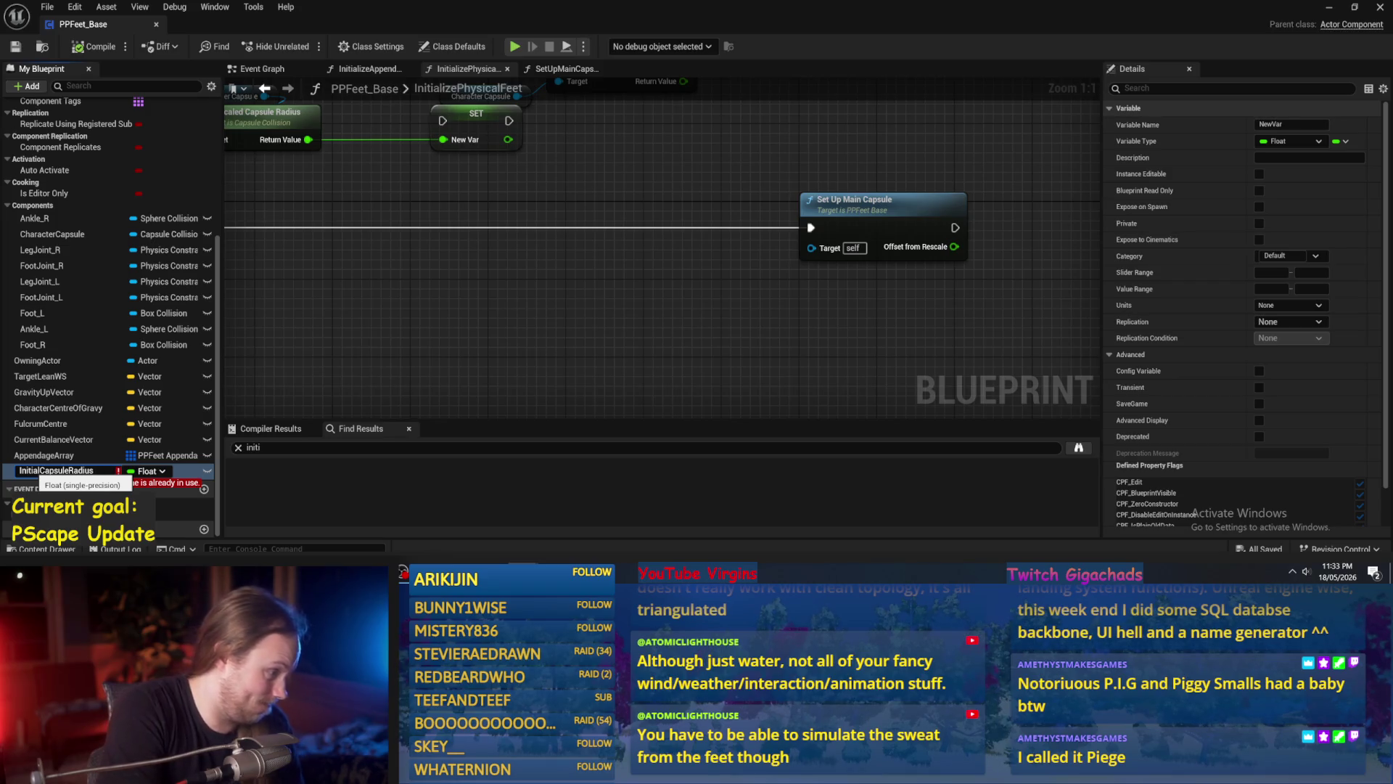
key("BackSpace")
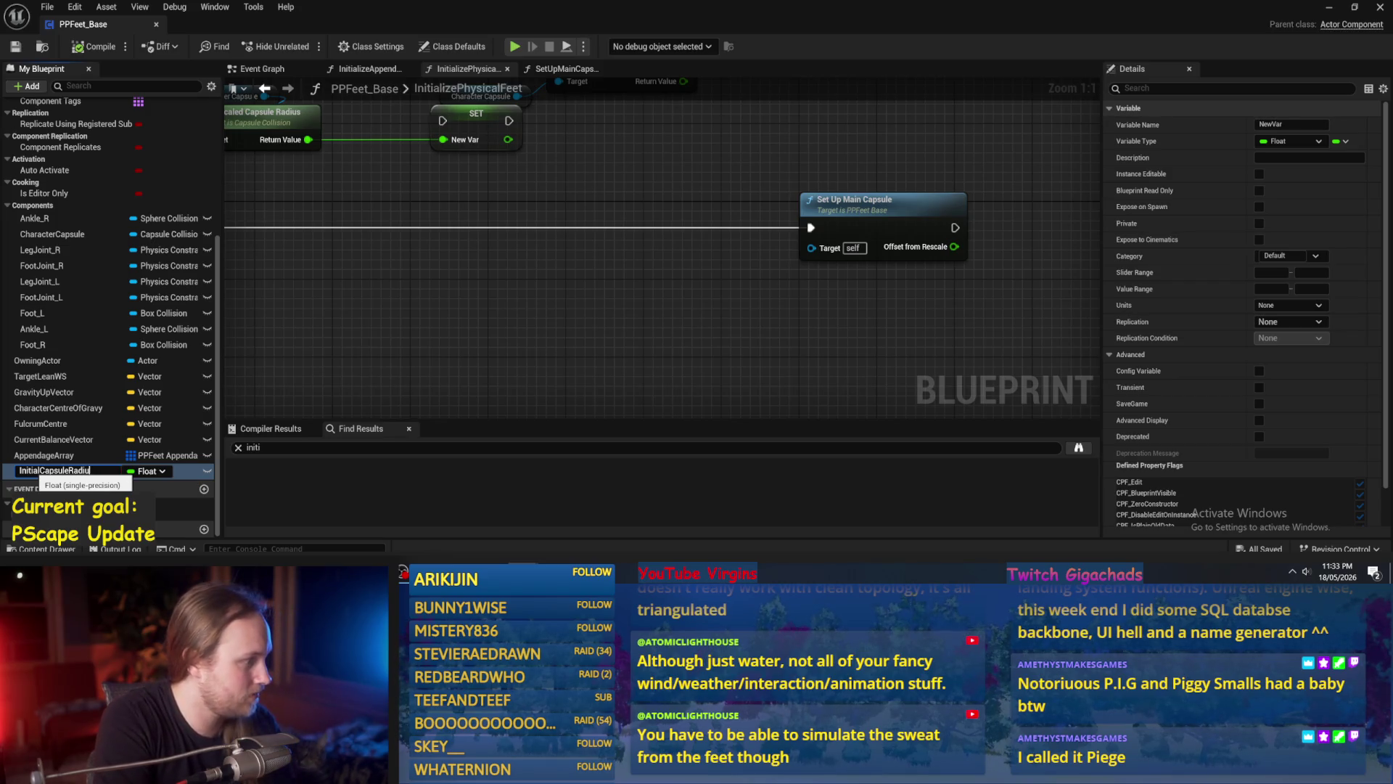
key("BackSpace")
key("BackSpace")
key("BackSpace")
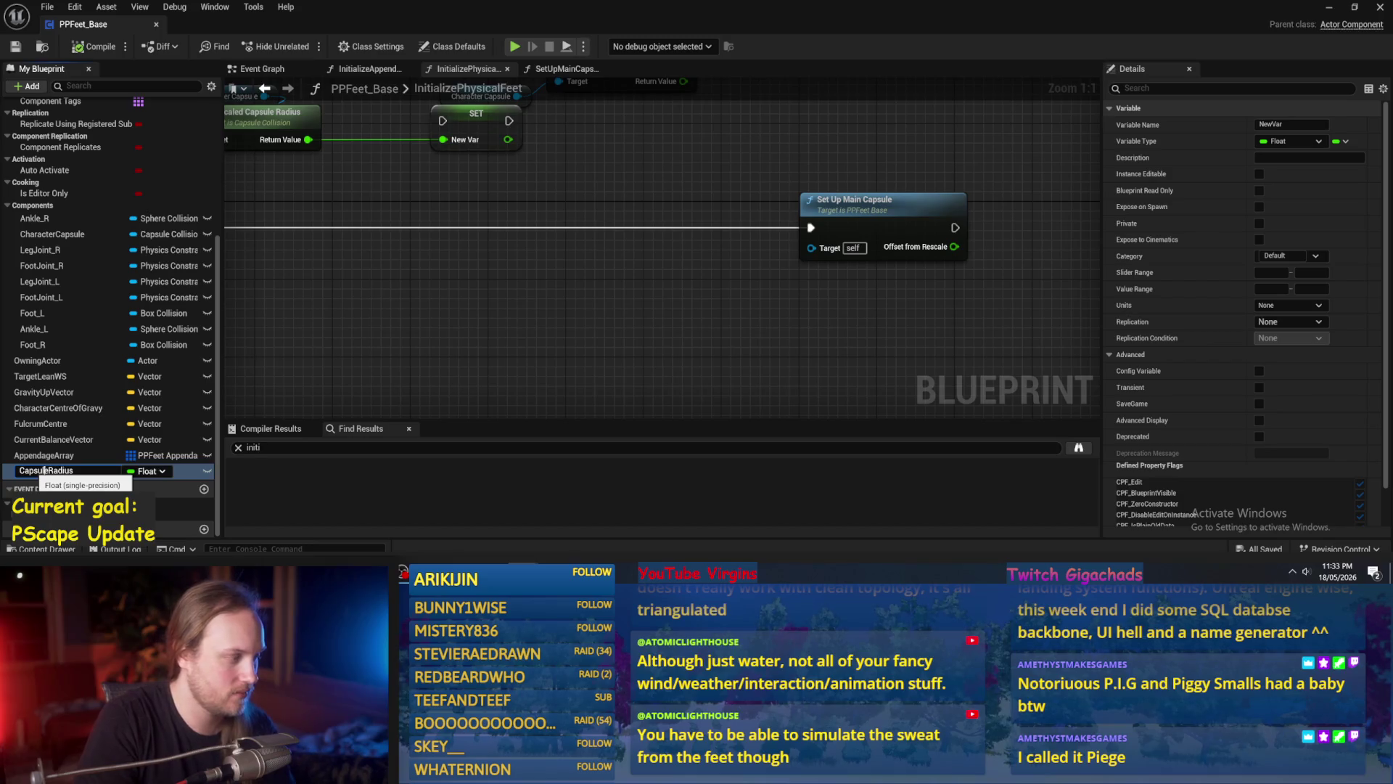
type("Character")
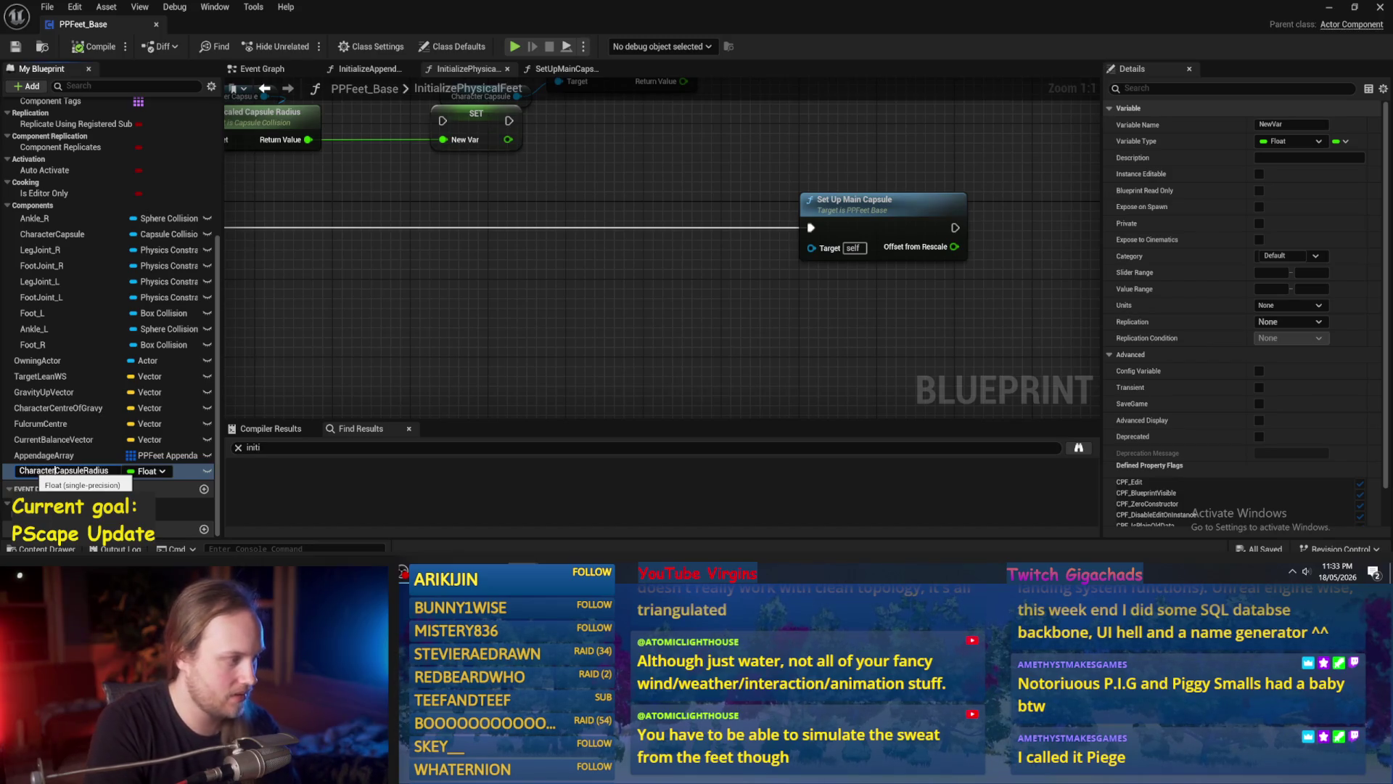
key("Return")
scroll(419, 387, "down", 1)
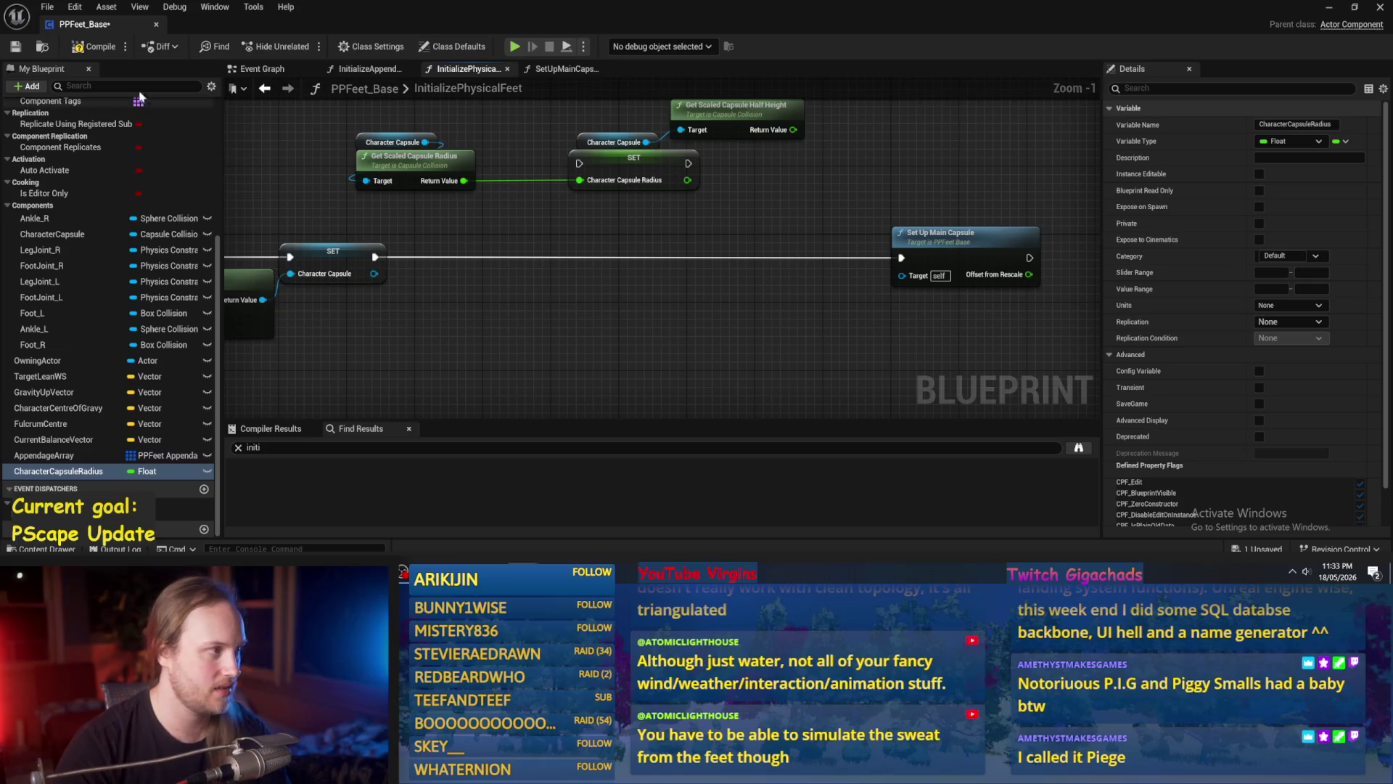
left_click(16, 47)
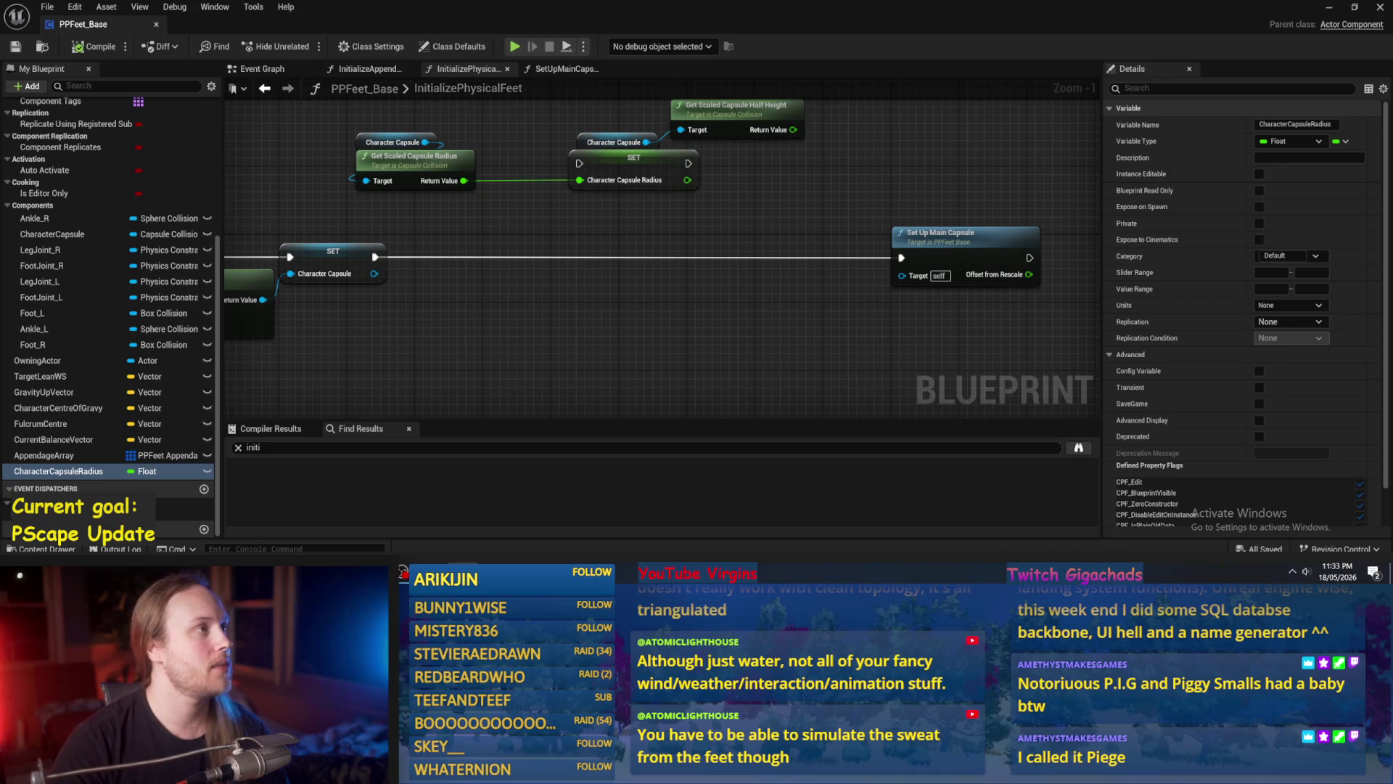
Recentre the graph view and add a new variable to the blueprint.
mouse_move(565, 239)
left_mouse_down()
mouse_move(599, 289)
mouse_move(591, 237)
left_mouse_up()
scroll(145, 217, "up", 3)
left_click(208, 179)
type("CharacterCapsu")
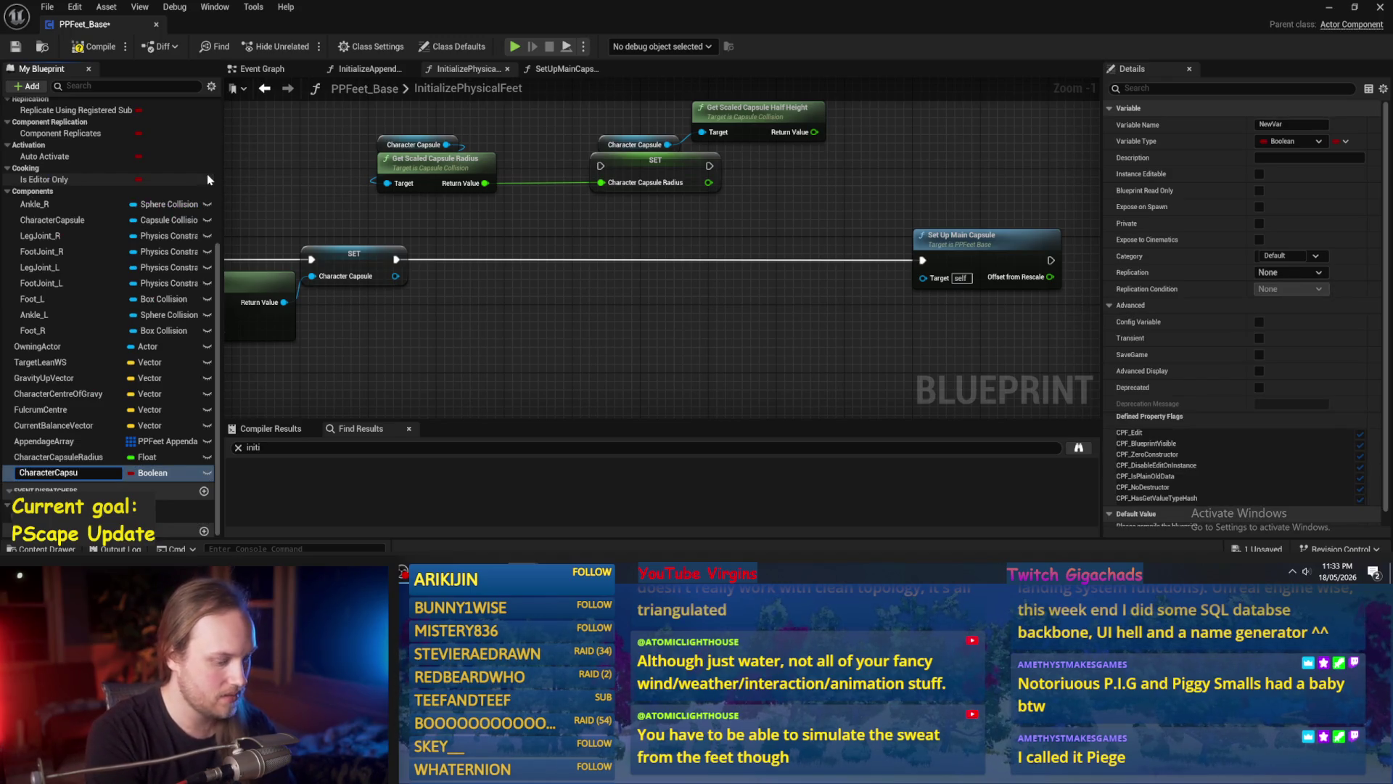
Name the new variable CharacterCapsuleInitialHeight, make it a Float, then compile and save.
type("leH")
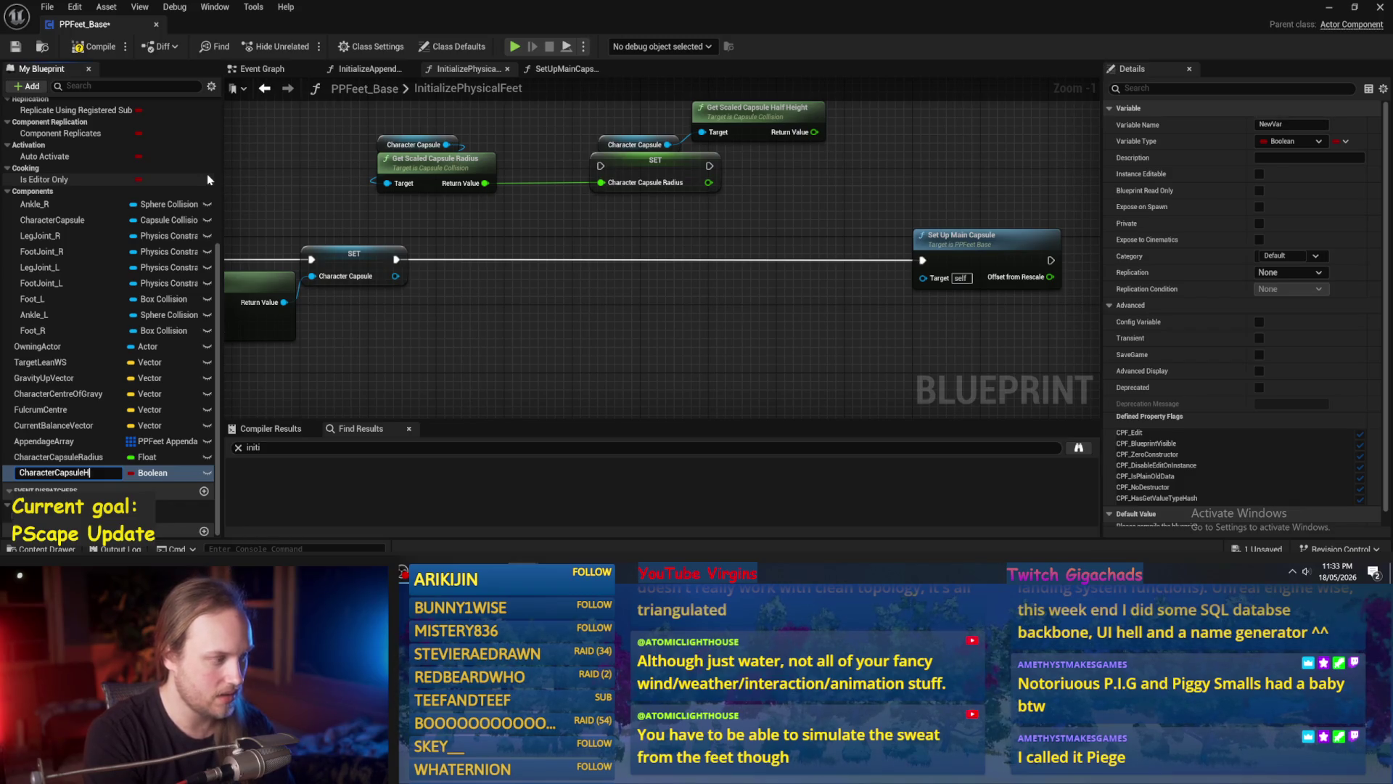
key("BackSpace")
type("InitialHeight")
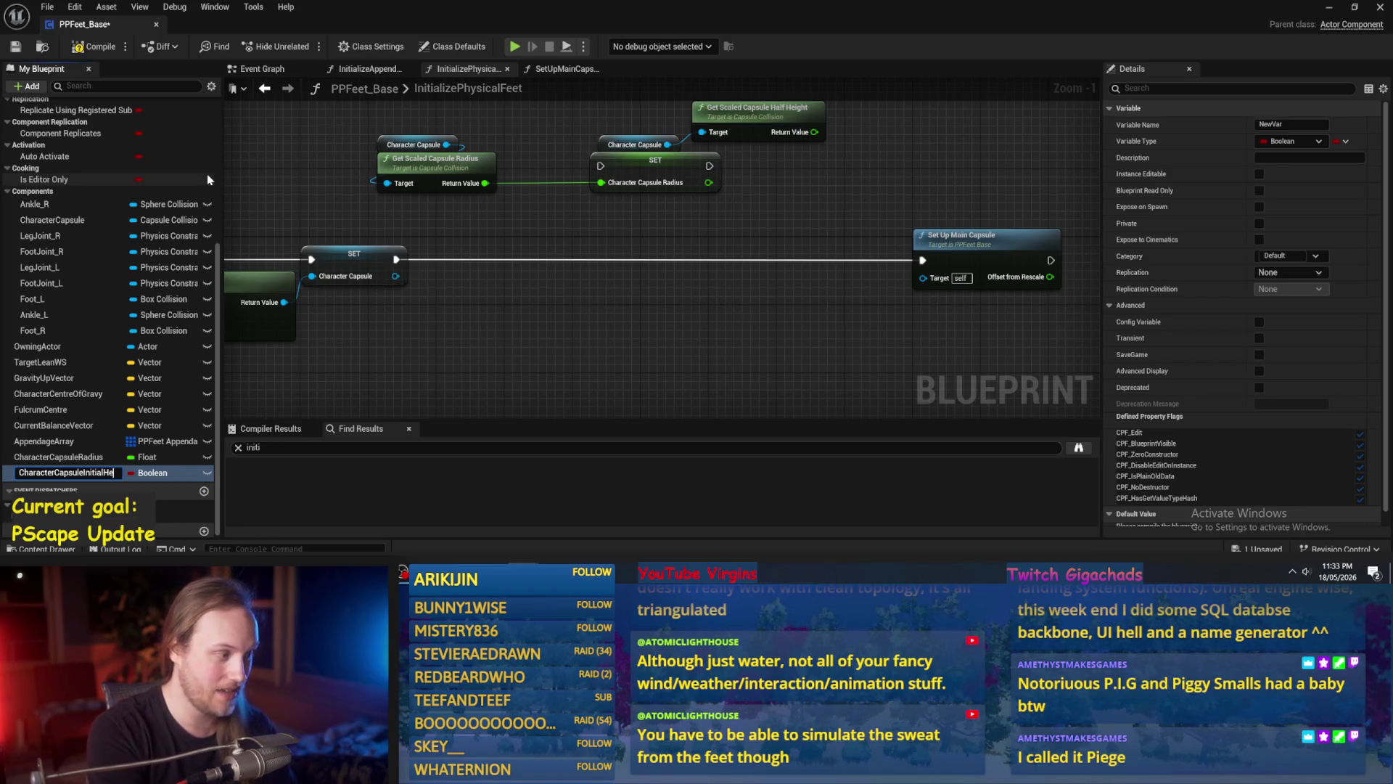
key("Return")
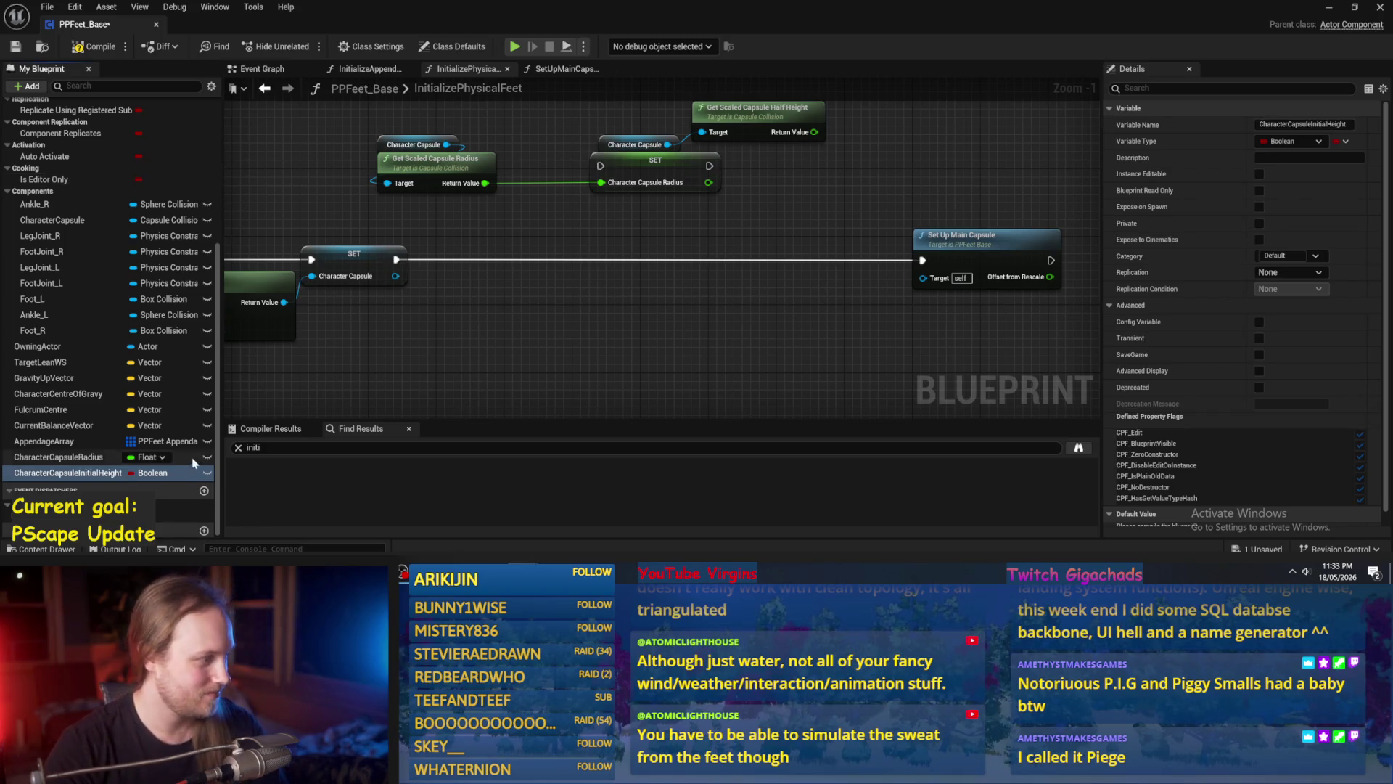
left_click(153, 473)
left_click(168, 281)
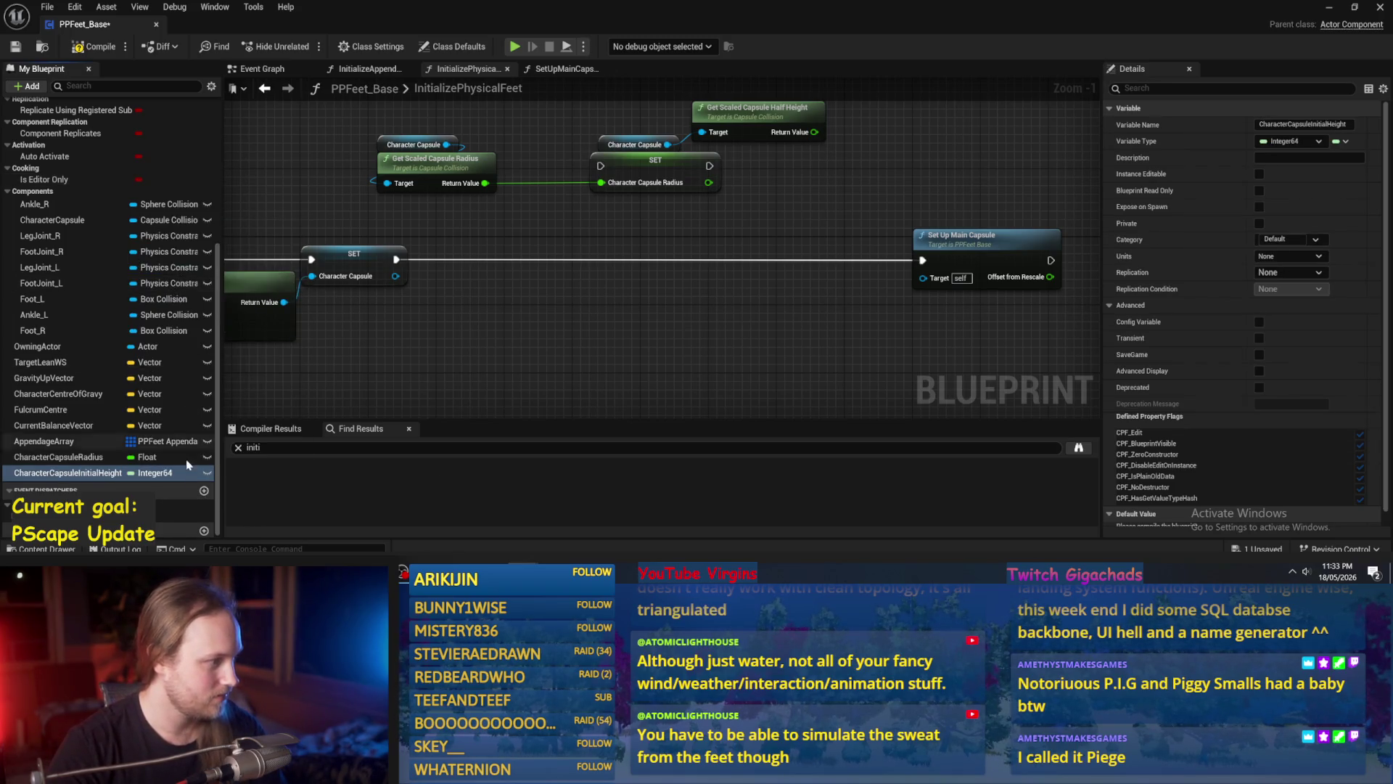
left_click(153, 470)
left_click(149, 292)
key("F7")
key("ctrl+s")
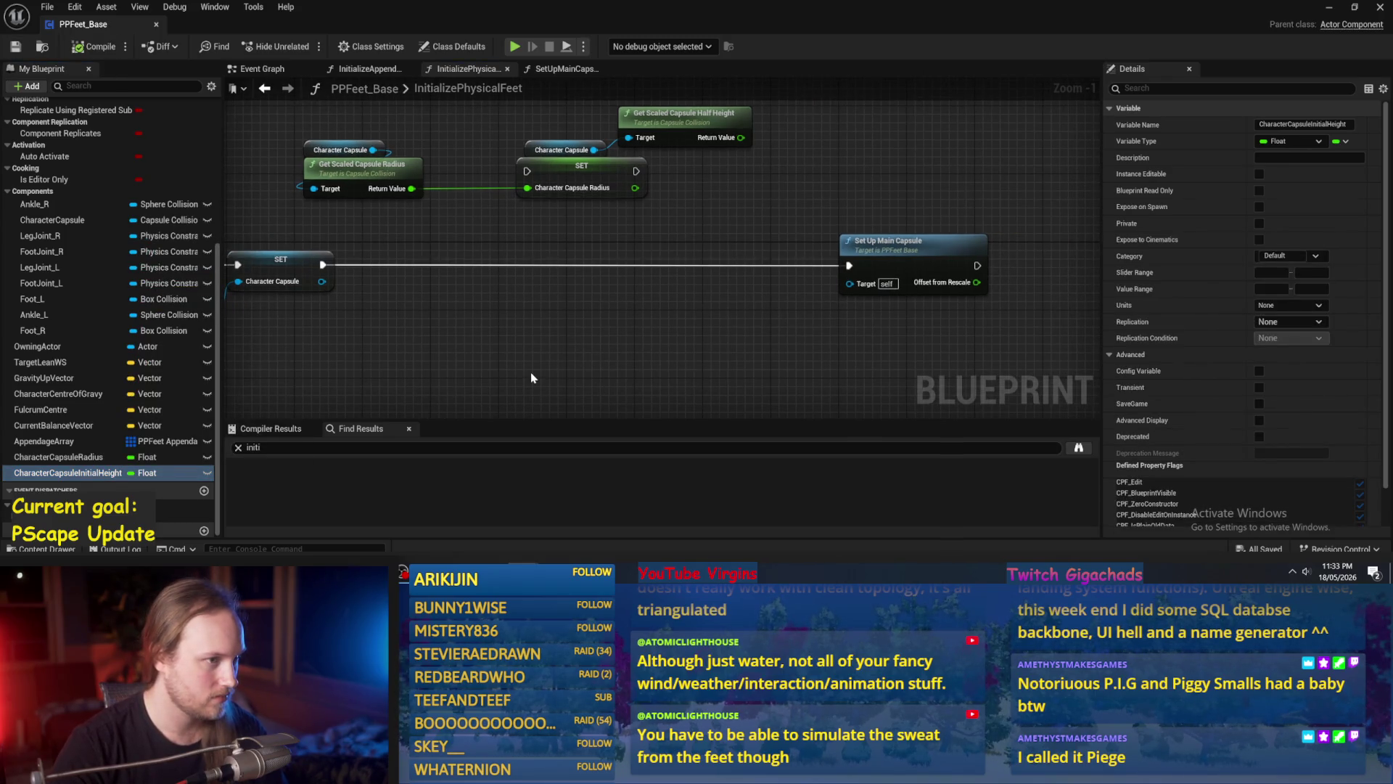
Add the float variable CharacterCapsuleOffsetFromRescale, then save and compile the blueprint.
scroll(206, 145, "up", 3)
left_click(206, 145)
type("CharacterCapsuleOffsetF")
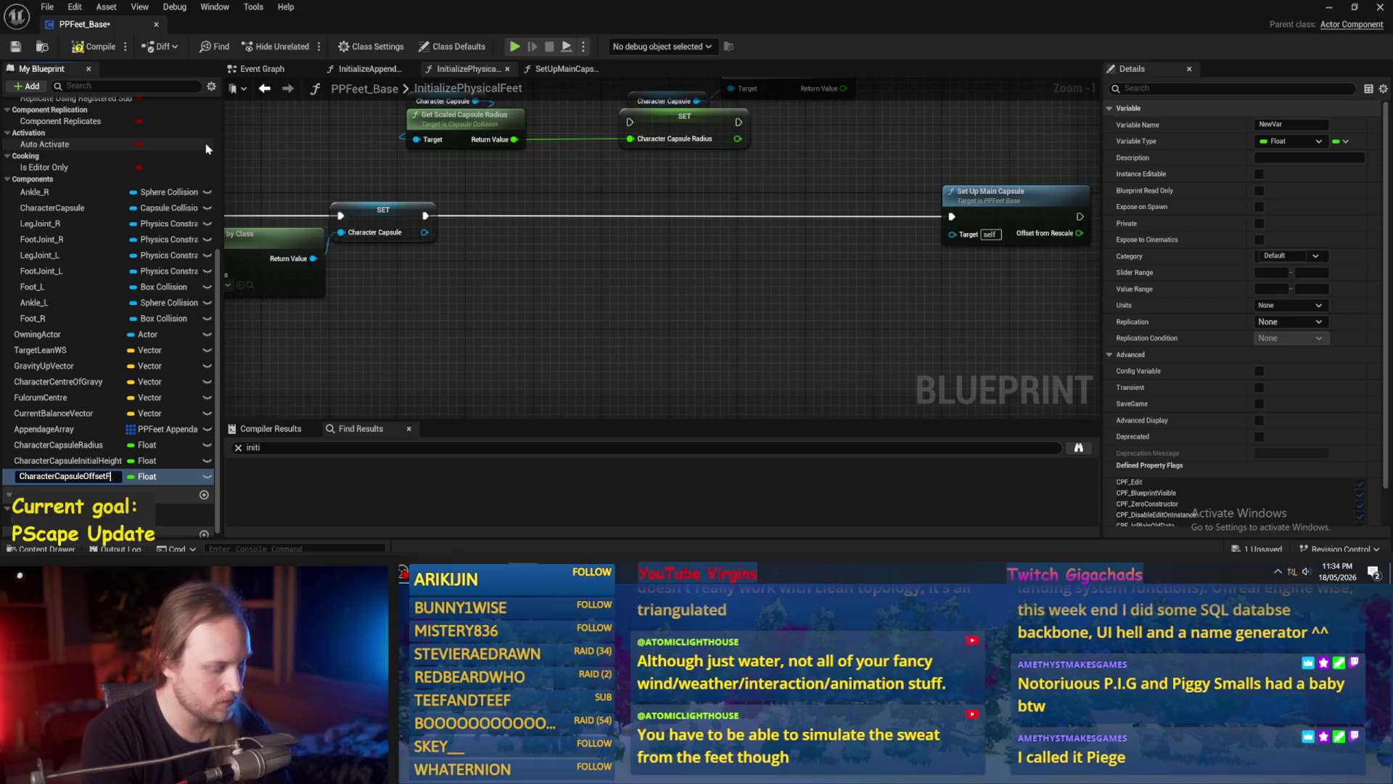
type("romResca")
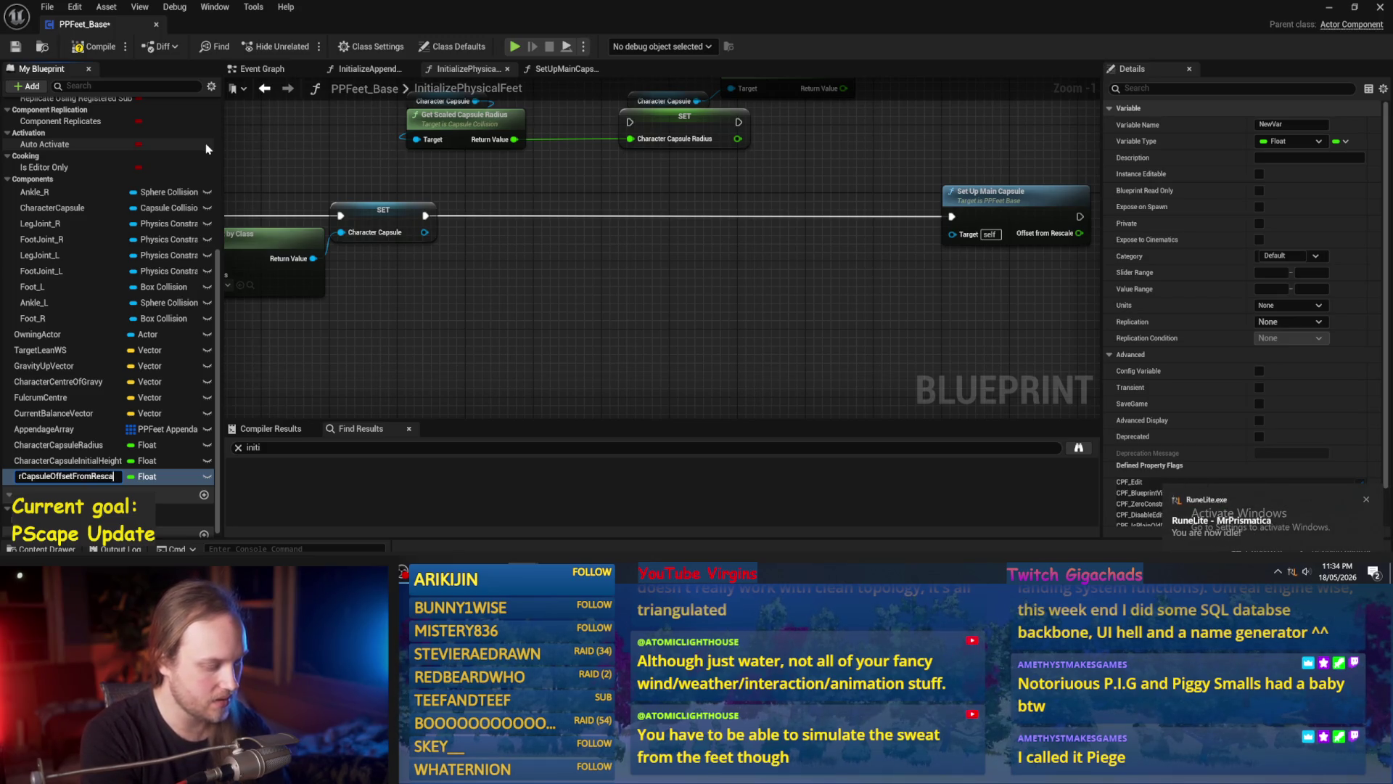
key("Return")
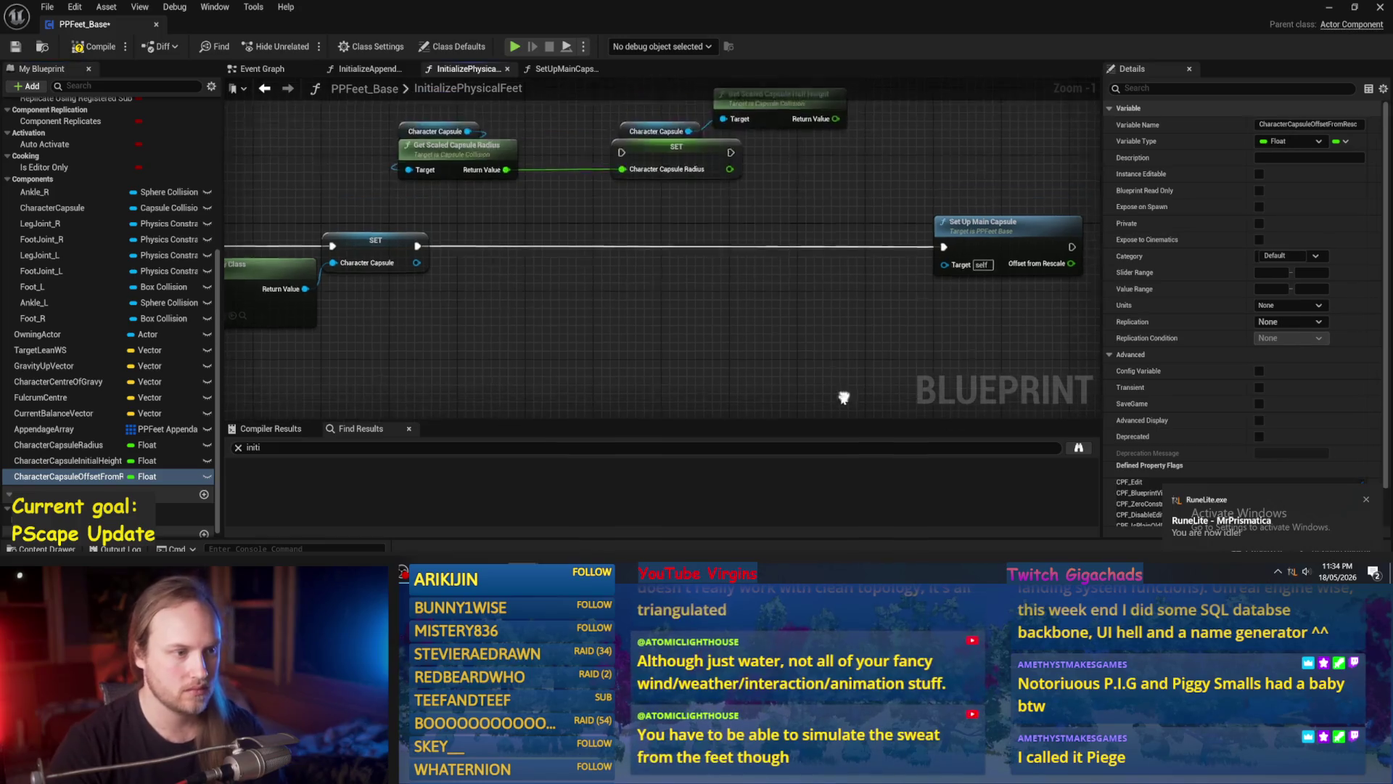
scroll(843, 398, "down", 1)
left_click(14, 46)
left_click(91, 47)
mouse_move(633, 338)
left_mouse_down()
mouse_move(689, 309)
mouse_move(687, 110)
left_mouse_up()
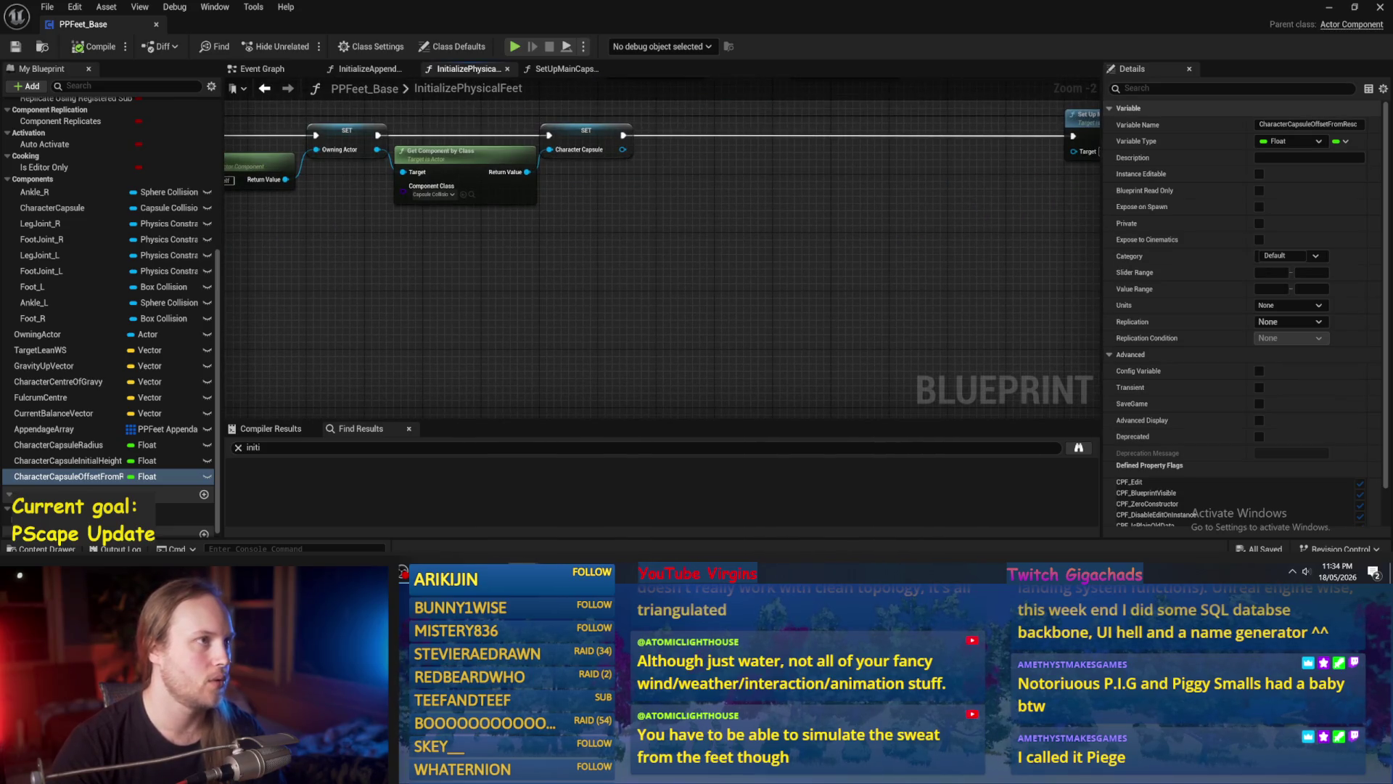
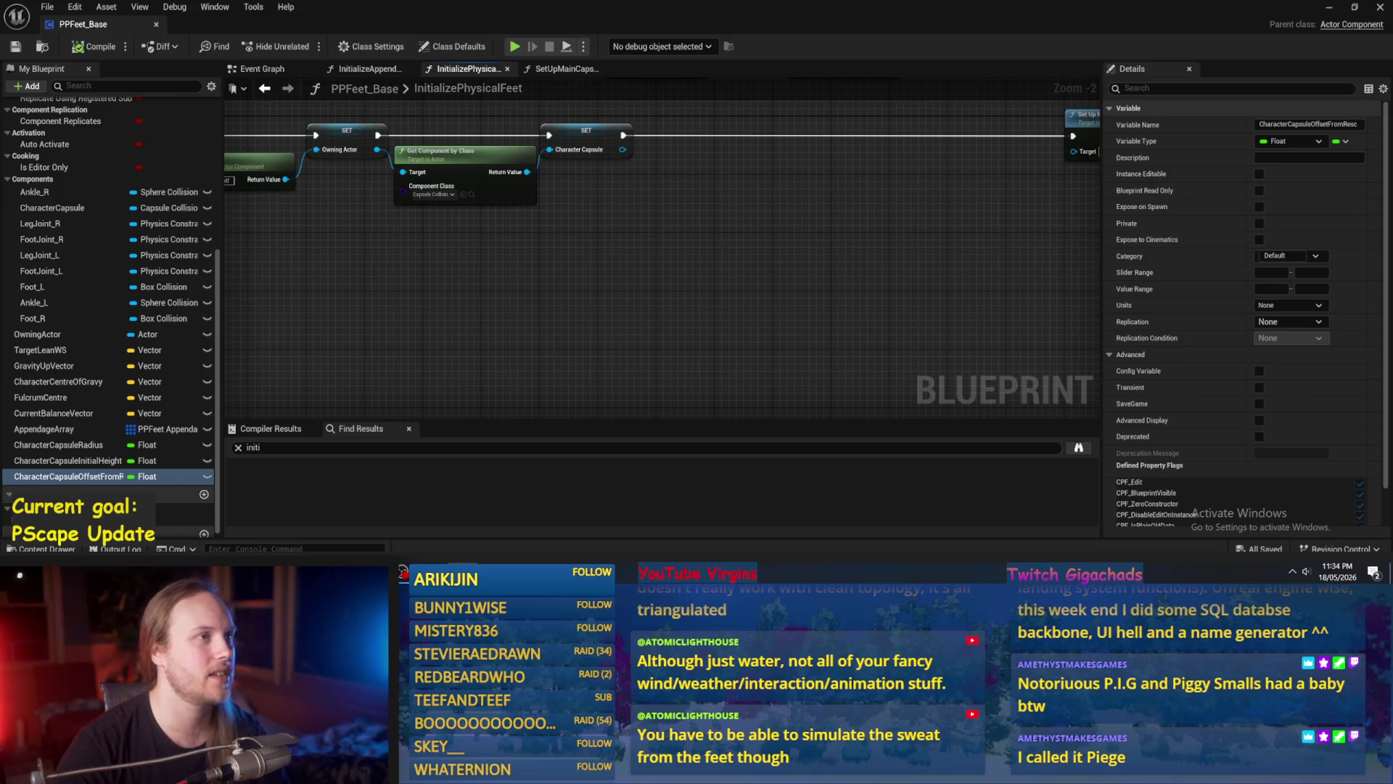
Place the Character Capsule Radius SET node onto the execution line.
left_click_drag(809, 401, 919, 459)
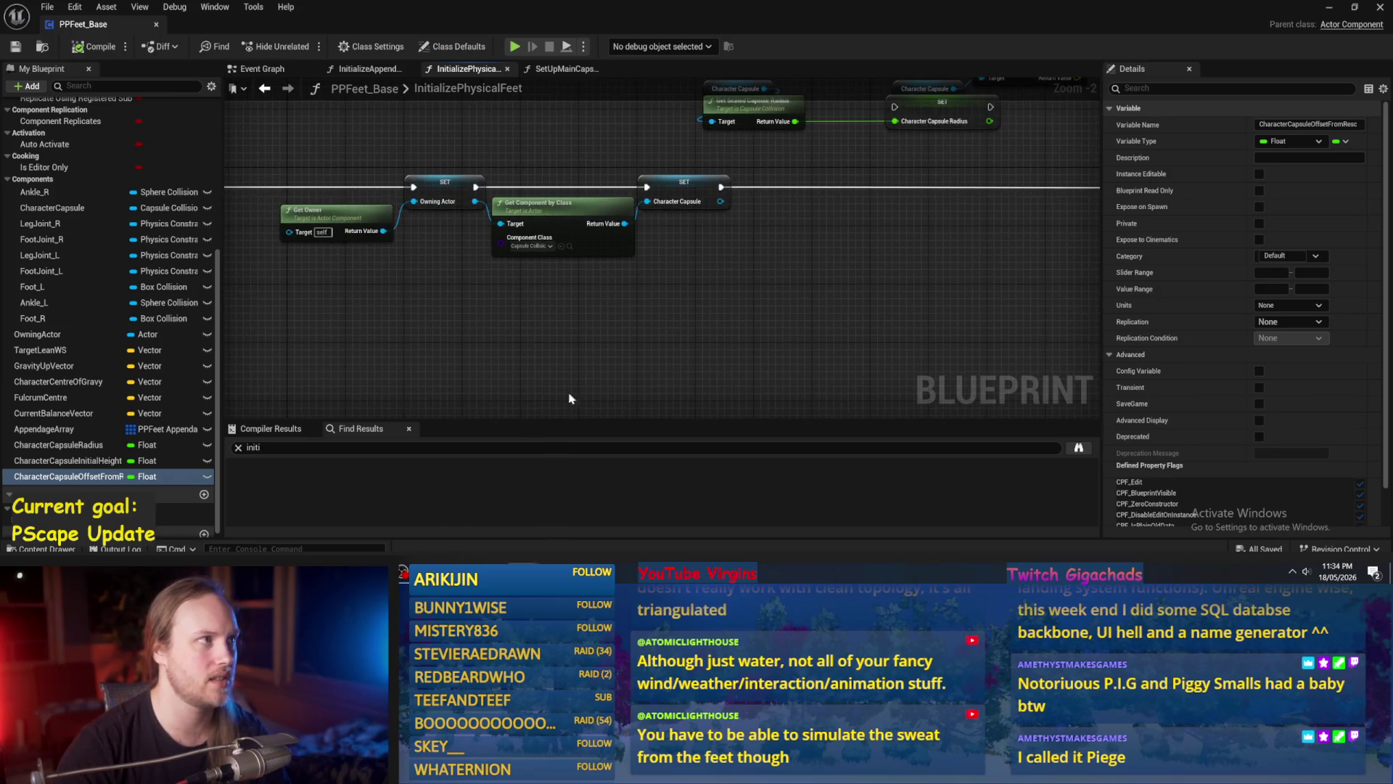
left_click_drag(588, 363, 619, 367)
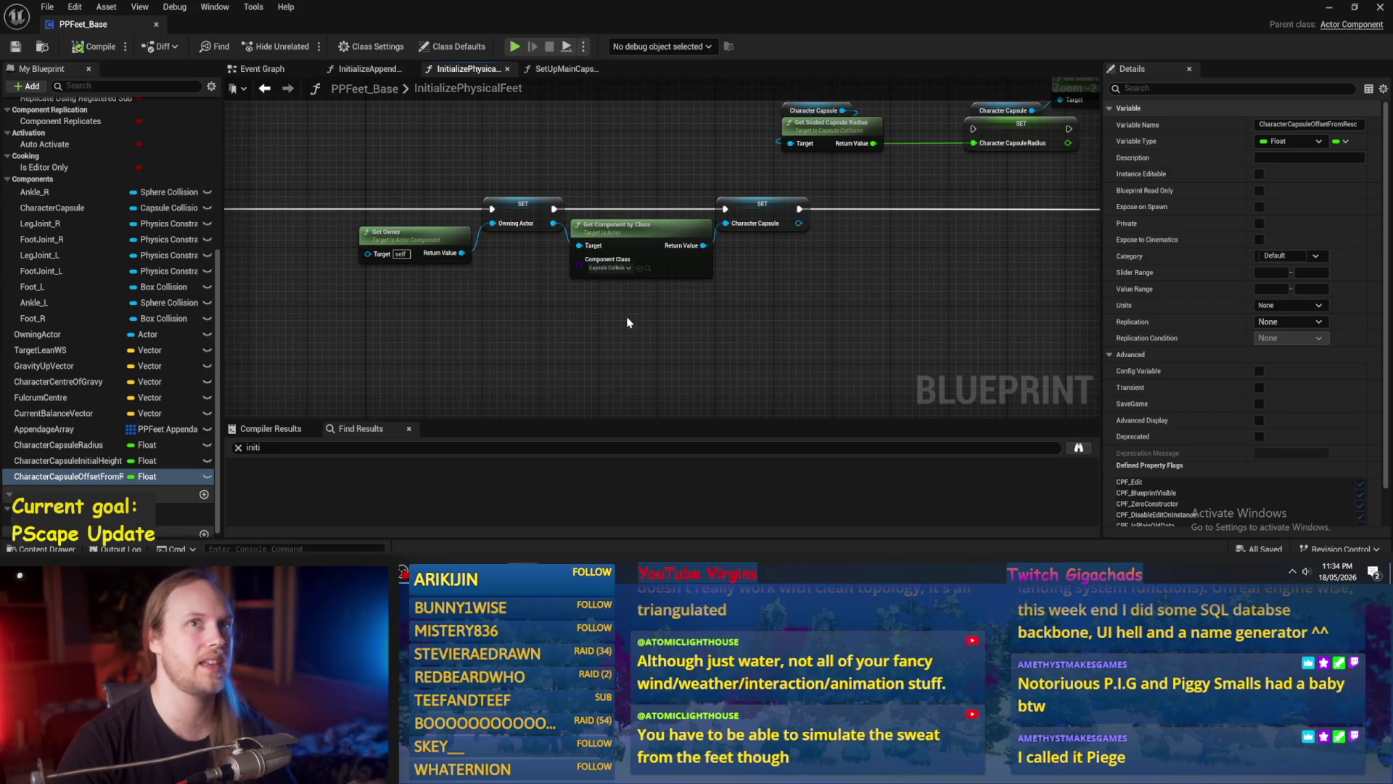
scroll(751, 272, "down", 5)
scroll(751, 272, "up", 4)
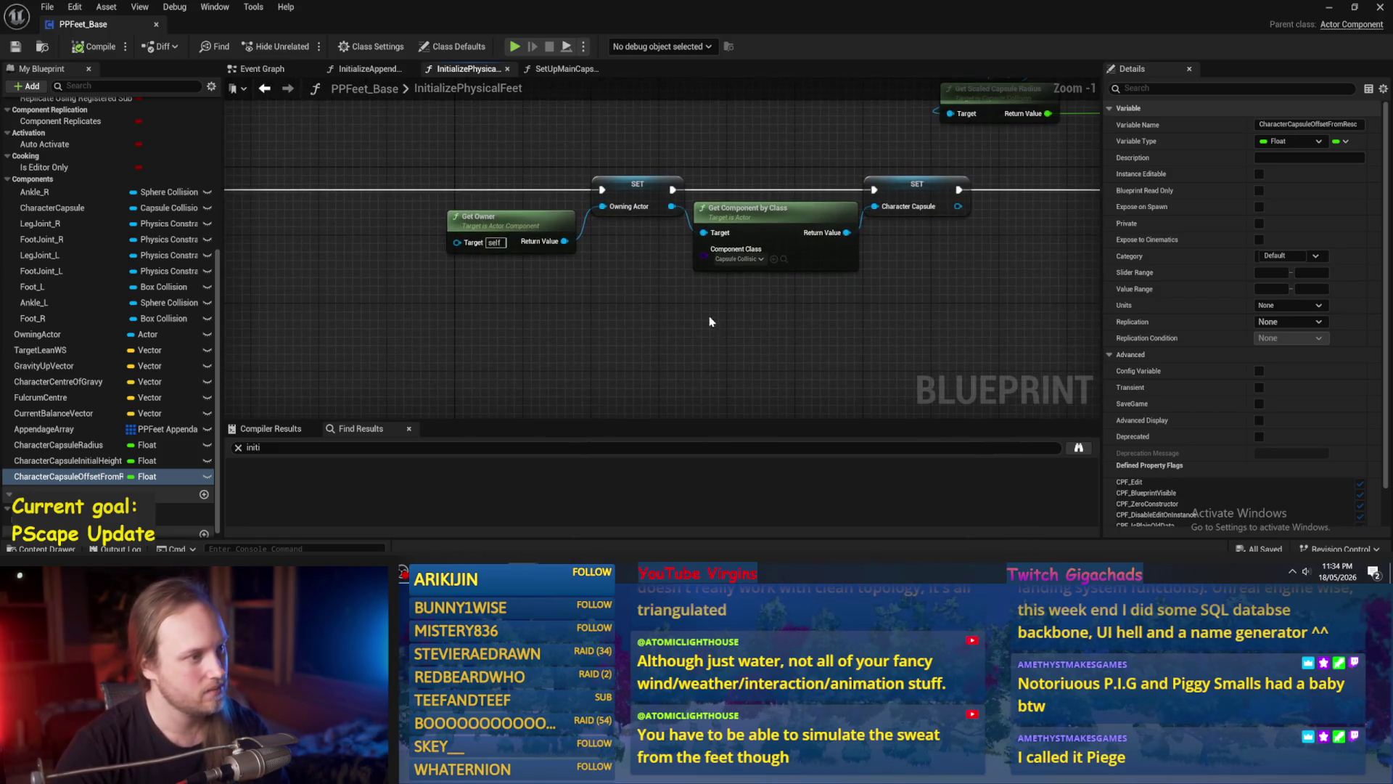
scroll(858, 320, "down", 3)
scroll(793, 199, "up", 2)
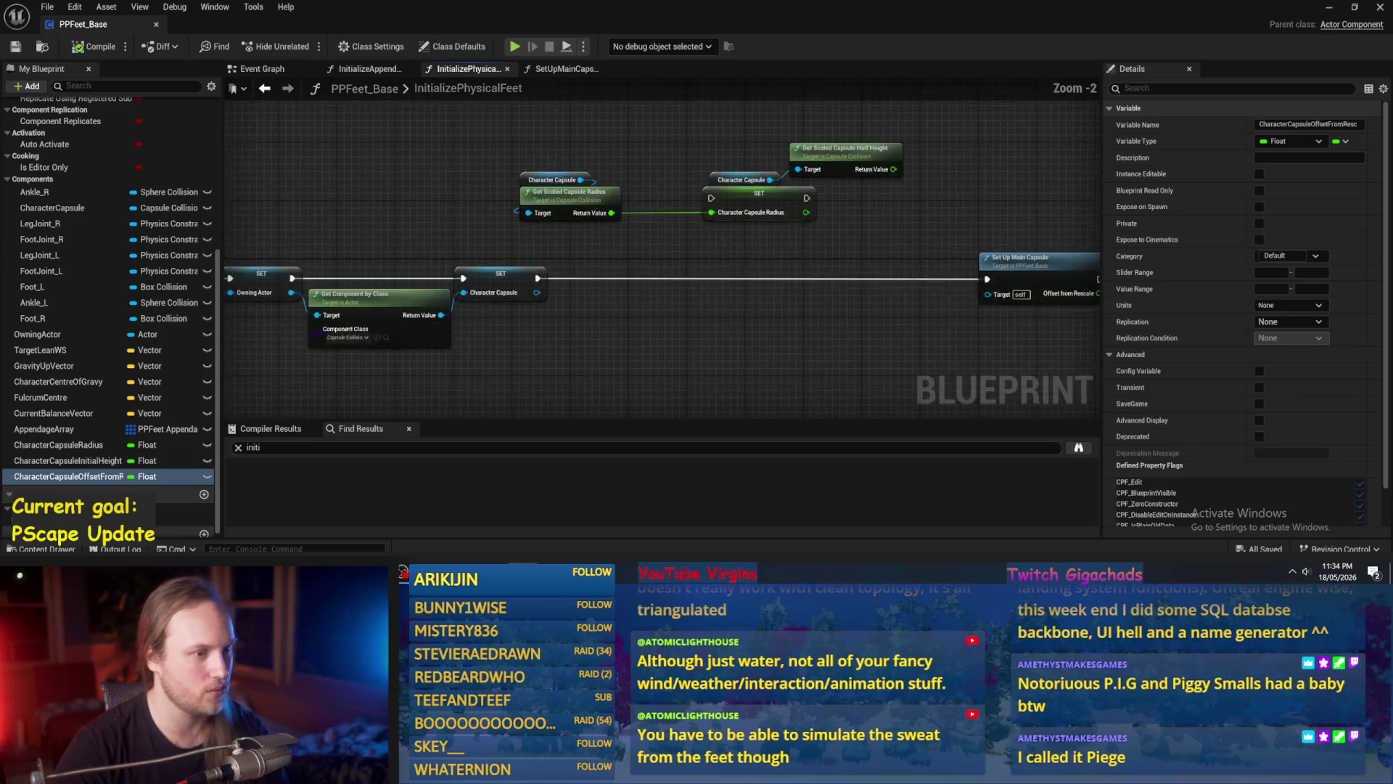
left_click_drag(640, 228, 598, 306)
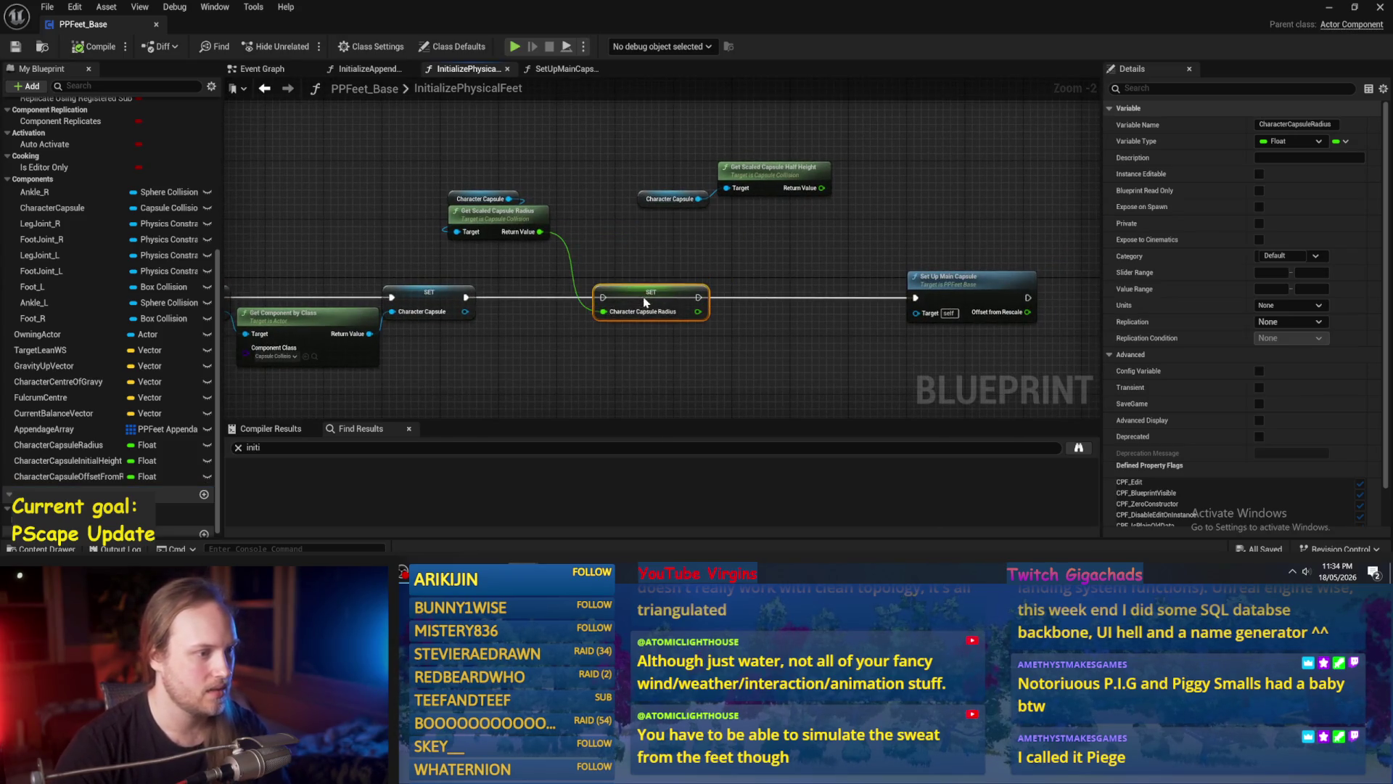
scroll(471, 319, "up", 2)
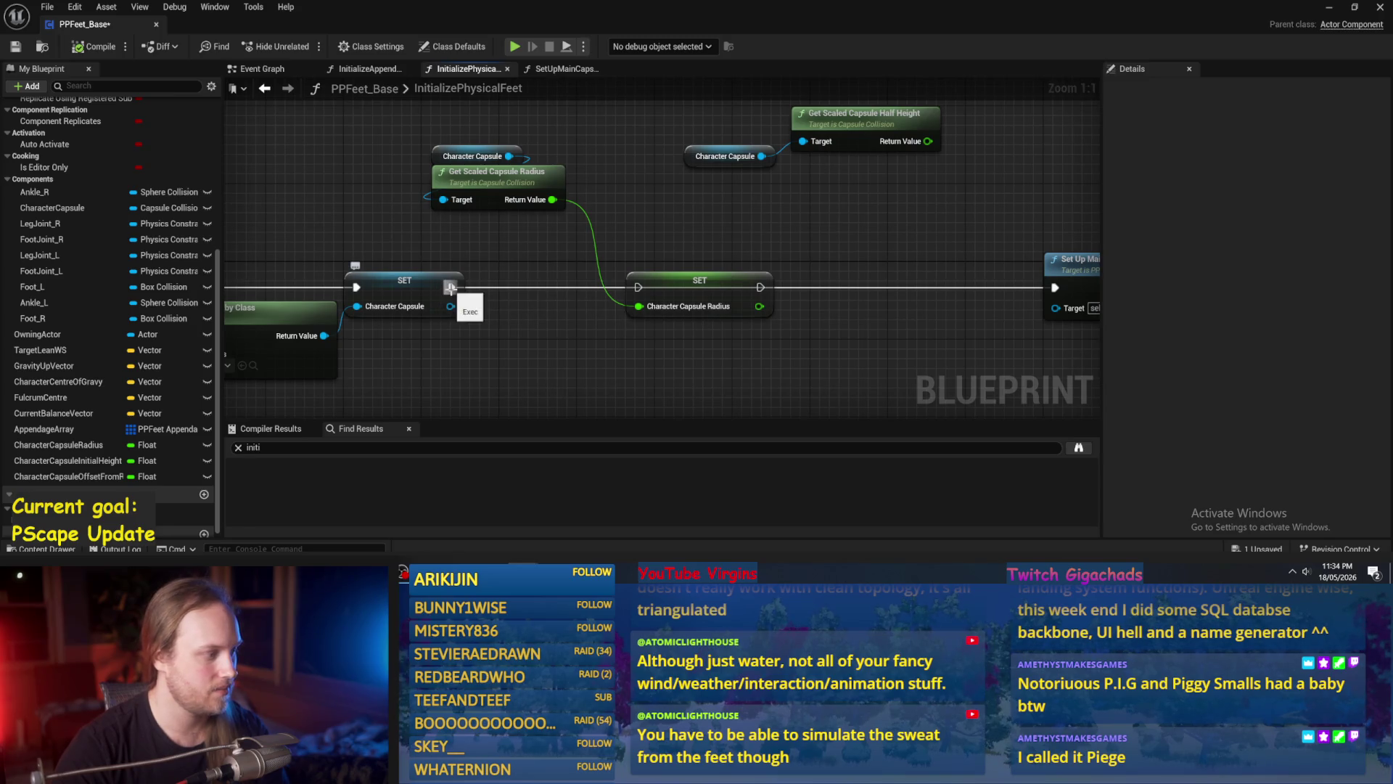
left_click(682, 309)
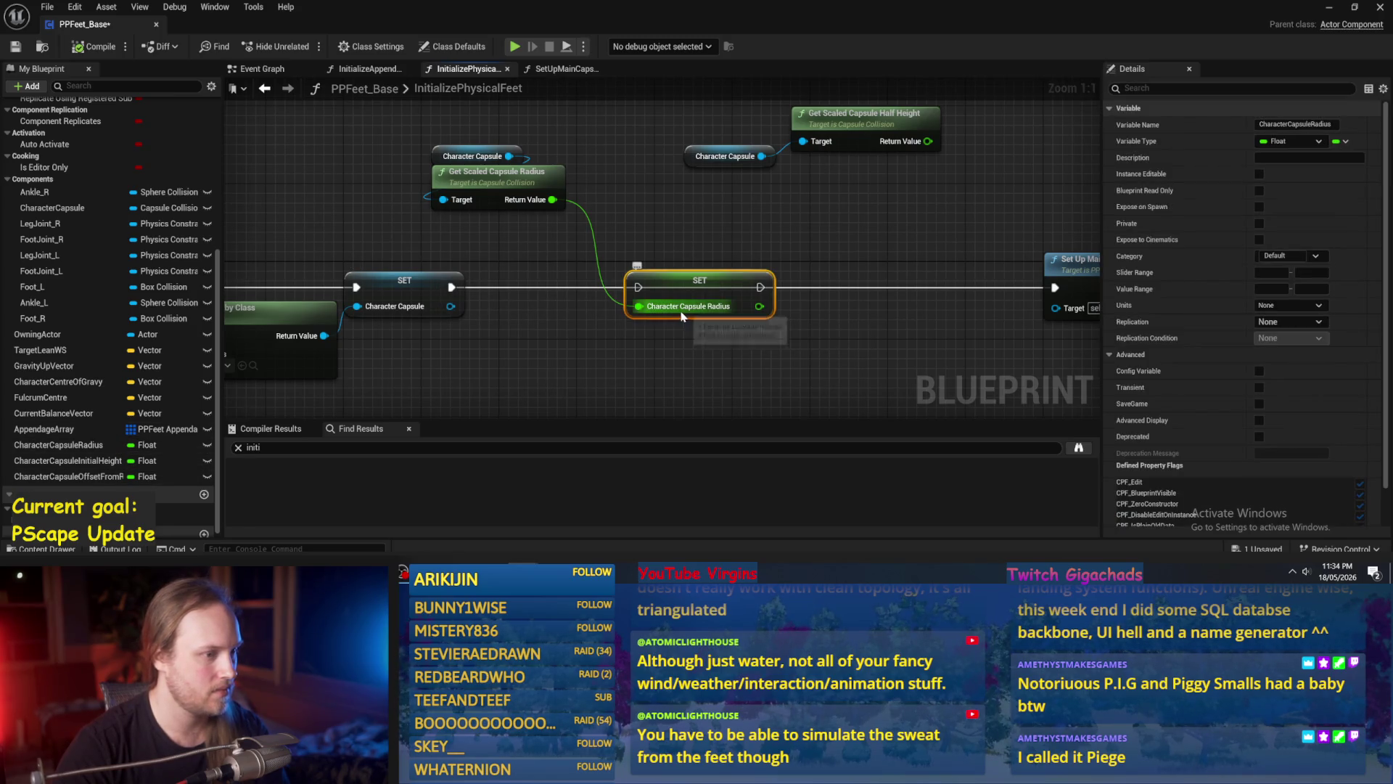
Rename the CharacterCapsuleRadius variable to CharacterCapsuleInitialRadius.
left_click(79, 445)
left_click(84, 446)
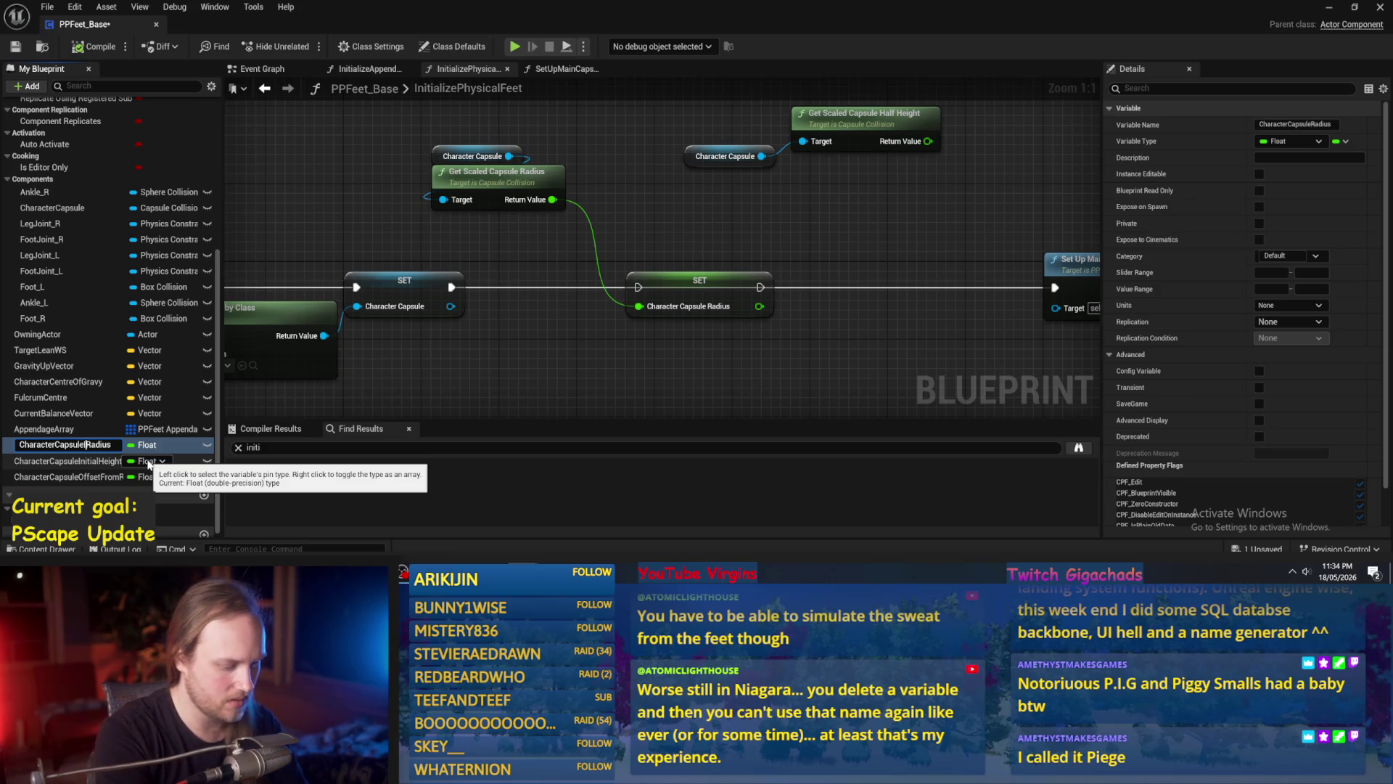
type("Initial")
key("Return")
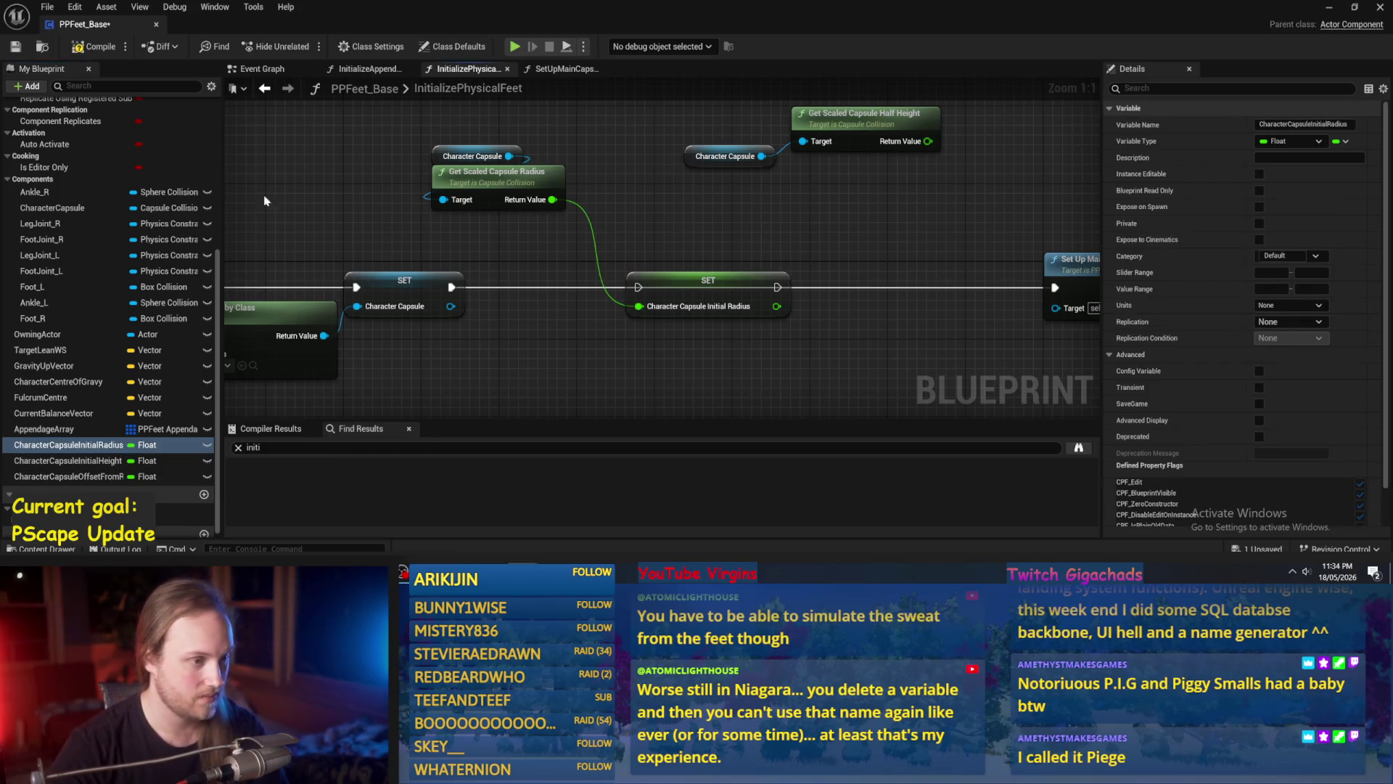
Compile, then chain the initial-radius SET between the first SET and Set Up Main Capsule.
left_click(83, 48)
left_click_drag(451, 287, 912, 274)
key("Escape")
left_click_drag(640, 272, 919, 272)
scroll(675, 208, "down", 2)
left_click(623, 272)
mouse_move(622, 272)
left_mouse_down()
mouse_move(601, 274)
mouse_move(679, 280)
mouse_move(667, 281)
left_mouse_up()
Rearrange the radius getters and multiply Get Scaled Capsule Half Height by 2.0.
left_click(589, 143)
mouse_move(589, 143)
left_mouse_down()
mouse_move(501, 218)
mouse_move(661, 232)
left_mouse_up()
mouse_move(832, 147)
left_mouse_down()
mouse_move(736, 171)
mouse_move(656, 220)
mouse_move(759, 222)
left_mouse_up()
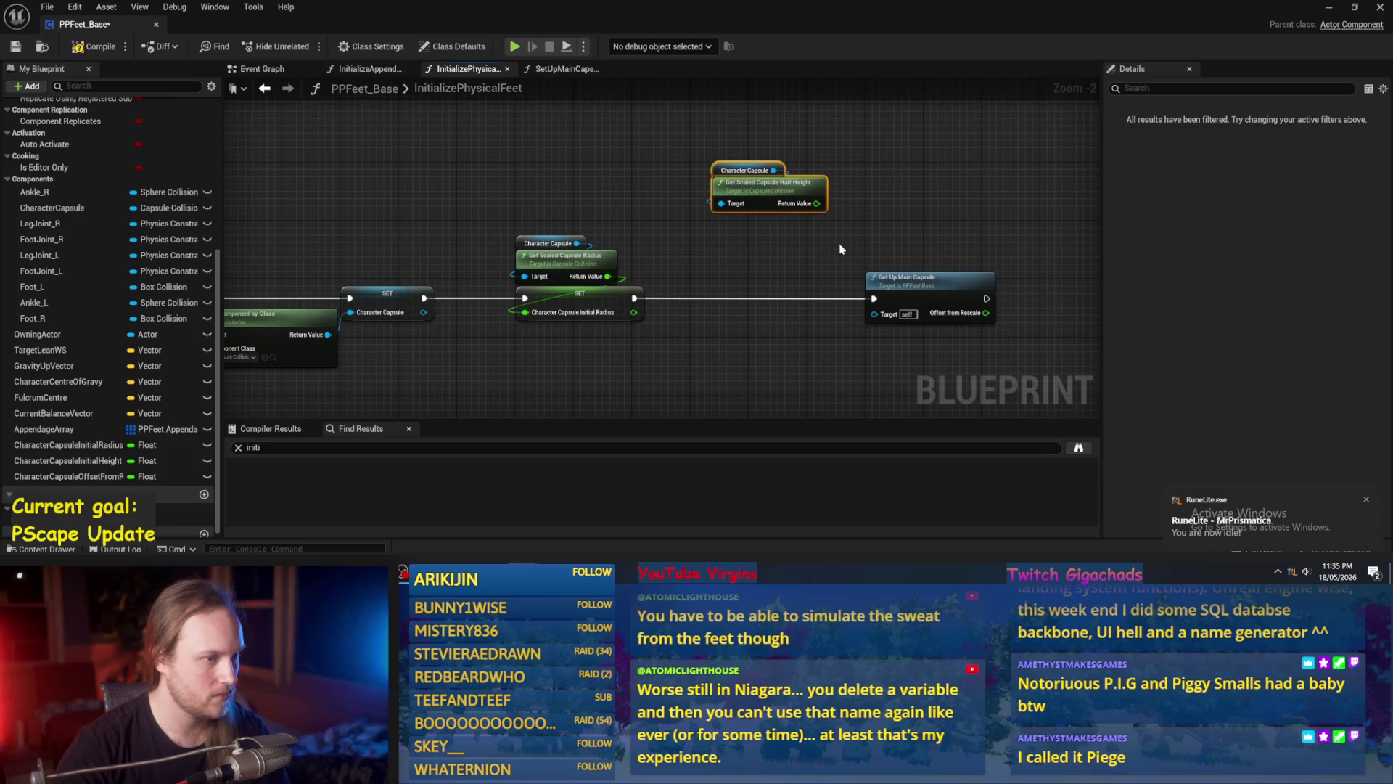
scroll(821, 238, "up", 2)
mouse_move(661, 198)
left_mouse_down()
mouse_move(730, 198)
mouse_move(719, 180)
mouse_move(550, 240)
mouse_move(557, 222)
mouse_move(566, 231)
left_mouse_up()
type("*")
key("Return")
type("2")
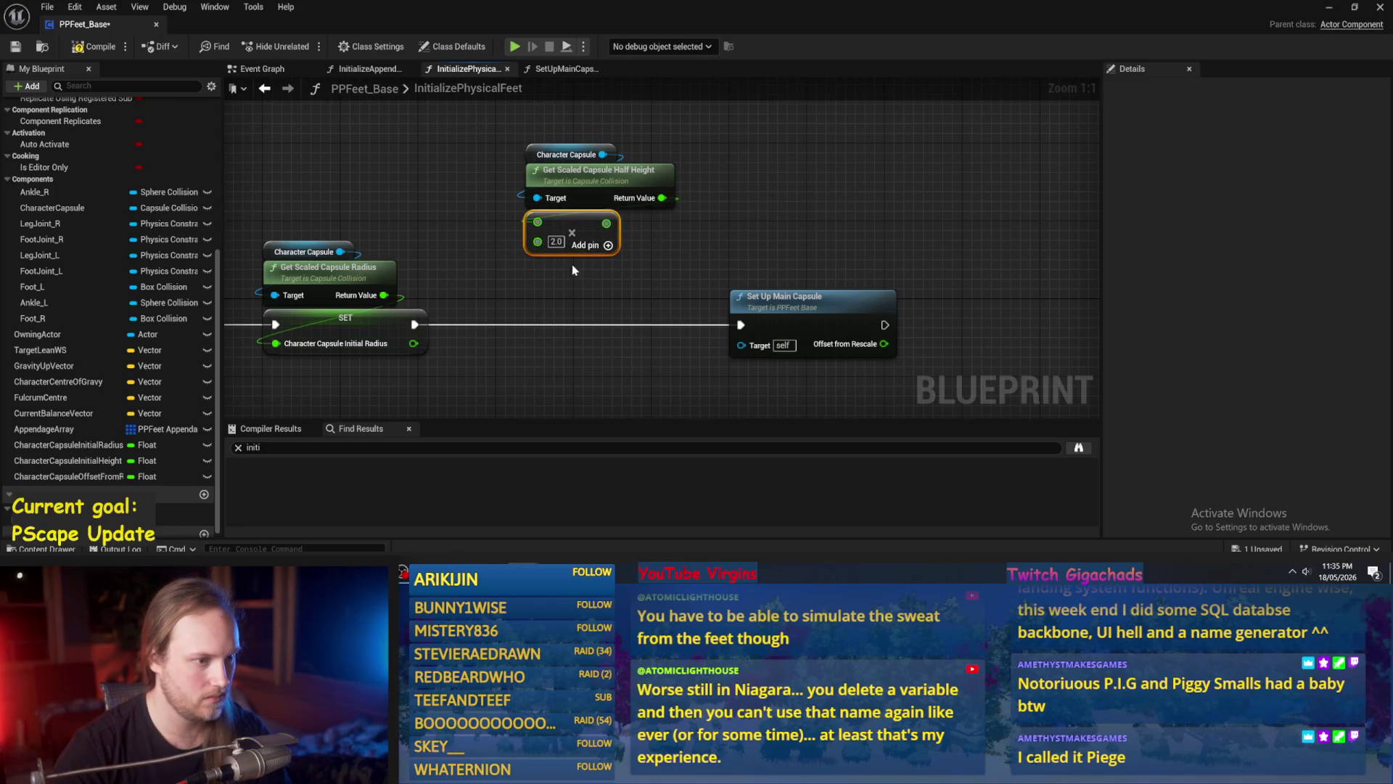
Store the doubled half height in a CharacterCapsuleInitialHeight SET on the execution chain.
left_click_drag(97, 468, 540, 340)
left_click_drag(414, 354, 590, 351)
left_click(482, 351)
mouse_move(528, 190)
left_mouse_down()
mouse_move(537, 247)
mouse_move(481, 316)
left_mouse_up()
left_click_drag(617, 292, 666, 293)
left_click_drag(704, 270, 859, 269)
left_click_drag(642, 116, 413, 207)
left_click_drag(511, 194, 531, 243)
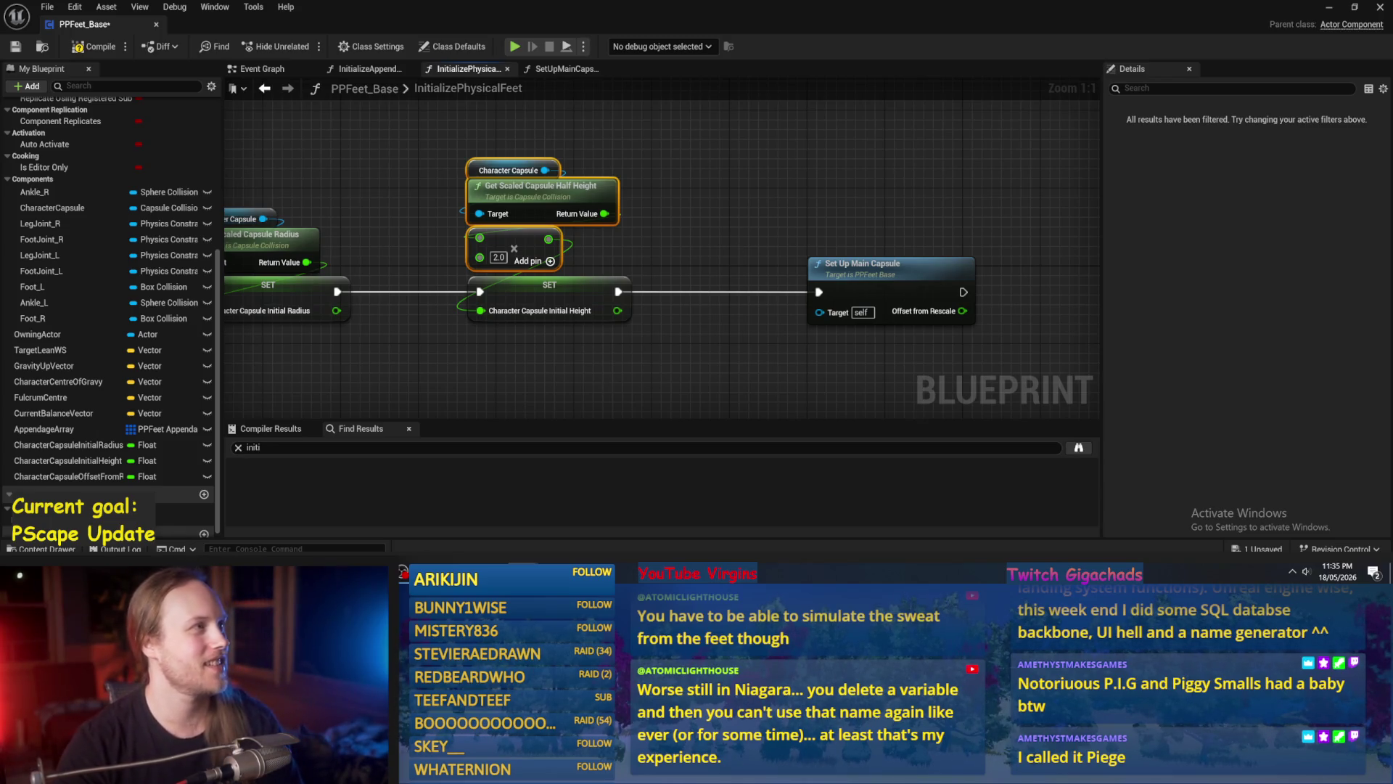
Add a CharacterCapsuleOffsetFromRescale SET after Set Up Main Capsule, fed by Offset from Rescale.
left_click_drag(954, 385, 709, 304)
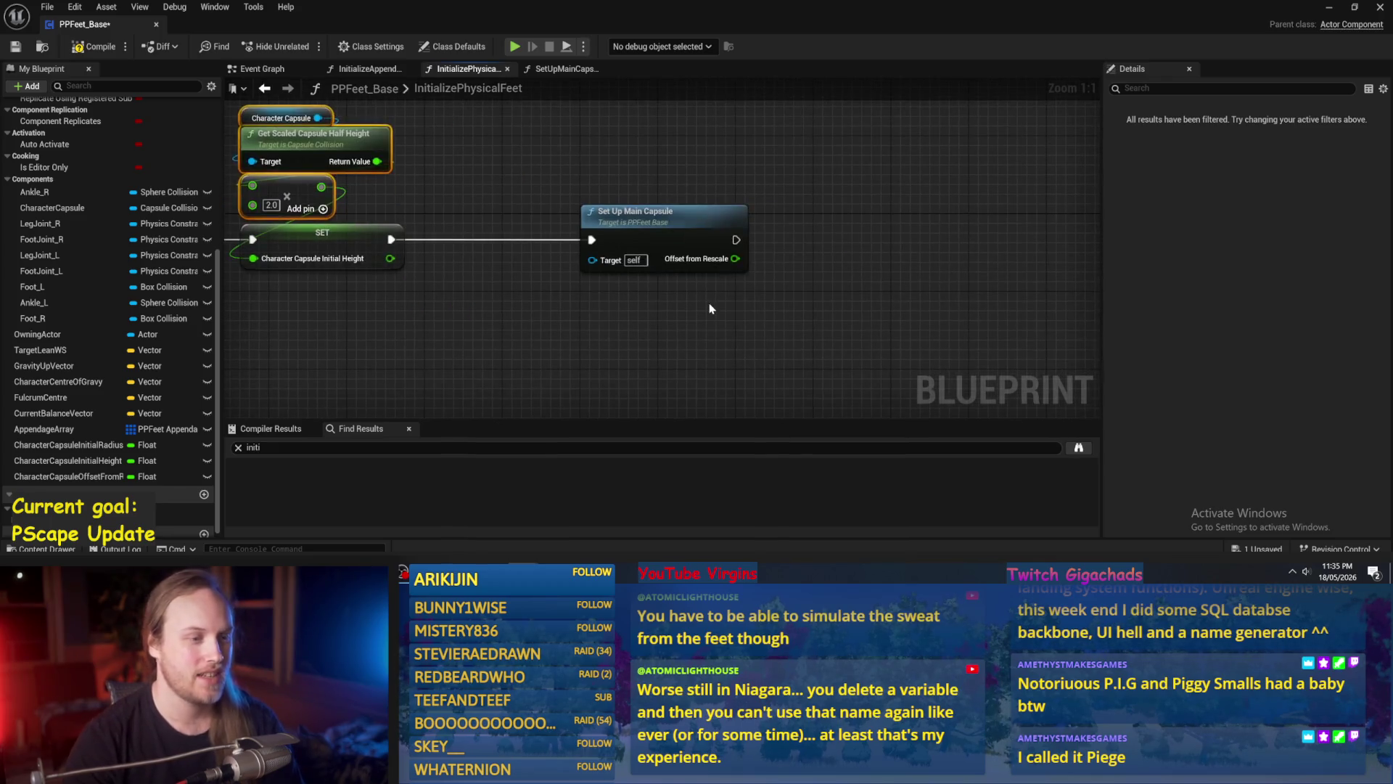
left_click(690, 227)
left_click_drag(690, 227, 675, 276)
mouse_move(73, 476)
left_mouse_down()
mouse_move(145, 479)
mouse_move(715, 294)
mouse_move(685, 222)
left_mouse_up()
left_click(754, 310)
mouse_move(585, 249)
left_mouse_down()
mouse_move(667, 229)
mouse_move(594, 270)
left_mouse_up()
left_click_drag(694, 217, 711, 238)
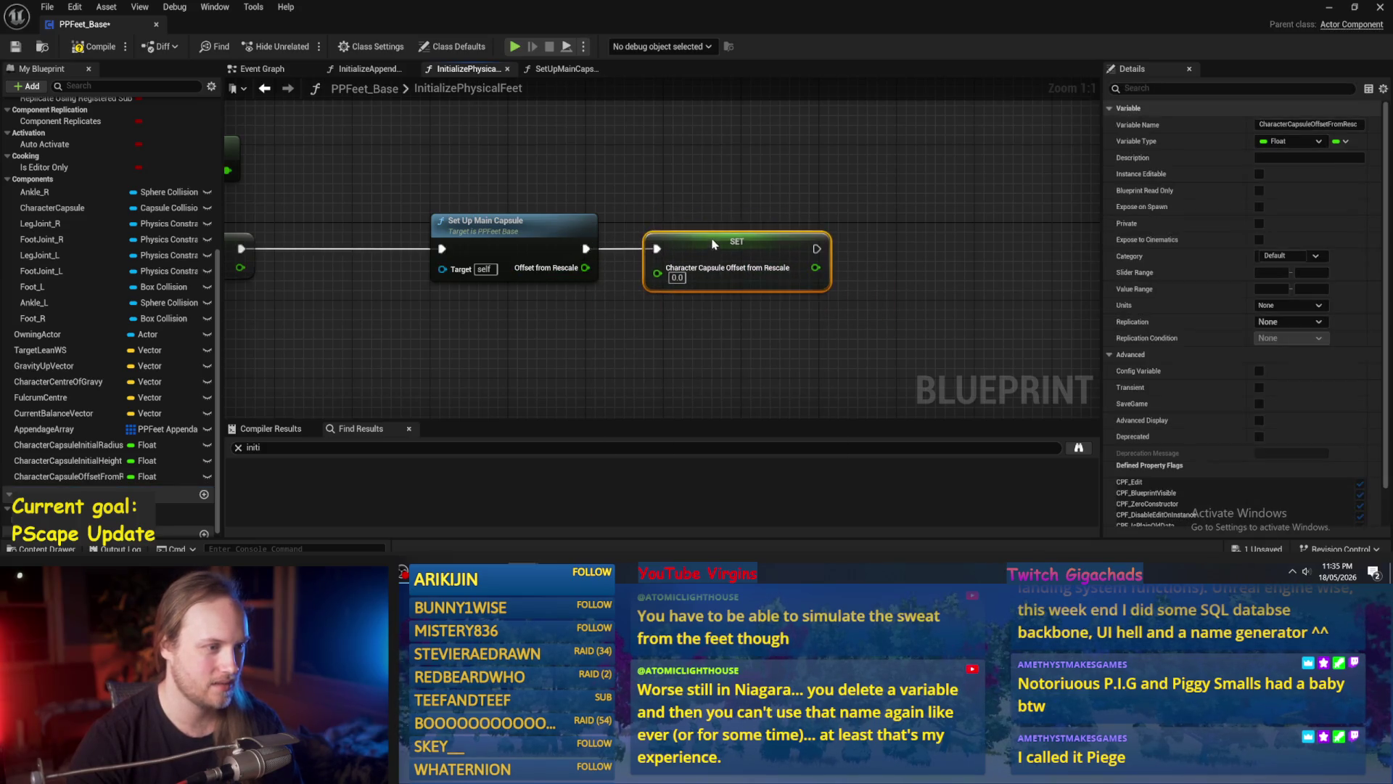
left_click_drag(392, 237, 617, 252)
double_click(702, 246)
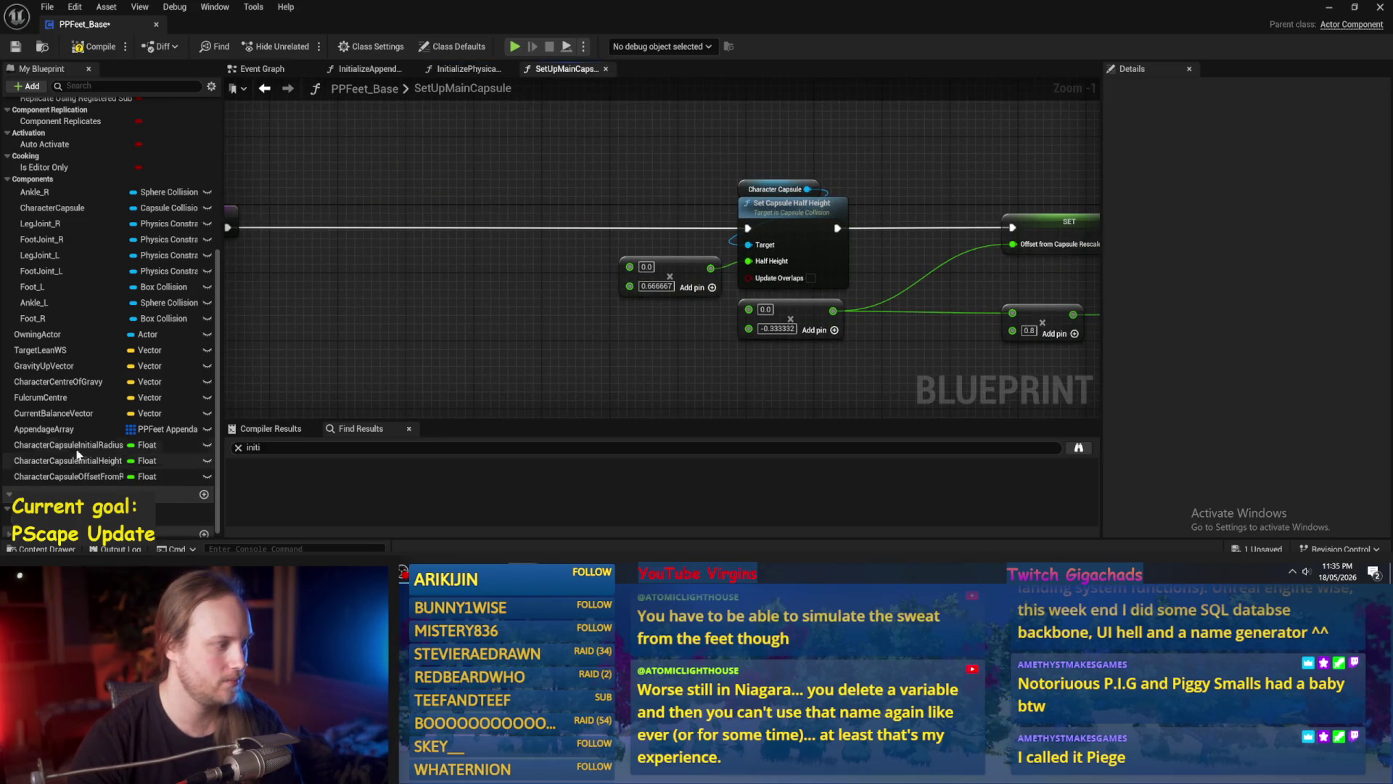
Wire a CharacterCapsuleInitialHeight getter into the 0.666667 height multiply.
mouse_move(80, 461)
left_mouse_down()
mouse_move(477, 348)
mouse_move(509, 311)
left_mouse_up()
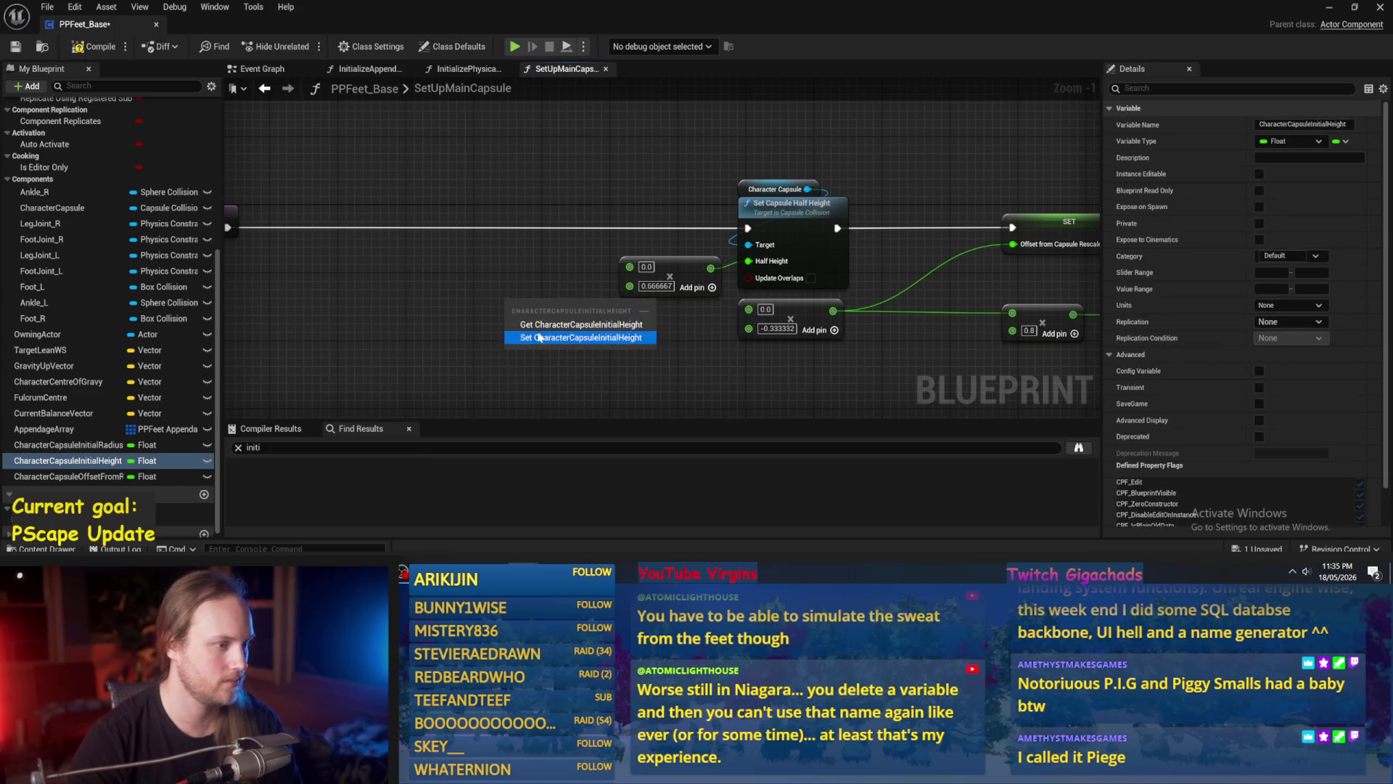
left_click(558, 317)
left_click_drag(608, 308, 630, 266)
mouse_move(510, 311)
left_mouse_down()
mouse_move(502, 275)
mouse_move(501, 286)
mouse_move(436, 285)
left_mouse_up()
left_click(629, 285)
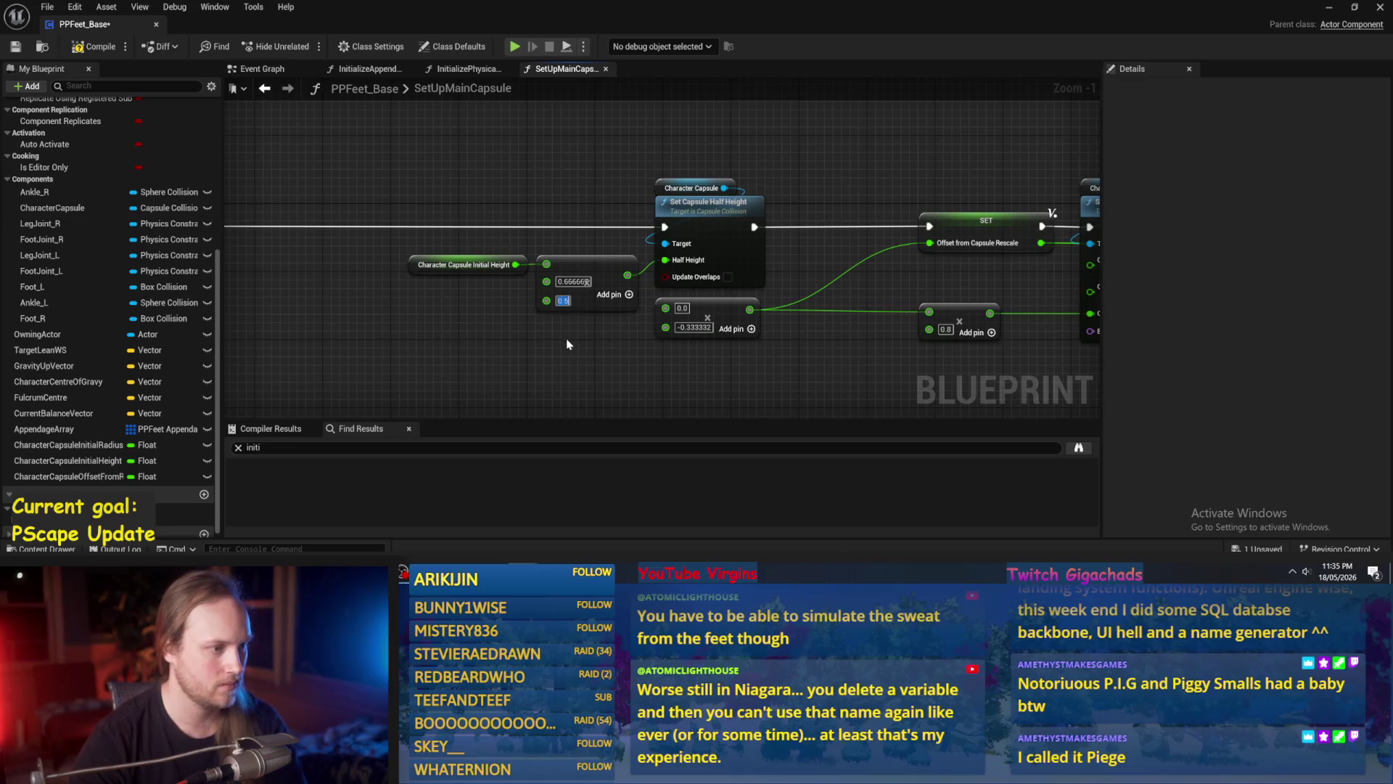
left_click_drag(646, 391, 620, 390)
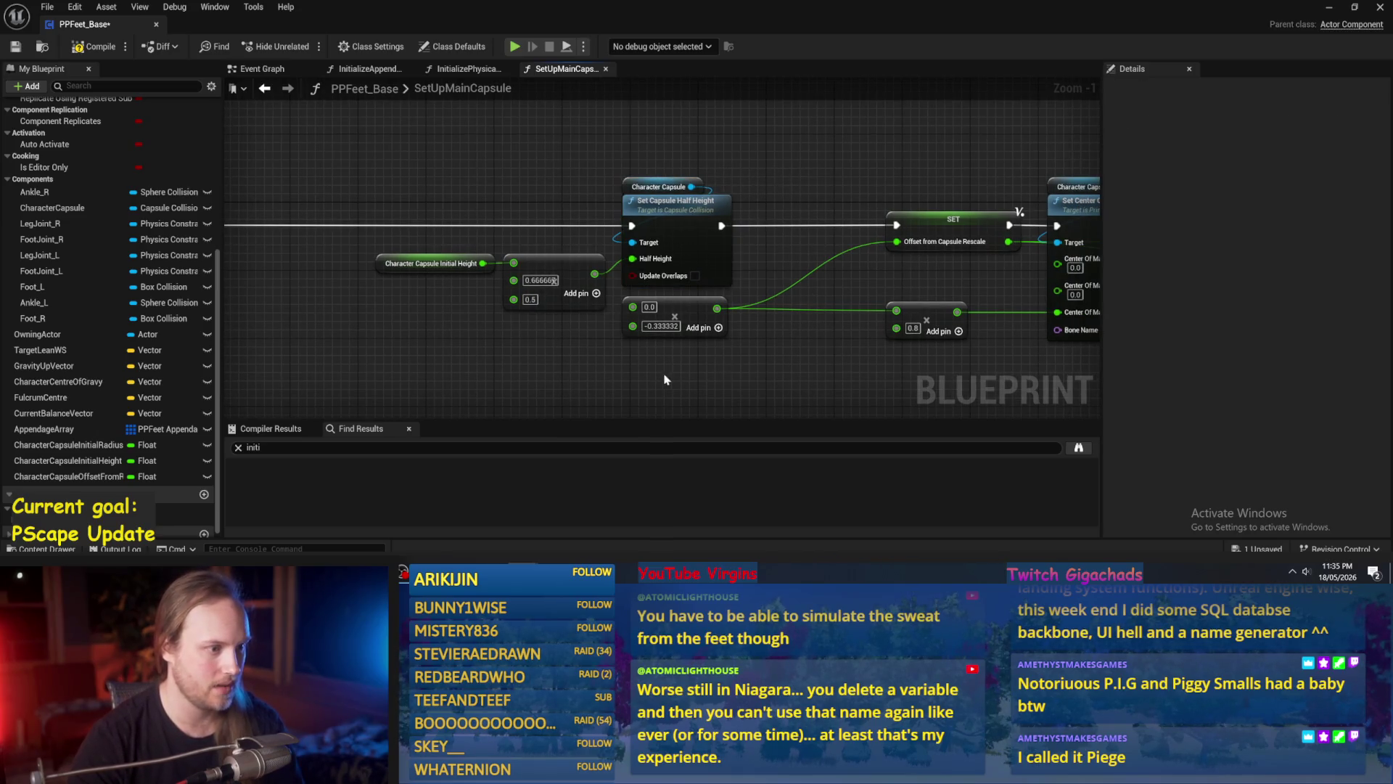
left_click_drag(510, 337, 566, 292)
mouse_move(500, 218)
left_mouse_down()
mouse_move(407, 226)
mouse_move(483, 268)
mouse_move(580, 211)
left_mouse_up()
left_click(459, 256)
Divide the initial height by 2.0 and feed it into the lower multiply, removing its extra pin.
type("/")
key("Return")
type("2")
key("Return")
key("Escape")
left_click_drag(552, 270, 577, 254)
right_click(578, 254)
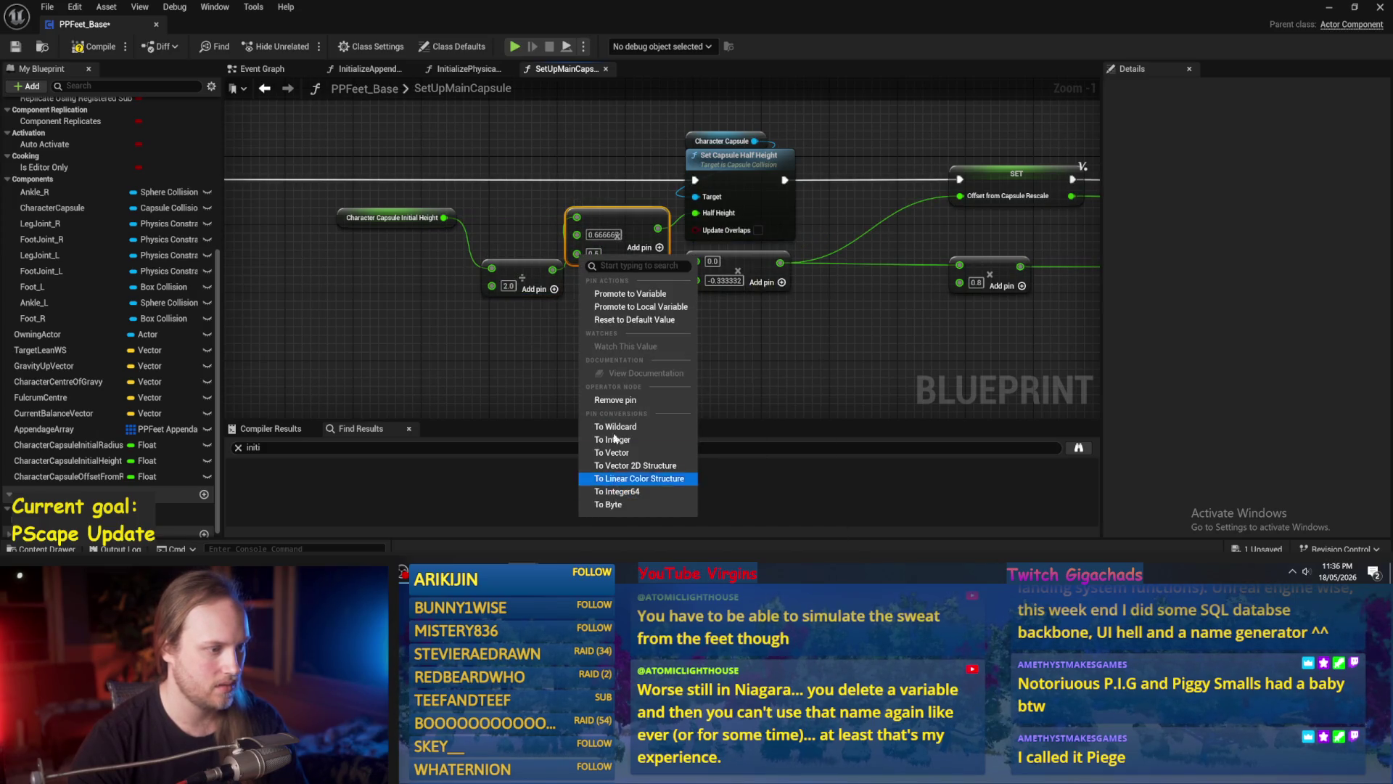
left_click(613, 400)
mouse_move(552, 269)
left_mouse_down()
mouse_move(622, 284)
mouse_move(696, 261)
mouse_move(520, 267)
left_mouse_up()
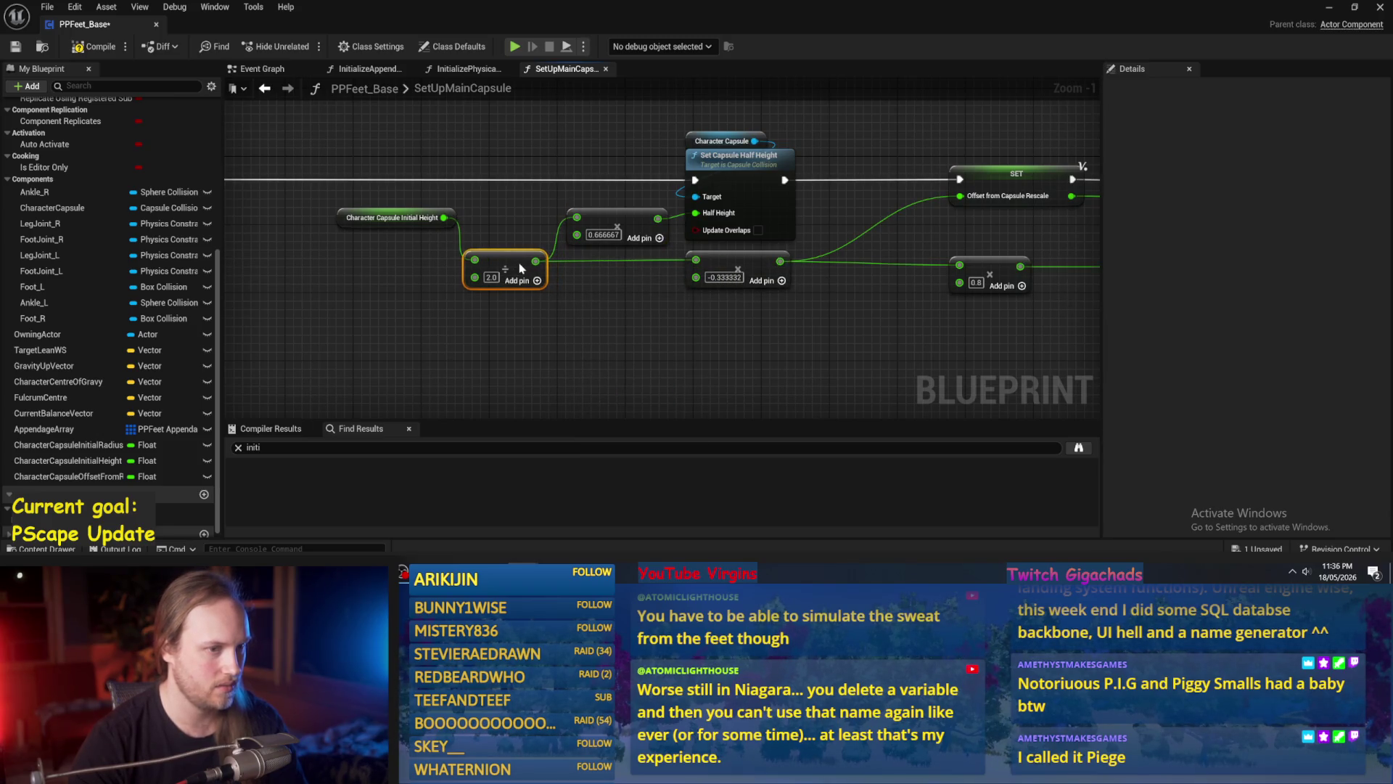
Tidy the Initial Height getter placement and save the blueprint.
mouse_move(337, 223)
left_mouse_down()
mouse_move(341, 279)
mouse_move(342, 257)
left_mouse_up()
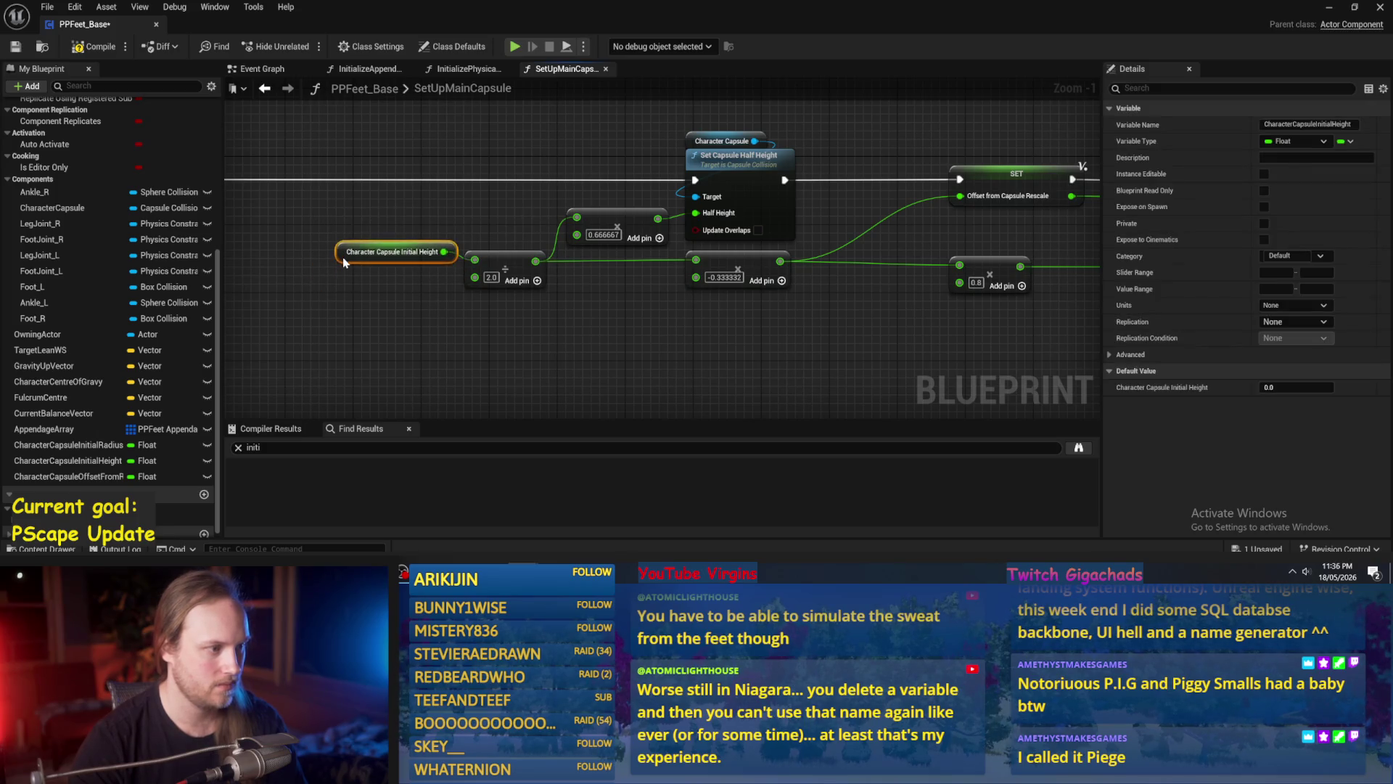
left_click_drag(488, 217, 264, 212)
mouse_move(638, 378)
left_mouse_down()
mouse_move(613, 353)
mouse_move(656, 346)
mouse_move(603, 361)
left_mouse_up()
left_click(15, 46)
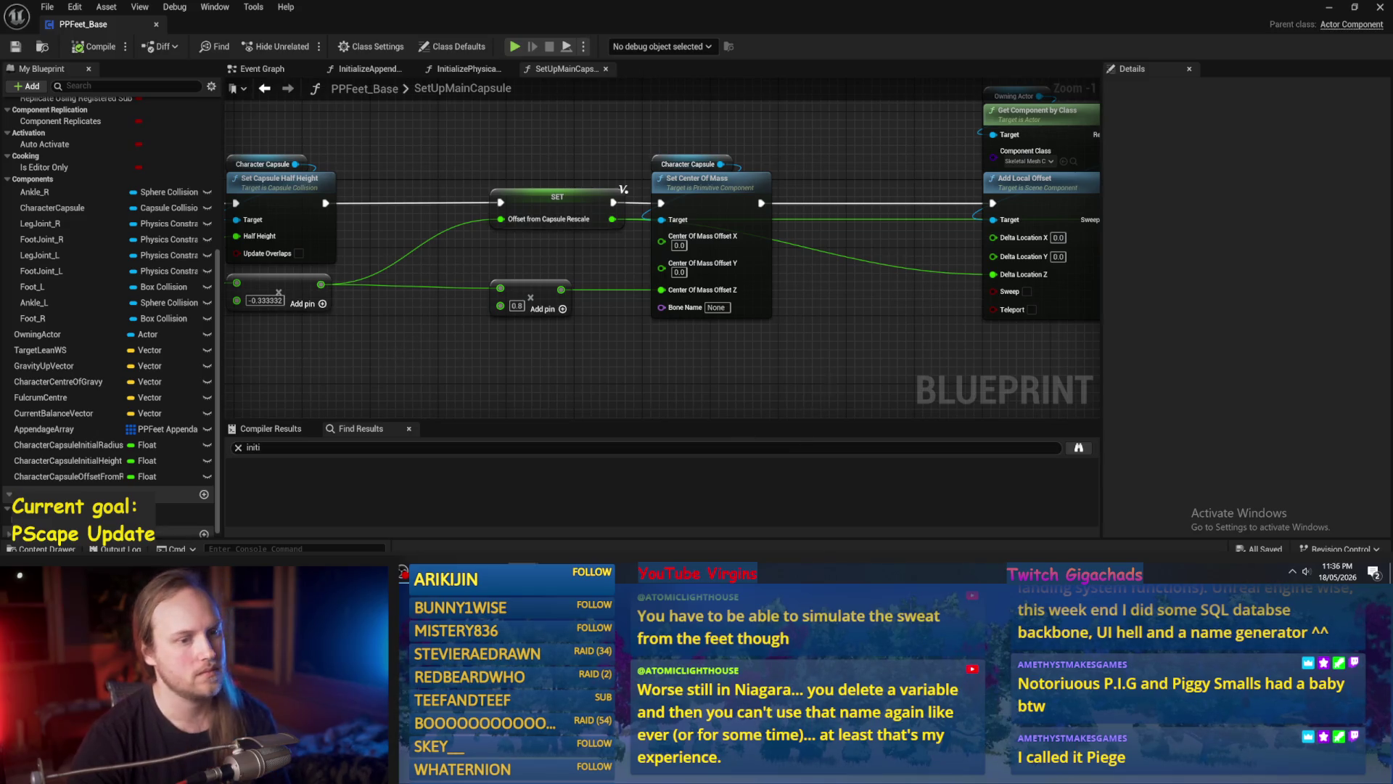
Survey the SetUpMainCapsule graph and disconnect the Center Of Mass Offset Z input.
left_click_drag(868, 367, 720, 354)
scroll(720, 354, "down", 1)
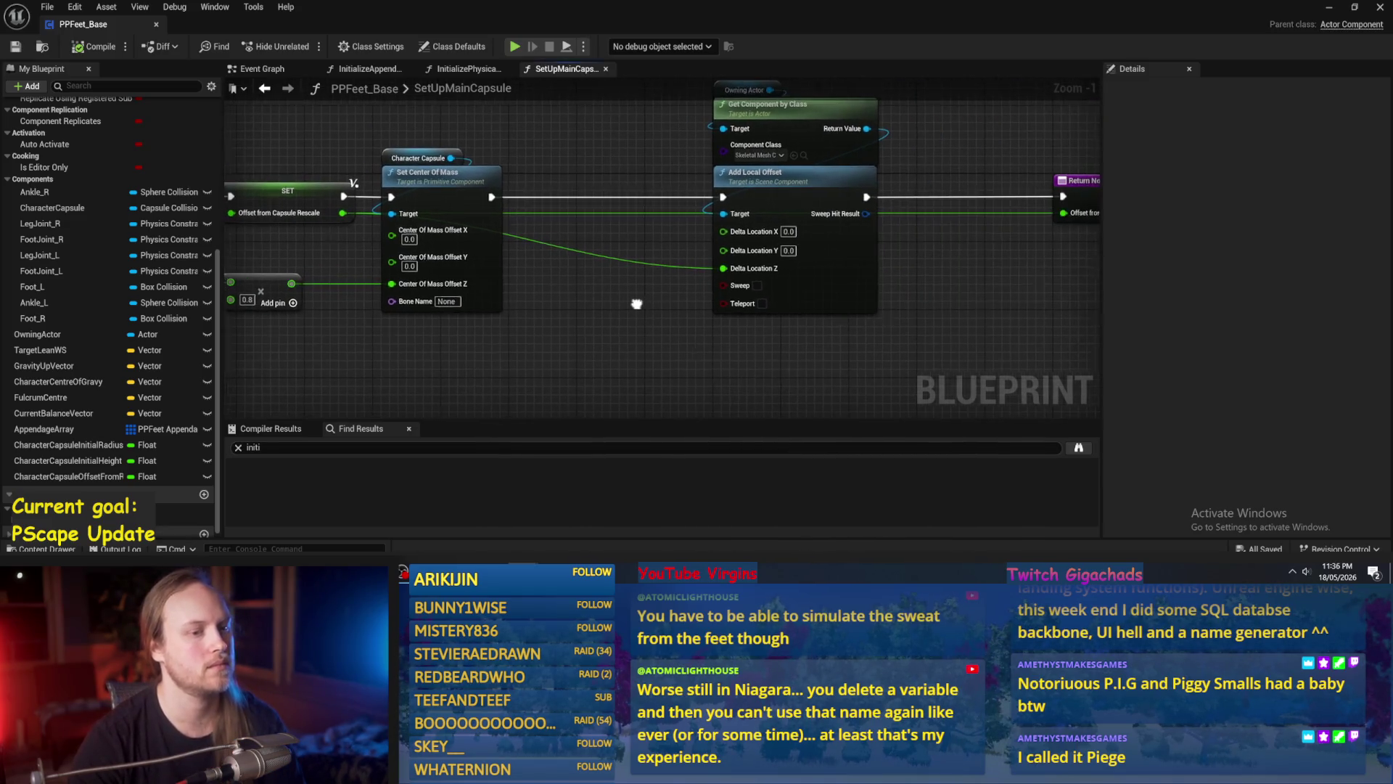
left_click_drag(628, 290, 763, 303)
scroll(735, 315, "up", 1)
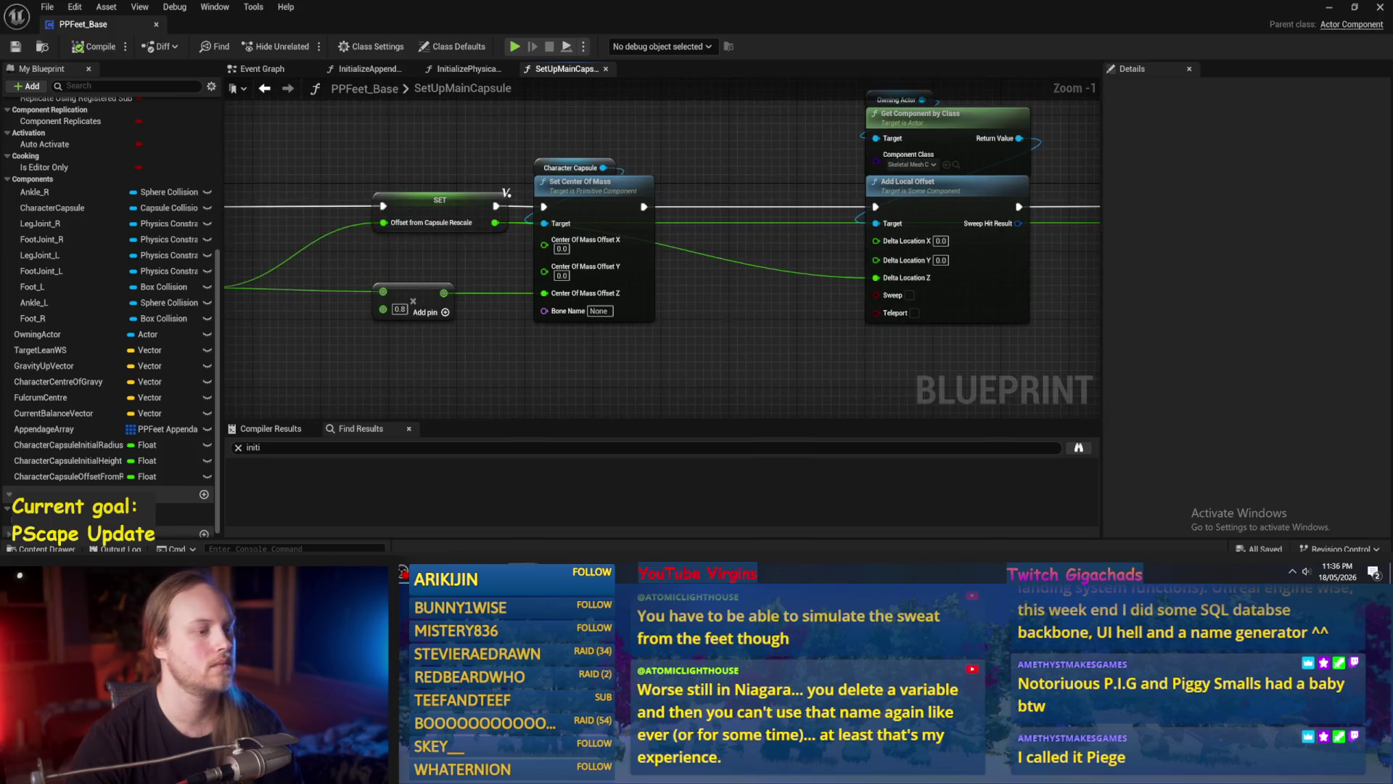
left_click_drag(643, 330, 768, 305)
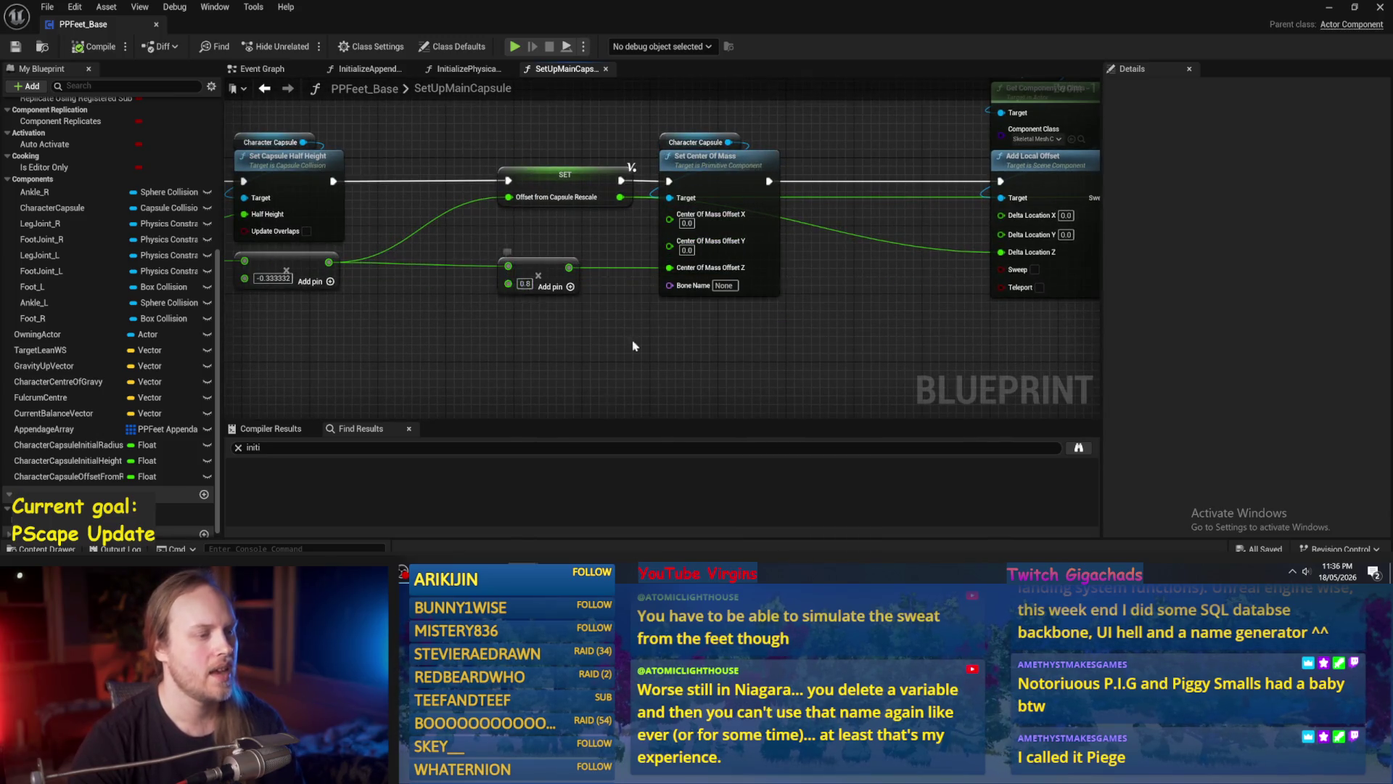
left_click_drag(559, 331, 758, 336)
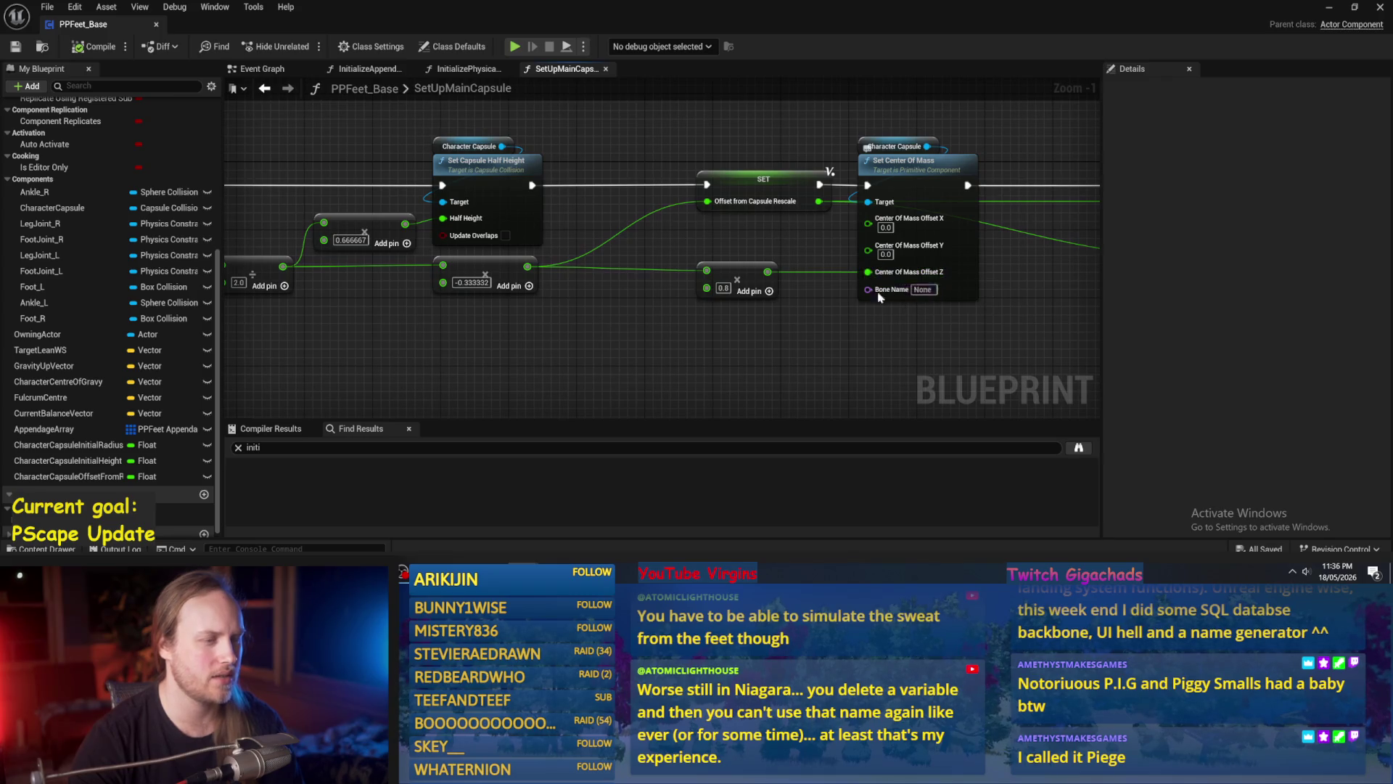
left_click_drag(899, 333, 836, 319)
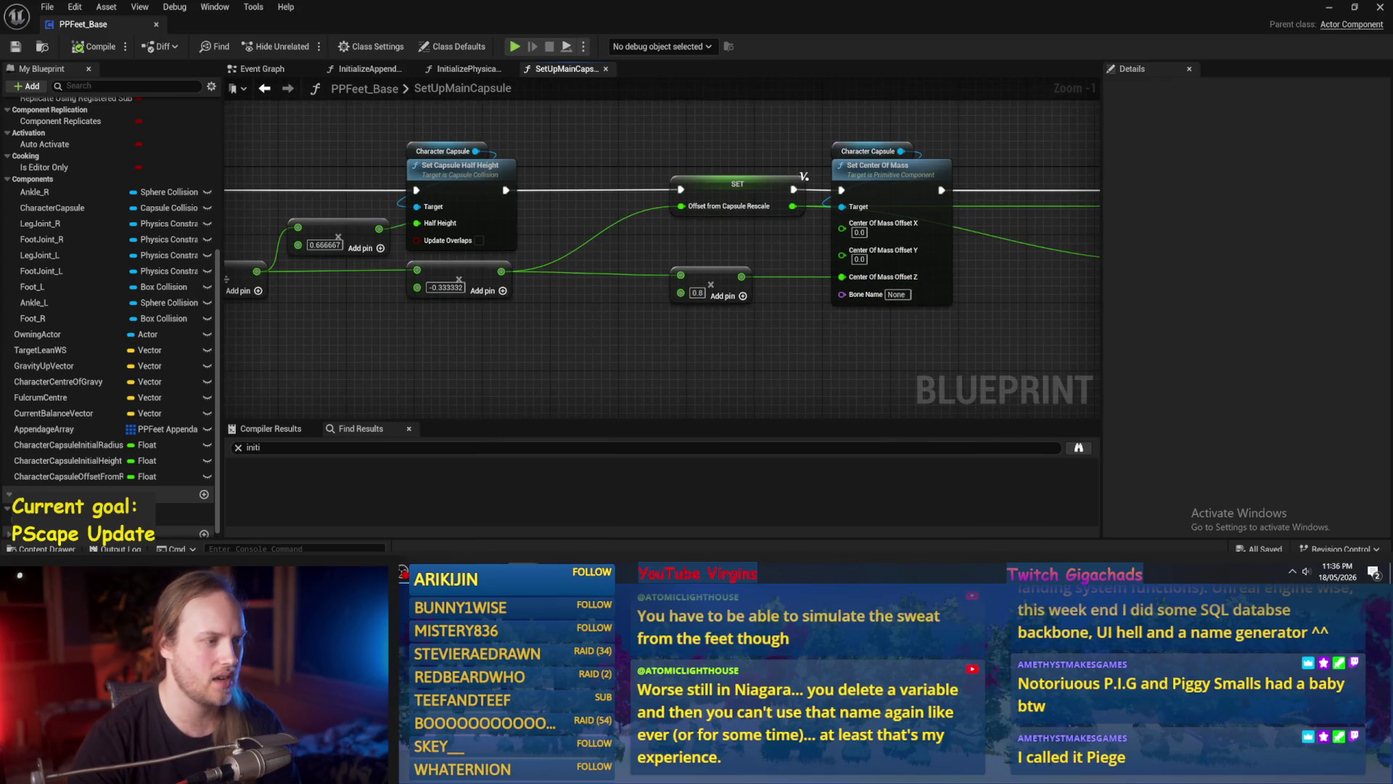
left_click_drag(588, 333, 707, 327)
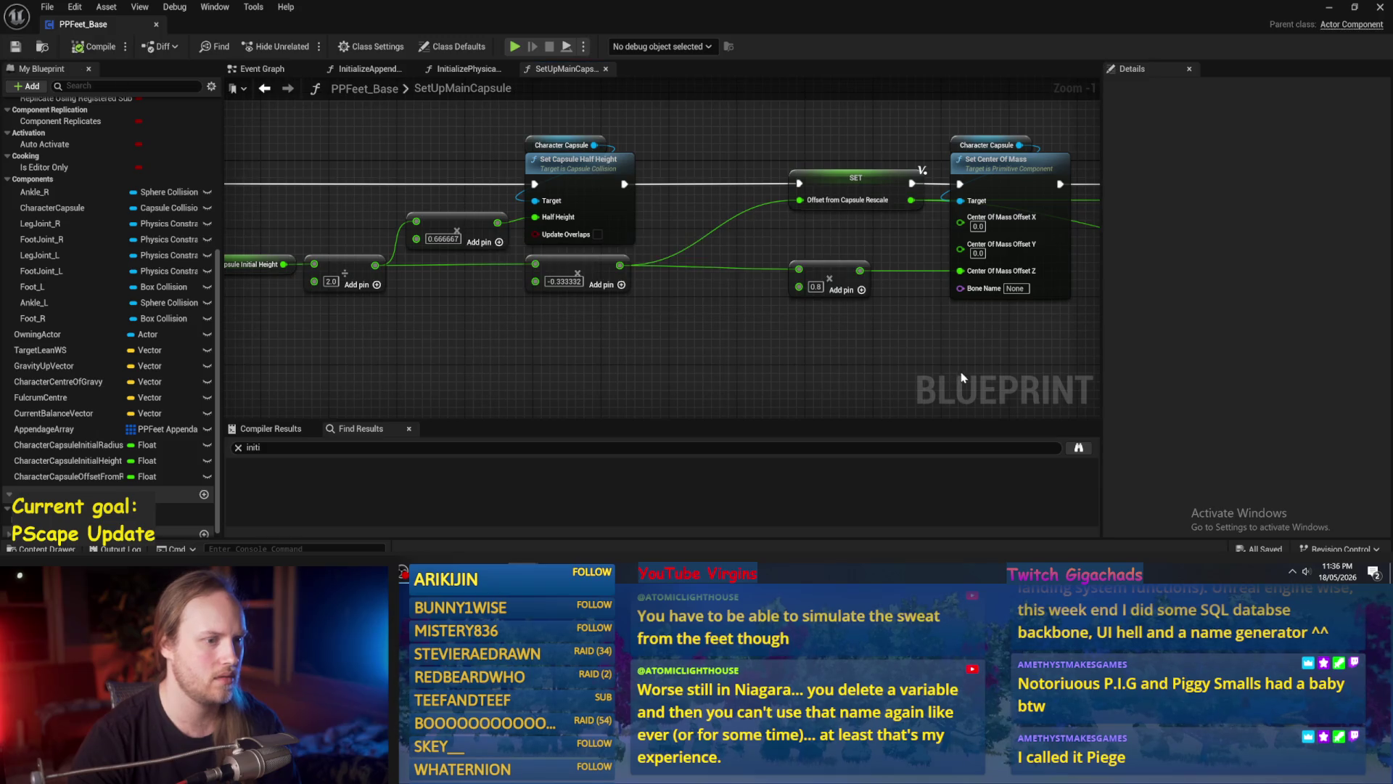
left_click_drag(945, 360, 895, 355)
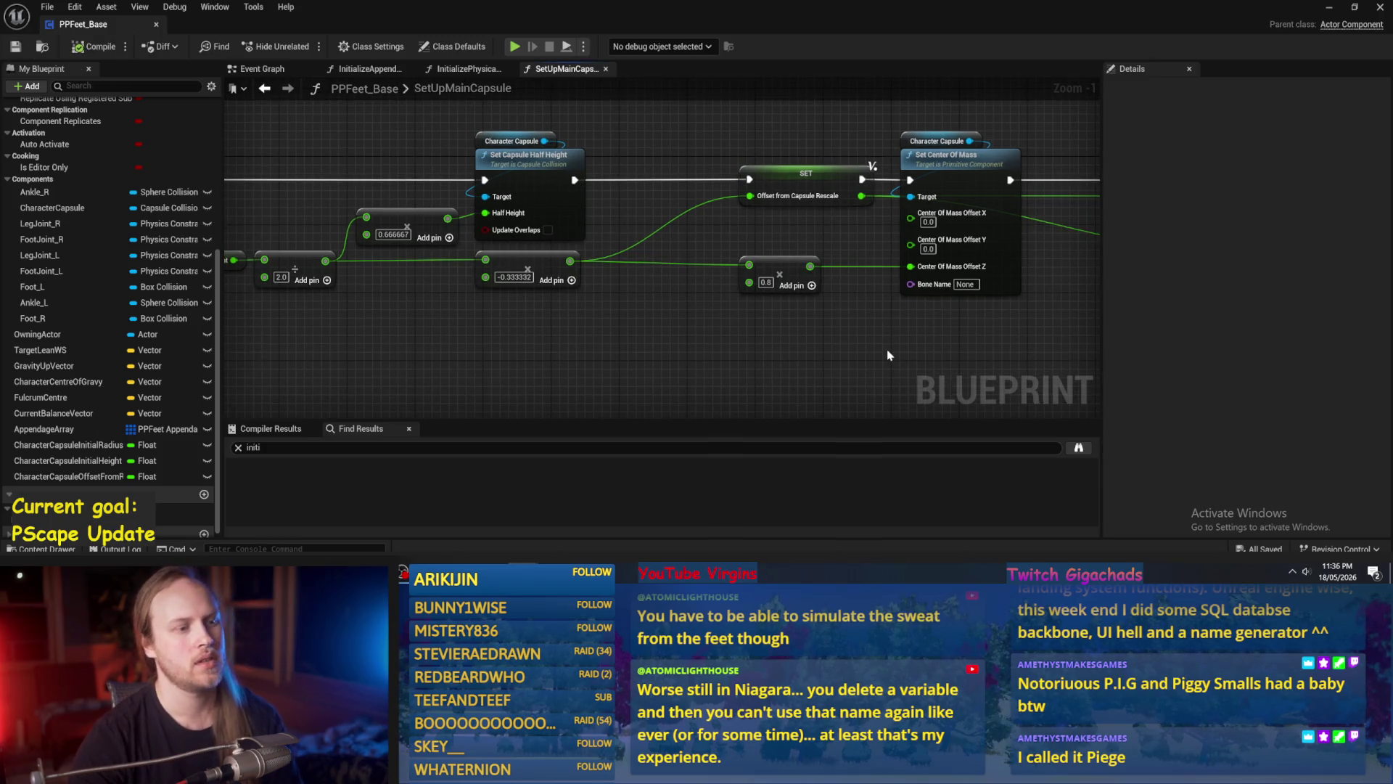
left_click(909, 266, "alt")
left_click_drag(847, 314, 725, 303)
mouse_move(1098, 312)
left_mouse_down()
mouse_move(678, 329)
mouse_move(638, 377)
left_mouse_up()
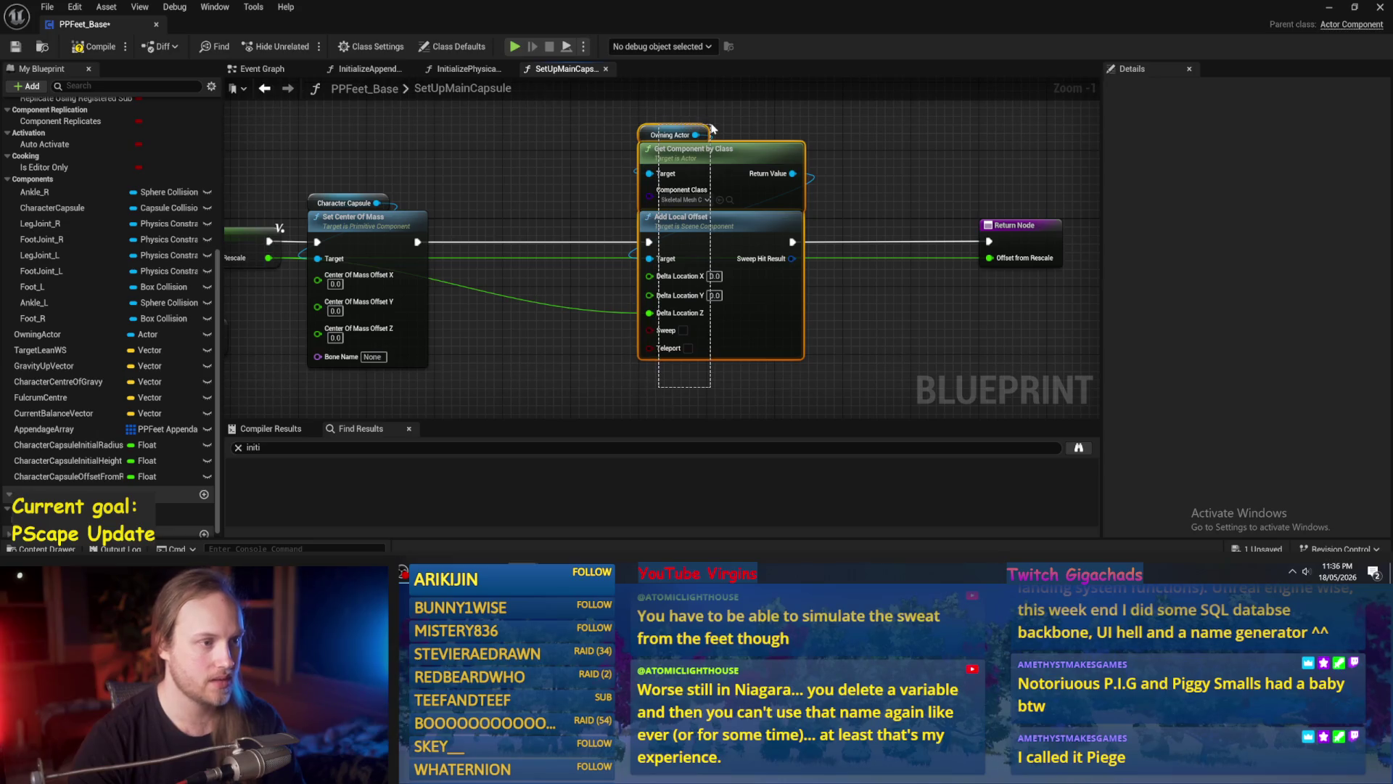
mouse_move(580, 216)
left_mouse_down()
mouse_move(802, 183)
mouse_move(901, 198)
left_mouse_up()
scroll(802, 183, "down", 1)
Move the SET node left and the 0.8 and -0.333 multiply nodes lower.
left_click_drag(638, 206, 574, 206)
left_click_drag(867, 371, 561, 354)
mouse_move(328, 273)
left_mouse_down()
mouse_move(560, 273)
mouse_move(617, 390)
mouse_move(863, 340)
left_mouse_up()
scroll(561, 273, "up", 1)
mouse_move(573, 250)
left_mouse_down()
mouse_move(584, 269)
mouse_move(566, 333)
left_mouse_up()
left_click(769, 263)
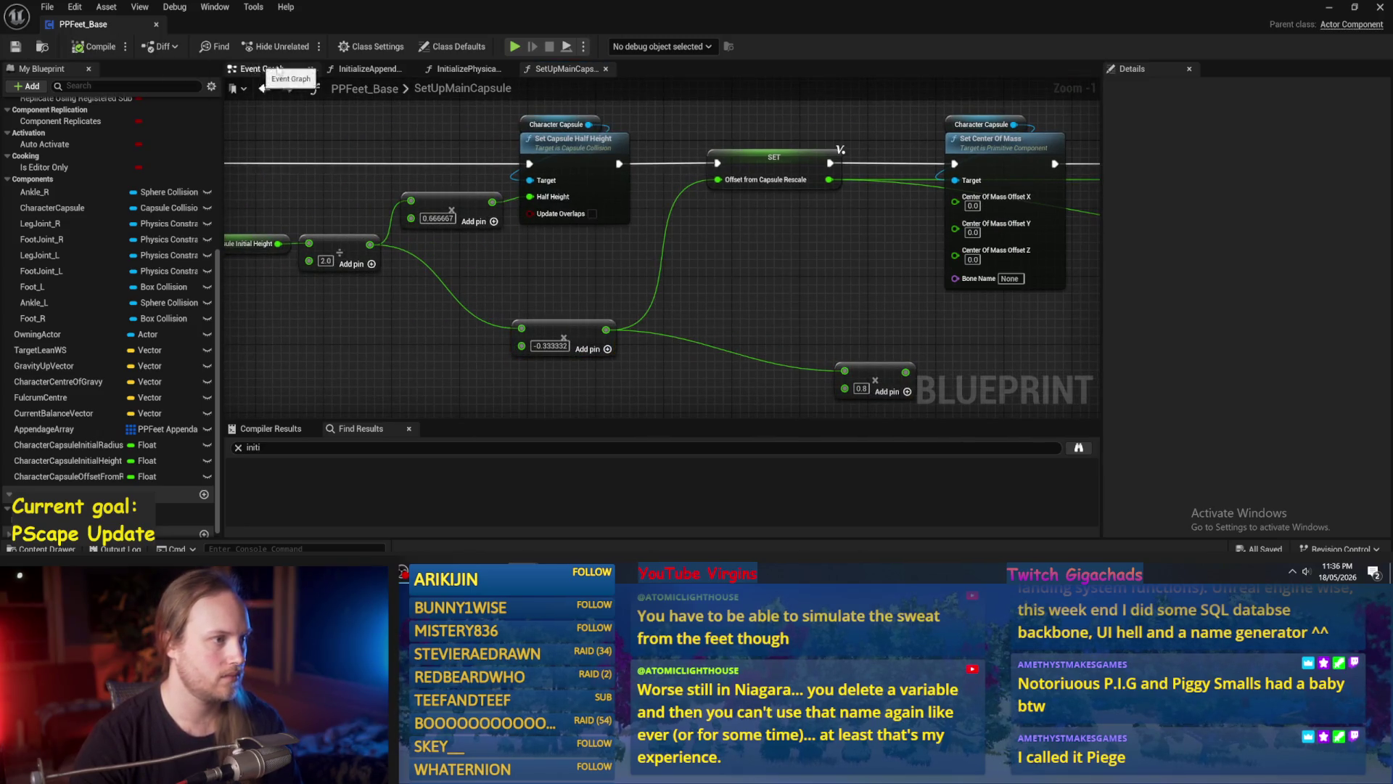
Reposition Set Up Main Capsule and its offset SET in InitializePhysicalFeet, then save.
left_click(264, 87)
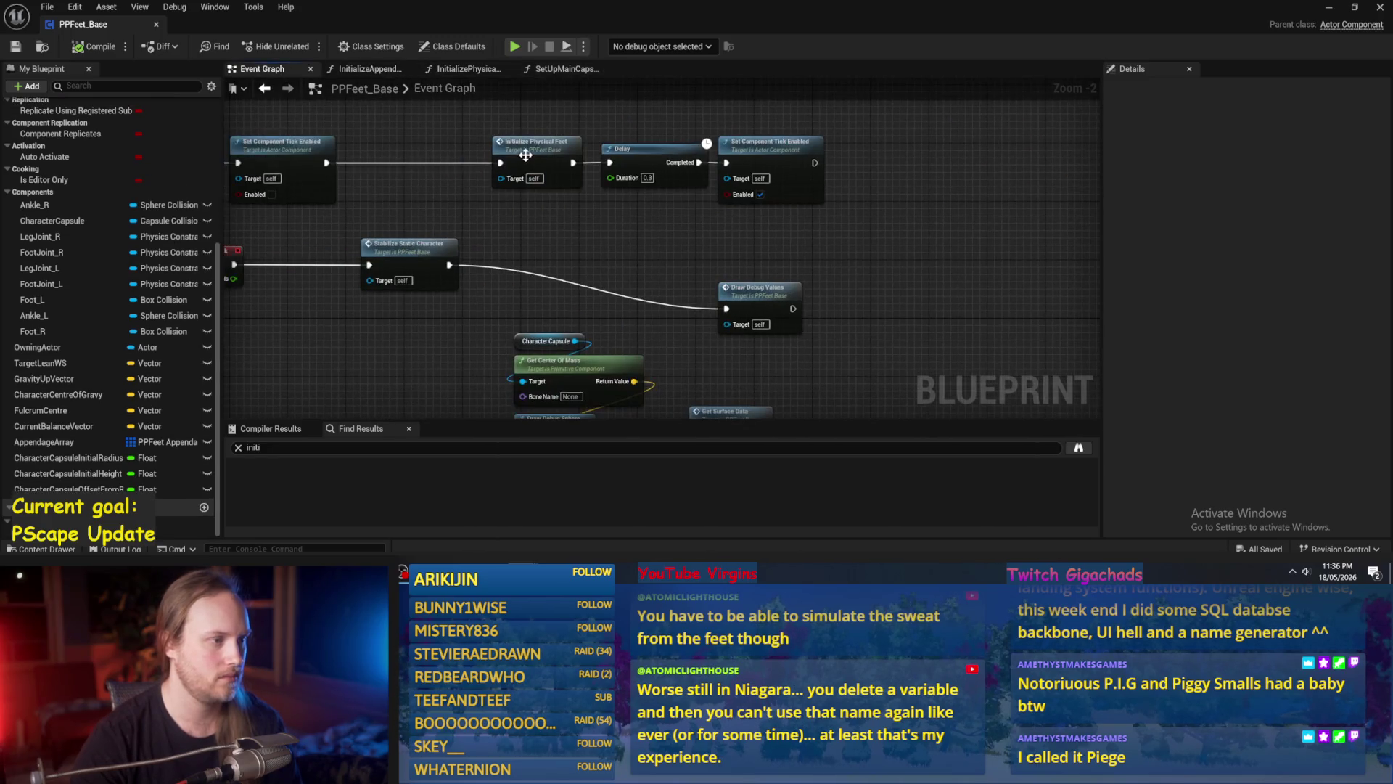
double_click(523, 154)
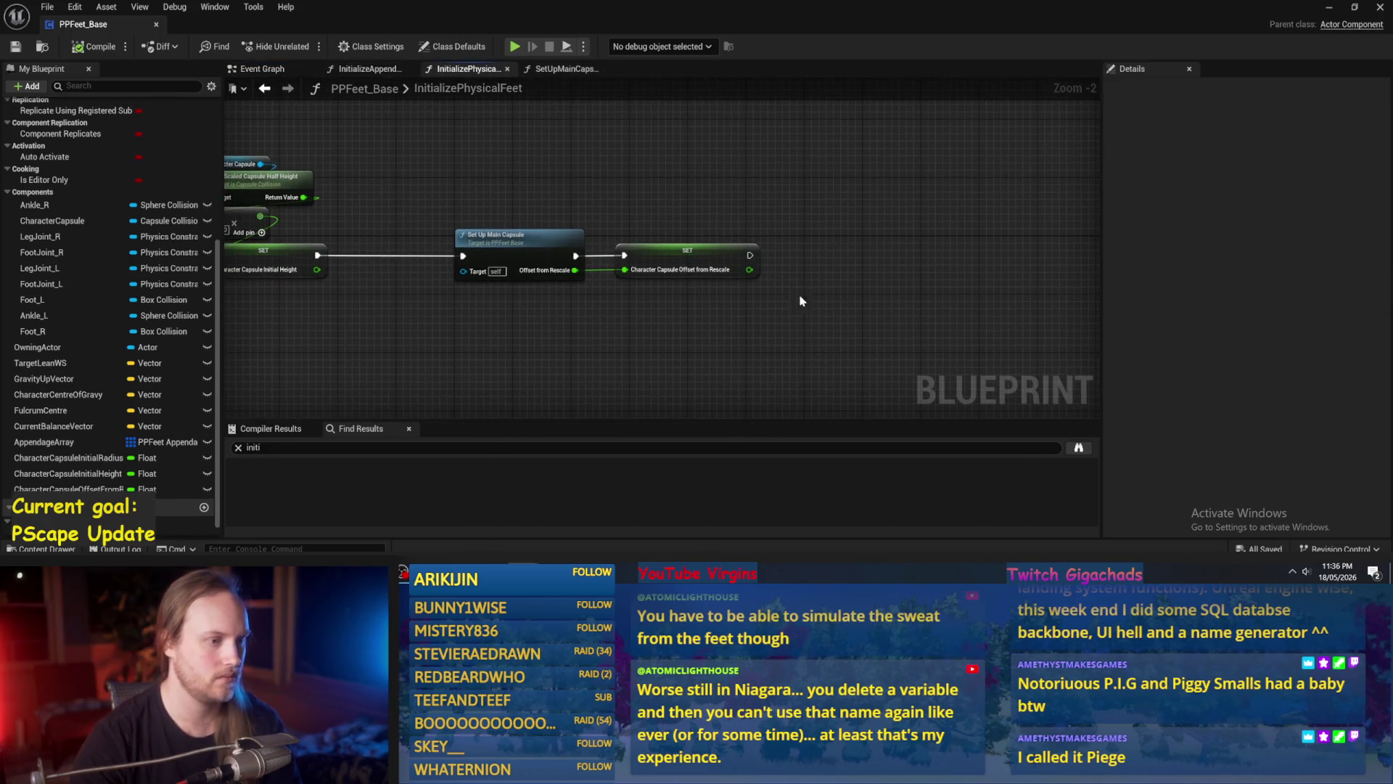
left_click_drag(776, 224, 552, 290)
mouse_move(520, 239)
left_mouse_down()
mouse_move(696, 236)
mouse_move(639, 236)
left_mouse_up()
left_click(681, 204)
scroll(608, 257, "down", 5)
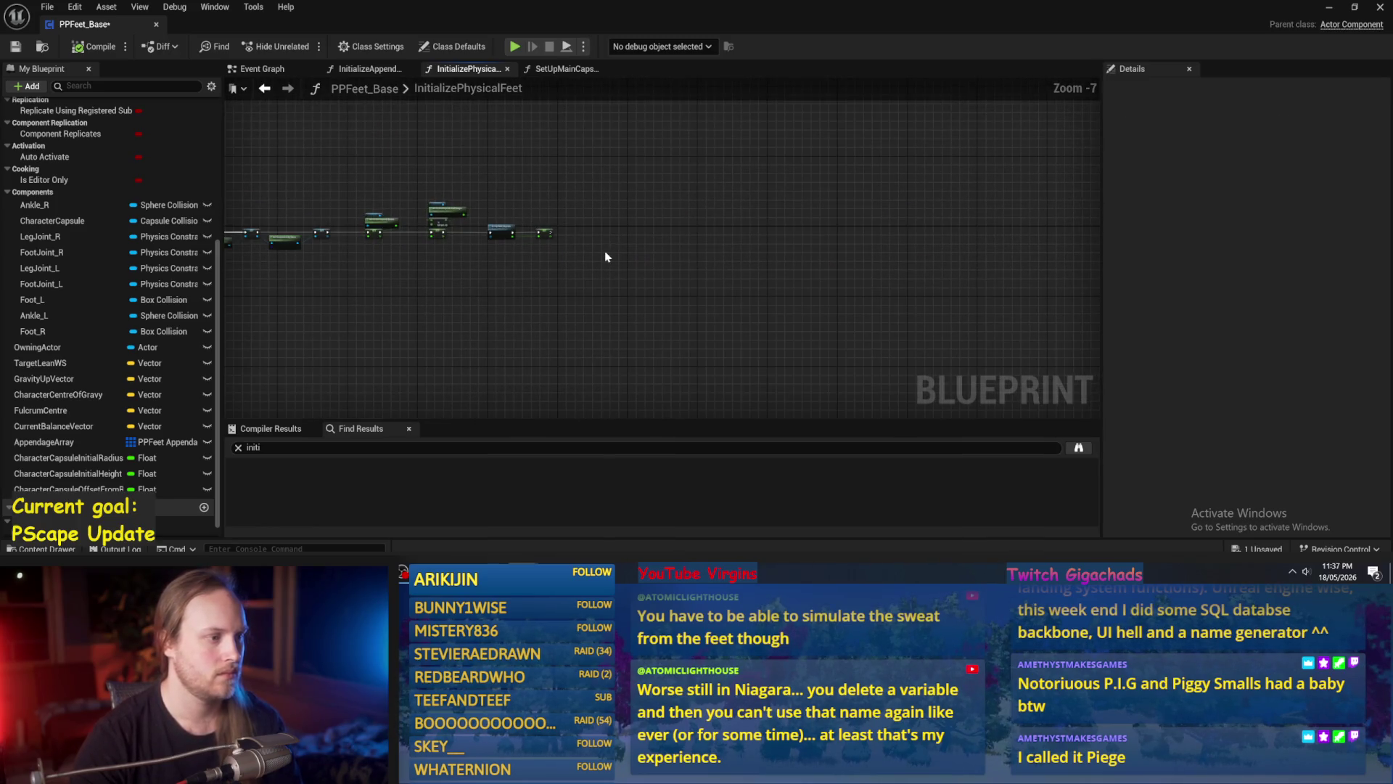
scroll(609, 261, "up", 3)
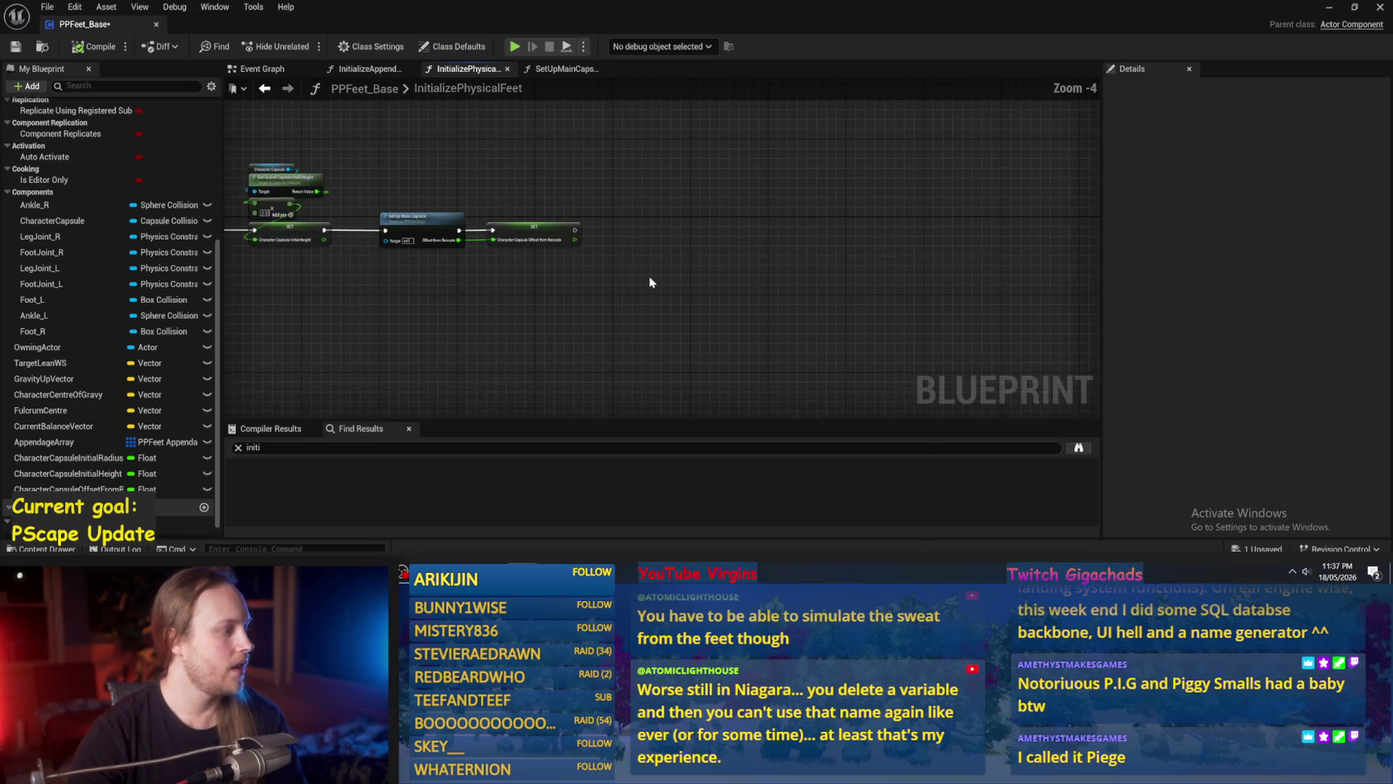
left_click(56, 209)
left_click(15, 46)
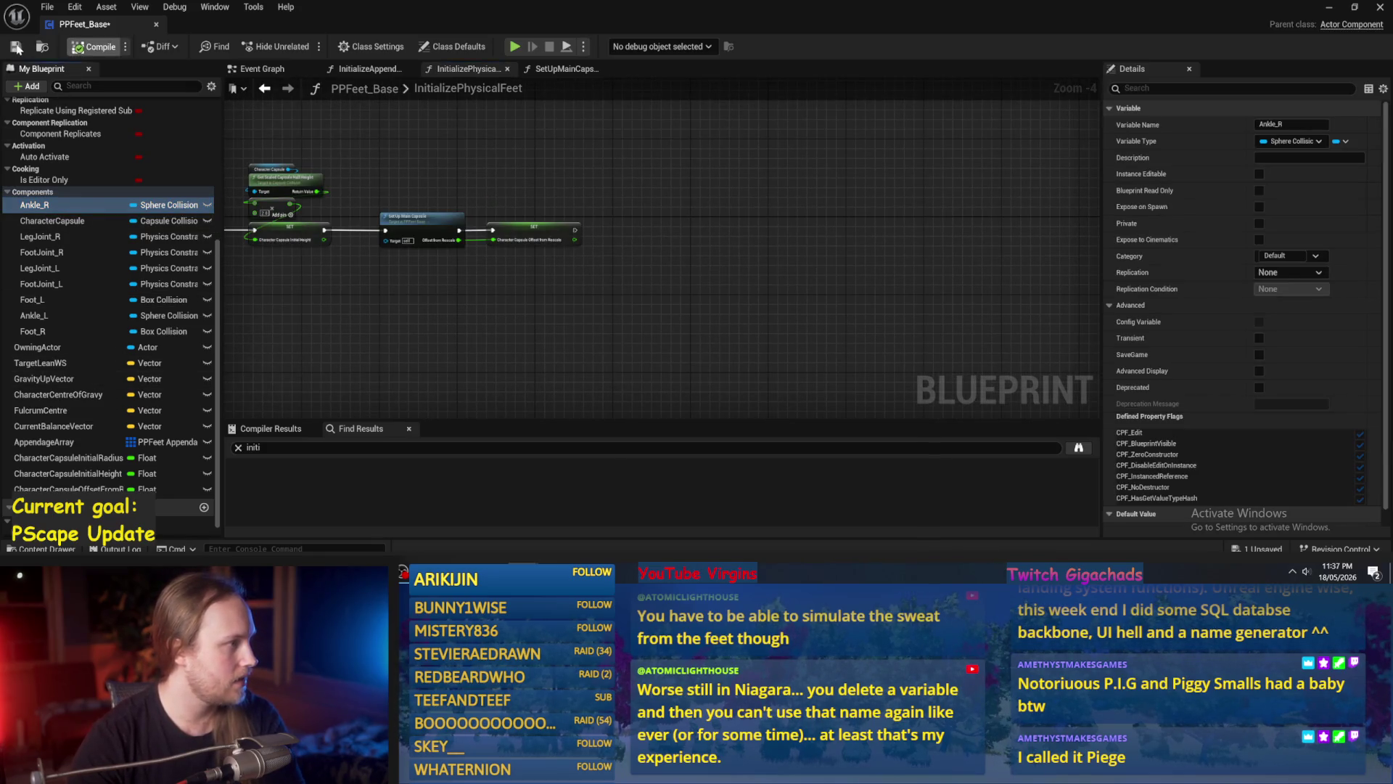
Delete the Ankle_R, LegJoint_R and FootJoint_R variables.
key("Delete")
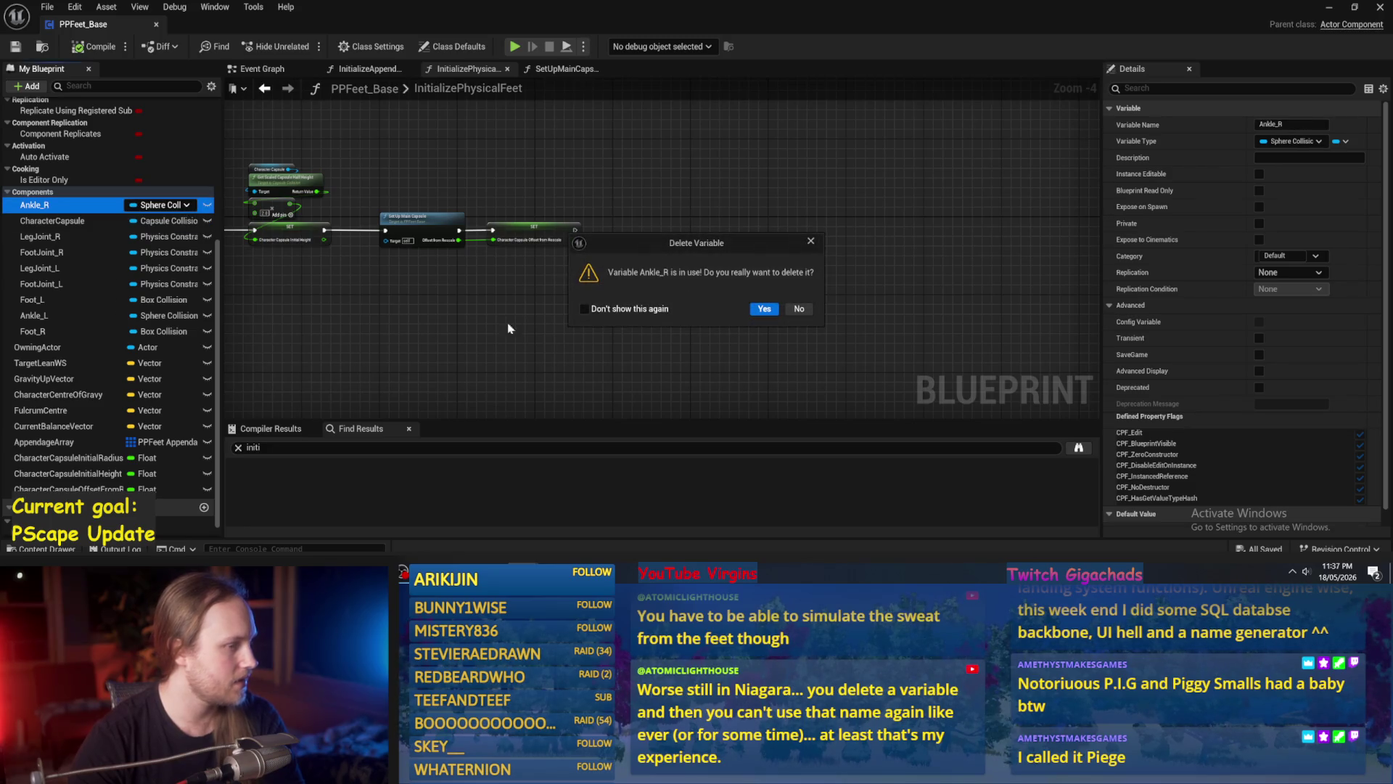
left_click(764, 308)
left_click(40, 221)
key("Delete")
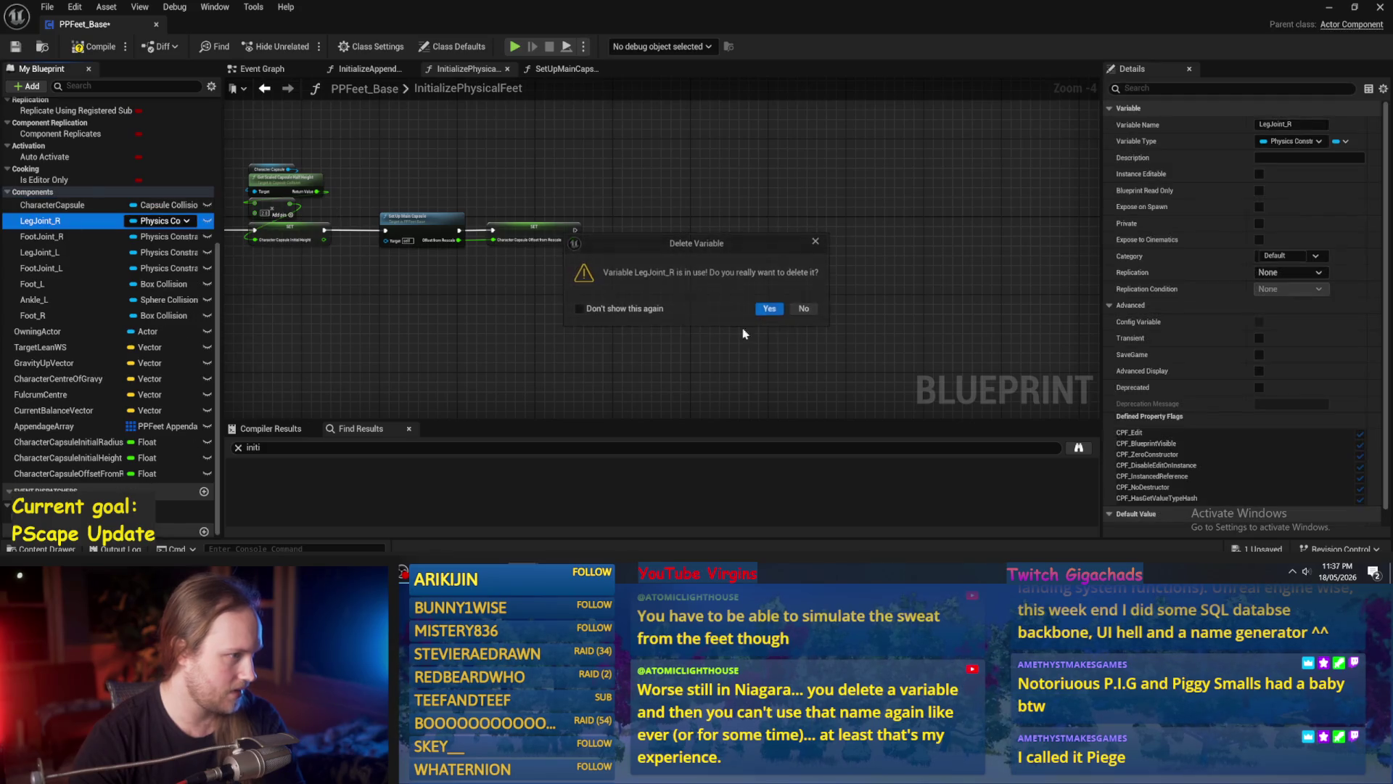
left_click(768, 308)
left_click(43, 233)
key("Delete")
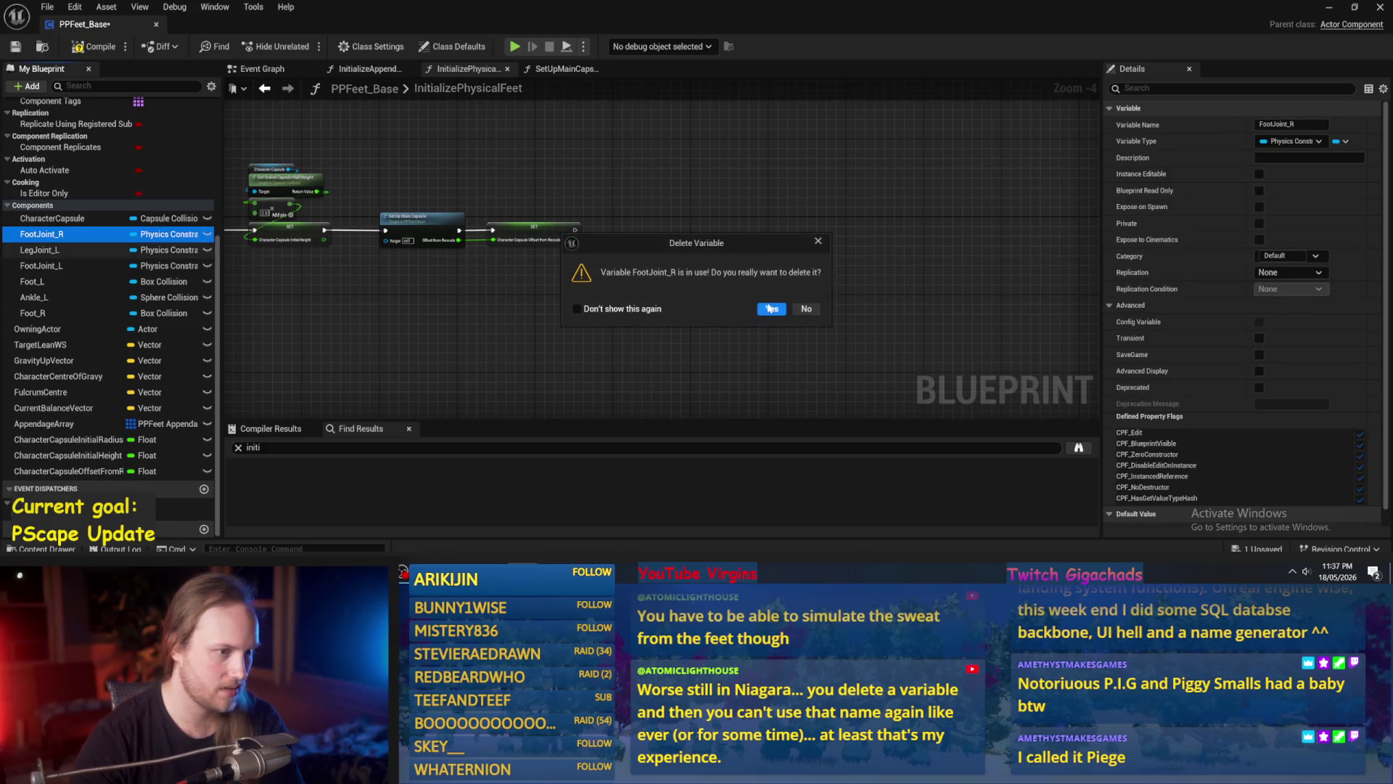
key("Return")
Delete the LegJoint_L, FootJoint_L, Foot_L and Ankle_L variables.
left_click(40, 249)
key("Delete")
key("Return")
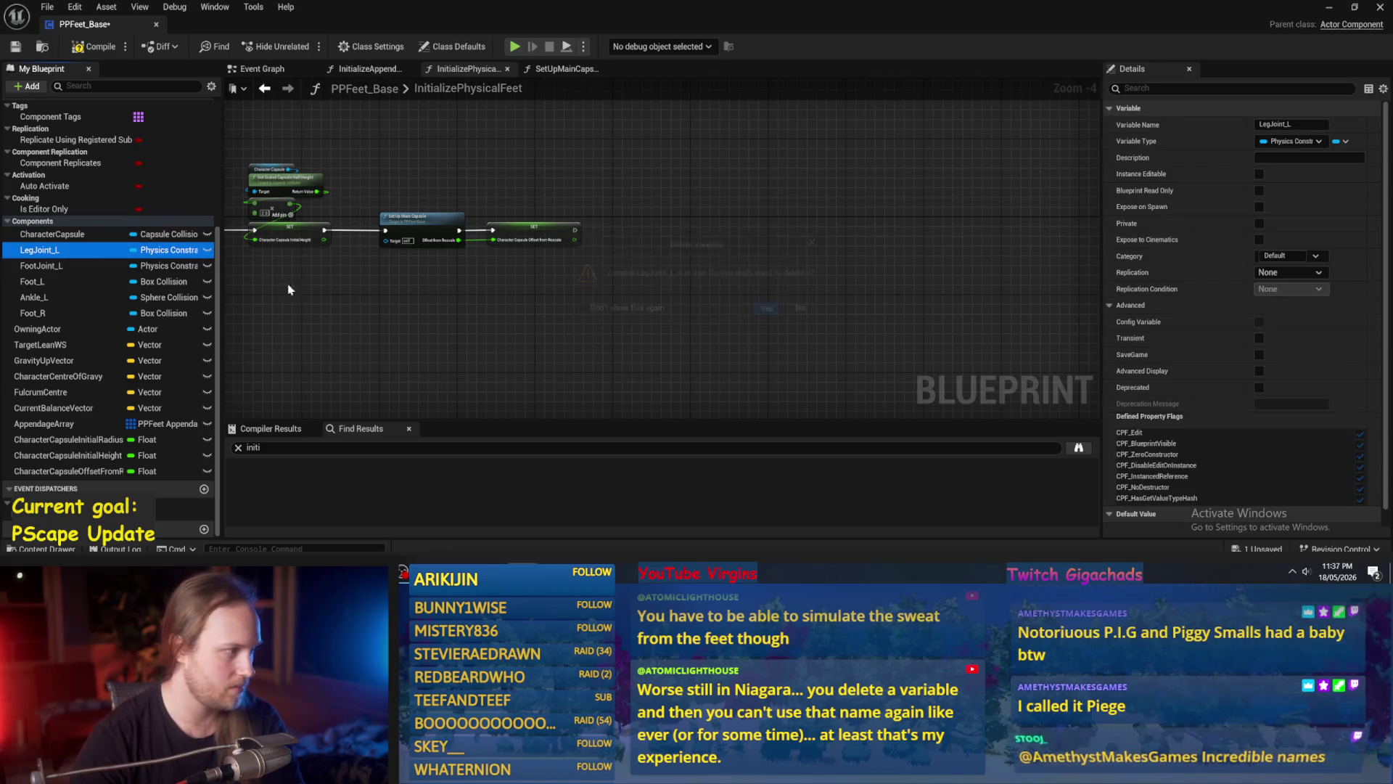
left_click(58, 267)
key("Delete")
left_click(765, 308)
left_click(64, 283)
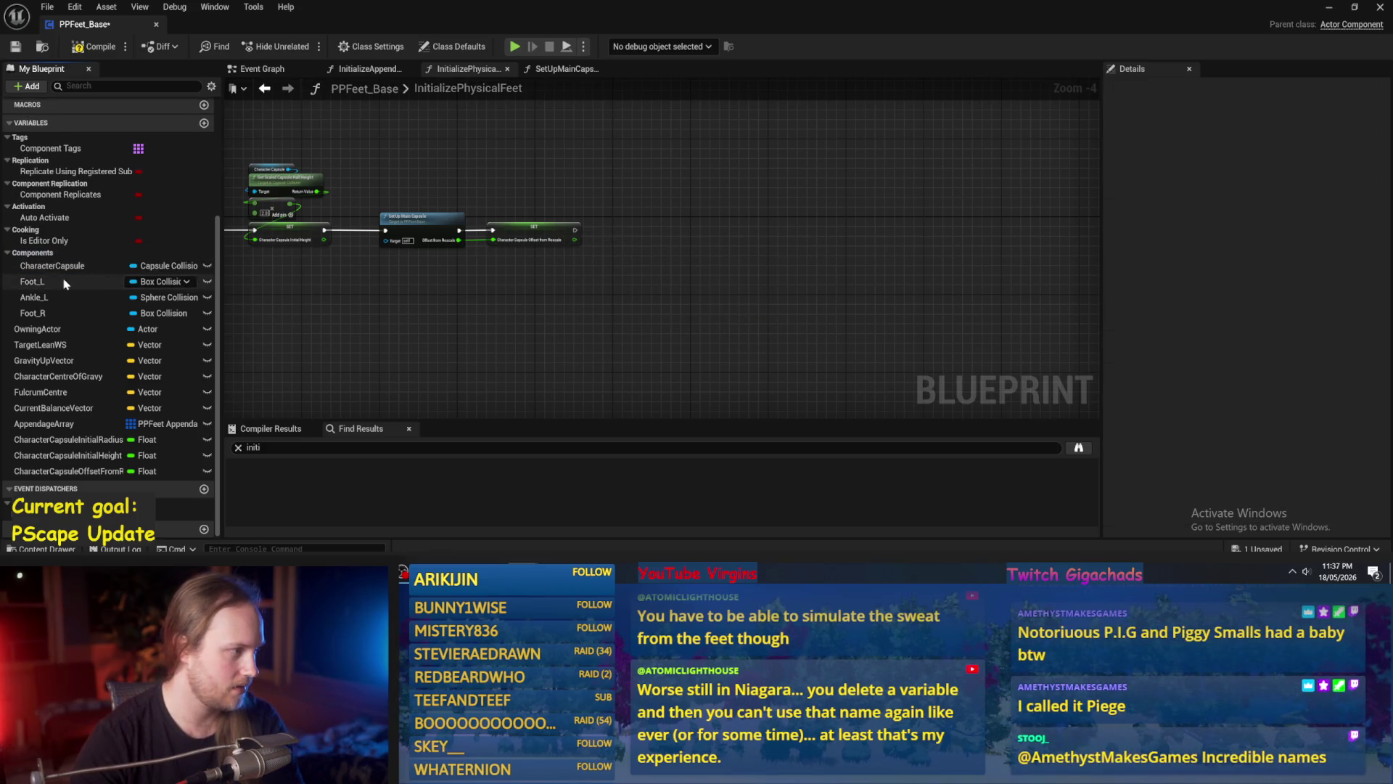
key("Delete")
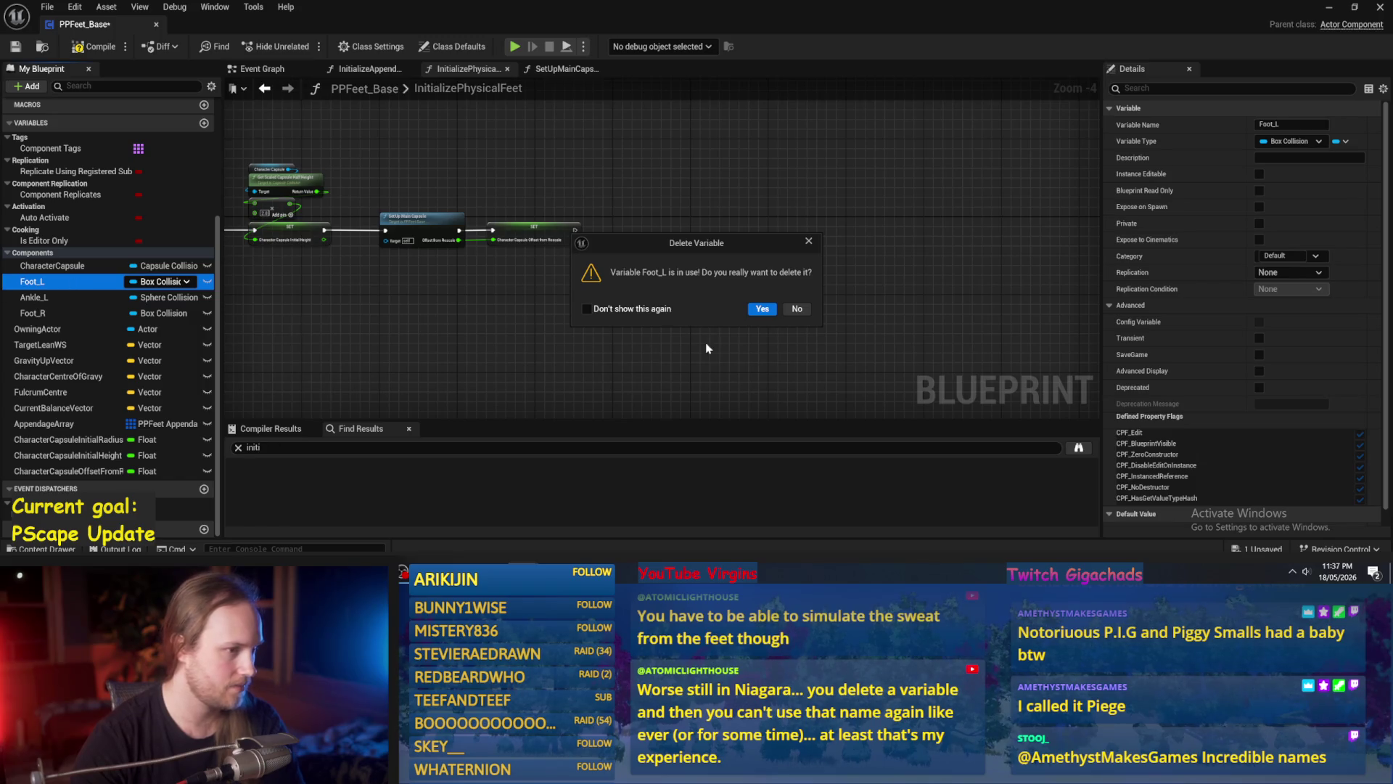
left_click(762, 308)
left_click(43, 312)
key("Delete")
left_click(762, 308)
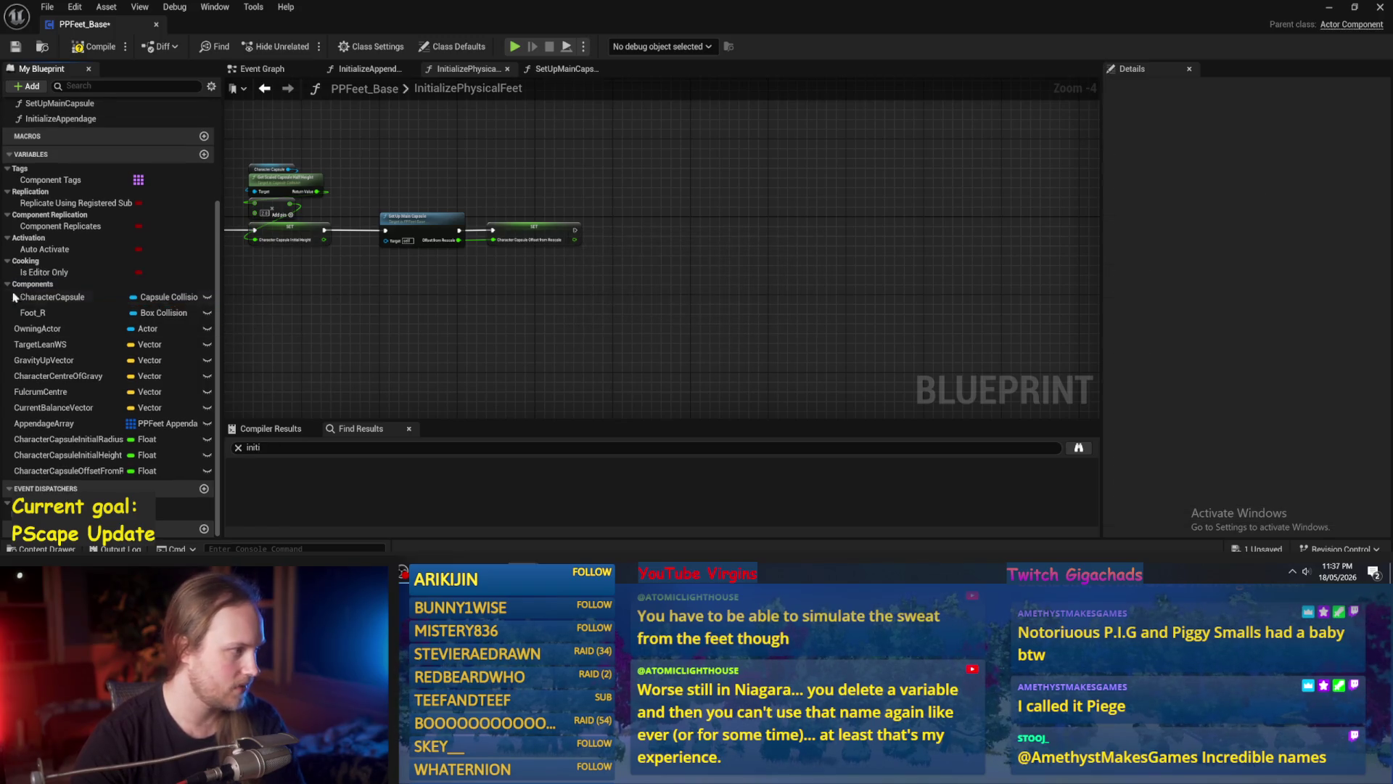
Delete Foot_R and compile to reveal the broken connections.
key("Delete")
left_click(762, 308)
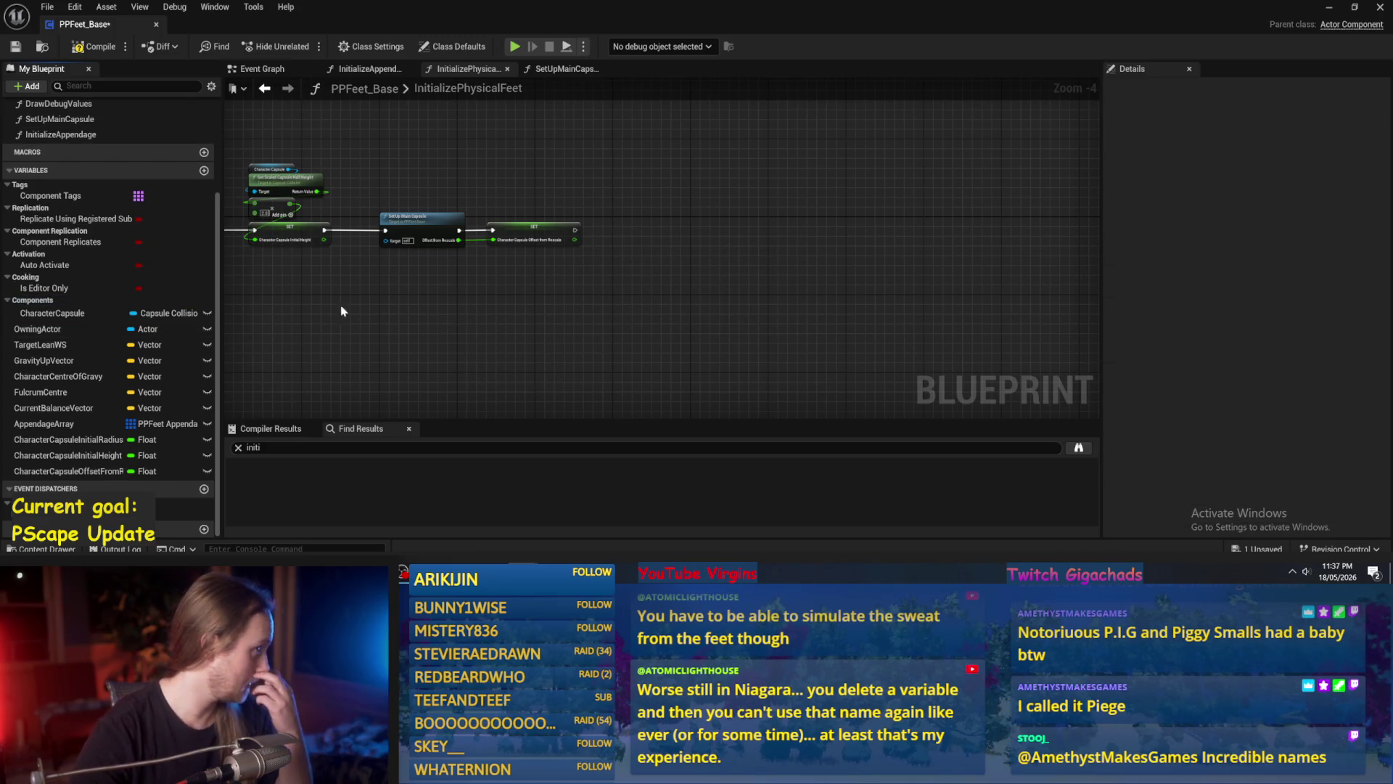
scroll(358, 284, "up", 3)
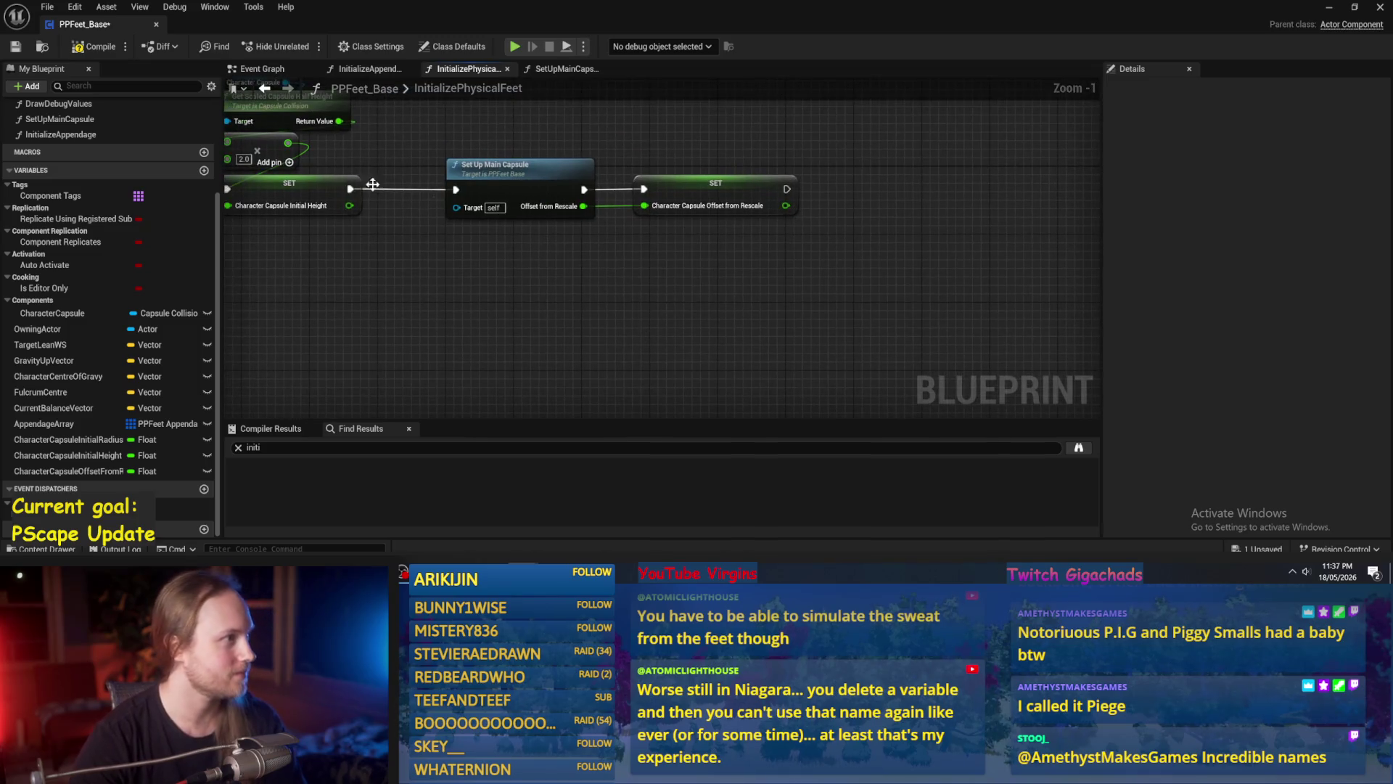
left_click(15, 47)
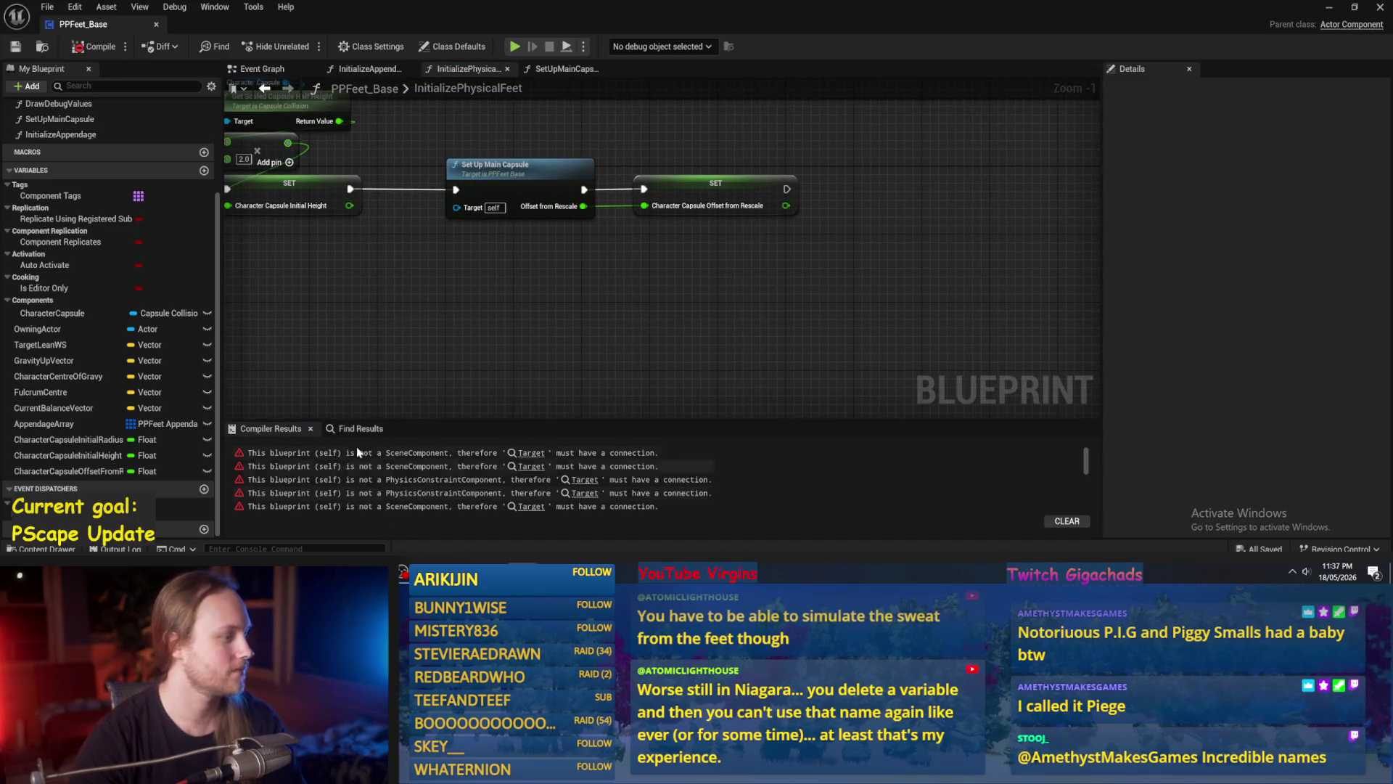
left_click_drag(412, 315, 352, 268)
left_click_drag(523, 258, 690, 281)
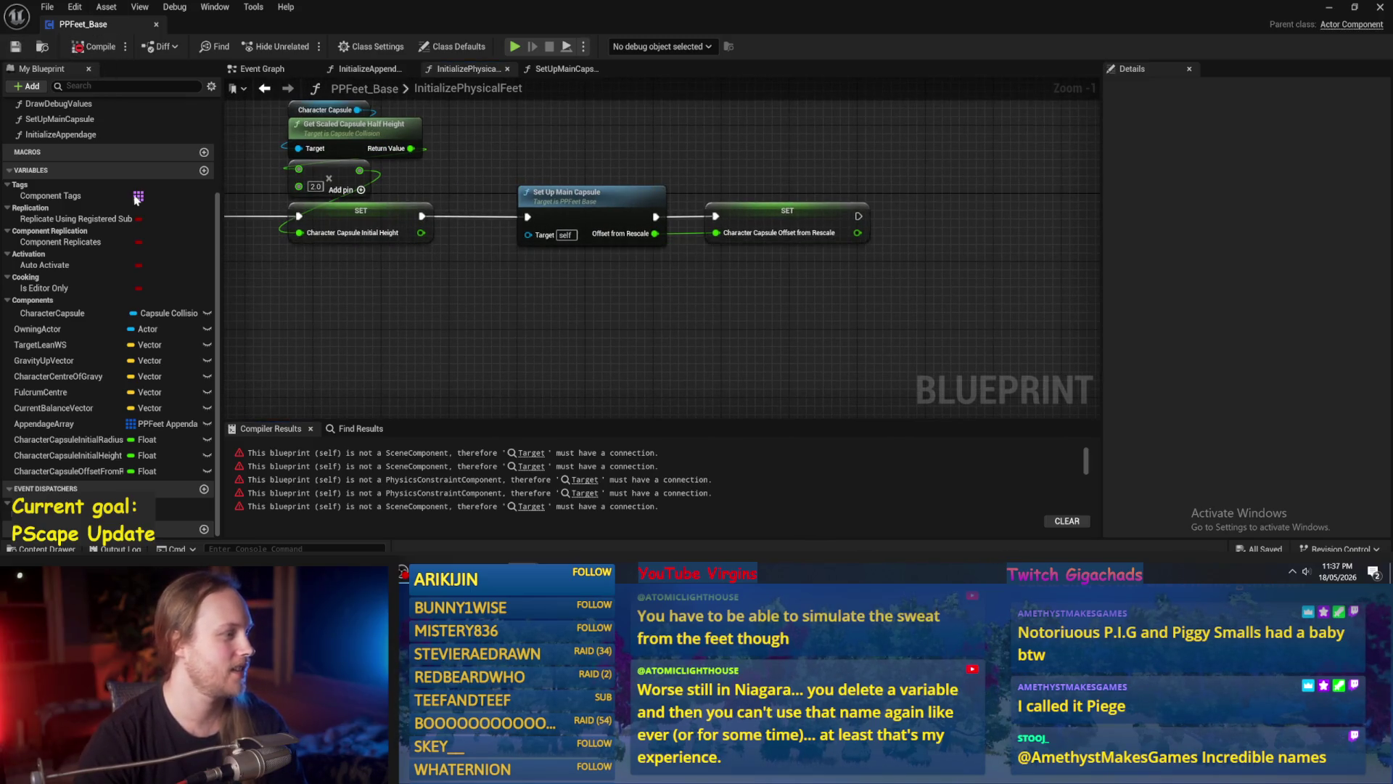
Move AppendageArray below CharacterCapsule and jump to the first compile error in GetSurfaceData.
left_click(87, 330)
left_click_drag(353, 319, 365, 325)
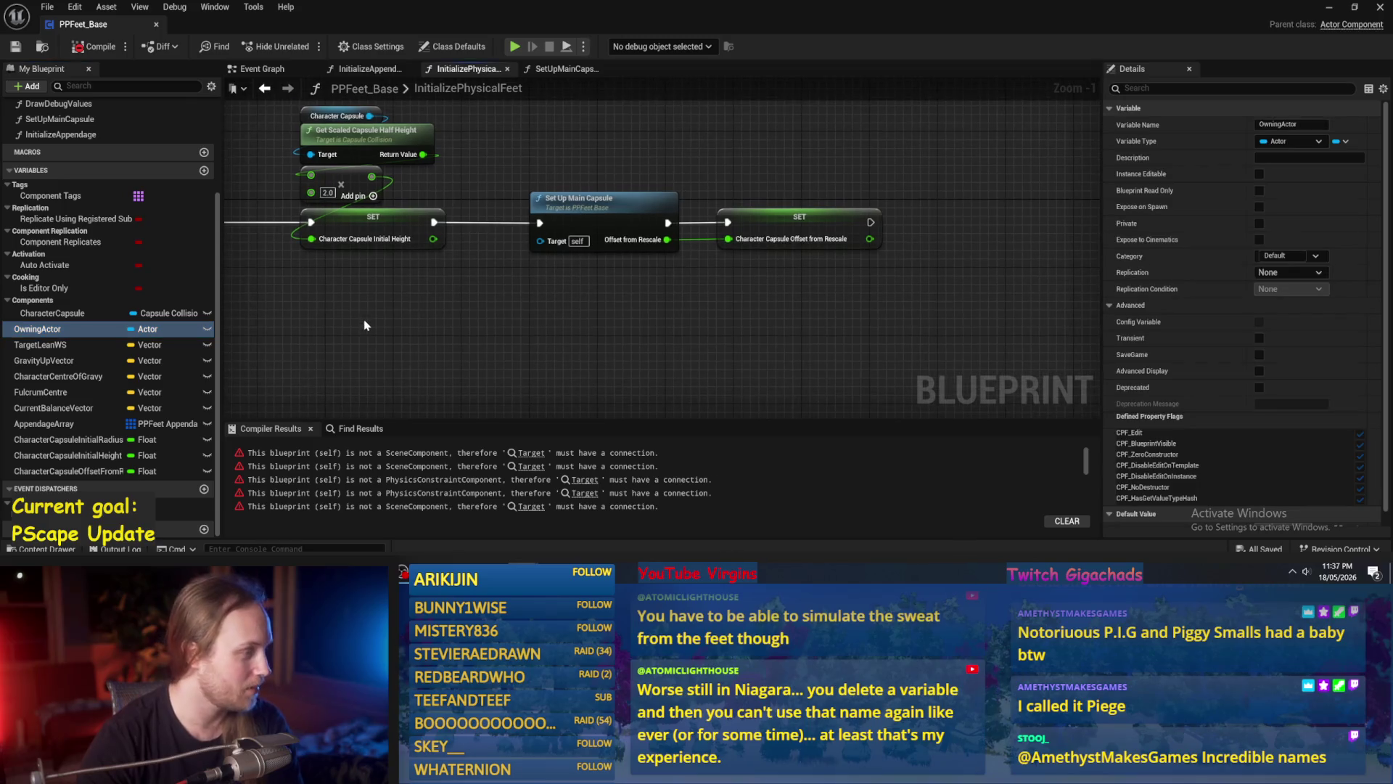
left_click(52, 313)
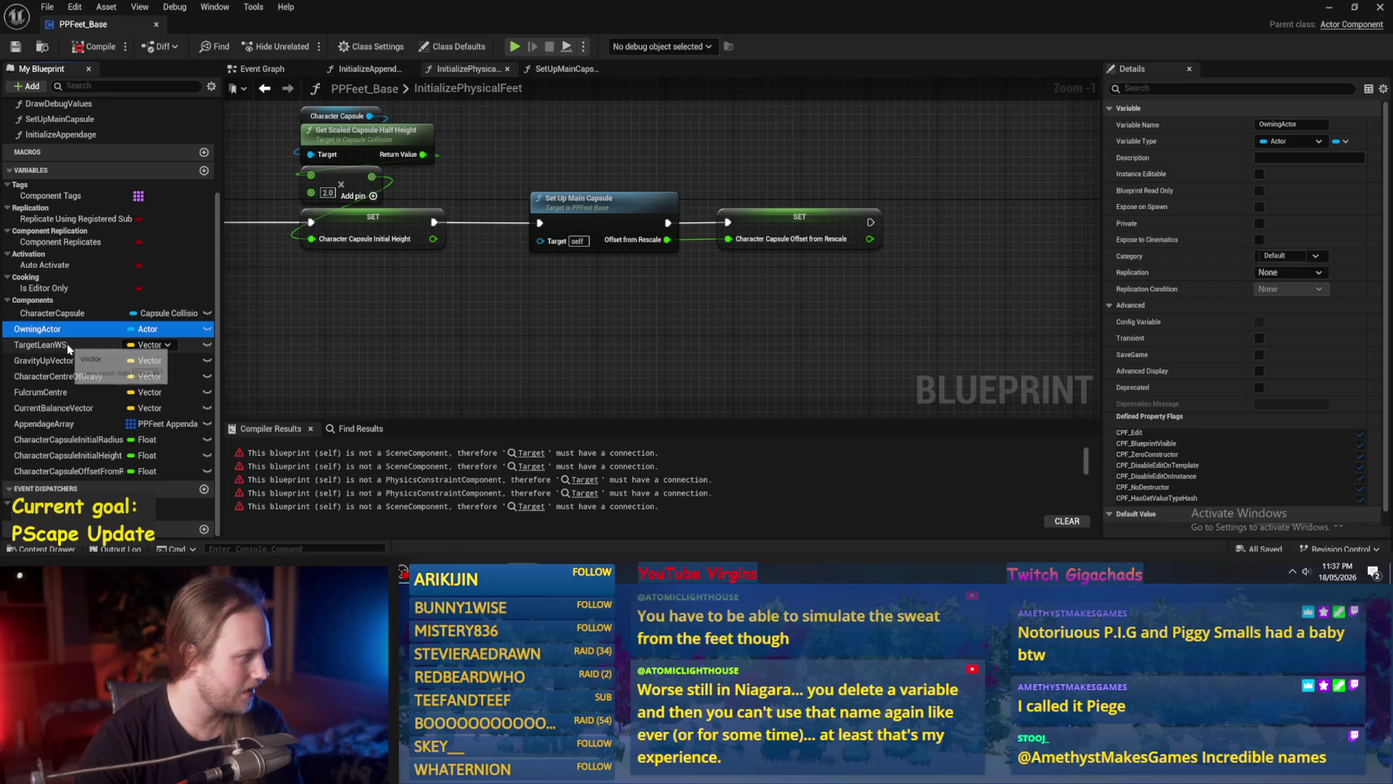
left_click(65, 344)
left_click(68, 360)
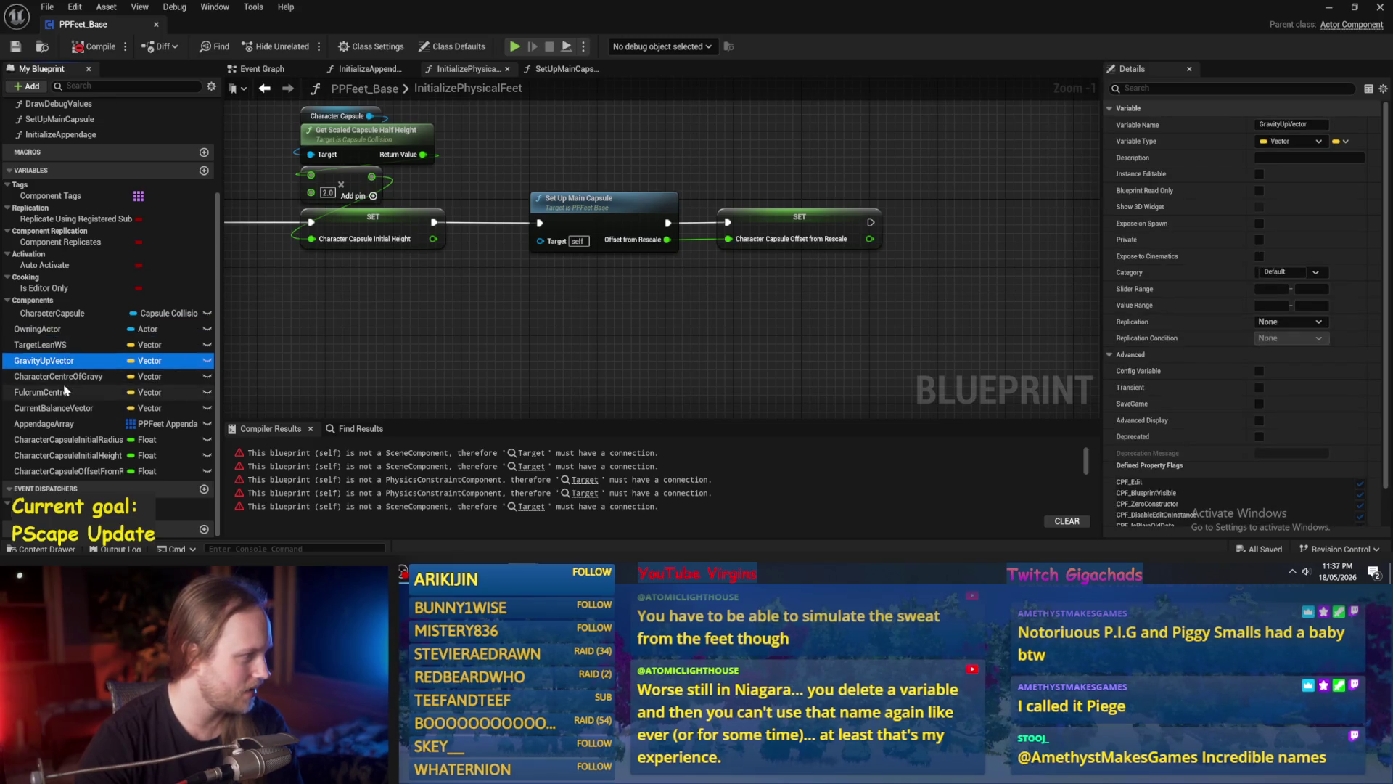
left_click(51, 376)
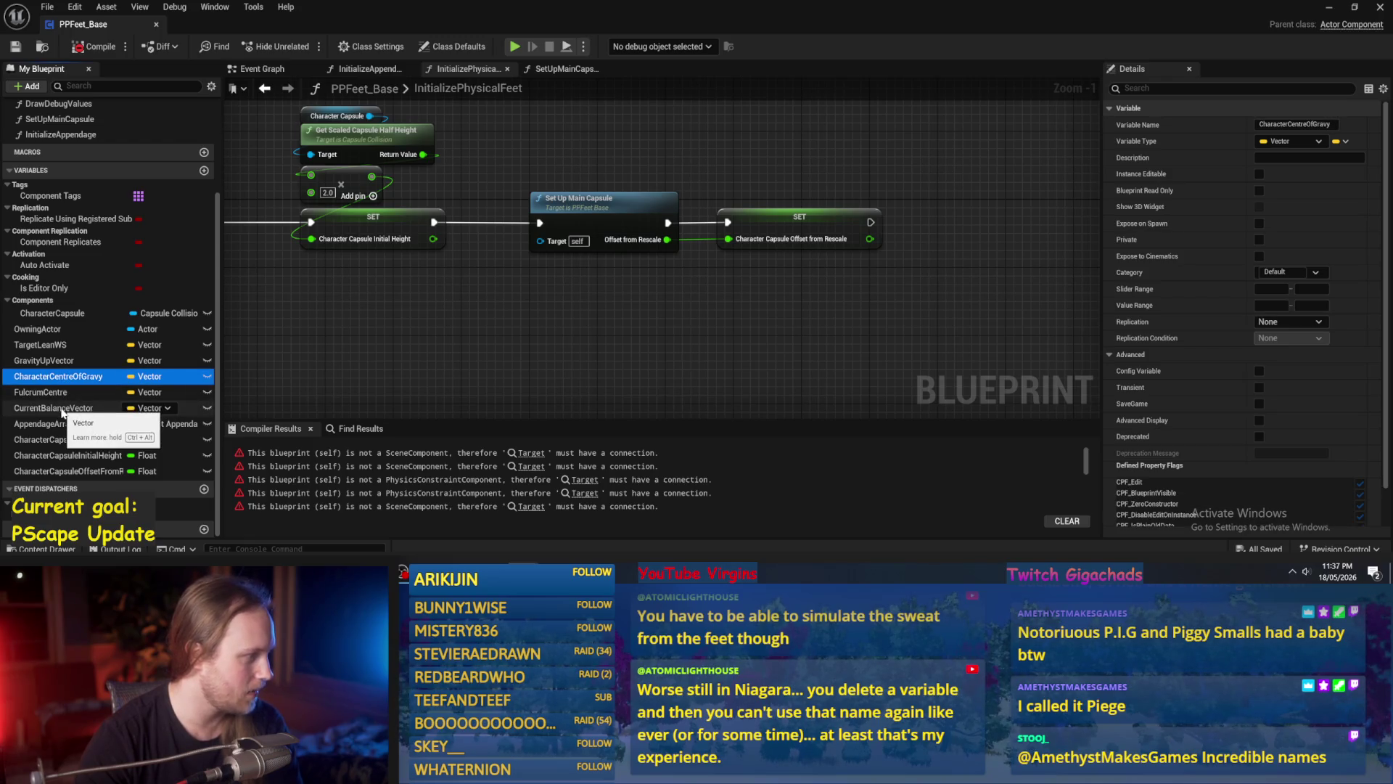
left_click(60, 407)
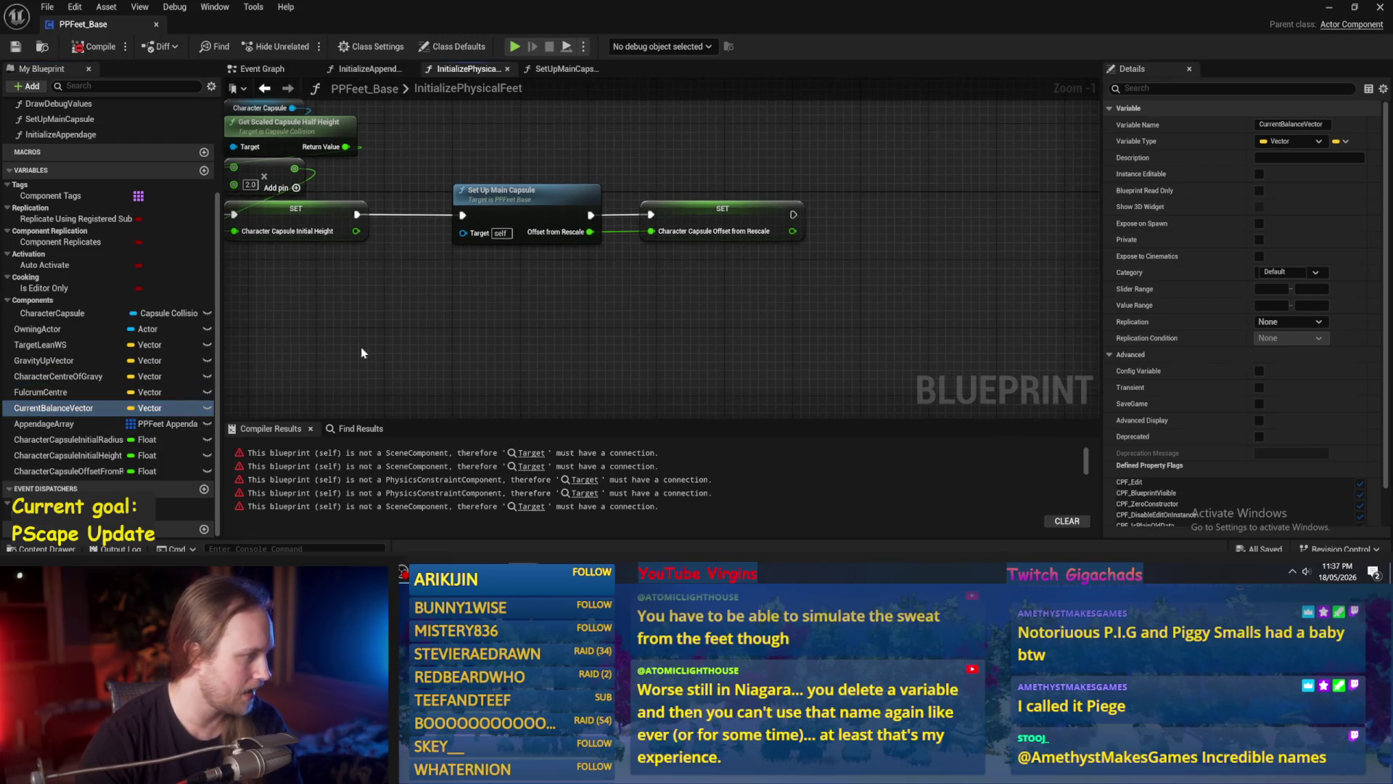
left_click(69, 424)
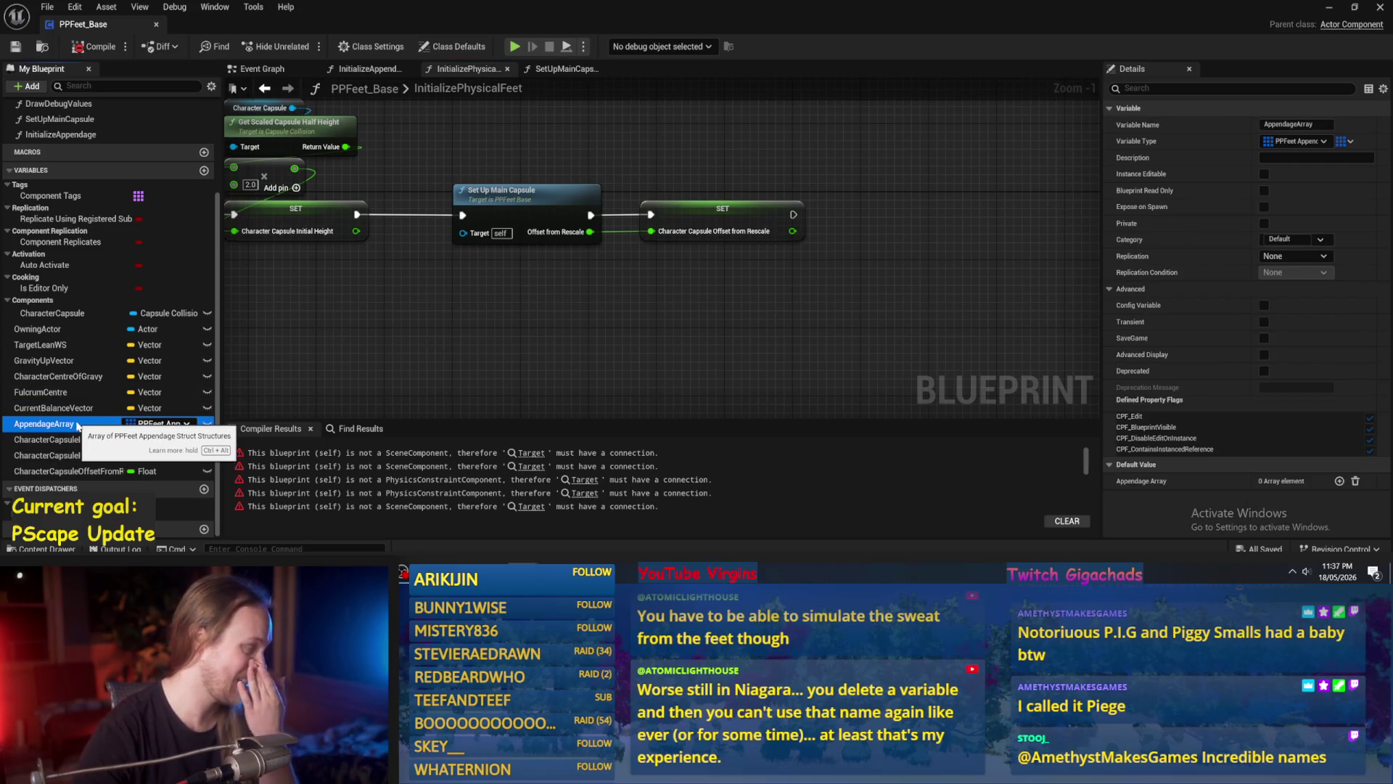
left_click_drag(77, 425, 42, 332)
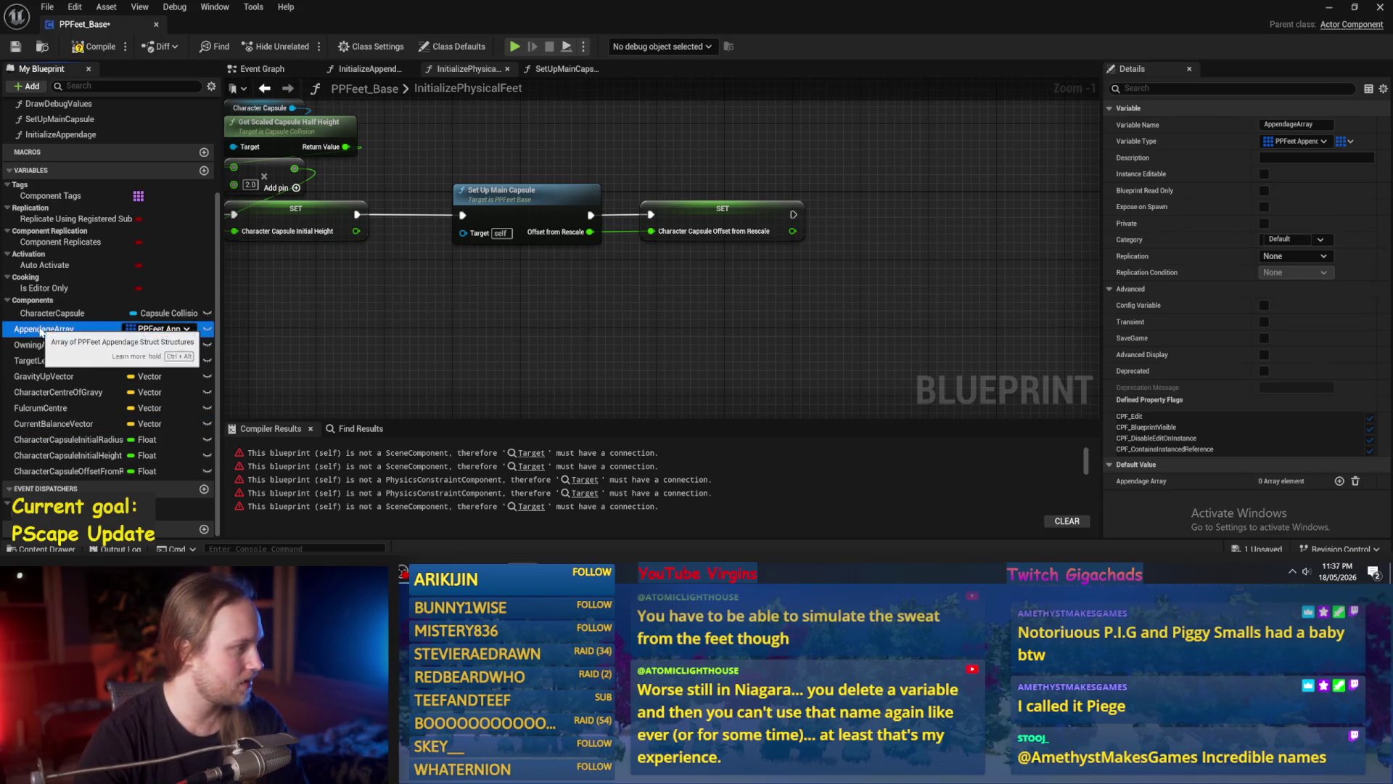
left_click_drag(488, 335, 430, 355)
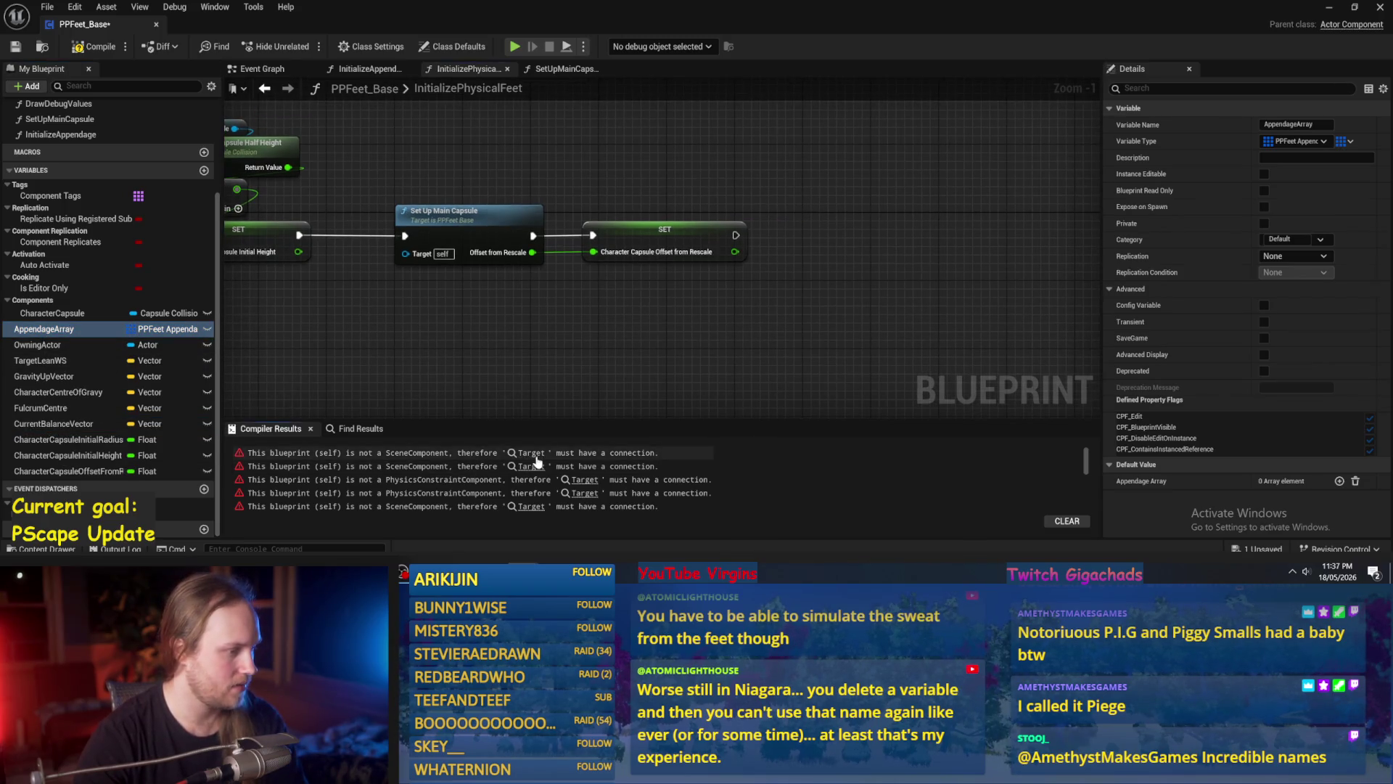
left_click(533, 453)
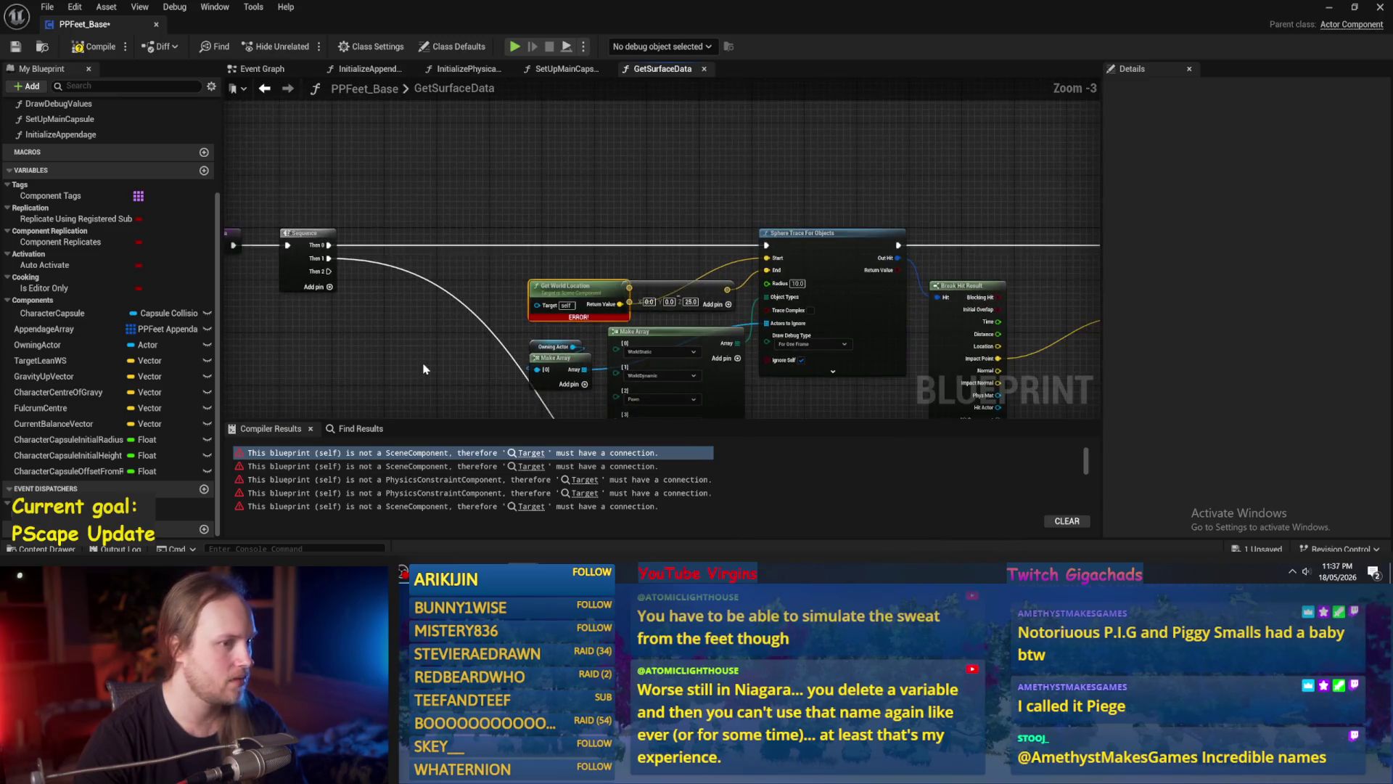
mouse_move(425, 372)
left_mouse_down()
mouse_move(273, 317)
mouse_move(701, 341)
left_mouse_up()
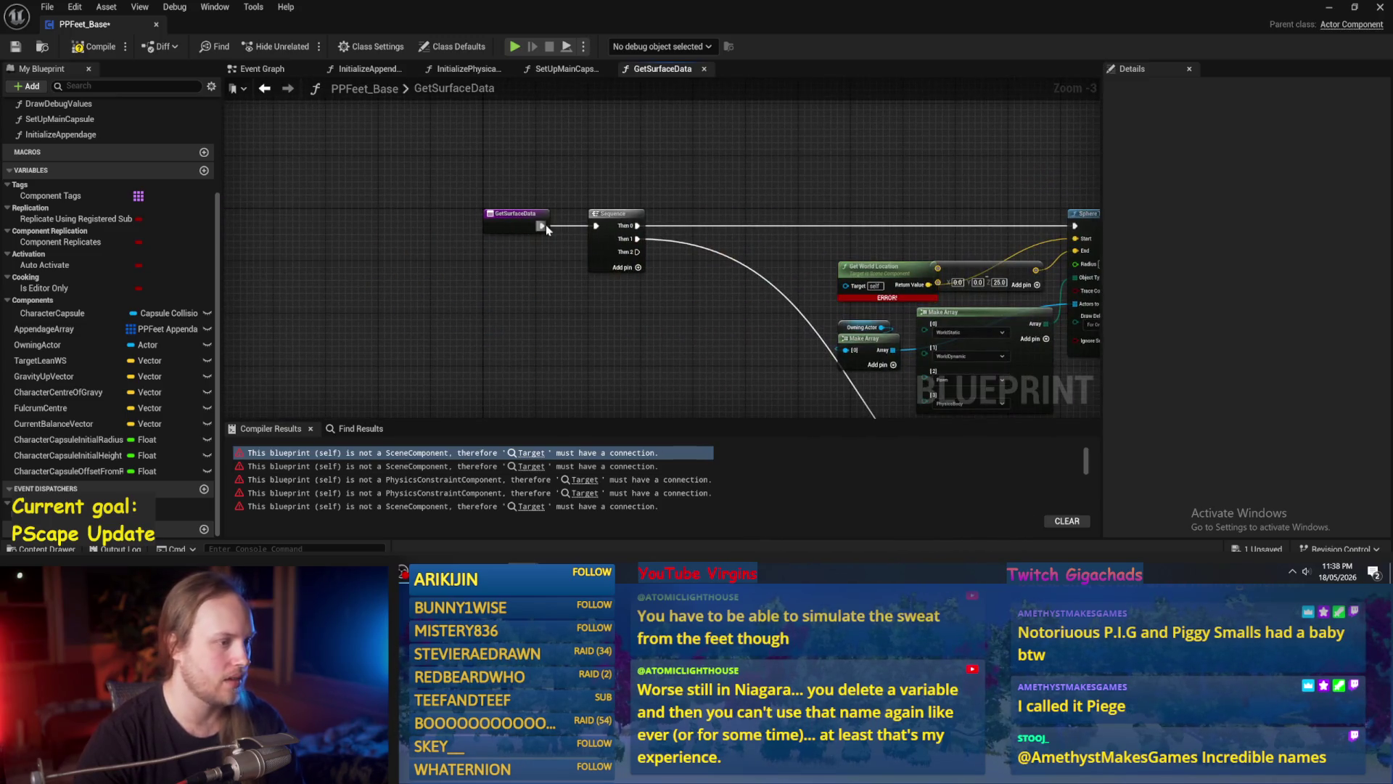
left_click(94, 45)
left_click(15, 46)
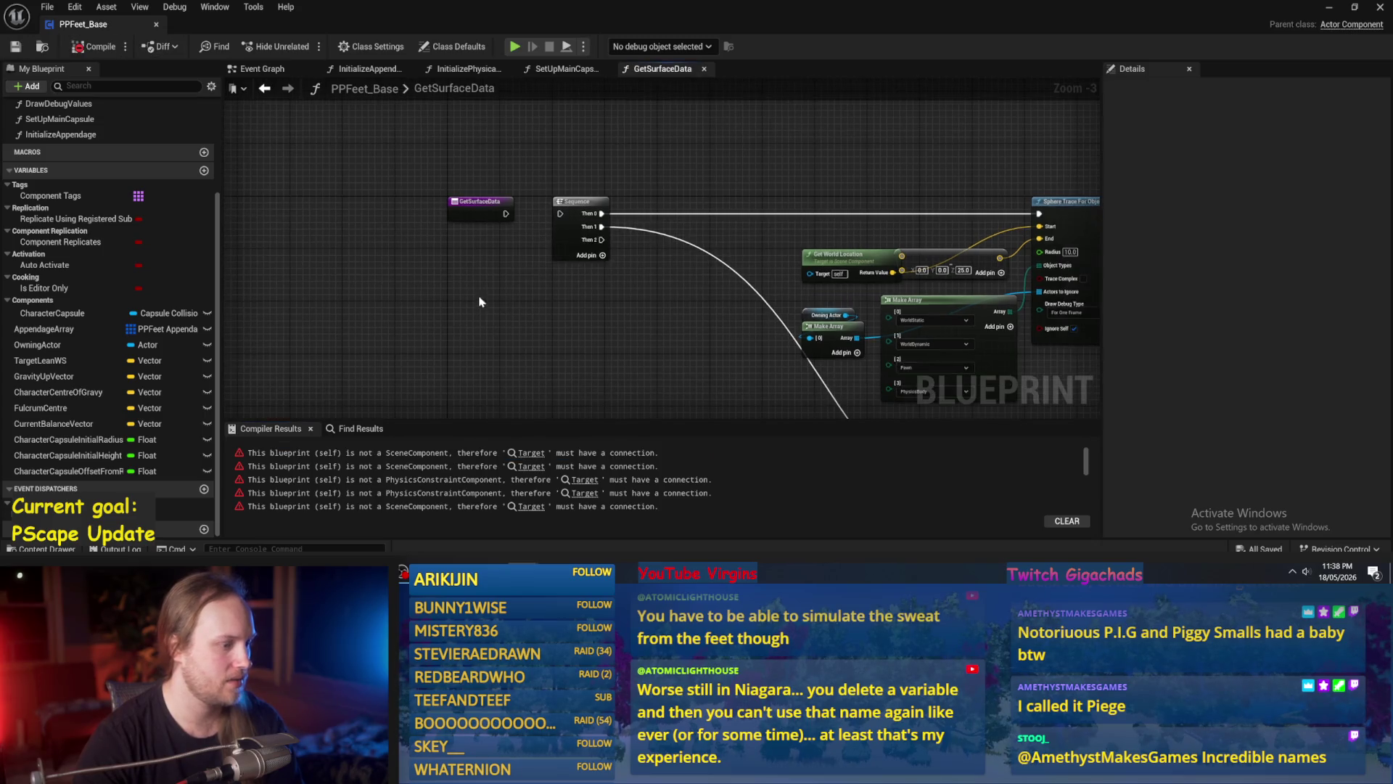
left_click(530, 452)
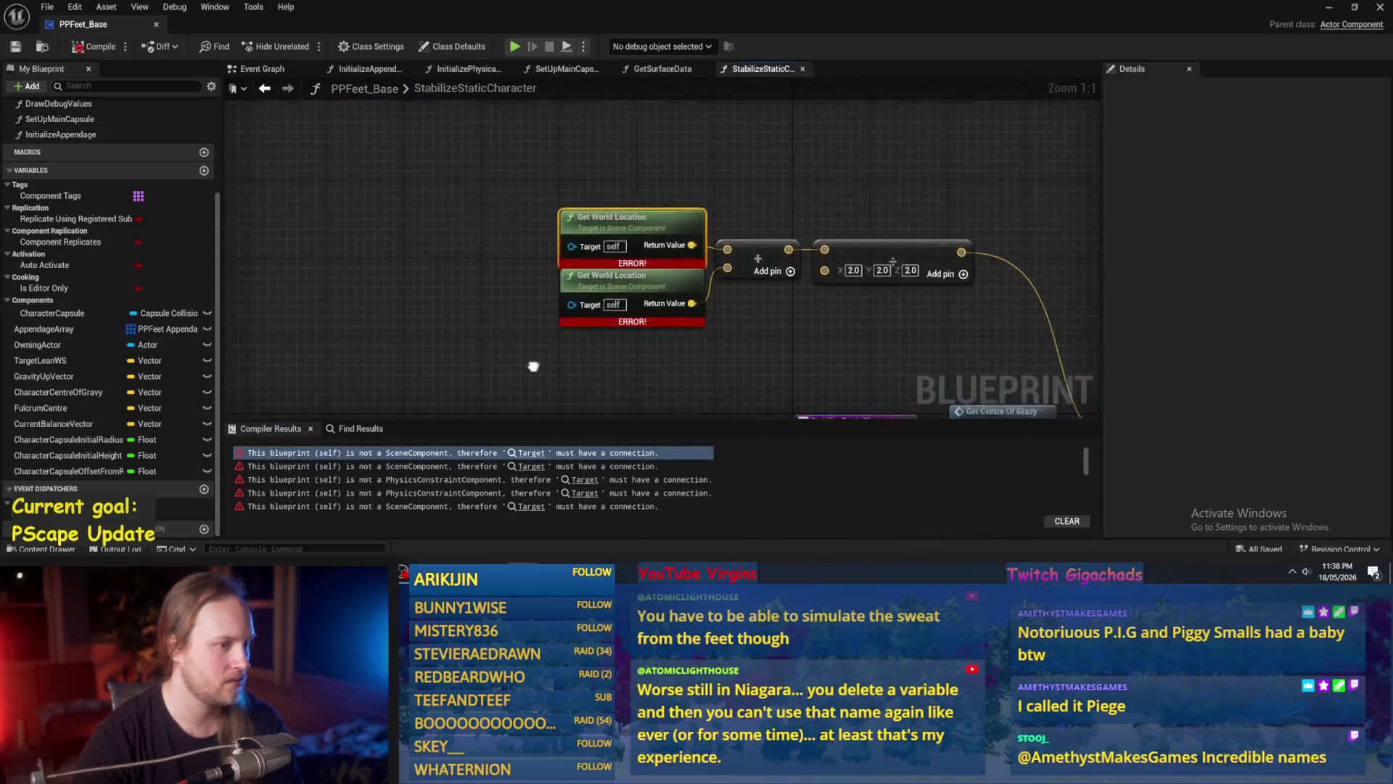
left_click_drag(772, 294, 342, 202)
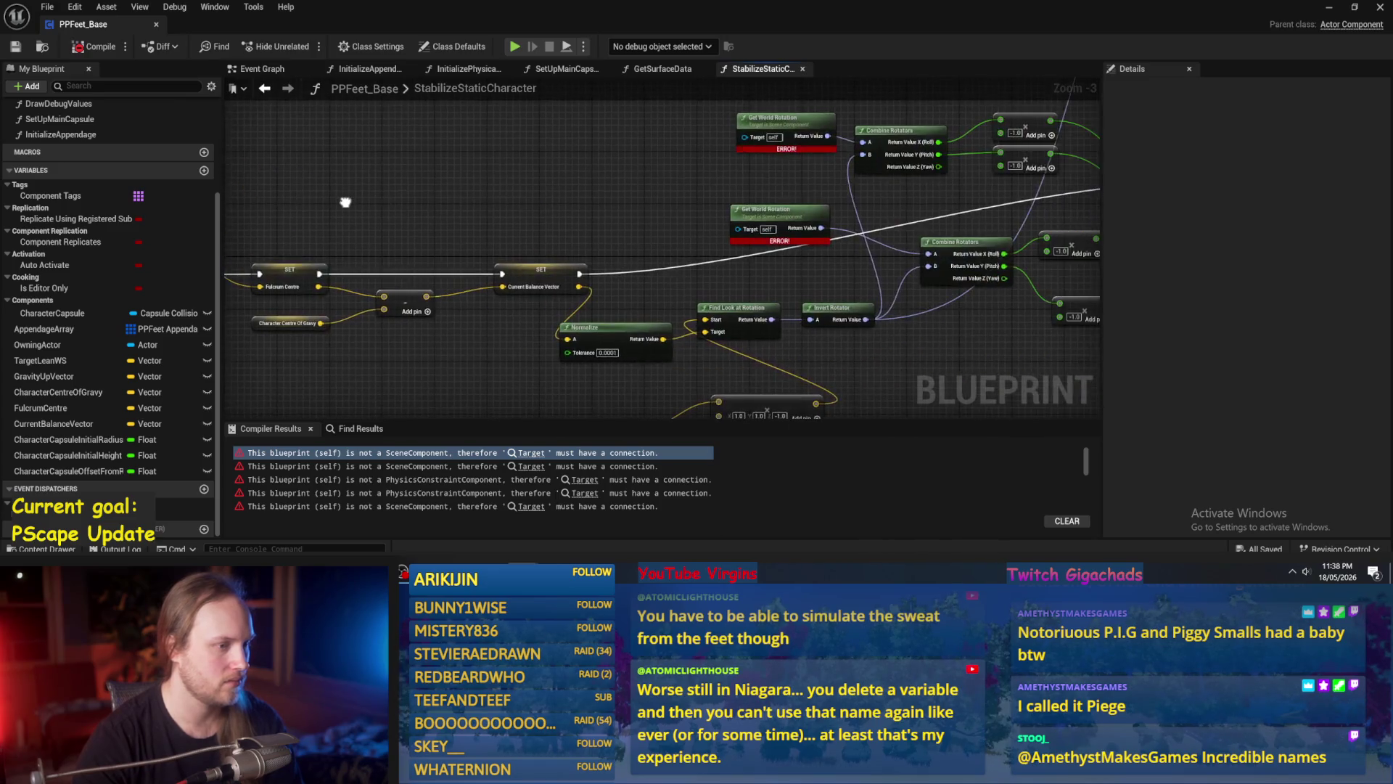
scroll(347, 207, "down", 2)
left_click_drag(418, 222, 302, 315)
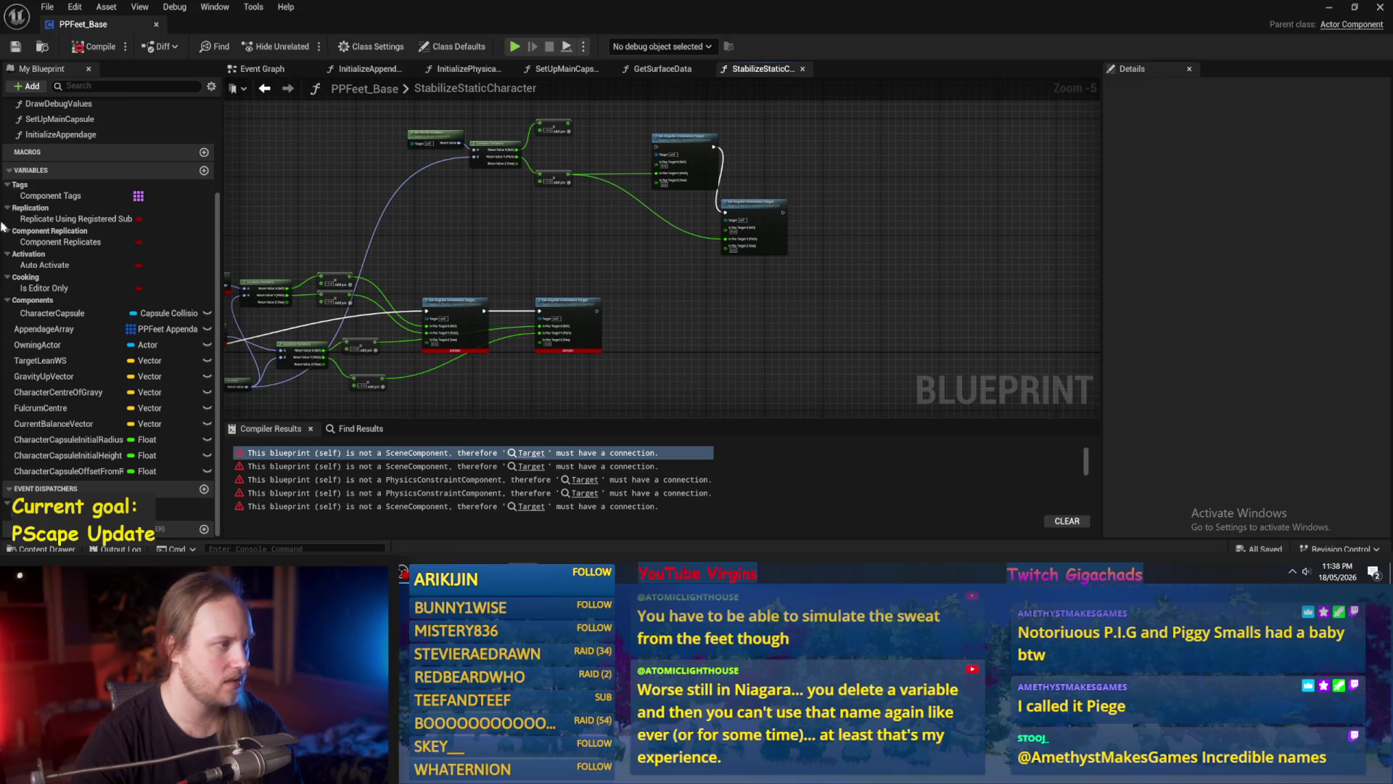
scroll(82, 218, "up", 2)
left_click(82, 209)
scroll(82, 226, "up", 2)
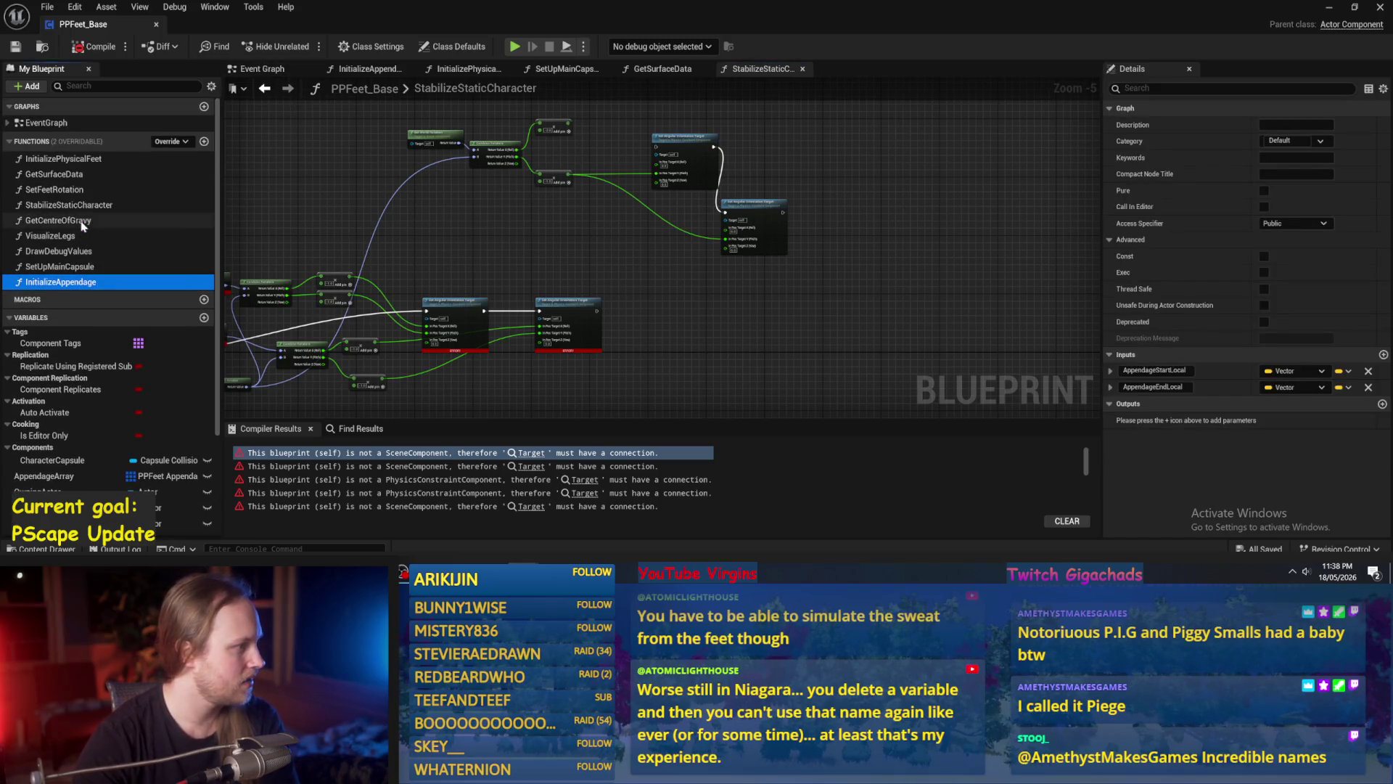
Remove SetFeetRotation, GetSurfaceData and StabilizeStaticCharacter from the Functions list, confirming each deletion.
double_click(64, 190)
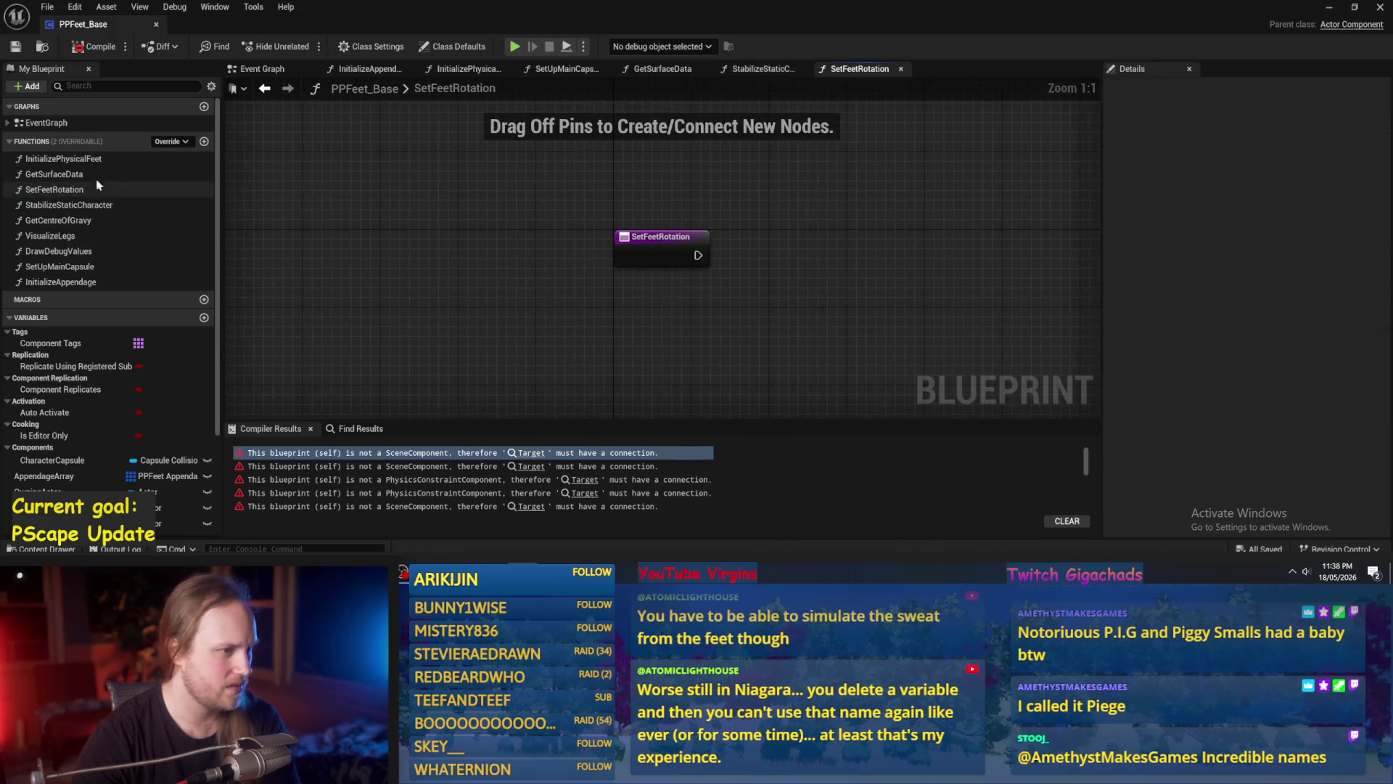
left_click(58, 189)
key("Delete")
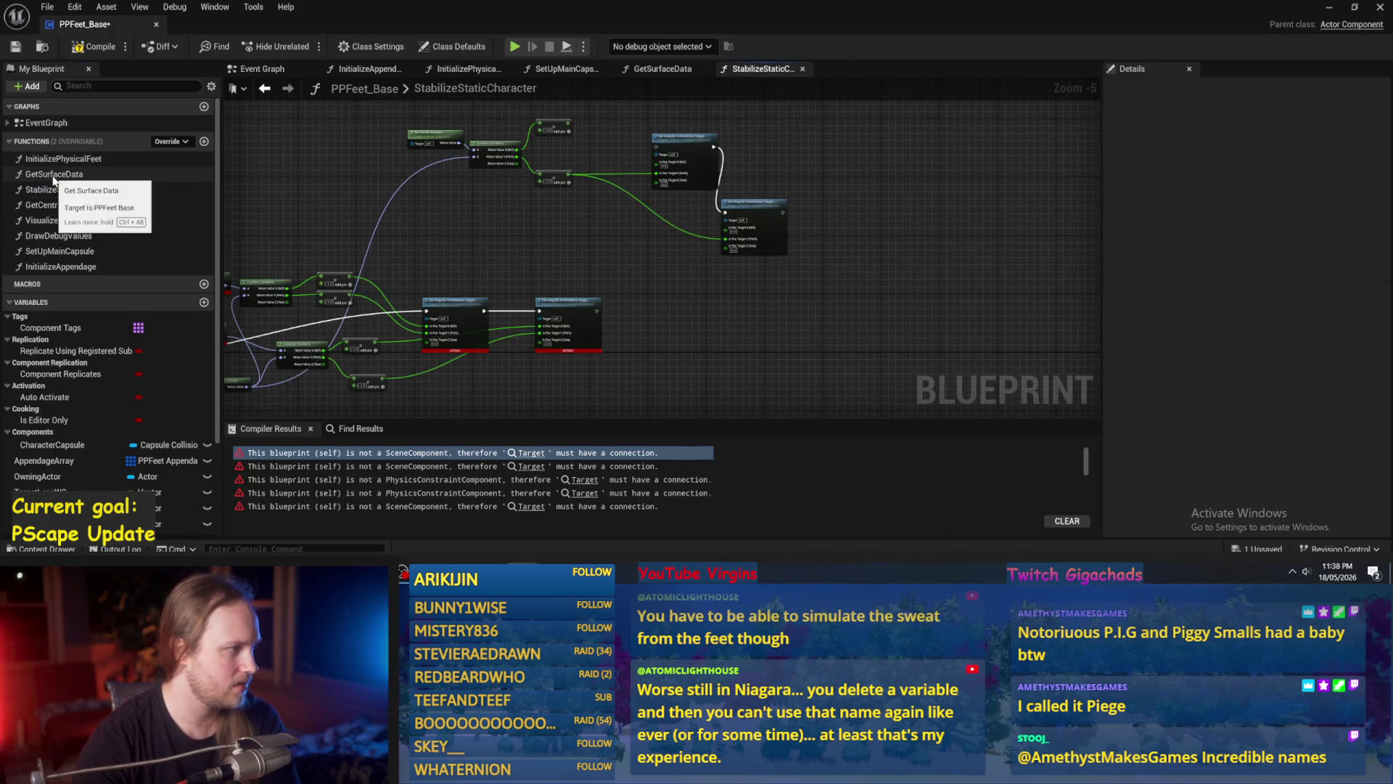
left_click(54, 174)
key("Delete")
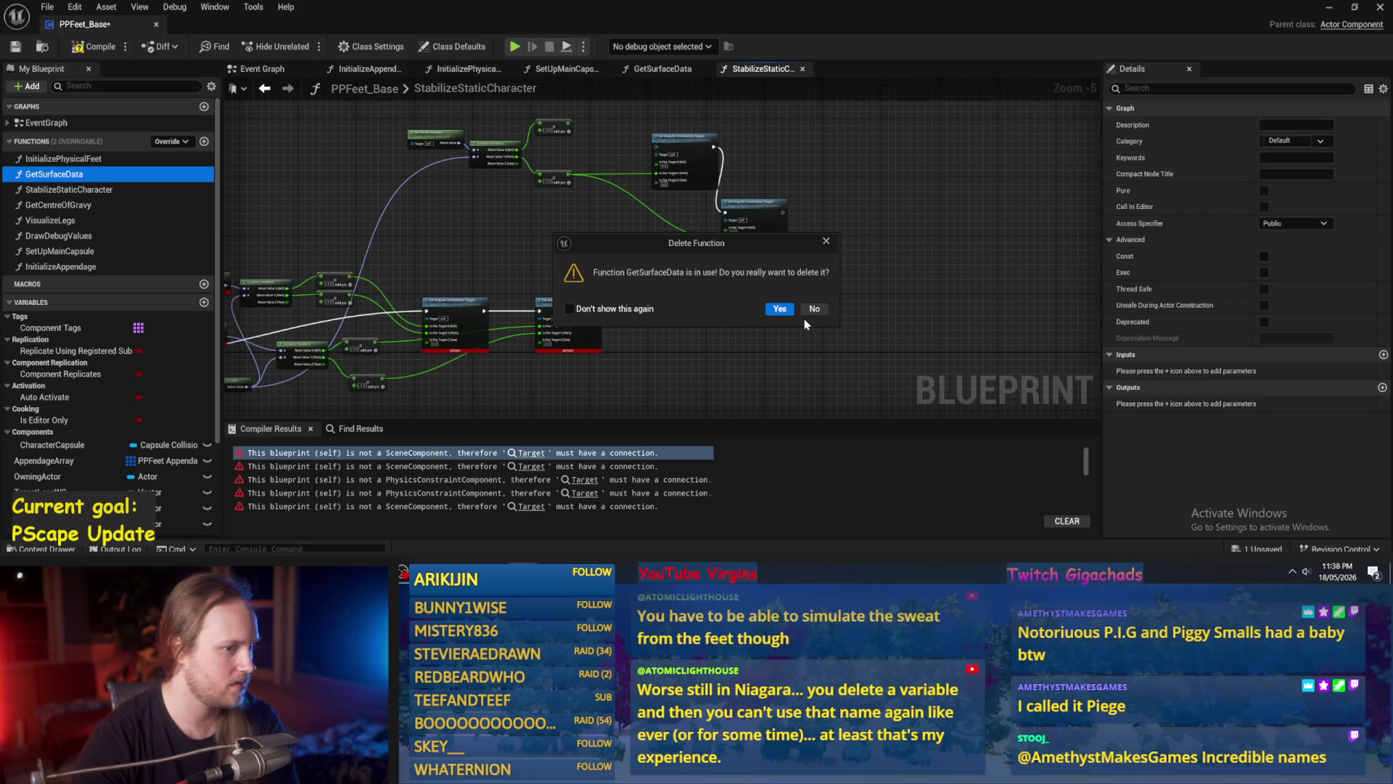
left_click(779, 308)
left_click(69, 174)
key("Delete")
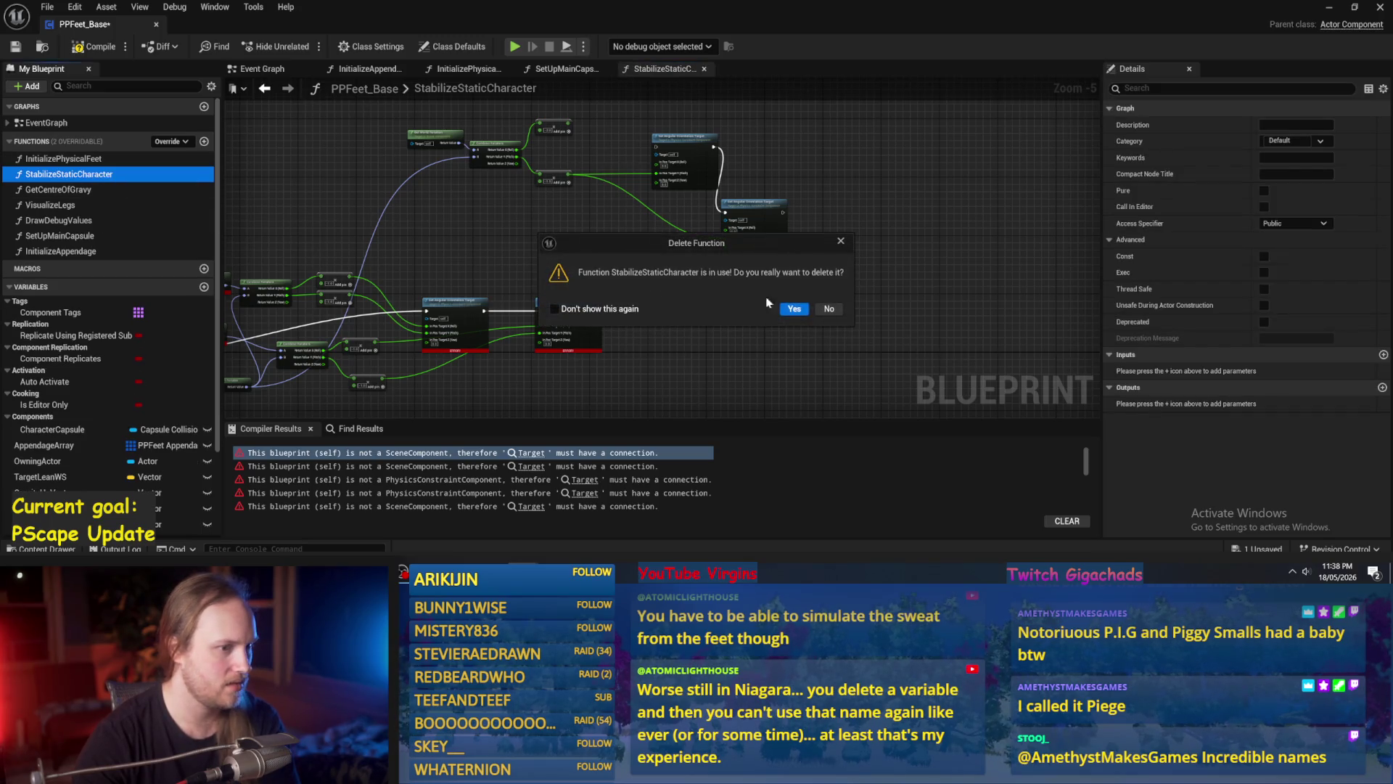
left_click(791, 310)
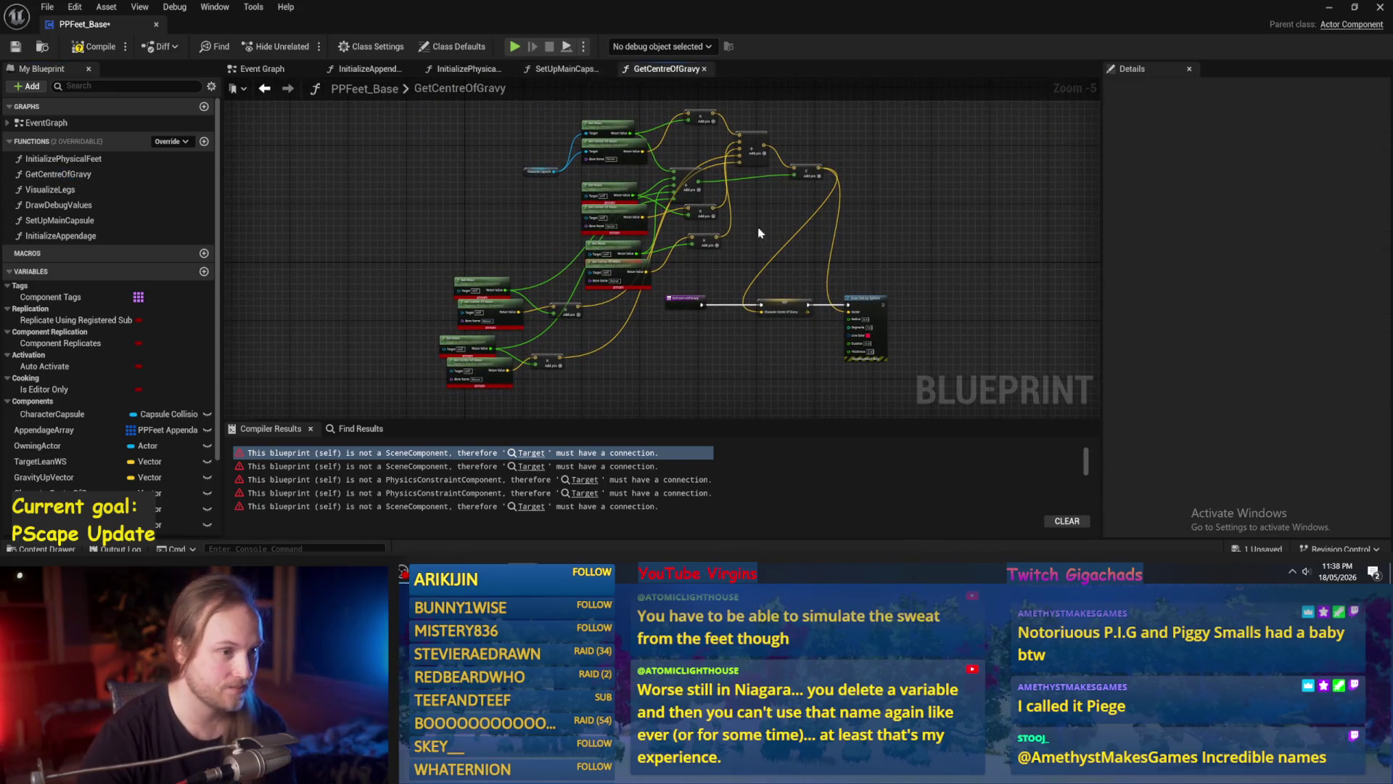
Reduce GetCentreOfGravy to its entry node wired straight to Draw Debug Sphere, then compile.
mouse_move(830, 129)
left_mouse_down()
mouse_move(544, 211)
mouse_move(435, 280)
left_mouse_up()
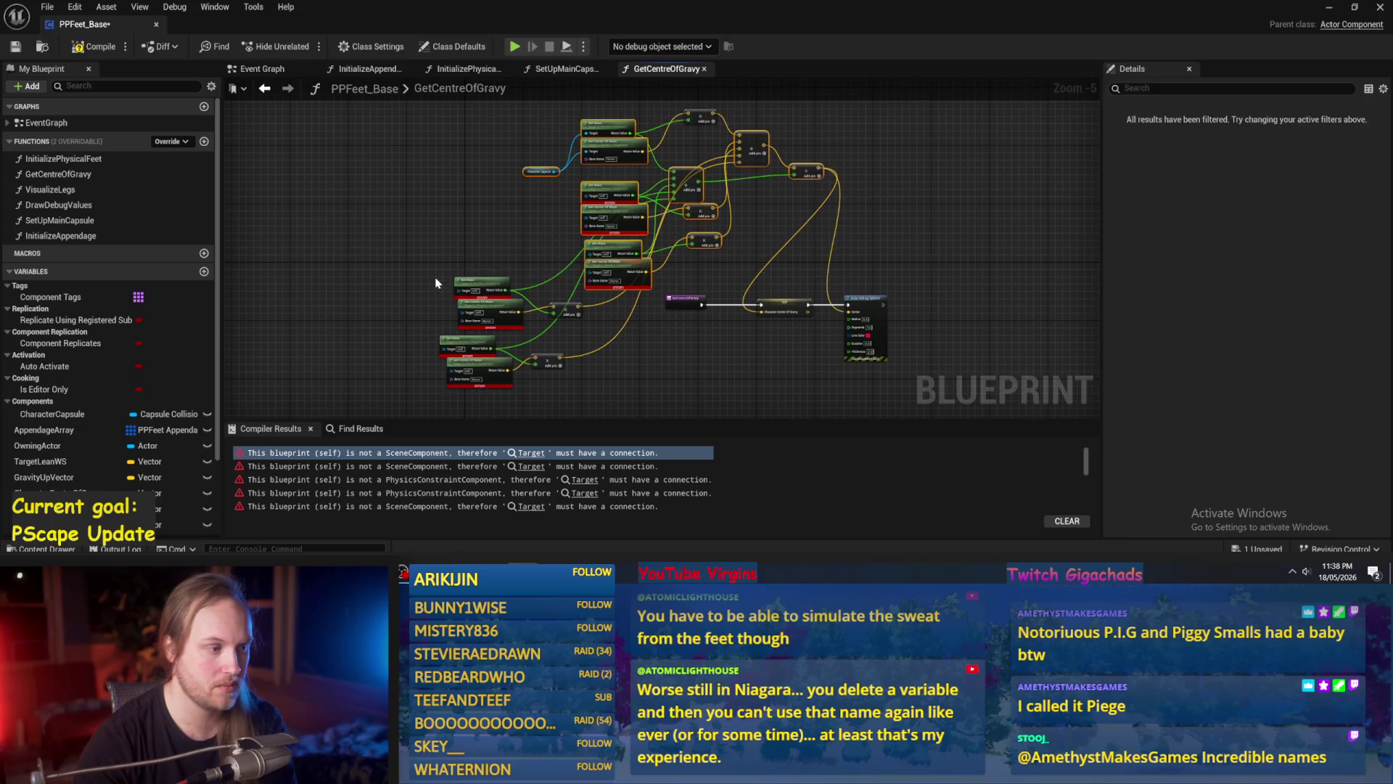
key("Delete")
key("Home")
left_click(766, 232)
key("Delete")
mouse_move(617, 212)
left_mouse_down()
mouse_move(901, 233)
mouse_move(914, 212)
left_mouse_up()
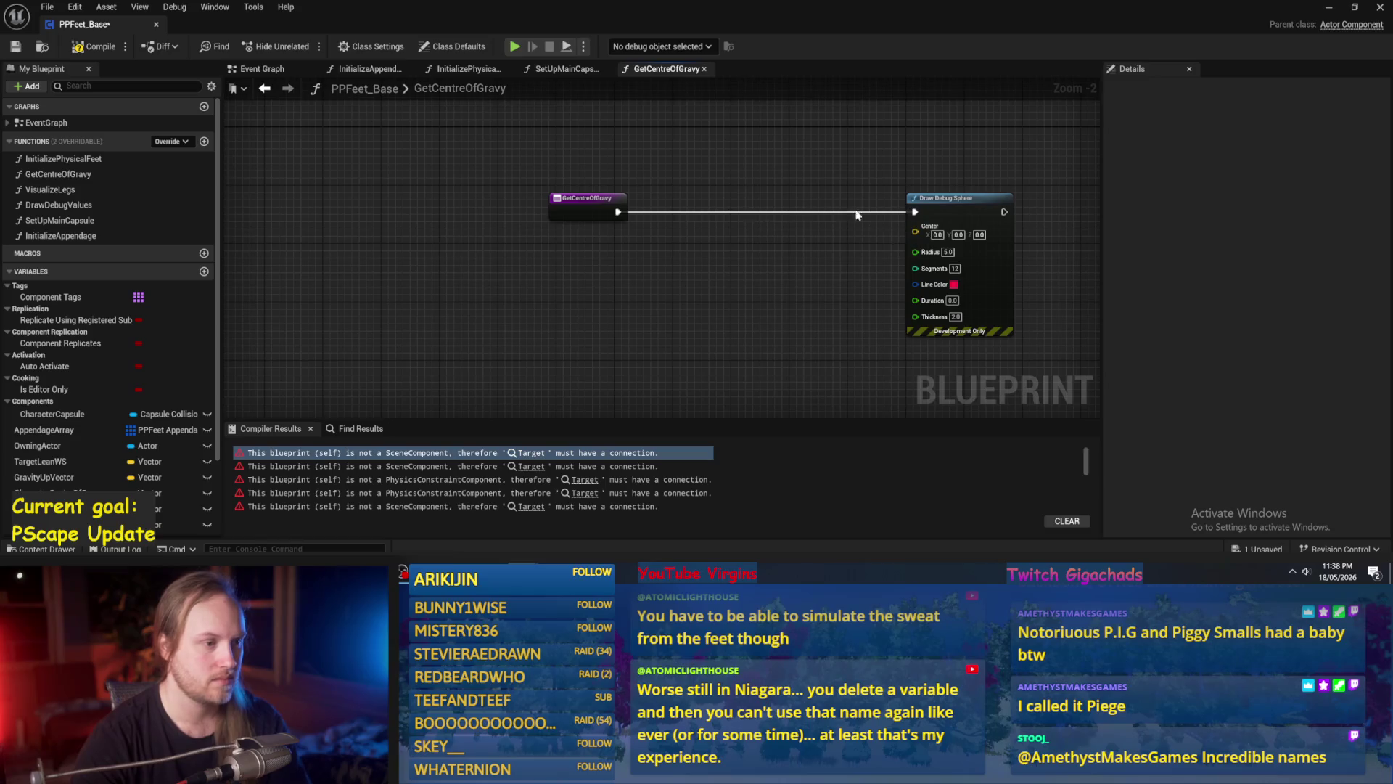
key("Home")
left_click(103, 47)
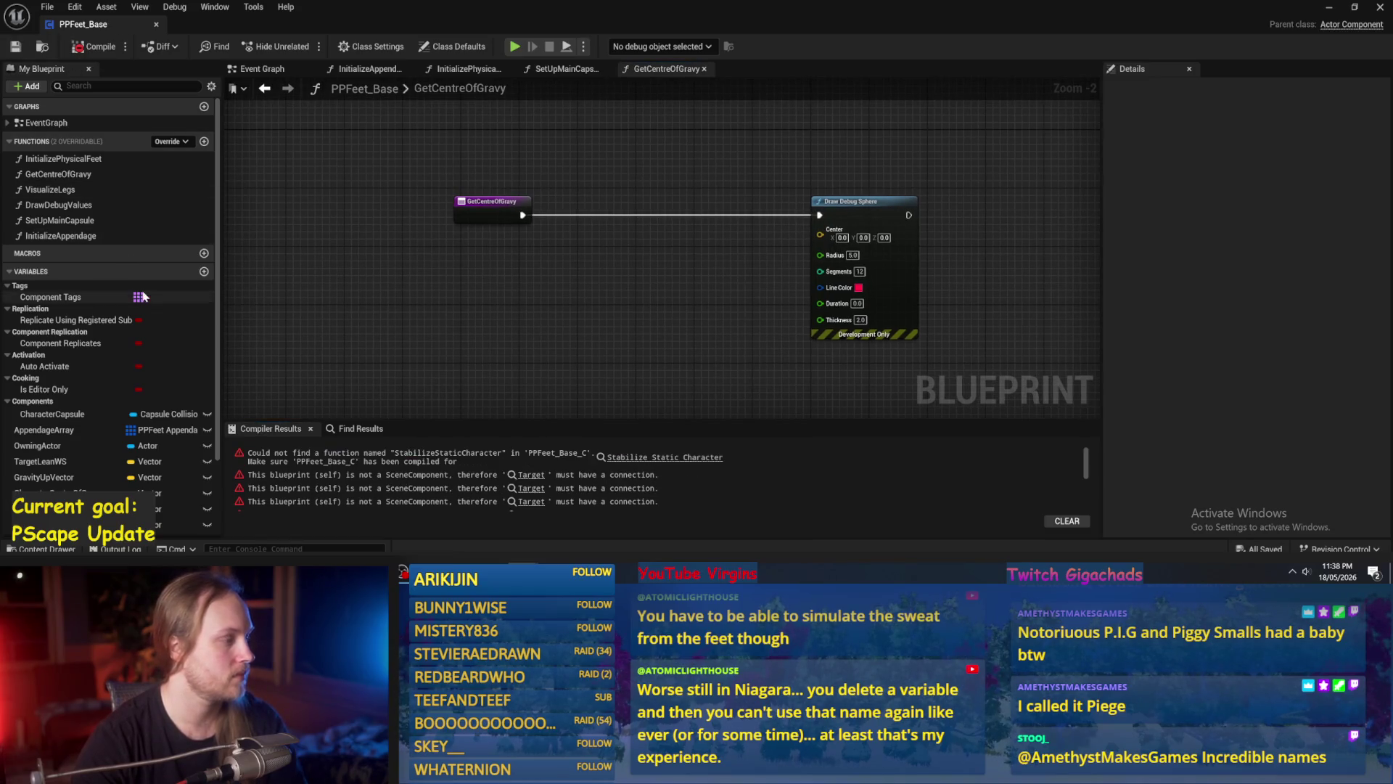
Delete the broken Stabilize Static Character call in the Event Graph and recompile.
left_click(616, 458)
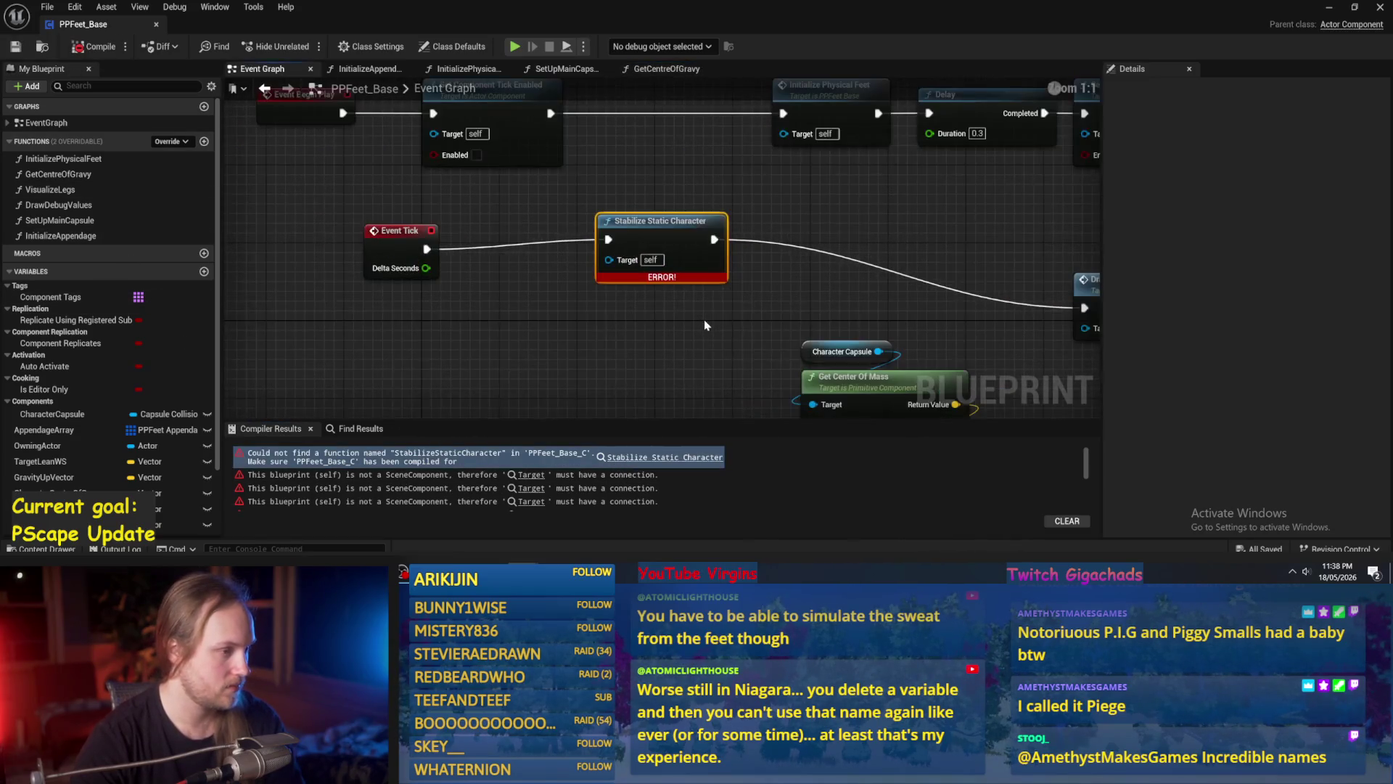
scroll(675, 230, "down", 2)
key("Delete")
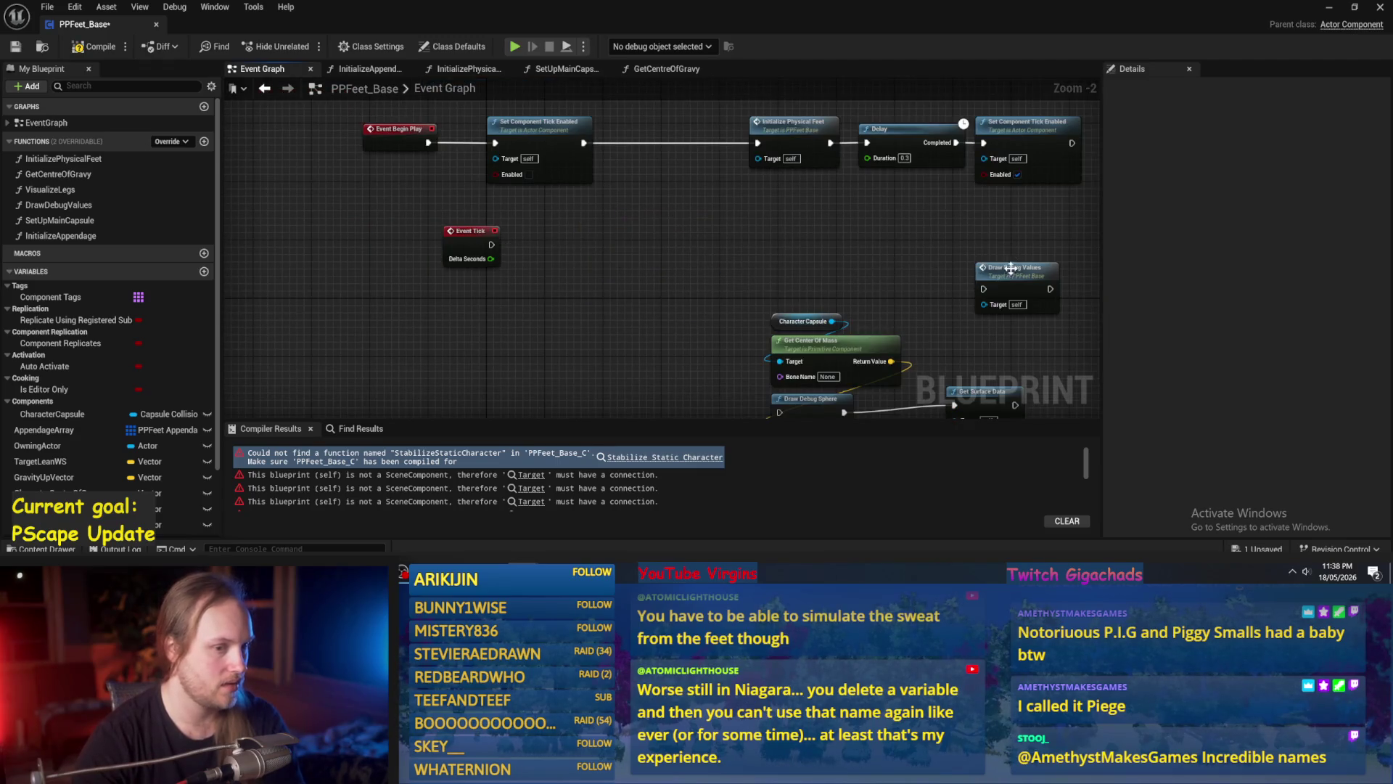
key("ctrl+v")
left_click(15, 48)
Delete the erroring VisualizeLegs function and compile the blueprint.
left_click(531, 452)
scroll(526, 388, "down", 3)
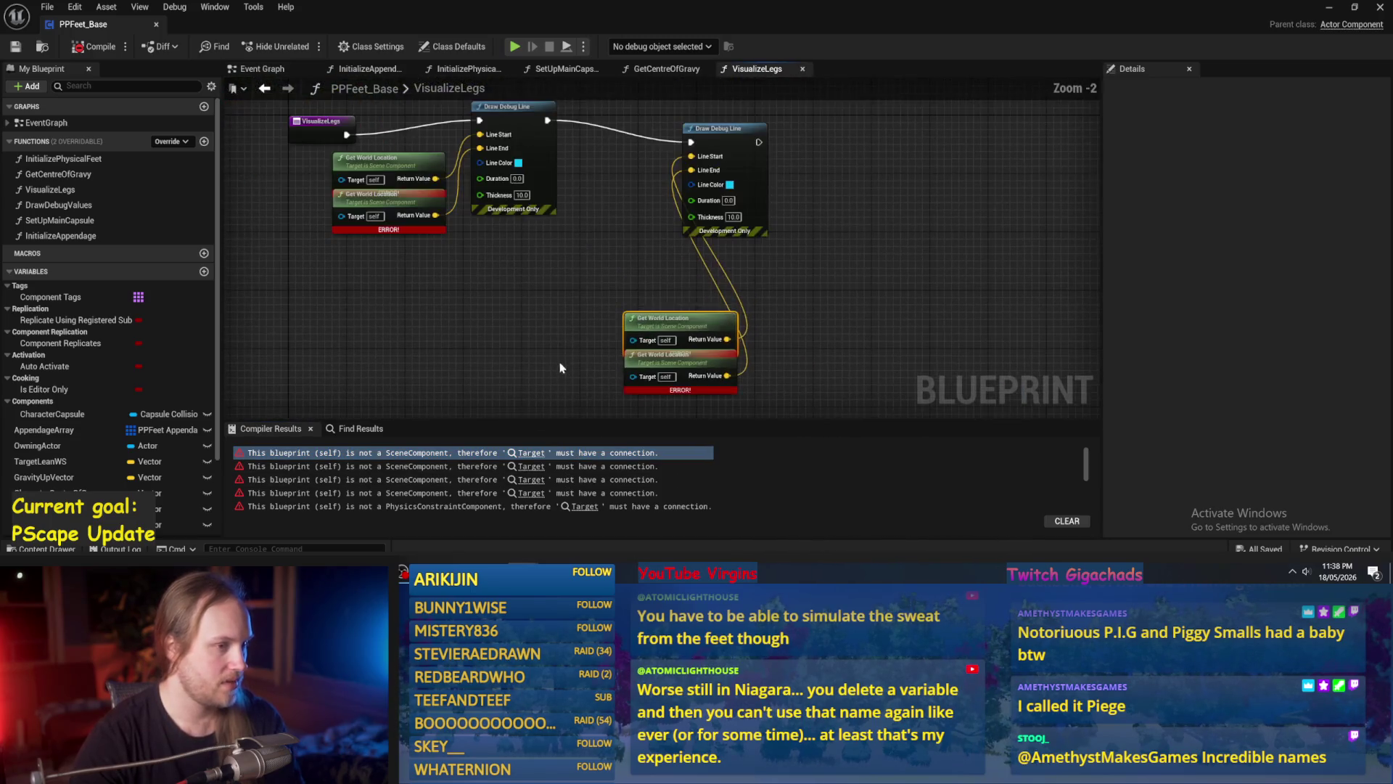
left_click_drag(815, 188, 531, 311)
left_click(50, 190)
key("Delete")
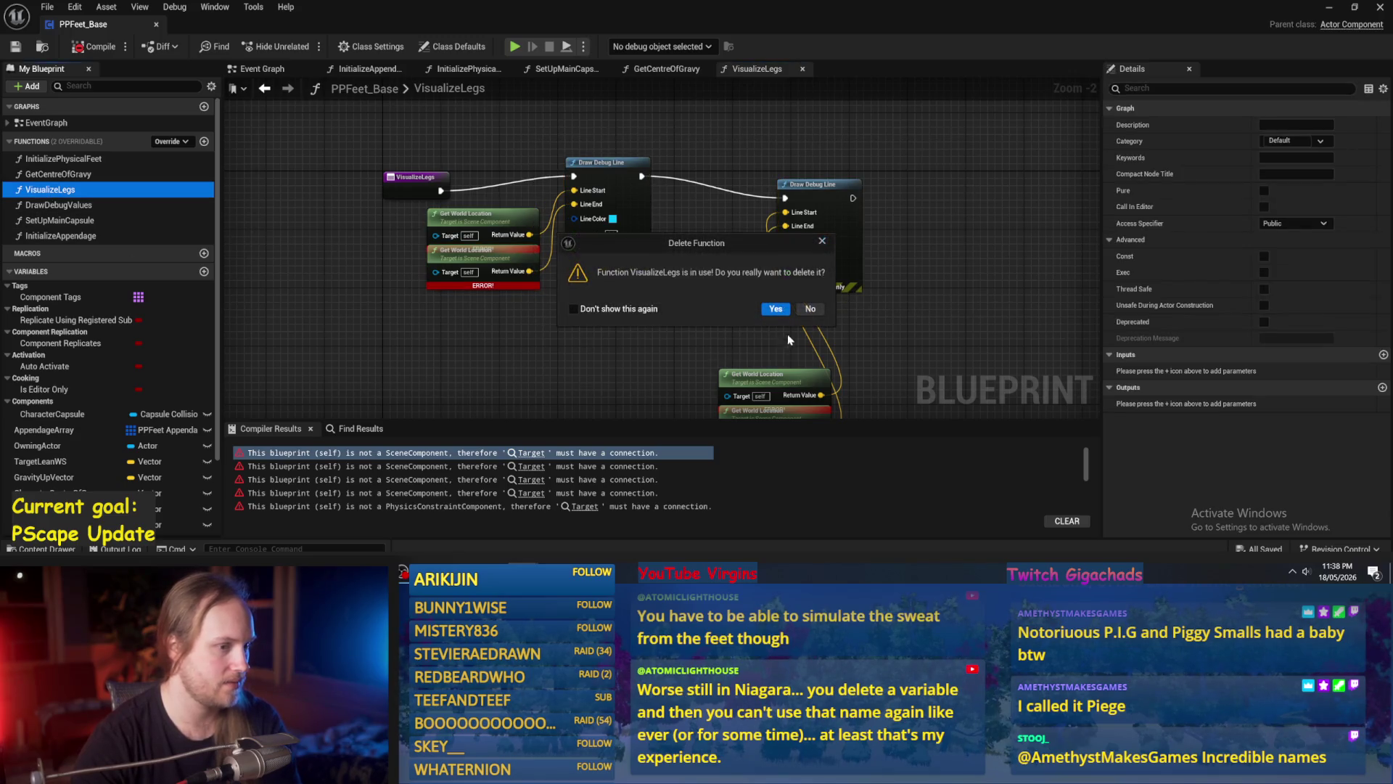
left_click(775, 308)
left_click(90, 48)
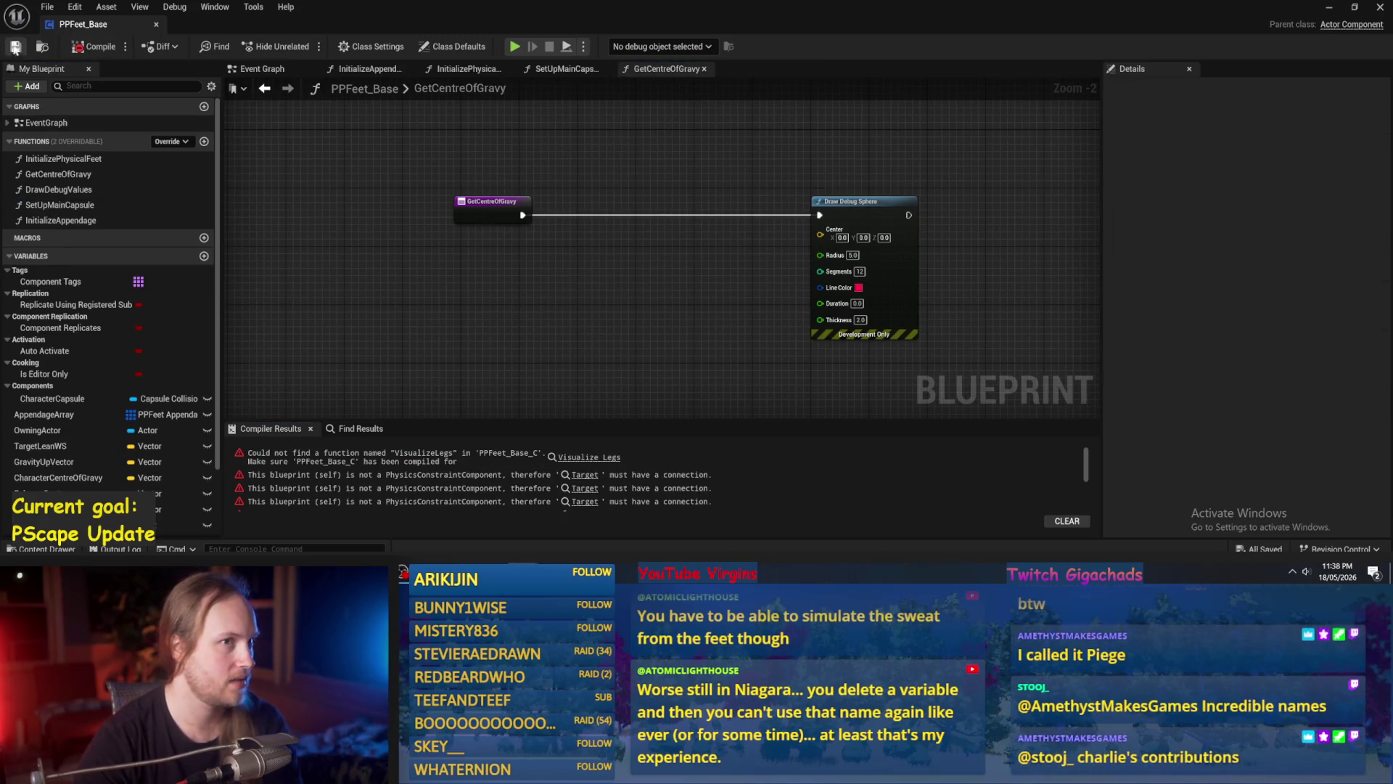
Delete the broken Visualize Legs node and wire DrawDebugValues directly to Draw Debug Arrow.
left_click(572, 456)
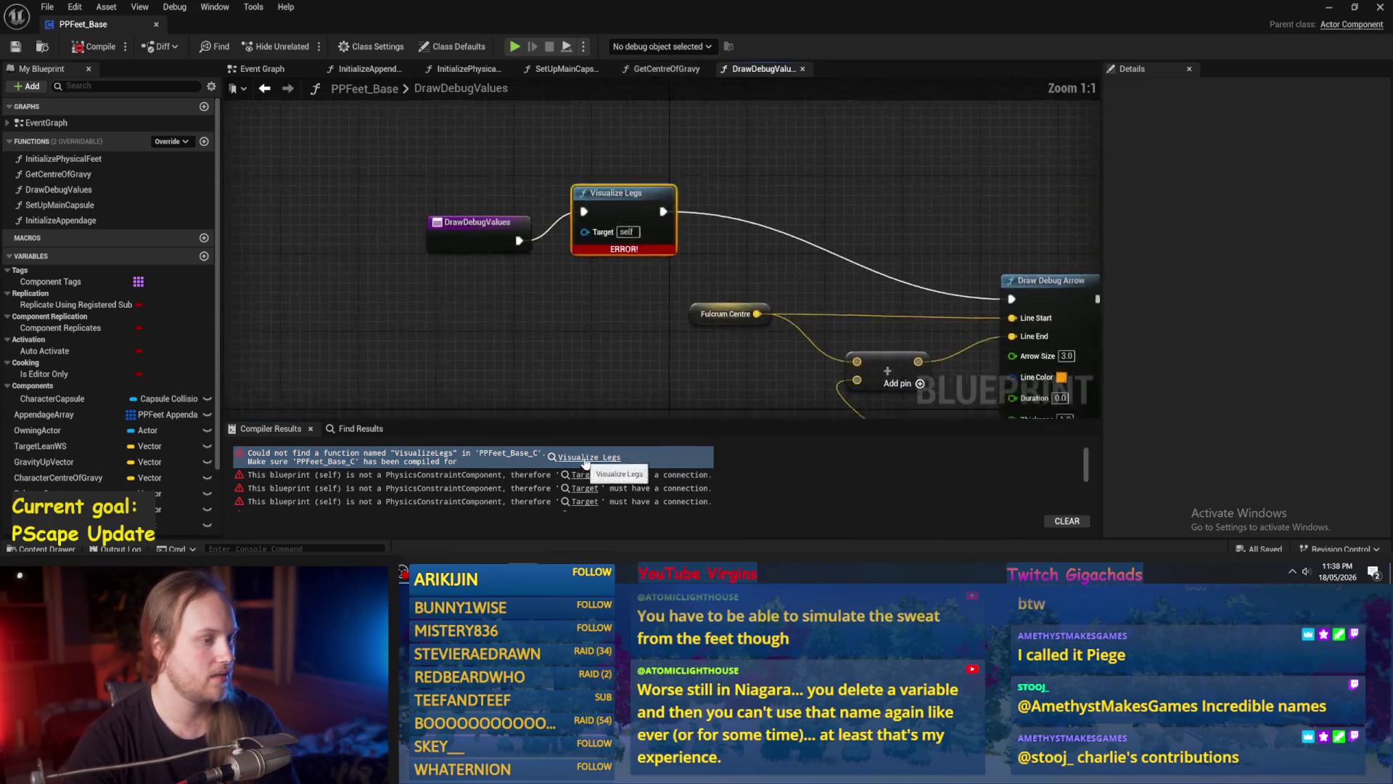
left_click(500, 218)
key("Delete")
left_click(356, 225)
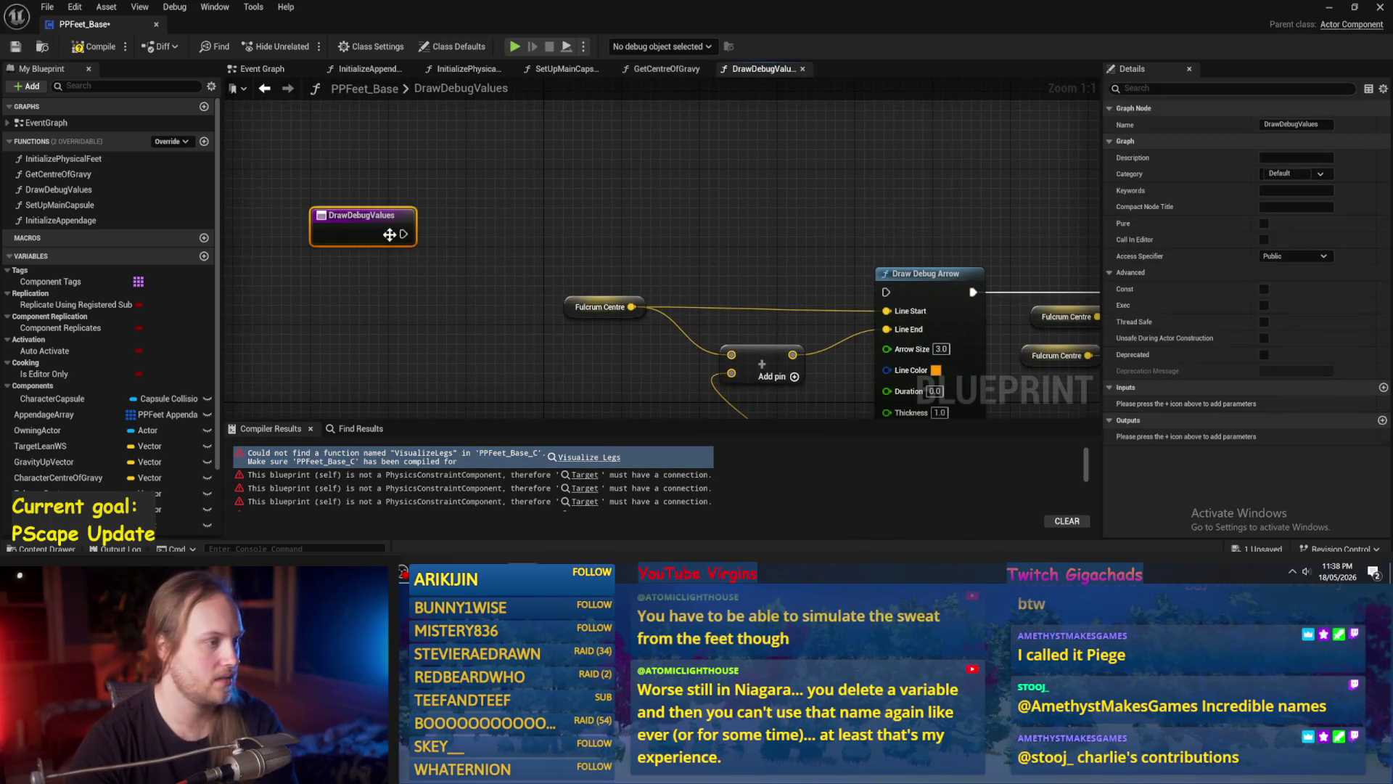
left_click_drag(403, 234, 889, 297)
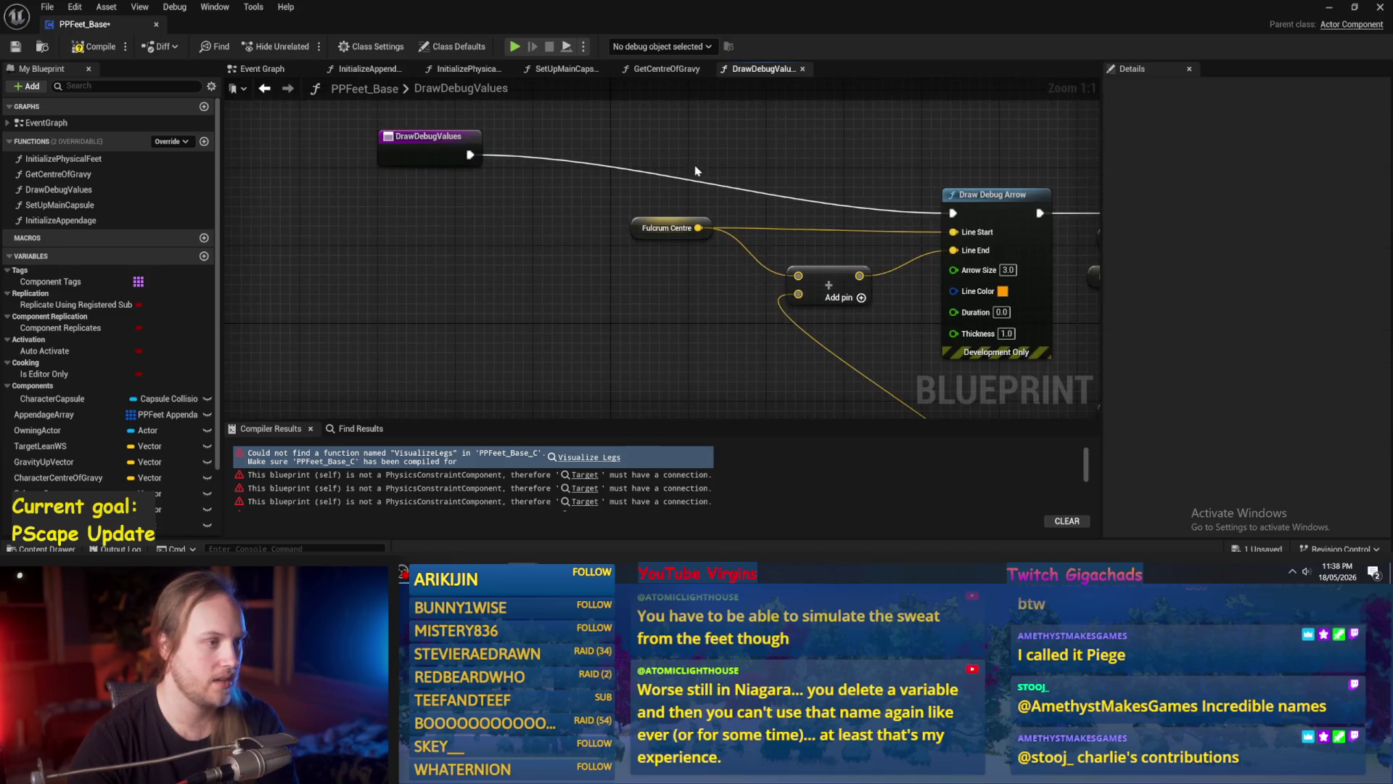
left_click_drag(411, 161, 406, 218)
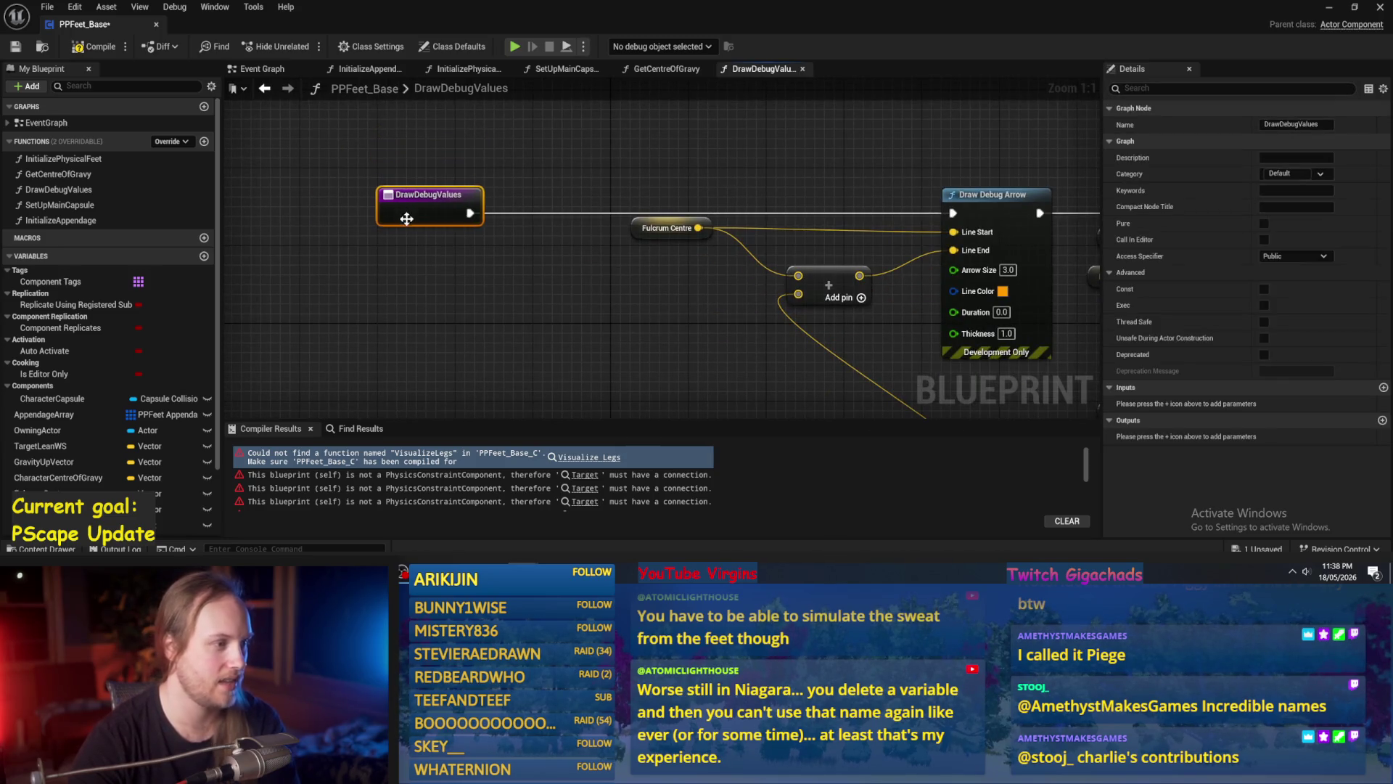
left_click(417, 240)
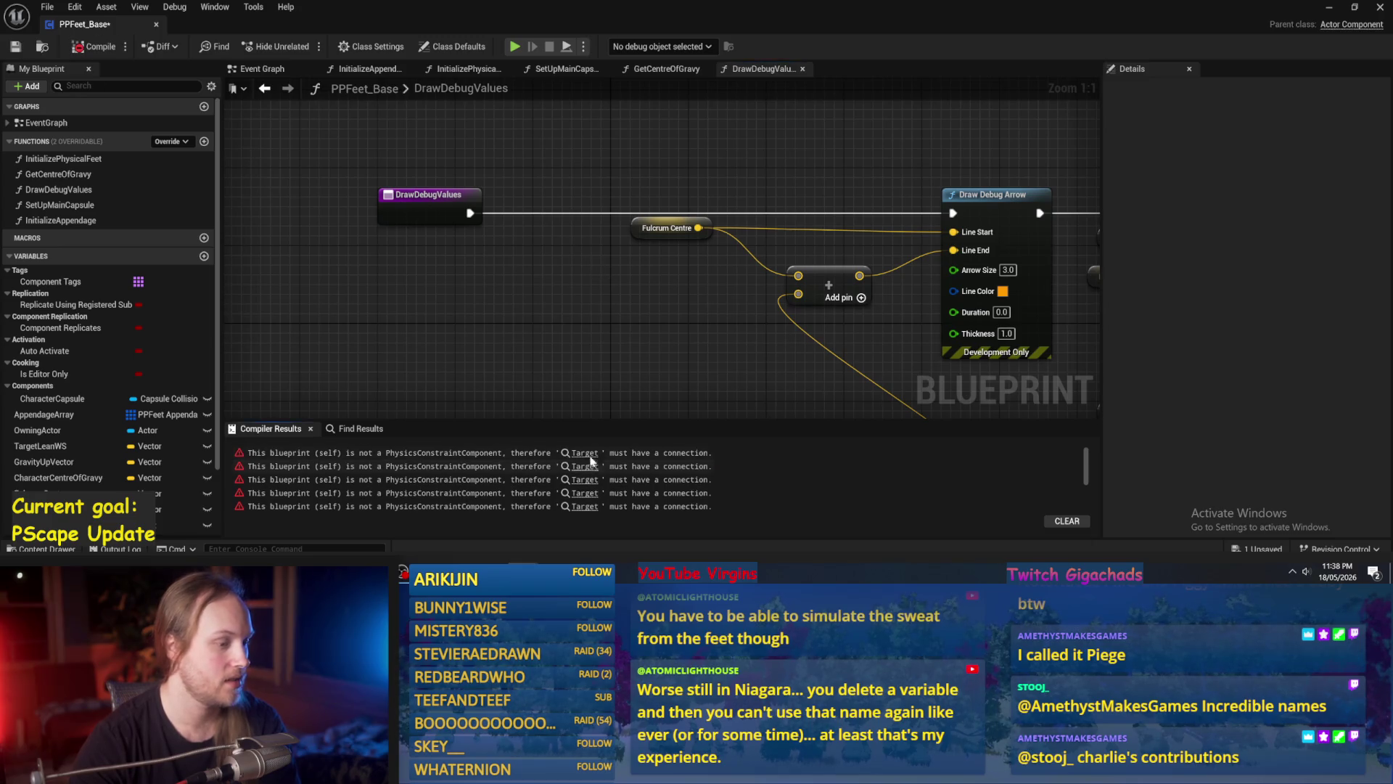
Go to the Set Constrained Components error and review the Make Leg Mesh and Foot Joint sections.
left_click(585, 454)
scroll(612, 313, "down", 2)
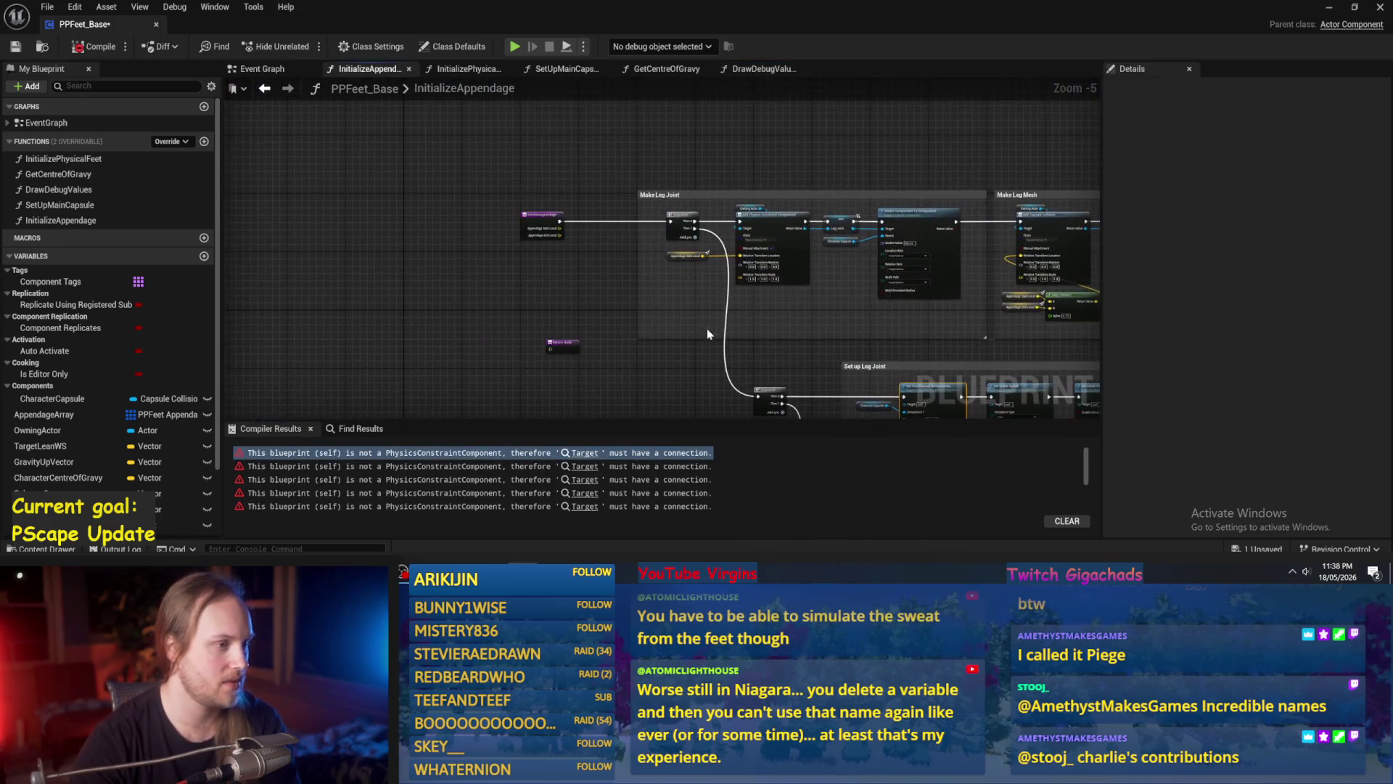
scroll(695, 330, "up", 2)
mouse_move(695, 330)
left_mouse_down()
mouse_move(732, 352)
mouse_move(687, 366)
left_mouse_up()
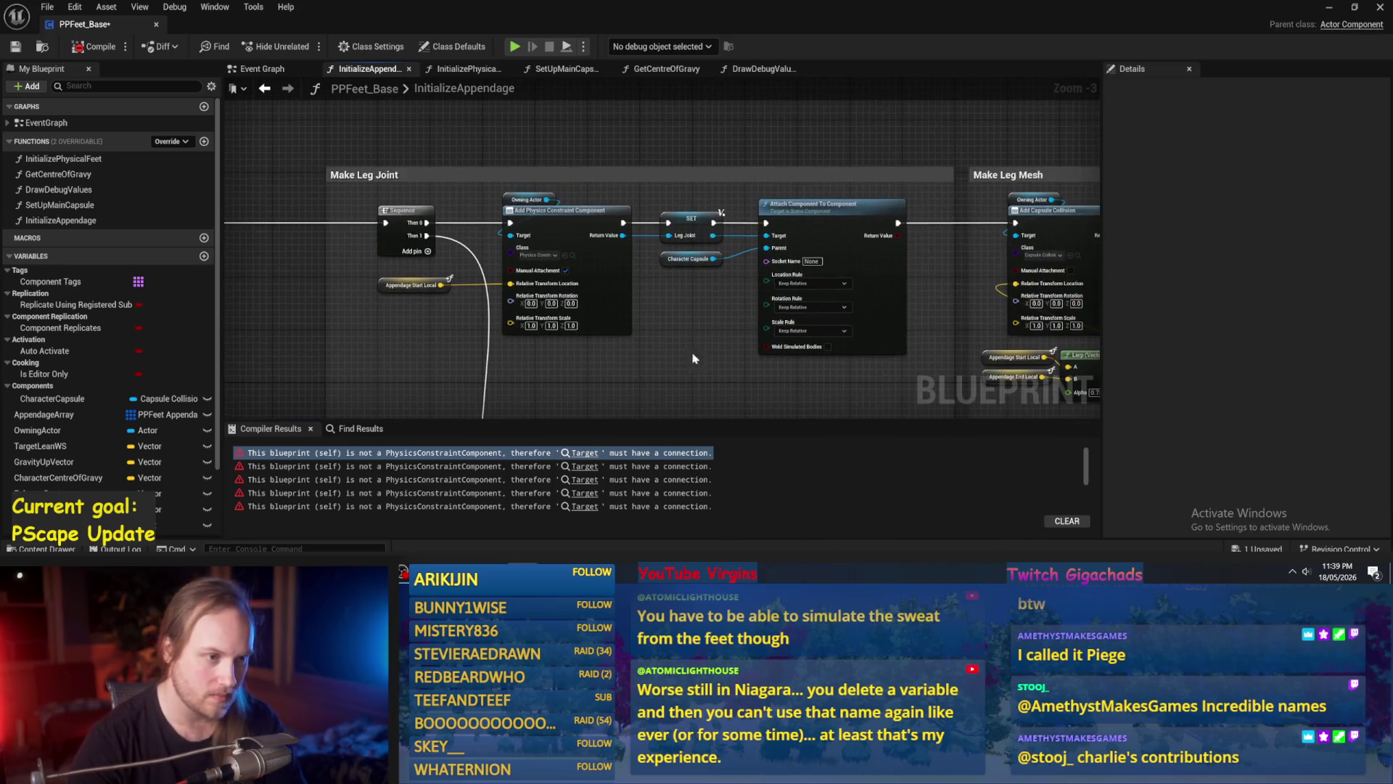
left_click_drag(695, 194, 458, 200)
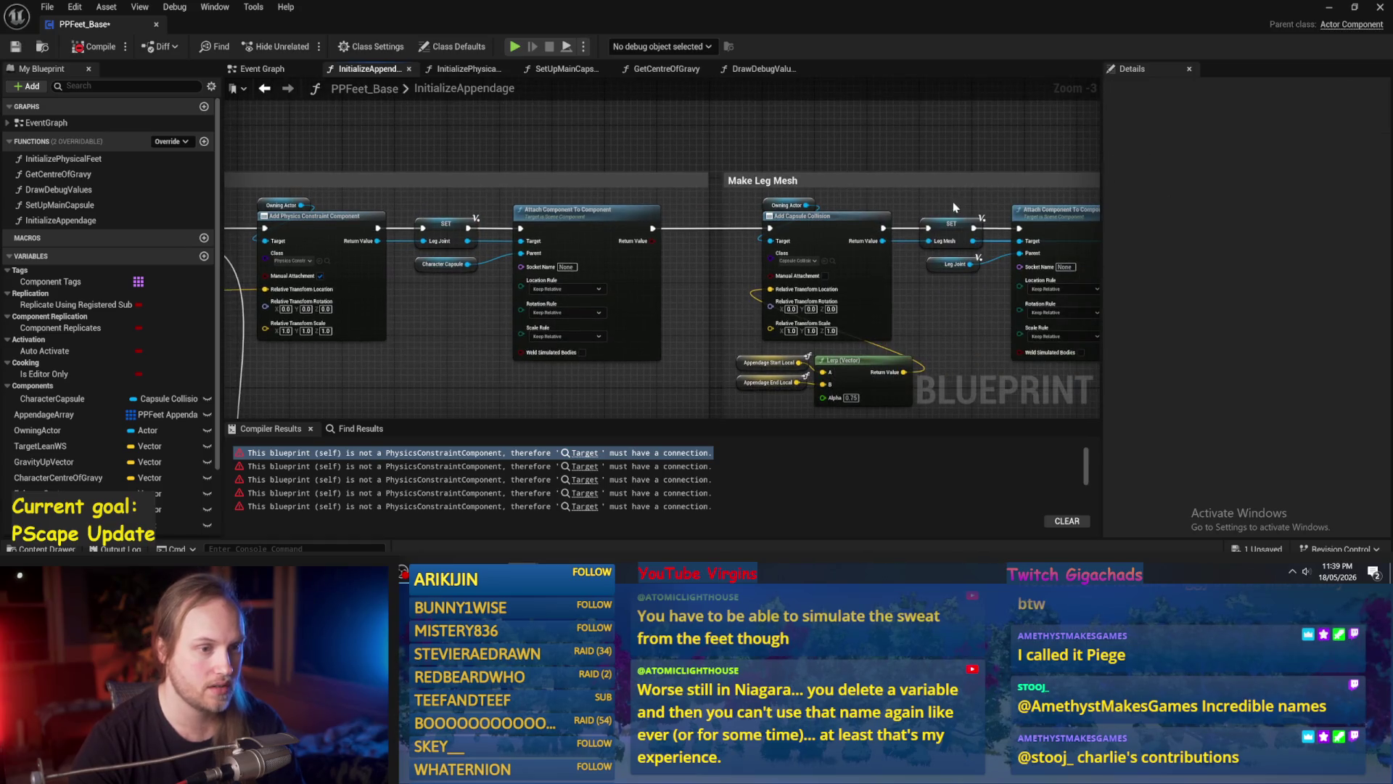
left_click(952, 231)
mouse_move(947, 275)
left_mouse_down()
mouse_move(872, 281)
mouse_move(719, 251)
mouse_move(694, 203)
left_mouse_up()
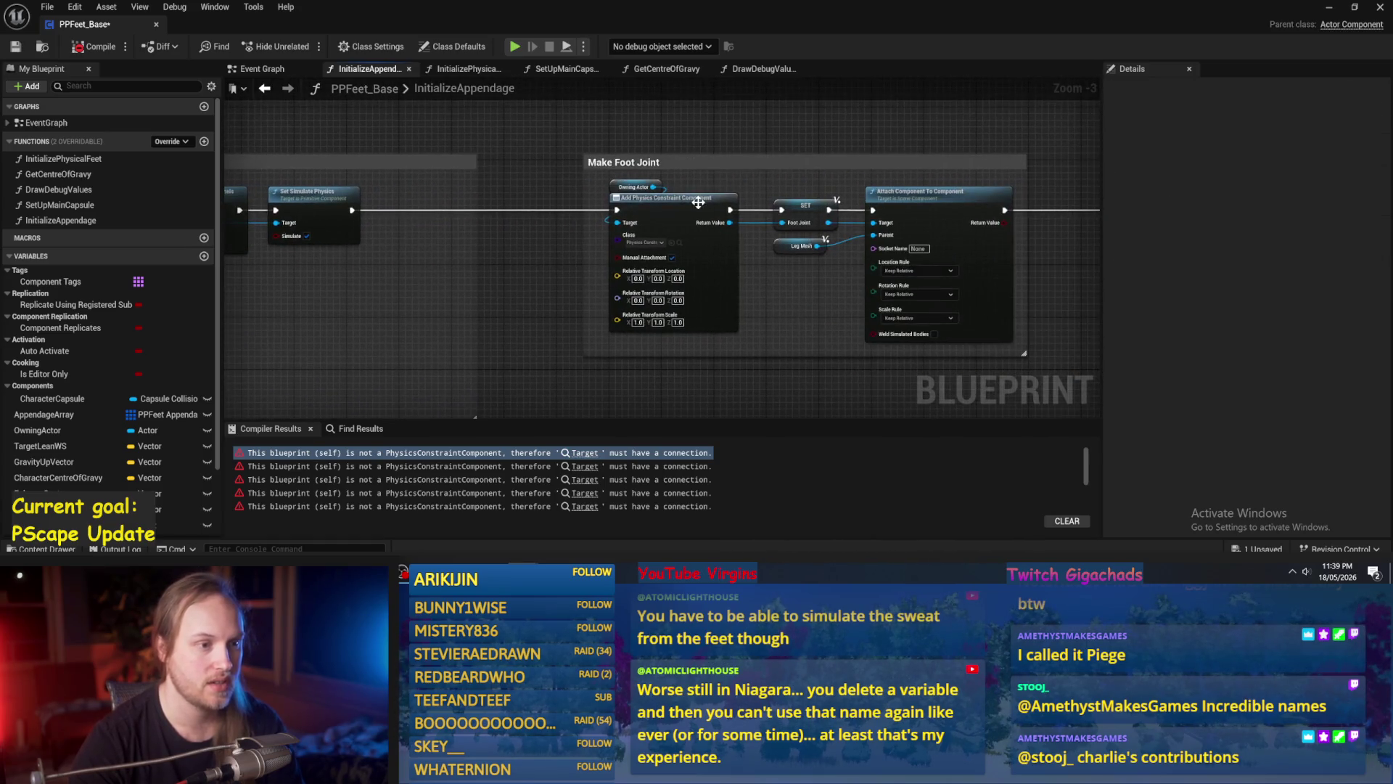
left_click(809, 205)
left_click_drag(886, 124, 661, 178)
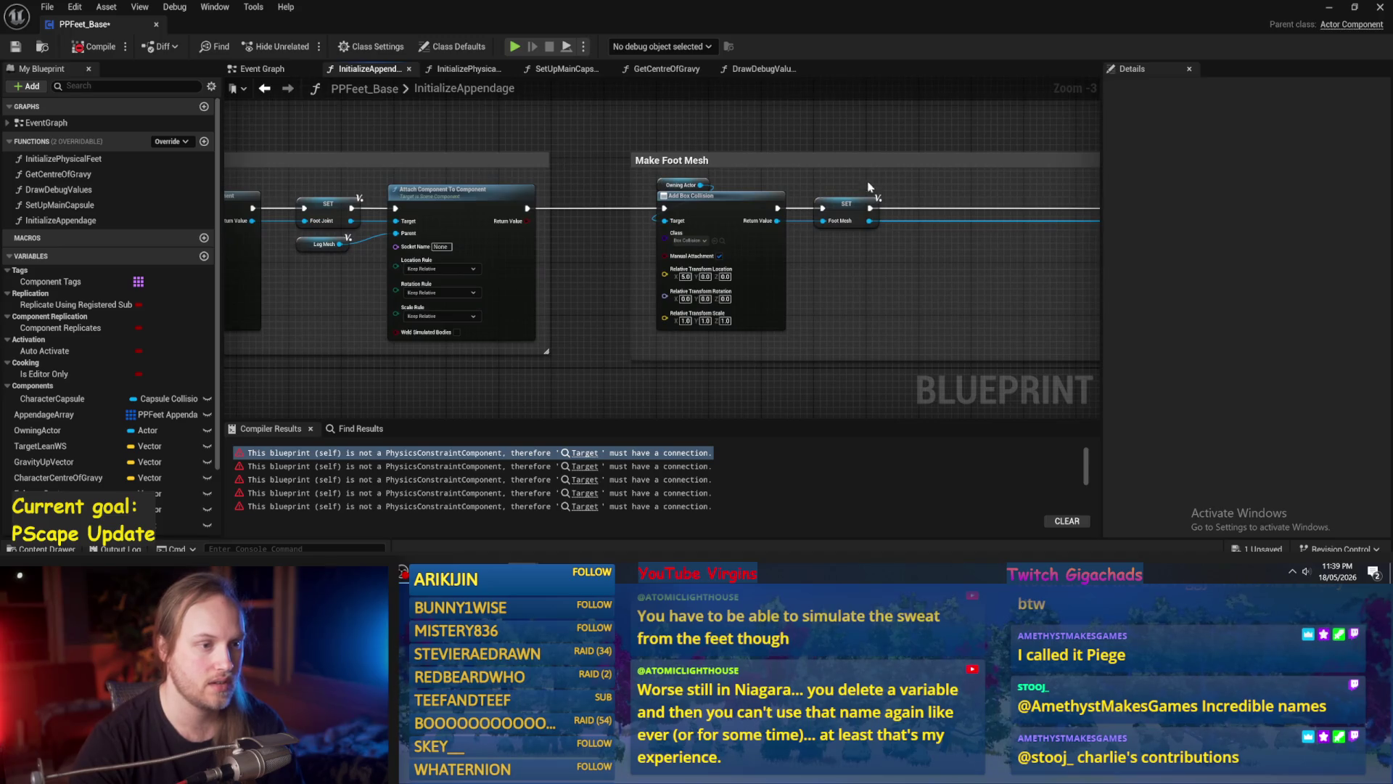
Review the collision and physics nodes and the leg and foot joint setup groups.
mouse_move(934, 292)
left_mouse_down()
mouse_move(274, 295)
mouse_move(218, 210)
left_mouse_up()
scroll(612, 131, "down", 3)
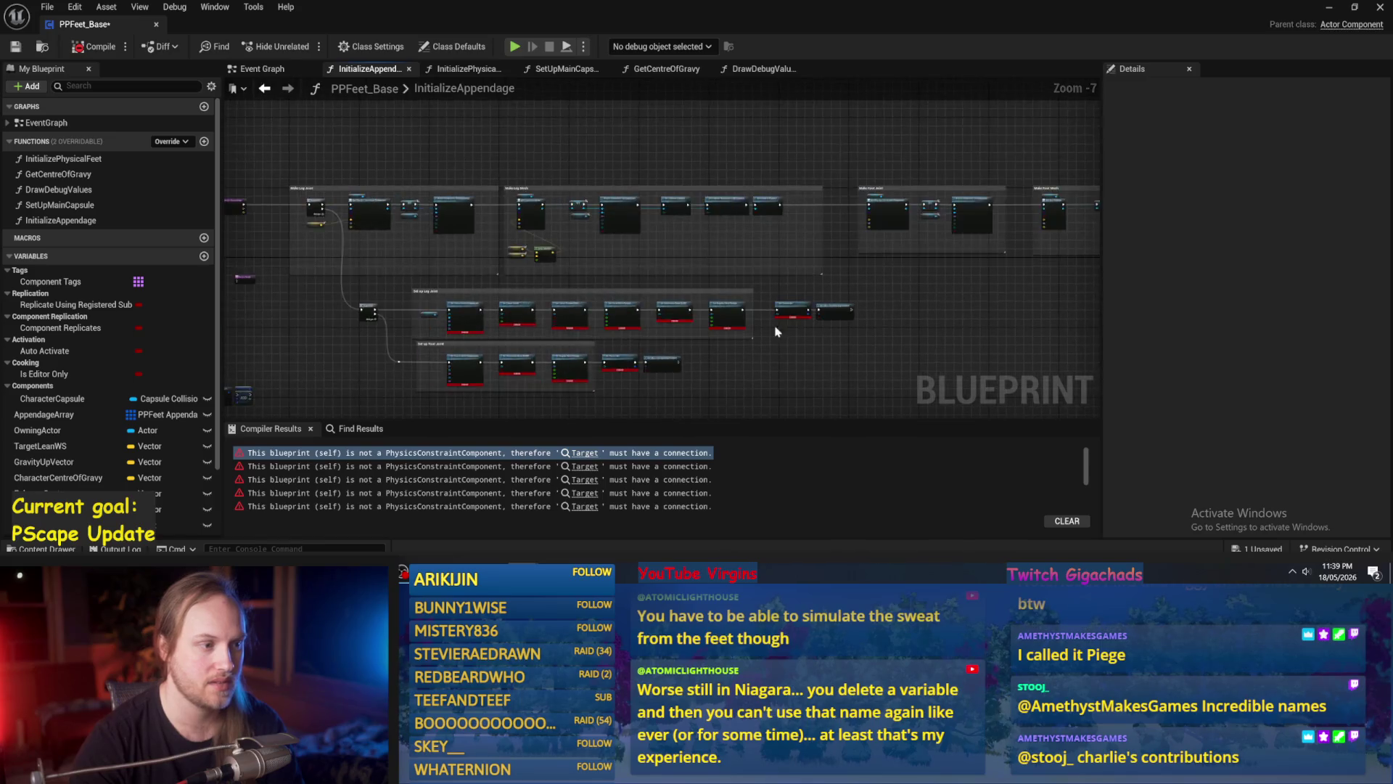
scroll(741, 255, "up", 3)
mouse_move(401, 250)
left_mouse_down()
mouse_move(566, 305)
mouse_move(600, 281)
left_mouse_up()
left_click_drag(417, 257, 509, 293)
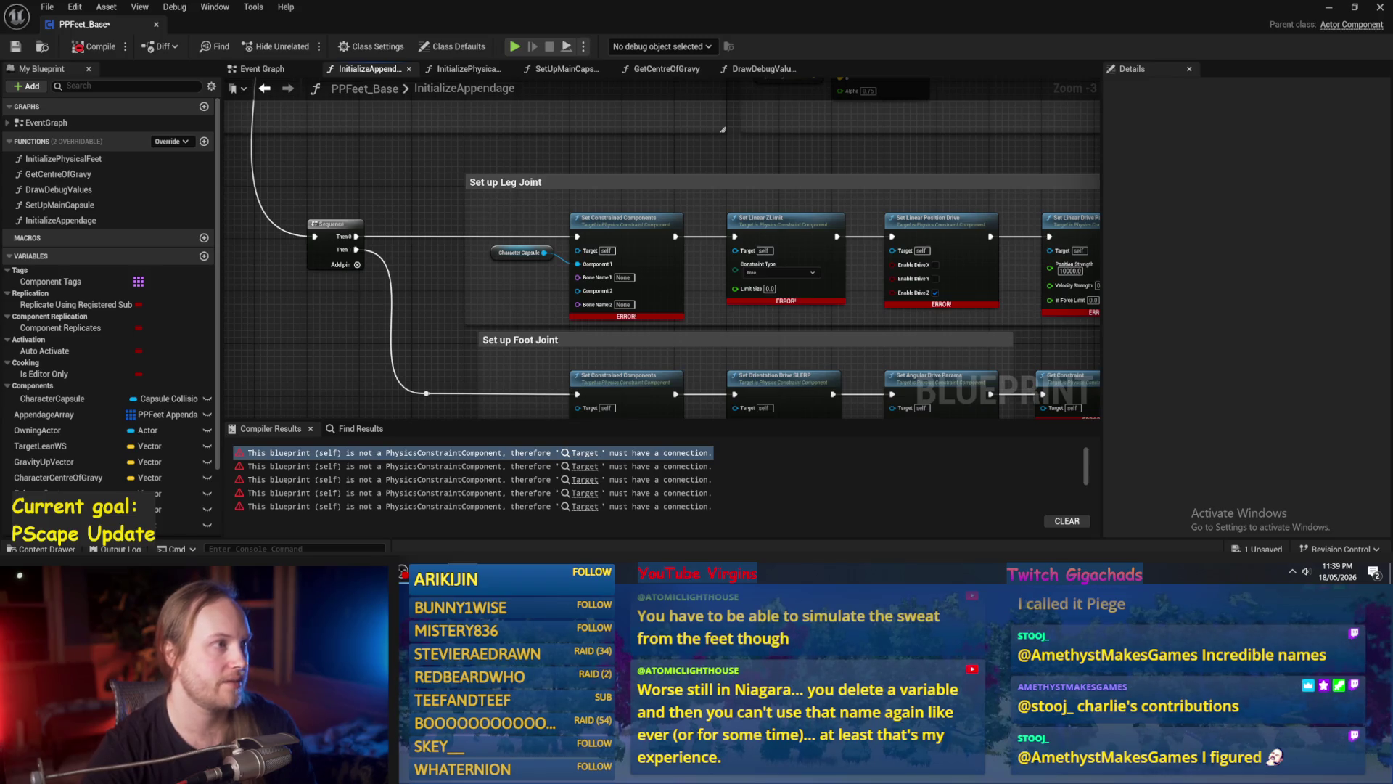
left_click_drag(636, 370, 535, 180)
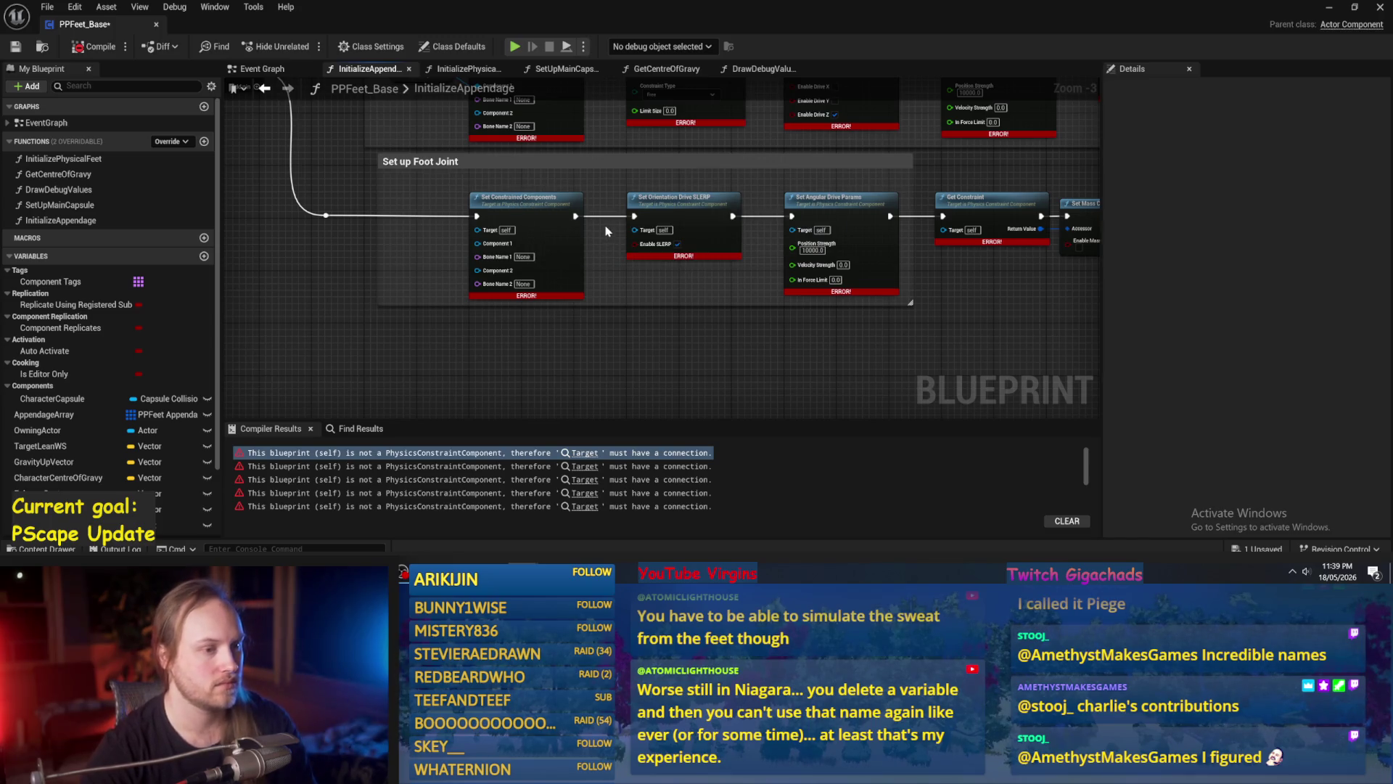
mouse_move(608, 230)
left_mouse_down()
mouse_move(499, 230)
mouse_move(415, 268)
left_mouse_up()
mouse_move(530, 298)
left_mouse_down()
mouse_move(613, 346)
mouse_move(846, 280)
left_mouse_up()
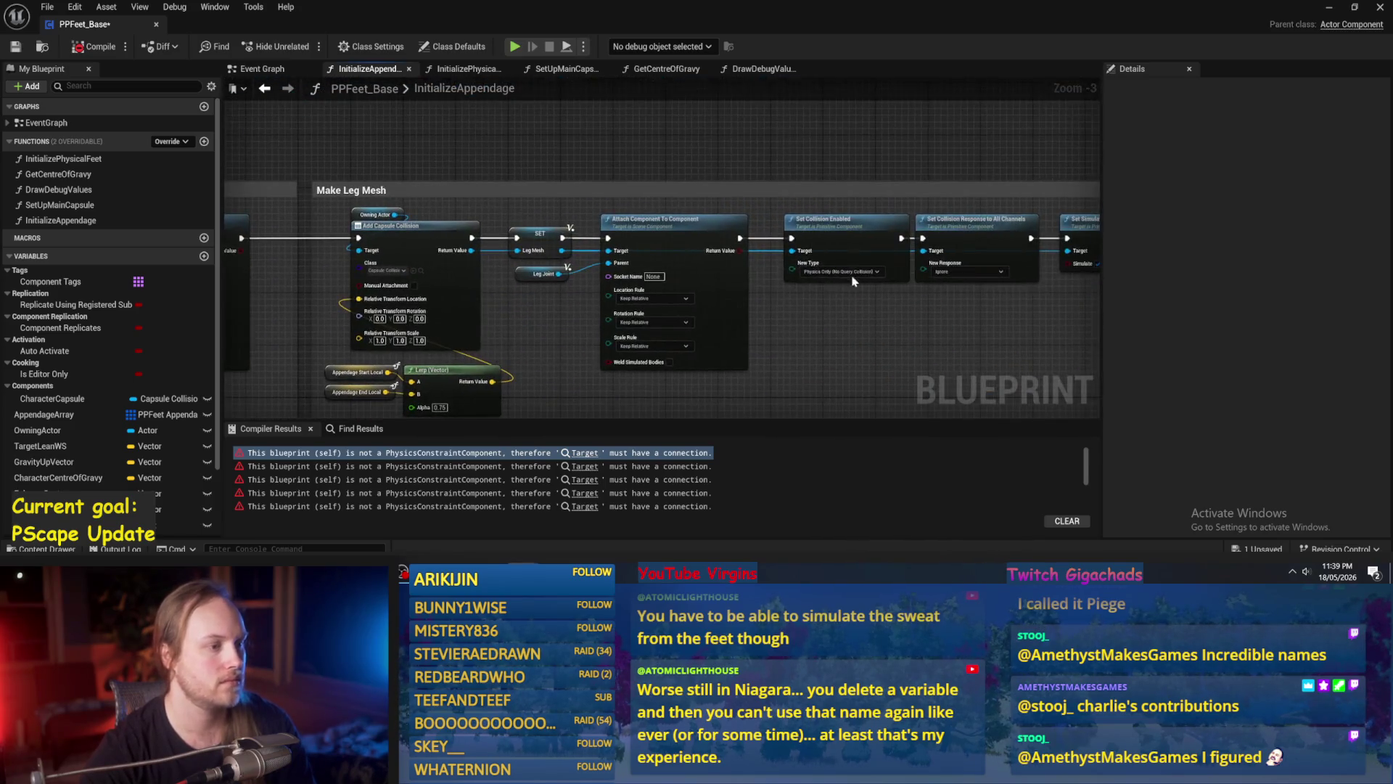
mouse_move(927, 318)
left_mouse_down()
mouse_move(1099, 336)
mouse_move(1030, 312)
mouse_move(653, 290)
left_mouse_up()
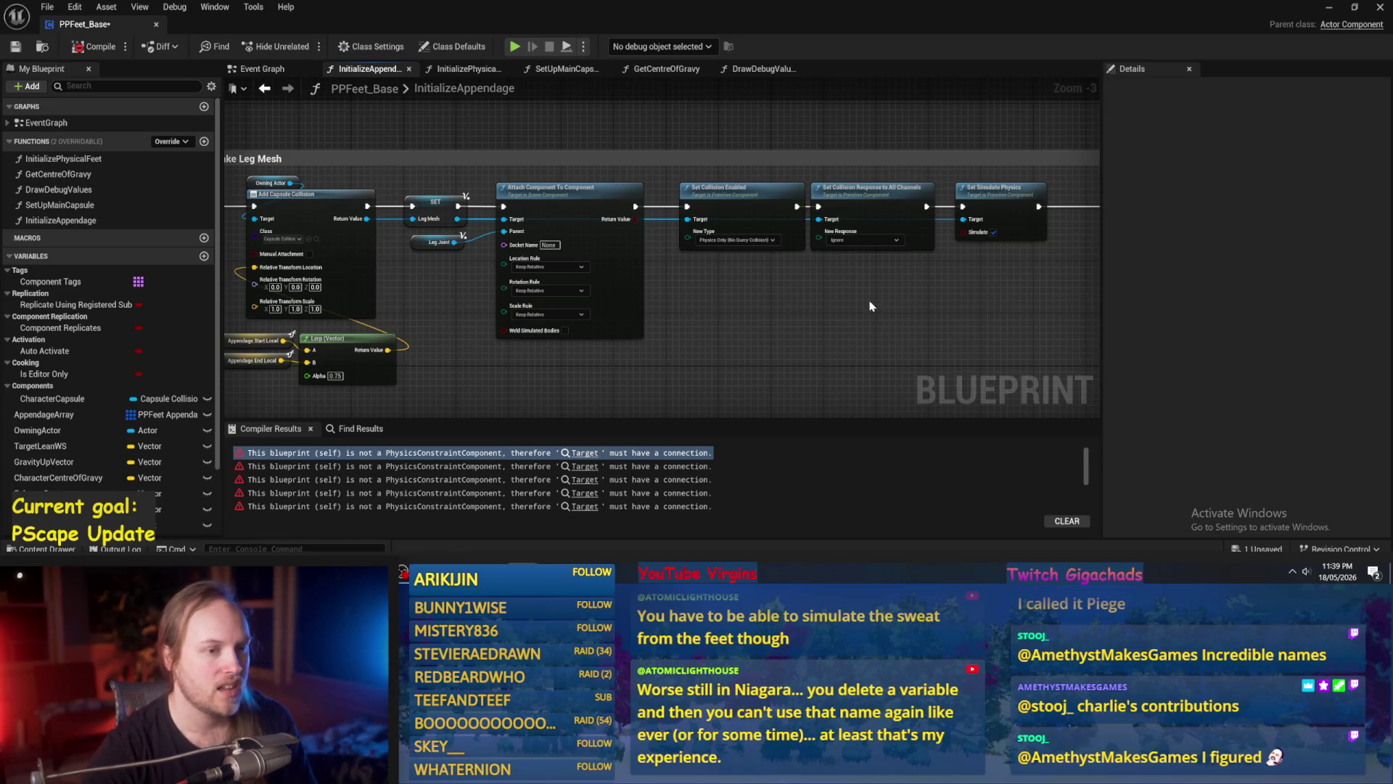
Inspect the leg mesh chain and shift the Attach Component To Component node left.
left_click_drag(872, 306, 1046, 312)
scroll(867, 342, "up", 1)
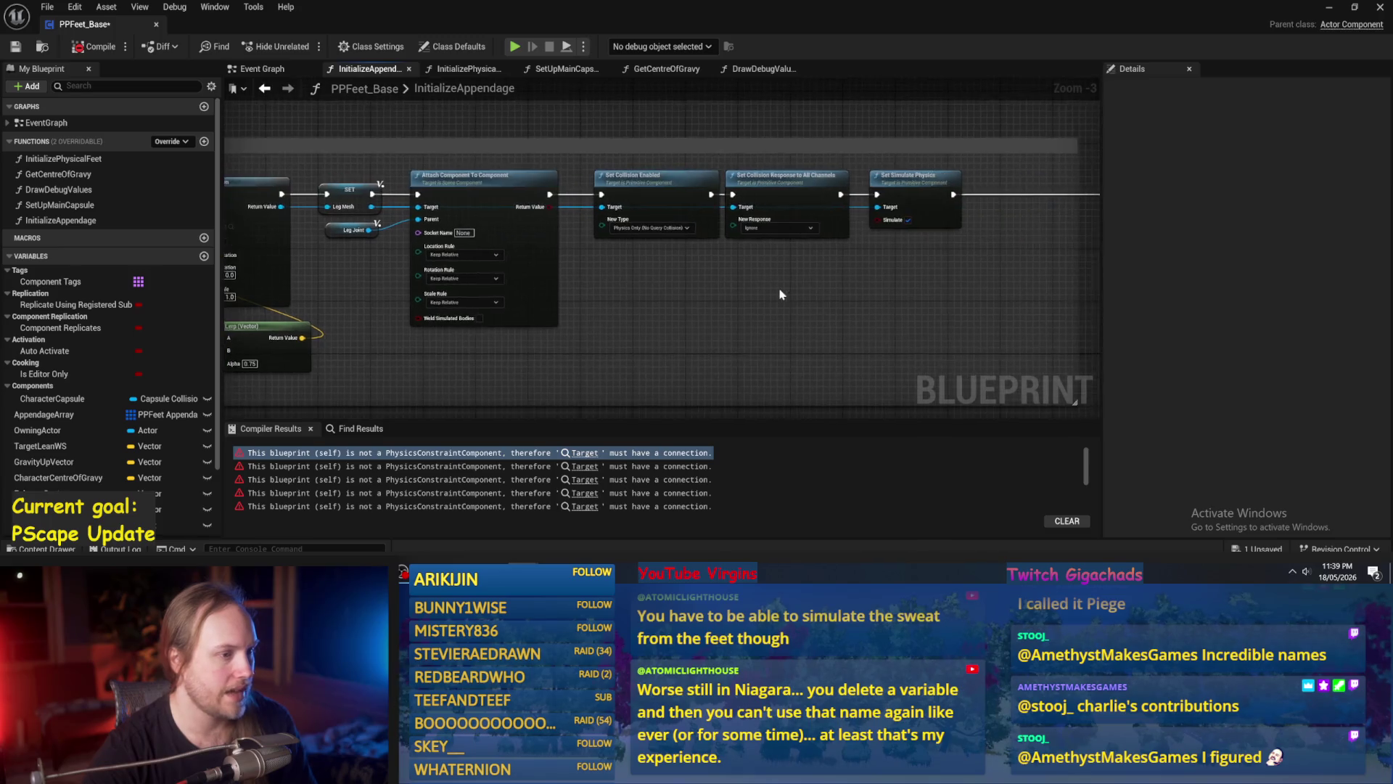
scroll(867, 343, "down", 1)
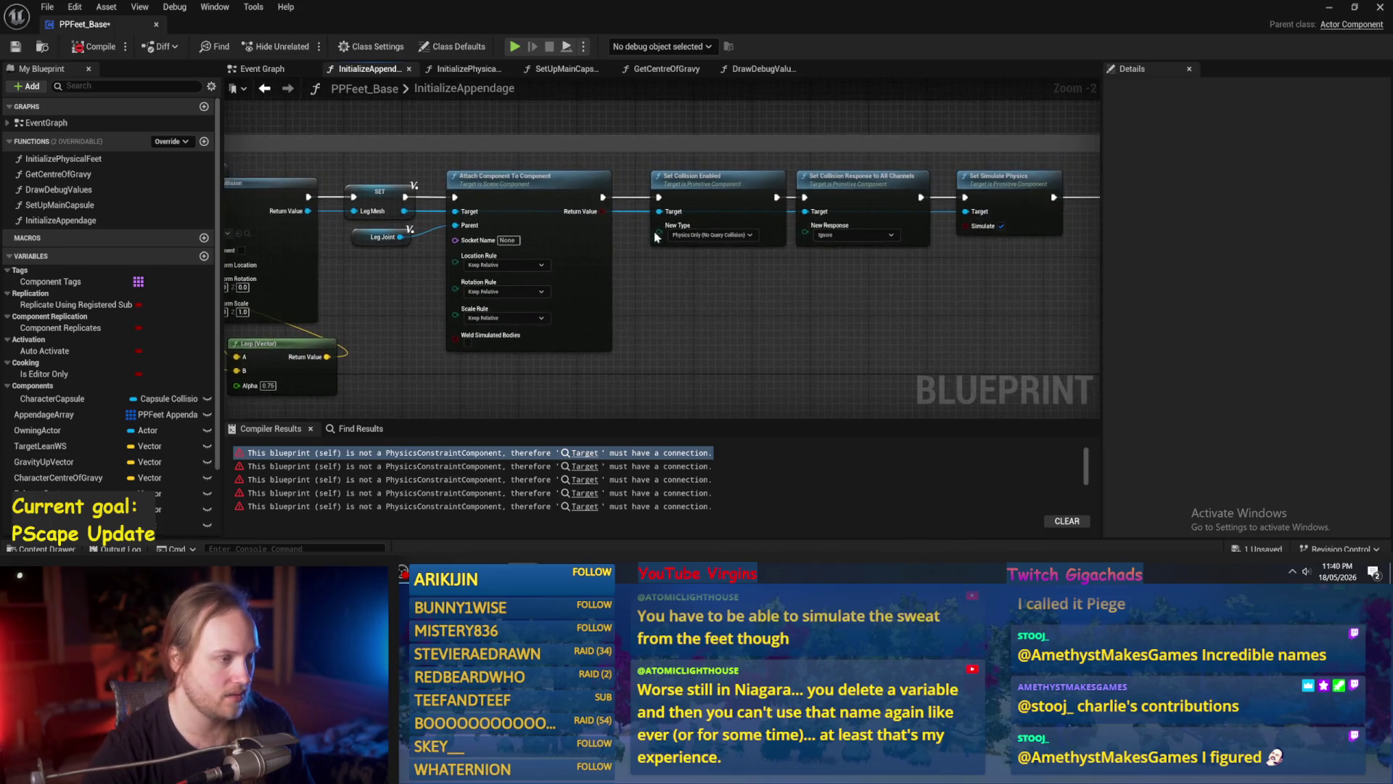
scroll(565, 172, "down", 1)
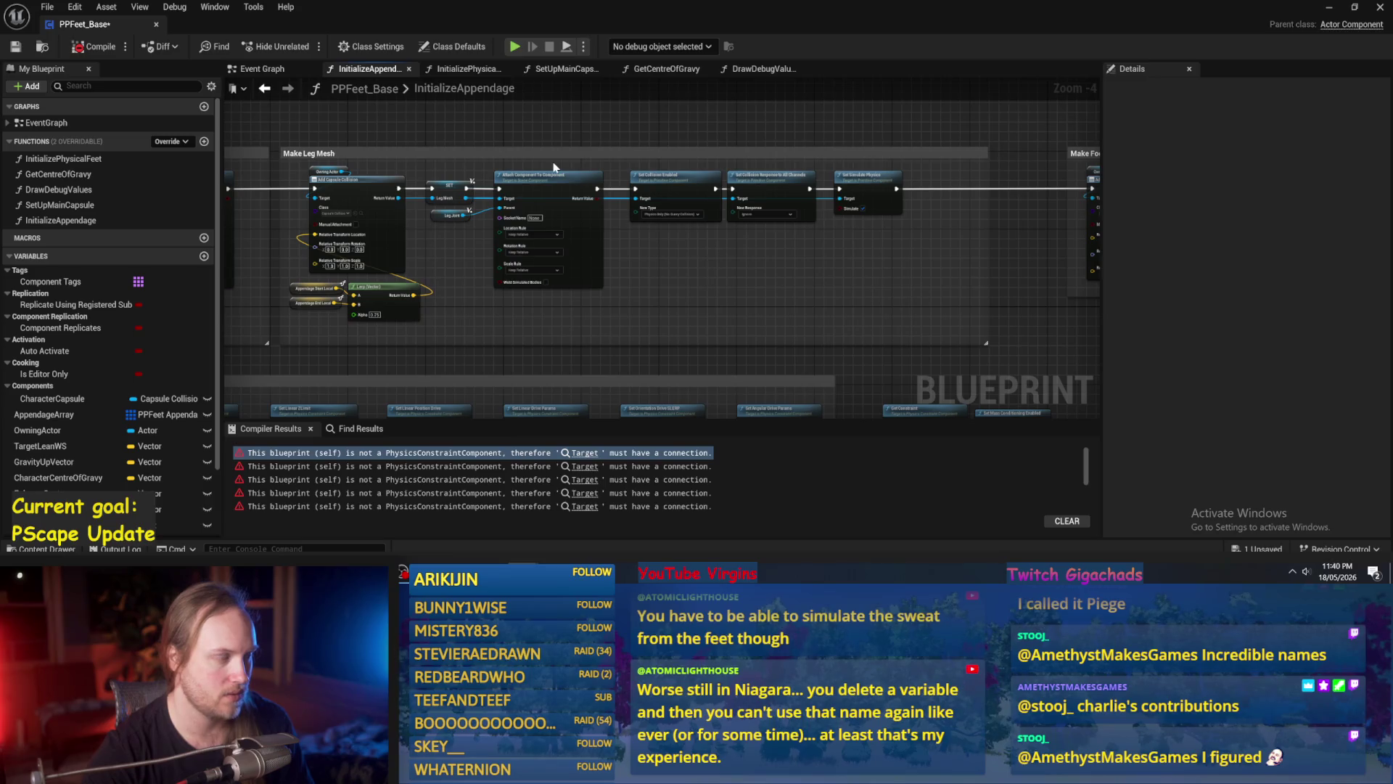
scroll(554, 167, "up", 1)
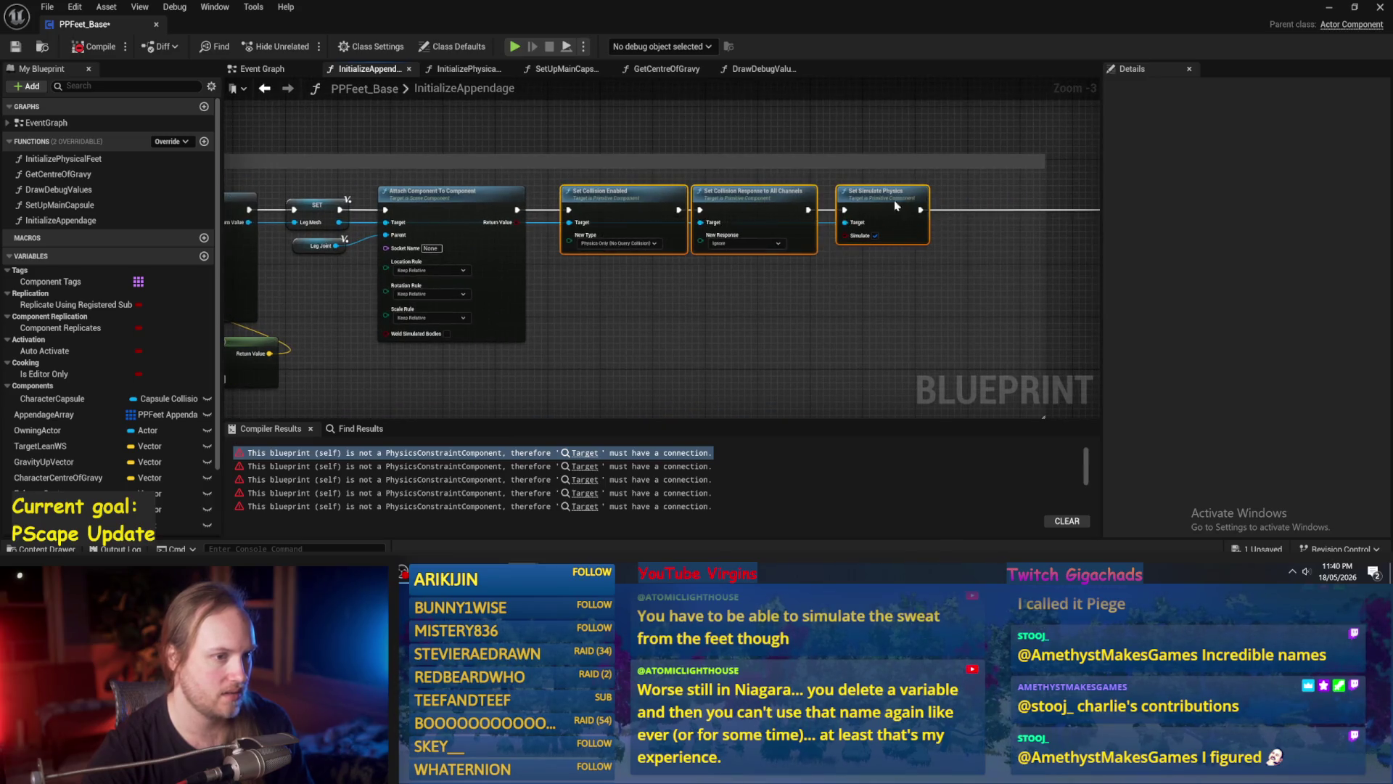
left_click_drag(552, 275, 447, 274)
Add a Set Capsule Half Height node off Leg Mesh and a Character Capsule Initial Height getter.
left_click_drag(338, 222, 614, 276)
type("set")
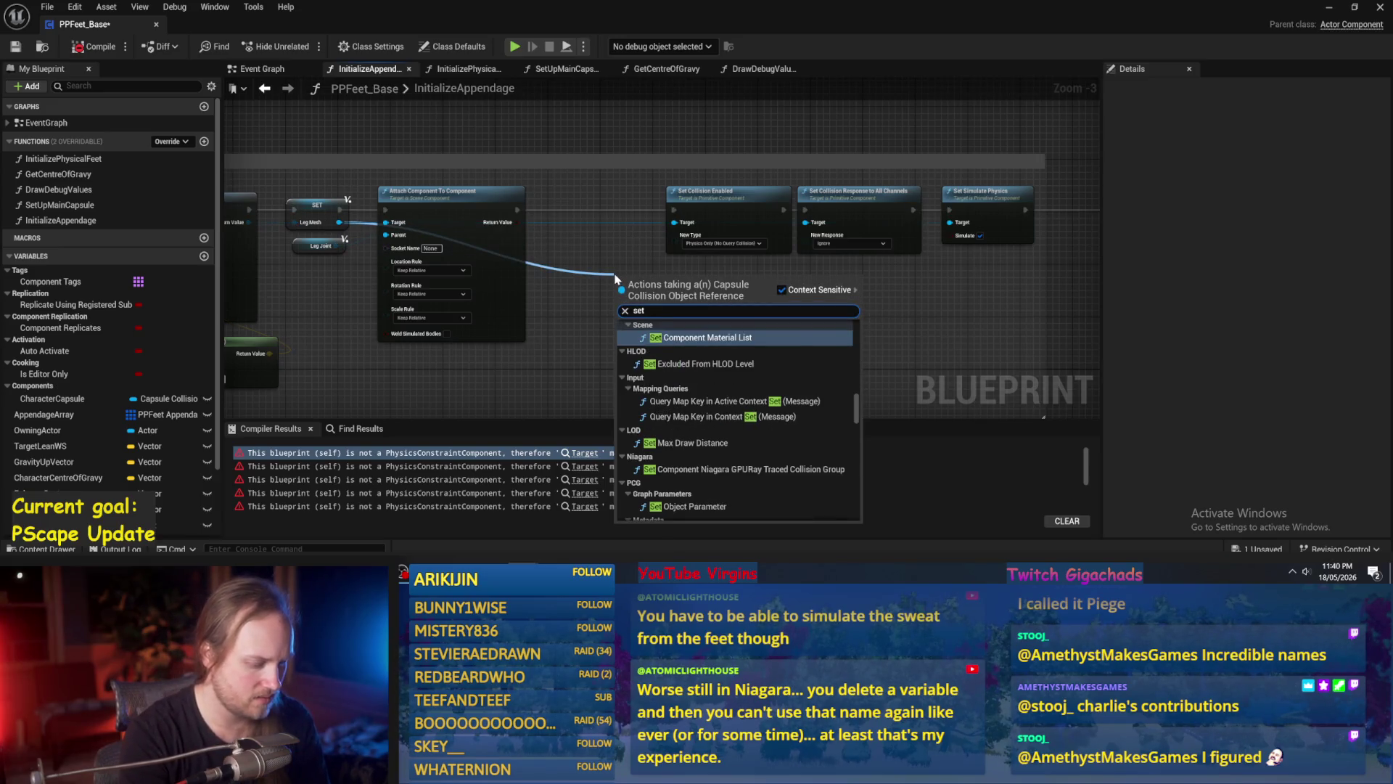
type(" half")
left_click(723, 350)
scroll(660, 323, "up", 3)
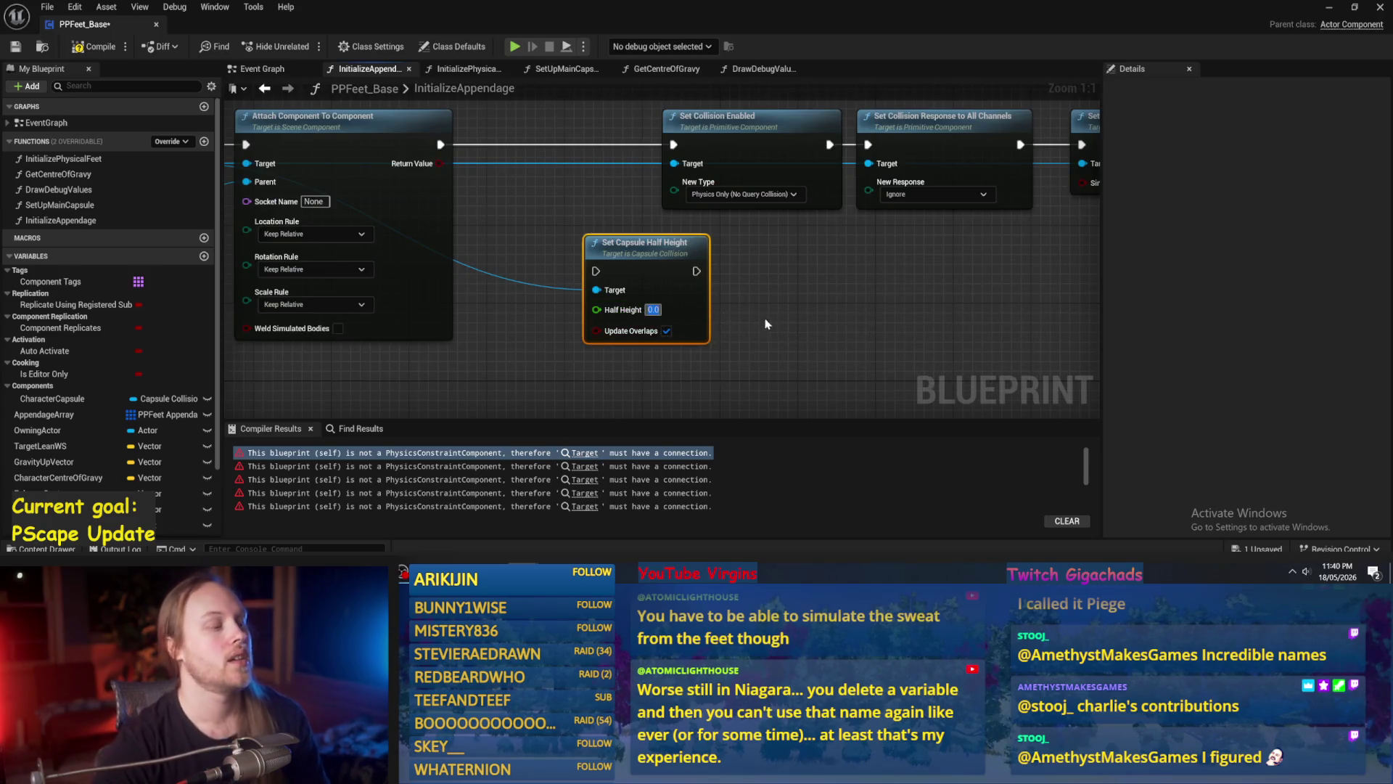
right_click(695, 250)
type("initia")
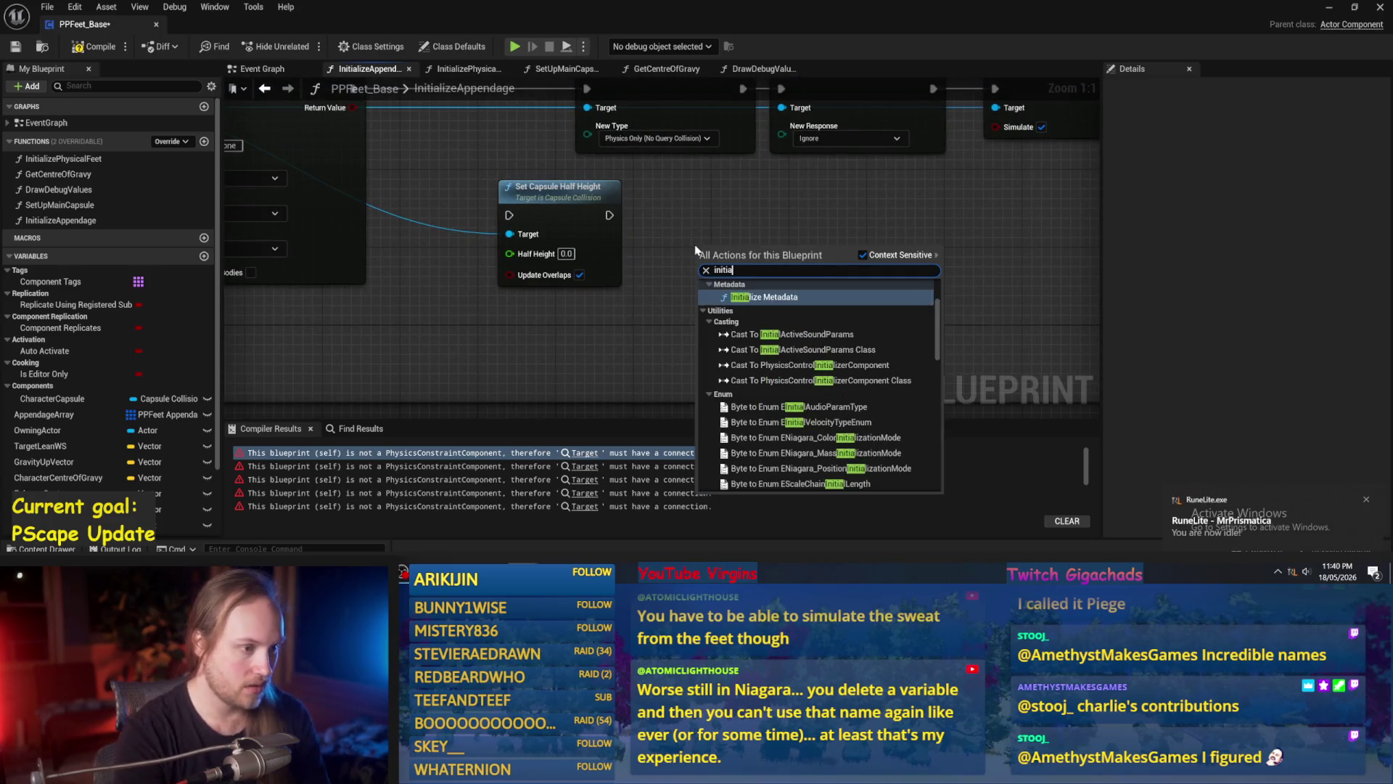
type("l chara")
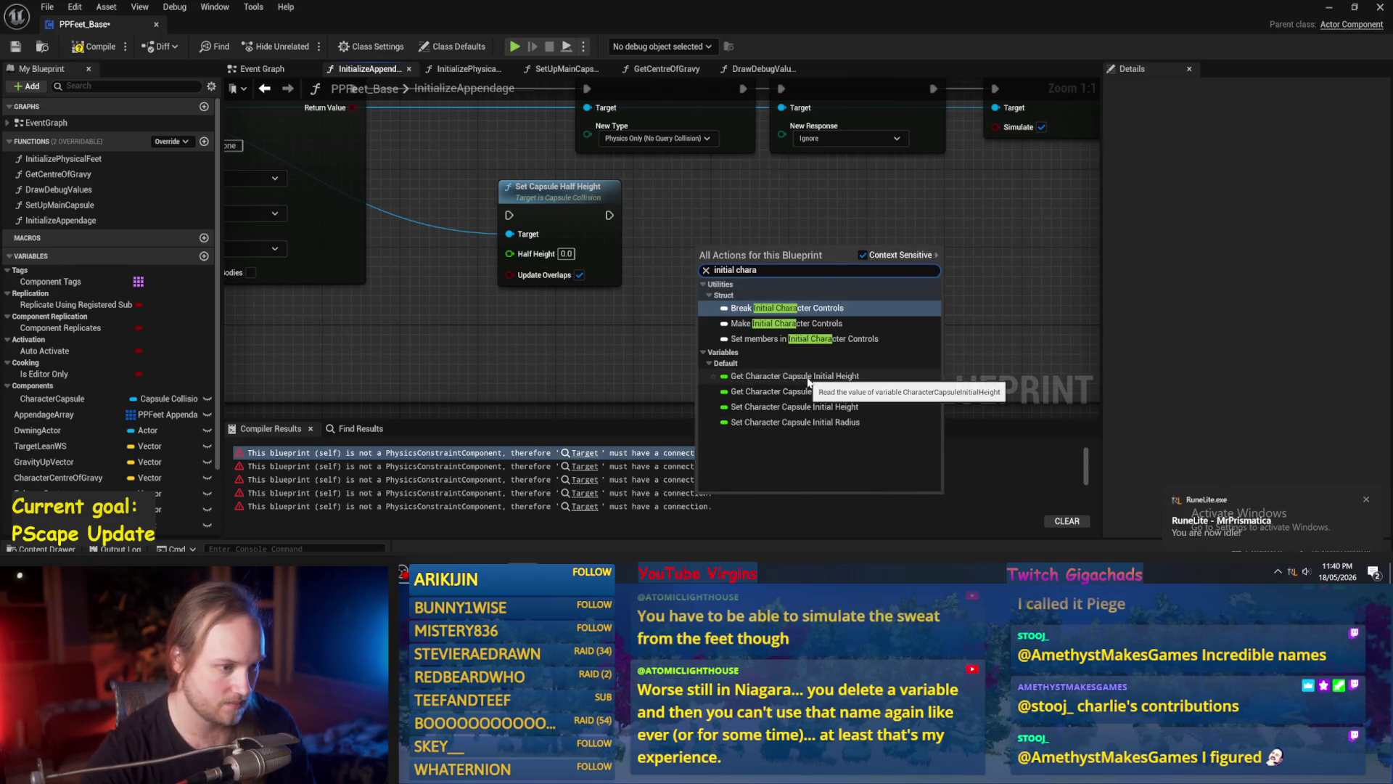
left_click(891, 377)
left_click_drag(725, 253, 606, 335)
Divide the initial height by 10, feed it into Half Height, and place the node in the execution row.
left_click_drag(706, 326, 804, 317)
type("/")
left_click(824, 346)
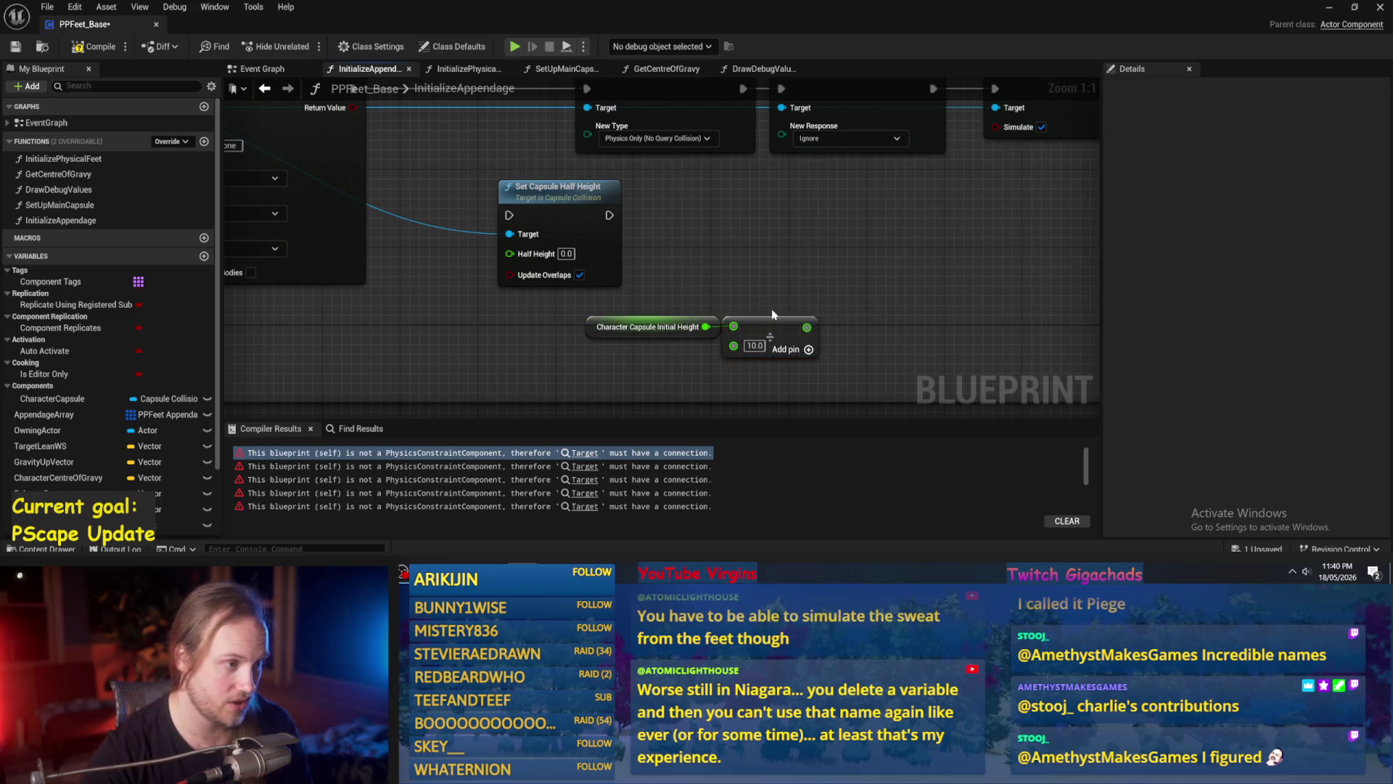
scroll(772, 307, "down", 1)
left_click_drag(768, 343, 507, 279)
left_click_drag(616, 266, 519, 155)
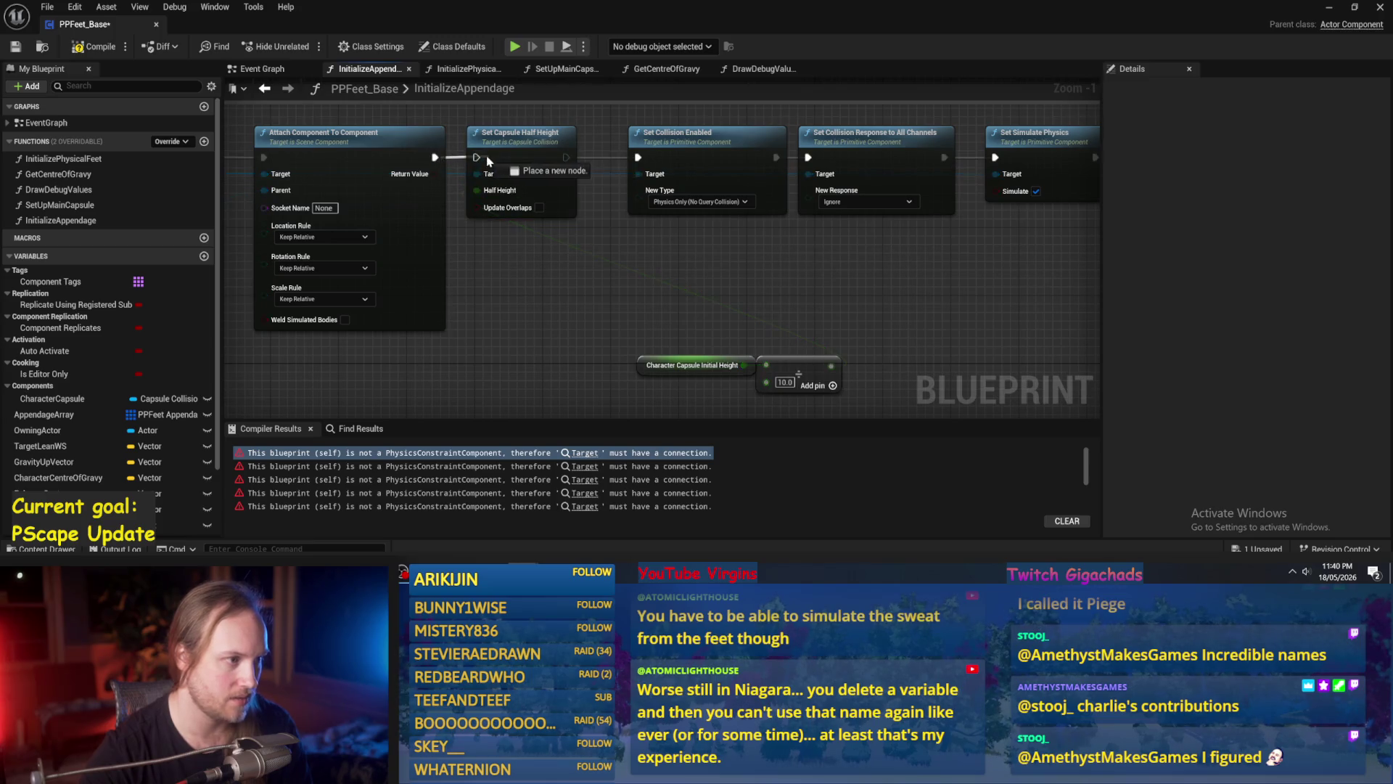
mouse_move(631, 344)
left_mouse_down()
mouse_move(853, 399)
mouse_move(619, 340)
left_mouse_up()
Shift the three collision and physics nodes right to make room.
scroll(639, 312, "down", 1)
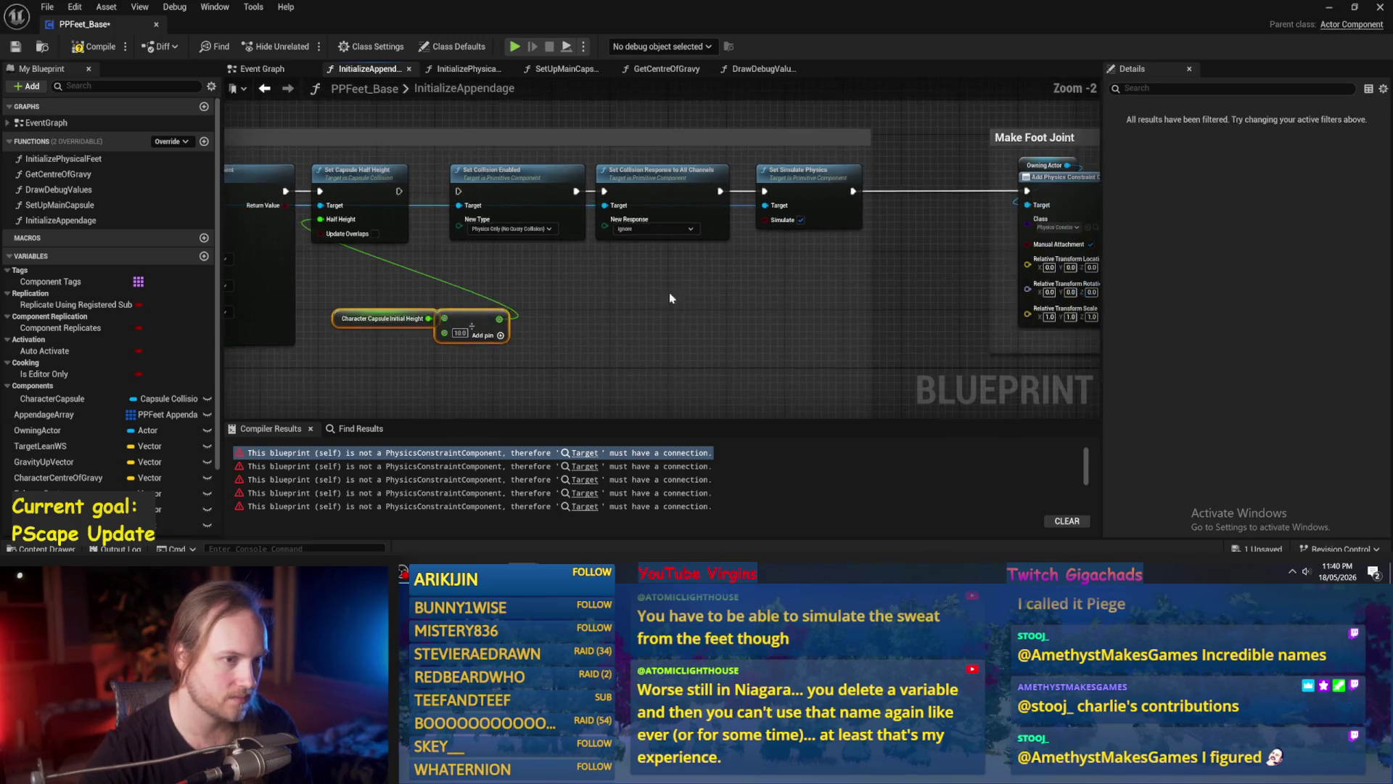
left_click(866, 193)
left_click_drag(885, 166, 446, 243)
left_click_drag(508, 171, 624, 171)
left_click(526, 288)
left_click_drag(482, 307, 570, 288)
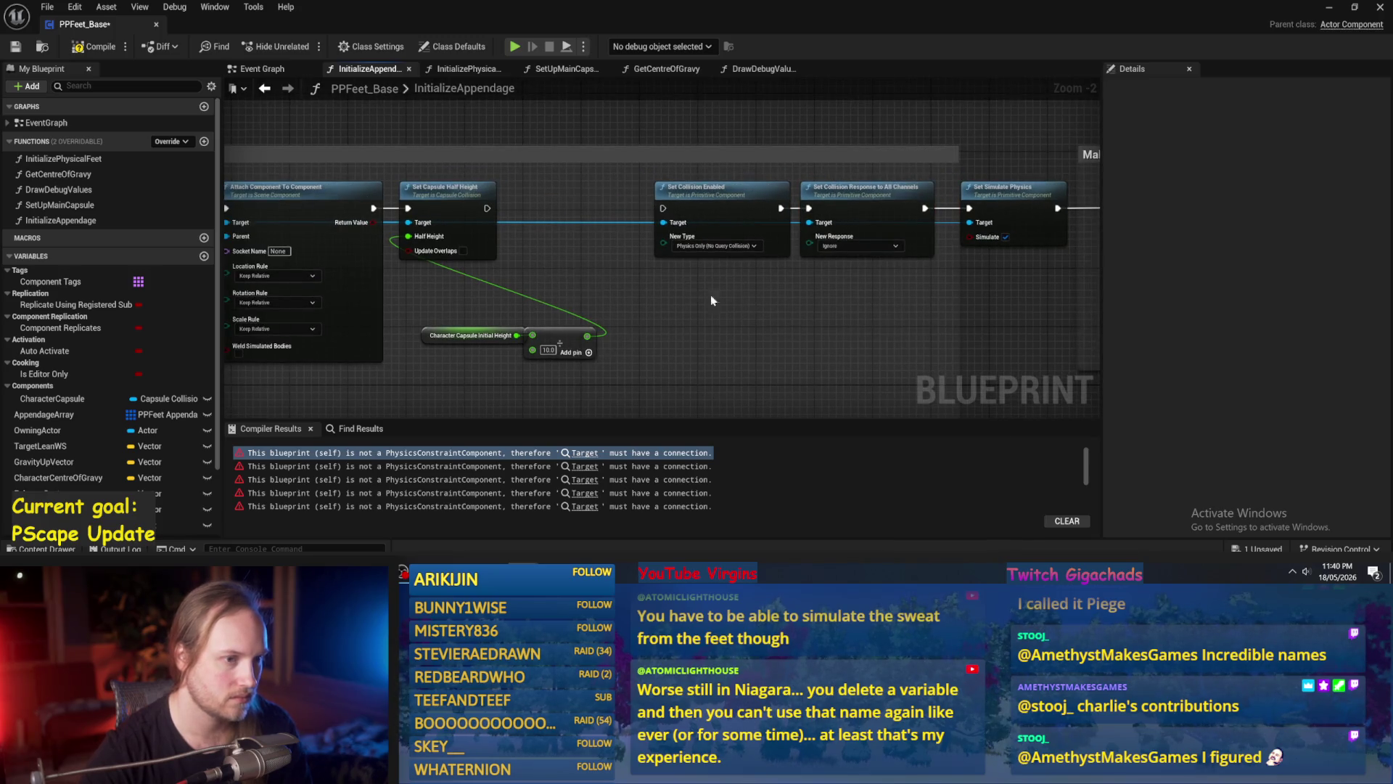
scroll(689, 297, "down", 4)
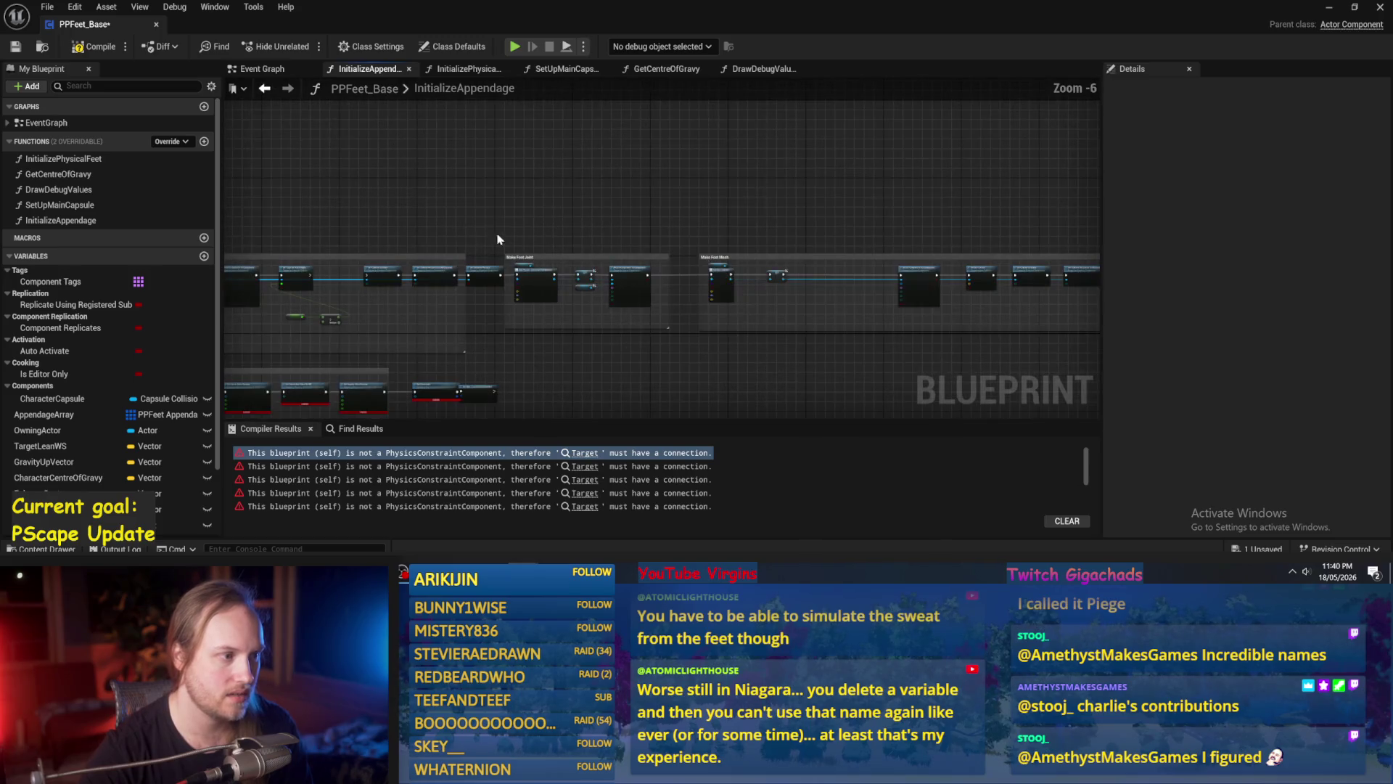
Move the Make Foot Joint and Make Foot Mesh groups further right, then return to the Leg Mesh nodes.
mouse_move(515, 225)
left_mouse_down()
mouse_move(675, 323)
mouse_move(673, 227)
left_mouse_up()
scroll(673, 227, "up", 4)
left_click_drag(753, 262, 1076, 262)
left_click_drag(711, 320, 848, 274)
left_click_drag(522, 283, 691, 273)
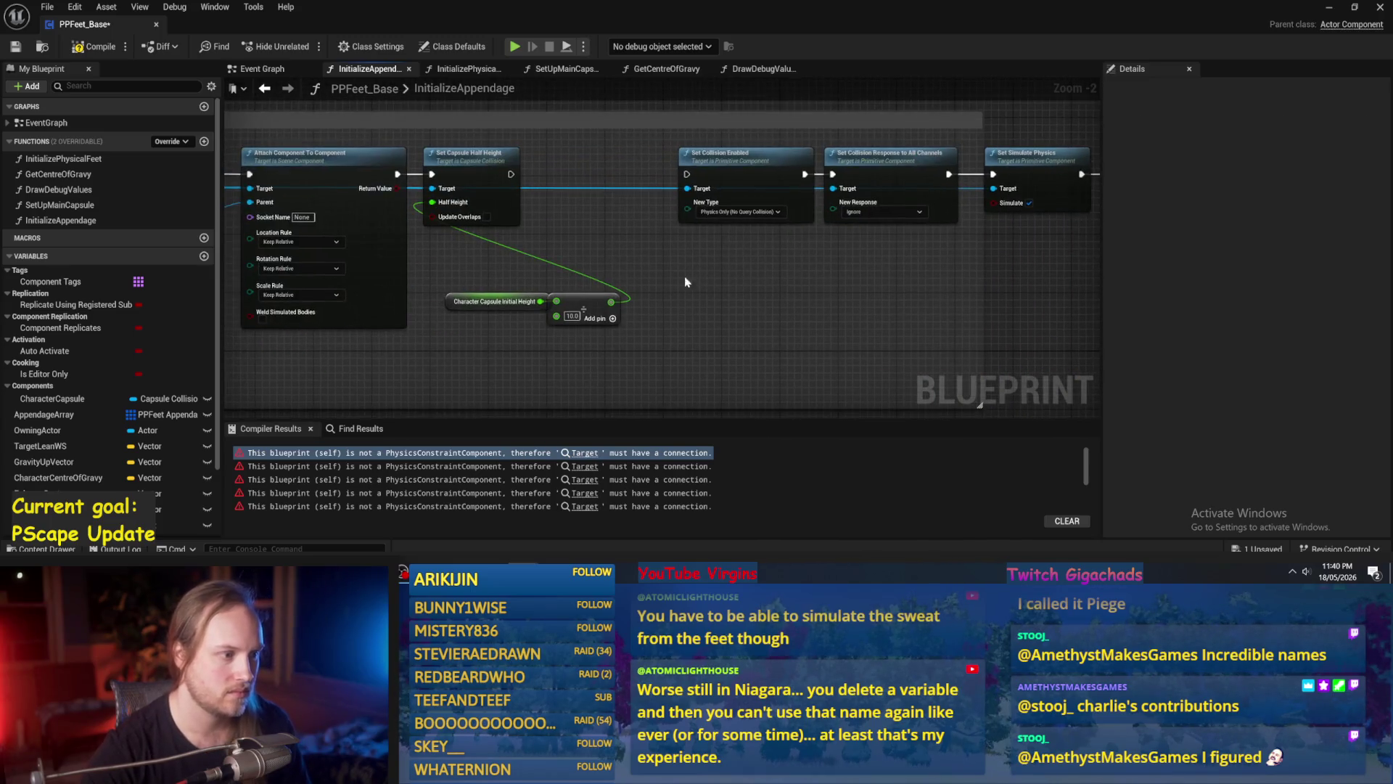
left_click_drag(577, 299, 545, 320)
mouse_move(472, 196)
left_mouse_down()
mouse_move(681, 249)
mouse_move(741, 283)
mouse_move(970, 261)
mouse_move(585, 286)
left_mouse_up()
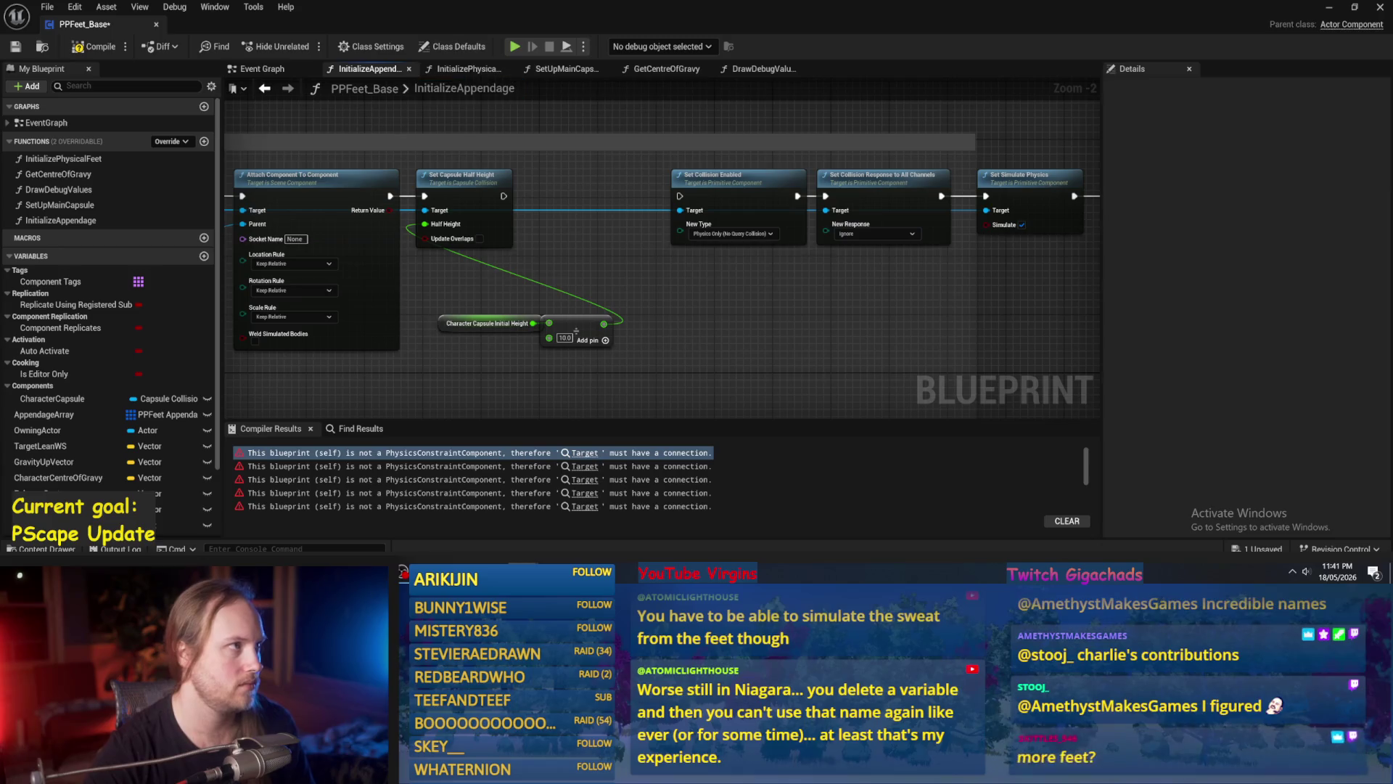
mouse_move(613, 383)
left_mouse_down()
mouse_move(682, 321)
mouse_move(834, 300)
mouse_move(838, 314)
left_mouse_up()
scroll(681, 320, "up", 1)
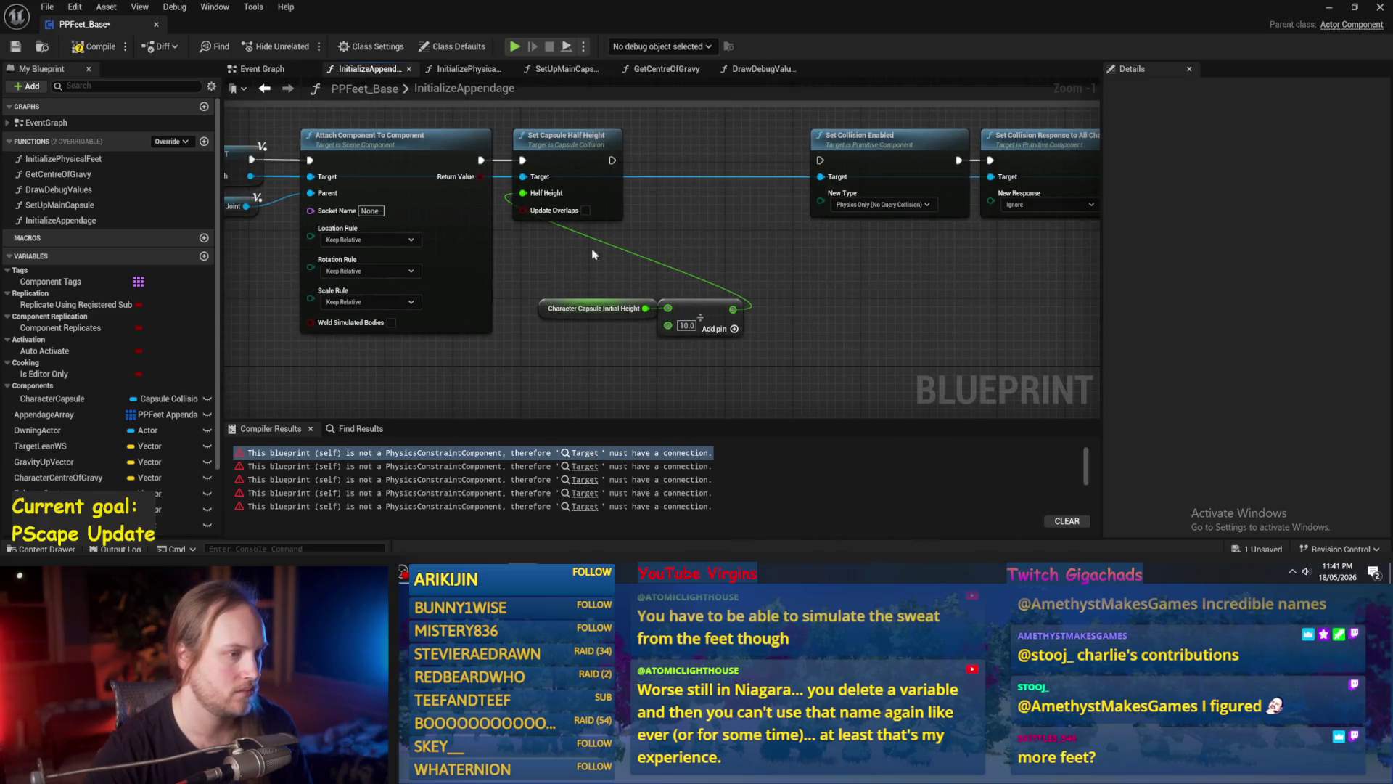
Add Set Capsule Radius (6.0) off Leg Mesh, between Set Capsule Half Height and Set Collision Enabled.
left_click_drag(291, 182, 712, 231)
type("set radius")
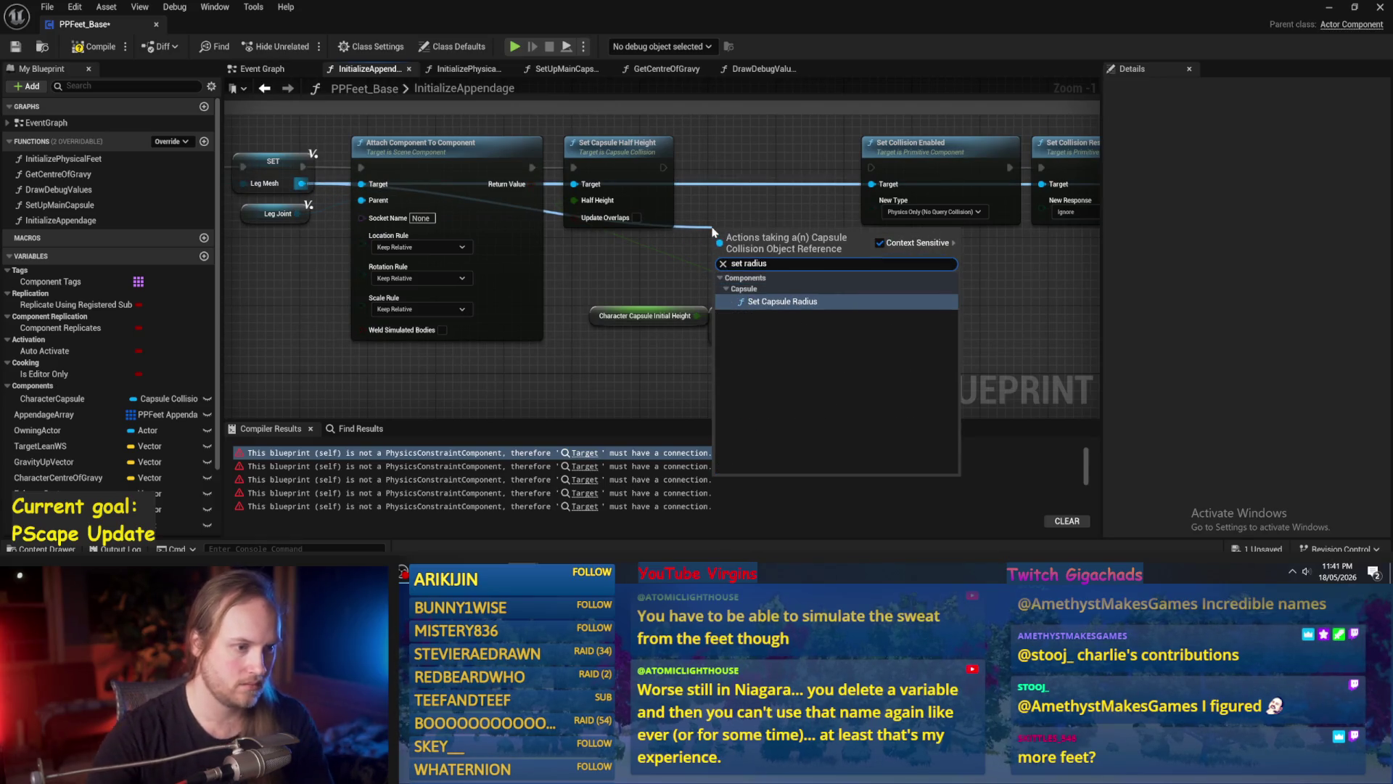
left_click(756, 302)
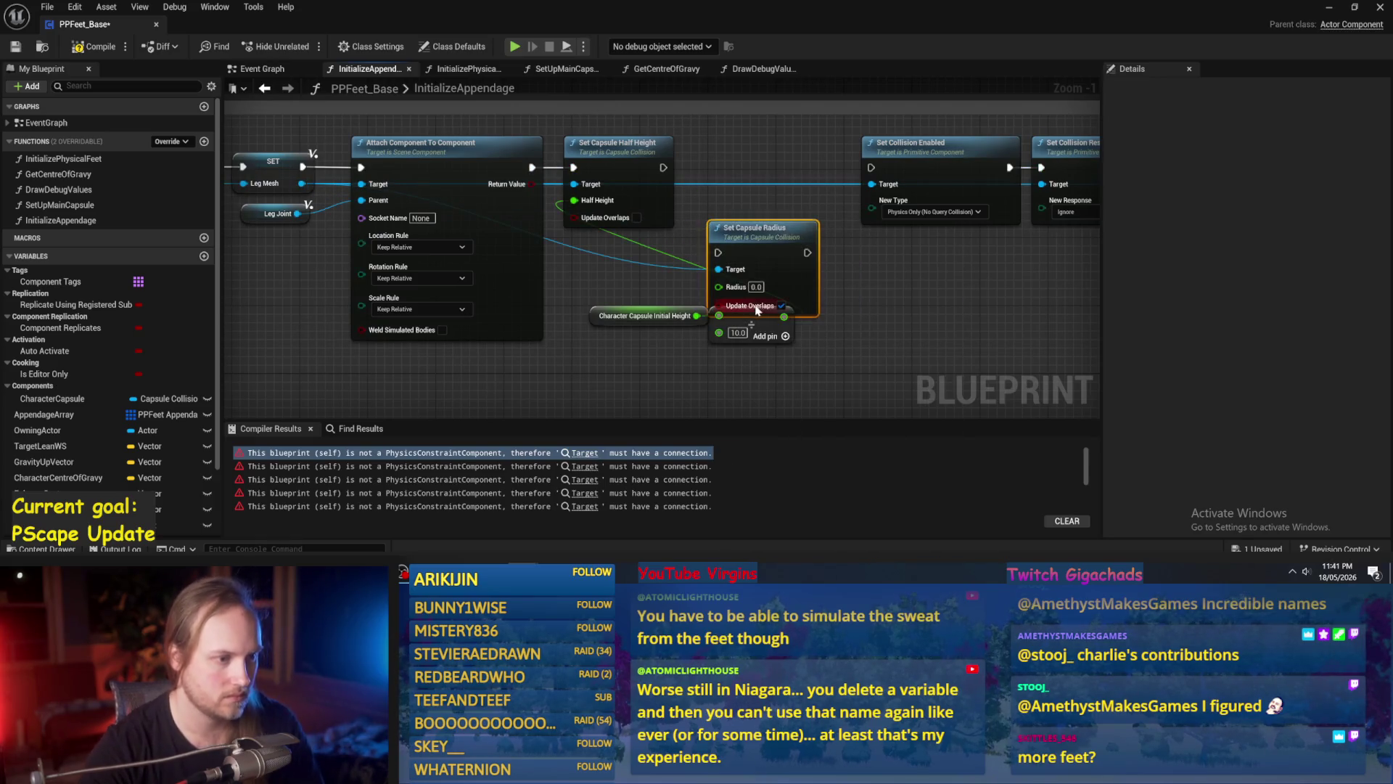
left_click_drag(797, 310, 788, 225)
left_click_drag(663, 168, 709, 167)
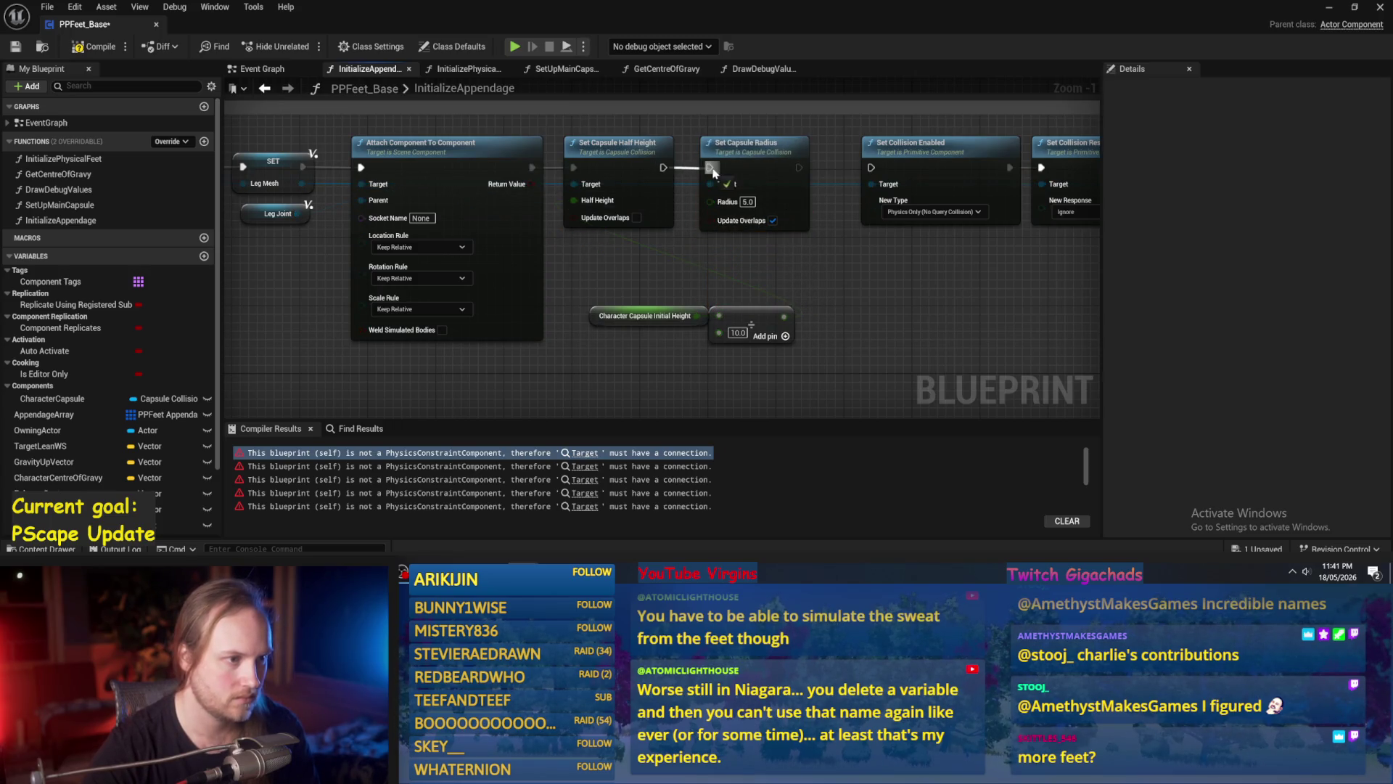
left_click_drag(798, 168, 870, 168)
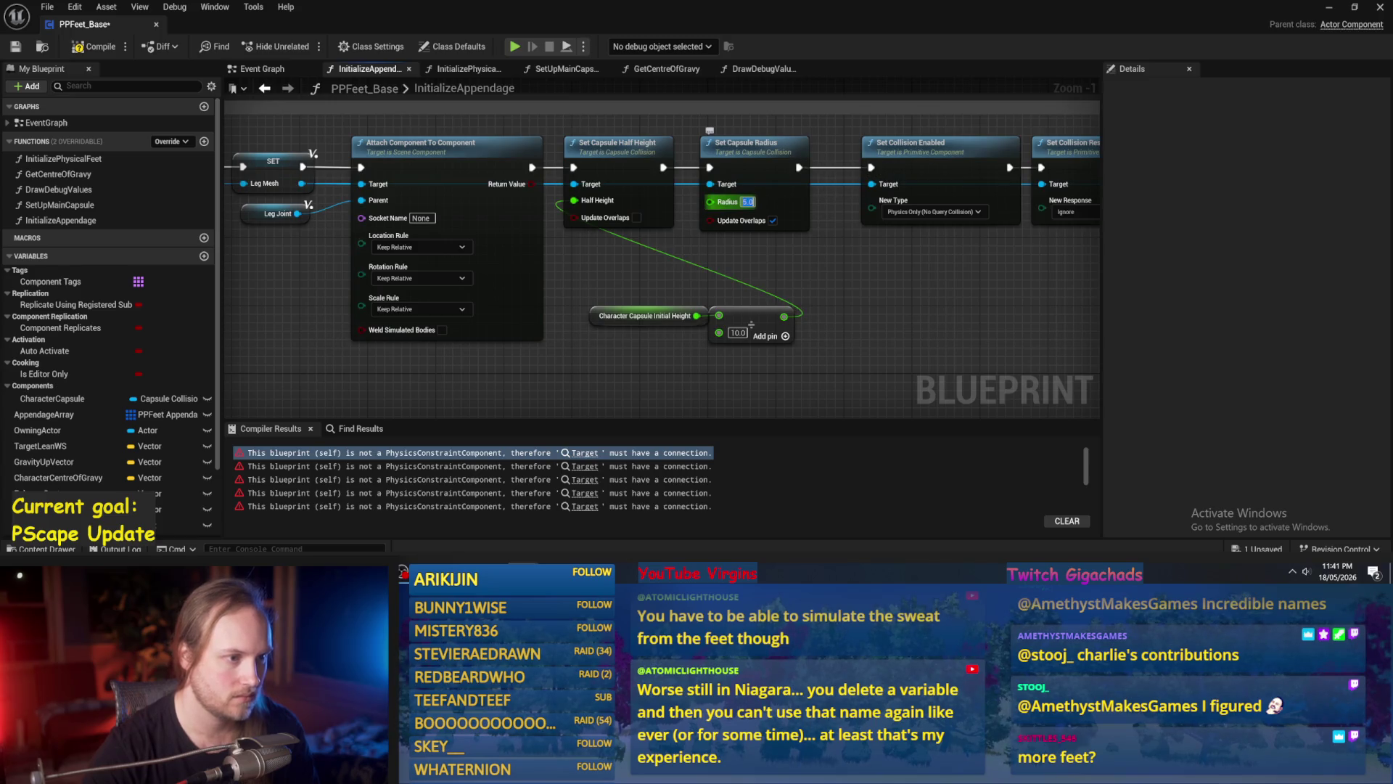
Widen the Make Leg Mesh comment box and move the three collision nodes further right.
mouse_move(920, 260)
left_mouse_down()
mouse_move(622, 282)
mouse_move(768, 225)
left_mouse_up()
scroll(669, 254, "up", 1)
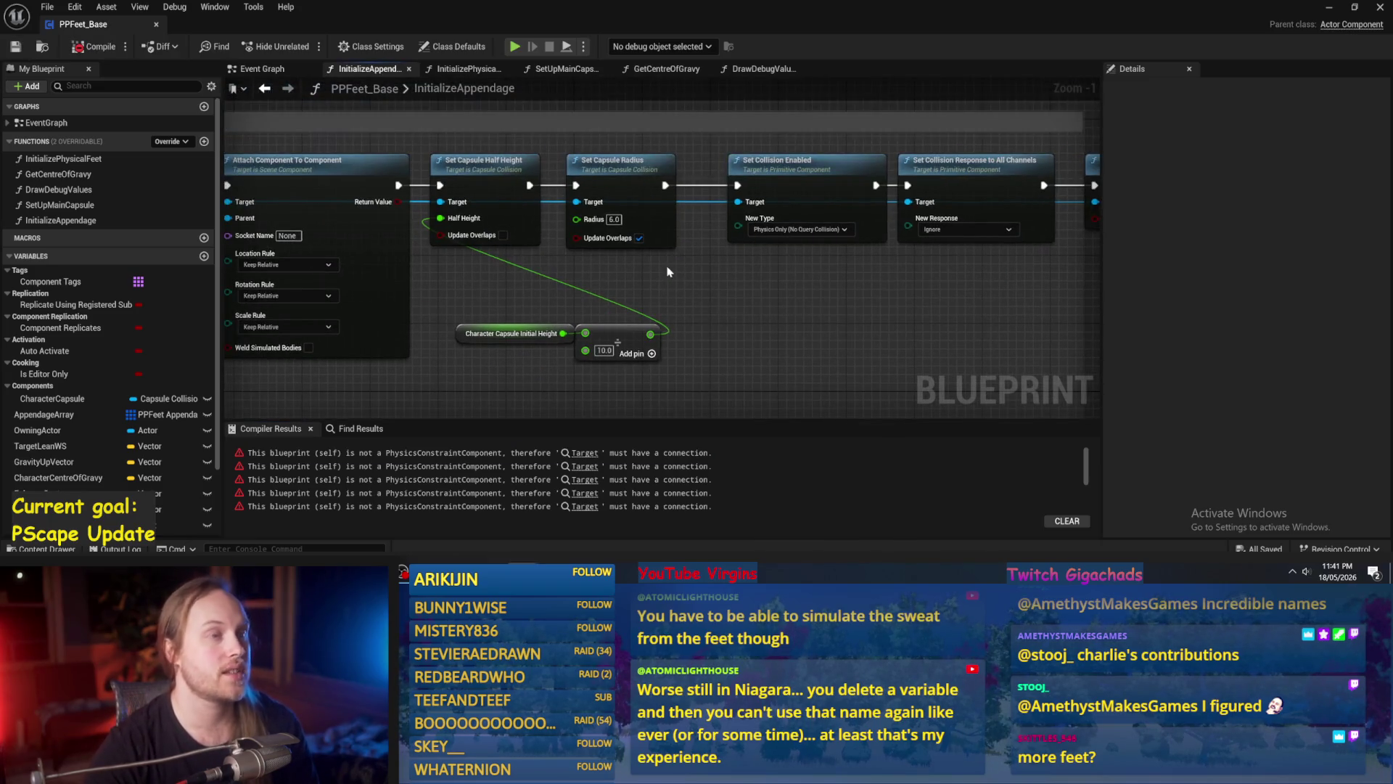
left_click_drag(704, 304, 644, 312)
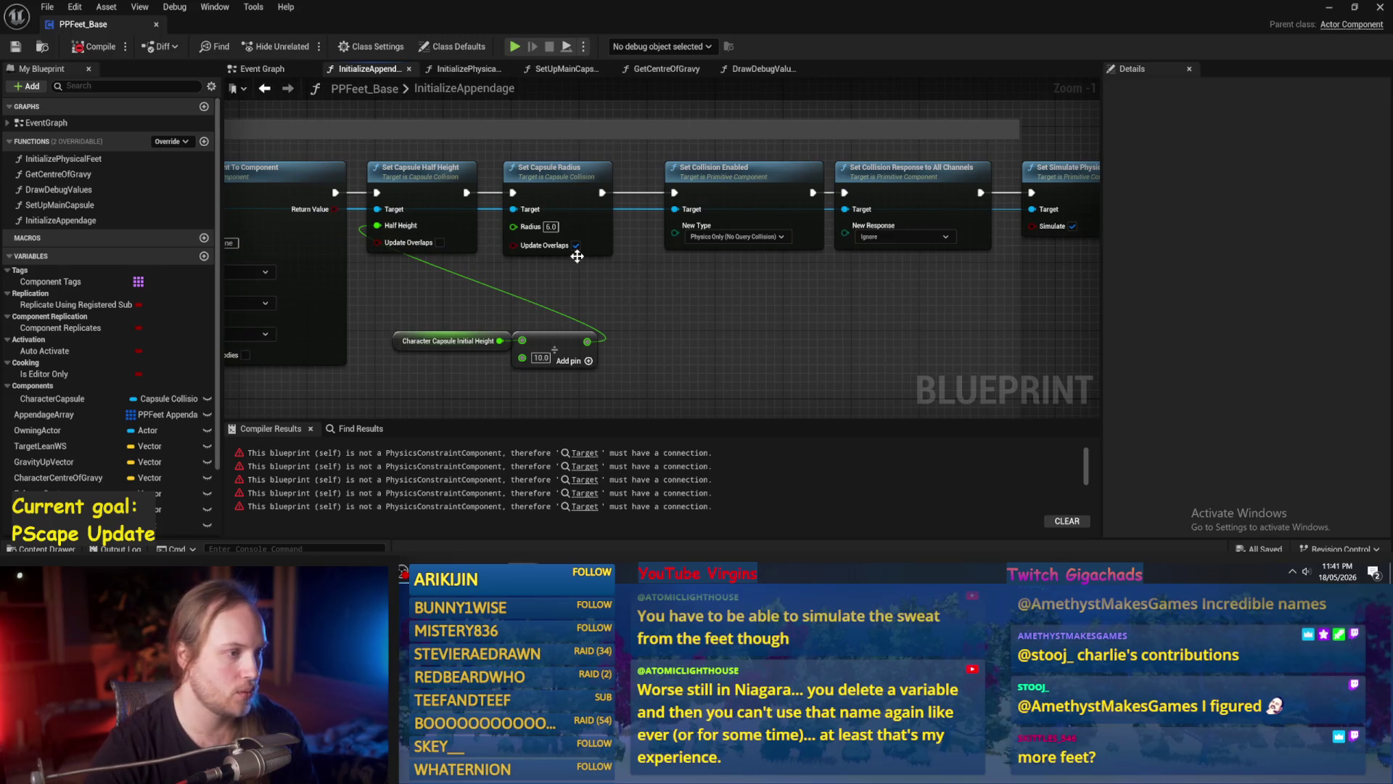
scroll(666, 293, "down", 2)
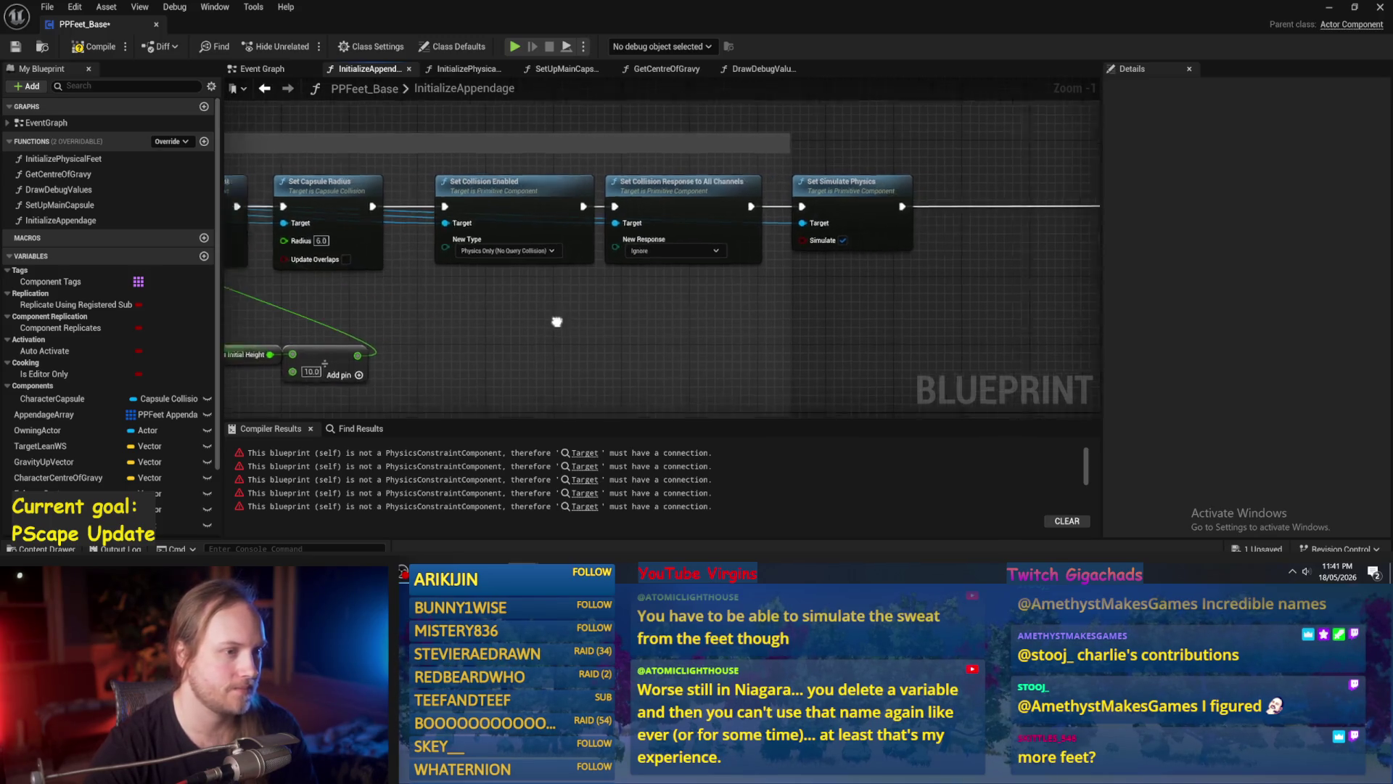
mouse_move(744, 185)
left_mouse_down()
mouse_move(1016, 196)
mouse_move(975, 206)
left_mouse_up()
mouse_move(876, 290)
left_mouse_down()
mouse_move(454, 199)
mouse_move(679, 214)
left_mouse_up()
left_click(926, 228)
left_click(823, 330)
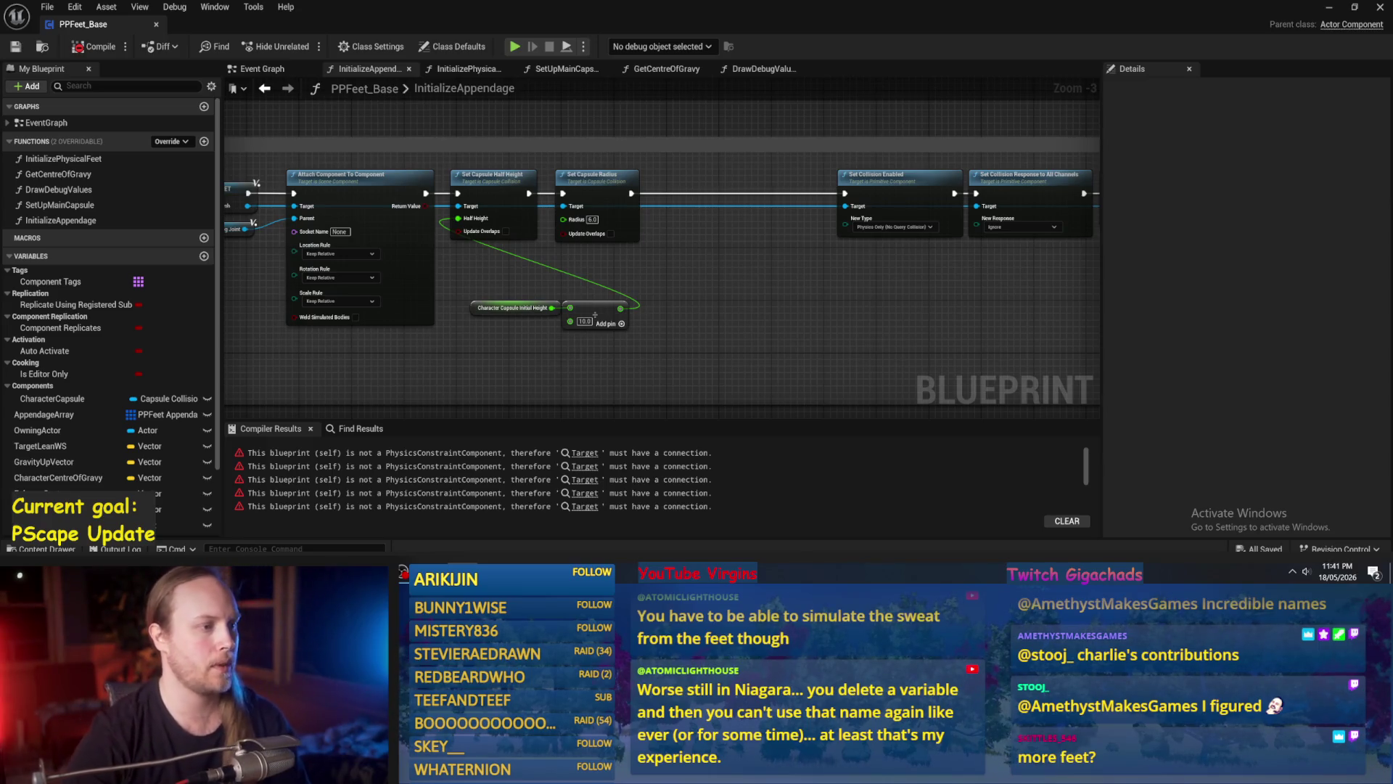
scroll(648, 285, "up", 2)
Raise the initial height and divide nodes and set Collision Enabled to Query and Physics.
mouse_move(697, 254)
left_mouse_down()
mouse_move(540, 308)
mouse_move(592, 240)
left_mouse_up()
left_click(726, 327)
left_click_drag(726, 327, 673, 368)
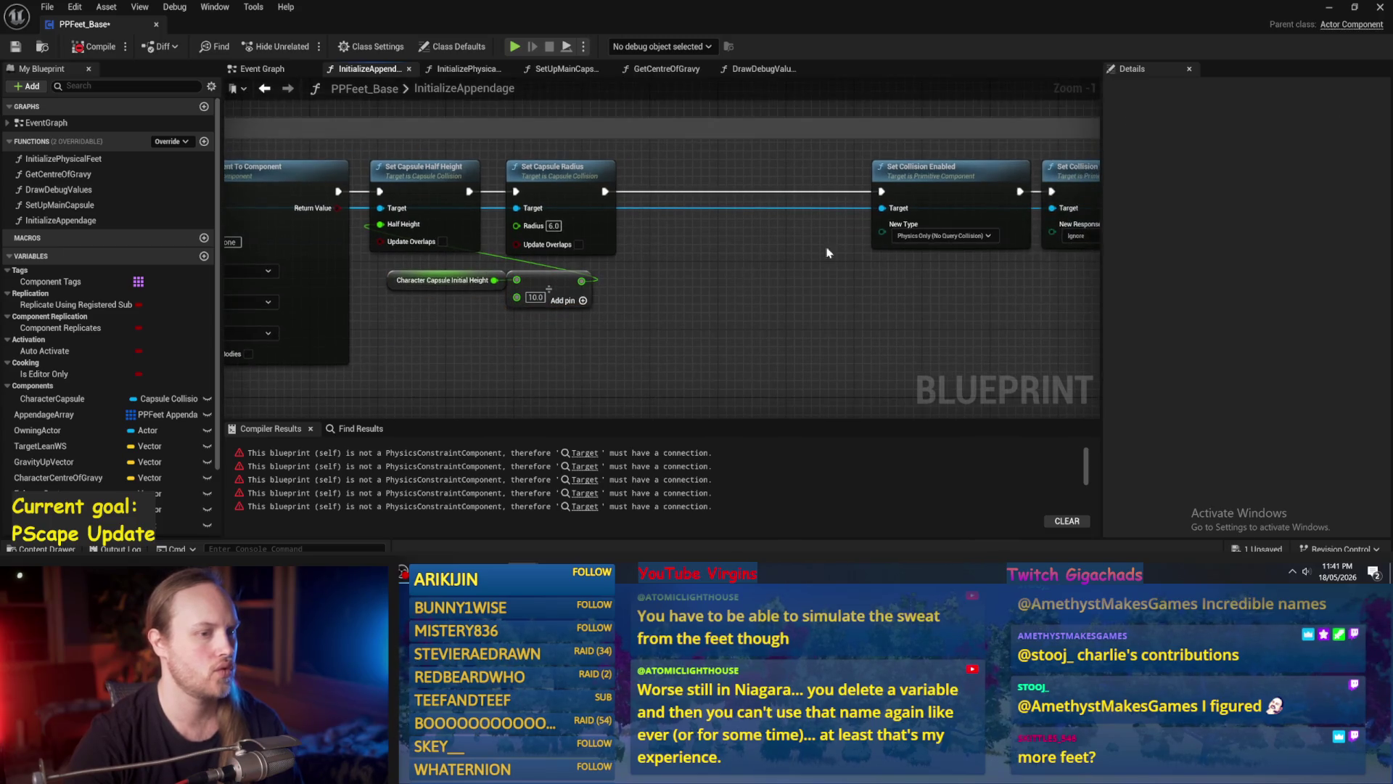
left_click(958, 236)
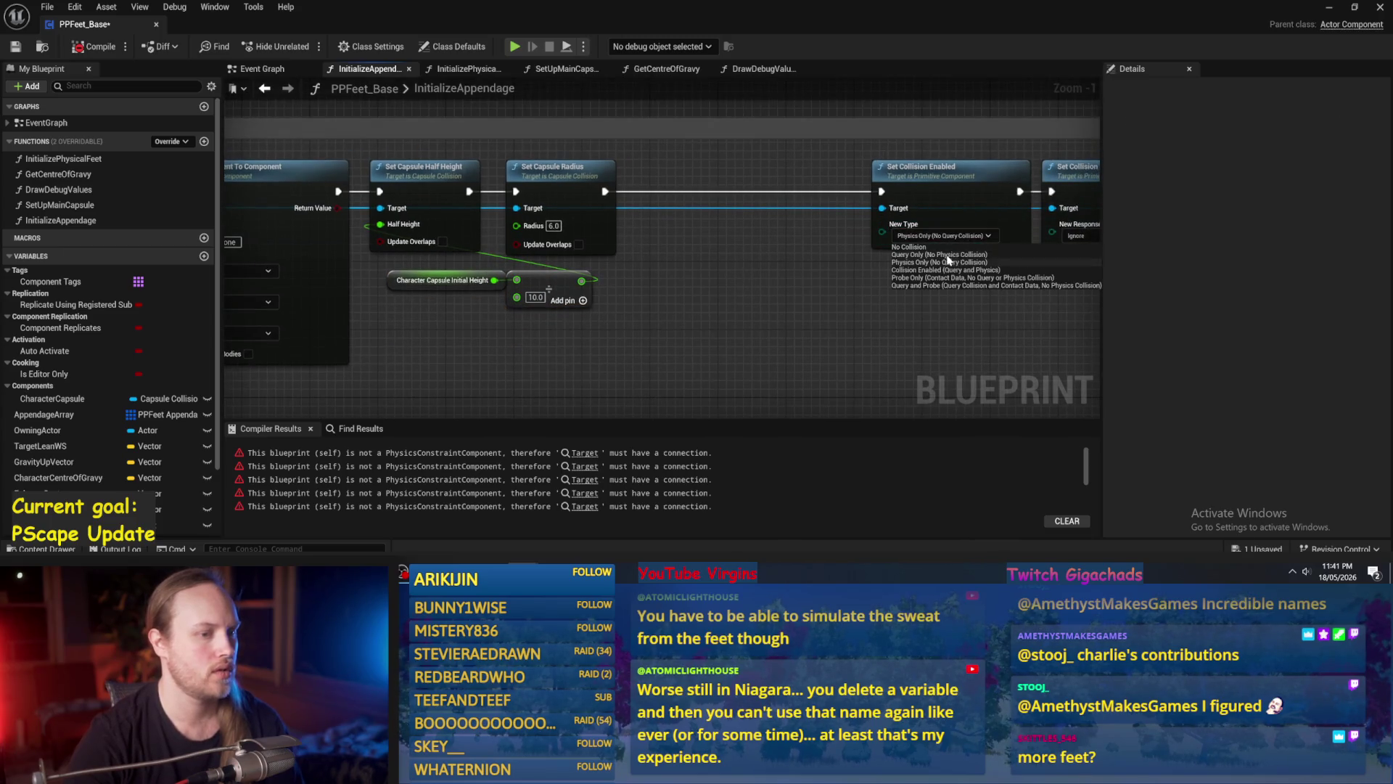
left_click(909, 271)
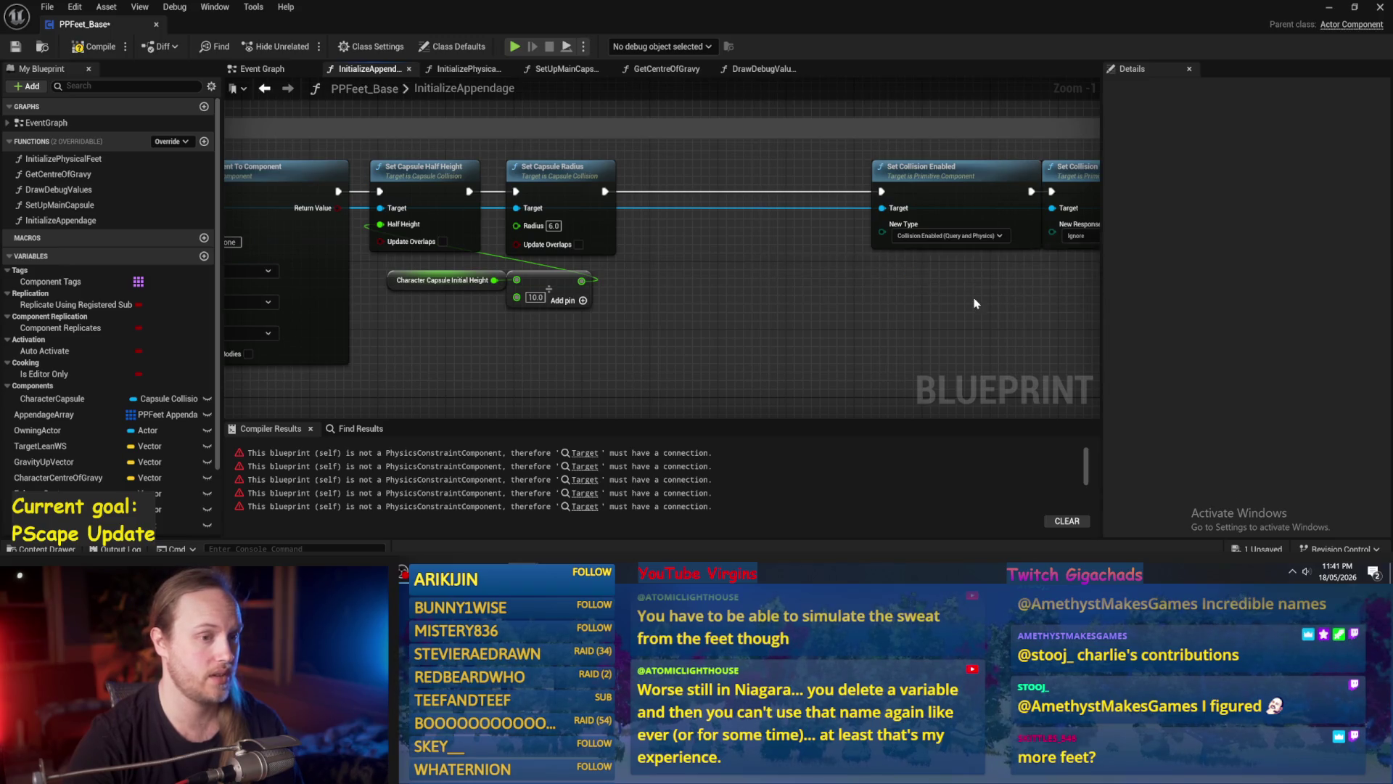
Switch the collision response to block all channels and nudge the height calculation nodes up-left.
left_click_drag(973, 301, 755, 242)
left_click_drag(954, 368, 837, 371)
left_click(747, 238)
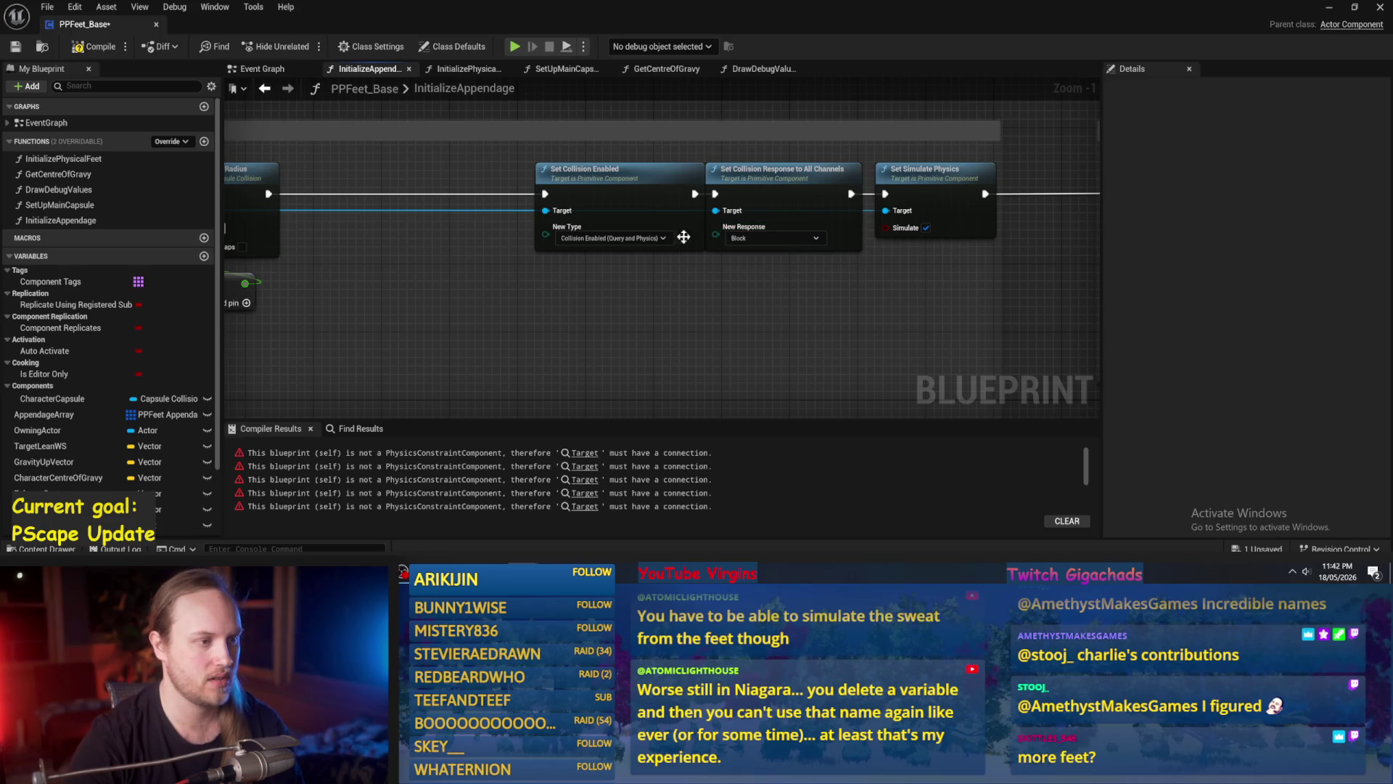
mouse_move(643, 209)
left_mouse_down()
mouse_move(709, 295)
mouse_move(876, 280)
left_mouse_up()
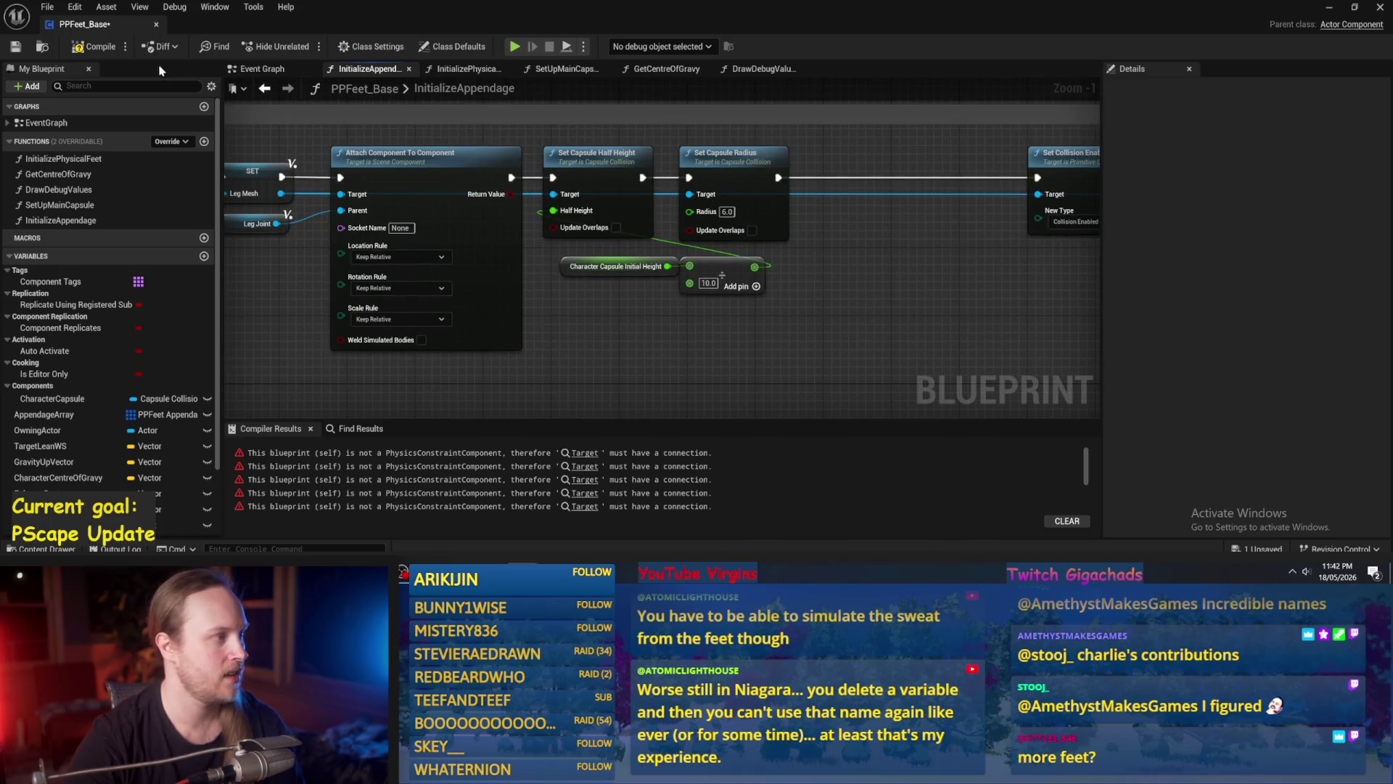
left_click_drag(795, 309, 577, 261)
left_click_drag(709, 272, 692, 264)
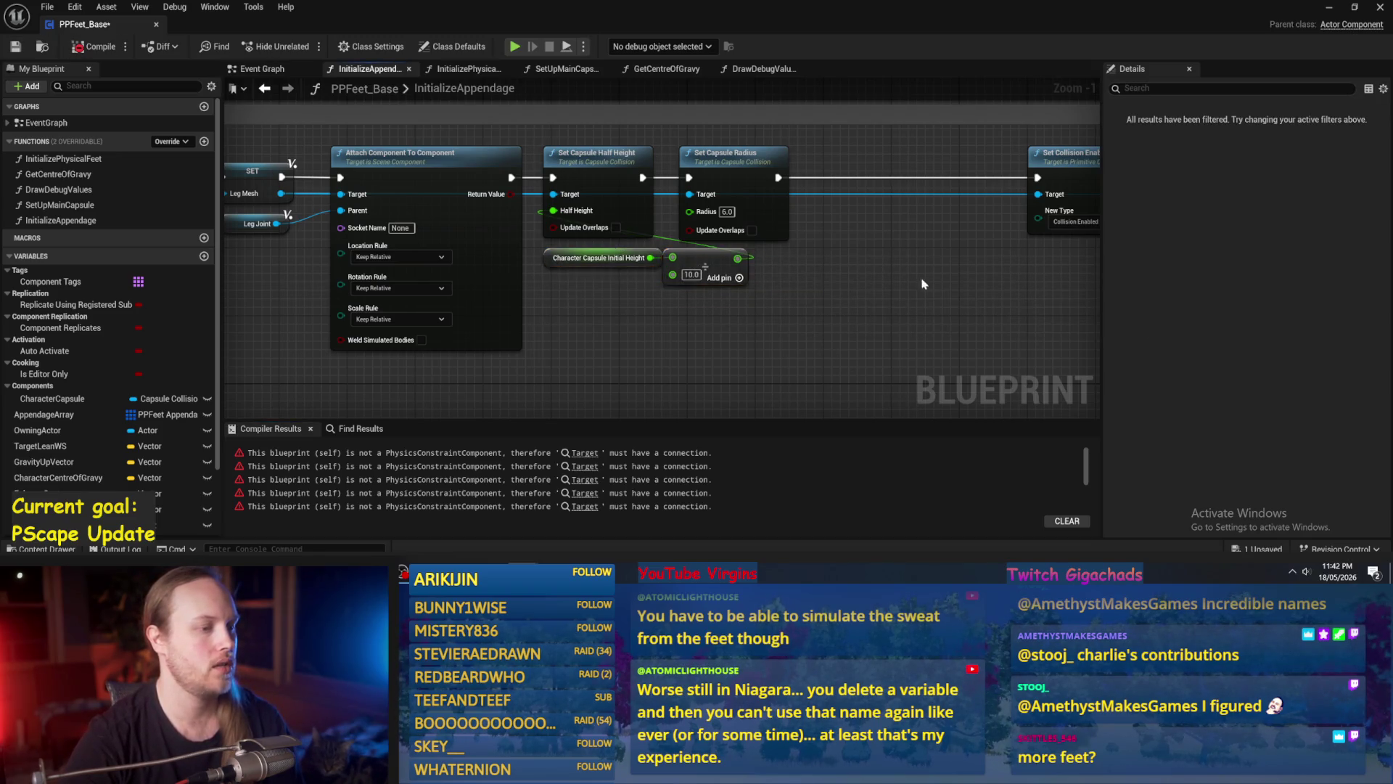
left_click_drag(924, 283, 757, 314)
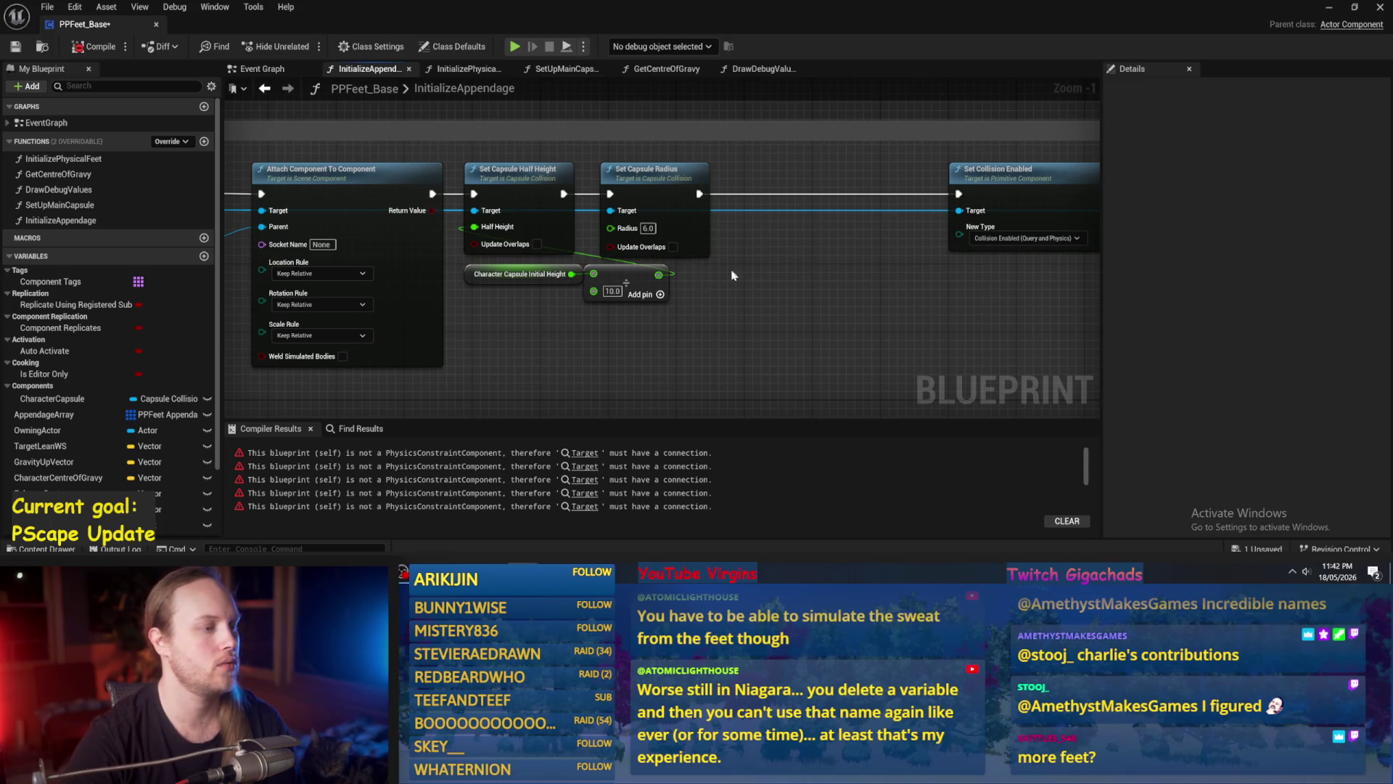
scroll(527, 342, "down", 1)
left_click_drag(526, 342, 715, 336)
Add Set Line Thickness of 5.0 off Leg Mesh, continuing into Set Collision Enabled.
left_click_drag(395, 211, 912, 248)
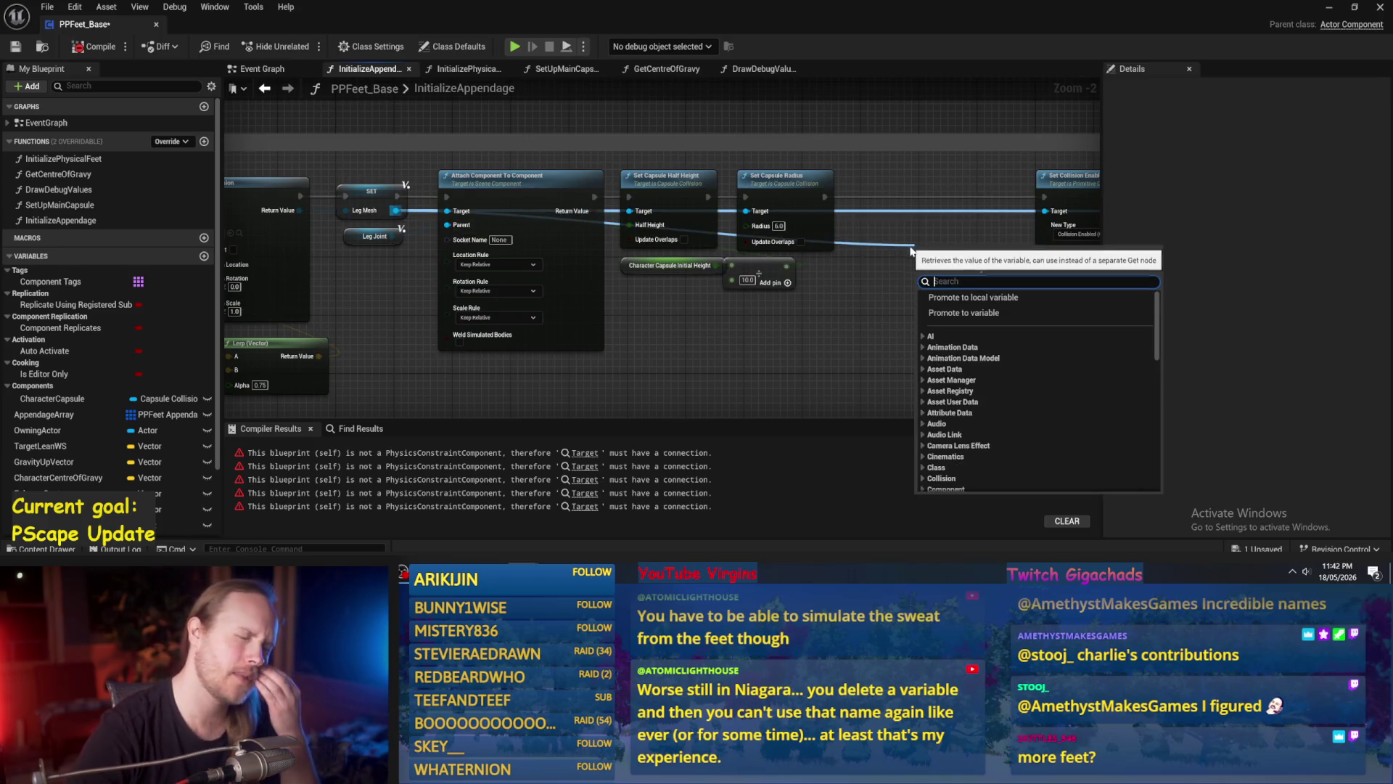
type("line")
key("Return")
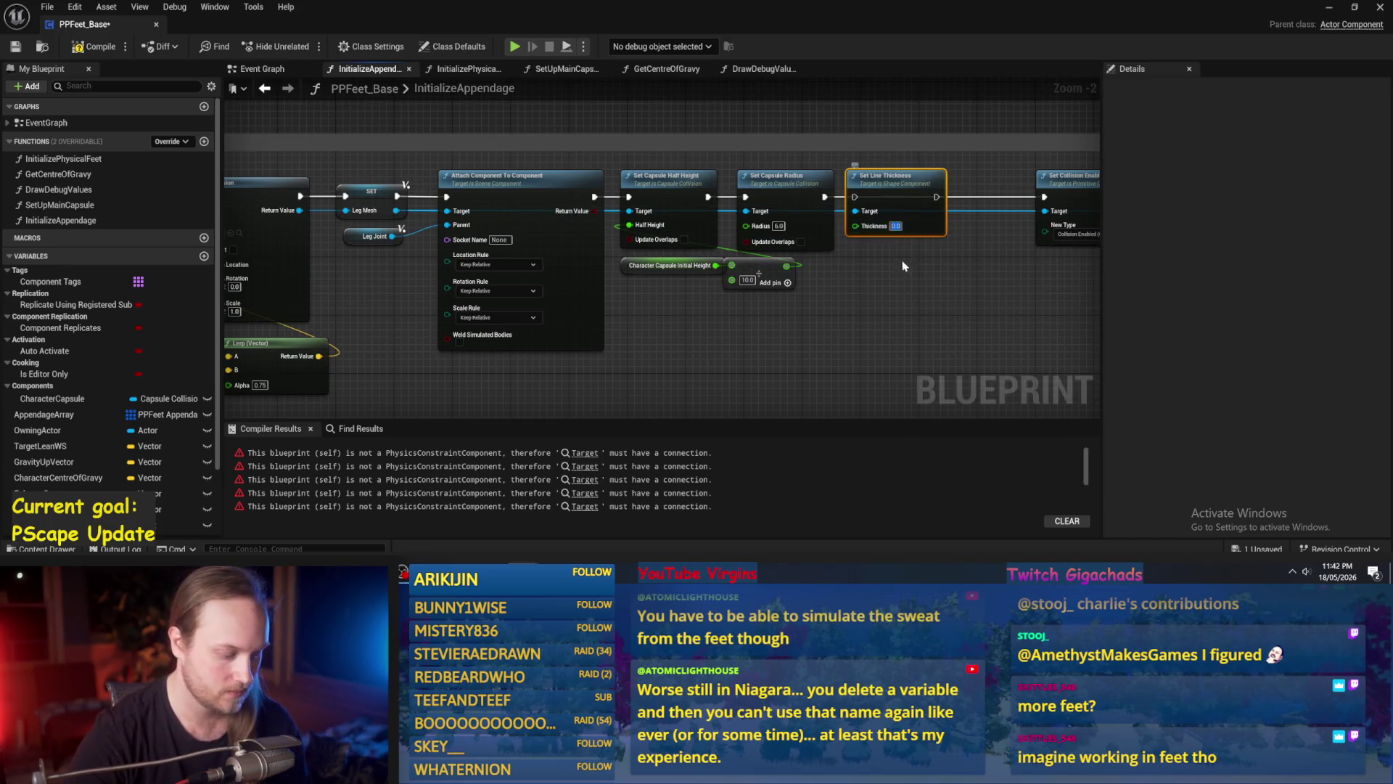
type("5")
key("Return")
scroll(878, 217, "up", 2)
mouse_move(688, 192)
left_mouse_down()
mouse_move(796, 233)
mouse_move(840, 193)
left_mouse_up()
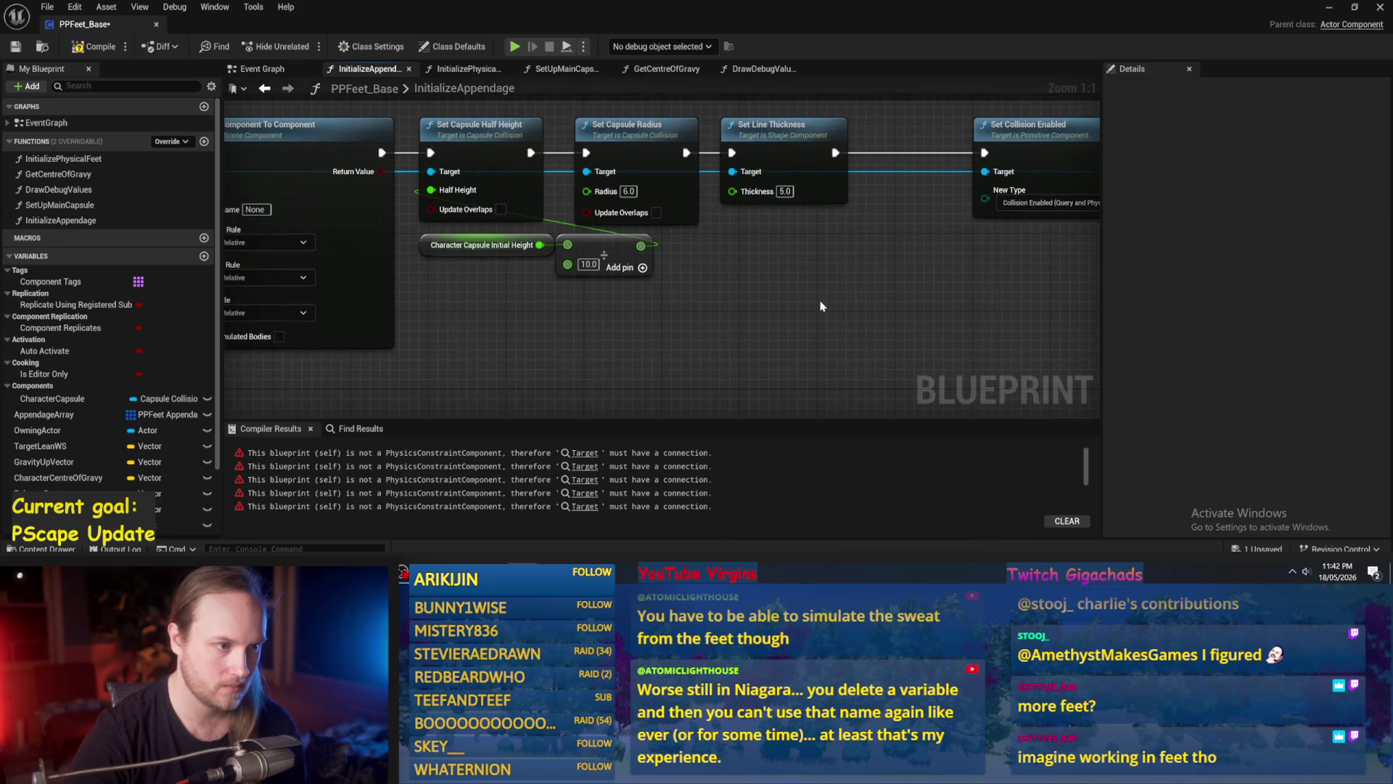
scroll(822, 306, "down", 2)
Add a Set Hidden in Game node for the leg mesh and shift the collision nodes right.
mouse_move(310, 211)
left_mouse_down()
mouse_move(709, 308)
mouse_move(917, 163)
mouse_move(917, 206)
left_mouse_up()
type("hidden")
key("Return")
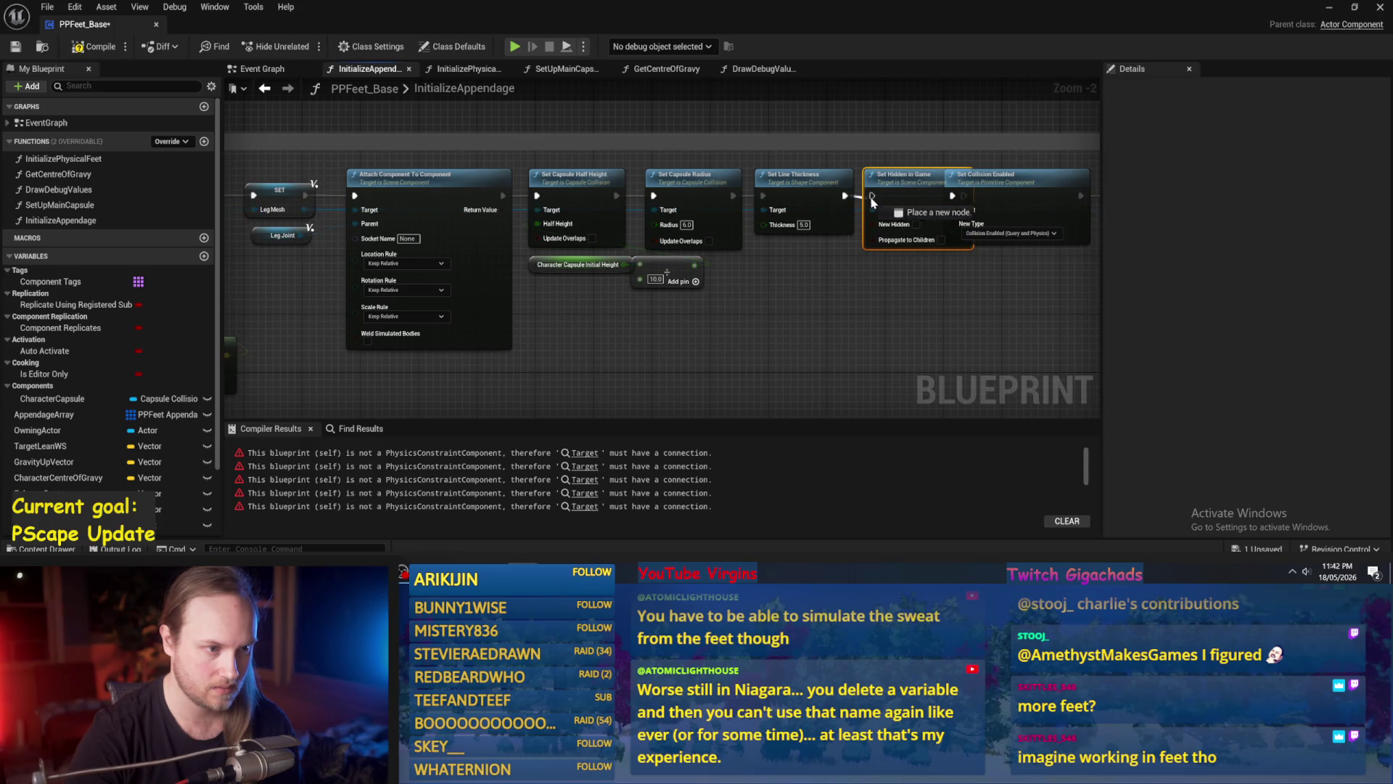
left_click_drag(762, 180, 1019, 240)
left_click_drag(725, 240, 776, 239)
left_click(753, 277)
left_click_drag(657, 388, 844, 344)
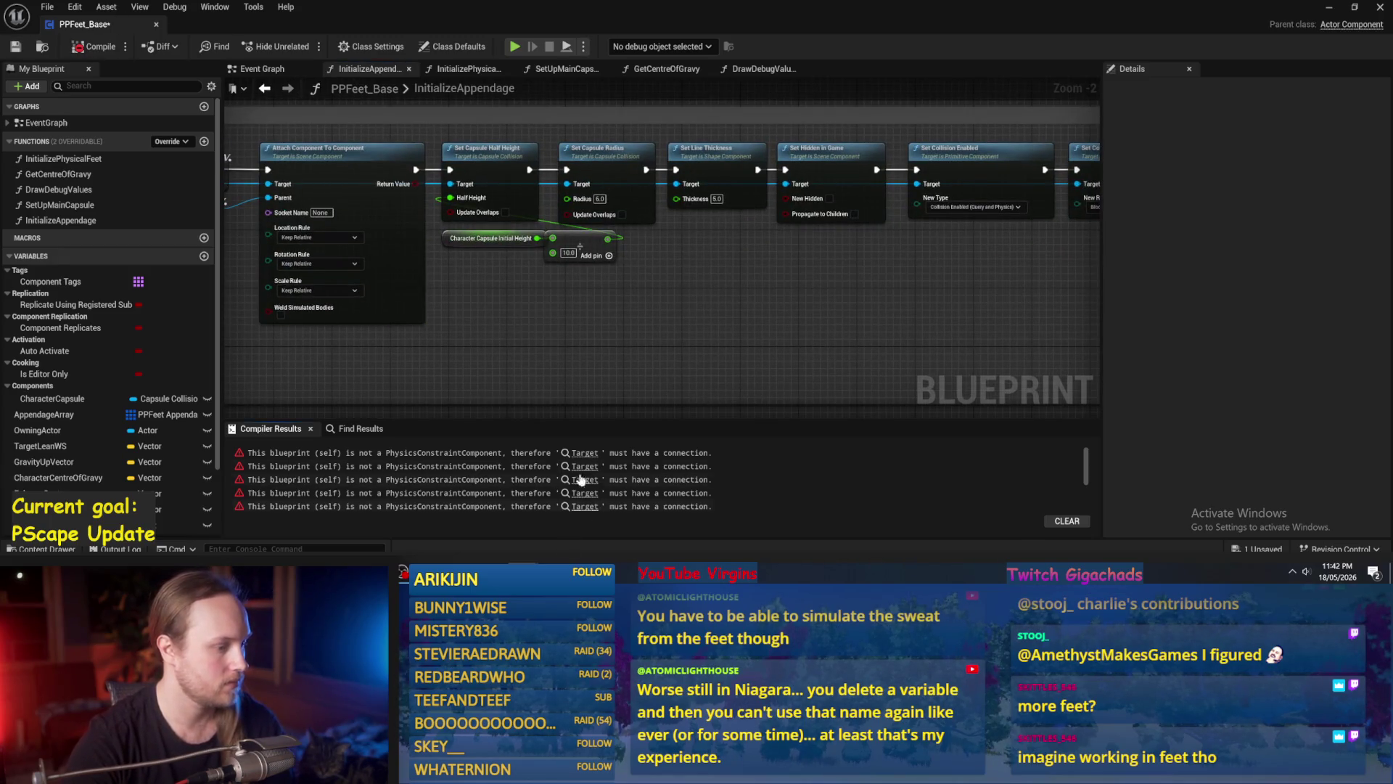
Jump to the first compile error and inspect the Set up Leg Joint nodes.
left_click(585, 454)
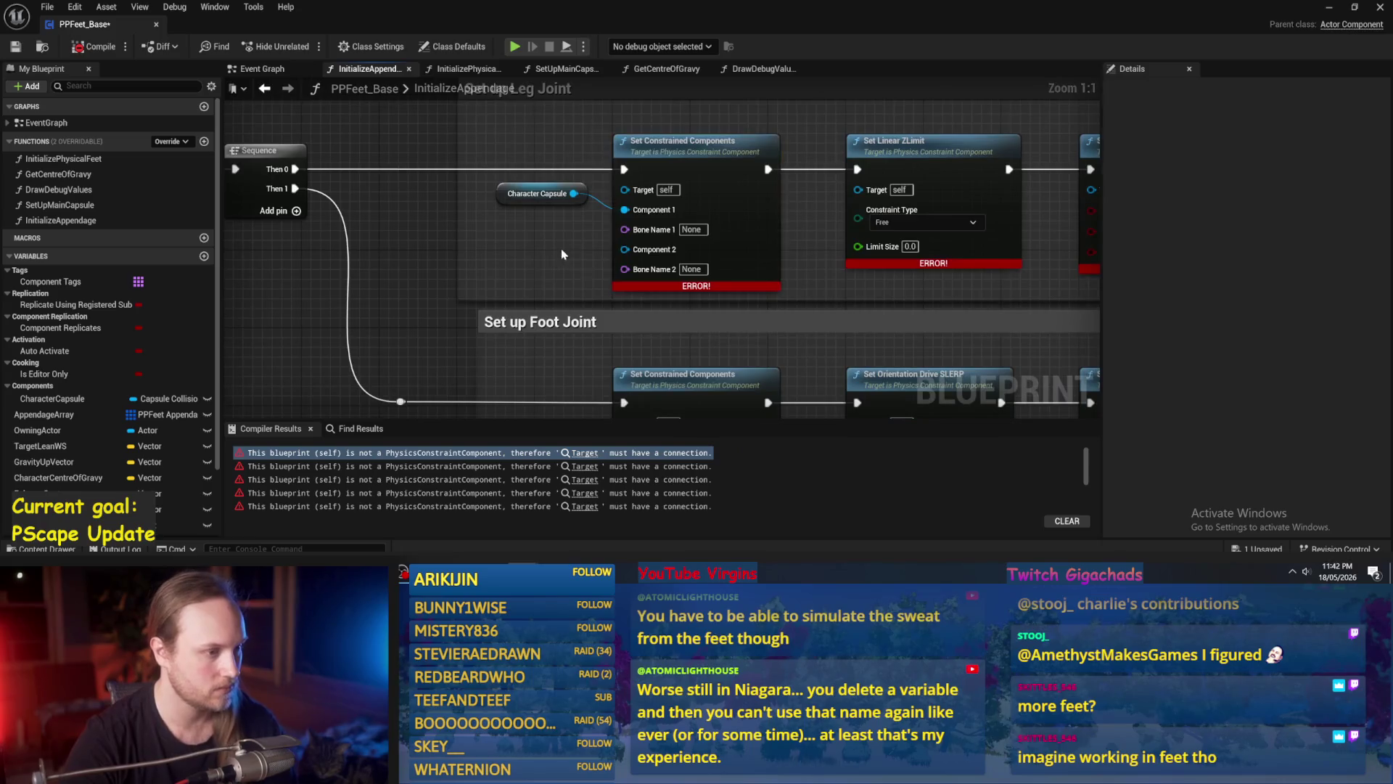
left_click_drag(691, 279, 557, 219)
left_click_drag(679, 295, 639, 196)
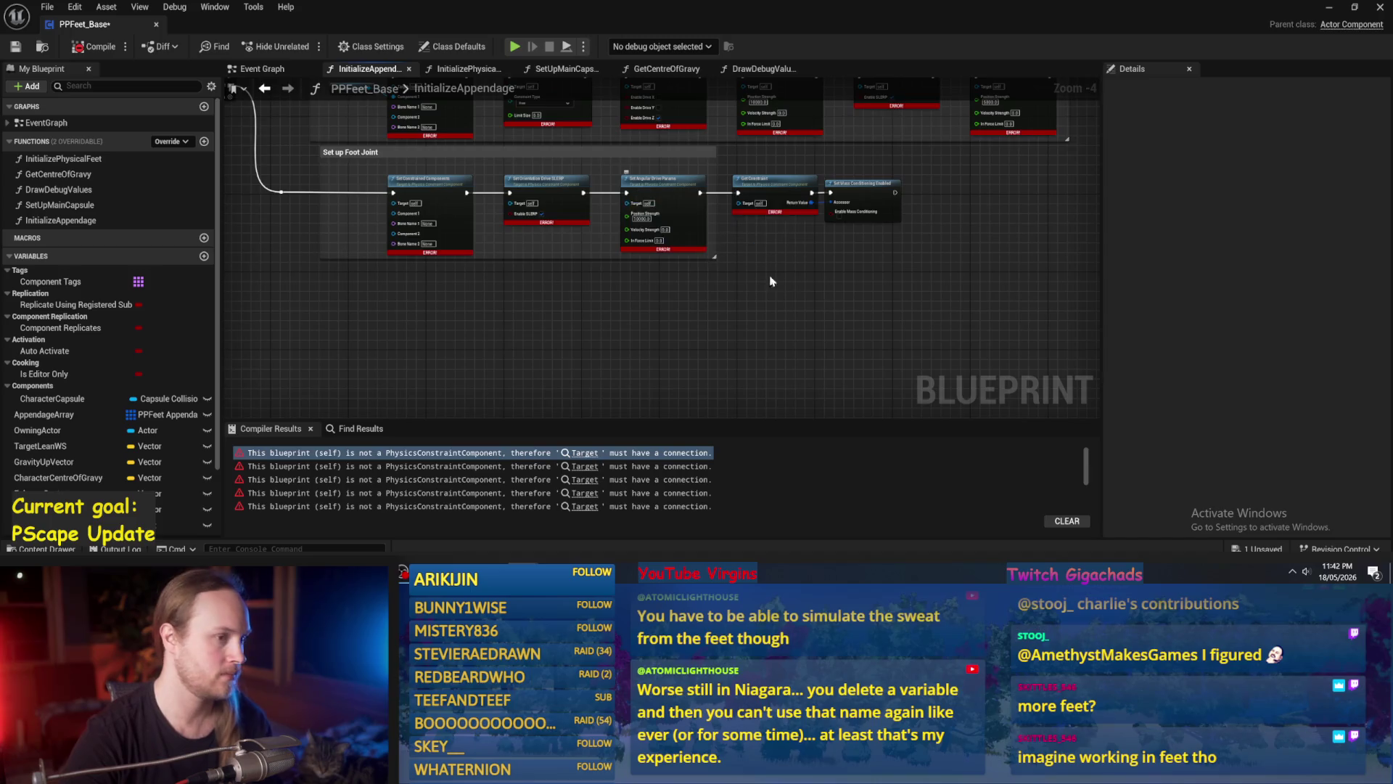
left_click_drag(751, 270, 773, 379)
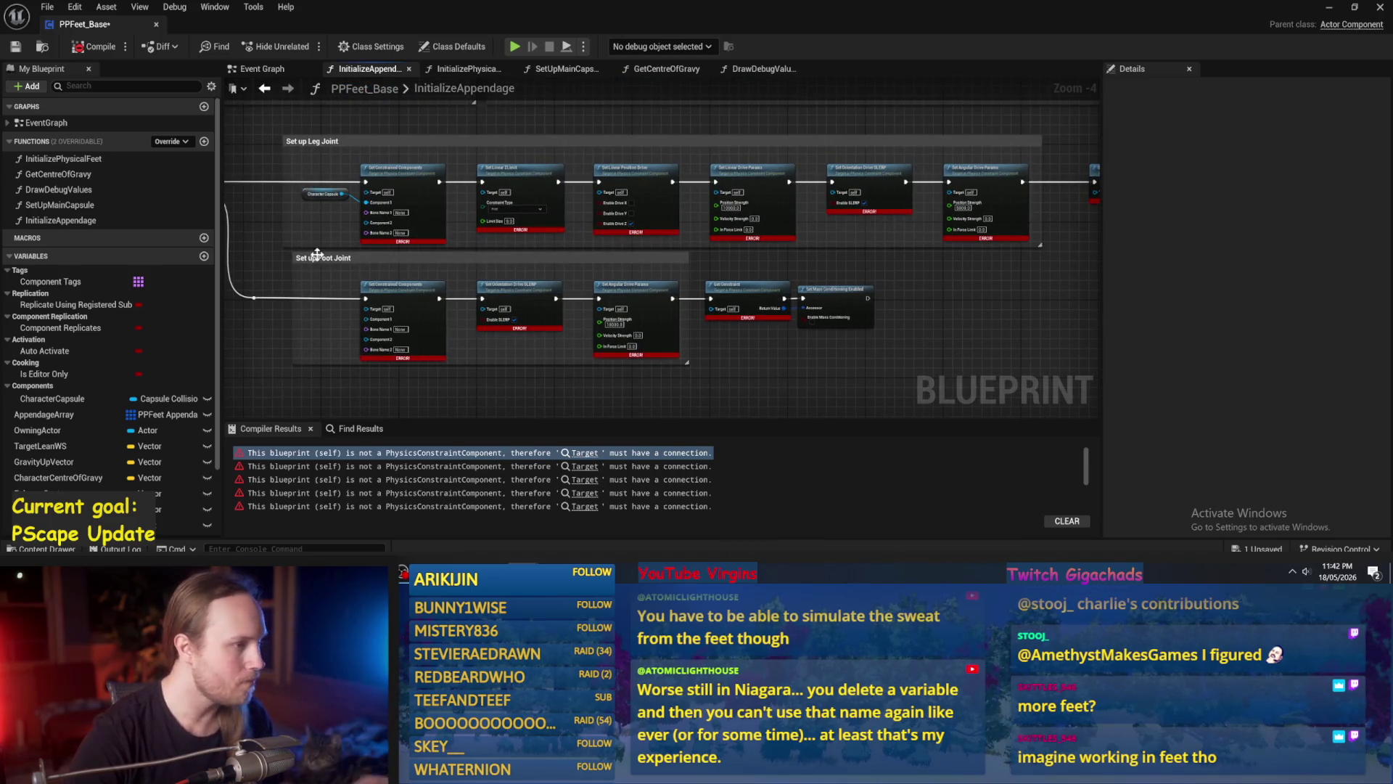
scroll(312, 211, "up", 3)
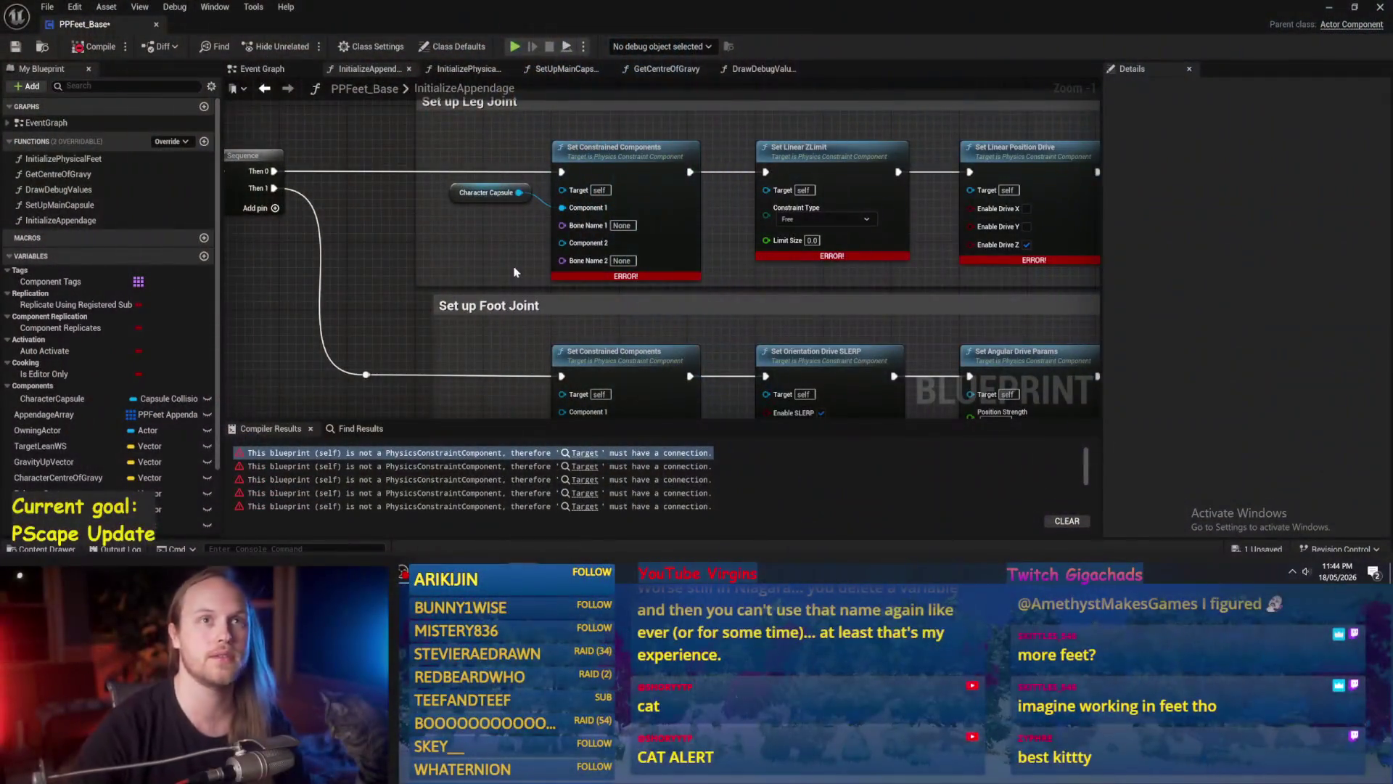
Add a Leg Mesh getter and plug it into Component 2.
mouse_move(514, 271)
left_mouse_down()
mouse_move(543, 221)
mouse_move(521, 328)
left_mouse_up()
mouse_move(486, 259)
left_mouse_down()
mouse_move(484, 271)
mouse_move(554, 255)
left_mouse_up()
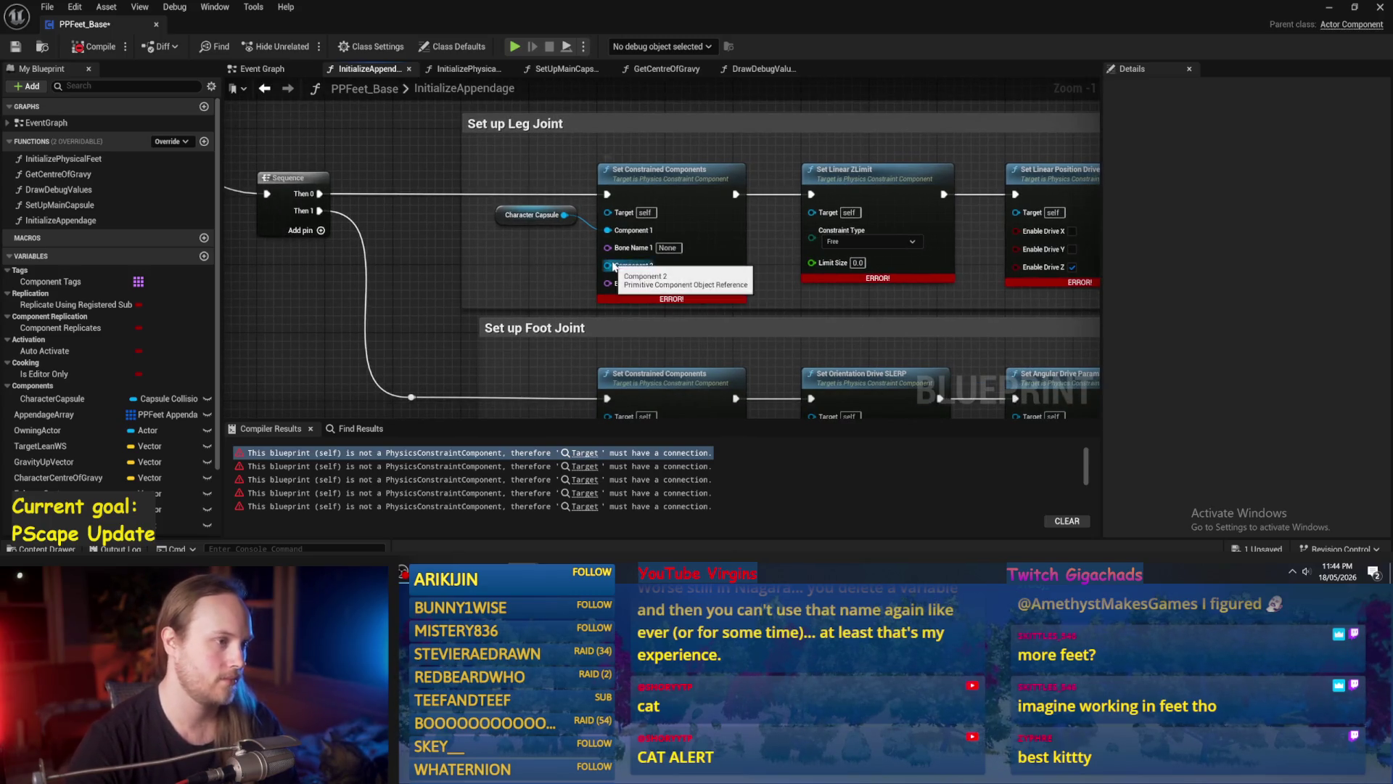
right_click(514, 268)
type("leg")
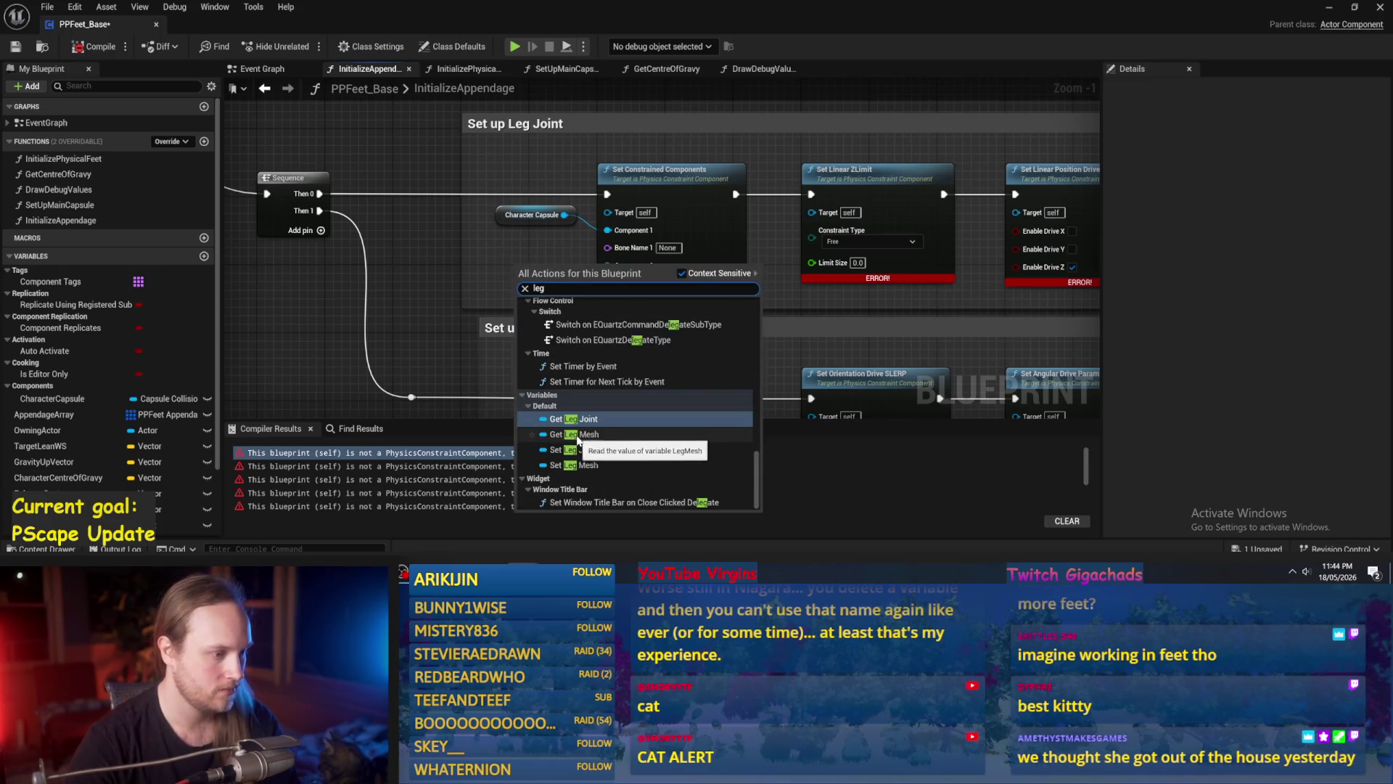
left_click(573, 434)
mouse_move(572, 268)
left_mouse_down()
mouse_move(607, 266)
mouse_move(542, 264)
left_mouse_up()
Add a Leg Joint getter and wire it into Set Linear Position Drive and Set Linear Drive Params Targets.
mouse_move(903, 320)
left_mouse_down()
mouse_move(840, 320)
mouse_move(702, 367)
left_mouse_up()
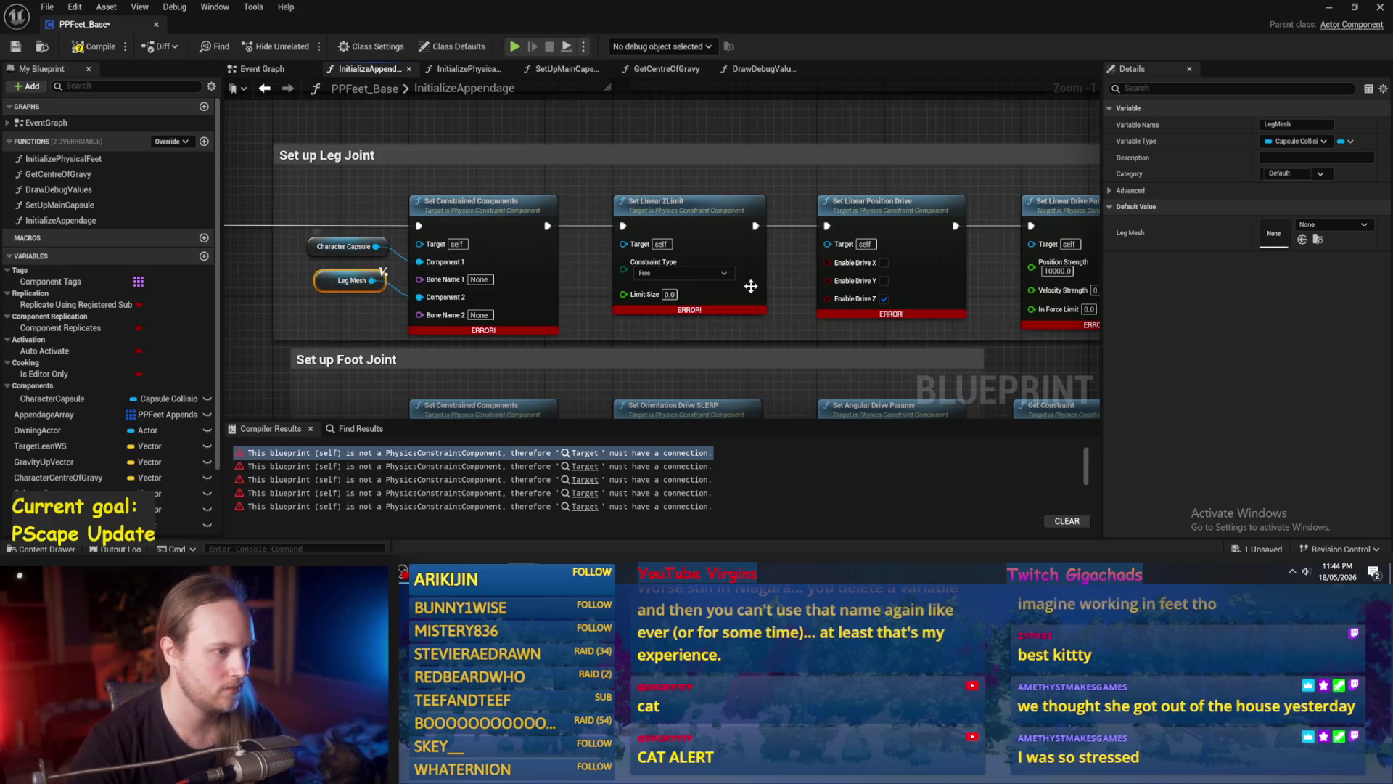
left_click(578, 201)
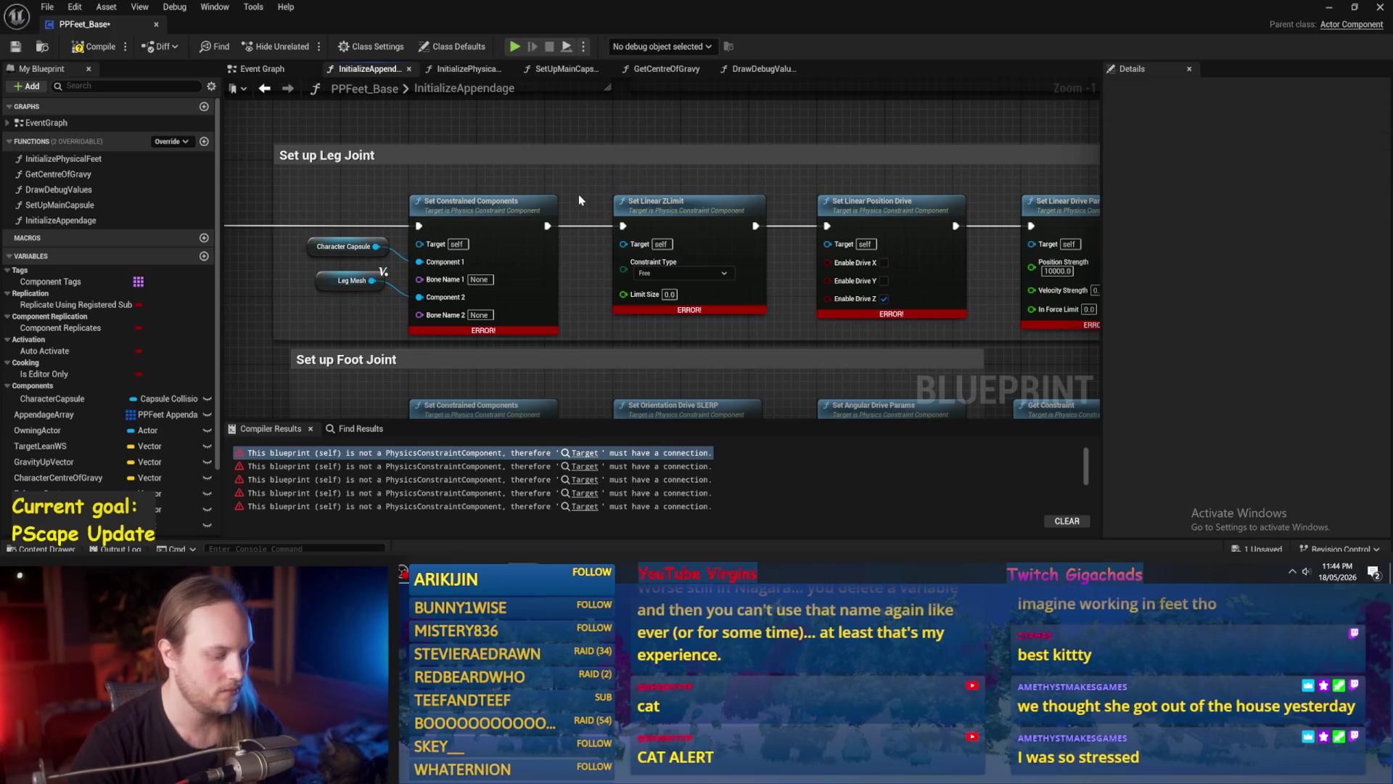
right_click(579, 200)
type("joint")
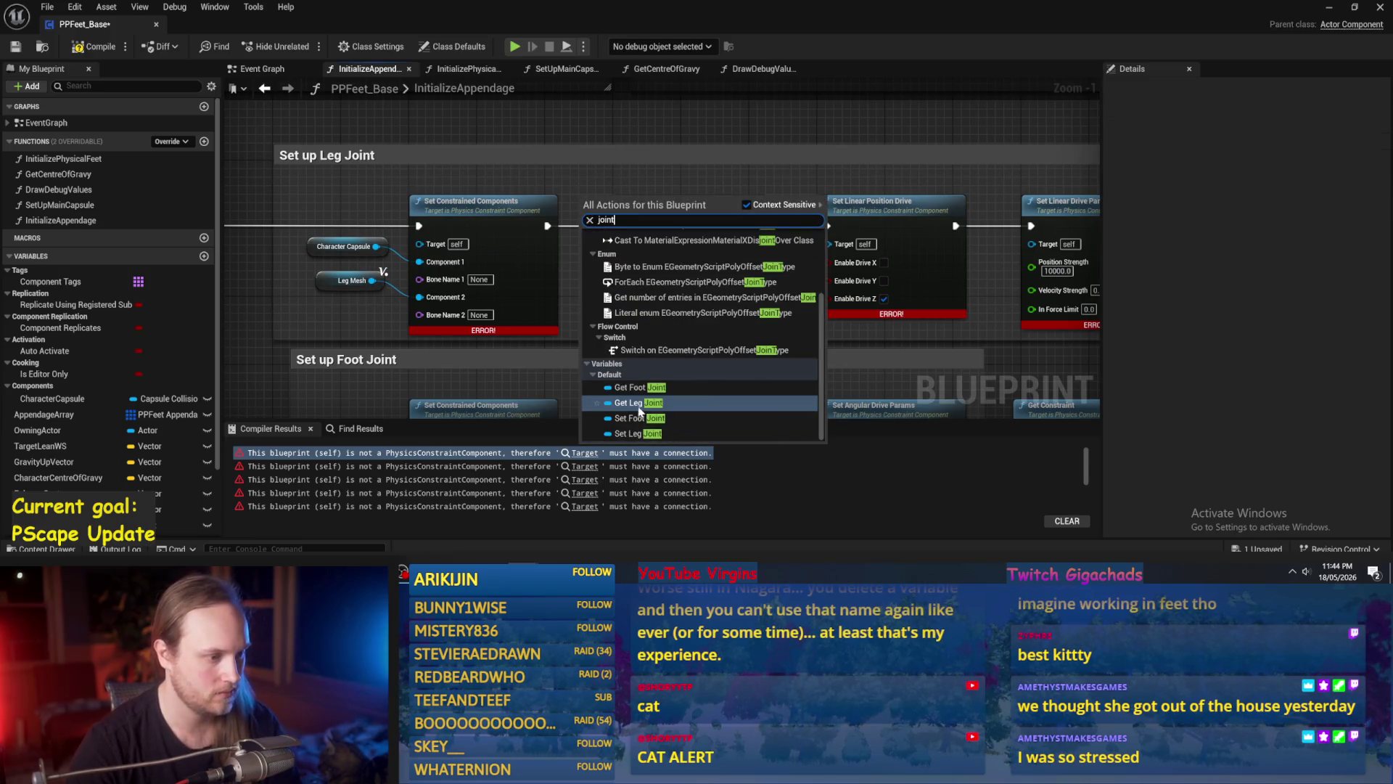
left_click(641, 401)
mouse_move(586, 202)
left_mouse_down()
mouse_move(622, 182)
mouse_move(610, 305)
mouse_move(622, 243)
left_mouse_up()
left_click_drag(796, 208, 693, 210)
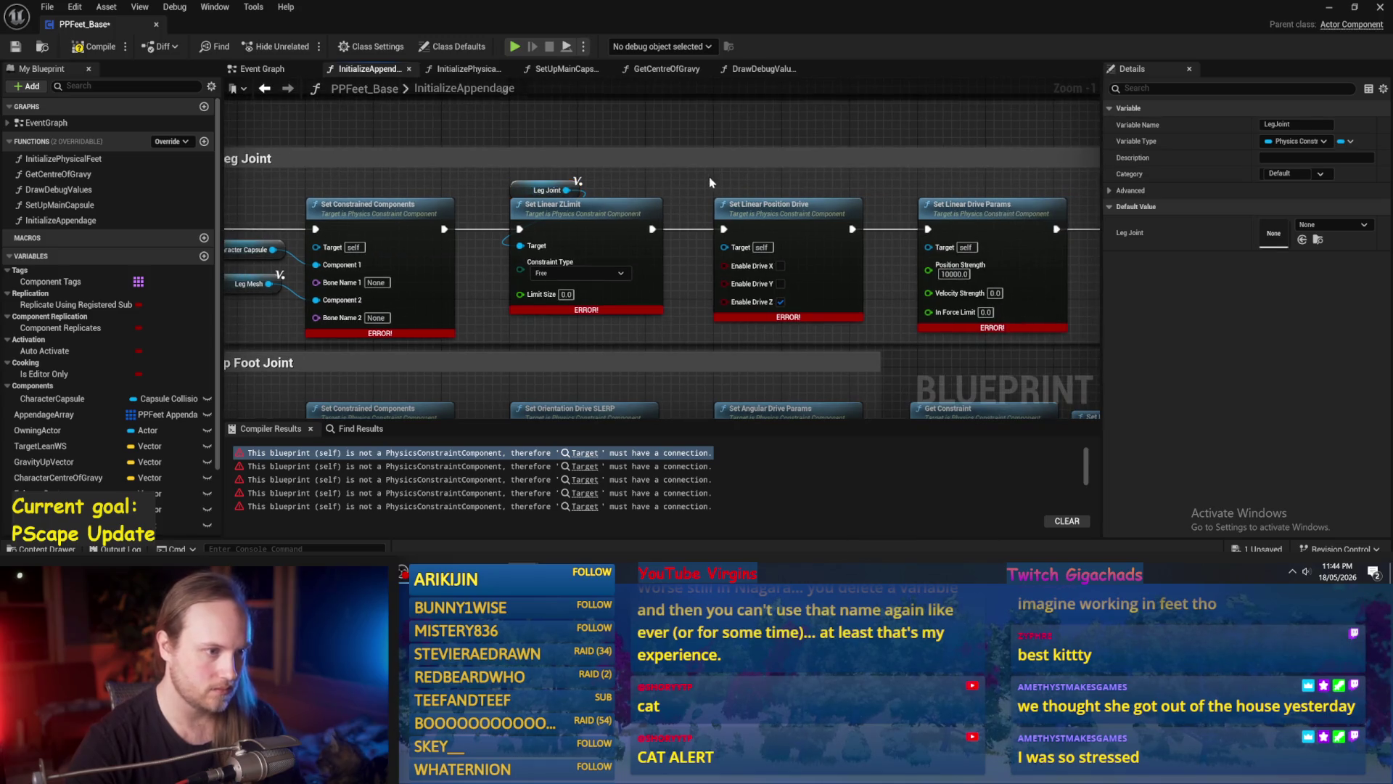
left_click(711, 182)
left_click_drag(566, 190, 723, 247)
left_click_drag(566, 190, 929, 247)
mouse_move(628, 190)
left_mouse_down()
mouse_move(458, 190)
mouse_move(1063, 200)
mouse_move(827, 179)
mouse_move(421, 187)
left_mouse_up()
double_click(532, 184)
Route Leg Joint through reroute knots into Set Linear Position Drive and Set Linear Drive Params Targets.
left_click_drag(532, 182, 575, 243)
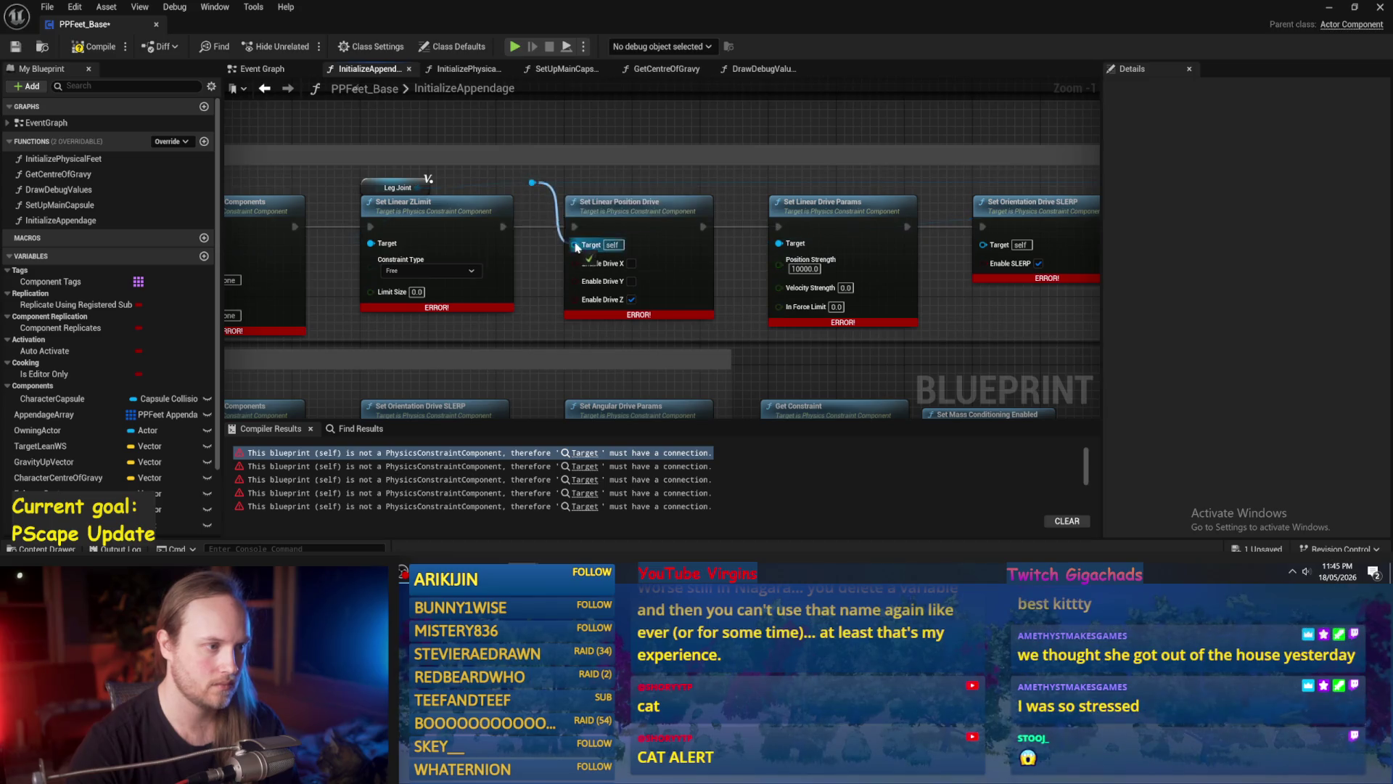
left_click(368, 179)
left_click_drag(333, 185, 276, 181)
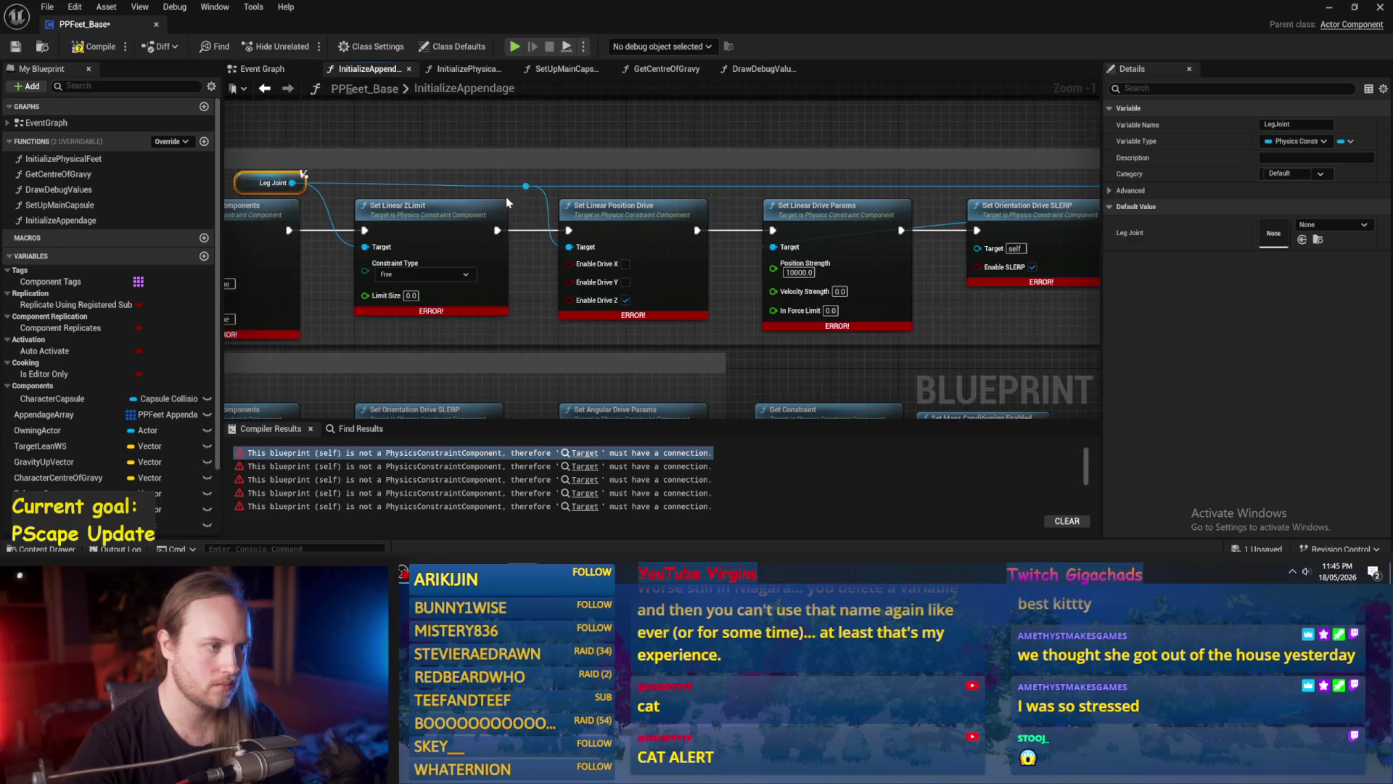
left_click_drag(525, 187, 542, 192)
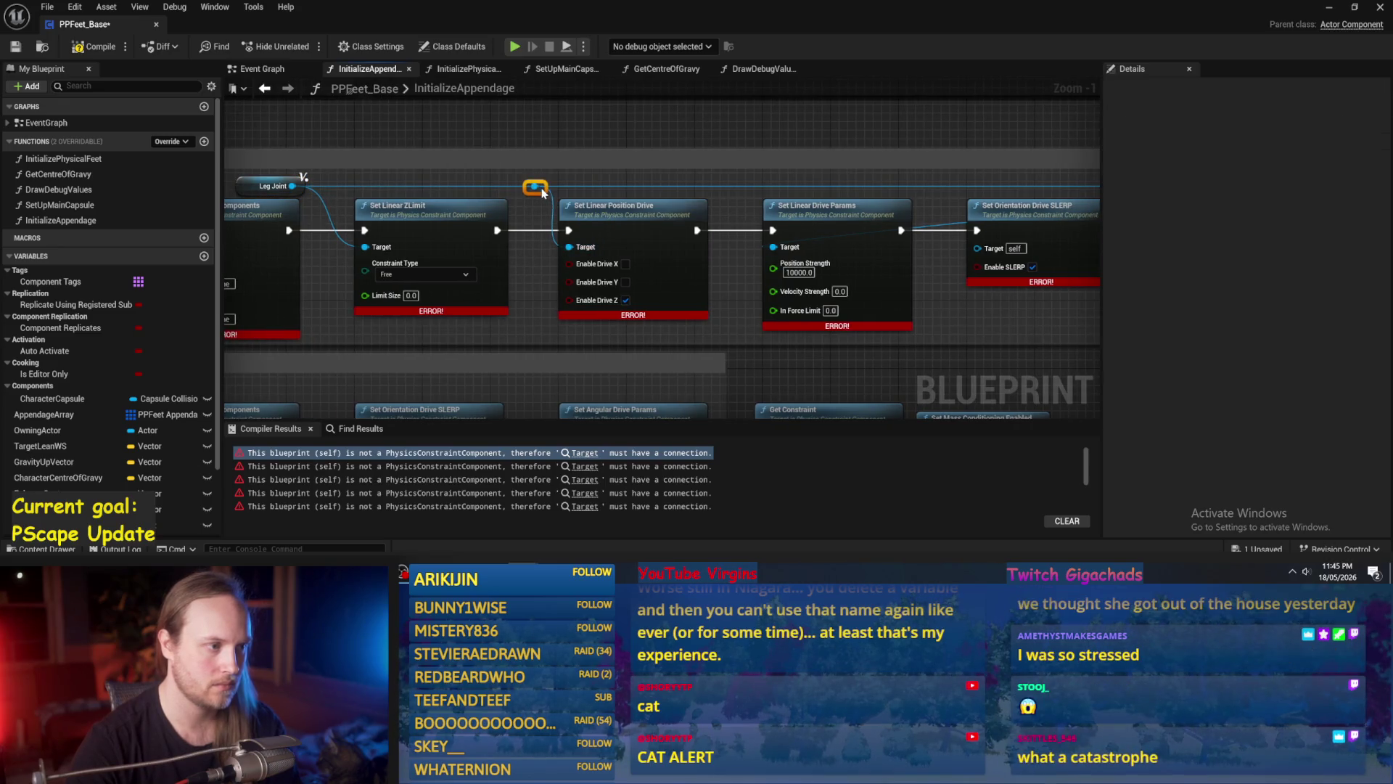
left_click_drag(820, 192, 740, 196)
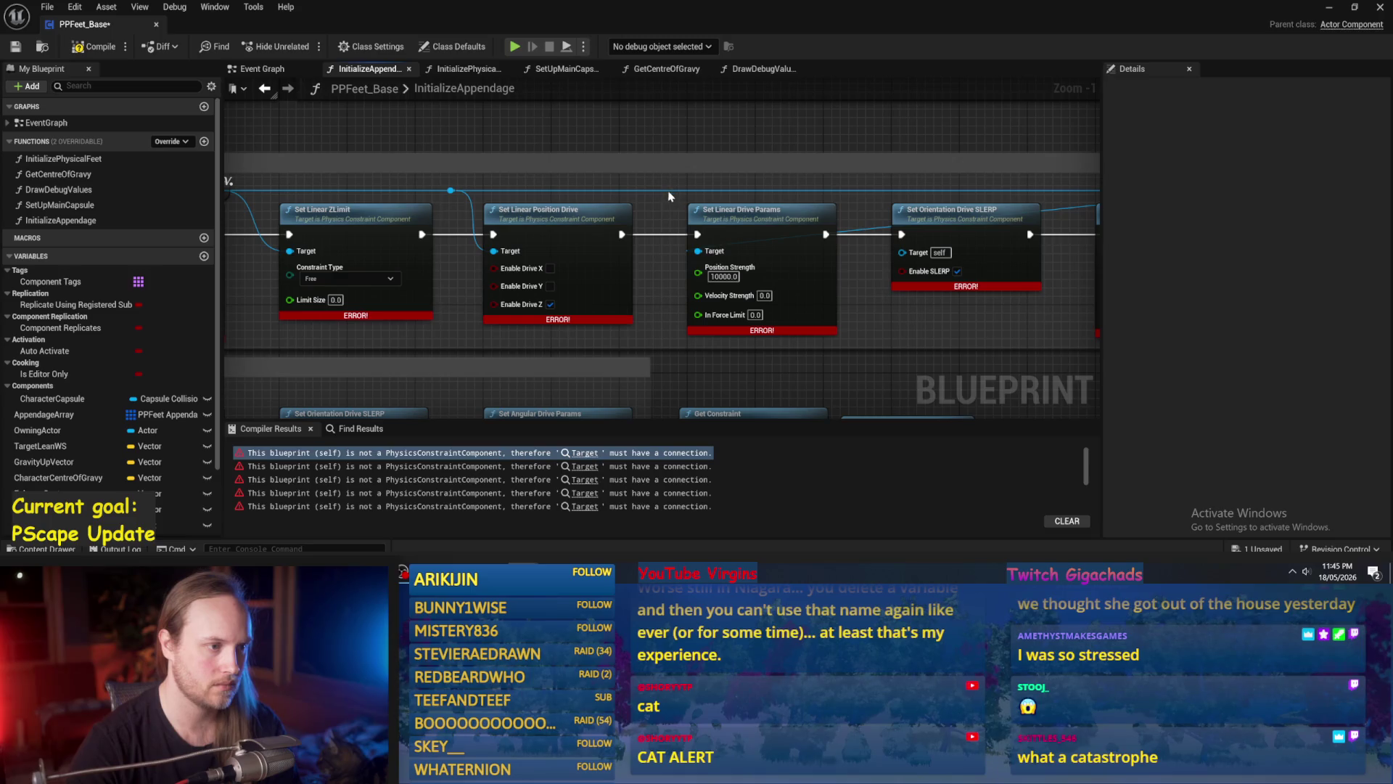
double_click(665, 189)
left_click_drag(670, 192, 668, 198)
mouse_move(697, 251)
left_mouse_down()
mouse_move(714, 270)
mouse_move(687, 230)
mouse_move(697, 252)
left_mouse_up()
mouse_move(854, 216)
left_mouse_down()
mouse_move(740, 224)
mouse_move(747, 203)
mouse_move(787, 260)
left_mouse_up()
Feed a Leg Joint reroute knot into Set Orientation Drive SLERP and Get Constraint Targets.
double_click(746, 192)
left_click_drag(839, 240, 702, 215)
mouse_move(822, 190)
left_mouse_down()
mouse_move(792, 197)
mouse_move(994, 251)
left_mouse_up()
left_click_drag(941, 174, 794, 212)
left_click_drag(700, 231, 1388, 272)
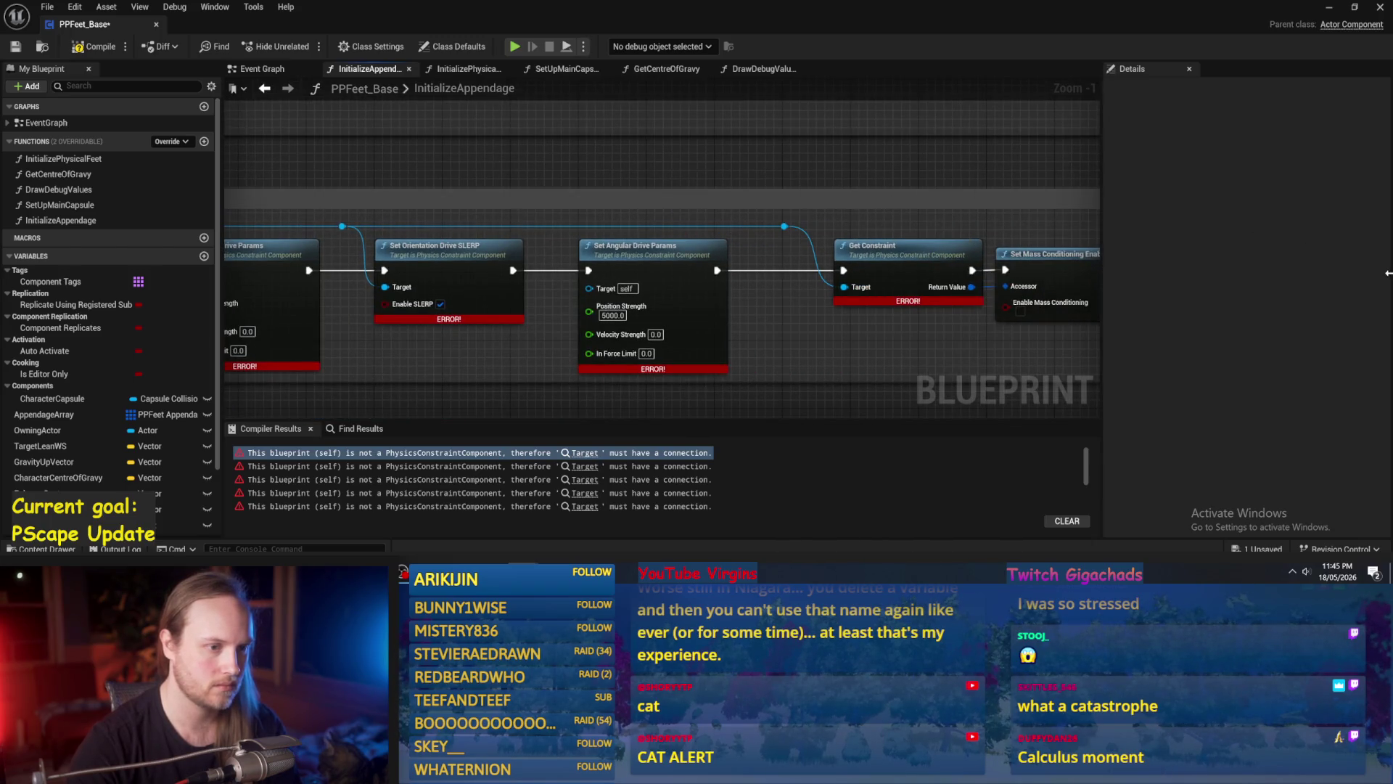
Tidy the wiring with reroute knots on the exec and Leg Joint wires, shifting the getter left.
scroll(857, 224, "up", 1)
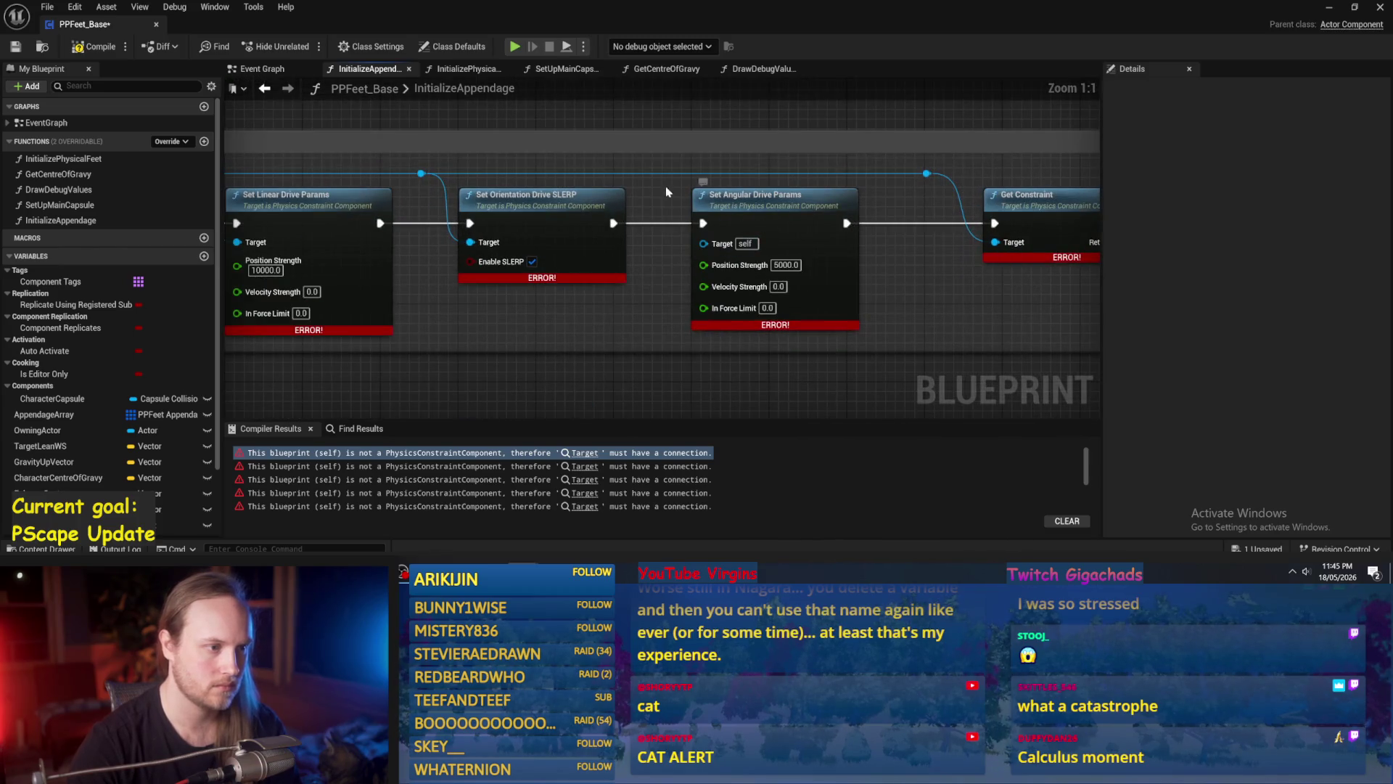
double_click(653, 173)
left_click_drag(662, 175, 715, 241)
scroll(699, 312, "down", 4)
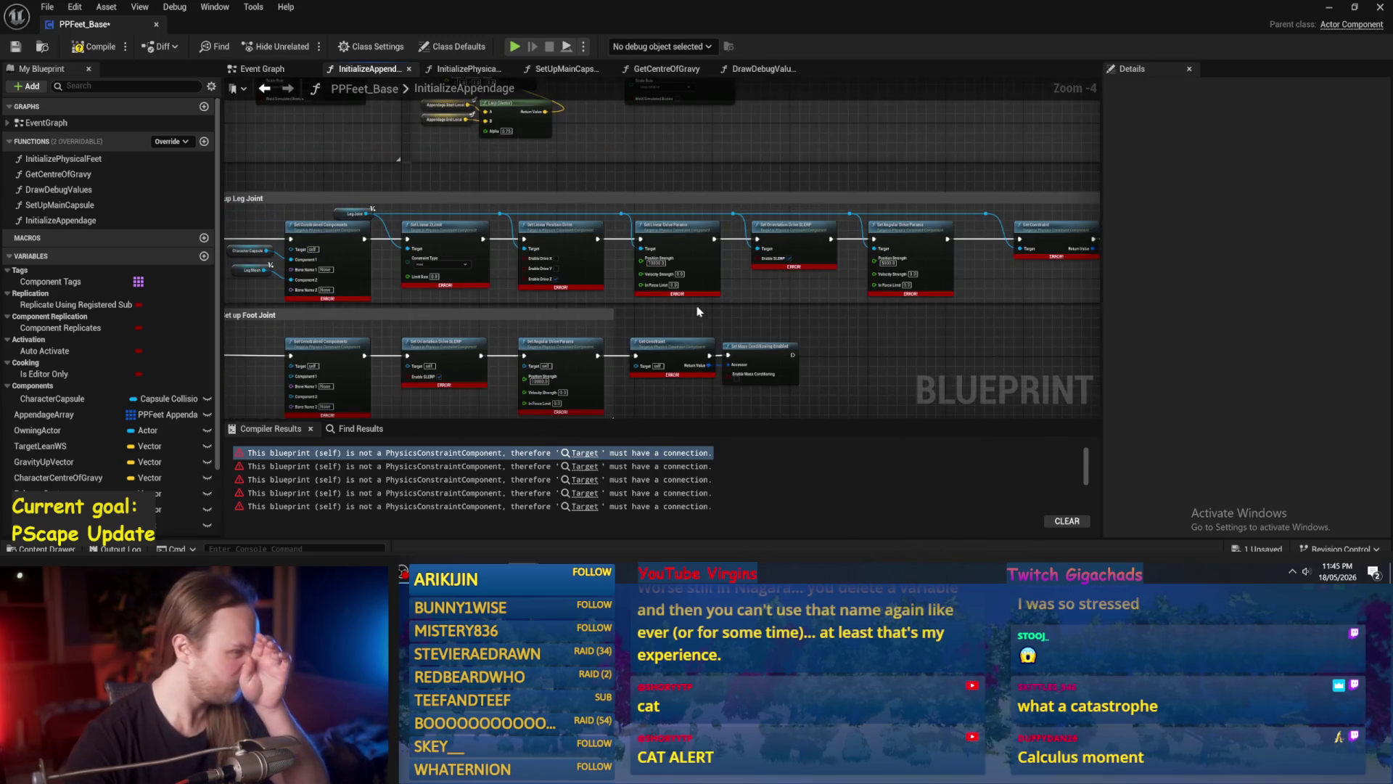
scroll(833, 258, "up", 3)
left_click_drag(757, 190, 561, 187)
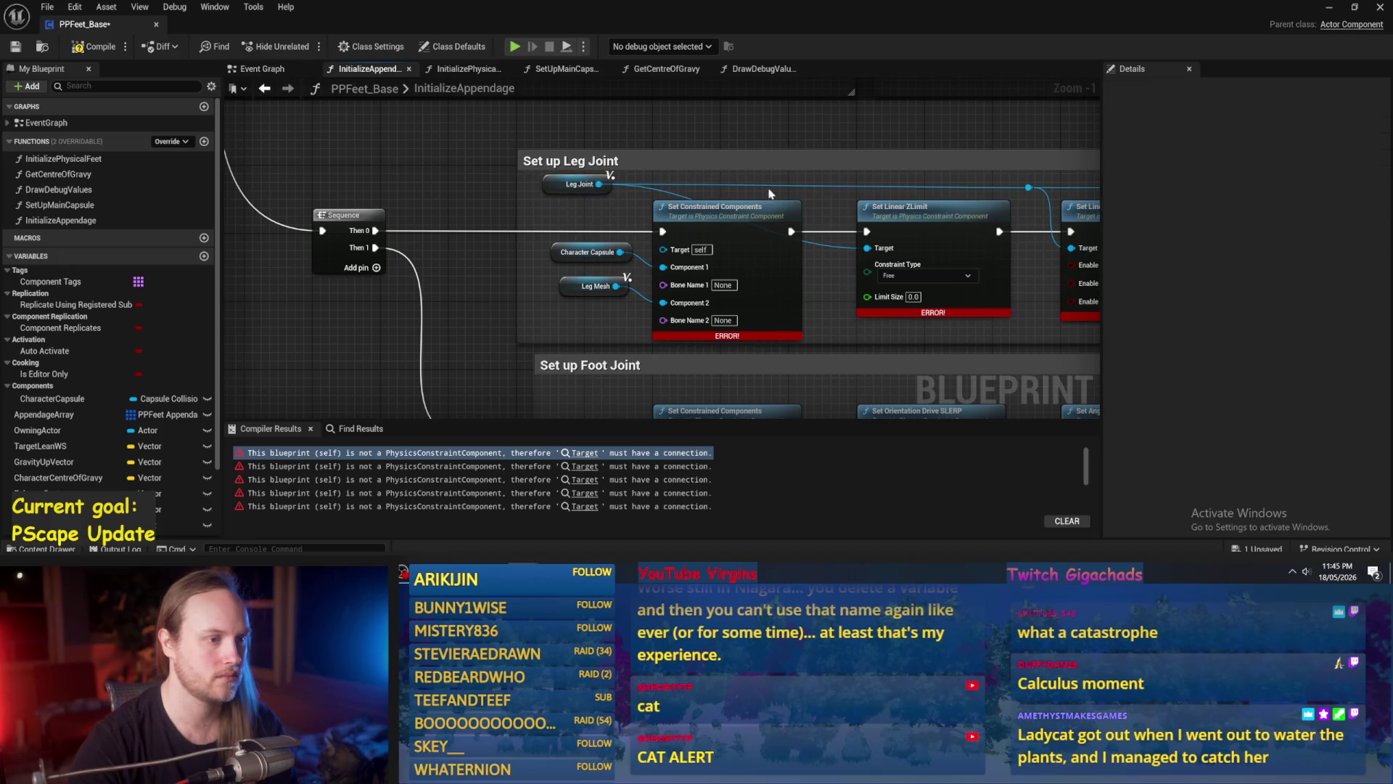
double_click(825, 181)
left_click_drag(832, 183, 867, 248)
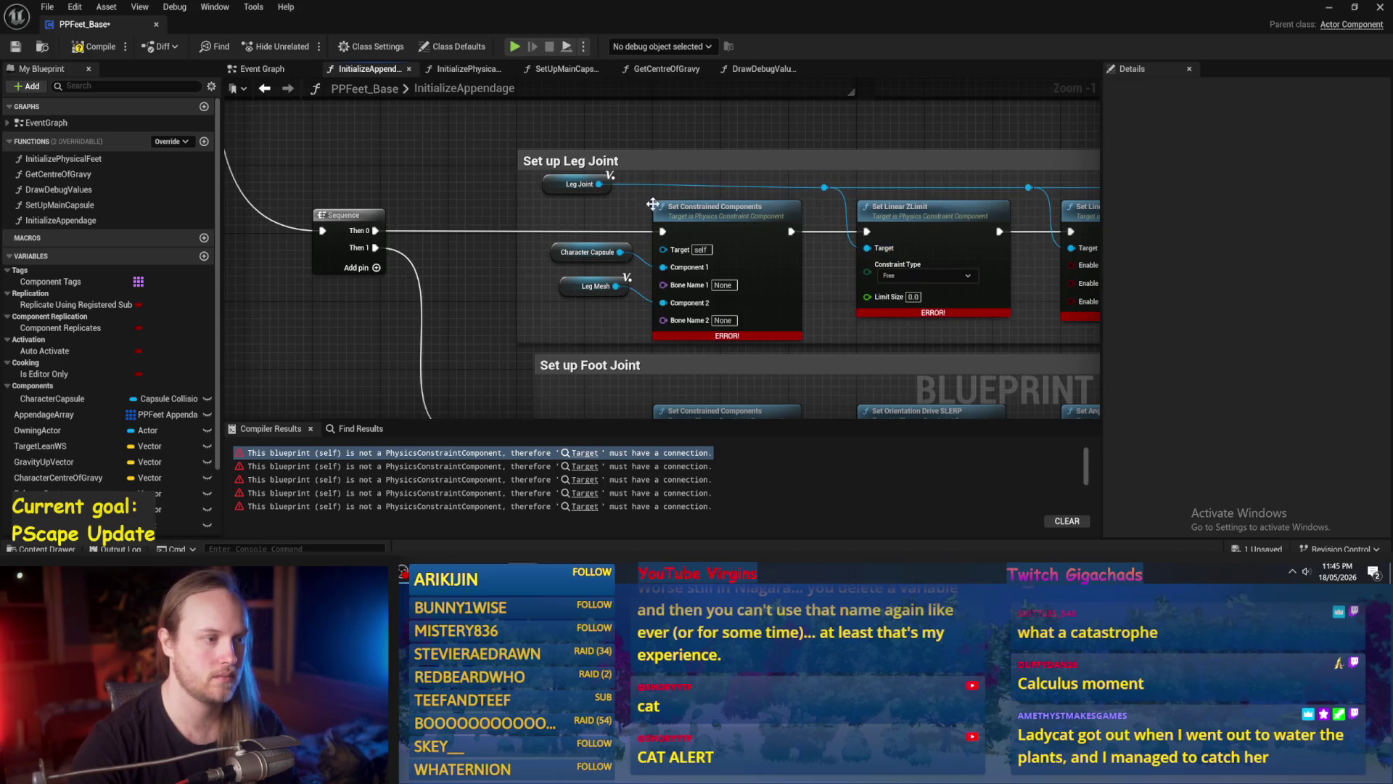
Connect Leg Joint to Set Linear ZLimit, then add a Foot Joint getter wired to the constraint Targets.
left_click(588, 184)
left_click(811, 191)
mouse_move(811, 192)
left_mouse_down()
mouse_move(784, 119)
mouse_move(630, 14)
left_mouse_up()
right_click(421, 81)
type("joint")
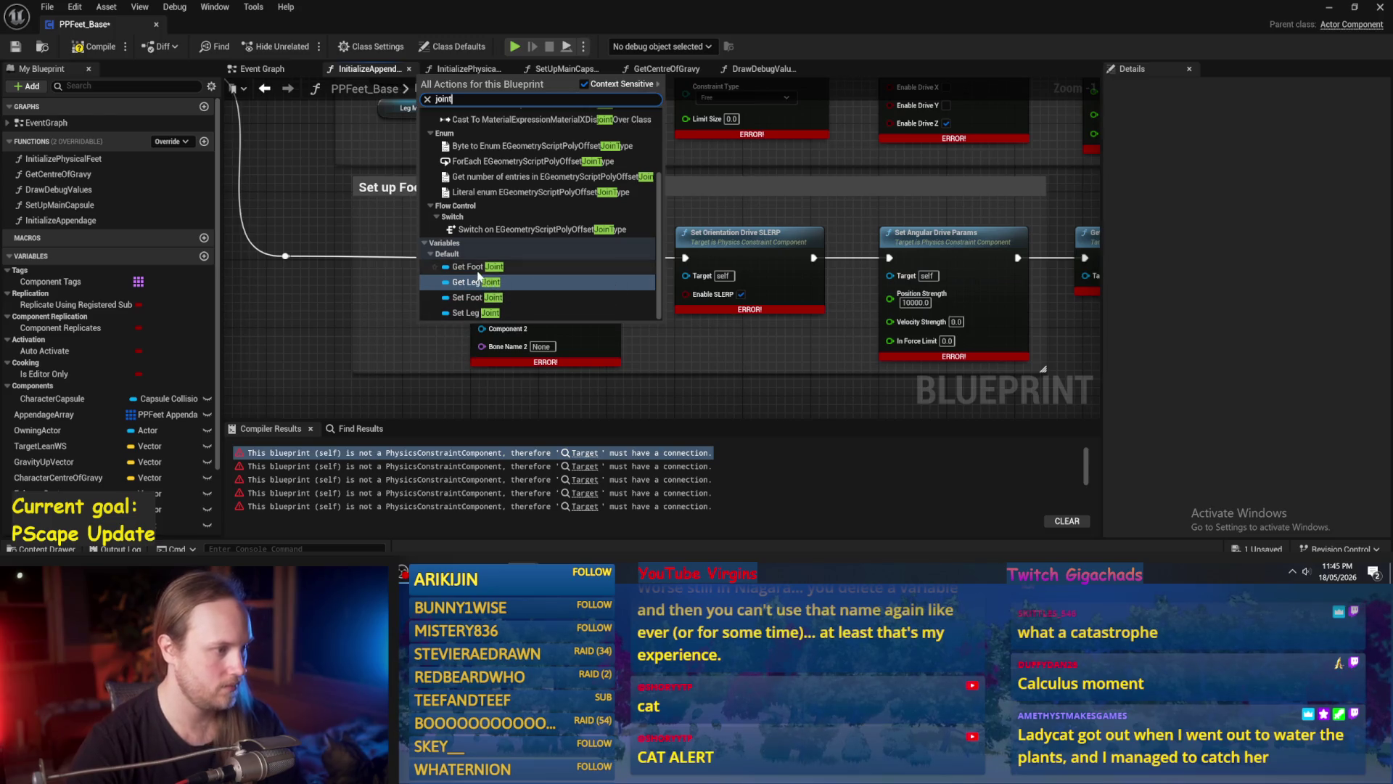
left_click(461, 268)
mouse_move(444, 329)
left_mouse_down()
mouse_move(399, 210)
mouse_move(489, 300)
mouse_move(482, 276)
left_mouse_up()
mouse_move(418, 209)
left_mouse_down()
mouse_move(689, 274)
mouse_move(641, 222)
mouse_move(773, 280)
mouse_move(812, 281)
left_mouse_up()
Route the Foot Joint wire through reroute knots to Set Angular Drive Params and Get Constraint.
double_click(648, 274)
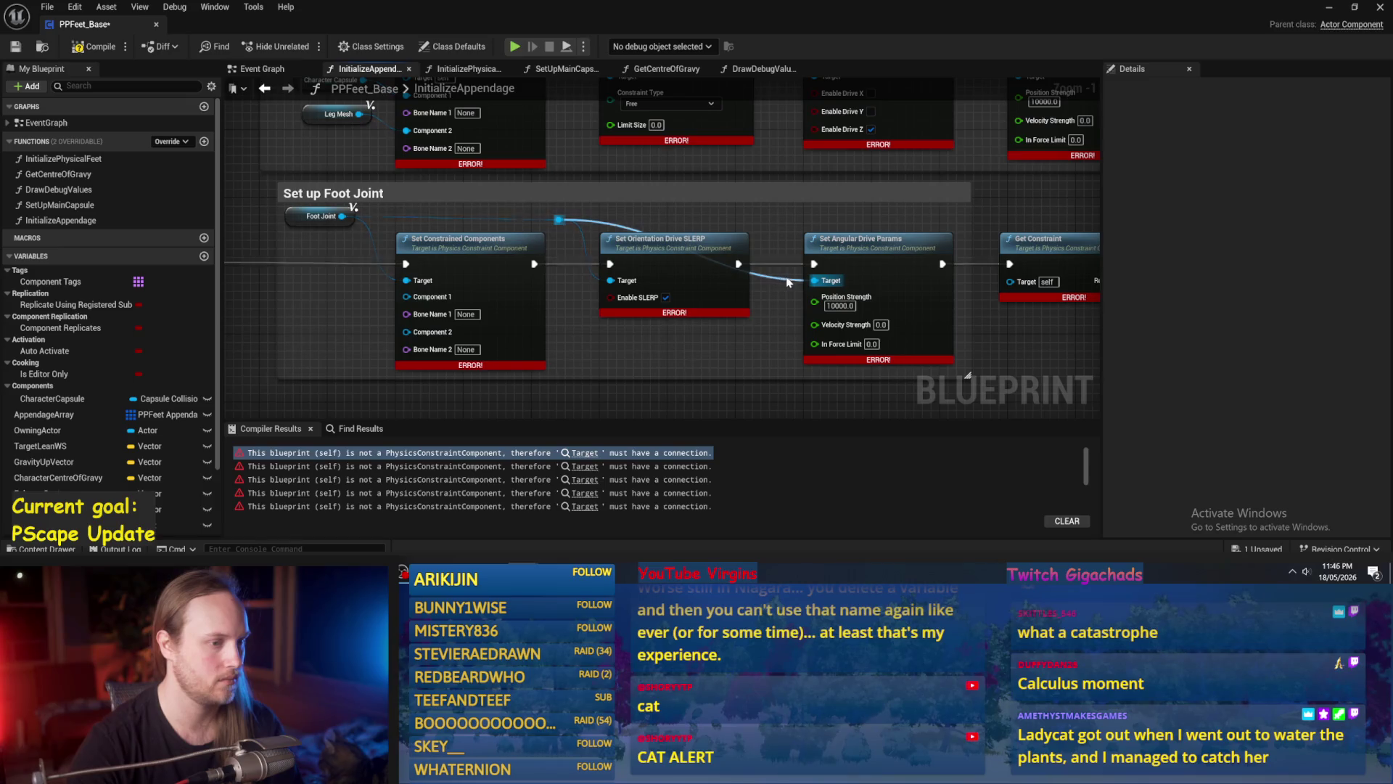
double_click(781, 276)
mouse_move(794, 225)
left_mouse_down()
mouse_move(619, 216)
mouse_move(831, 274)
mouse_move(813, 275)
left_mouse_up()
double_click(787, 277)
left_click_drag(790, 237, 786, 217)
scroll(751, 325, "down", 1)
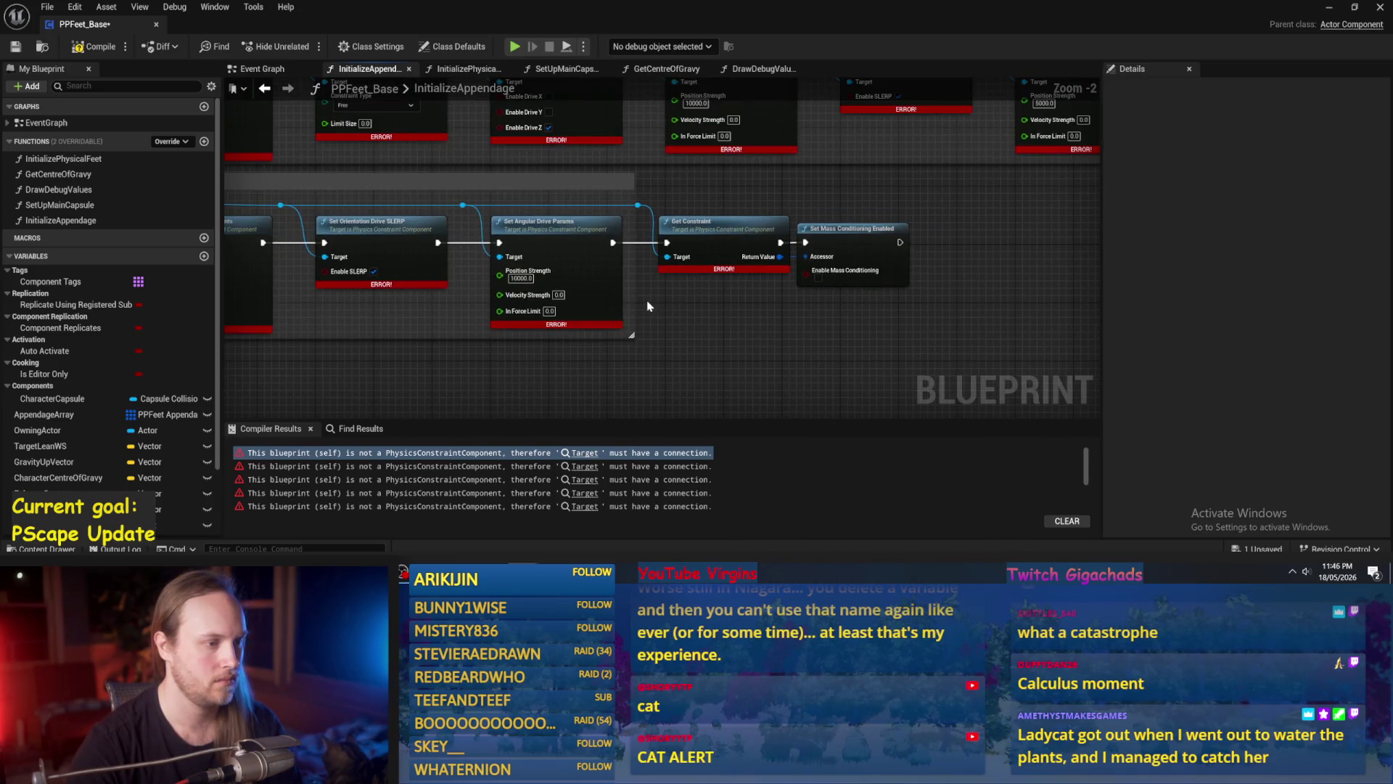
Widen the Set up Foot Joint comment box and compile the blueprint.
left_click_drag(635, 302, 1051, 308)
left_click_drag(666, 336, 799, 312)
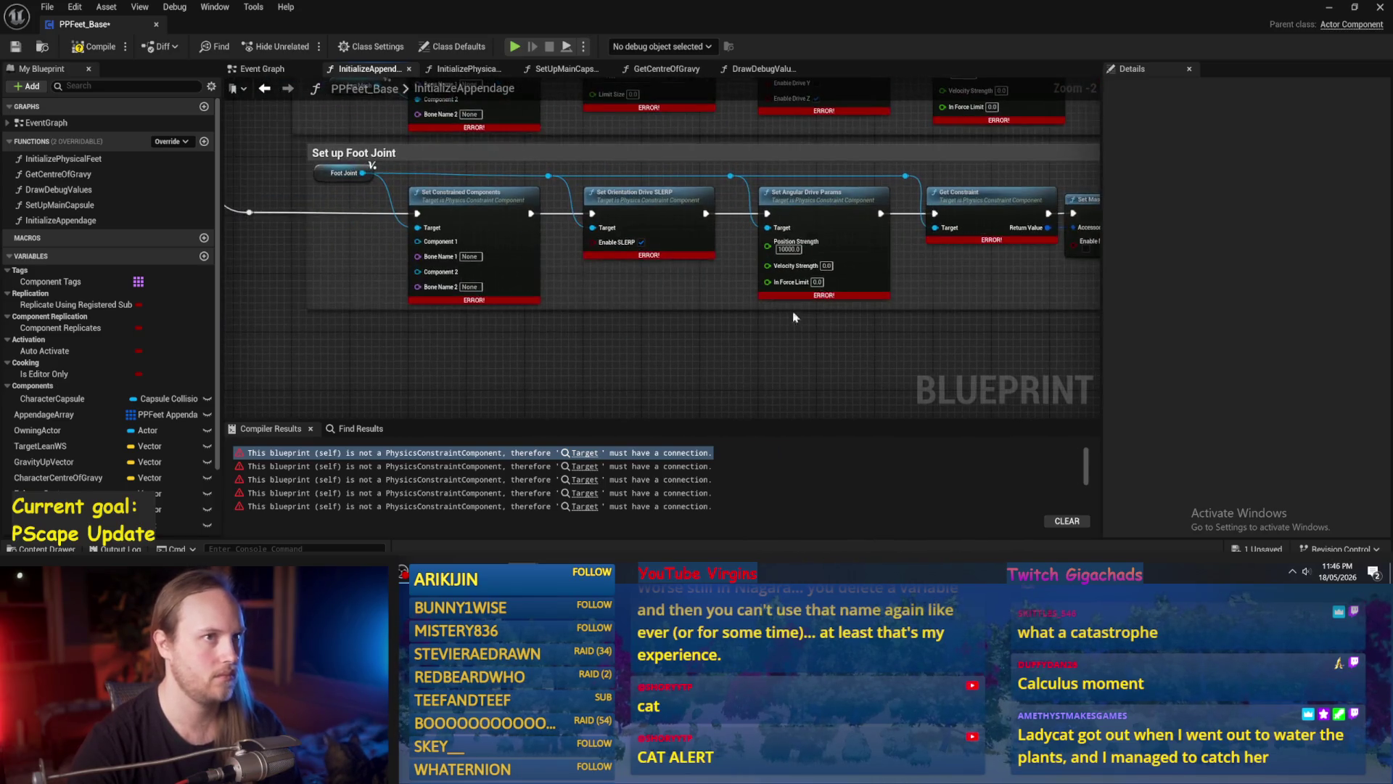
left_click_drag(458, 204, 569, 247)
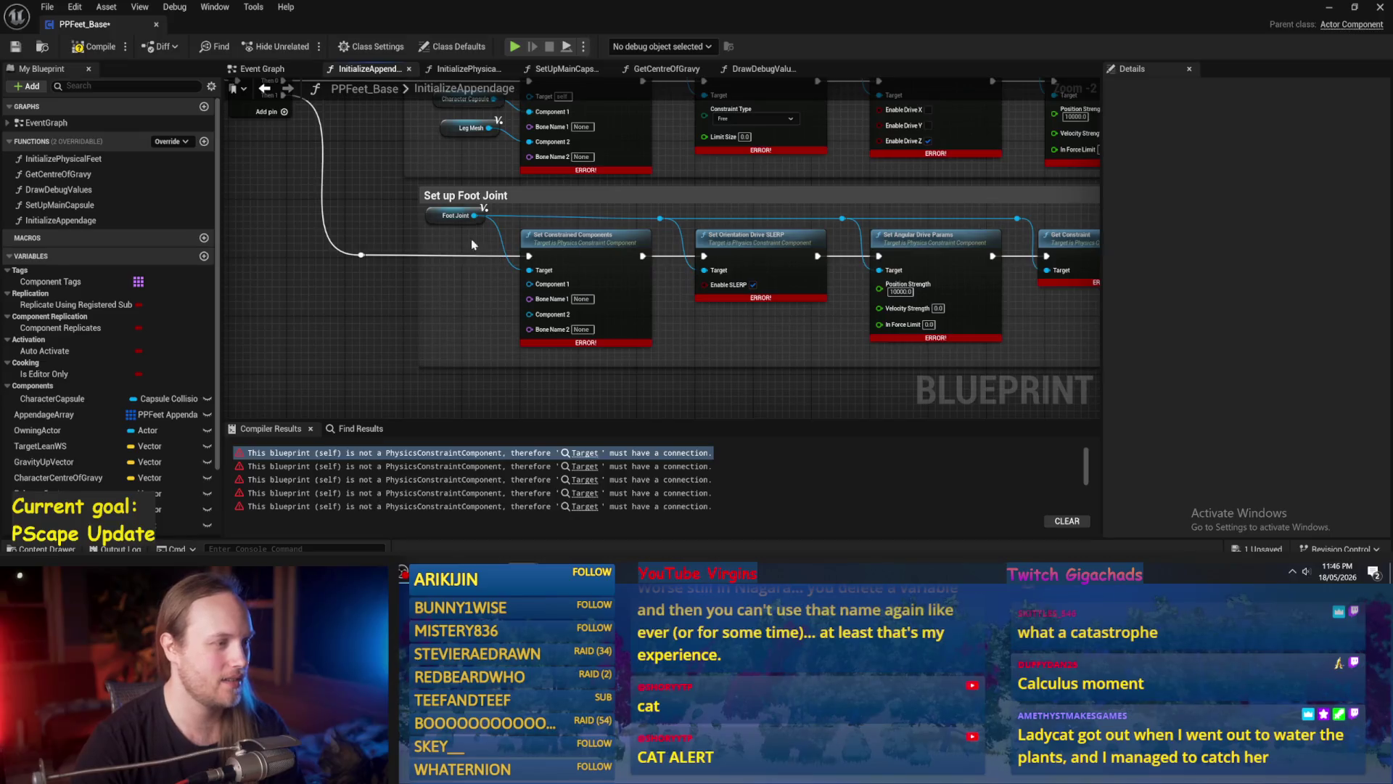
left_click(442, 219)
left_click(656, 225)
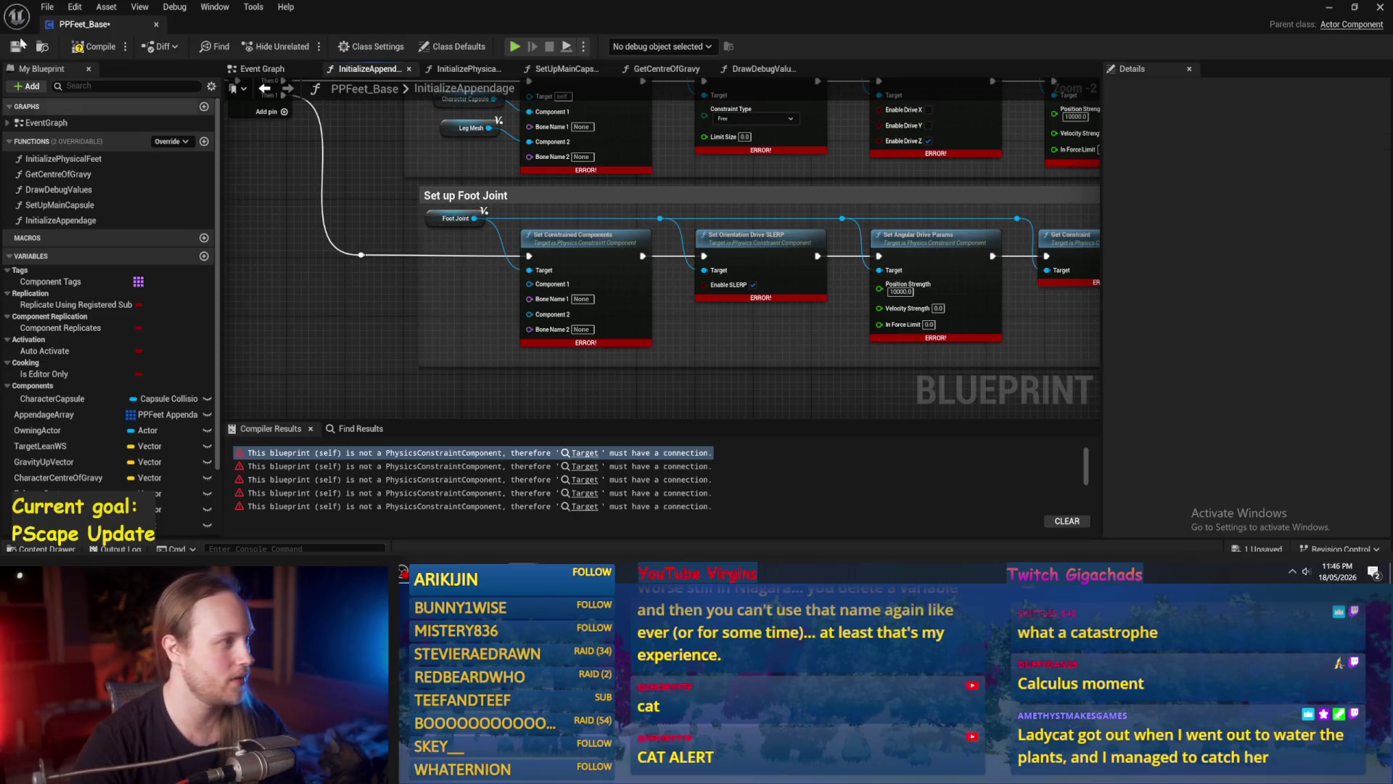
left_click(103, 48)
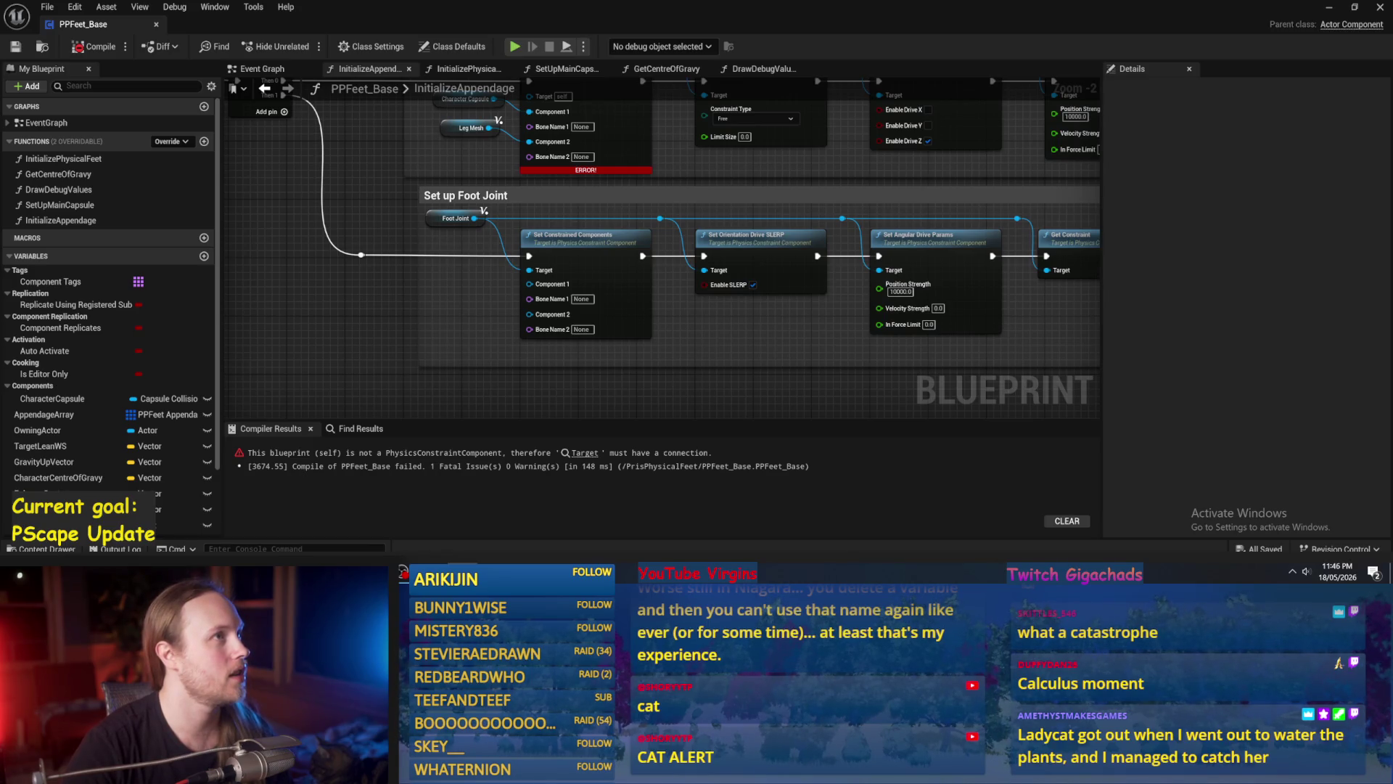
Wire Leg Joint into the last unconnected Target and recompile PPFeet_Base.
mouse_move(735, 207)
left_mouse_down()
mouse_move(730, 184)
mouse_move(758, 167)
mouse_move(746, 237)
mouse_move(714, 288)
mouse_move(821, 284)
left_mouse_up()
scroll(595, 187, "up", 1)
left_click_drag(586, 158, 657, 229)
left_click_drag(657, 228, 497, 159)
scroll(486, 161, "down", 1)
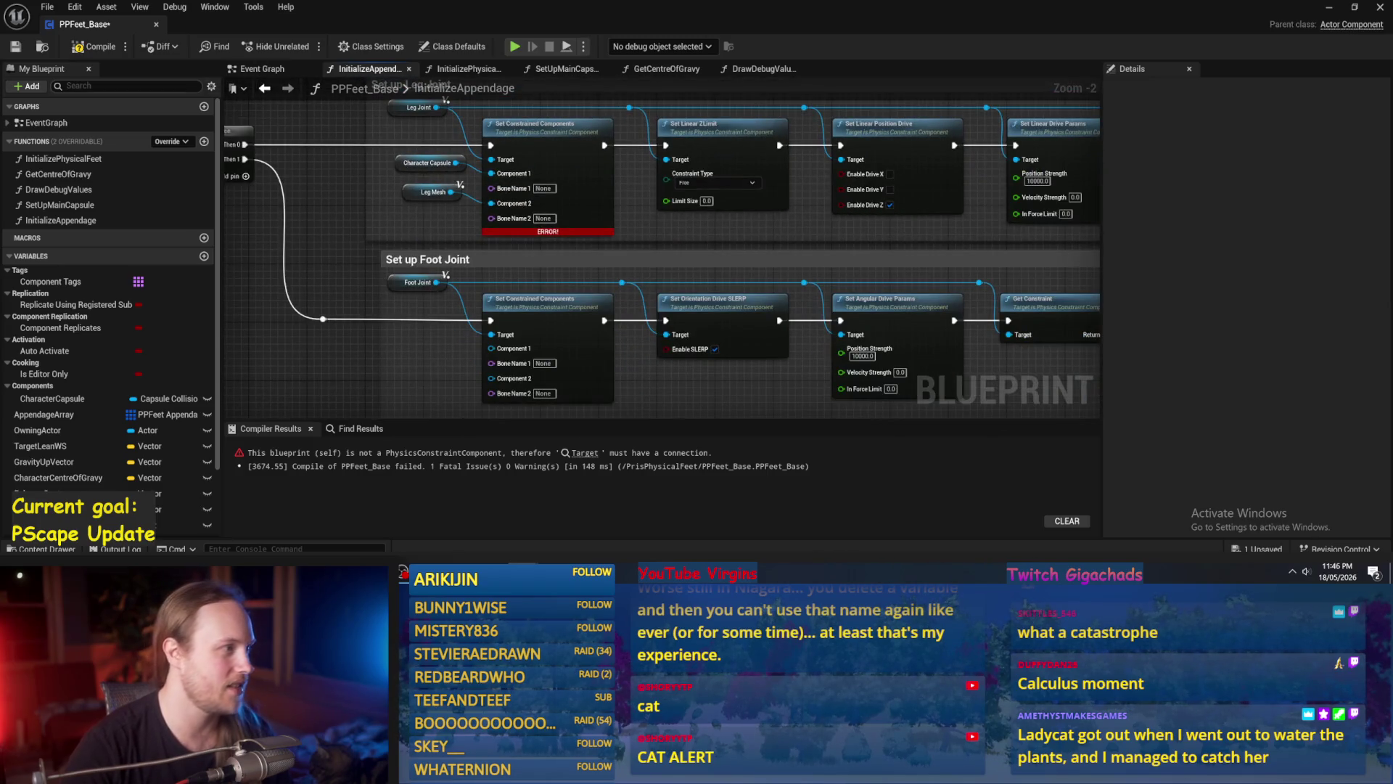
left_click(15, 47)
Reposition Set Mass Conditioning Enabled and Get Constraint so they line up in the leg joint chain.
left_click_drag(1052, 399, 598, 329)
left_click(704, 247)
left_click_drag(1000, 290, 591, 343)
left_click_drag(892, 188, 899, 188)
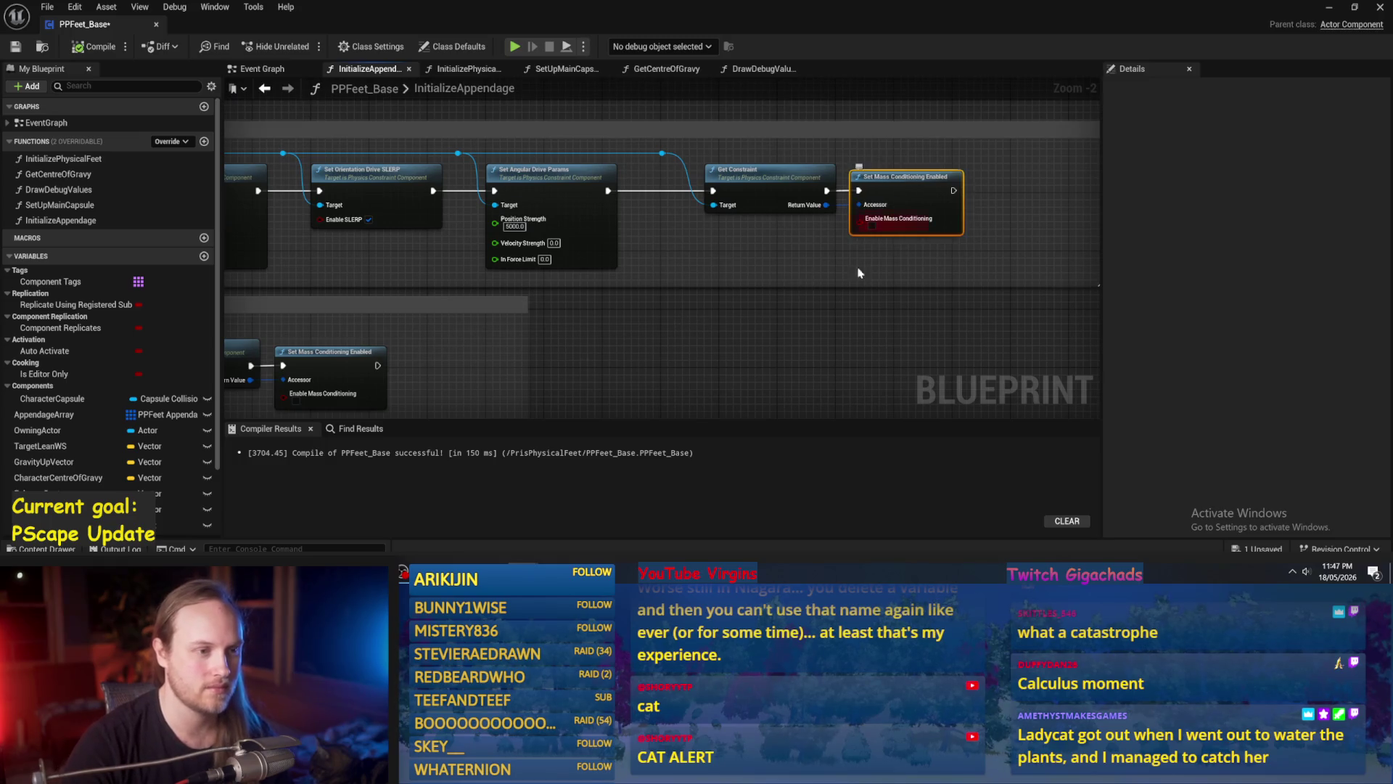
left_click_drag(529, 320, 645, 347)
left_click(766, 229)
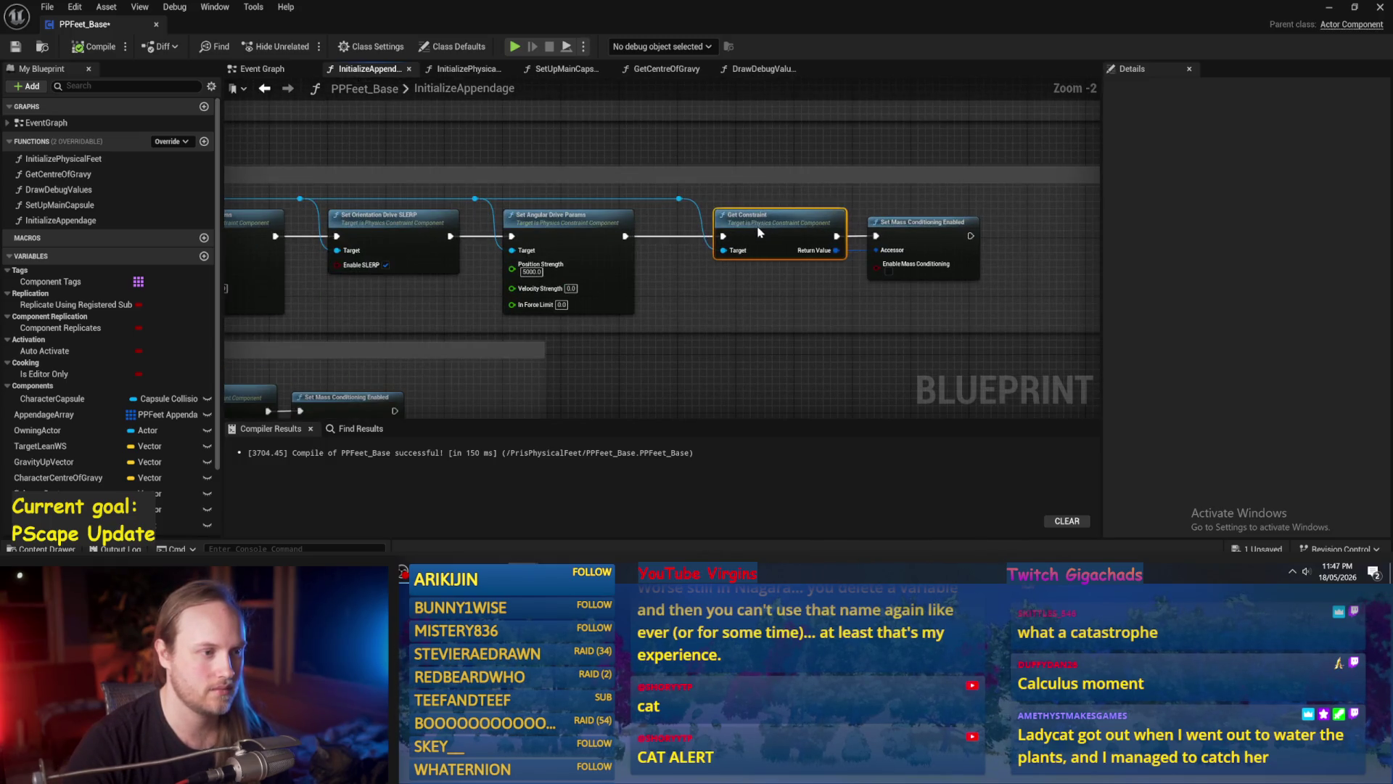
left_click_drag(761, 233, 684, 336)
scroll(684, 336, "down", 2)
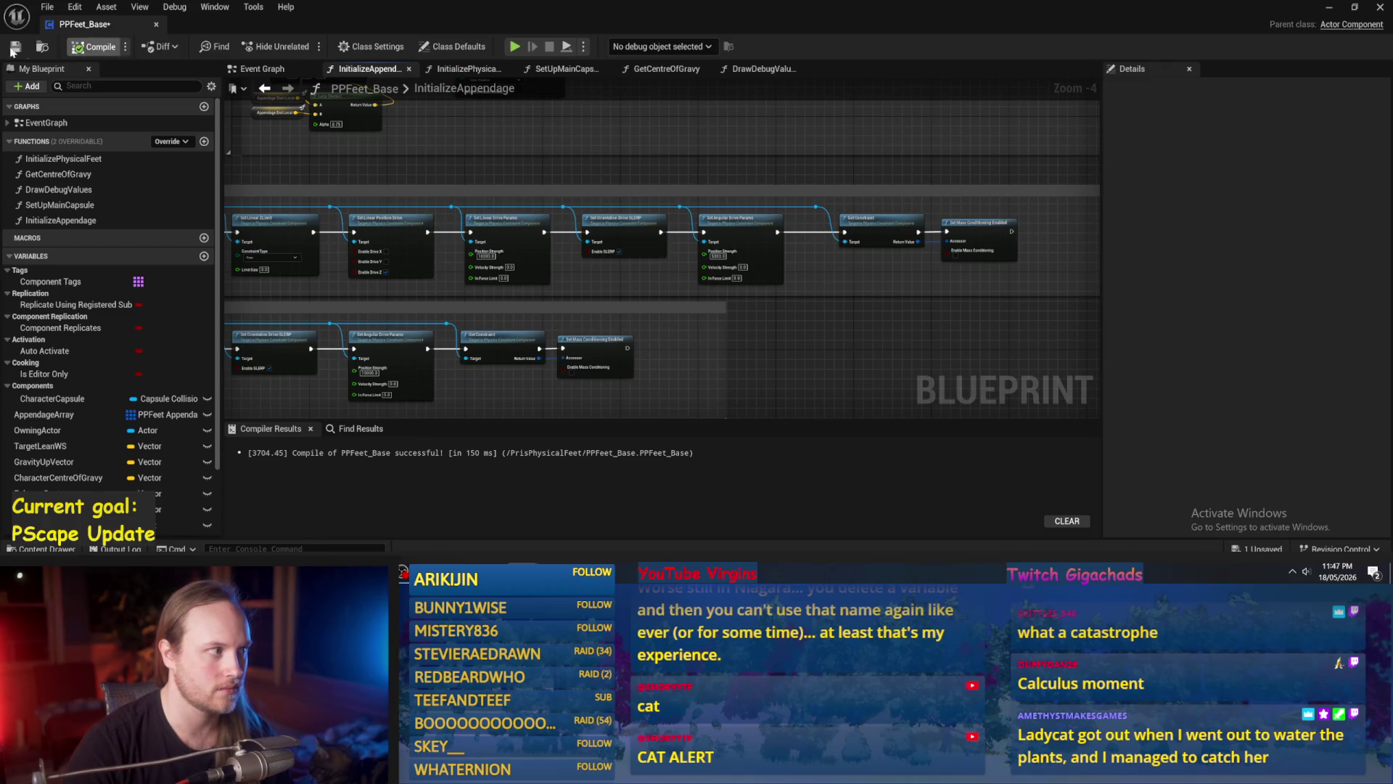
left_click_drag(297, 217, 634, 217)
left_click_drag(513, 218, 549, 328)
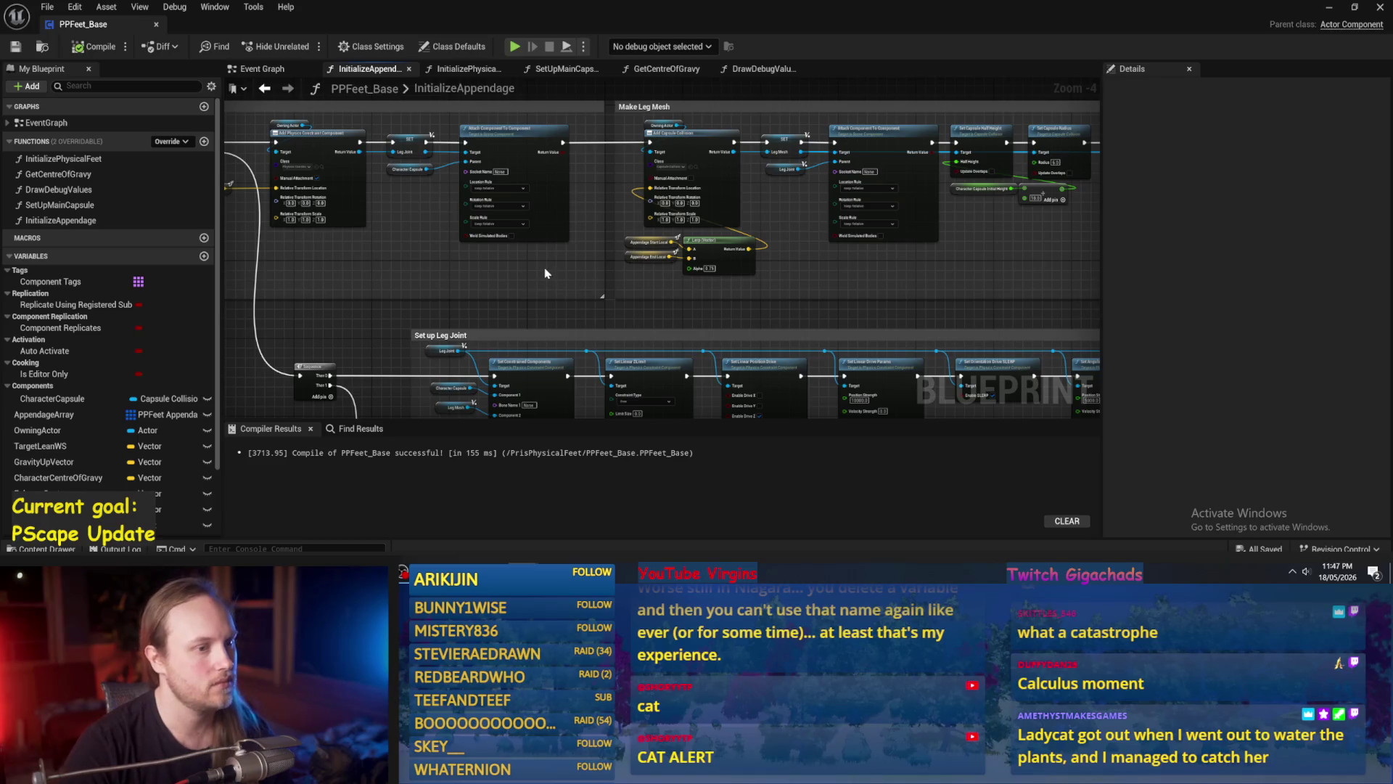
Paste a copy of the Appendage End Local getter below Add Box Collision in Make Foot Mesh.
left_click_drag(463, 262, 644, 275)
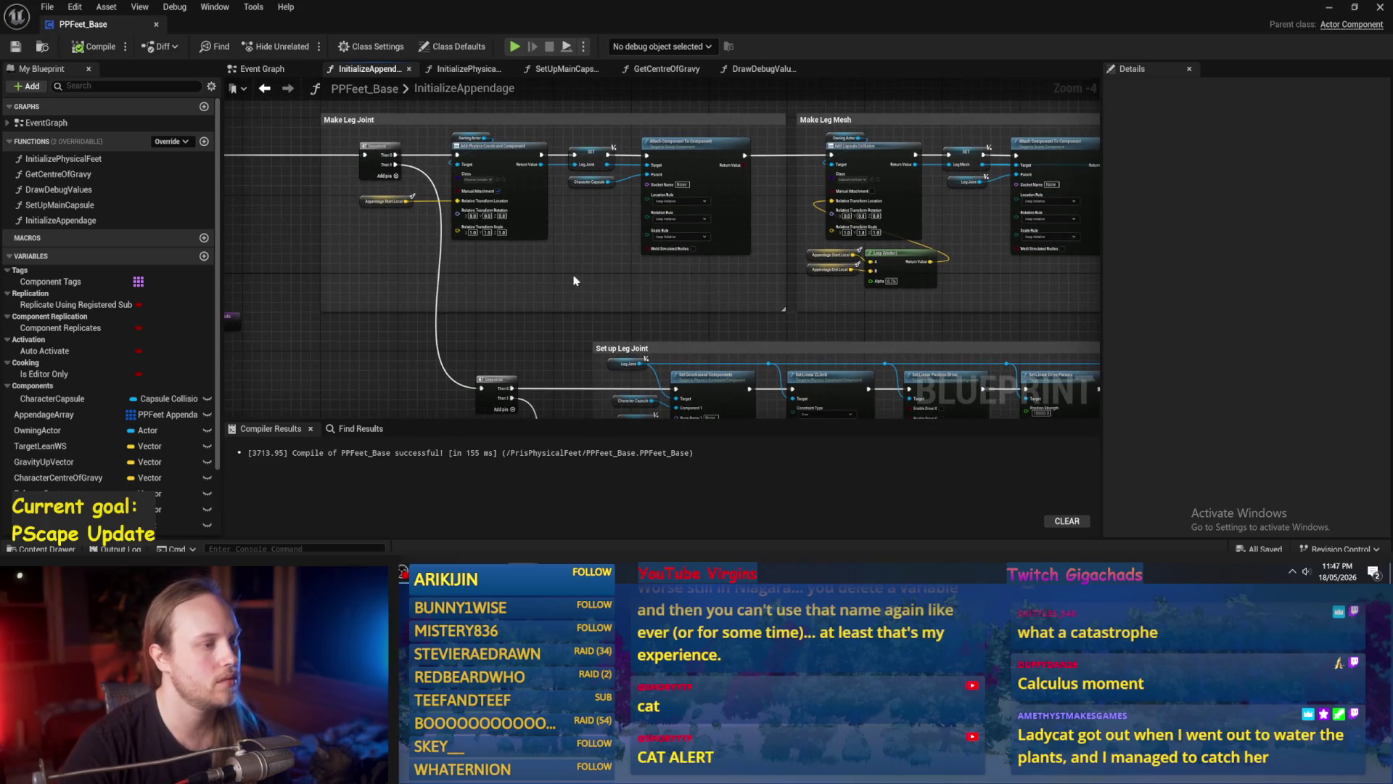
scroll(746, 302, "up", 2)
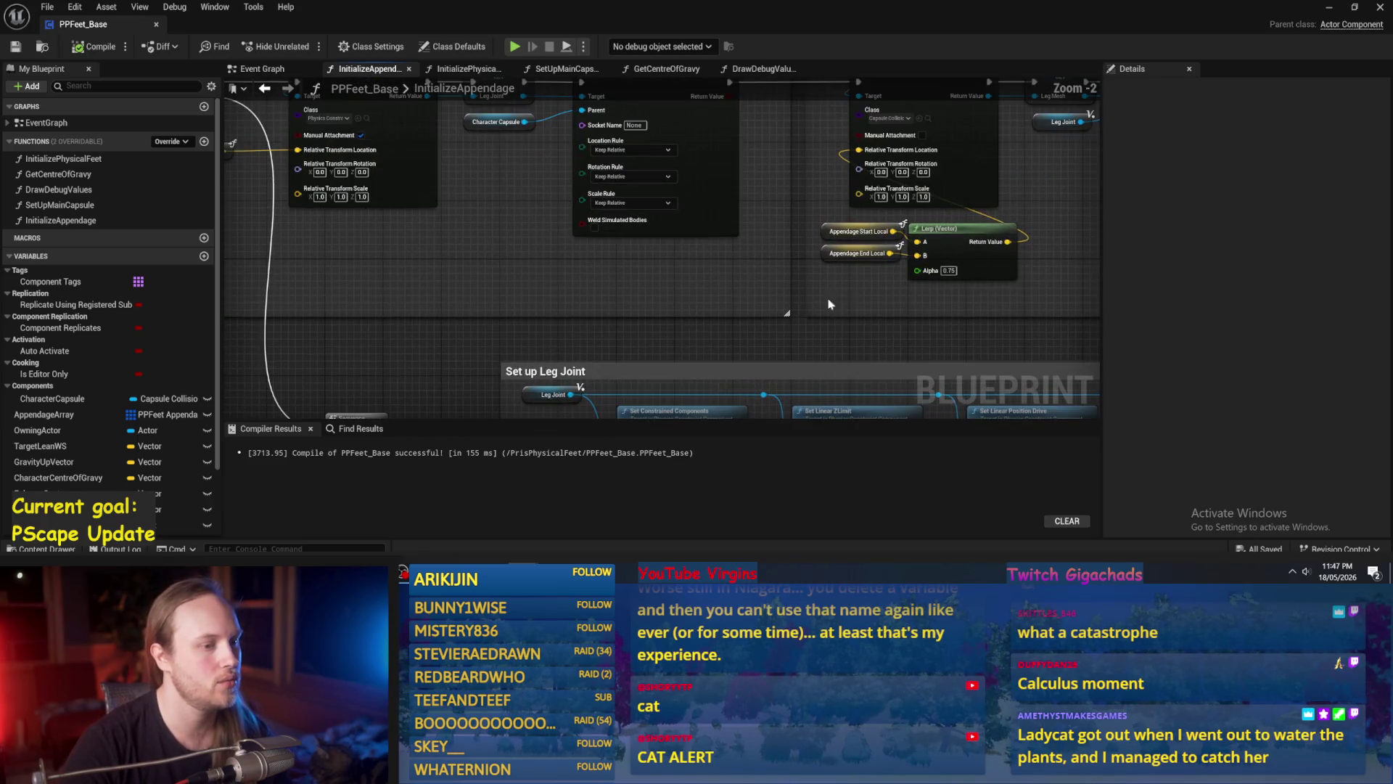
left_click(845, 257)
scroll(834, 302, "down", 2)
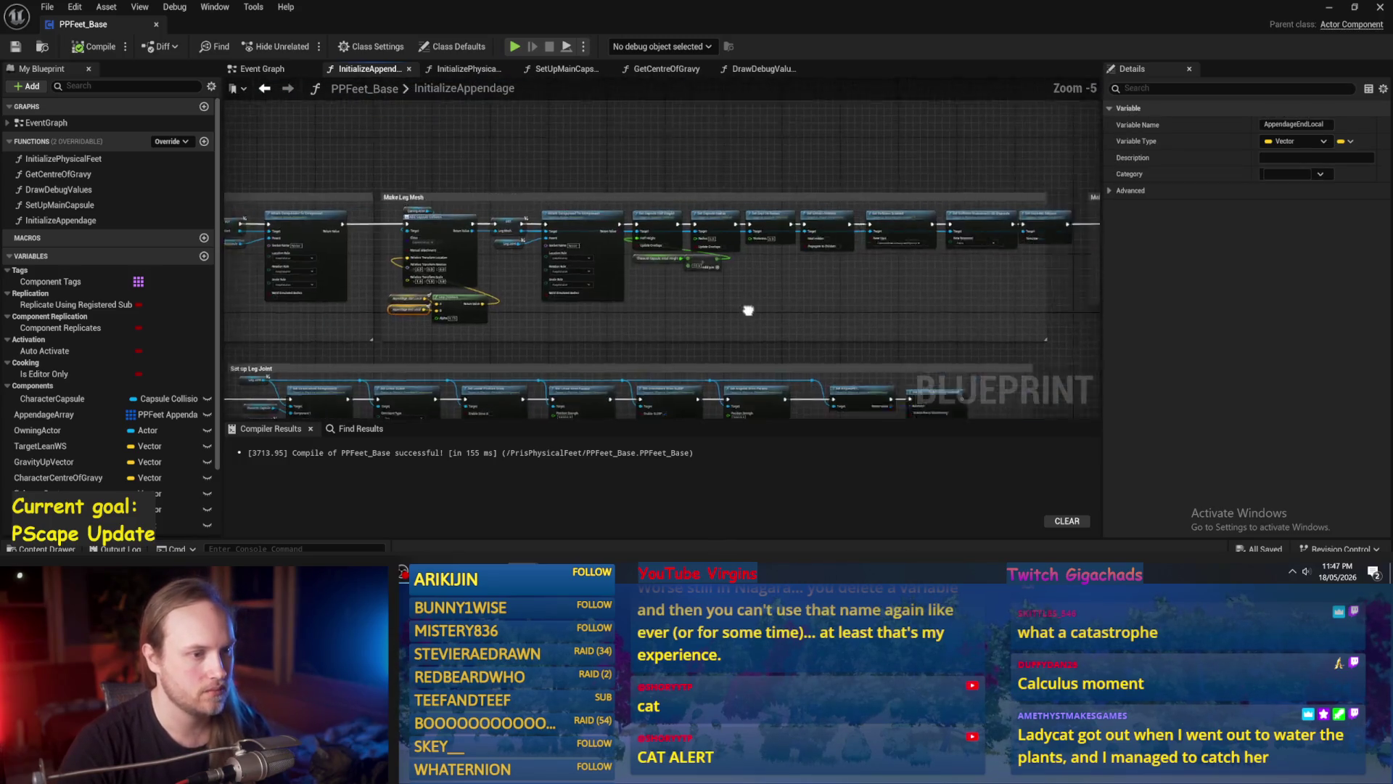
scroll(709, 349, "up", 1)
left_click(710, 349)
left_click_drag(936, 338, 559, 329)
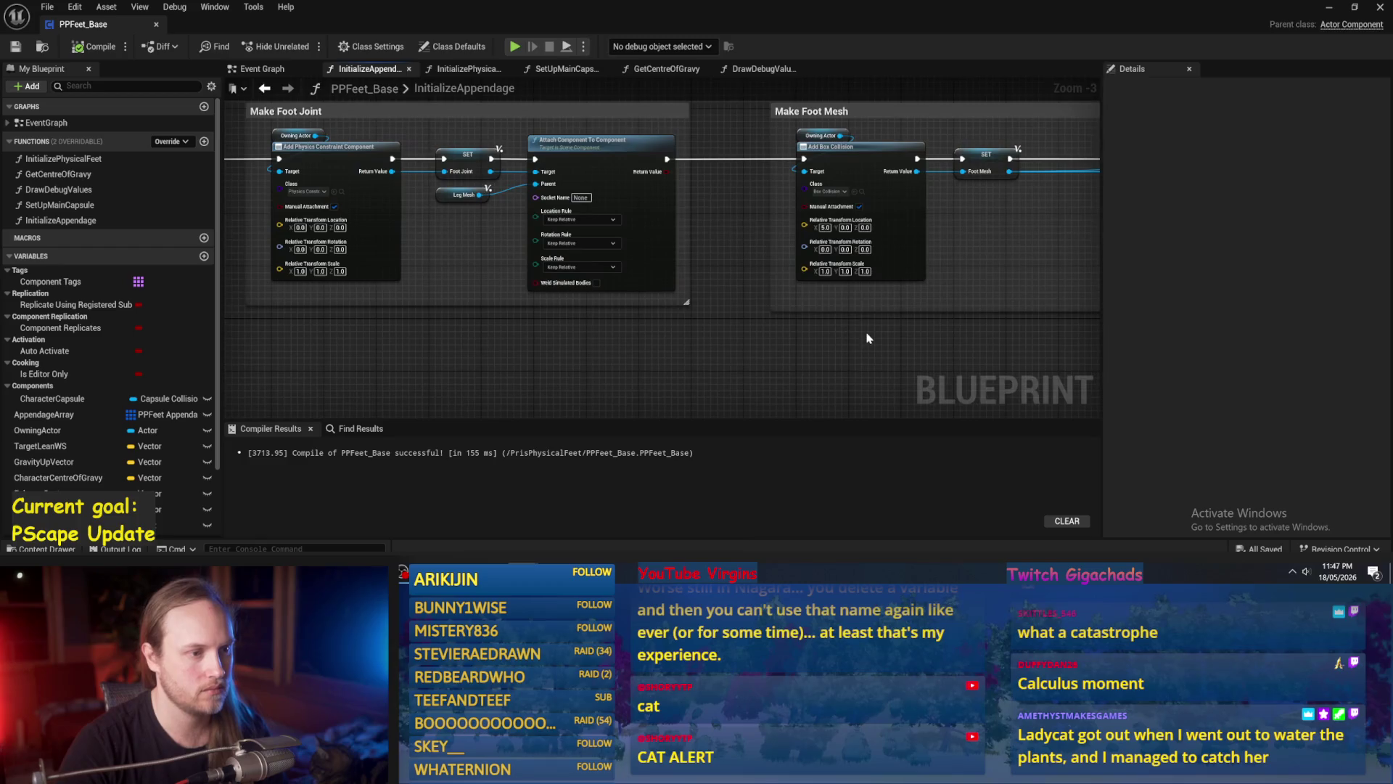
left_click_drag(868, 336, 548, 364)
key("ctrl+v")
scroll(473, 333, "up", 3)
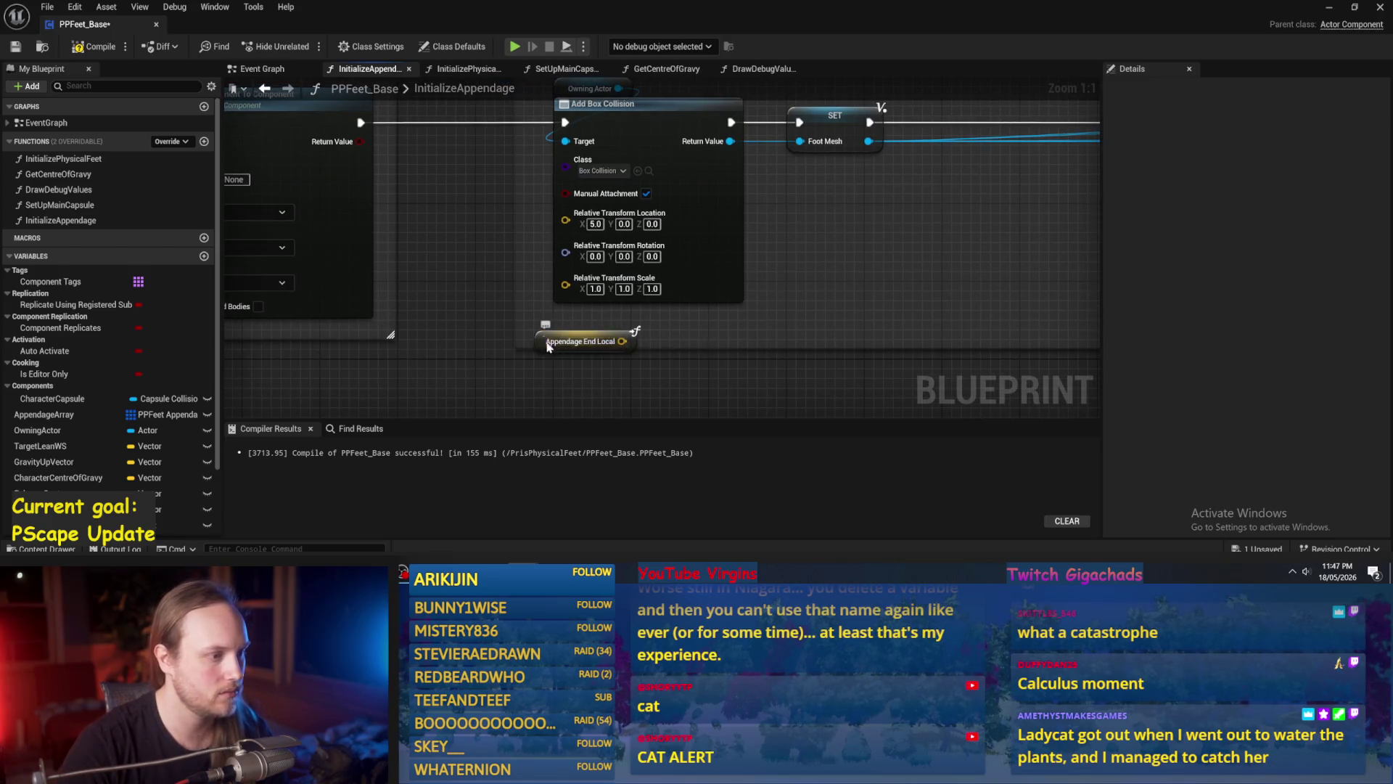
left_click_drag(580, 341, 605, 321)
left_click(576, 355)
Wire Appendage End Local into the box's Relative Transform Location, then compile and save.
scroll(443, 348, "down", 2)
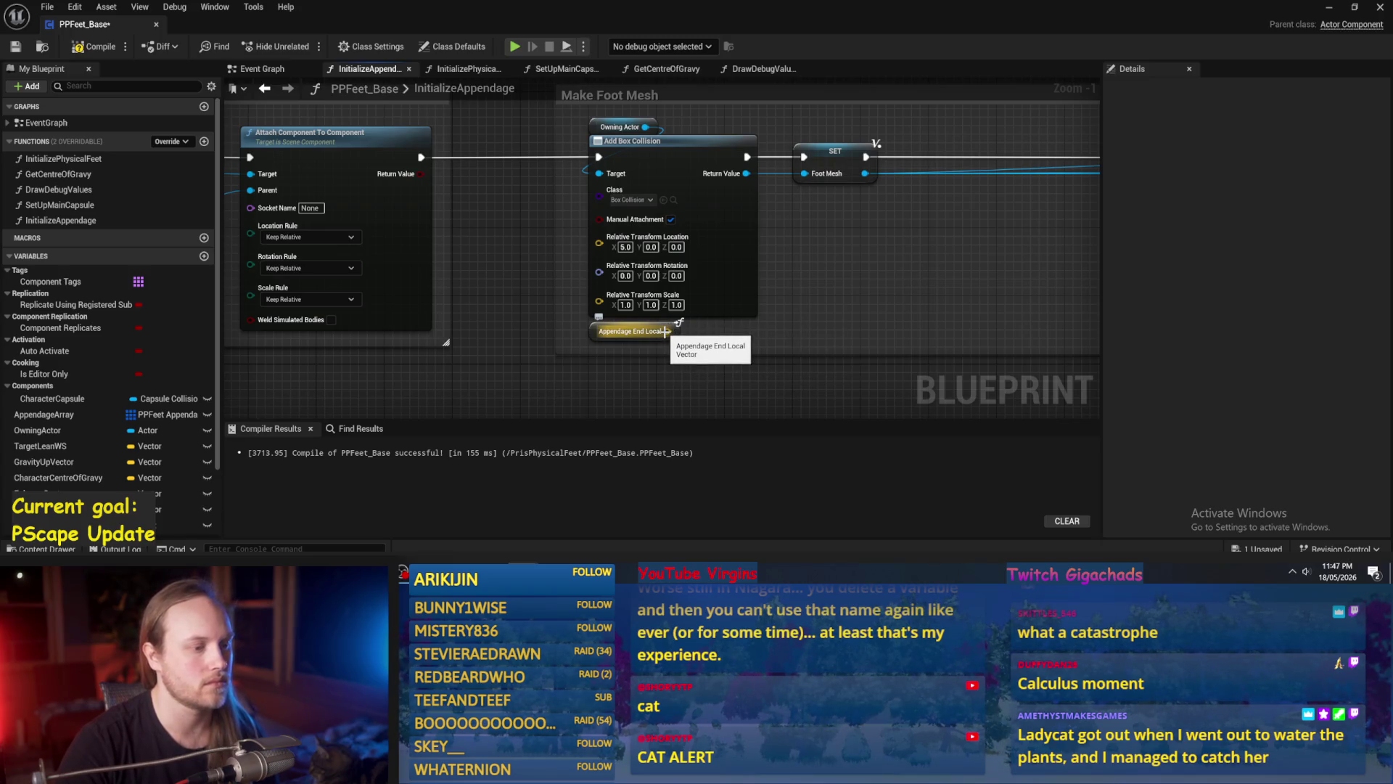
mouse_move(667, 330)
left_mouse_down()
mouse_move(618, 255)
mouse_move(802, 337)
left_mouse_up()
key("Escape")
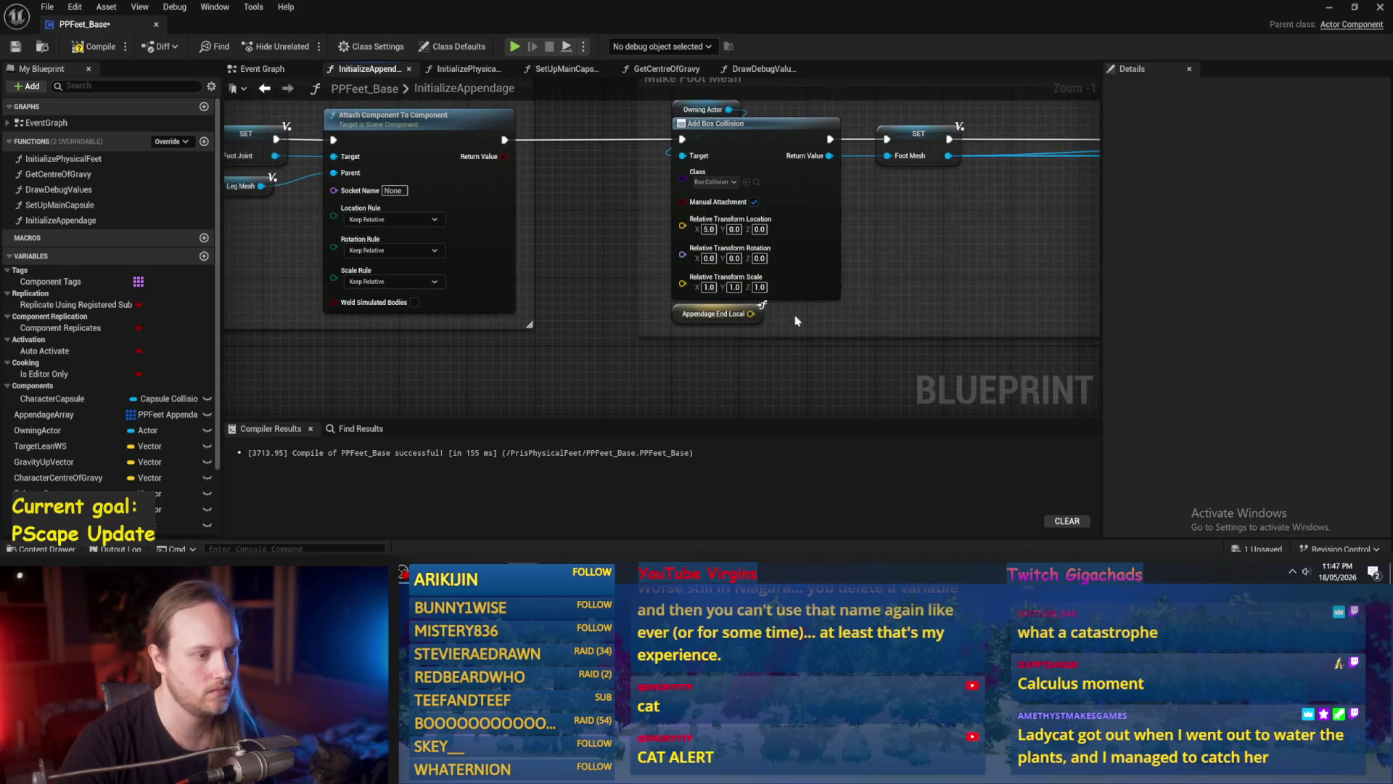
left_click_drag(653, 320, 590, 230)
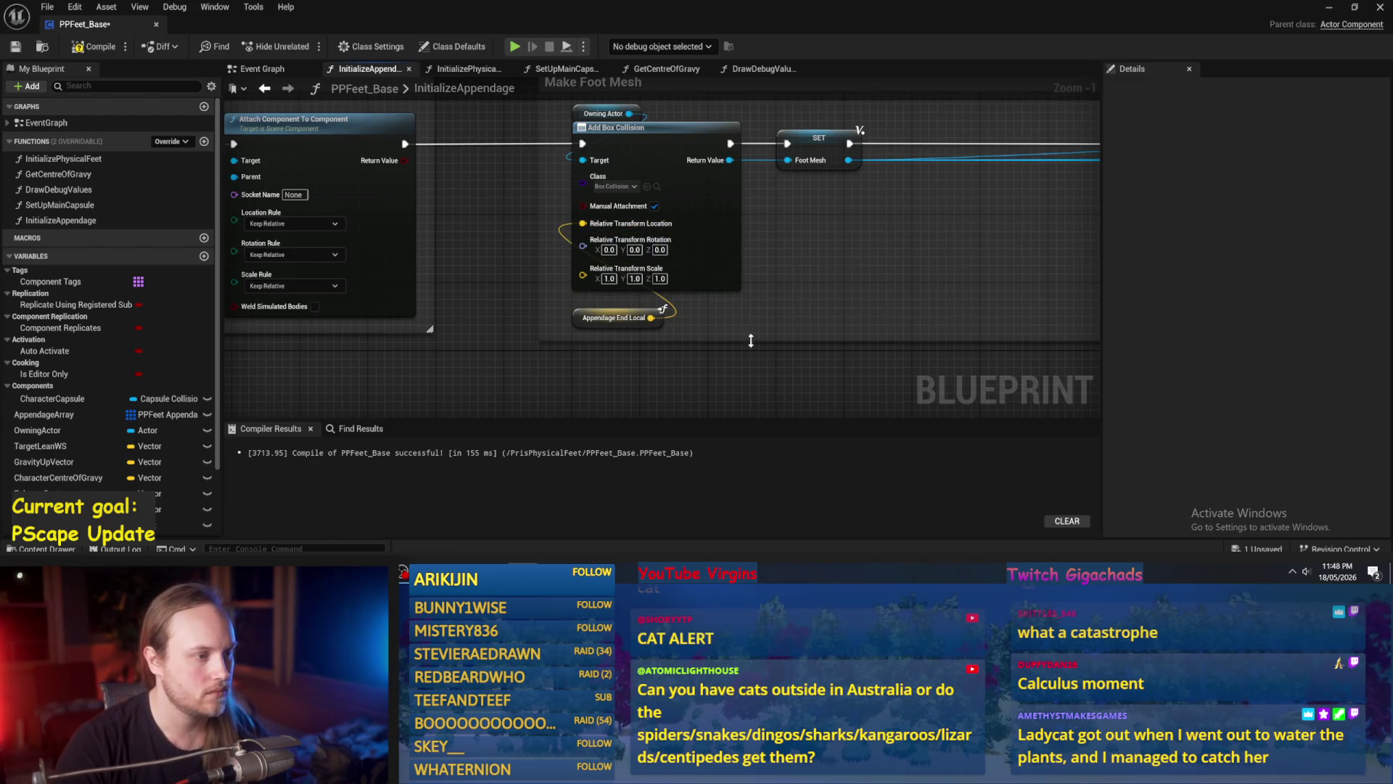
scroll(871, 275, "down", 2)
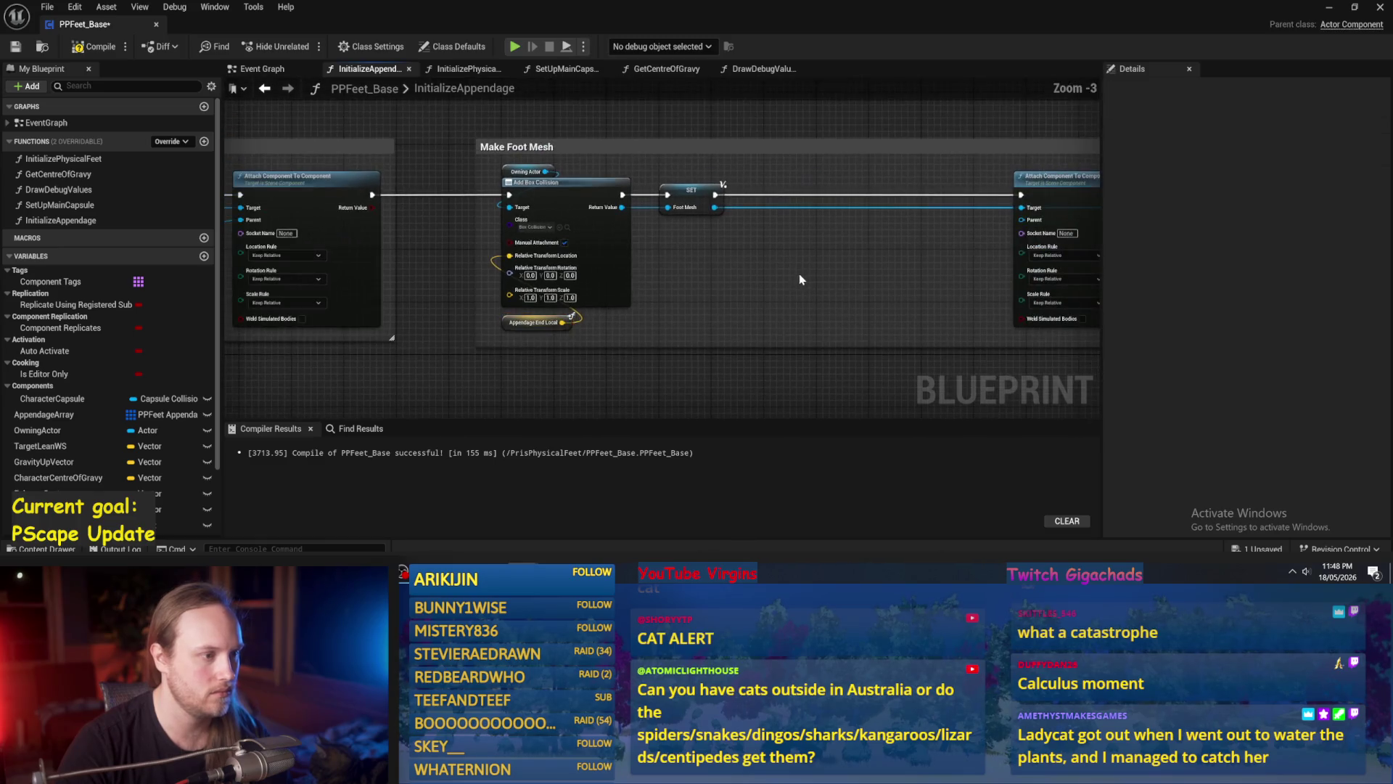
left_click_drag(482, 291, 724, 289)
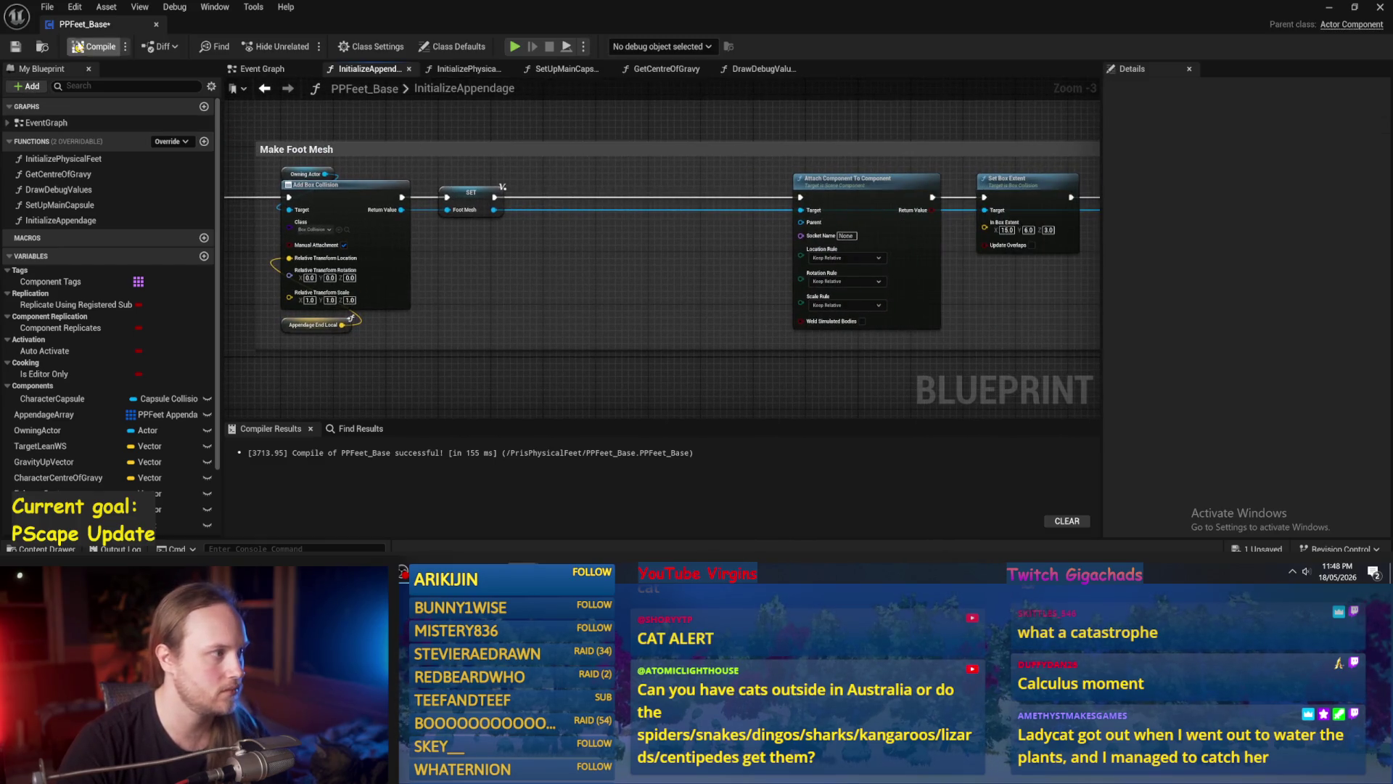
left_click(26, 48)
Set Attach Component To Component's Location, Rotation and Scale Rules all to Keep World.
scroll(653, 267, "up", 2)
left_click(782, 248)
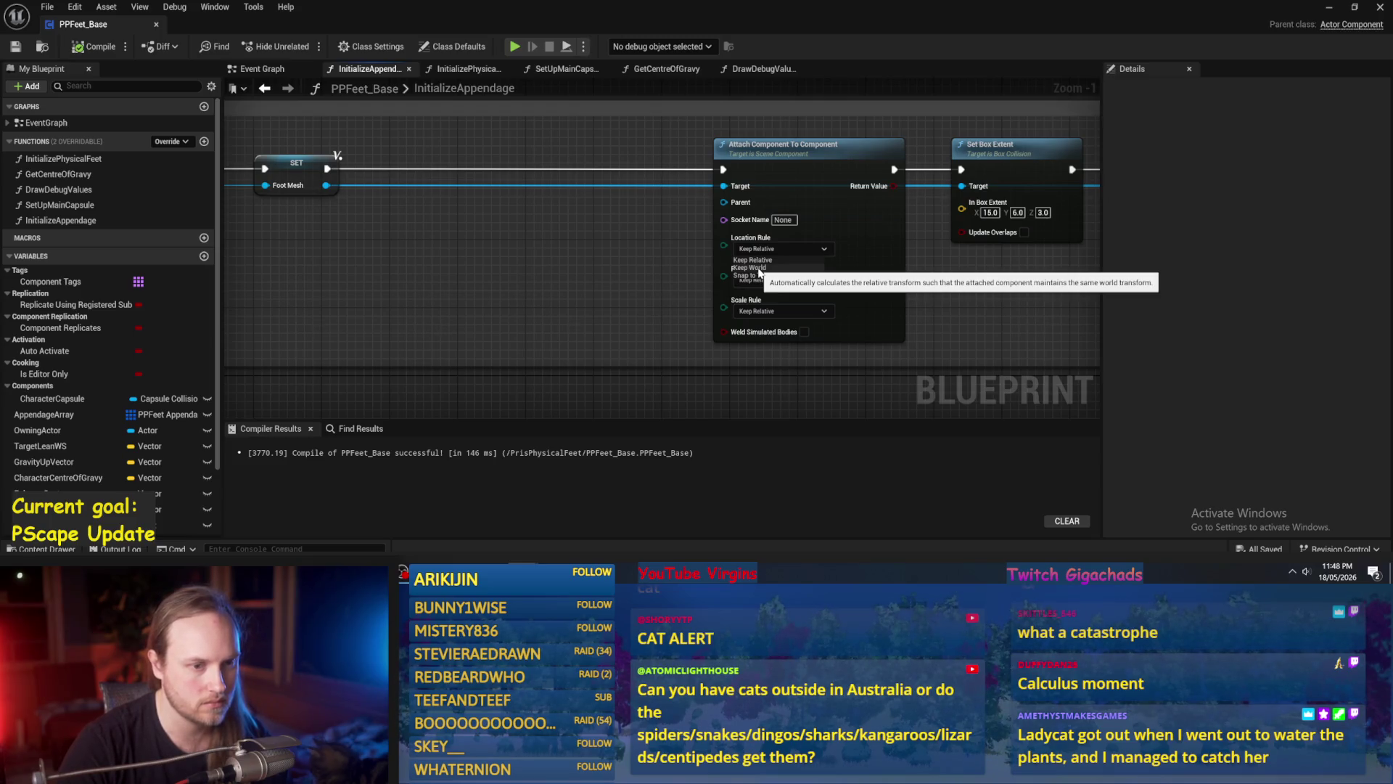
left_click(750, 268)
left_click(762, 279)
left_click(755, 298)
left_click(762, 310)
left_click(764, 331)
left_click(762, 310)
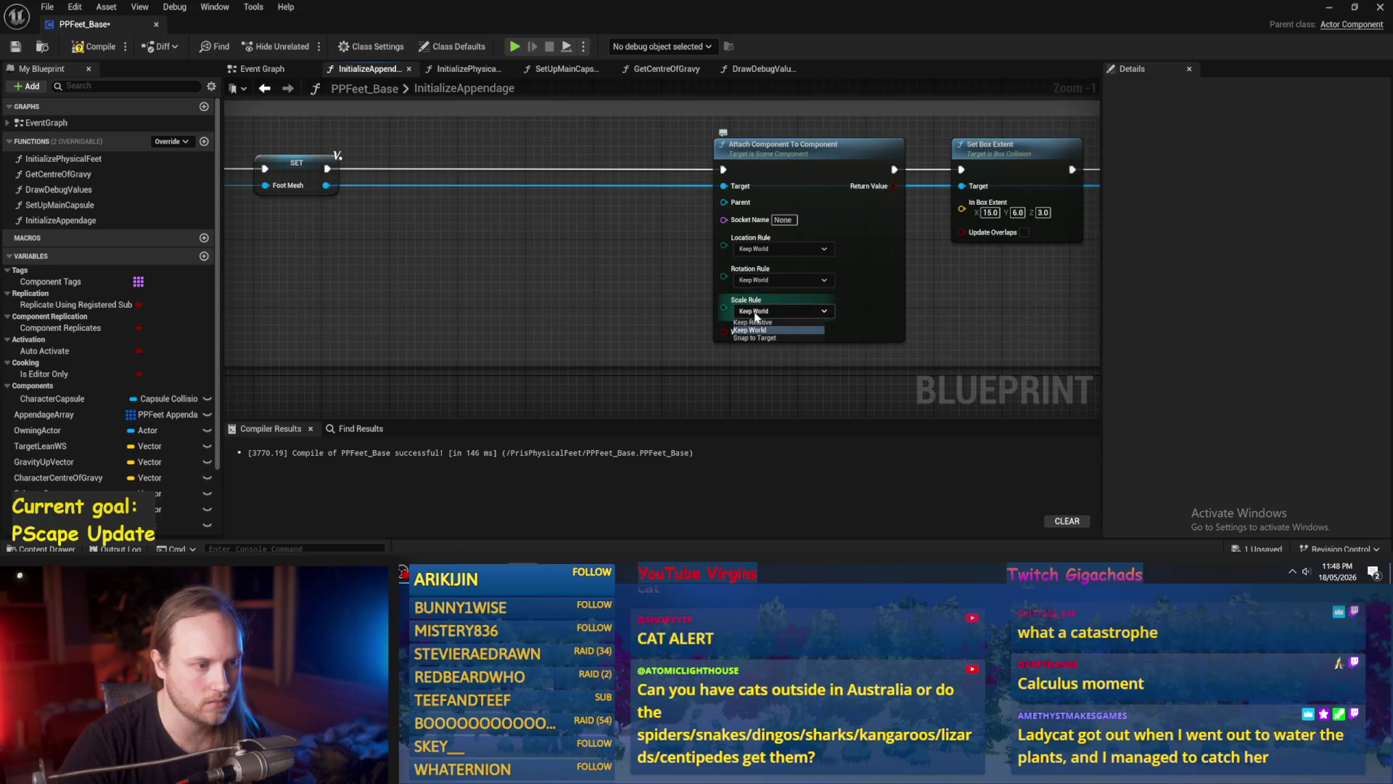
left_click(754, 321)
left_click(762, 279)
left_click(756, 298)
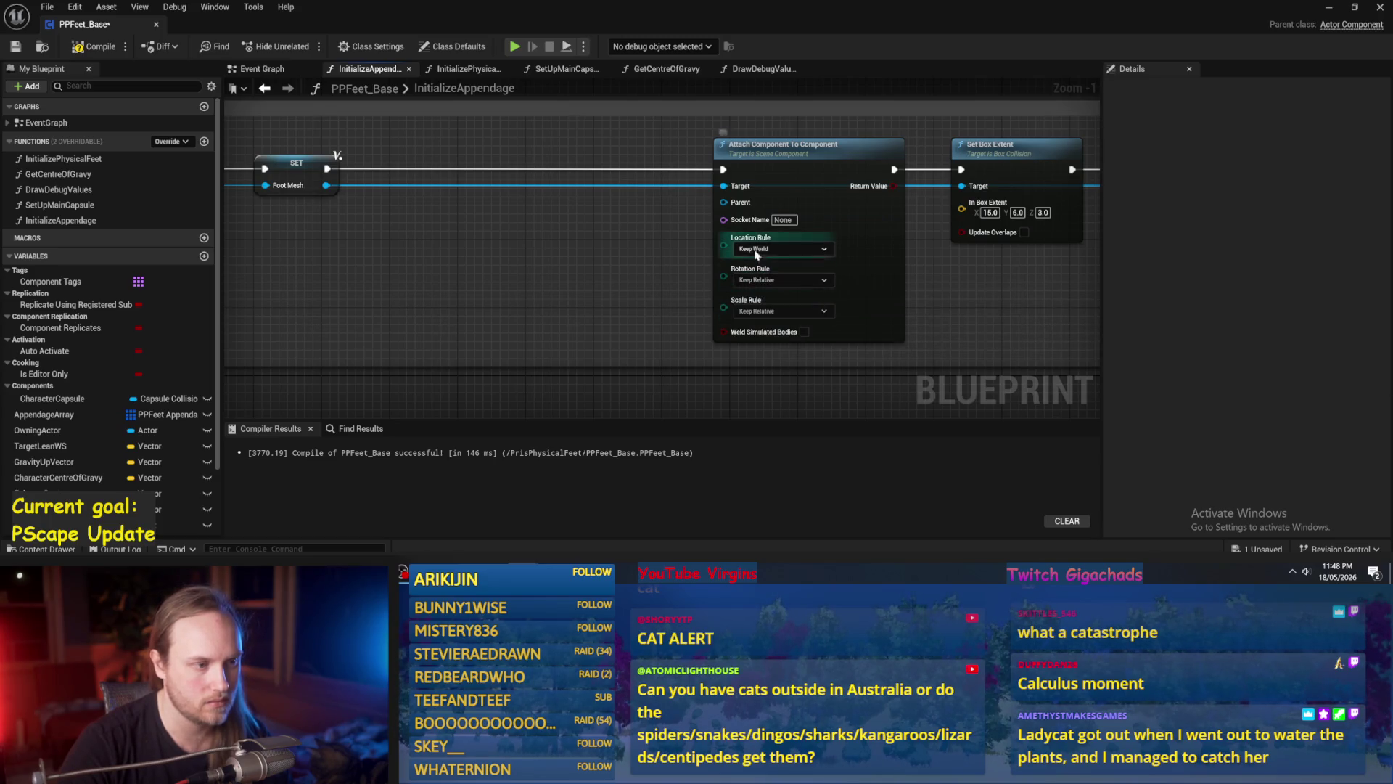
left_click(761, 279)
left_click(755, 290)
left_click(762, 279)
left_click(755, 298)
left_click(762, 310)
left_click(756, 330)
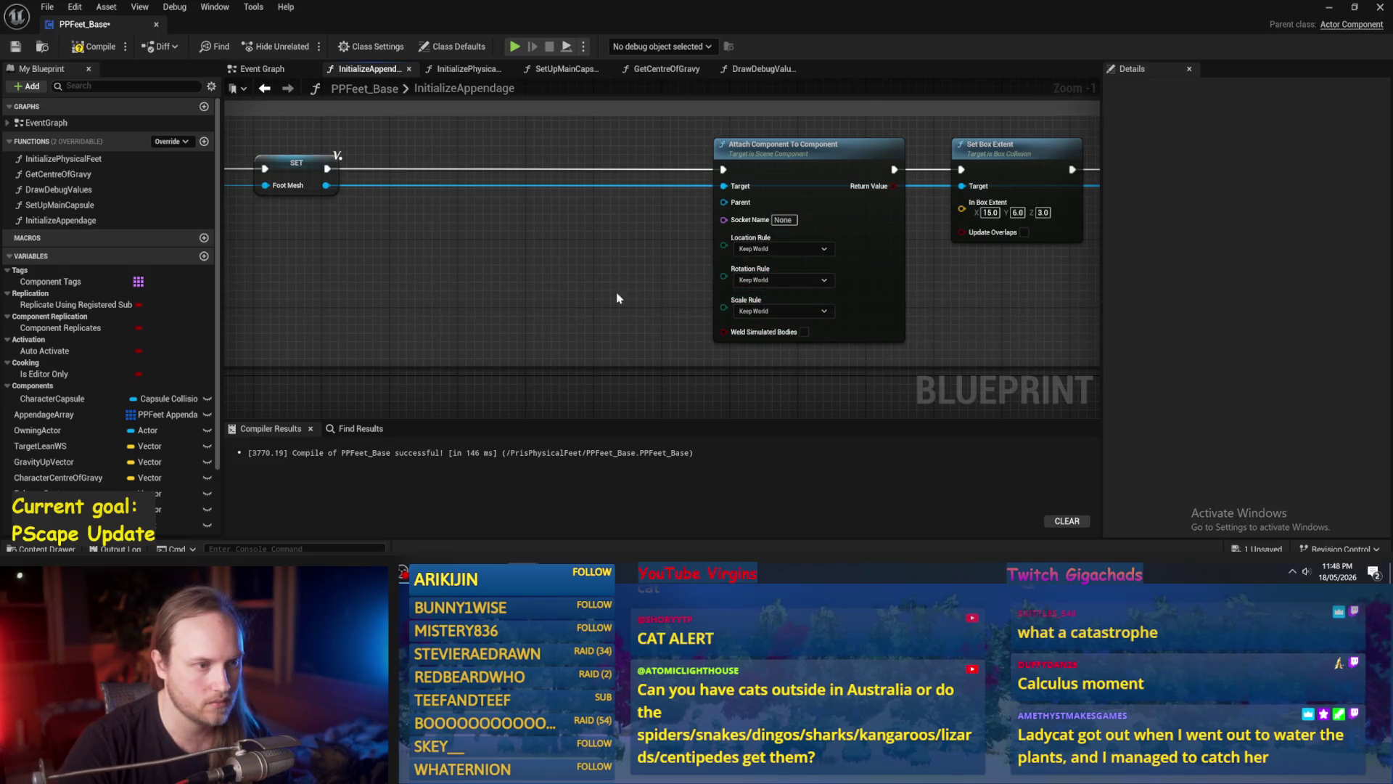
Reframe the view and marquee-select every node in the Make Foot Mesh box.
scroll(653, 280, "down", 3)
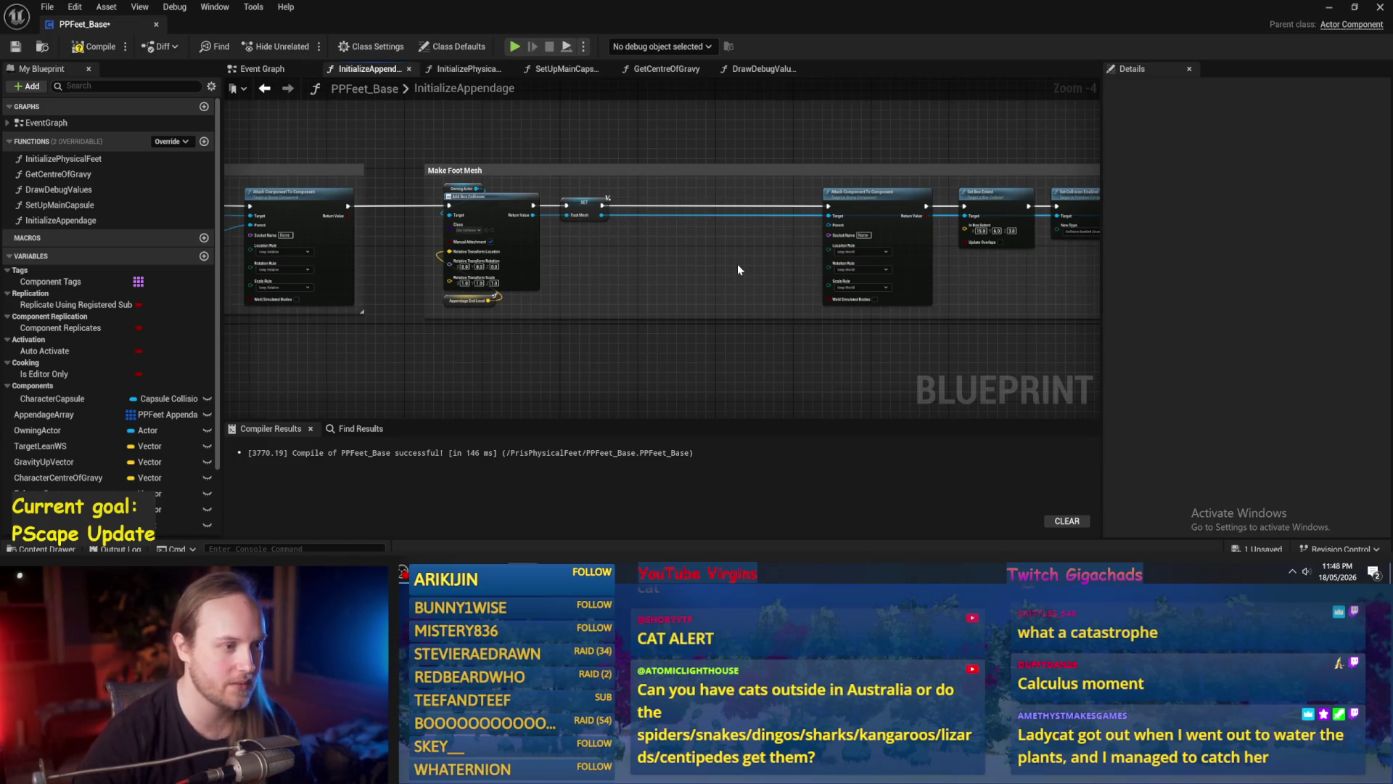
mouse_move(747, 265)
left_mouse_down()
mouse_move(773, 220)
mouse_move(666, 176)
left_mouse_up()
key("Home")
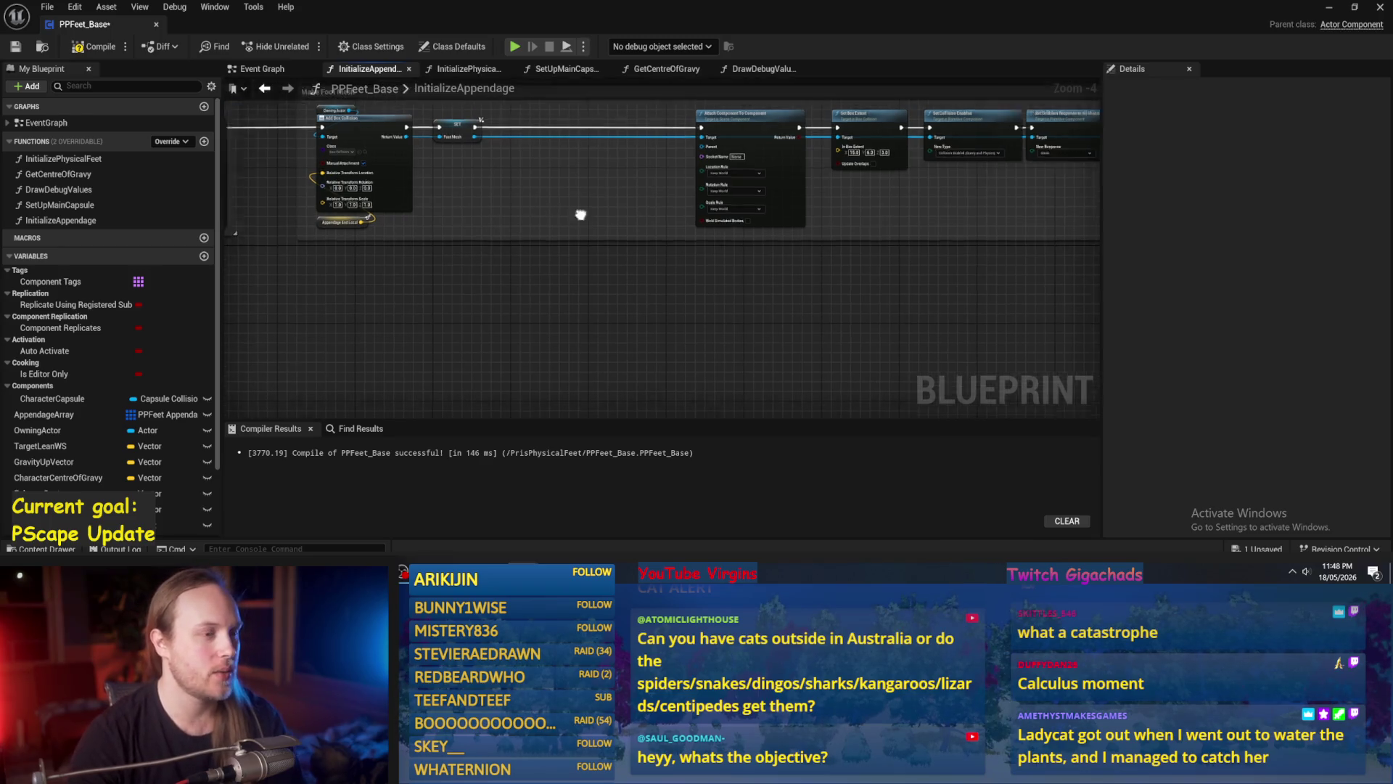
mouse_move(1070, 187)
left_mouse_down()
mouse_move(277, 274)
mouse_move(497, 265)
left_mouse_up()
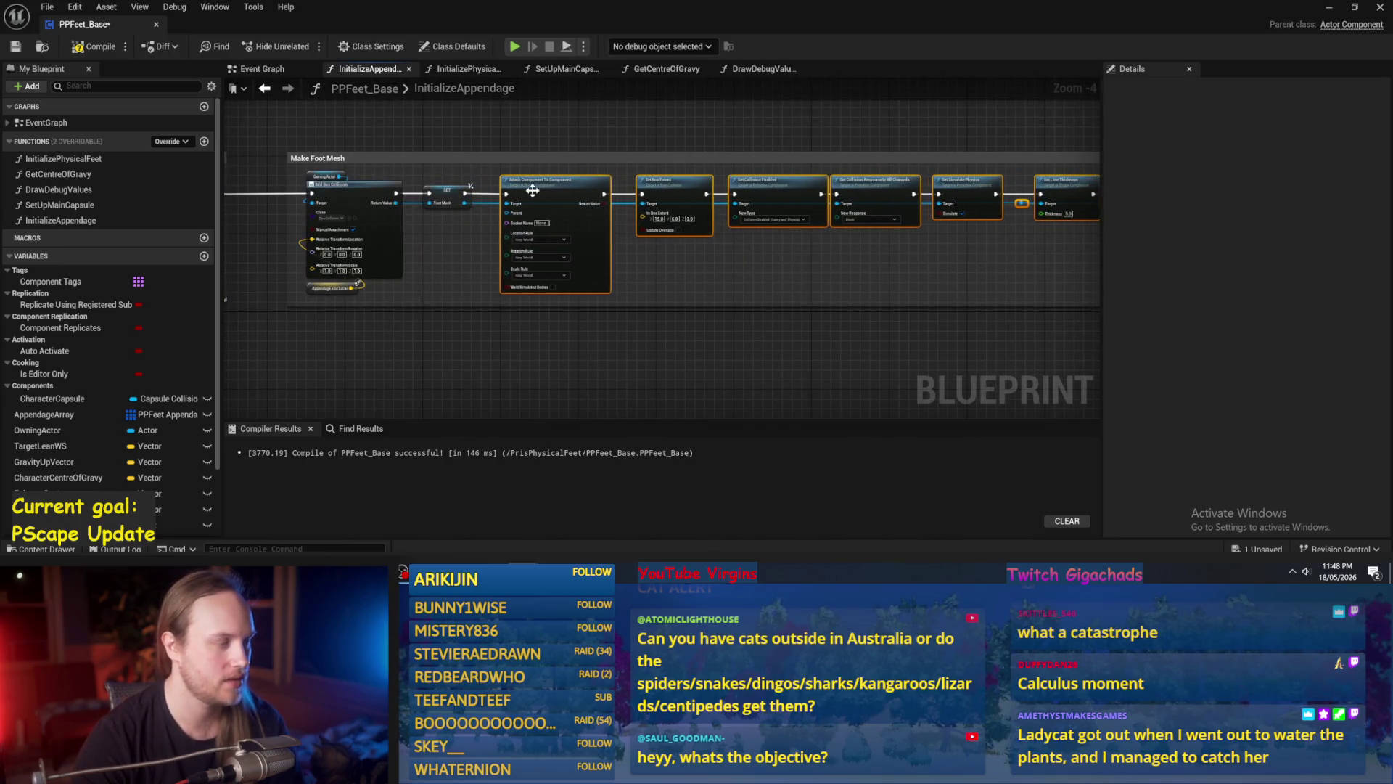
scroll(340, 232, "up", 2)
left_click(523, 280)
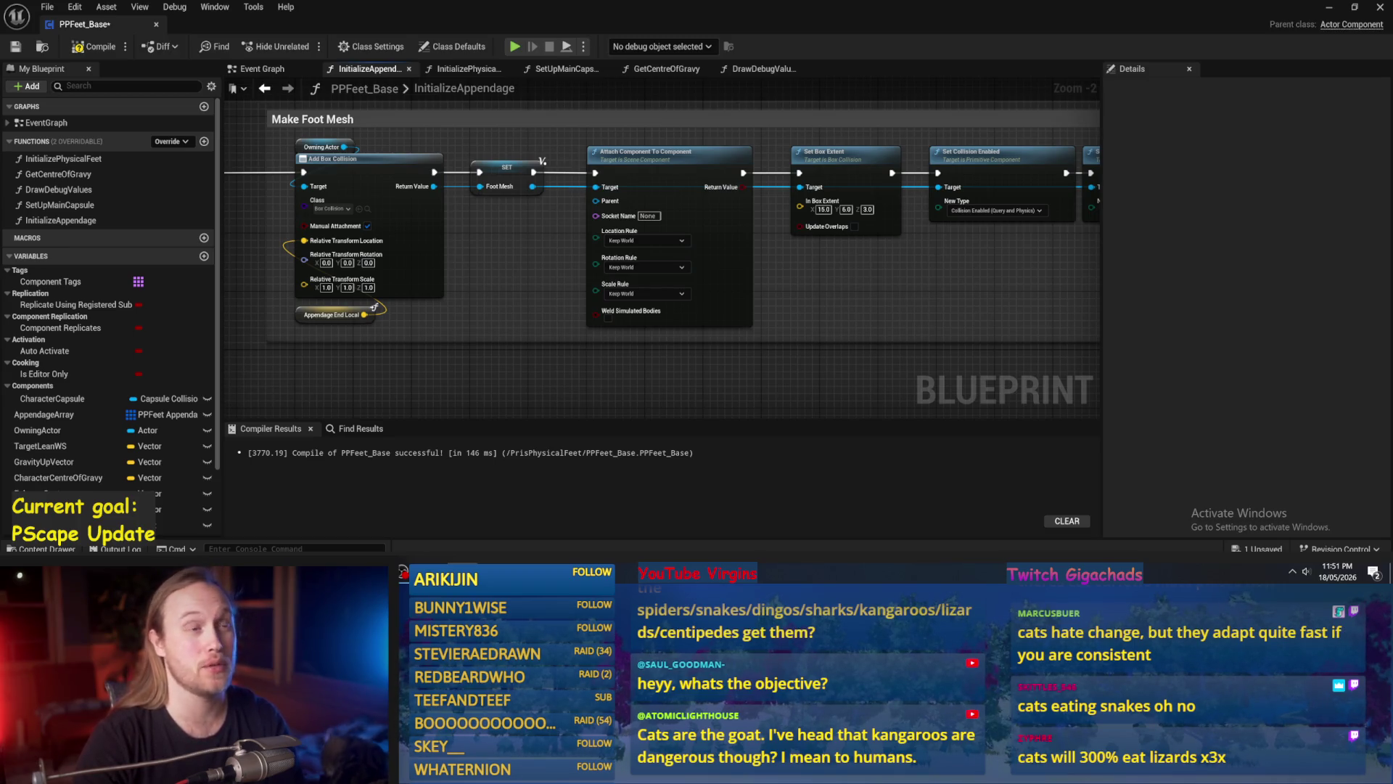
Compile and save PPFeet_Base with the finished Make Foot Mesh chain.
left_click_drag(649, 372, 611, 415)
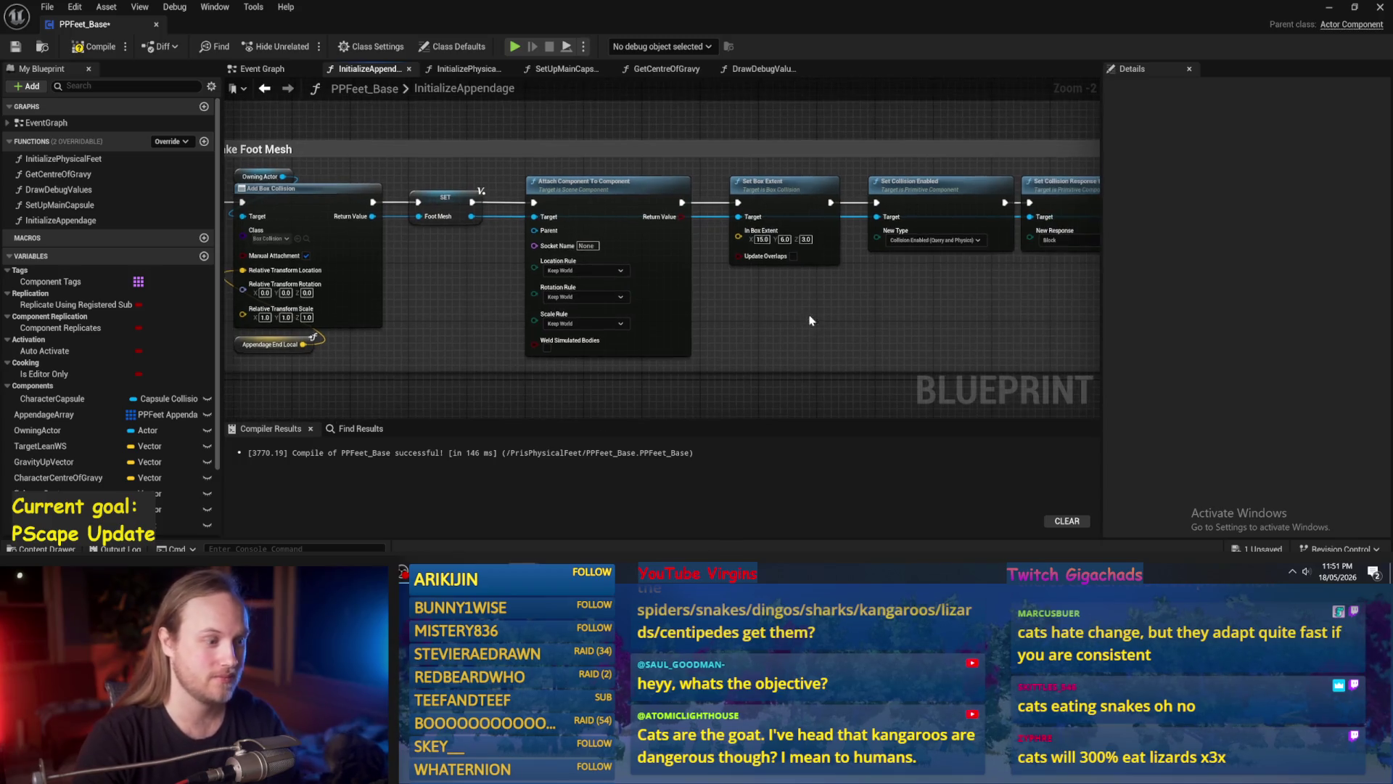
left_click_drag(221, 236, 394, 215)
left_click(81, 47)
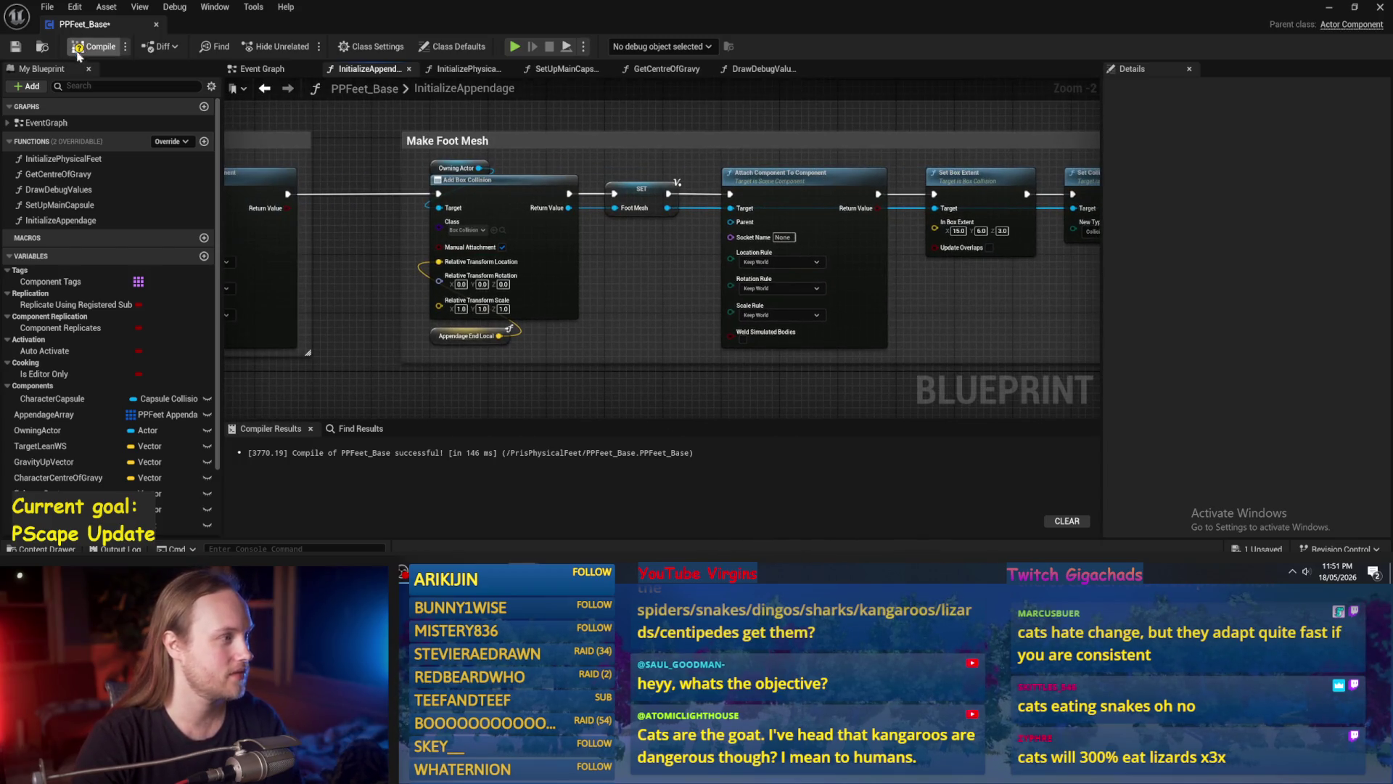
left_click(15, 48)
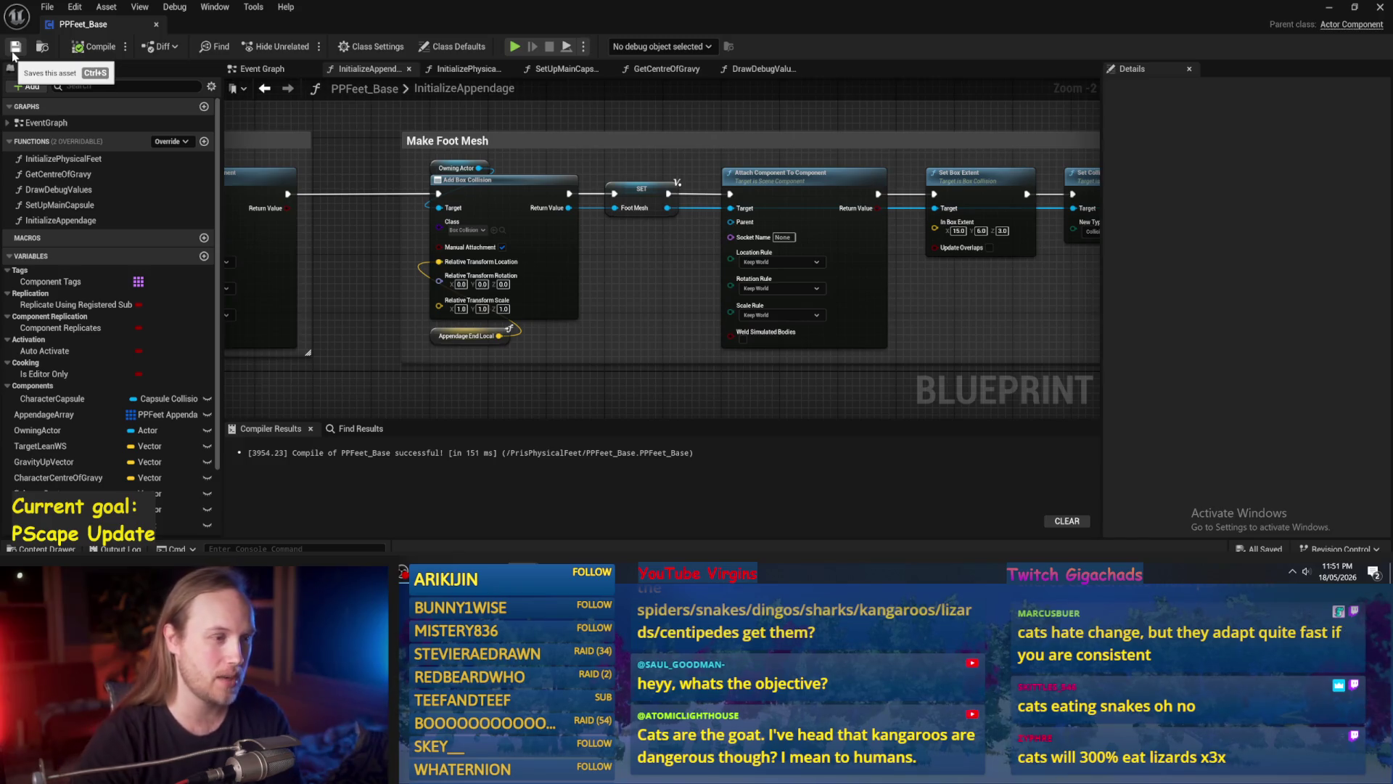
Recompile and save again, then pan right to review the Set Box Extent and collision nodes.
left_click(438, 344)
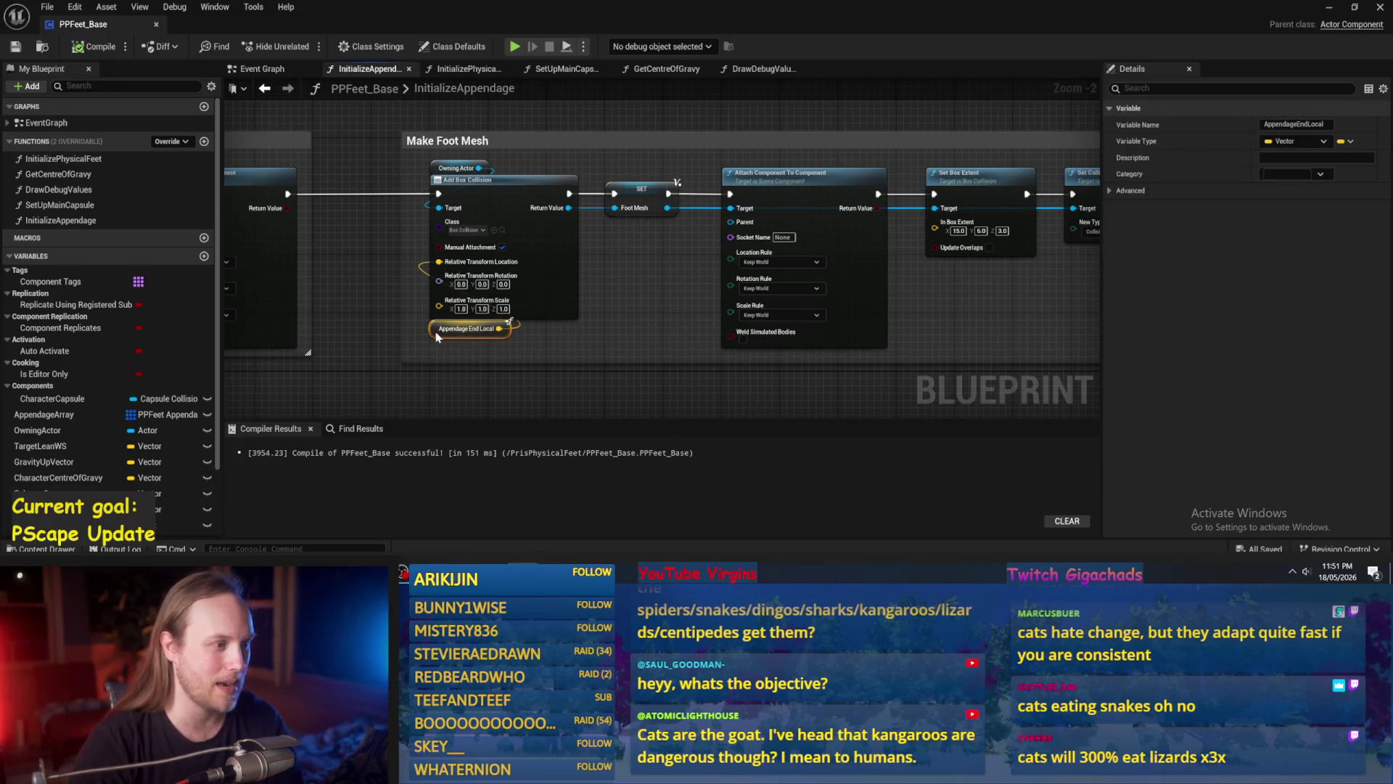
left_click(606, 314)
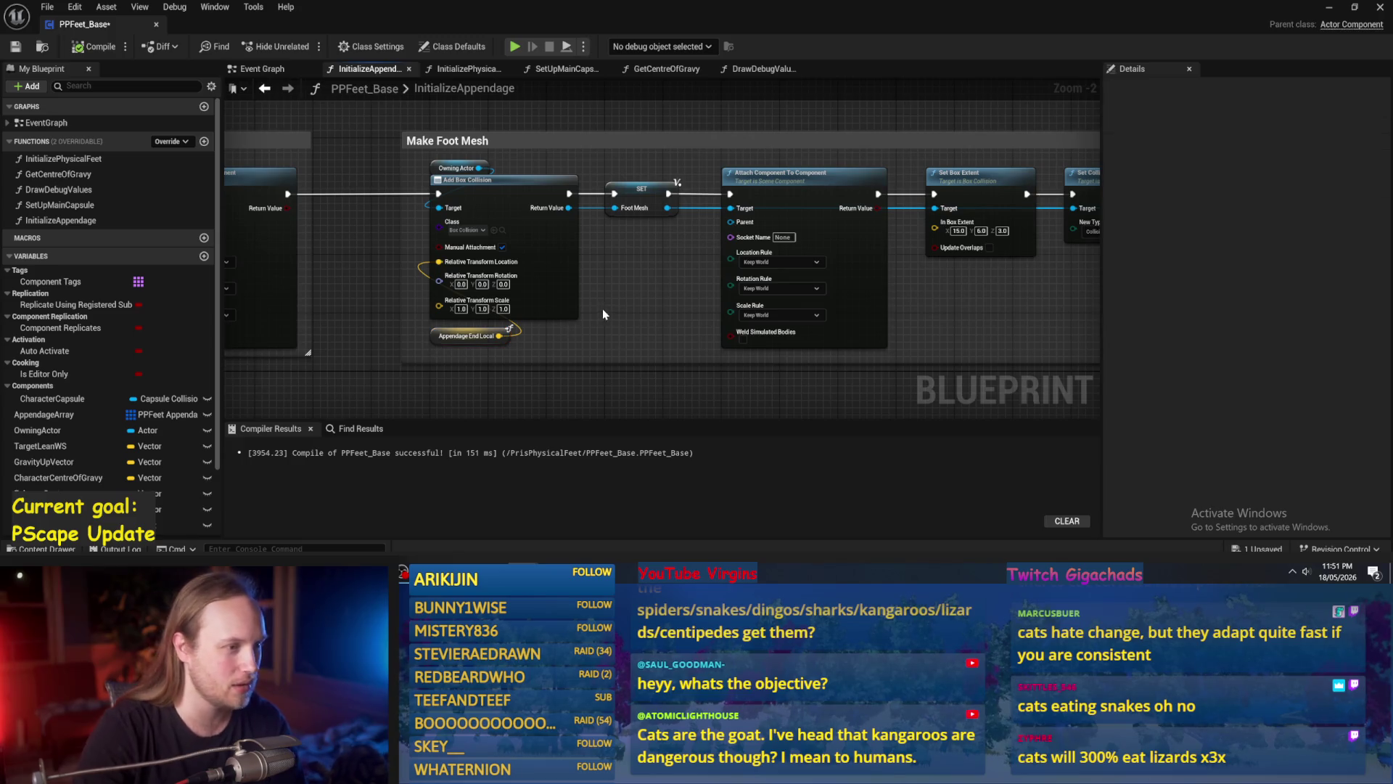
left_click(94, 47)
left_click(16, 47)
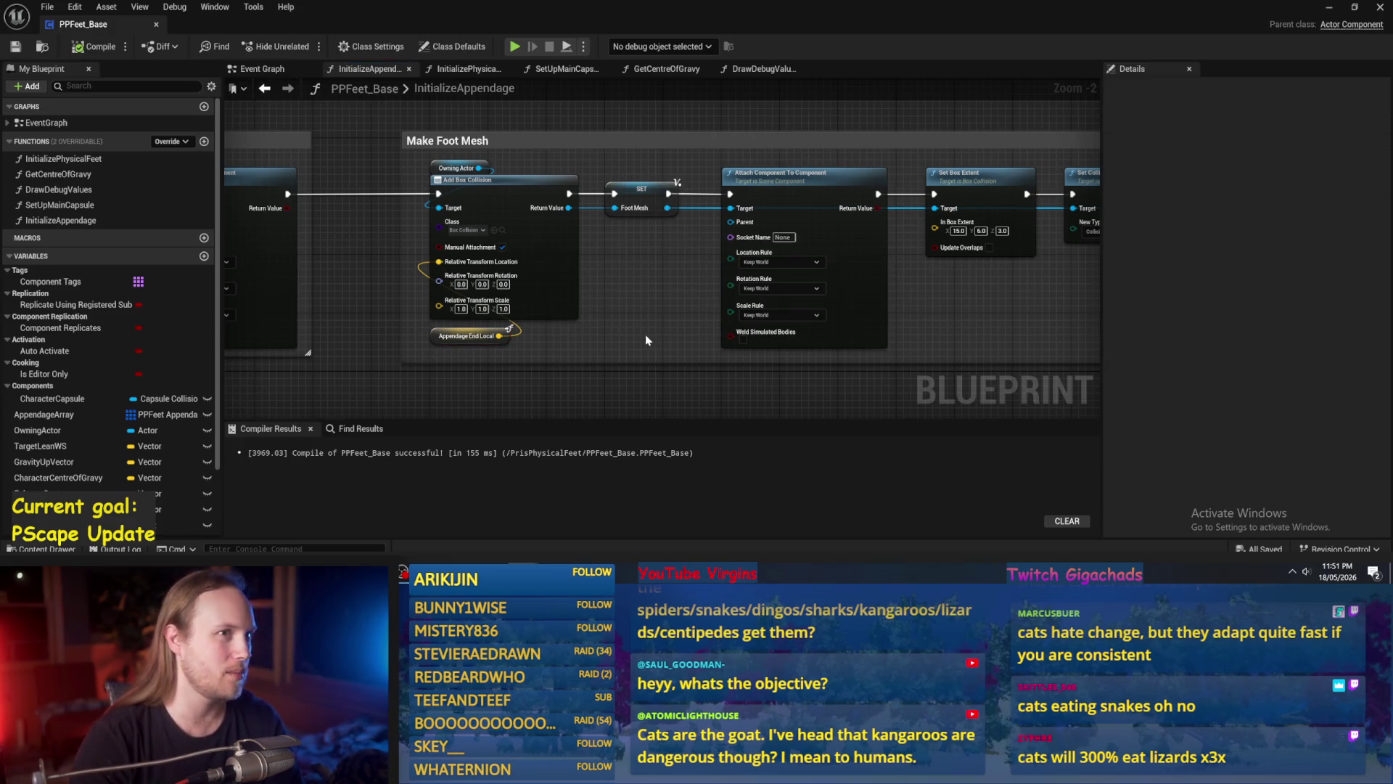
left_click_drag(640, 292, 760, 279)
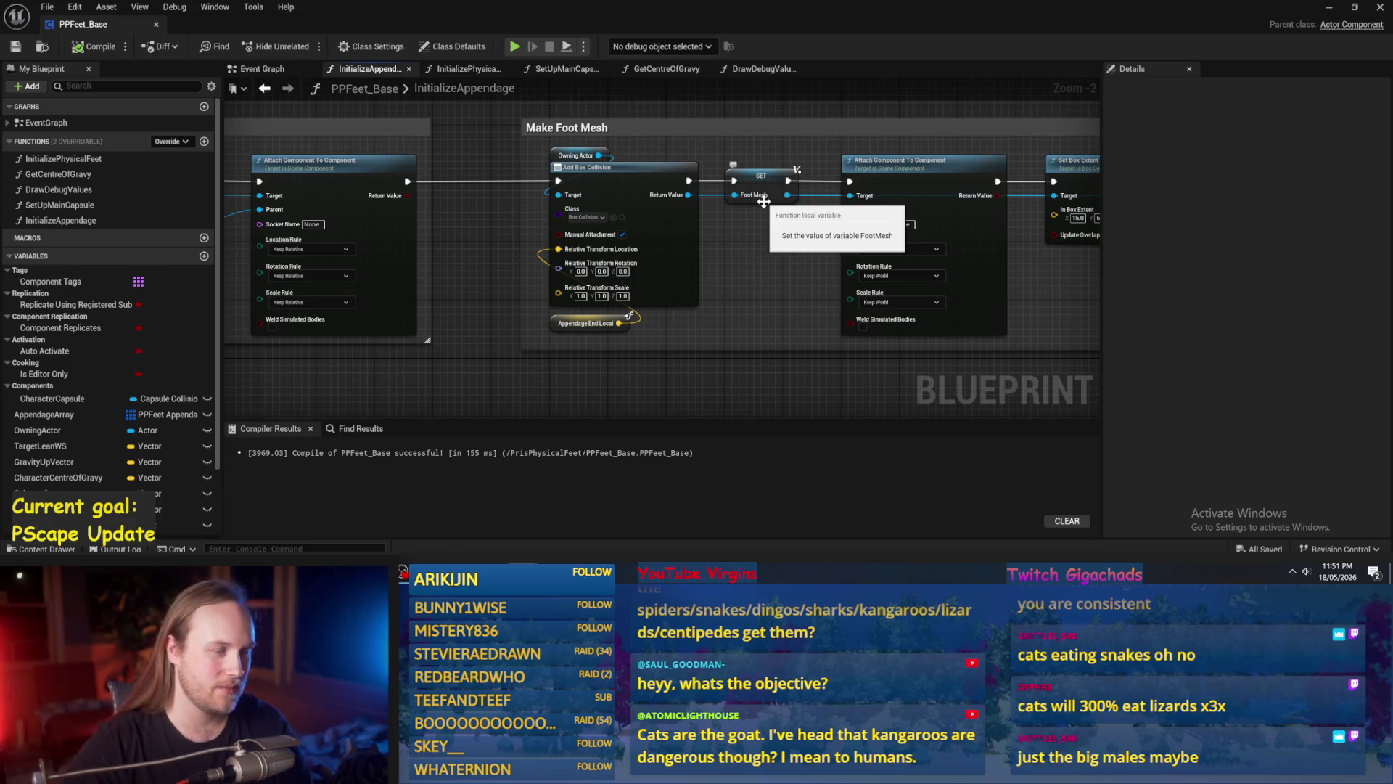
mouse_move(820, 321)
left_mouse_down()
mouse_move(850, 299)
mouse_move(739, 320)
mouse_move(628, 280)
left_mouse_up()
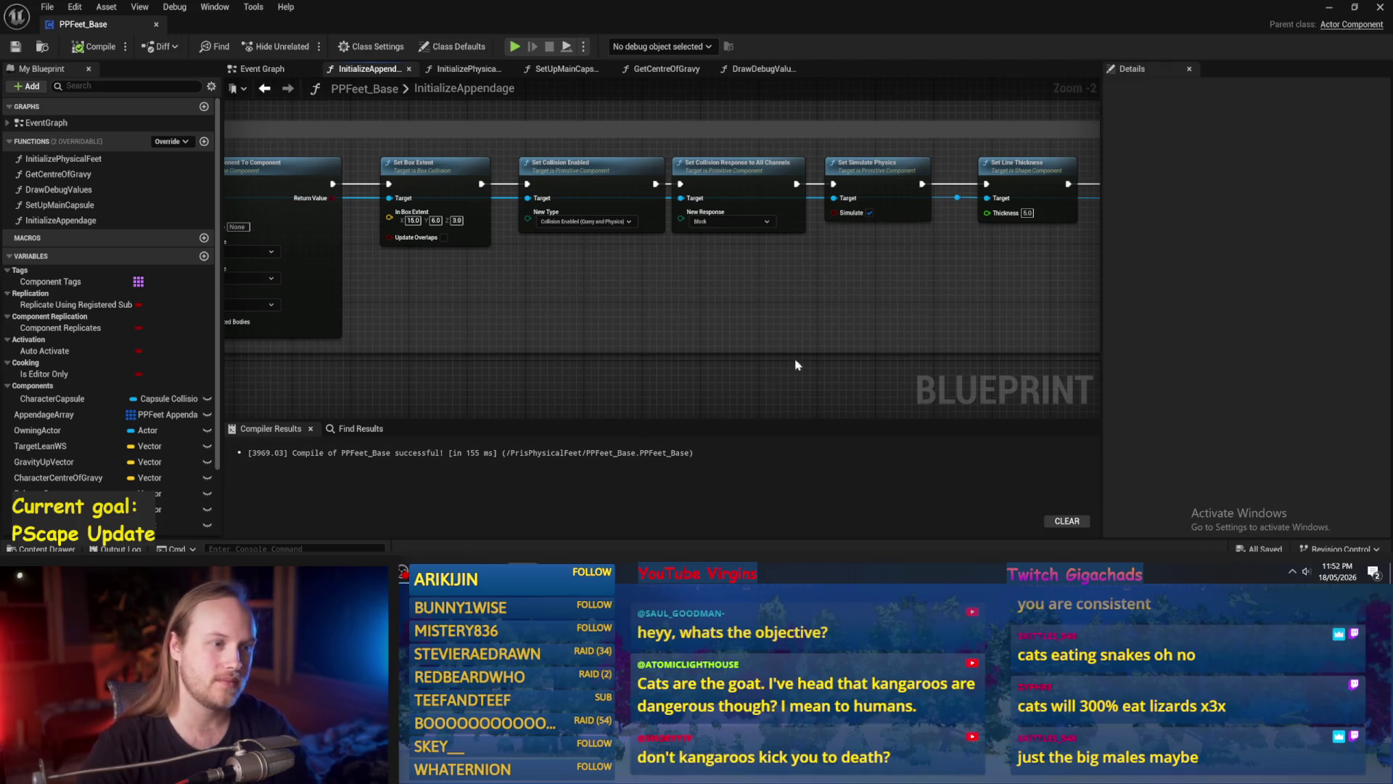
Add reroute points on the foot collision's Target wire and lift them above the Set chain.
mouse_move(794, 303)
left_mouse_down()
mouse_move(807, 291)
mouse_move(711, 301)
mouse_move(931, 286)
mouse_move(773, 279)
left_mouse_up()
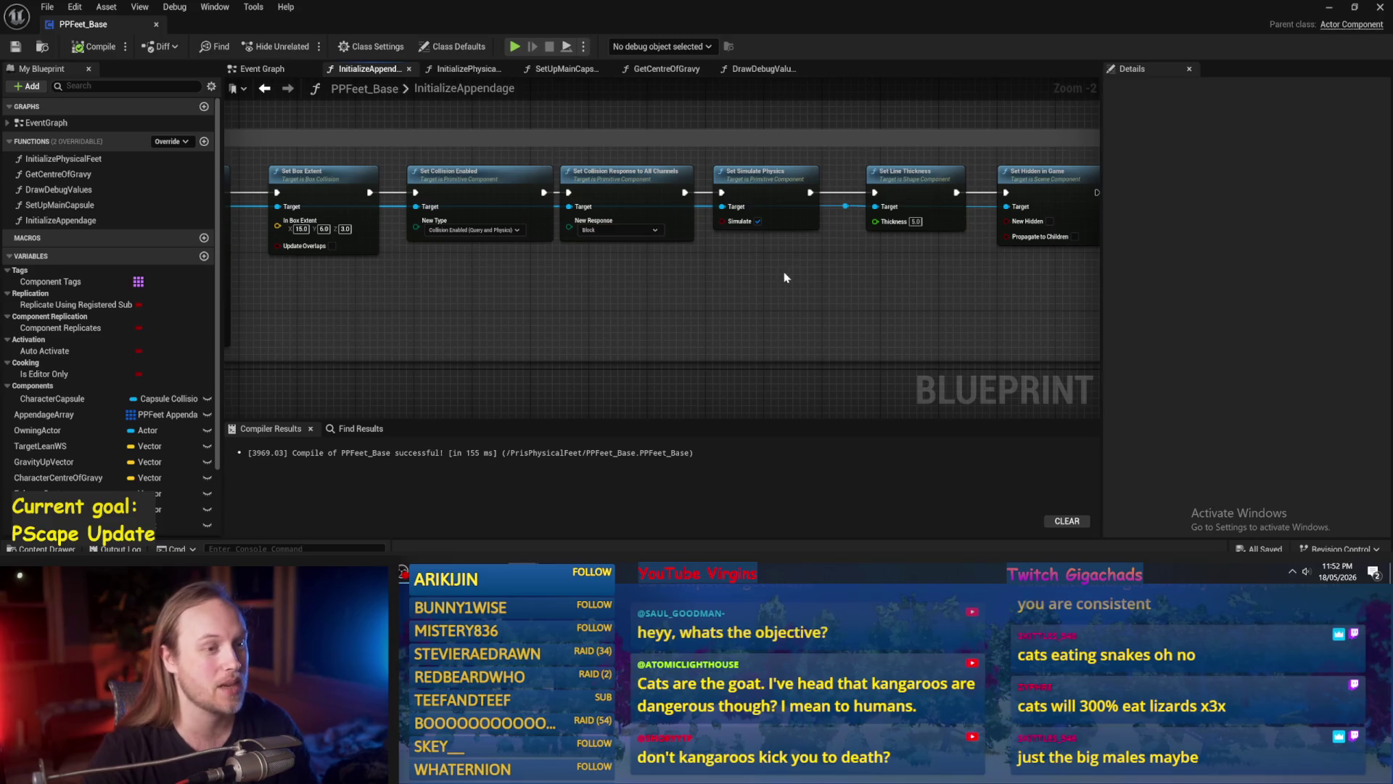
left_click(846, 207)
mouse_move(852, 208)
left_mouse_down()
mouse_move(851, 154)
mouse_move(512, 93)
mouse_move(840, 162)
left_mouse_up()
mouse_move(329, 305)
left_mouse_down()
mouse_move(553, 350)
mouse_move(532, 347)
left_mouse_up()
double_click(976, 197)
mouse_move(981, 198)
left_mouse_down()
mouse_move(272, 203)
mouse_move(287, 201)
left_mouse_up()
left_click(307, 179)
left_click_drag(450, 198, 478, 270)
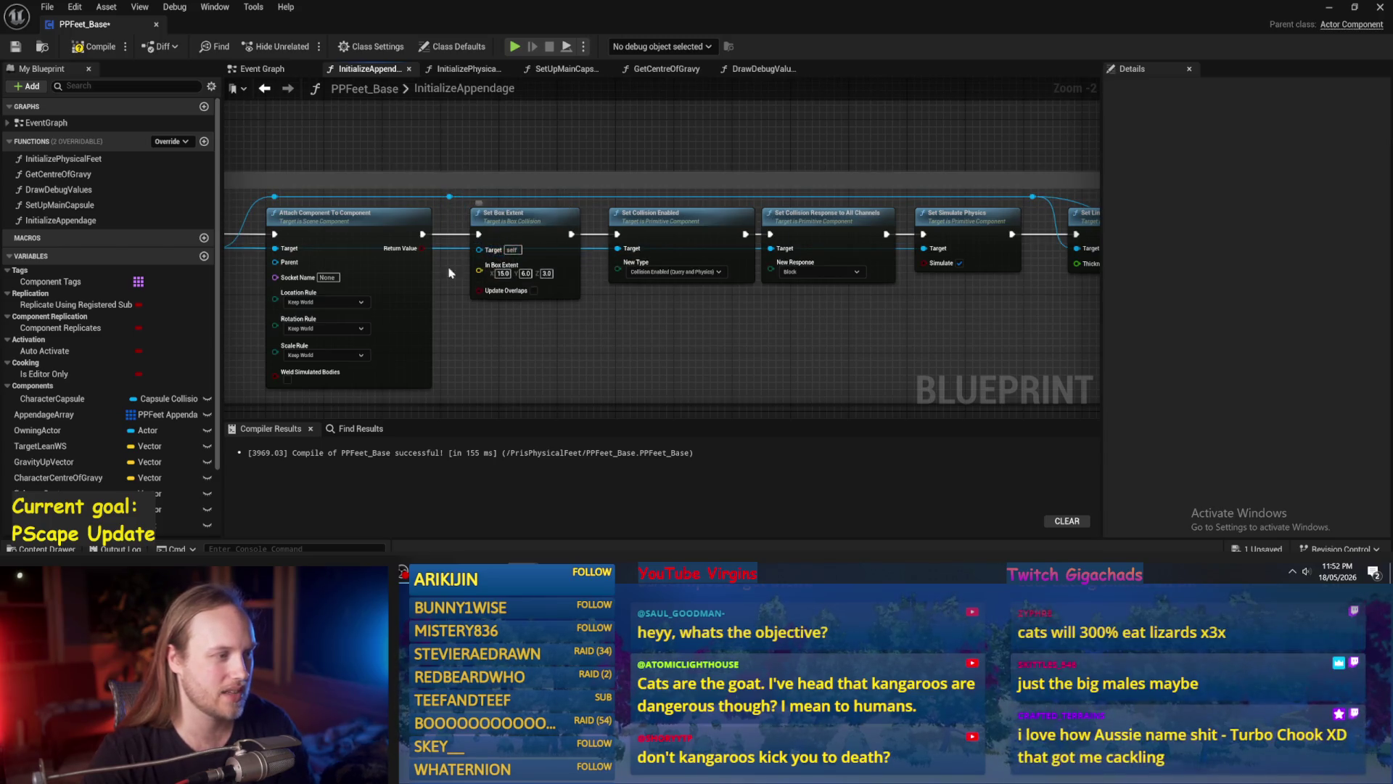
Route the foot collision through reroutes into the Set Box Extent and Set Collision Enabled Targets.
double_click(510, 190)
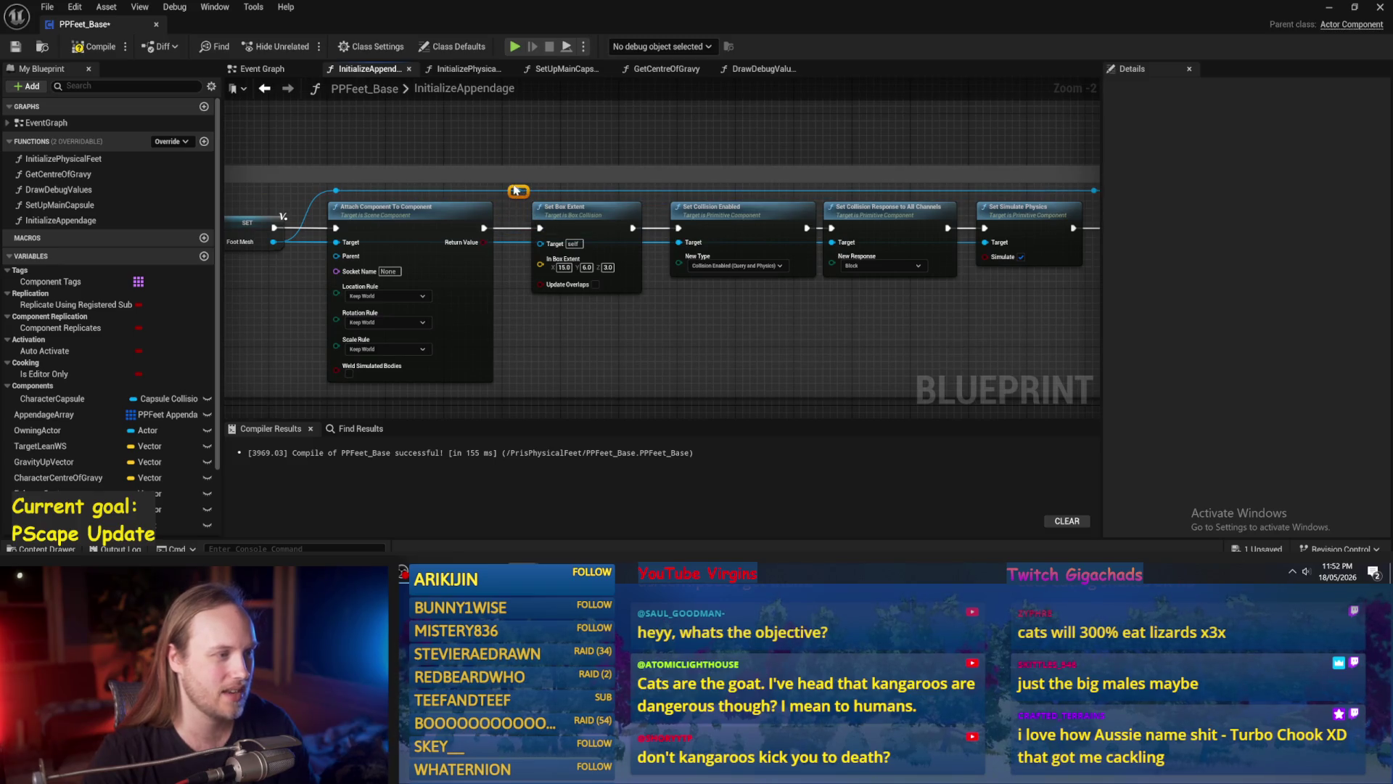
left_click_drag(512, 190, 543, 247)
left_click(707, 337)
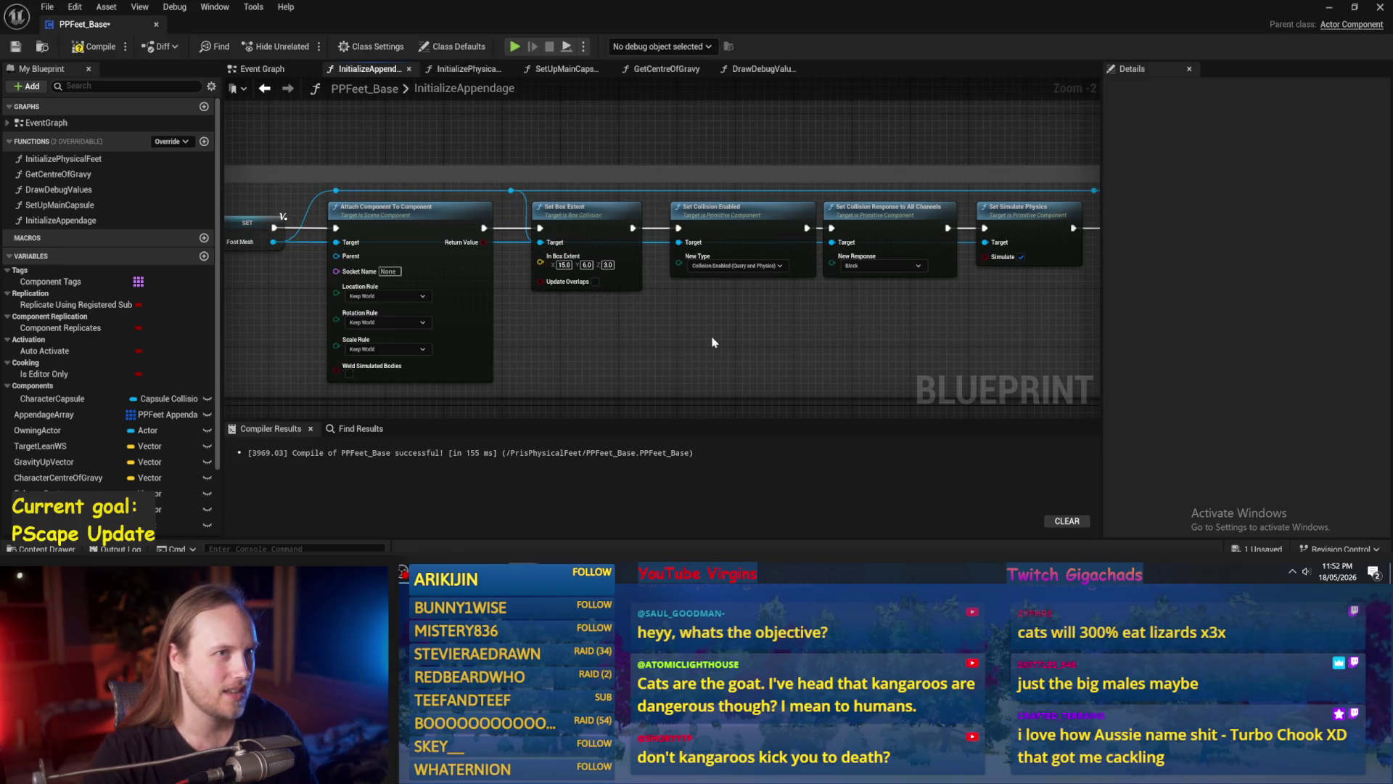
double_click(649, 190)
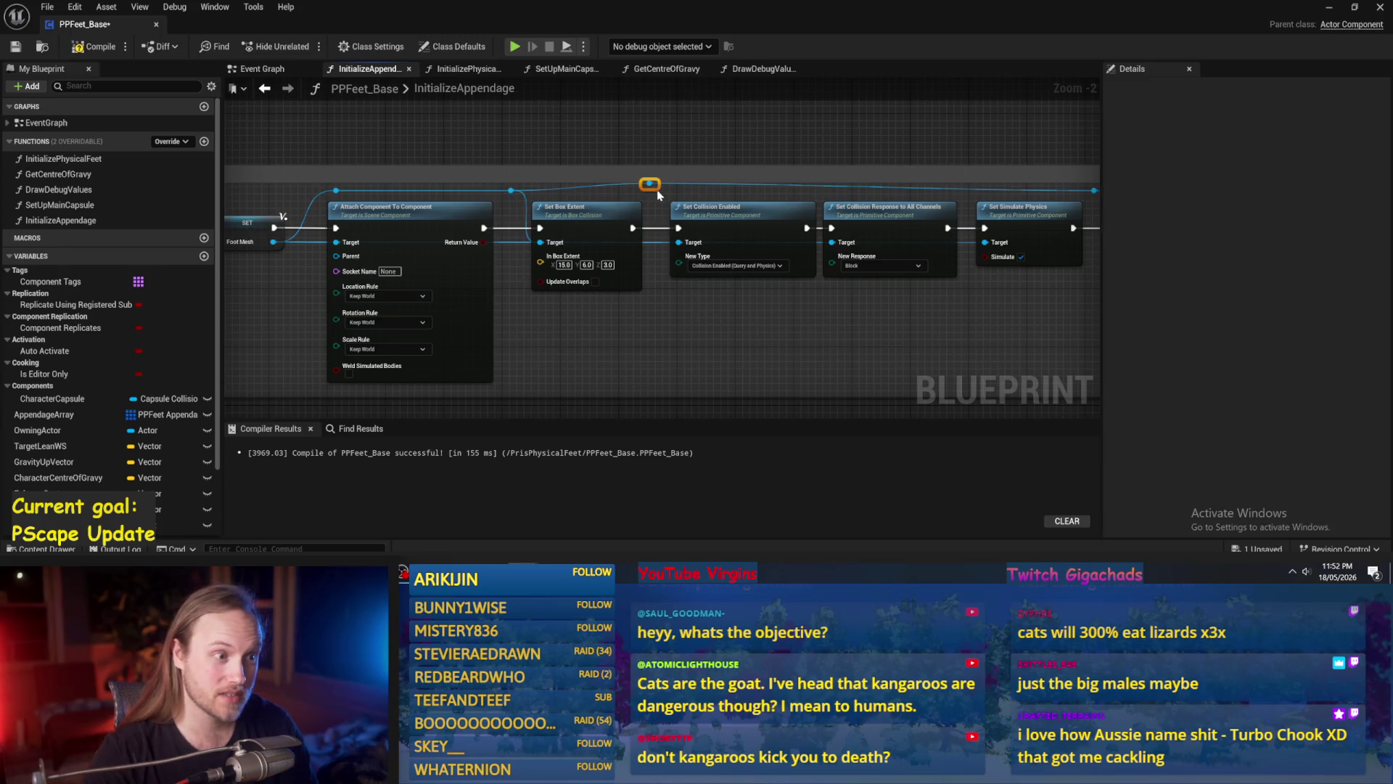
mouse_move(657, 195)
left_mouse_down()
mouse_move(668, 177)
mouse_move(689, 286)
mouse_move(683, 268)
left_mouse_up()
scroll(668, 177, "up", 2)
scroll(684, 268, "down", 2)
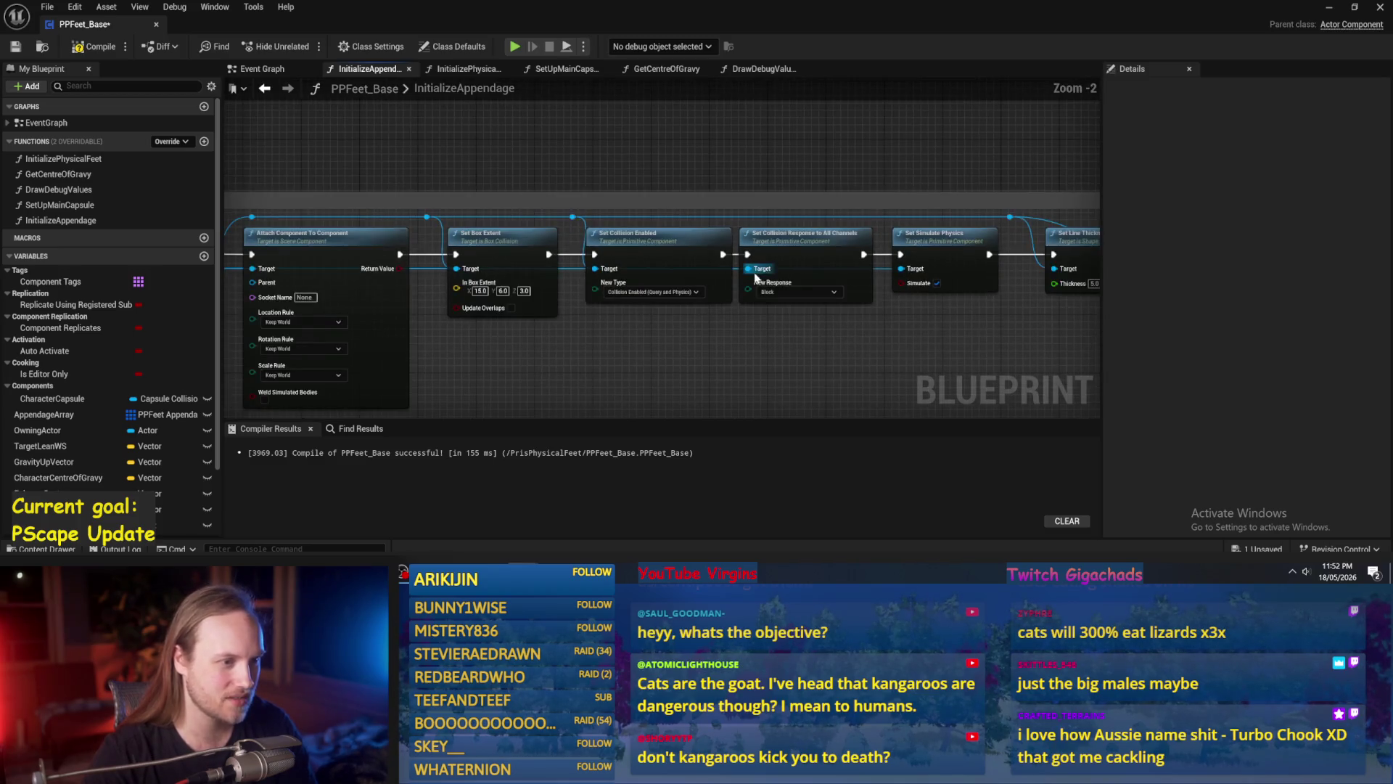
left_click(743, 228)
Wire reroutes into the Set Collision Response and Set Simulate Physics Target pins.
double_click(734, 217)
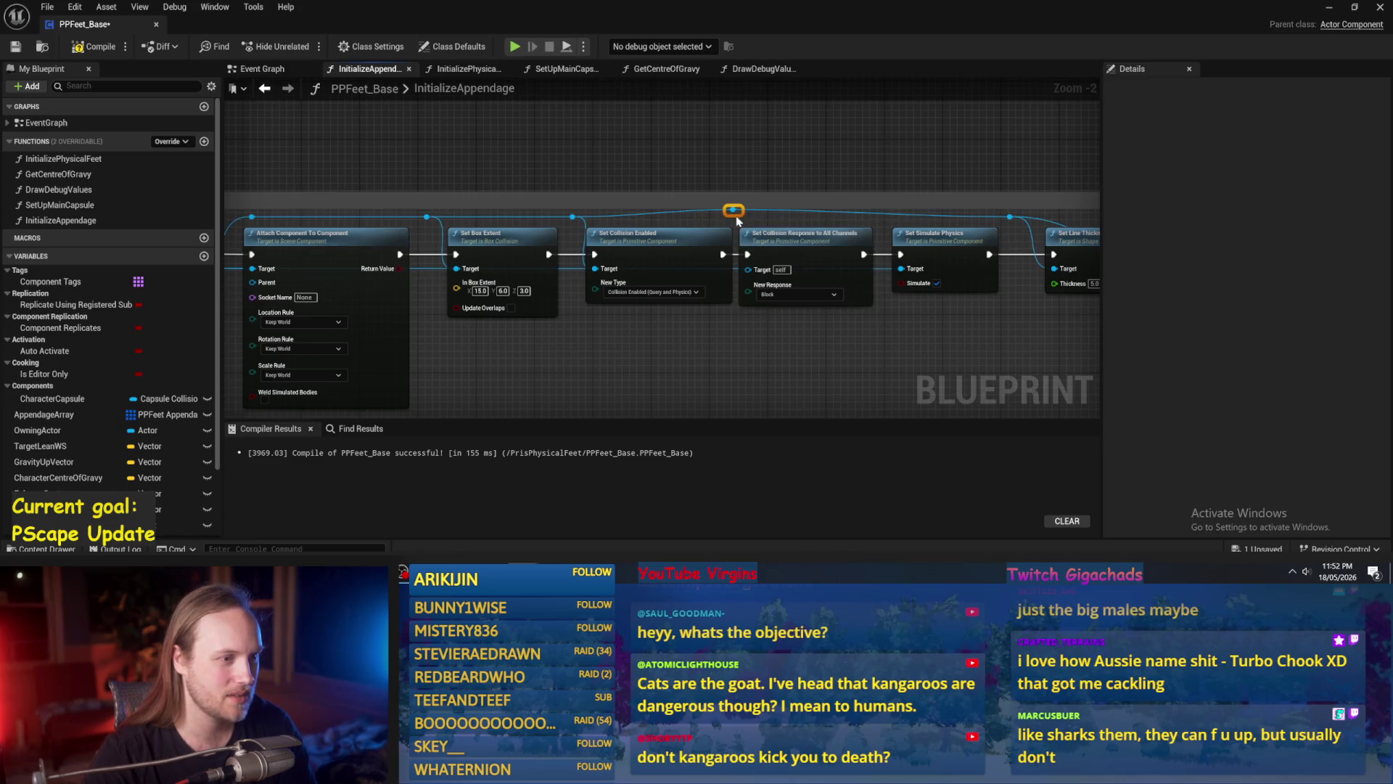
scroll(739, 211, "up", 2)
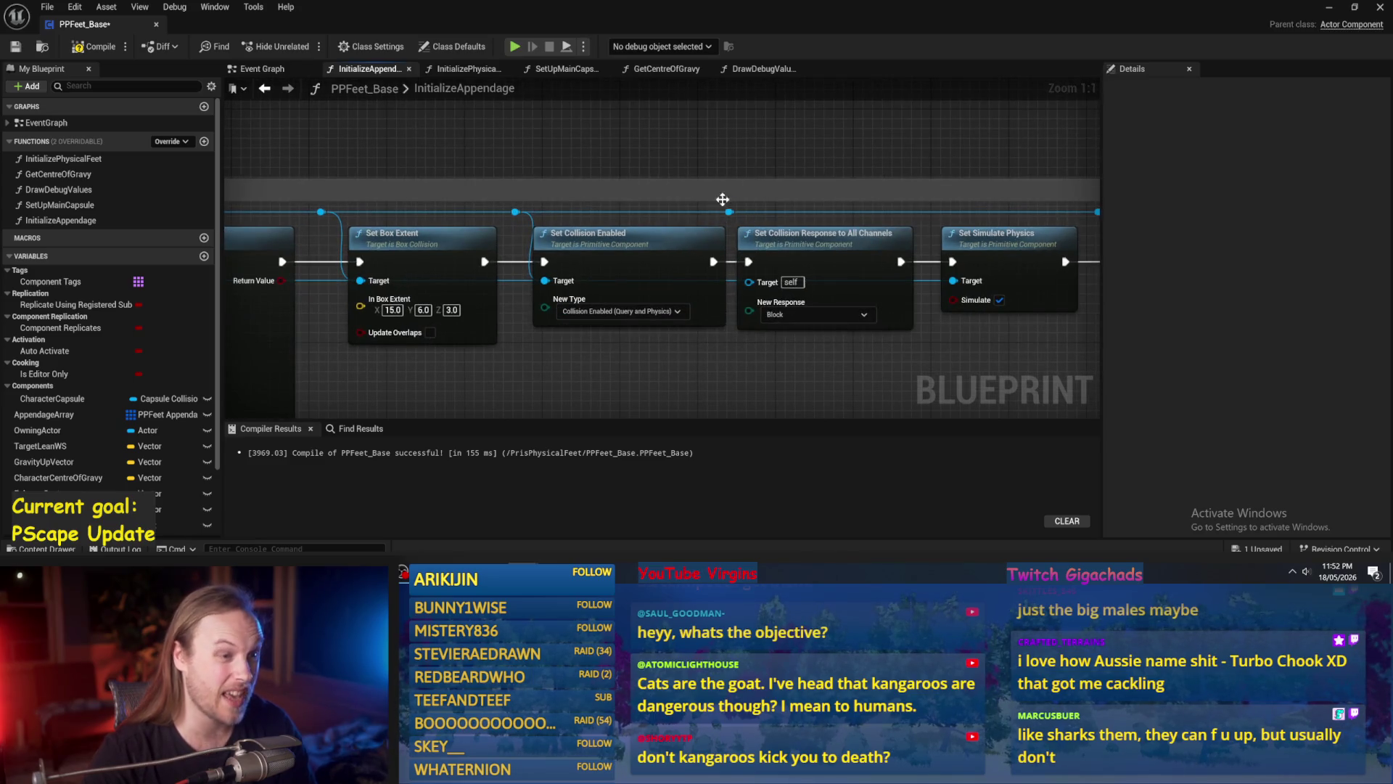
left_click_drag(730, 212, 749, 282)
scroll(720, 194, "down", 2)
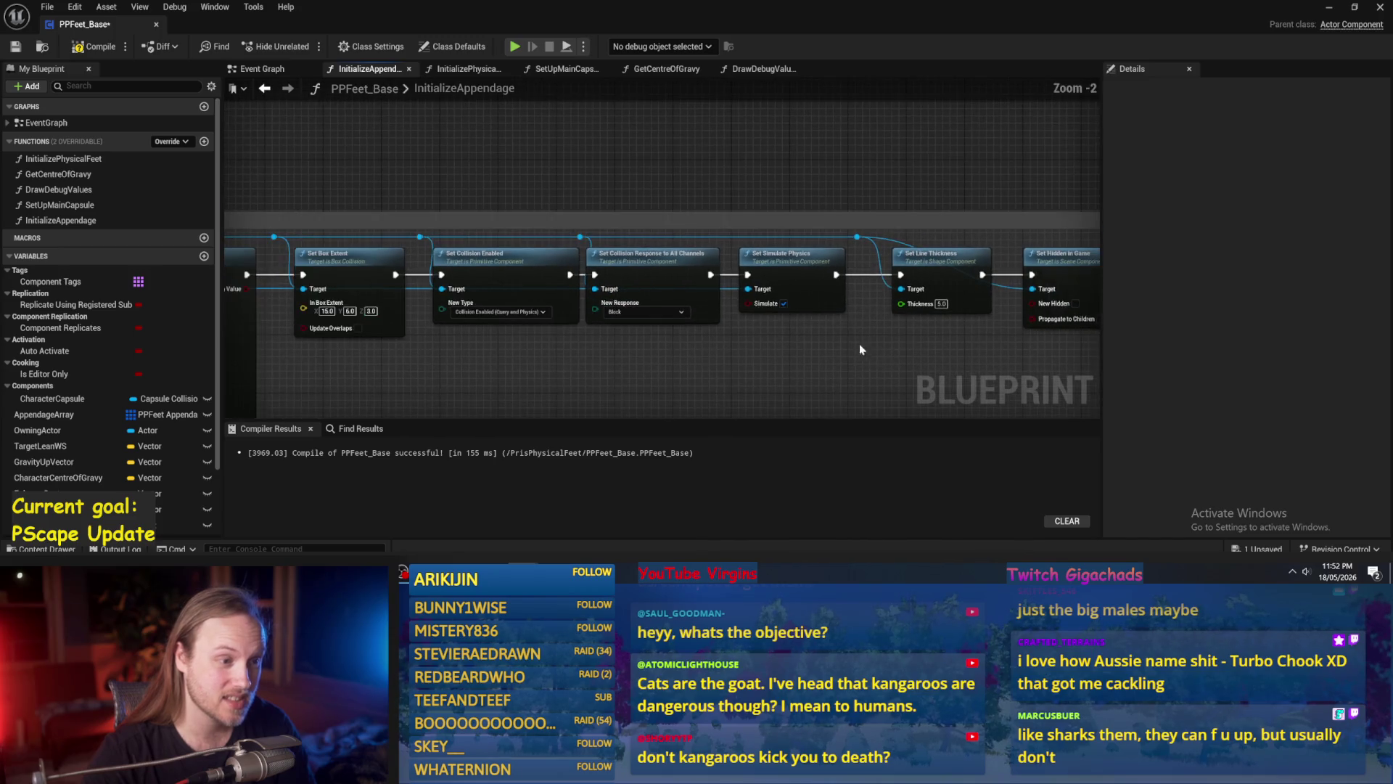
double_click(718, 231)
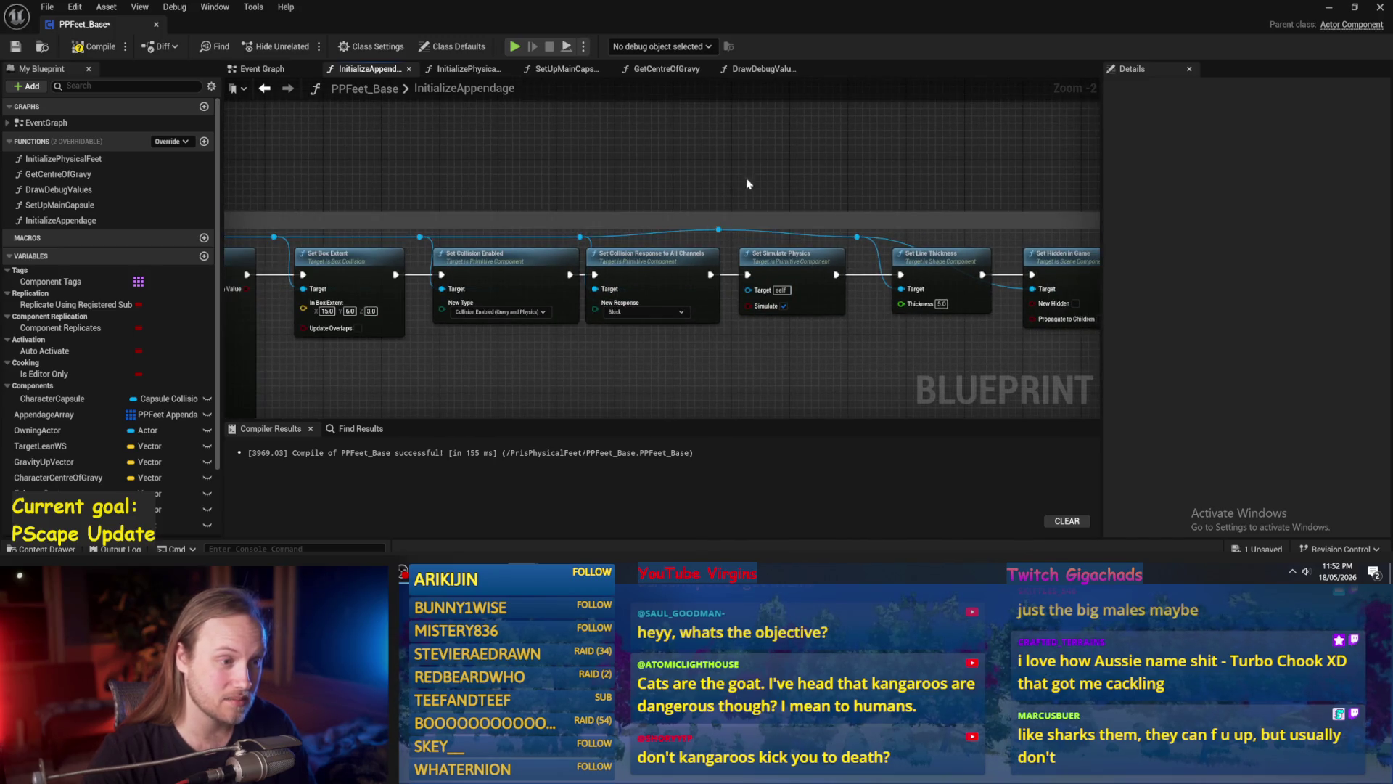
left_click_drag(718, 231, 747, 288)
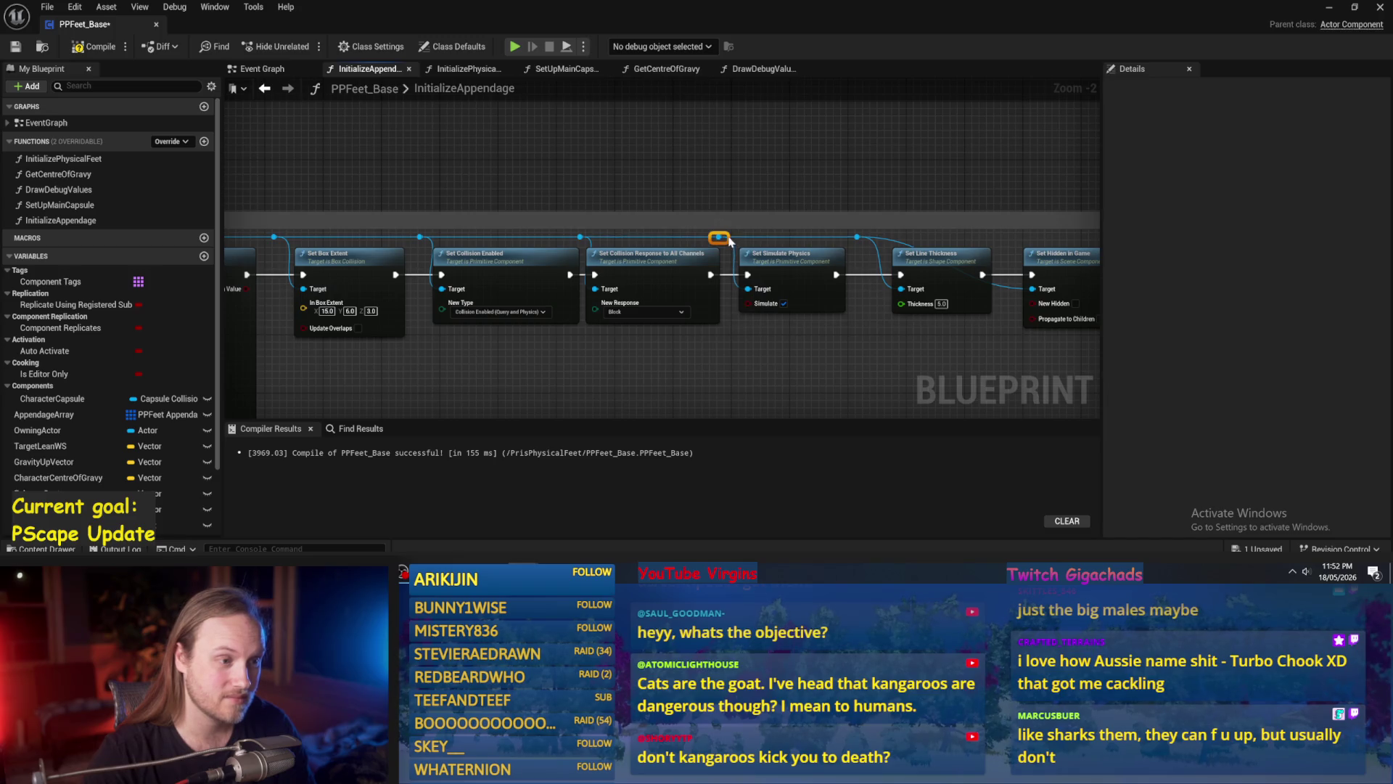
Connect a reroute to Set Hidden in Game's Target, then compile and save PPFeet_Base.
left_click_drag(943, 216, 712, 187)
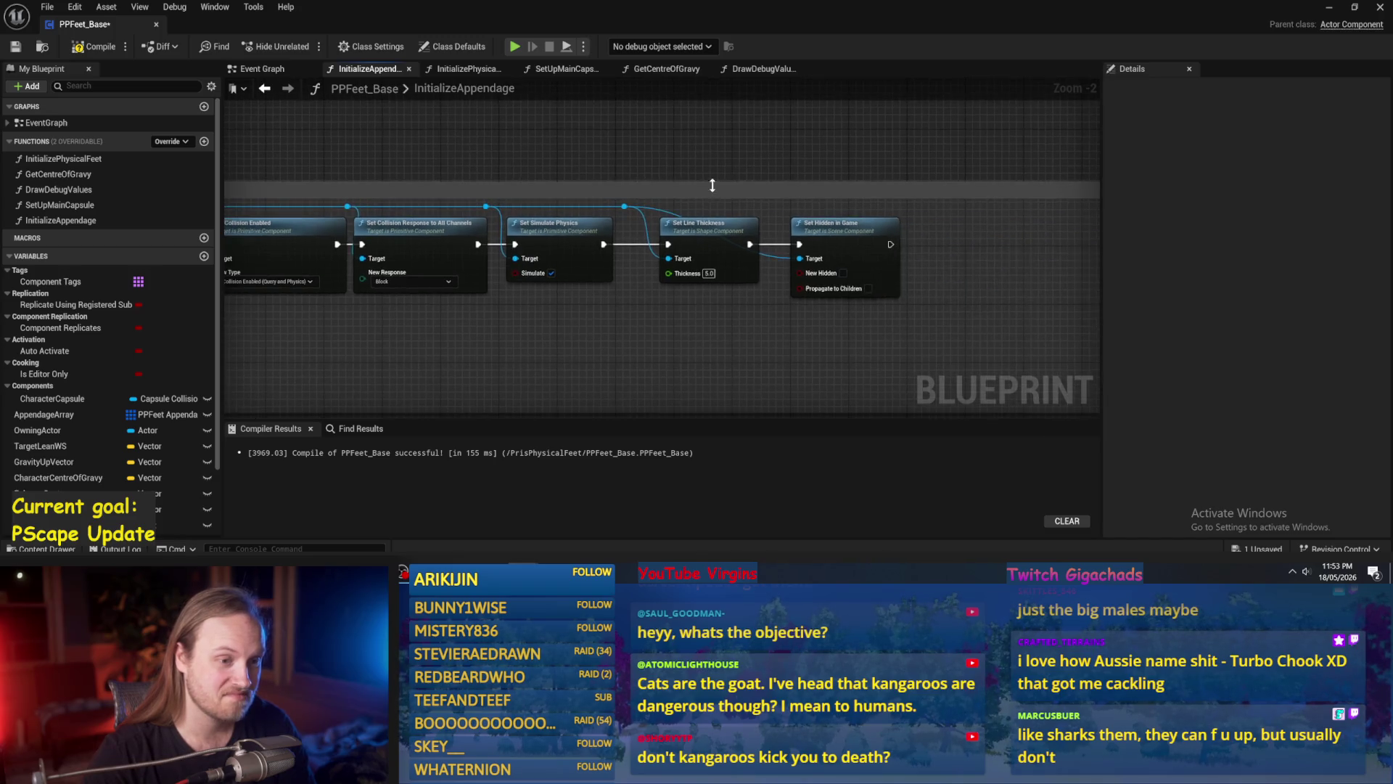
double_click(777, 255)
left_click_drag(778, 251, 782, 216)
left_click(931, 301)
left_click_drag(739, 353, 804, 335)
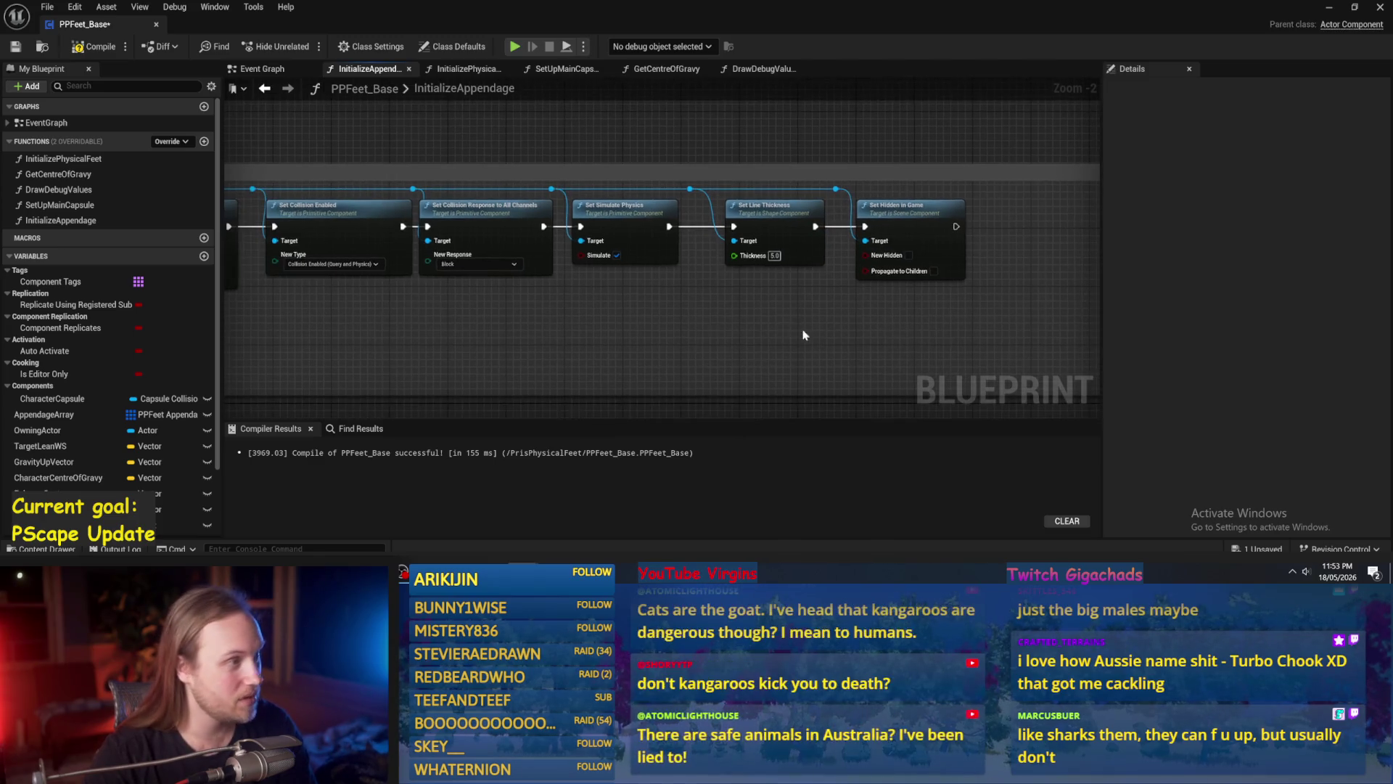
left_click(94, 46)
left_click(16, 46)
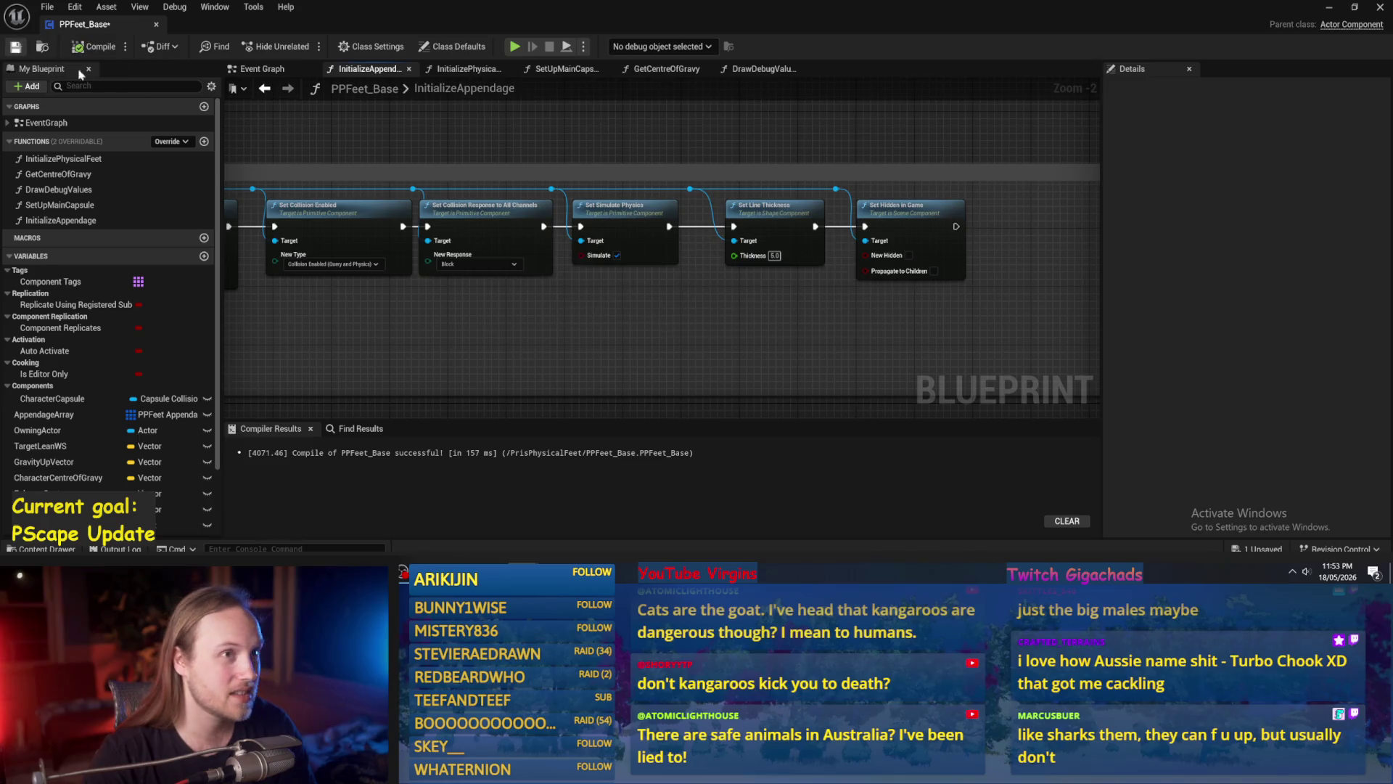
Align the Set Collision Enabled through Set Hidden in Game nodes, then compile and save.
left_click_drag(690, 309, 770, 259)
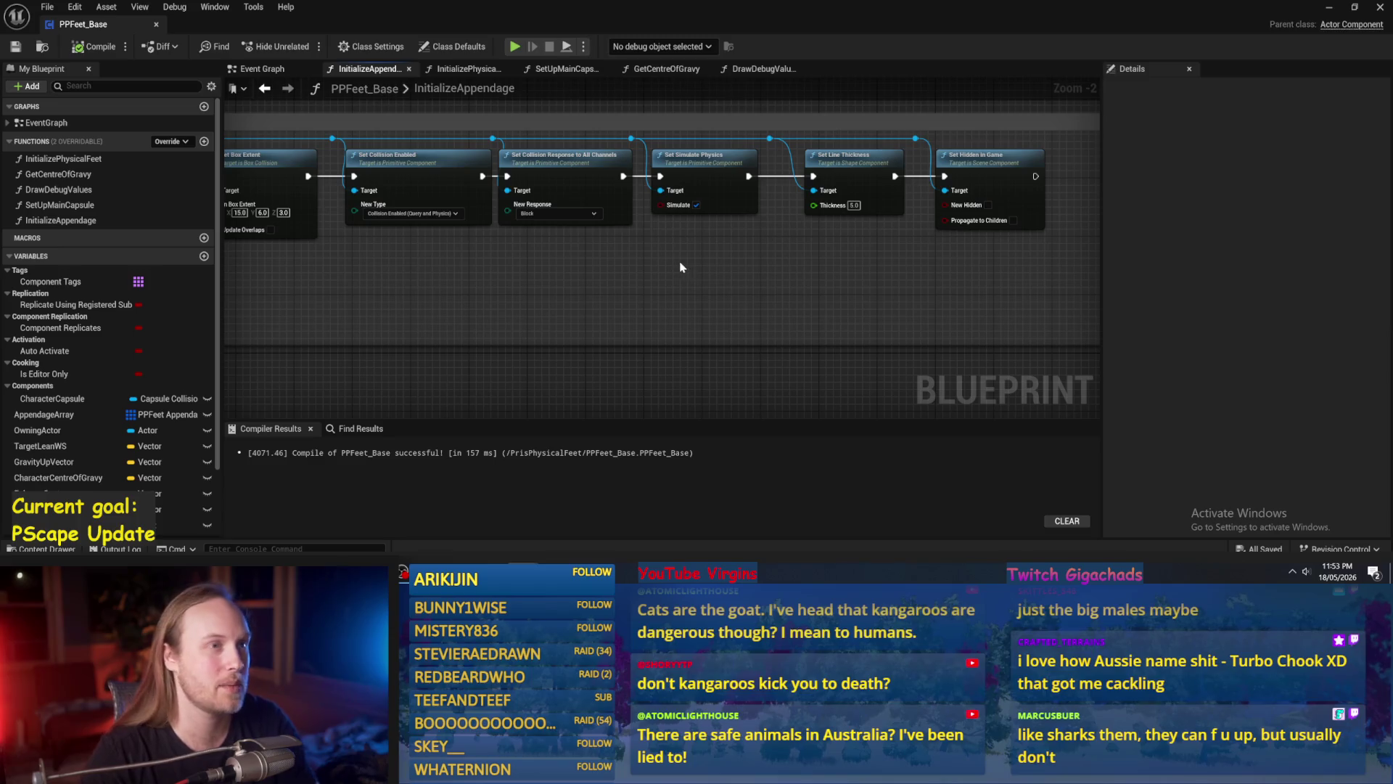
left_click_drag(682, 267, 596, 284)
scroll(790, 298, "down", 2)
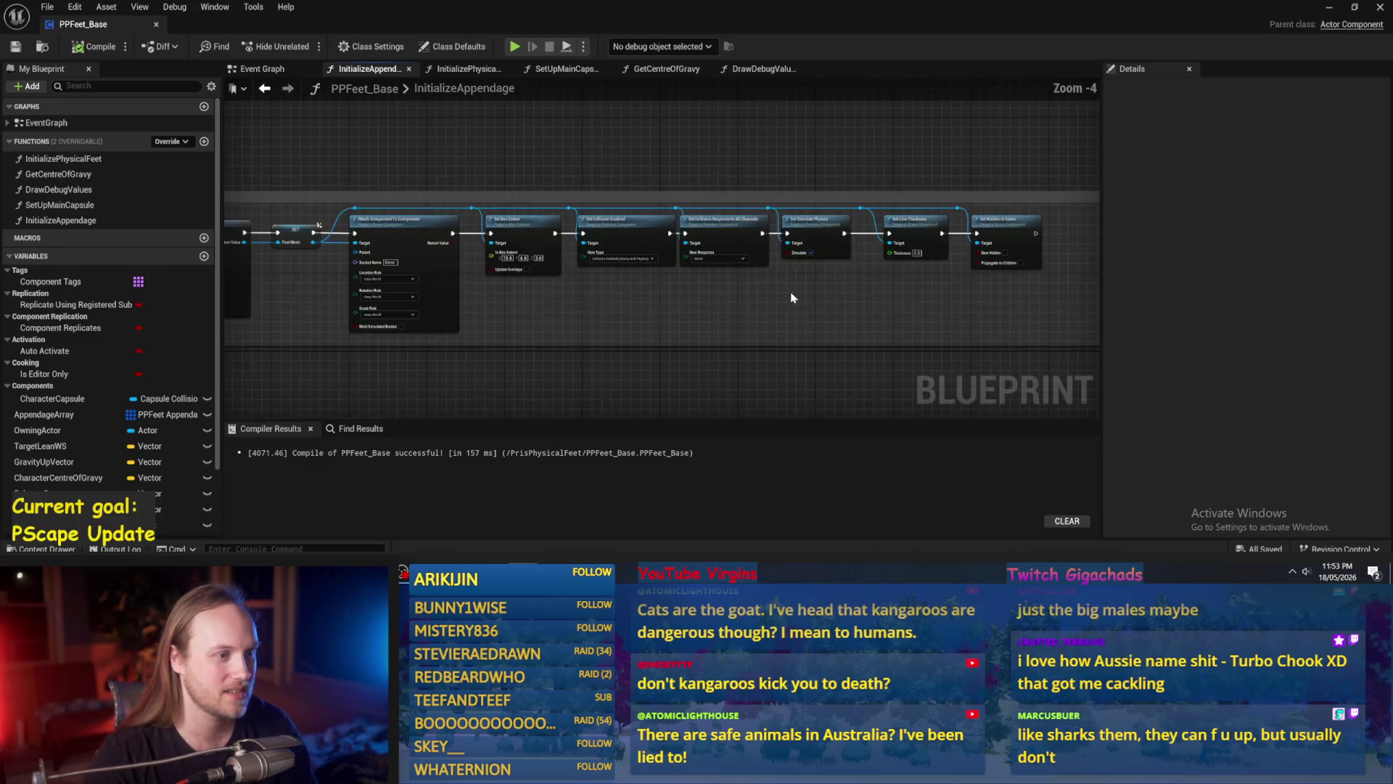
mouse_move(880, 296)
left_mouse_down()
mouse_move(805, 240)
mouse_move(633, 212)
mouse_move(670, 215)
left_mouse_up()
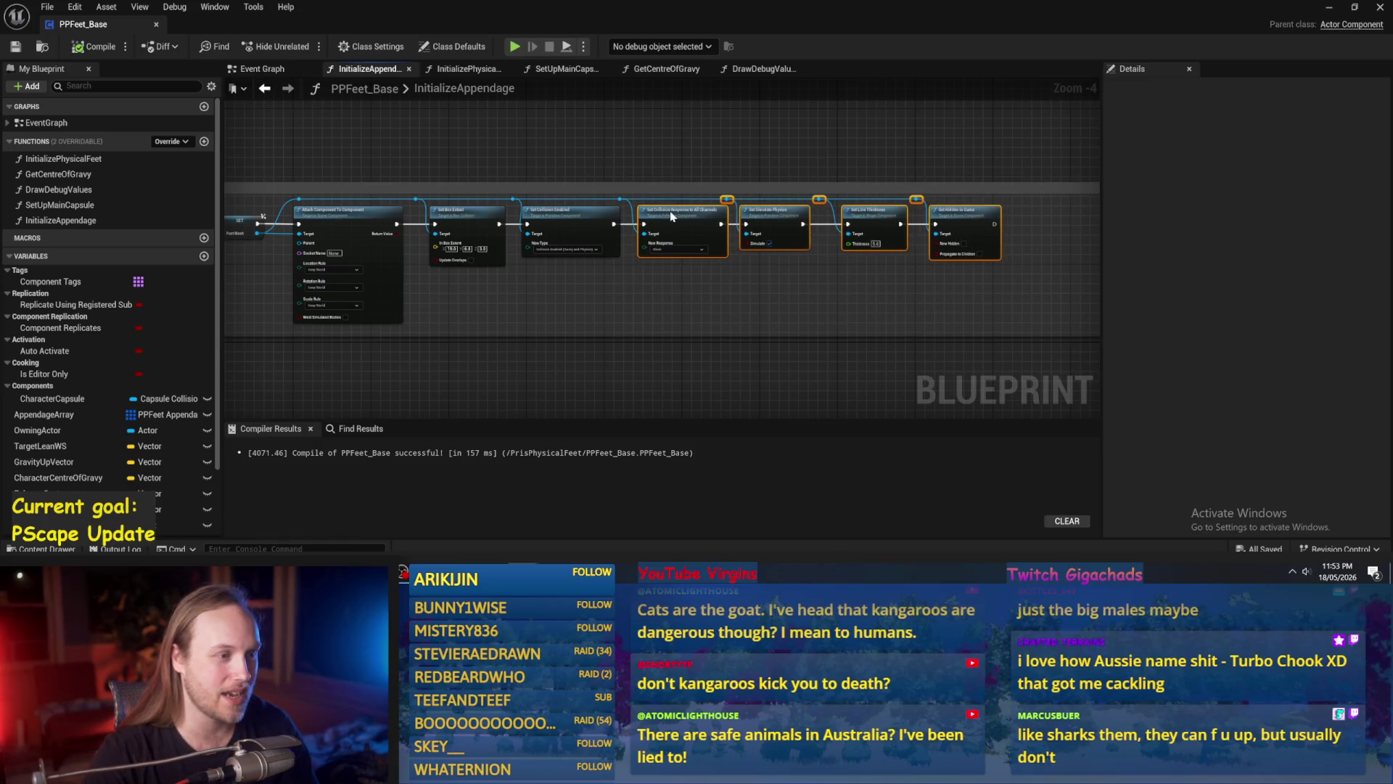
left_click_drag(1032, 315, 517, 196)
mouse_move(973, 306)
left_mouse_down()
mouse_move(565, 195)
mouse_move(578, 220)
left_mouse_up()
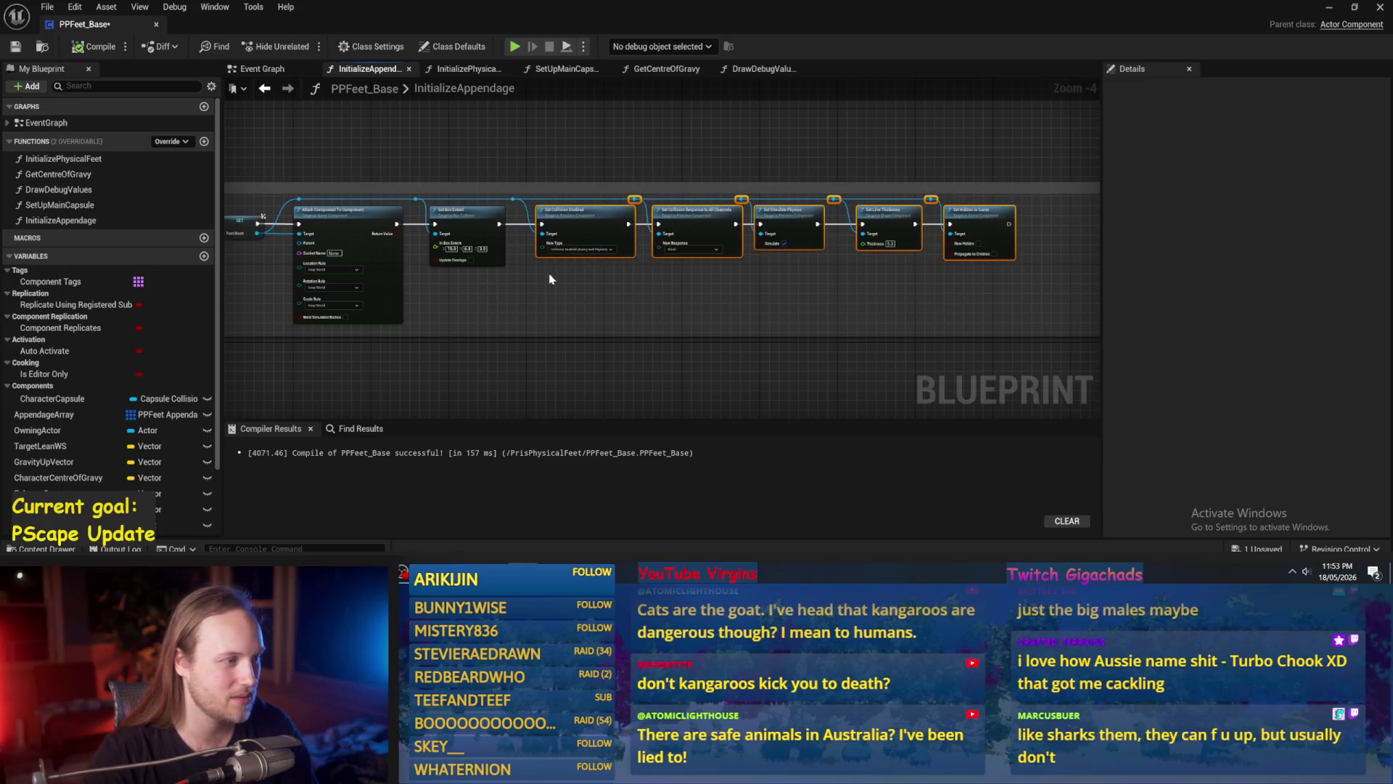
scroll(628, 289, "up", 2)
left_click(628, 289)
left_click(15, 47)
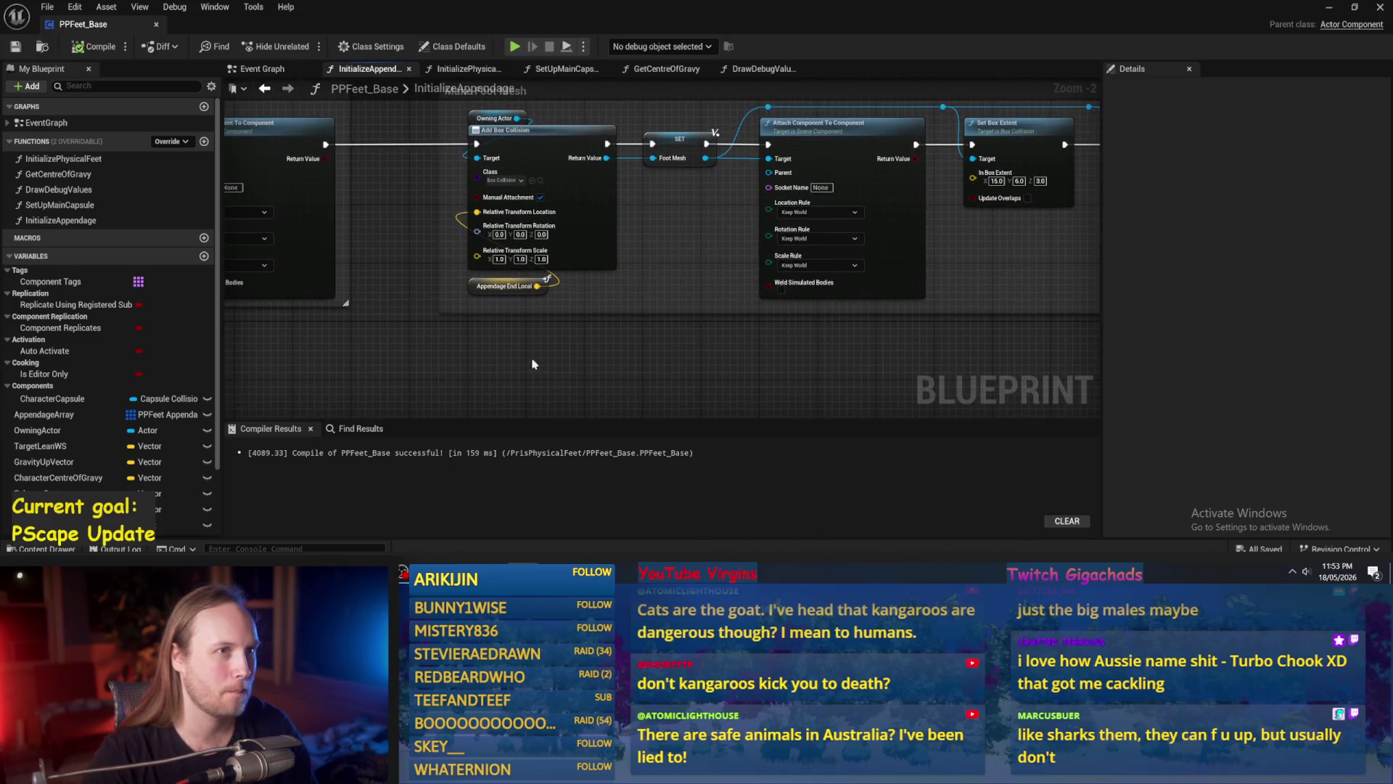
Extend the Make Foot Joint and Make Foot Mesh comment boxes downward, then compile and save.
scroll(738, 338, "down", 2)
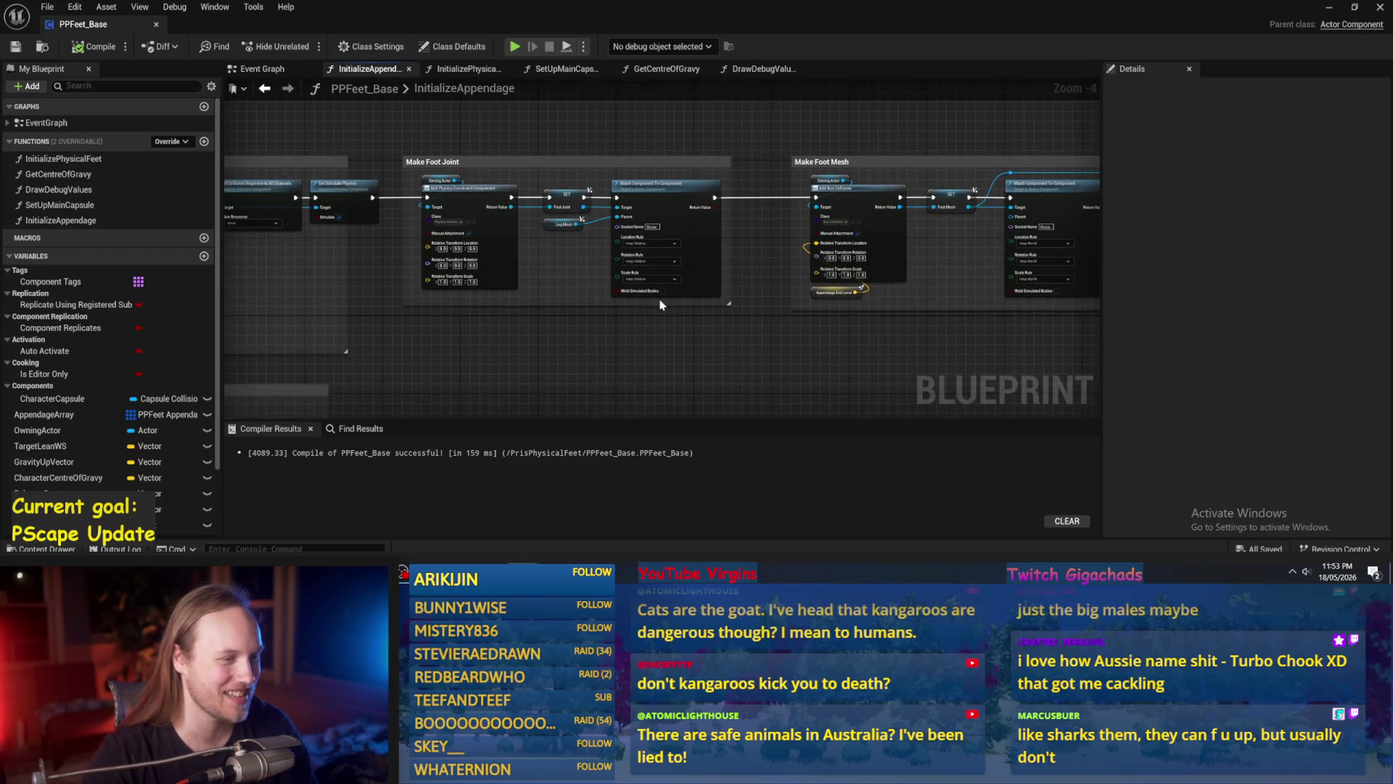
left_click_drag(664, 303, 666, 356)
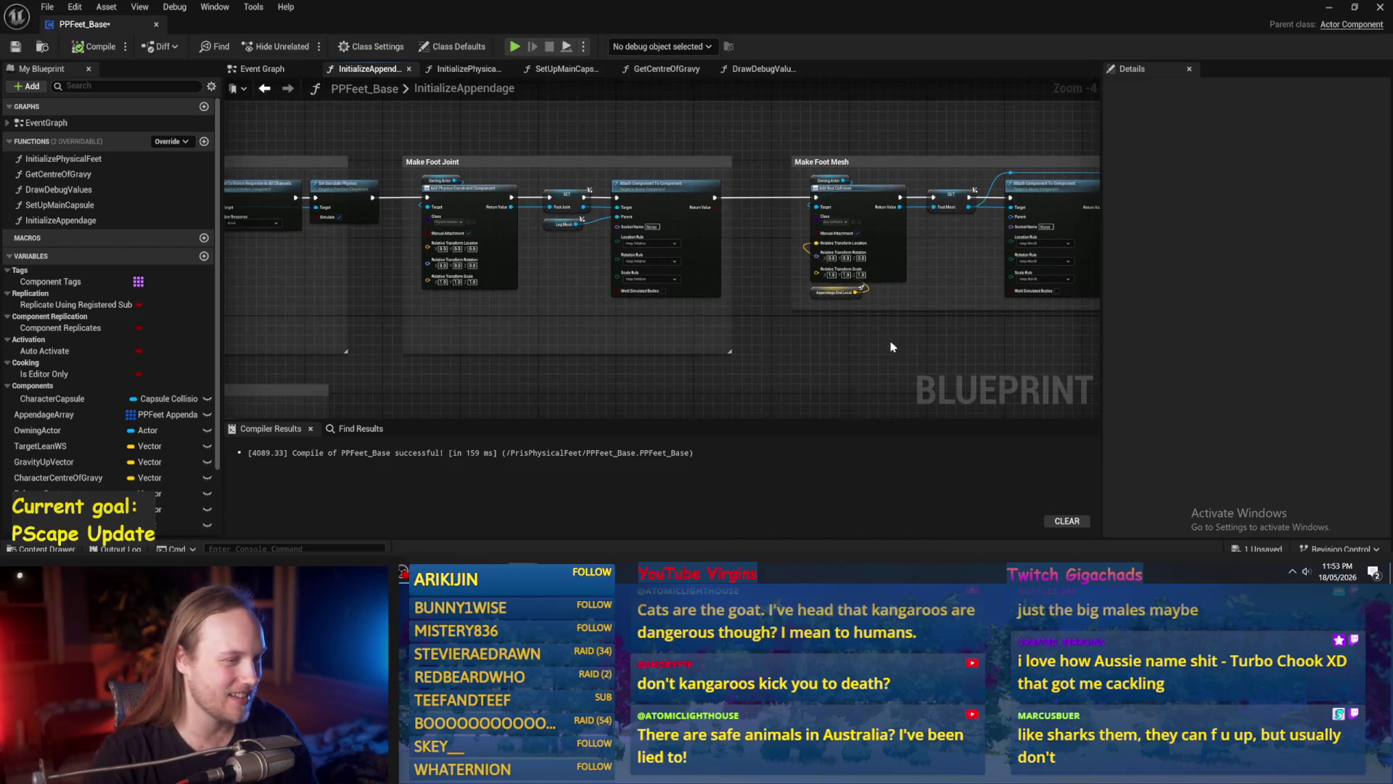
left_click_drag(903, 311, 897, 362)
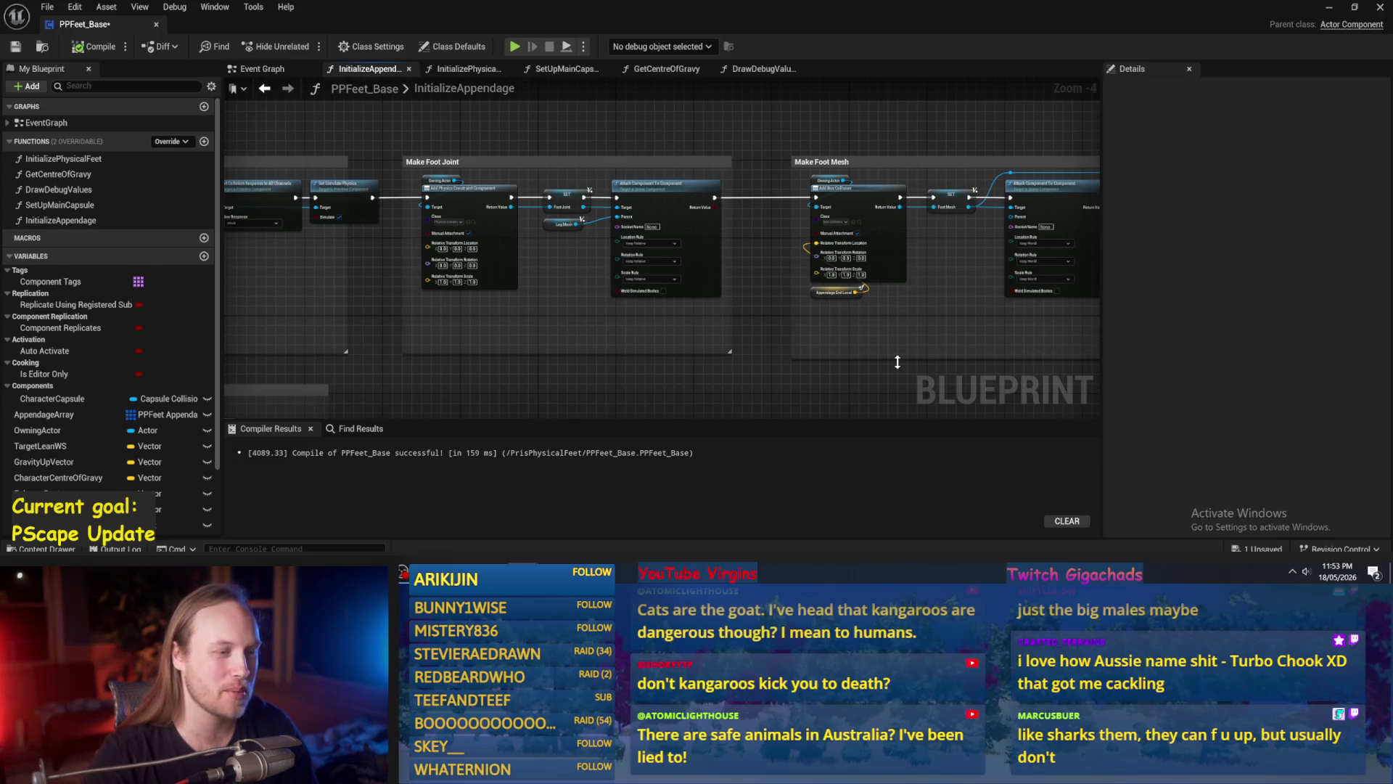
left_click_drag(684, 259, 998, 277)
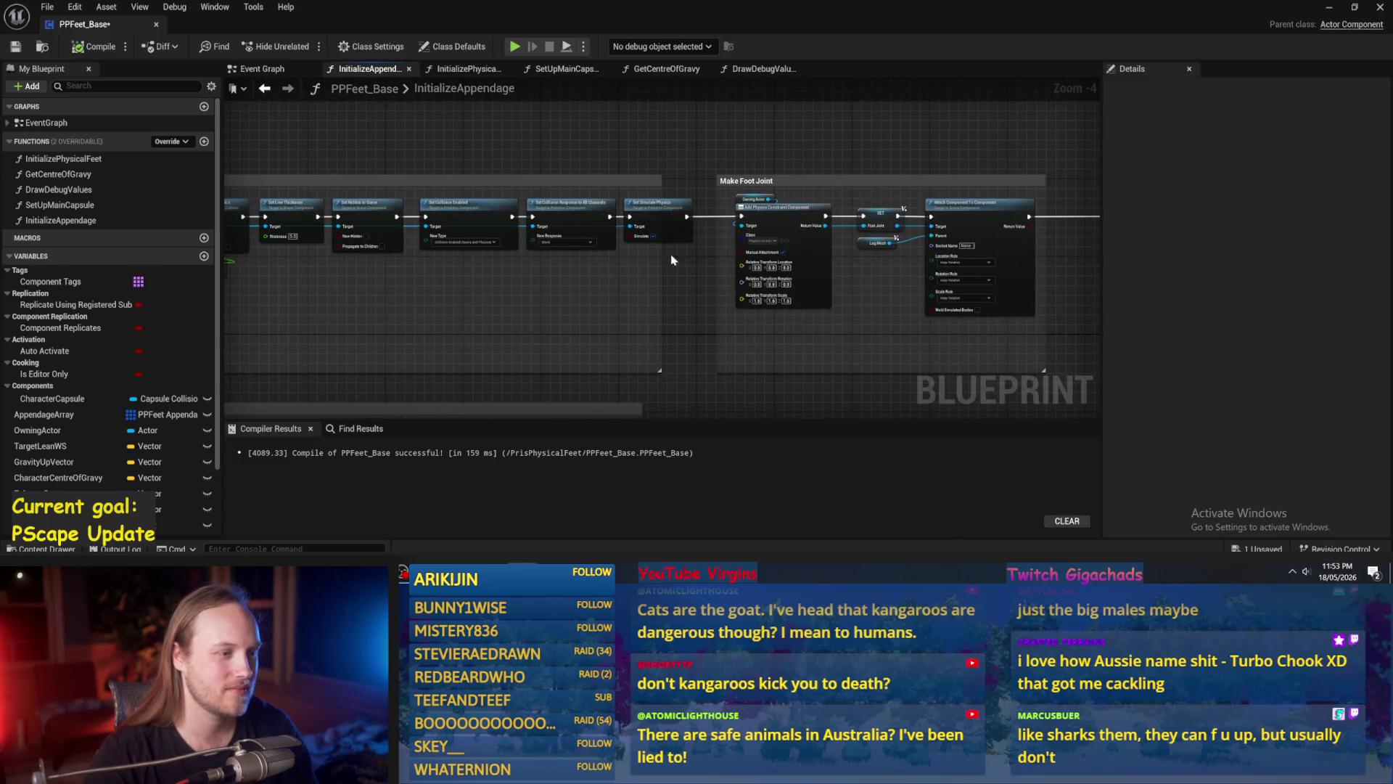
mouse_move(323, 320)
left_mouse_down()
mouse_move(678, 336)
mouse_move(819, 317)
left_mouse_up()
left_click(94, 47)
left_click(15, 46)
left_click_drag(273, 359, 505, 359)
left_click_drag(312, 388, 467, 229)
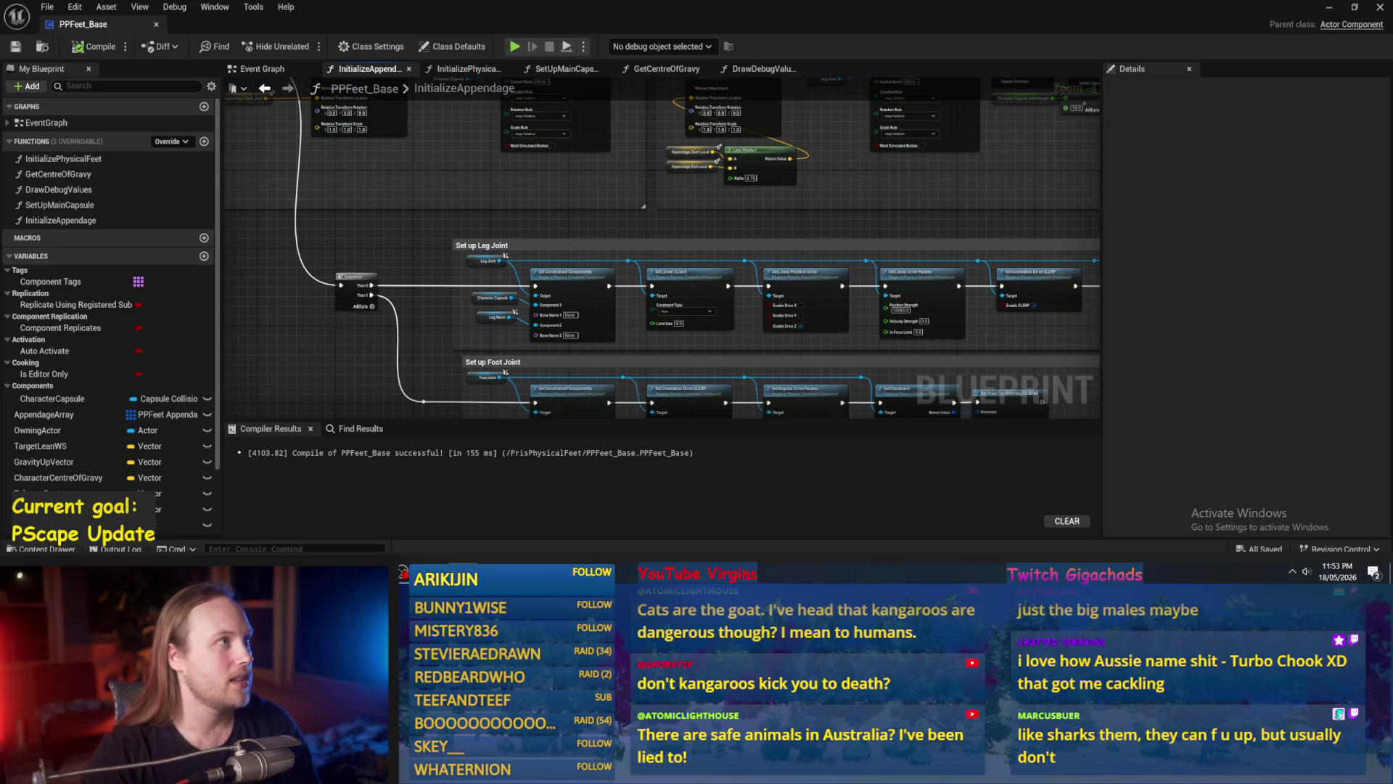
Widen the Set up Foot Joint comment box slightly to the left.
scroll(535, 261, "up", 1)
scroll(485, 208, "up", 1)
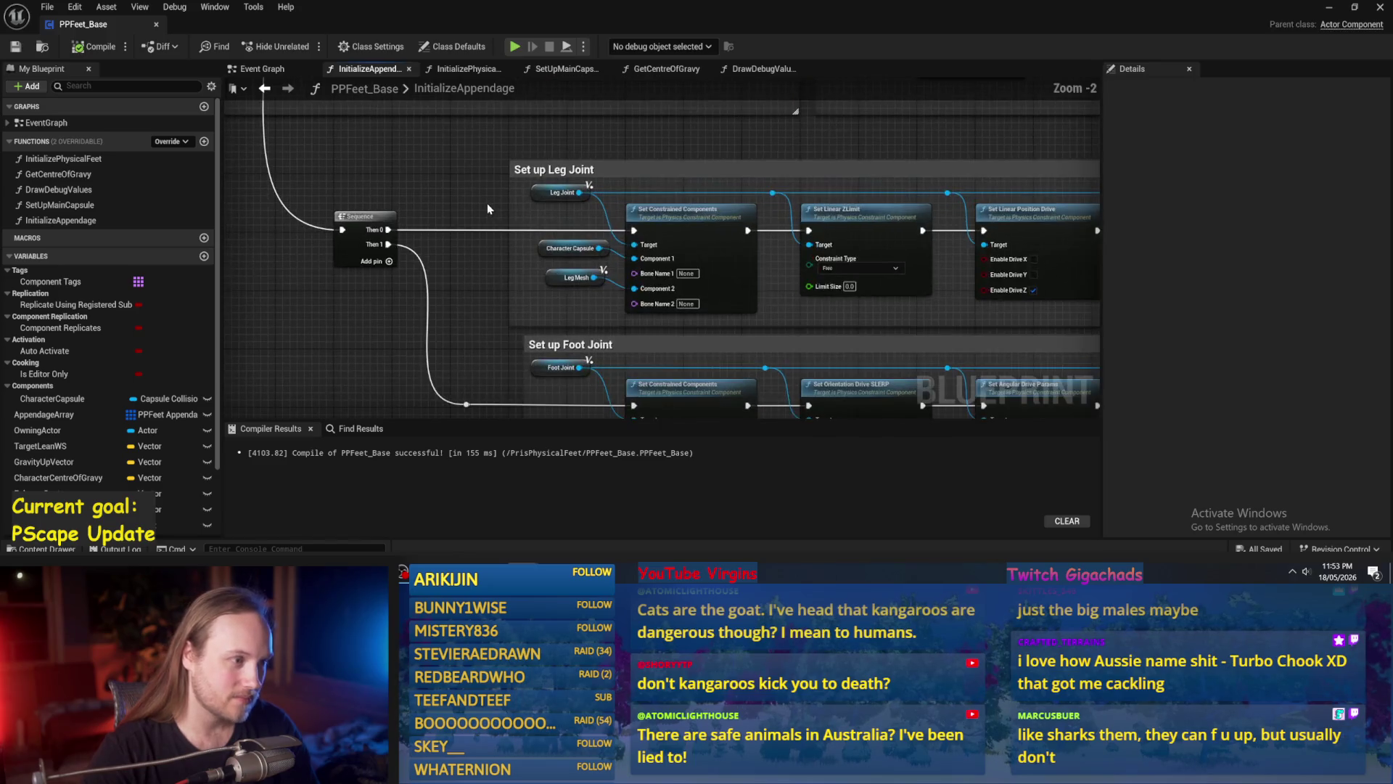
scroll(508, 276, "down", 2)
left_click_drag(519, 291, 505, 293)
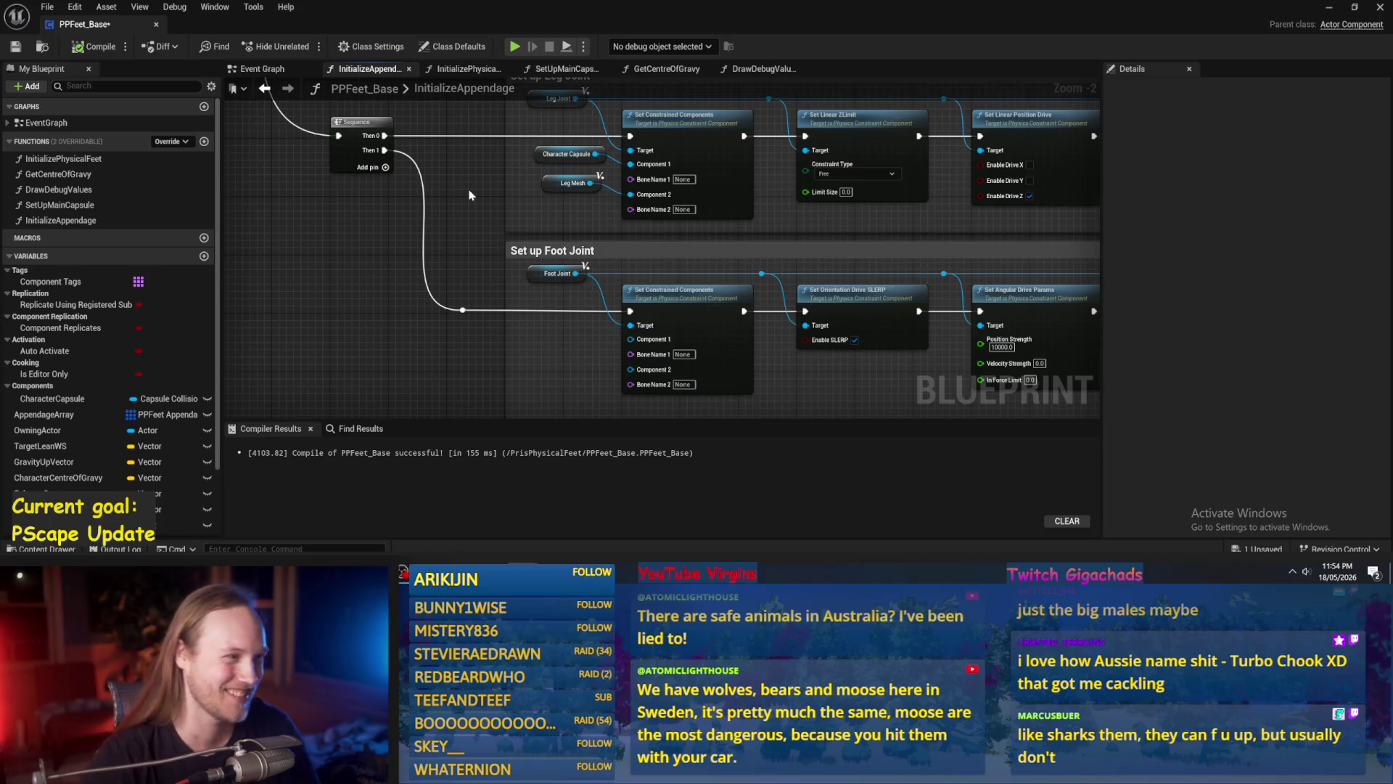
scroll(470, 196, "down", 3)
mouse_move(477, 218)
left_mouse_down()
mouse_move(491, 251)
mouse_move(587, 342)
mouse_move(438, 338)
left_mouse_up()
Pull the comment box's right edge inward around the Set Angular Drive to Set Mass Conditioning nodes.
mouse_move(1052, 362)
left_mouse_down()
mouse_move(778, 404)
mouse_move(835, 319)
left_mouse_up()
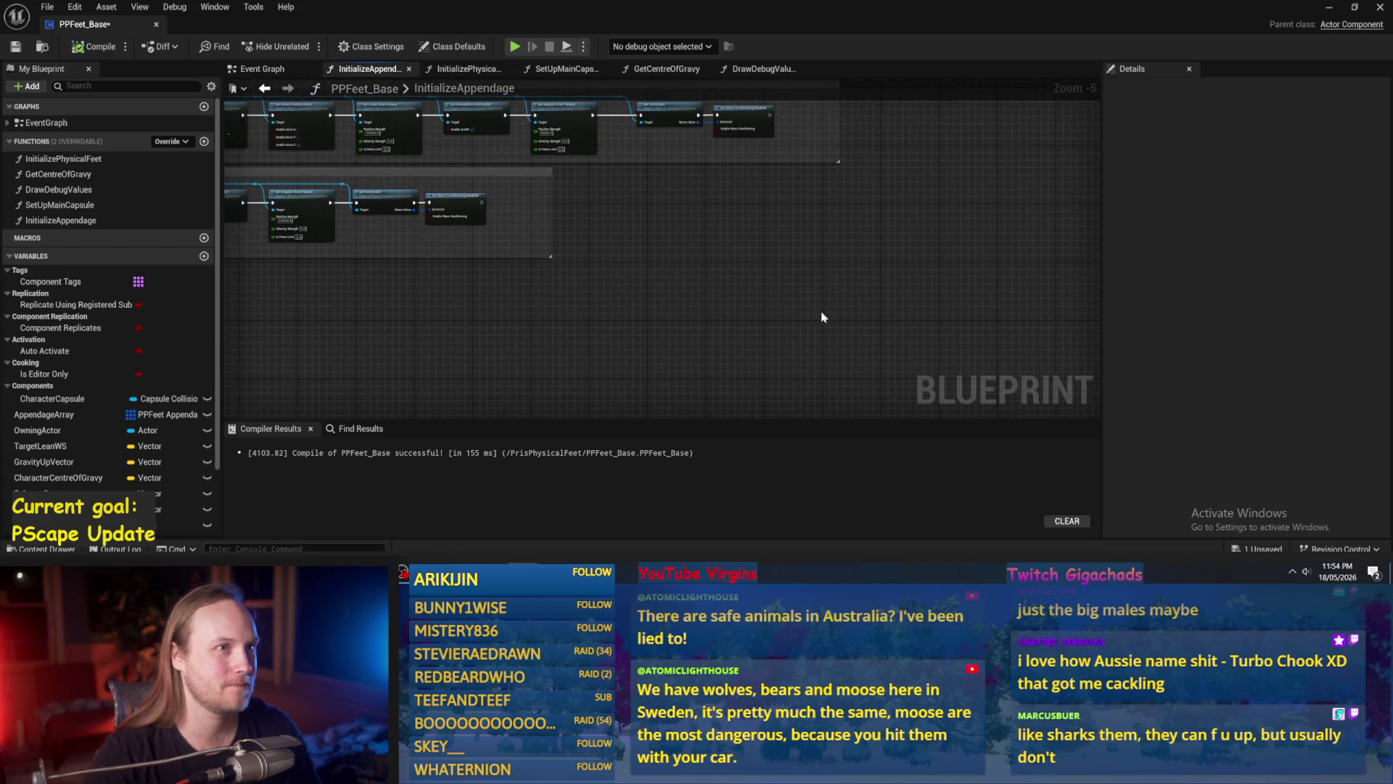
scroll(769, 297, "up", 3)
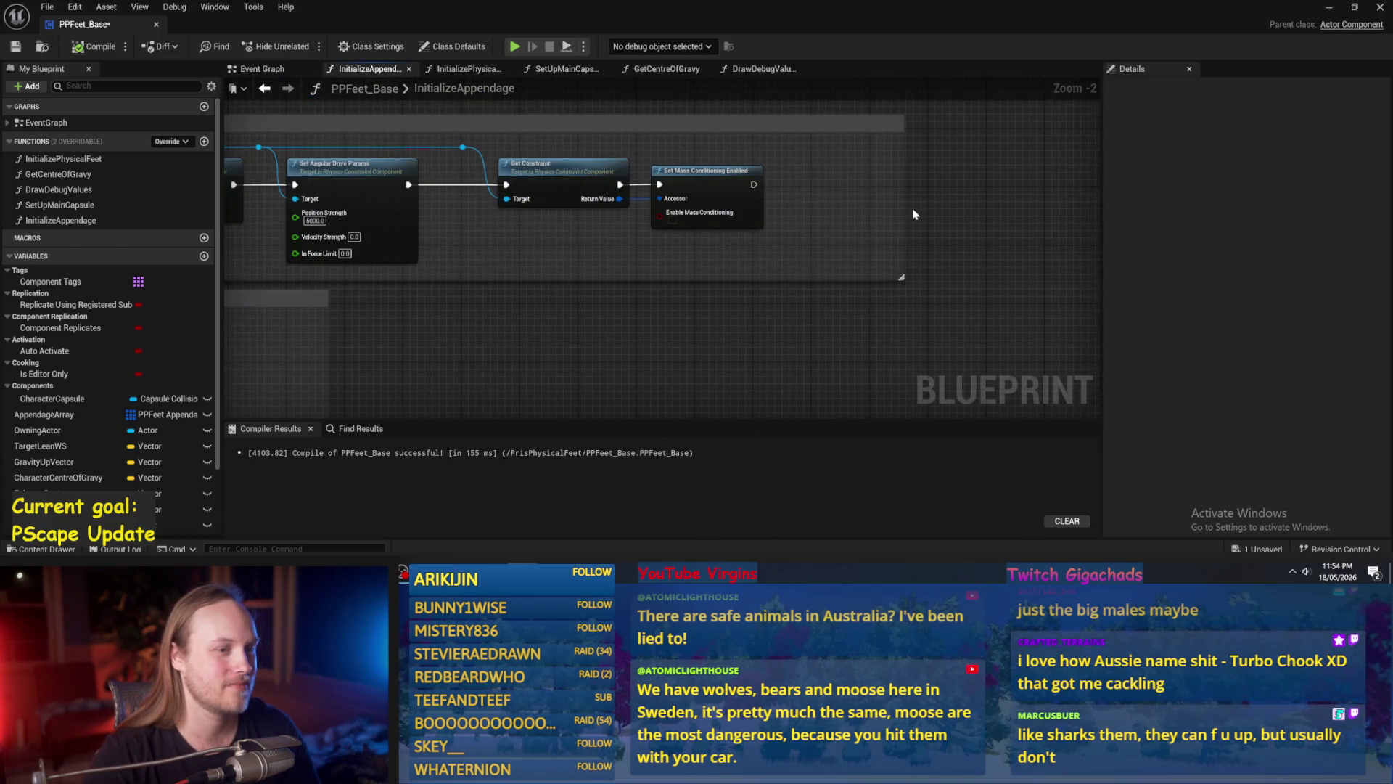
left_click_drag(904, 212, 831, 215)
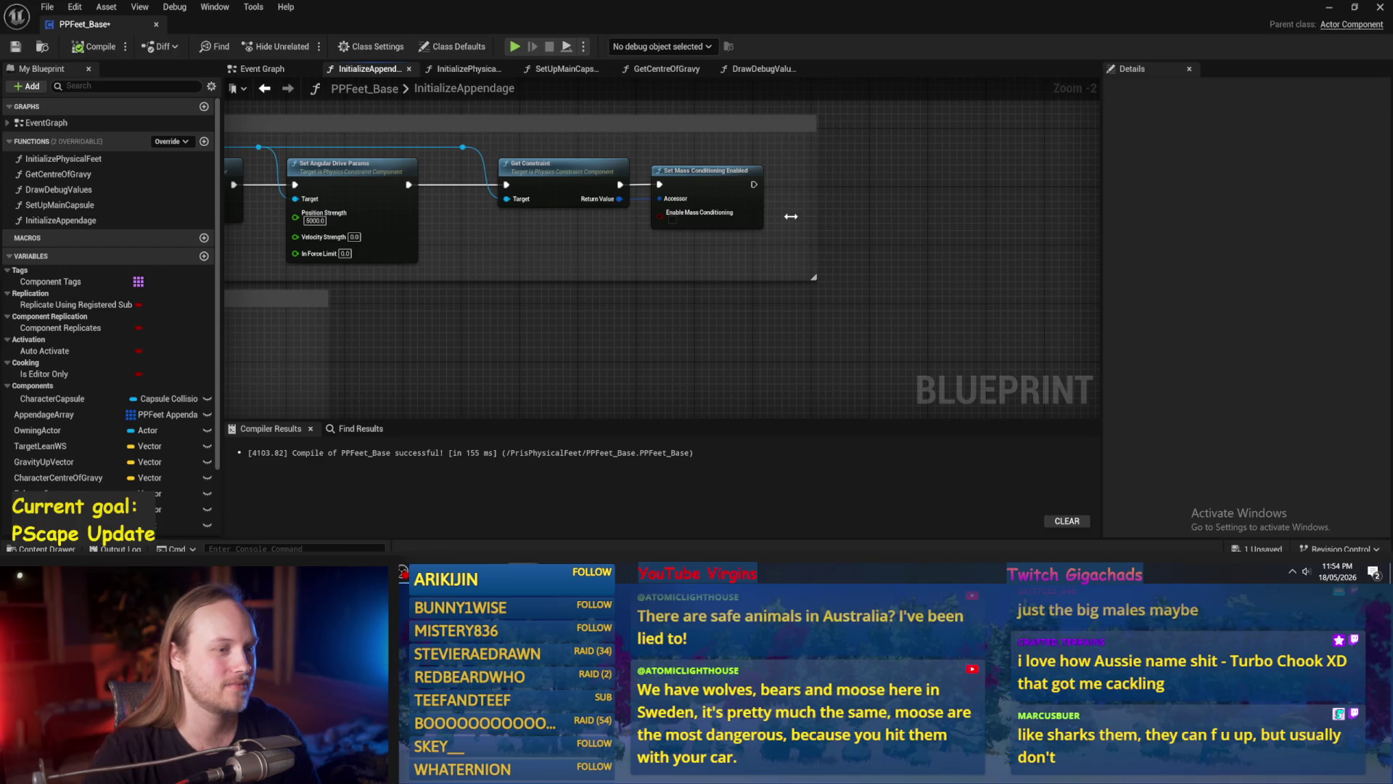
scroll(951, 295, "down", 2)
mouse_move(973, 204)
left_mouse_down()
mouse_move(903, 265)
mouse_move(854, 270)
left_mouse_up()
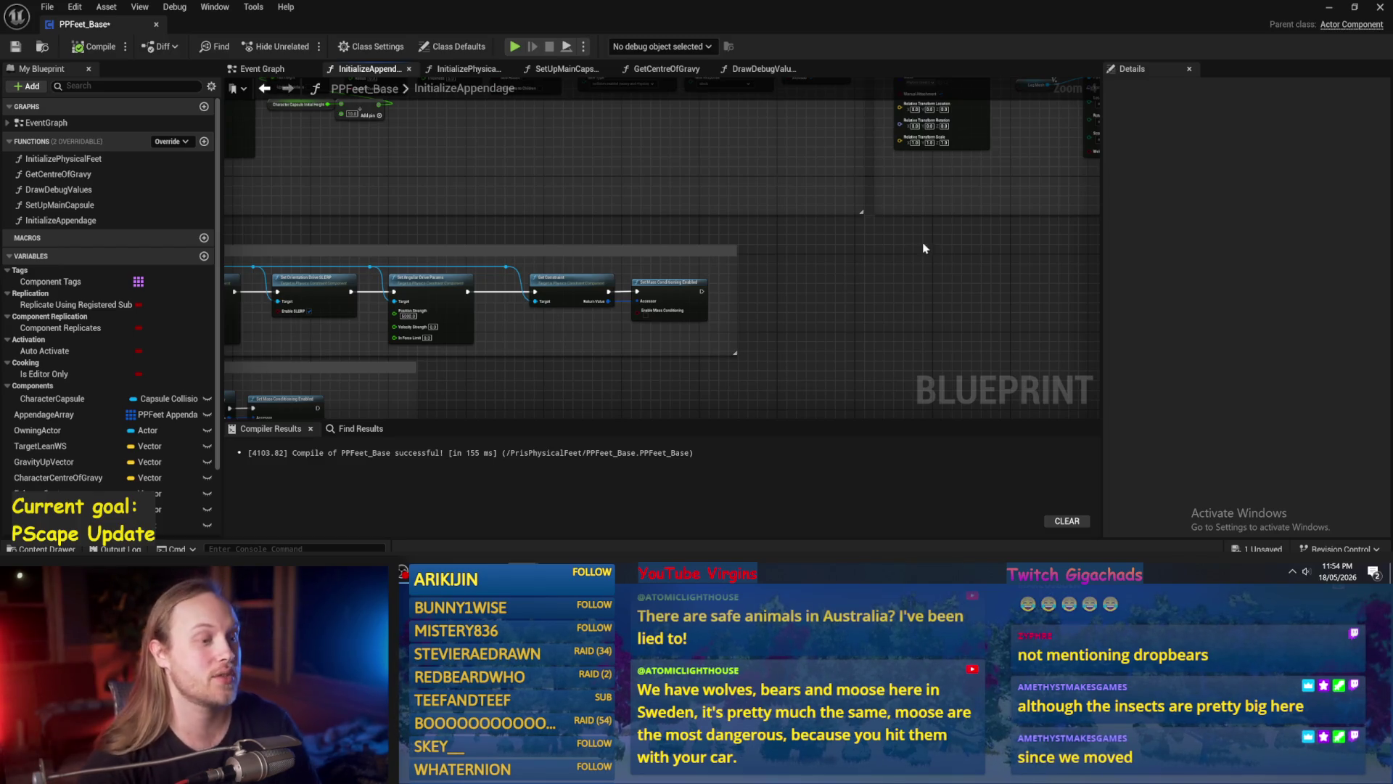
left_click_drag(823, 301, 793, 236)
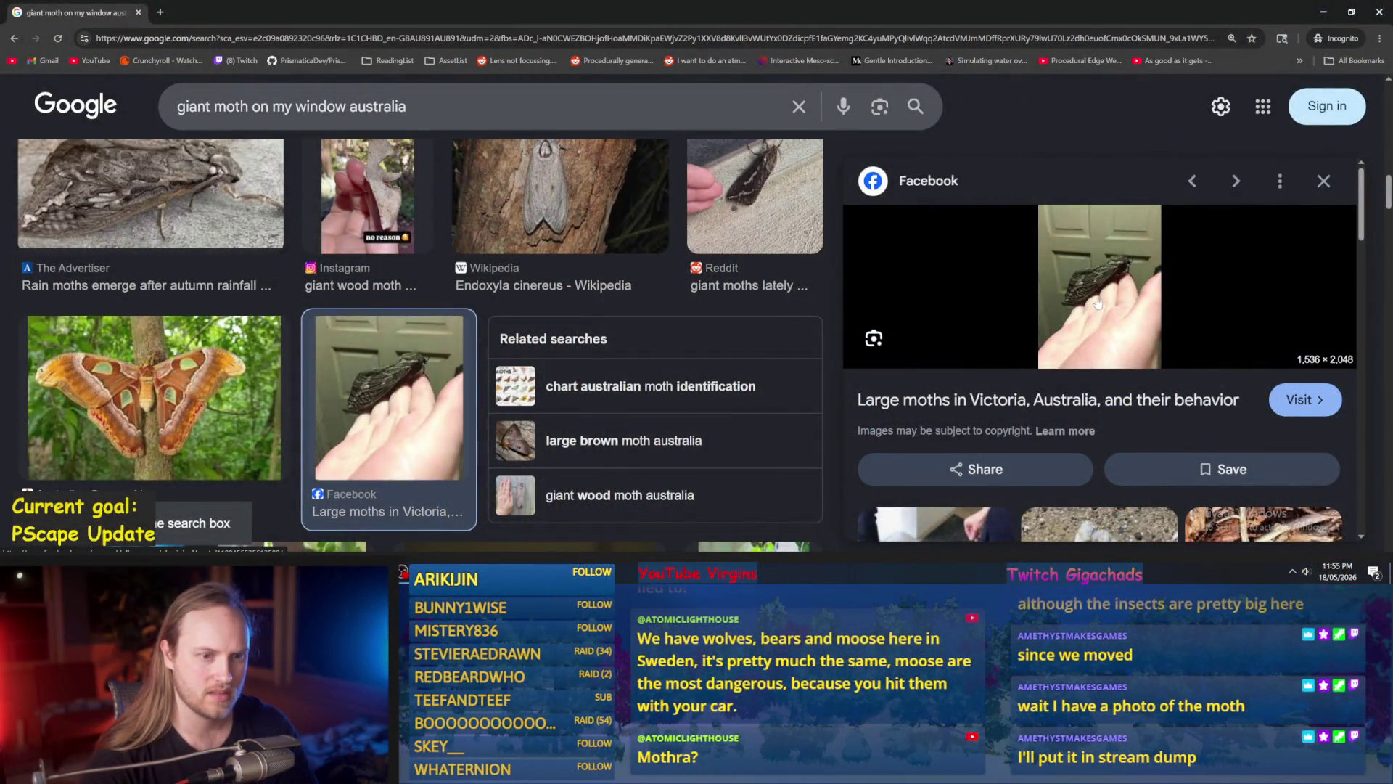
Preview the A-Z Animals wood moth and The Advertiser rain moth images, then return to Unreal.
scroll(1106, 283, "down", 3)
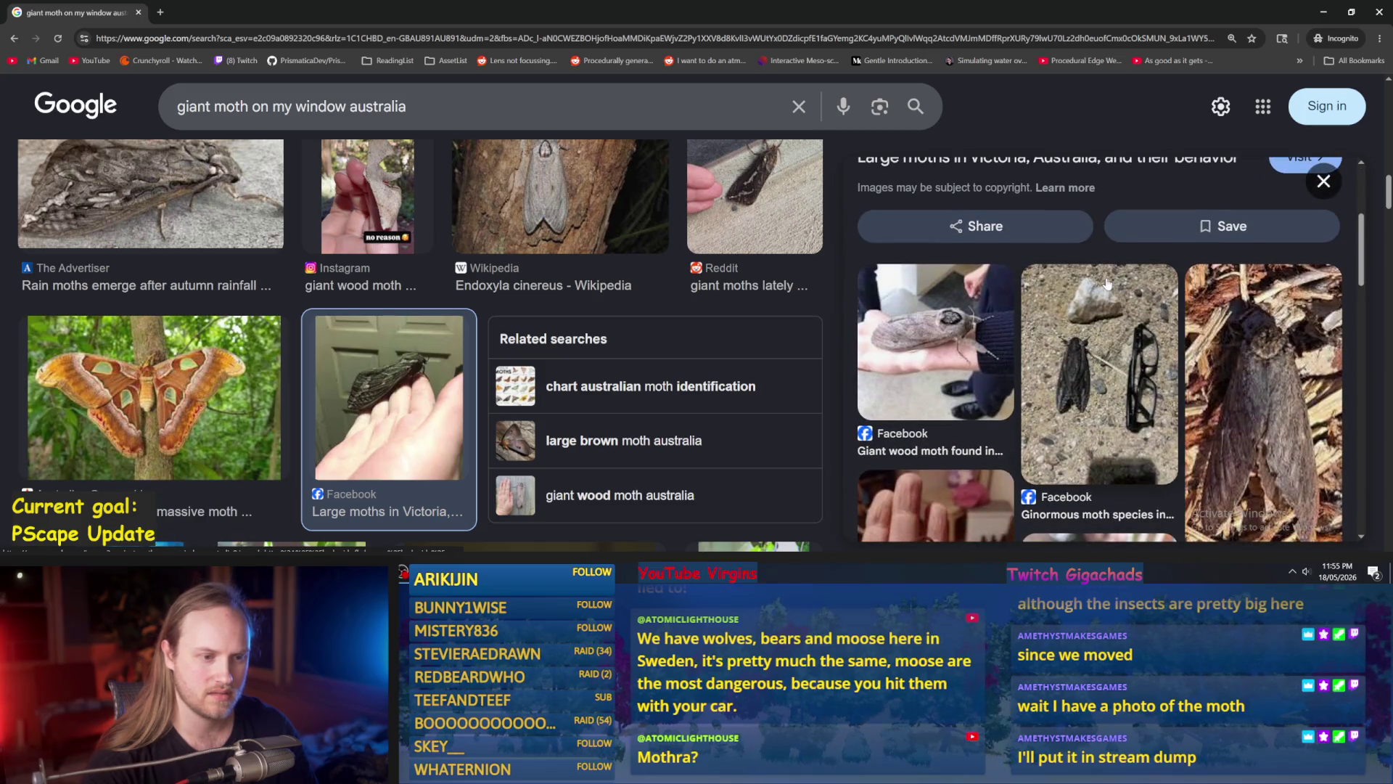
scroll(929, 319, "down", 1)
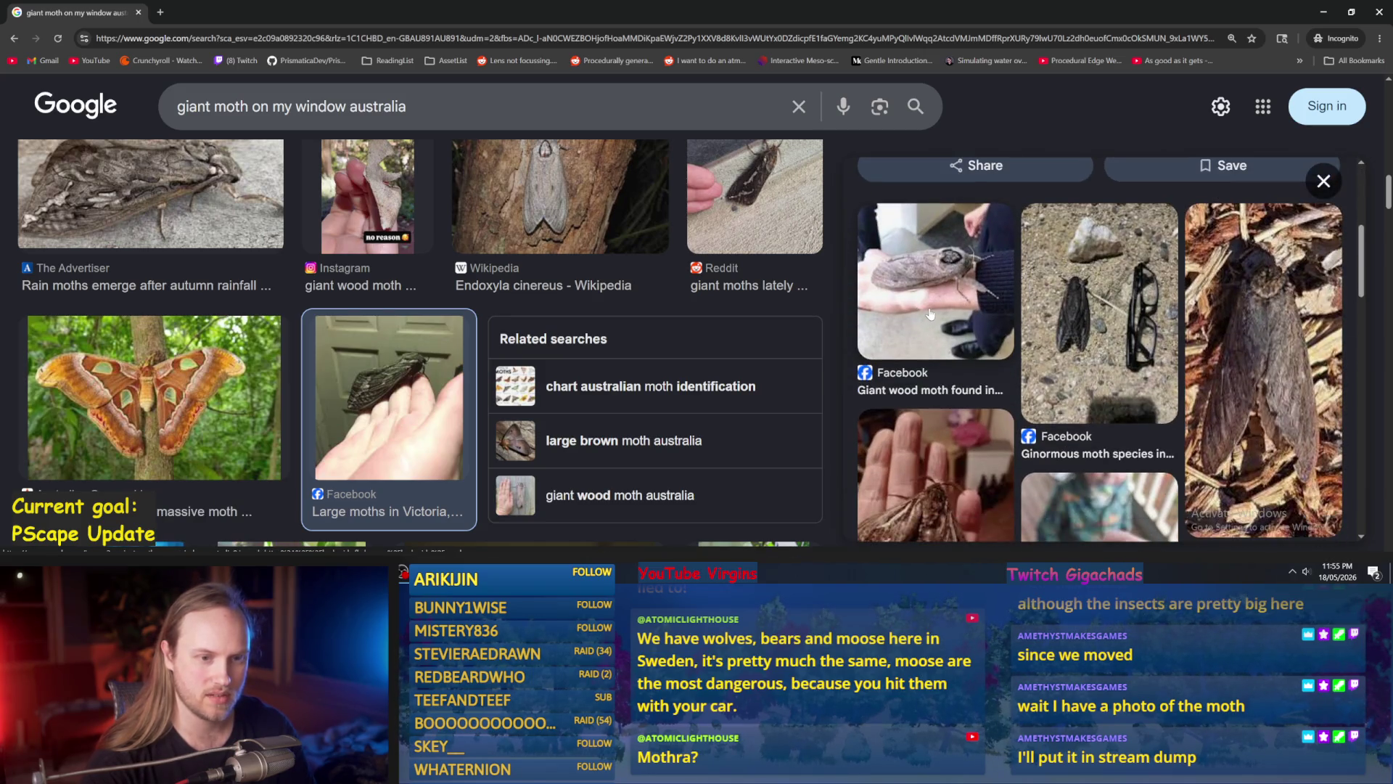
scroll(929, 314, "up", 5)
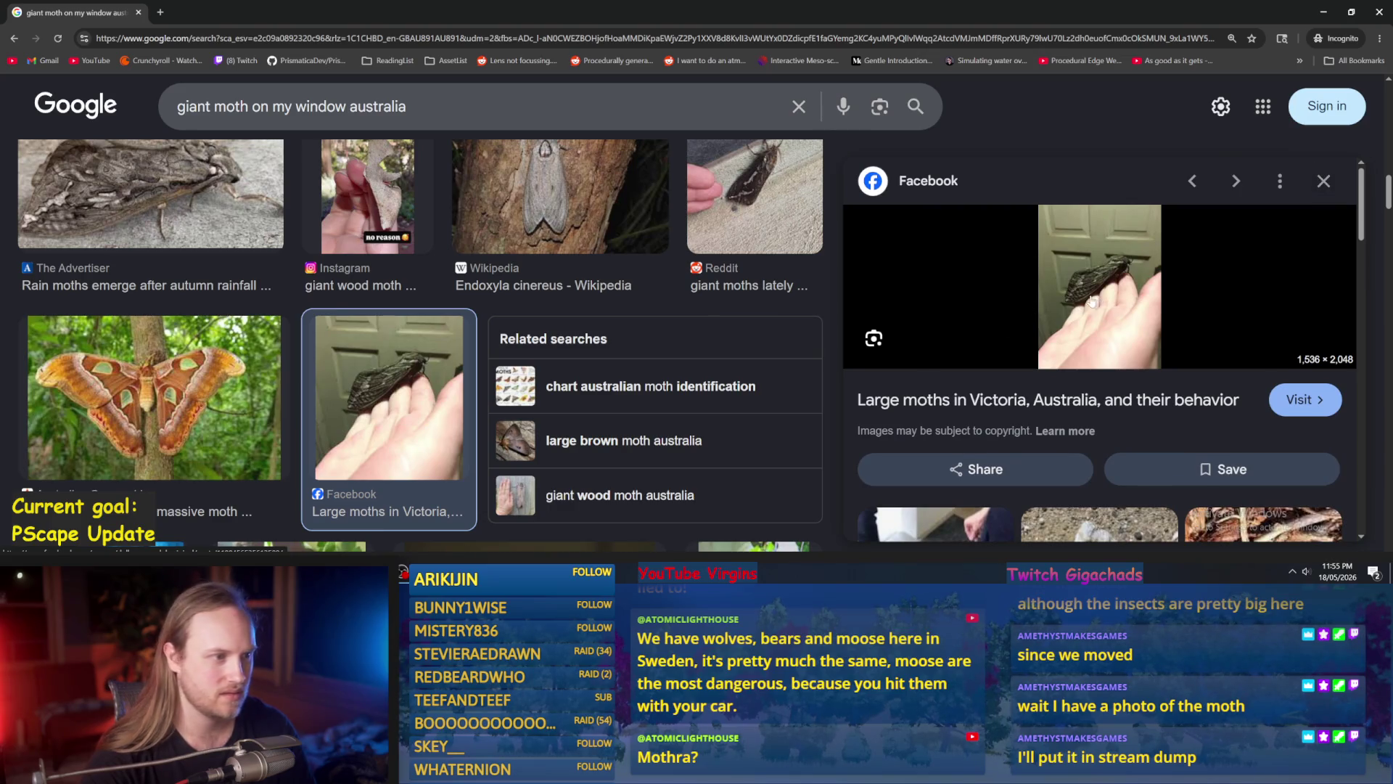
scroll(578, 317, "up", 2)
scroll(1055, 356, "up", 3, "ctrl")
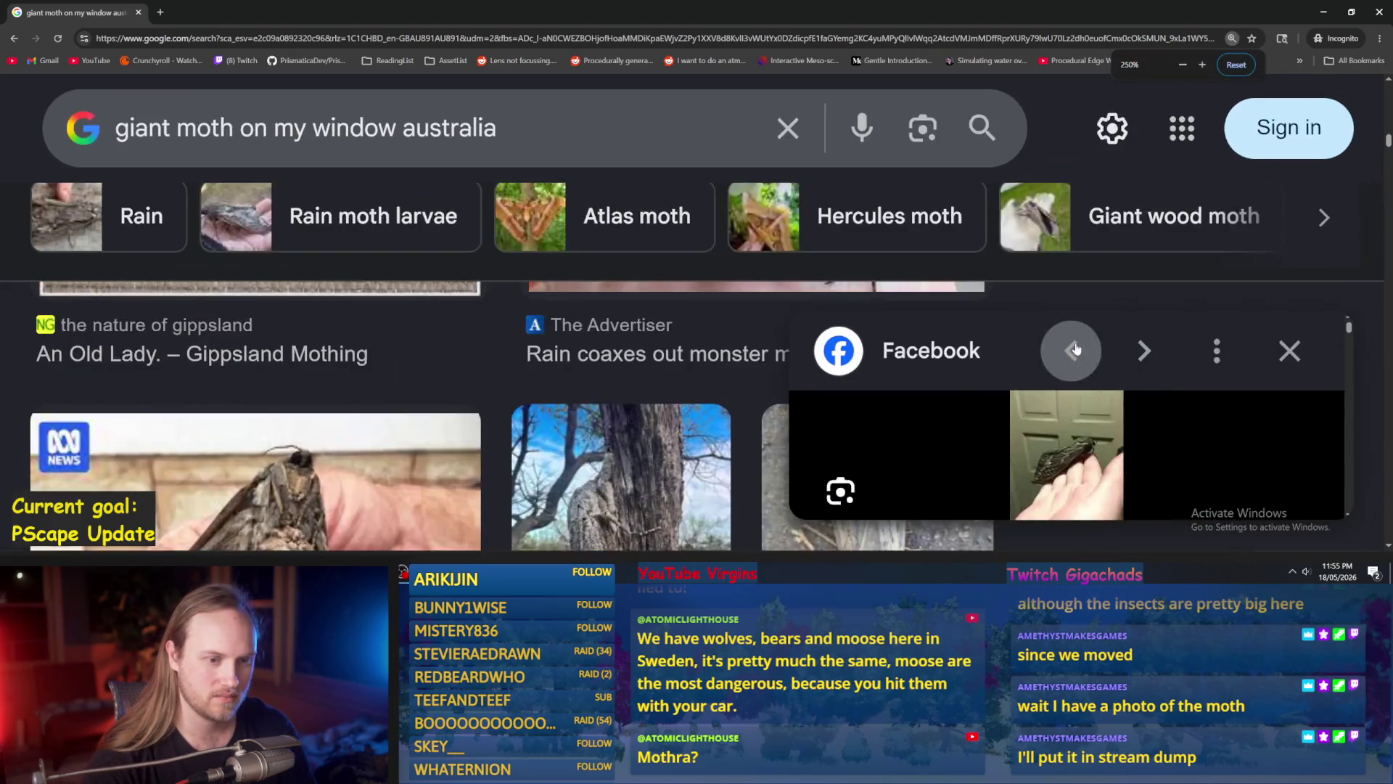
scroll(24, 293, "up", 4)
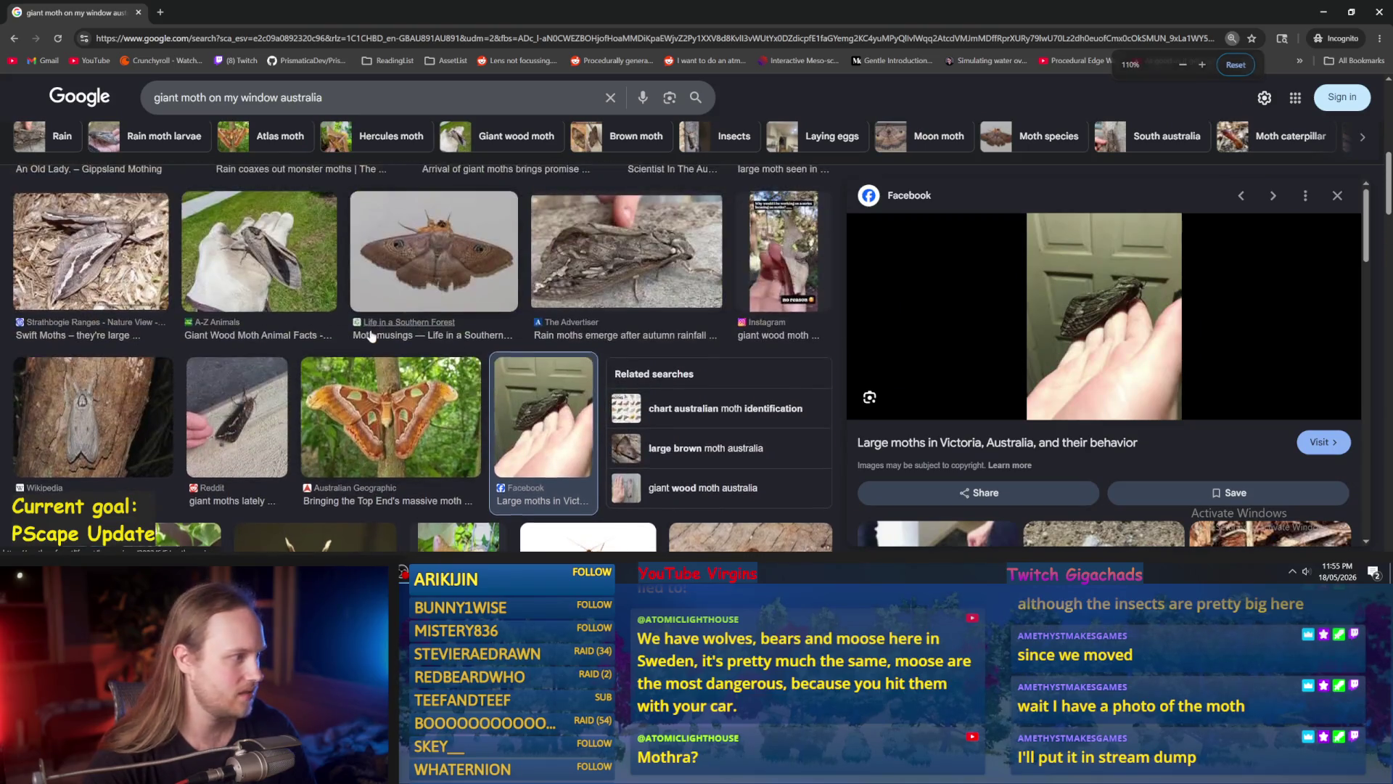
left_click(284, 263)
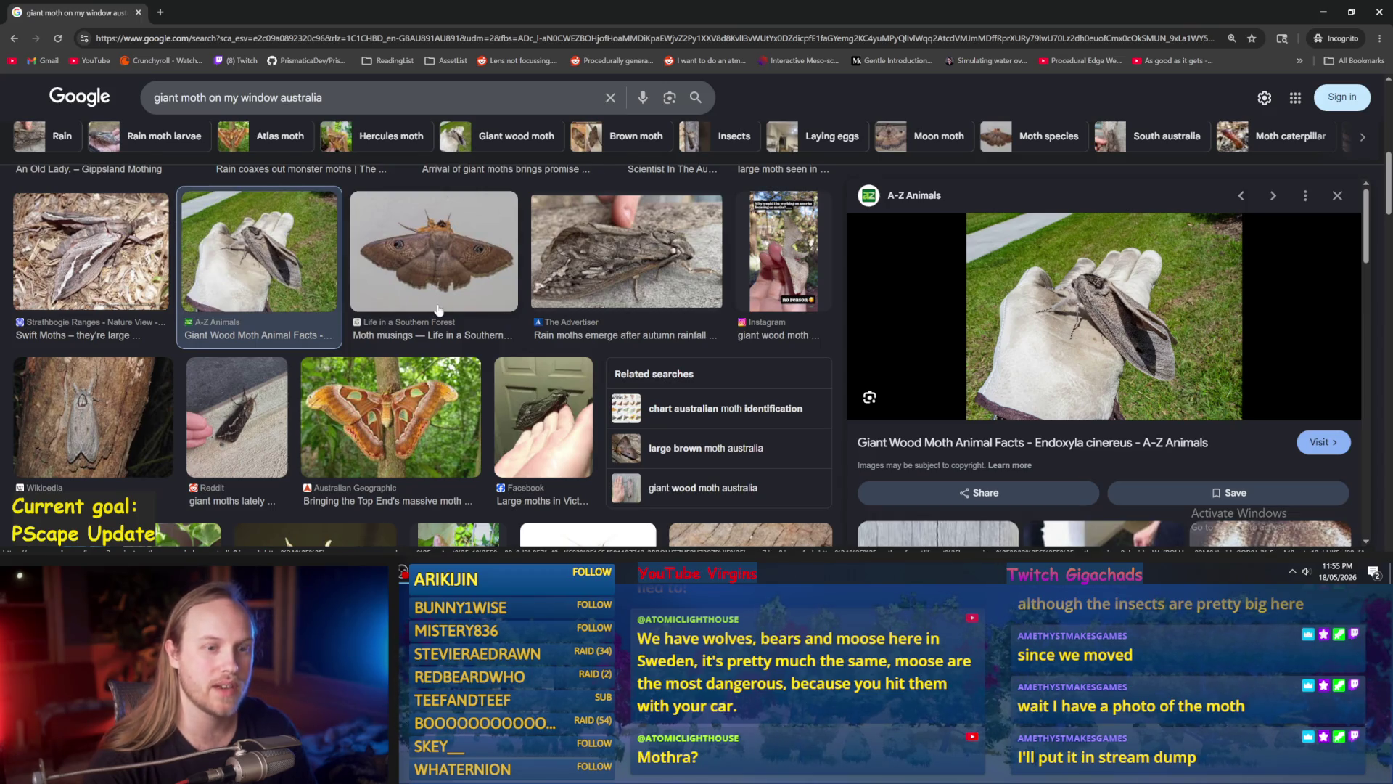
scroll(439, 310, "up", 3)
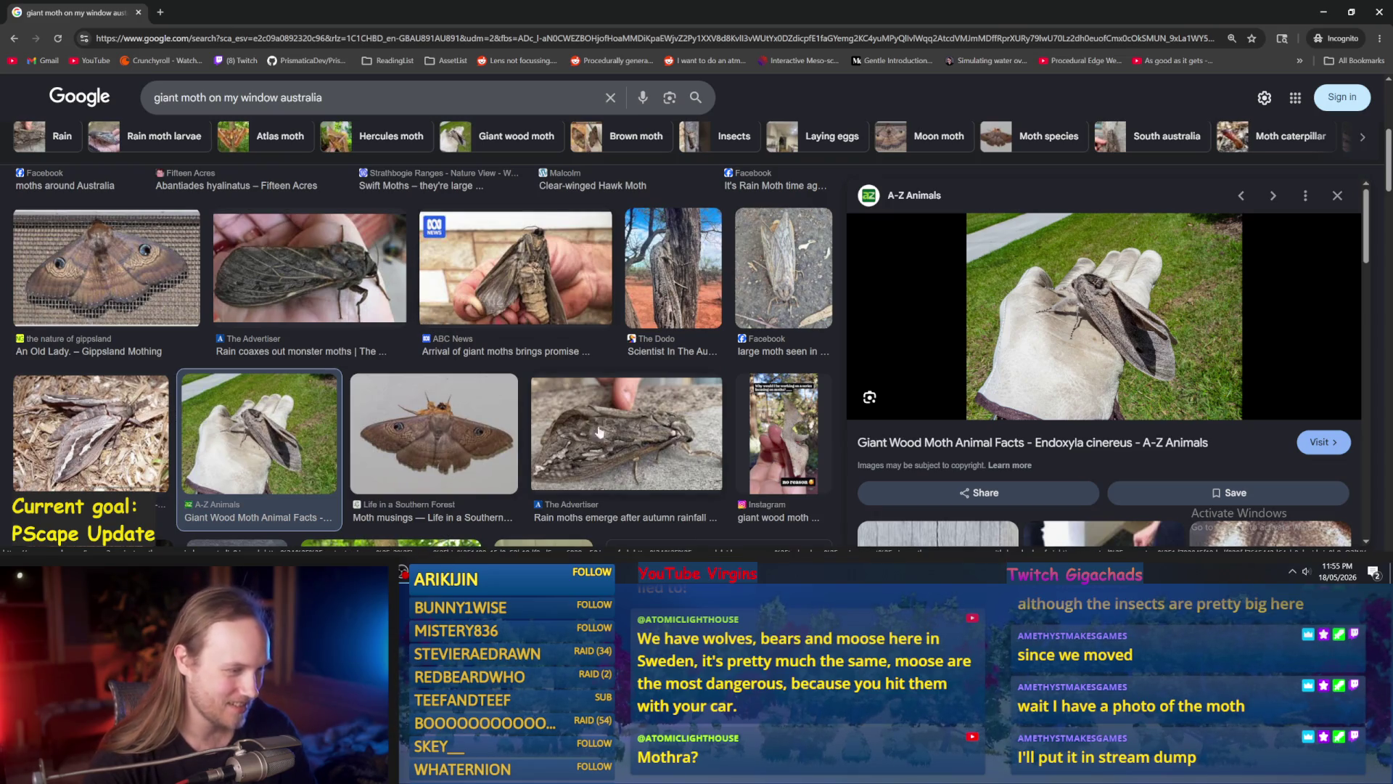
left_click(664, 437)
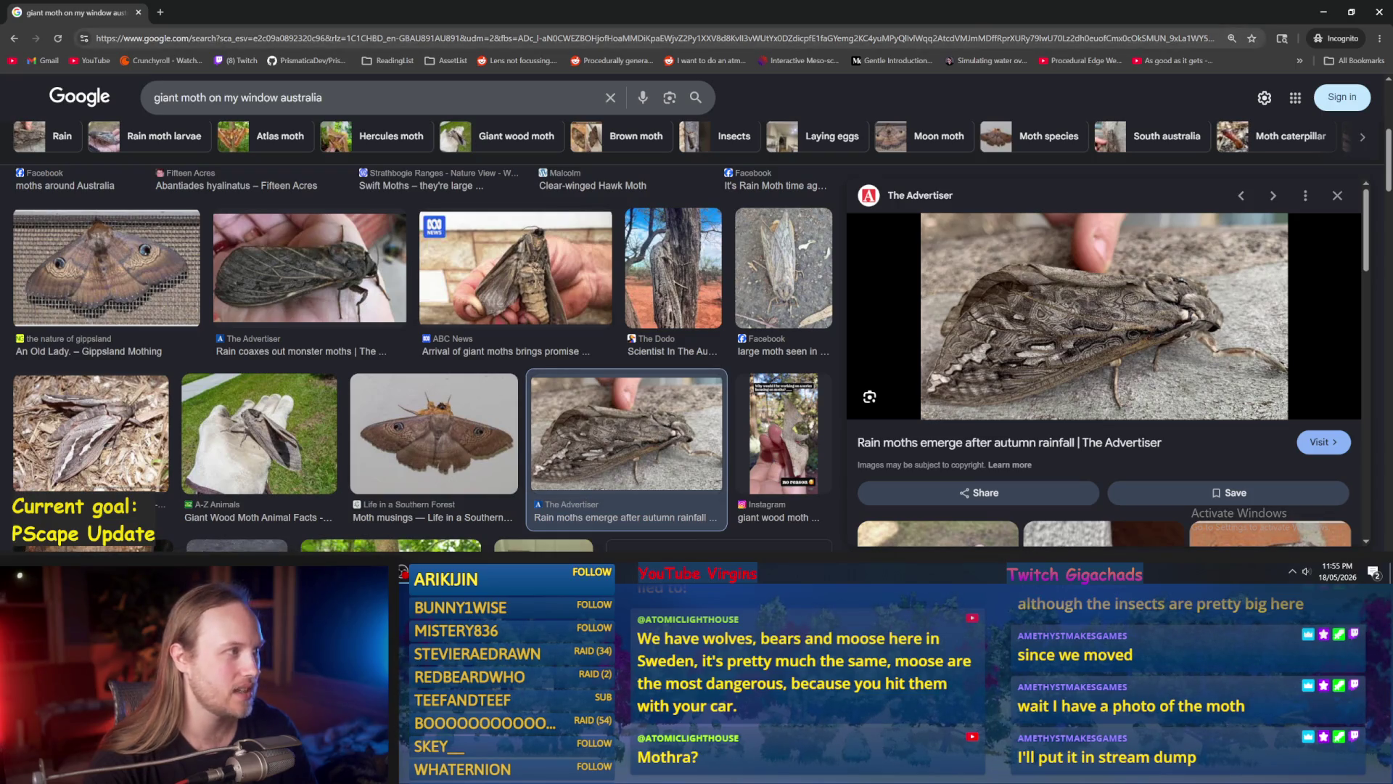
key("alt+Tab")
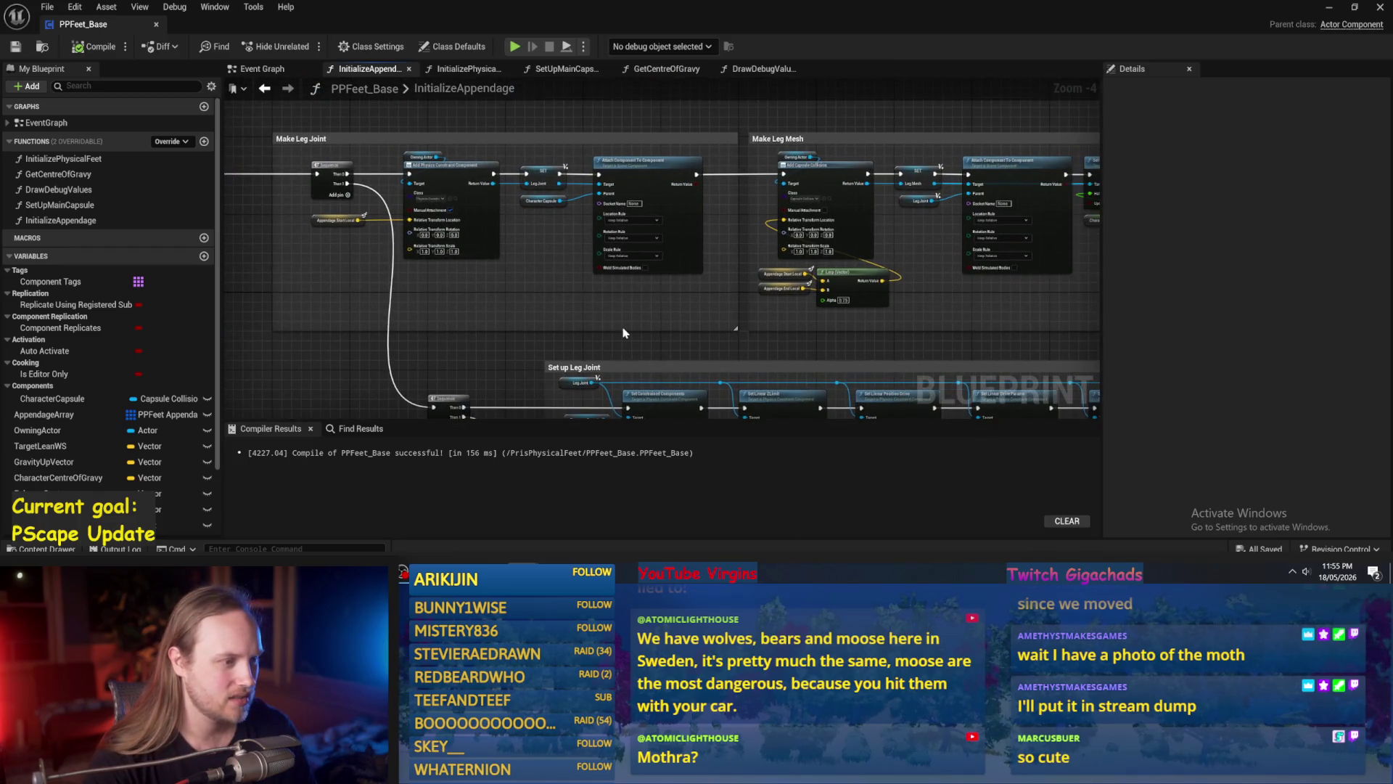
Resize the Make Leg Joint comment boxes and save the blueprint.
left_click_drag(623, 326, 623, 290)
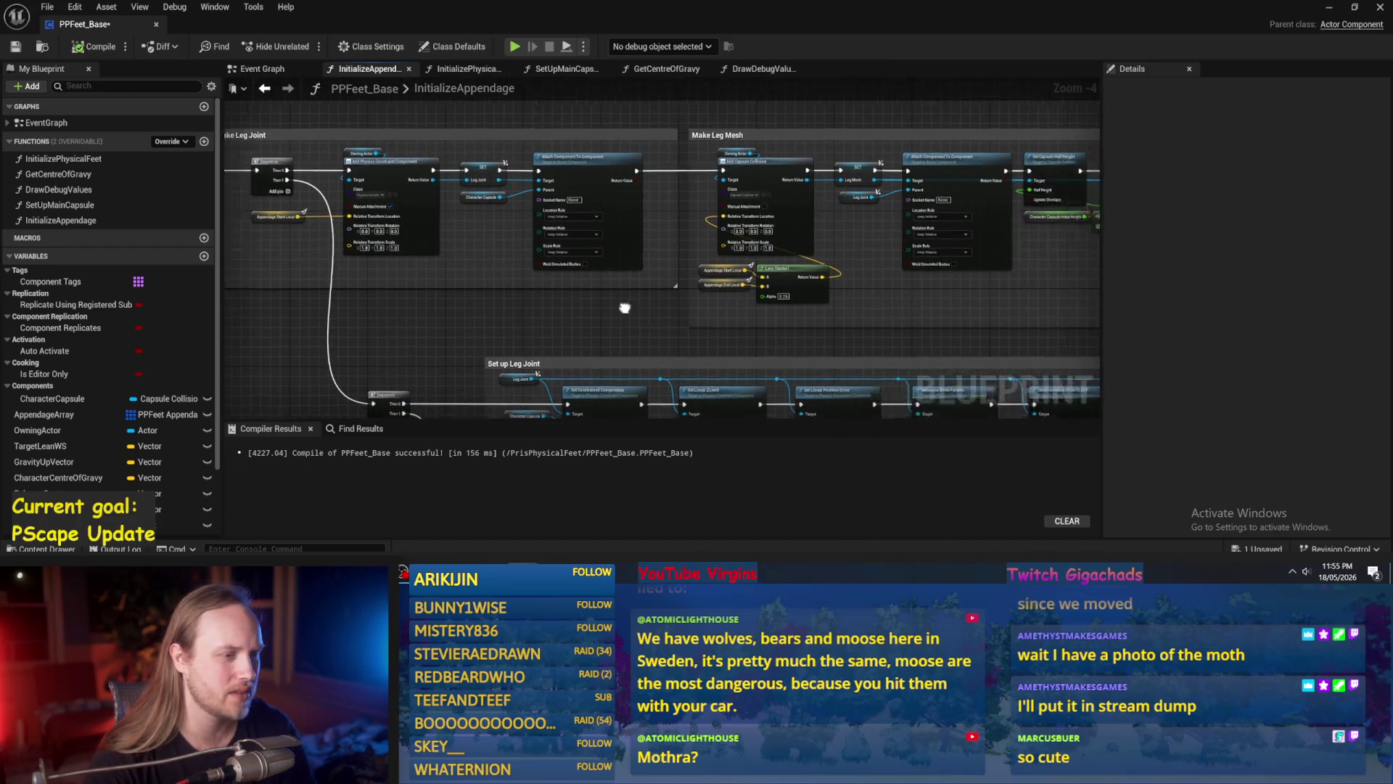
mouse_move(510, 284)
left_mouse_down()
mouse_move(523, 321)
mouse_move(601, 308)
left_mouse_up()
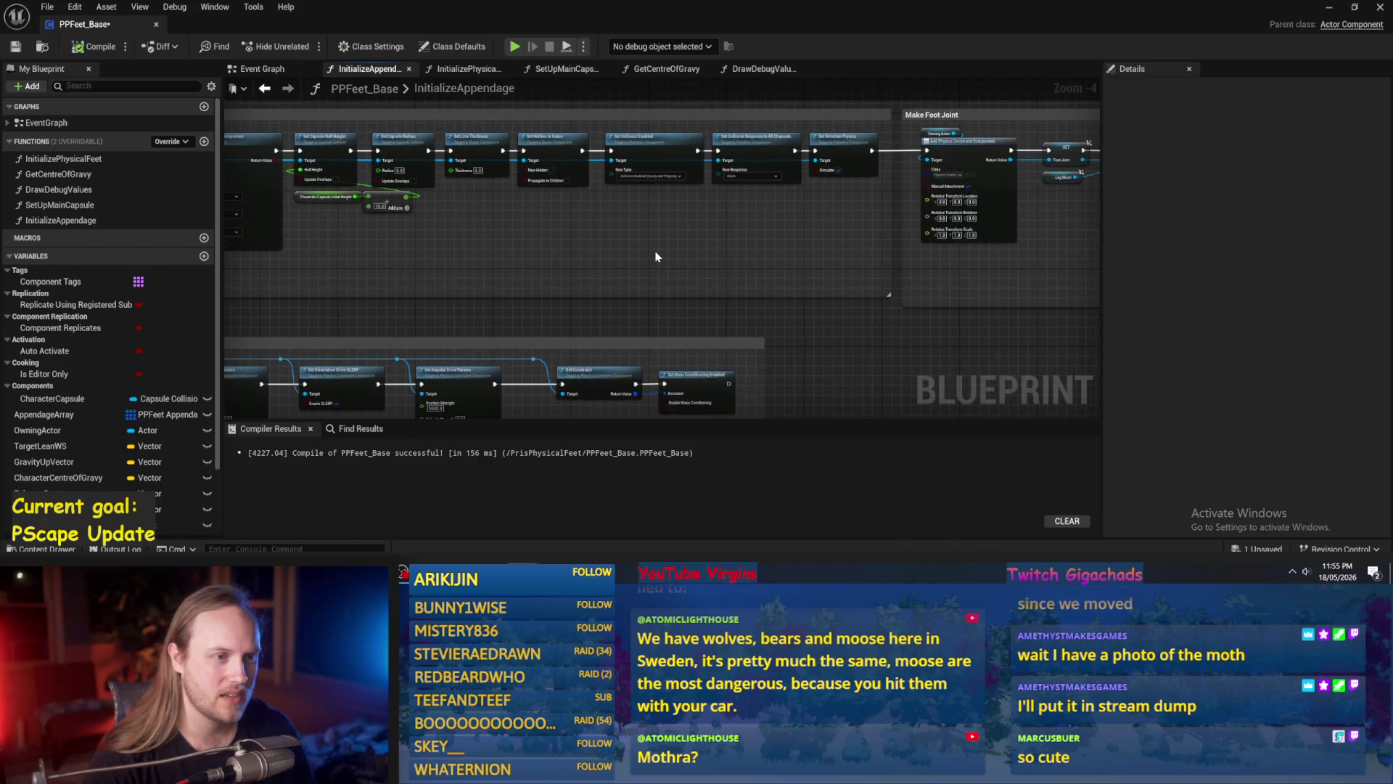
left_click_drag(531, 156, 455, 209)
left_click(16, 46)
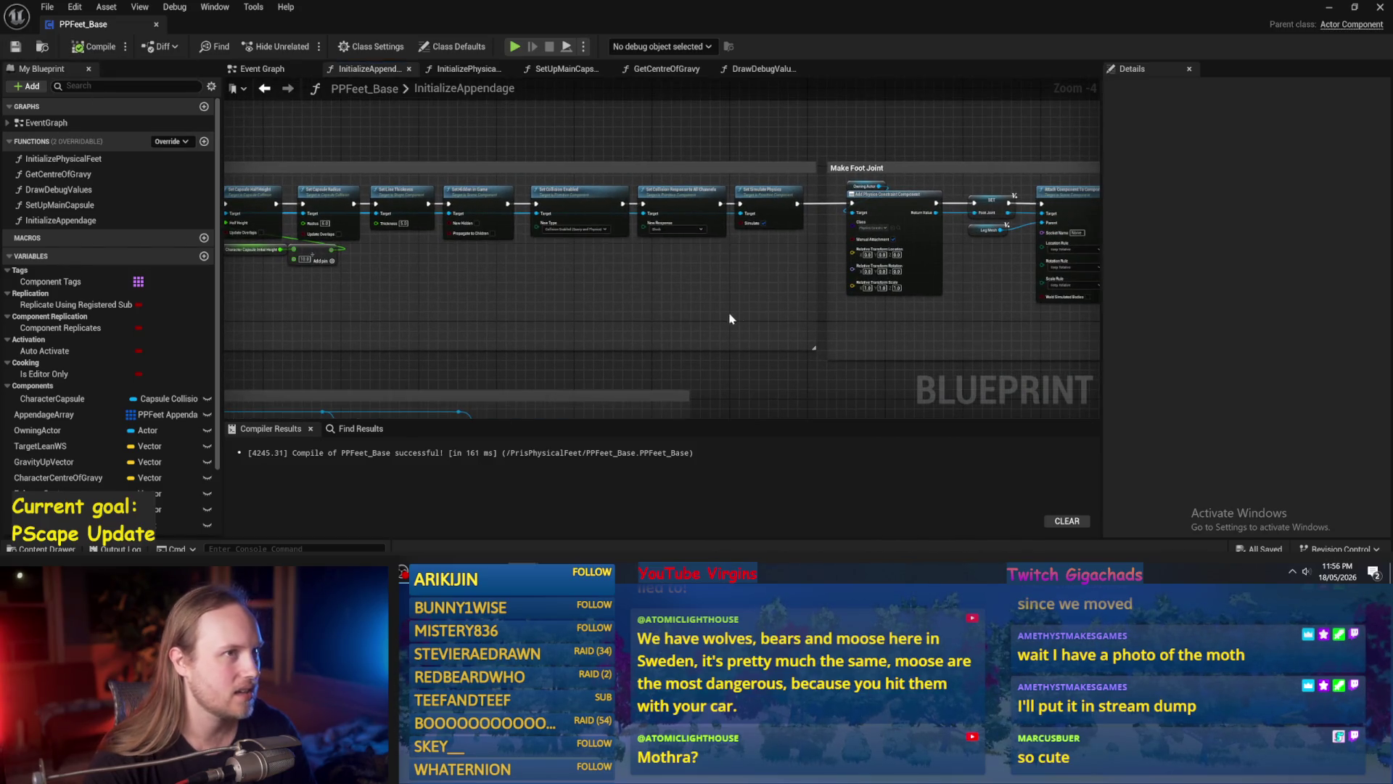
Shift the Make Foot Joint group slightly right, then compile and save with Ctrl+S.
left_click_drag(900, 335, 587, 320)
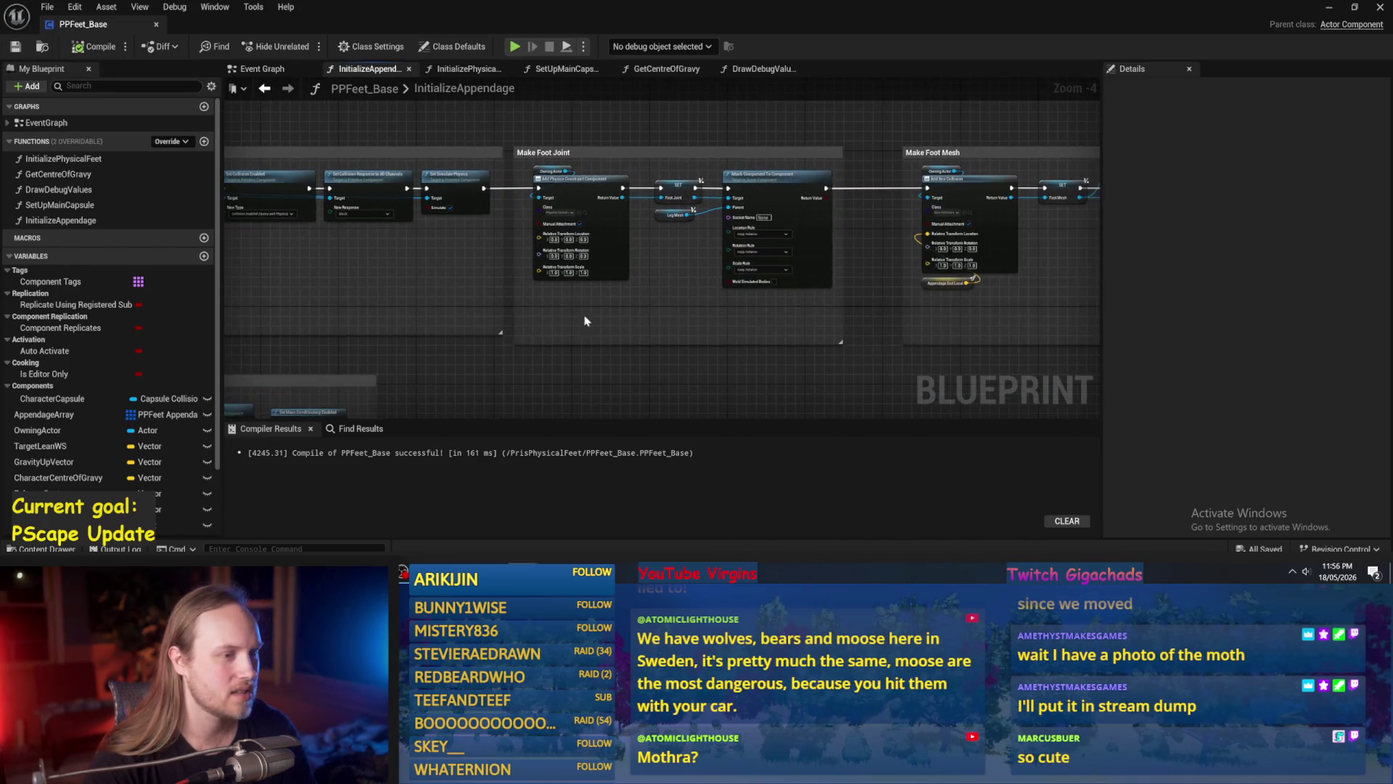
left_click(813, 153)
left_click_drag(564, 210, 590, 197)
mouse_move(685, 148)
left_mouse_down()
mouse_move(777, 171)
mouse_move(702, 187)
left_mouse_up()
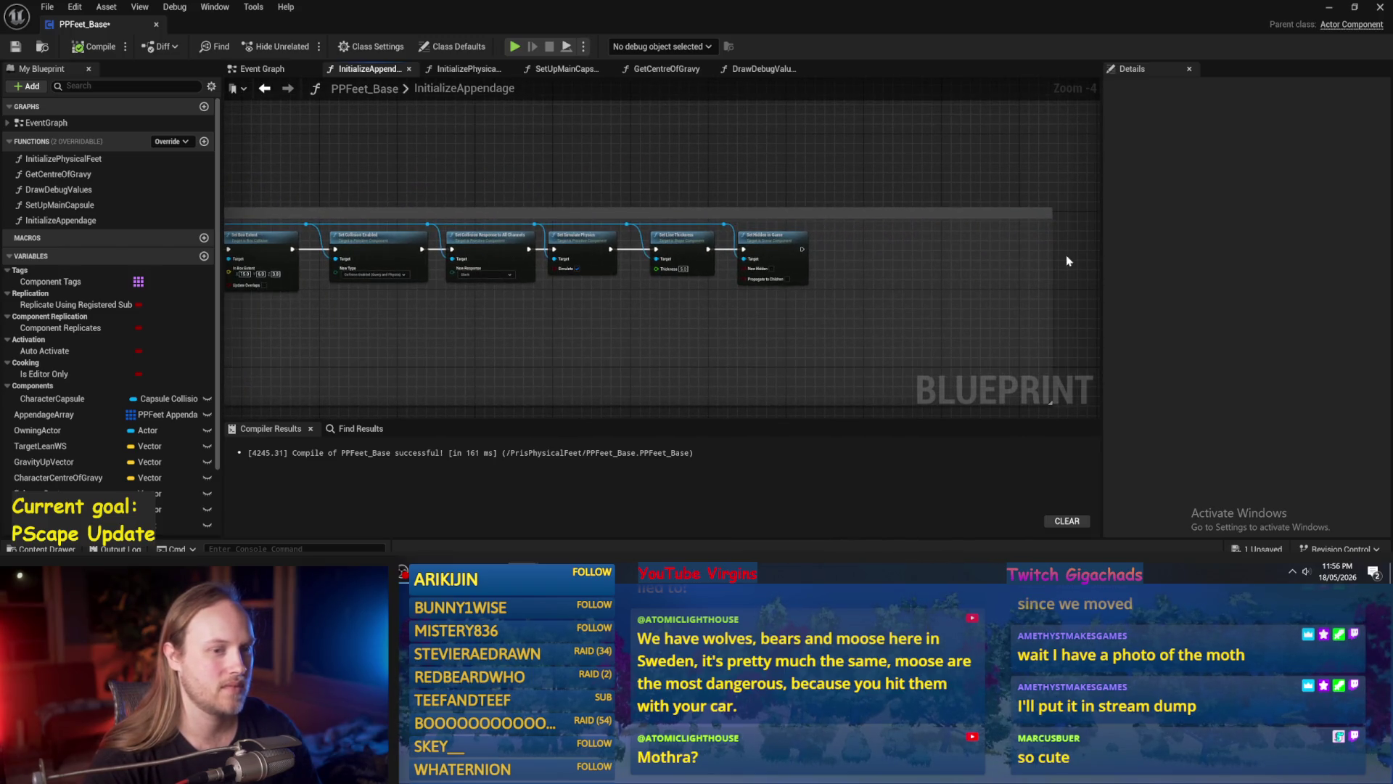
mouse_move(864, 240)
left_mouse_down()
mouse_move(948, 264)
mouse_move(721, 304)
mouse_move(731, 310)
mouse_move(539, 291)
left_mouse_up()
scroll(731, 311, "down", 1)
left_click(80, 46)
key("ctrl+s")
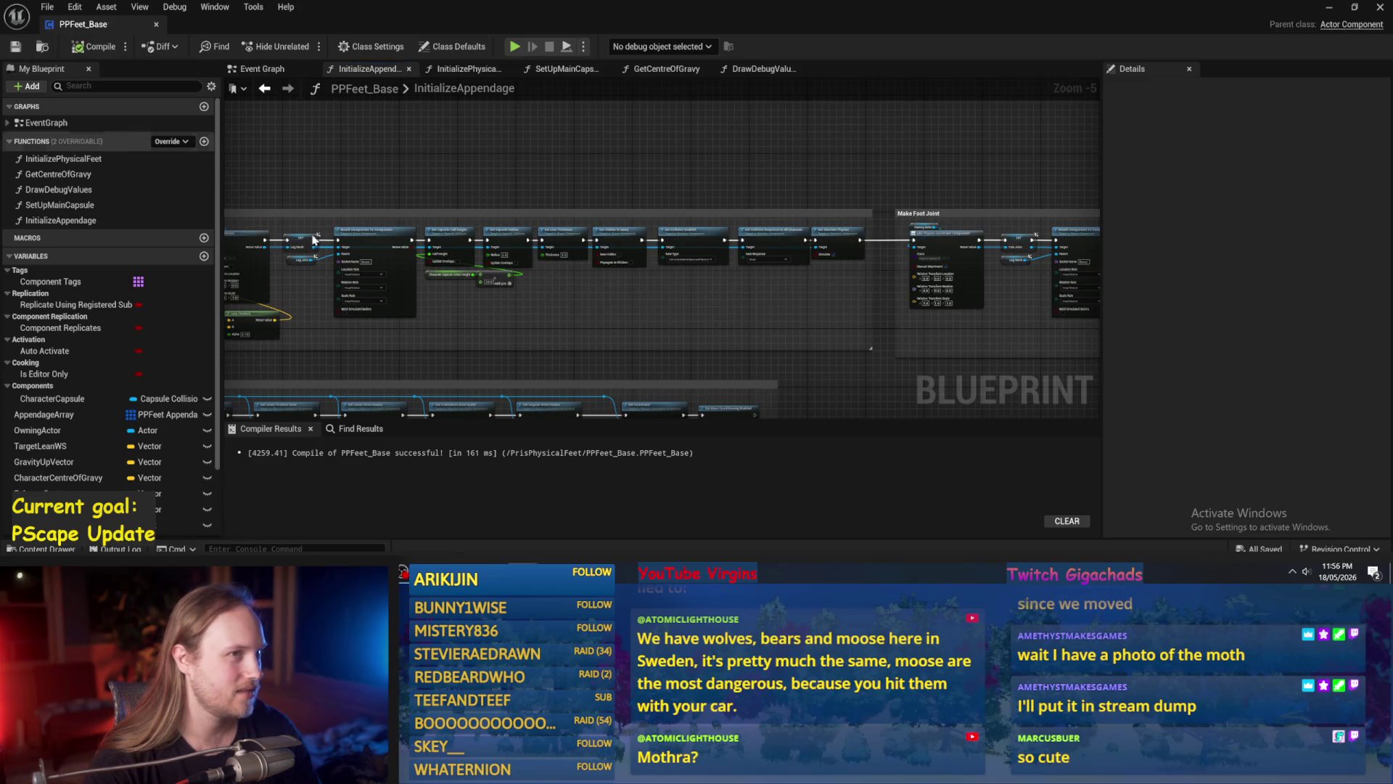
scroll(512, 310, "up", 3)
mouse_move(509, 308)
left_mouse_down()
mouse_move(824, 280)
mouse_move(533, 268)
left_mouse_up()
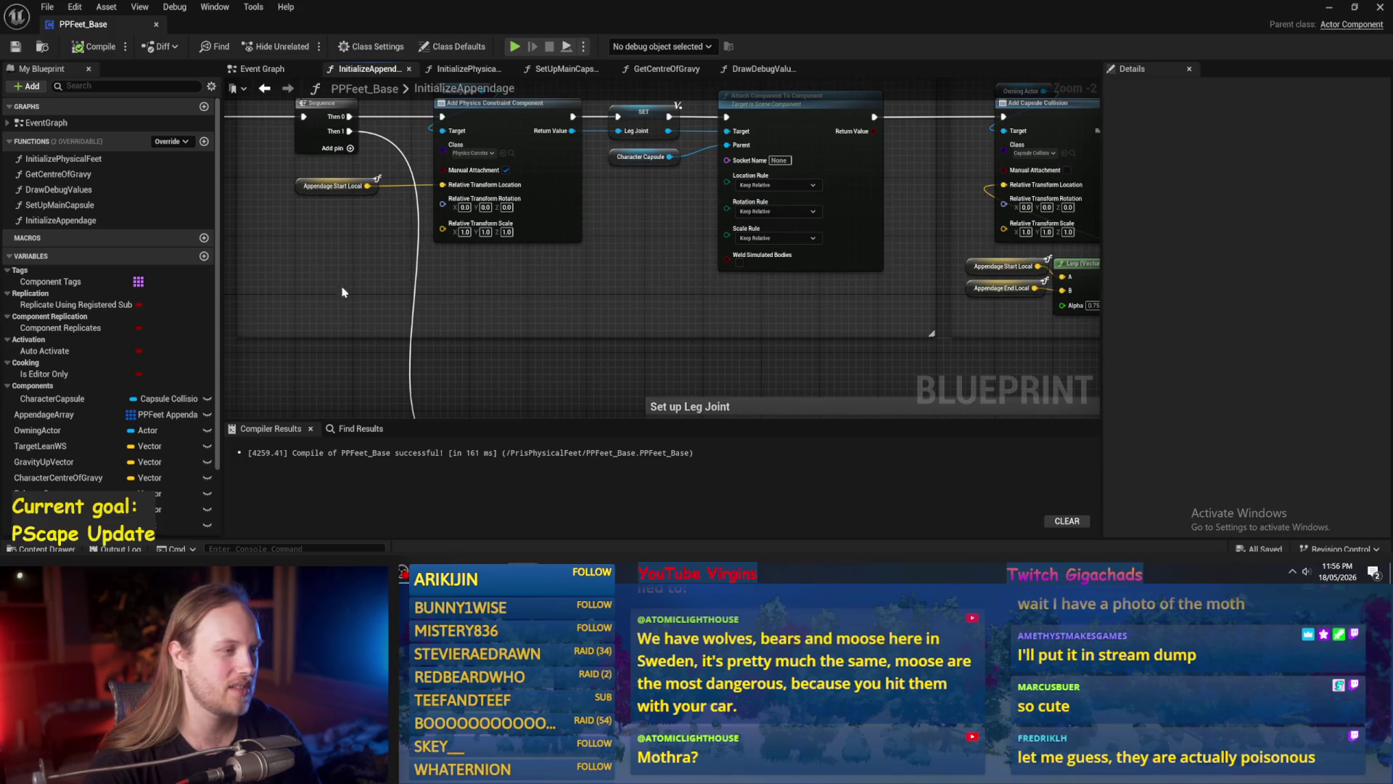
left_click_drag(348, 293, 456, 339)
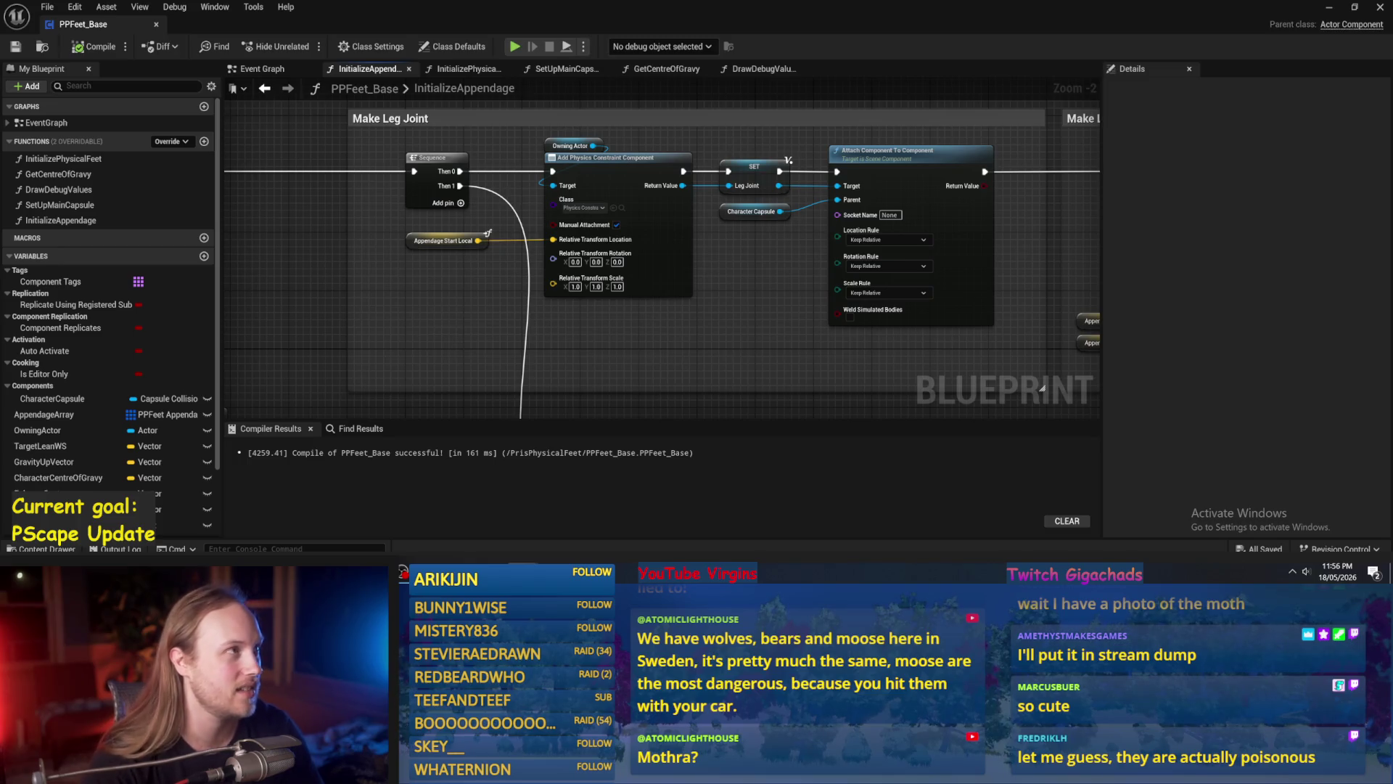
scroll(521, 357, "down", 2)
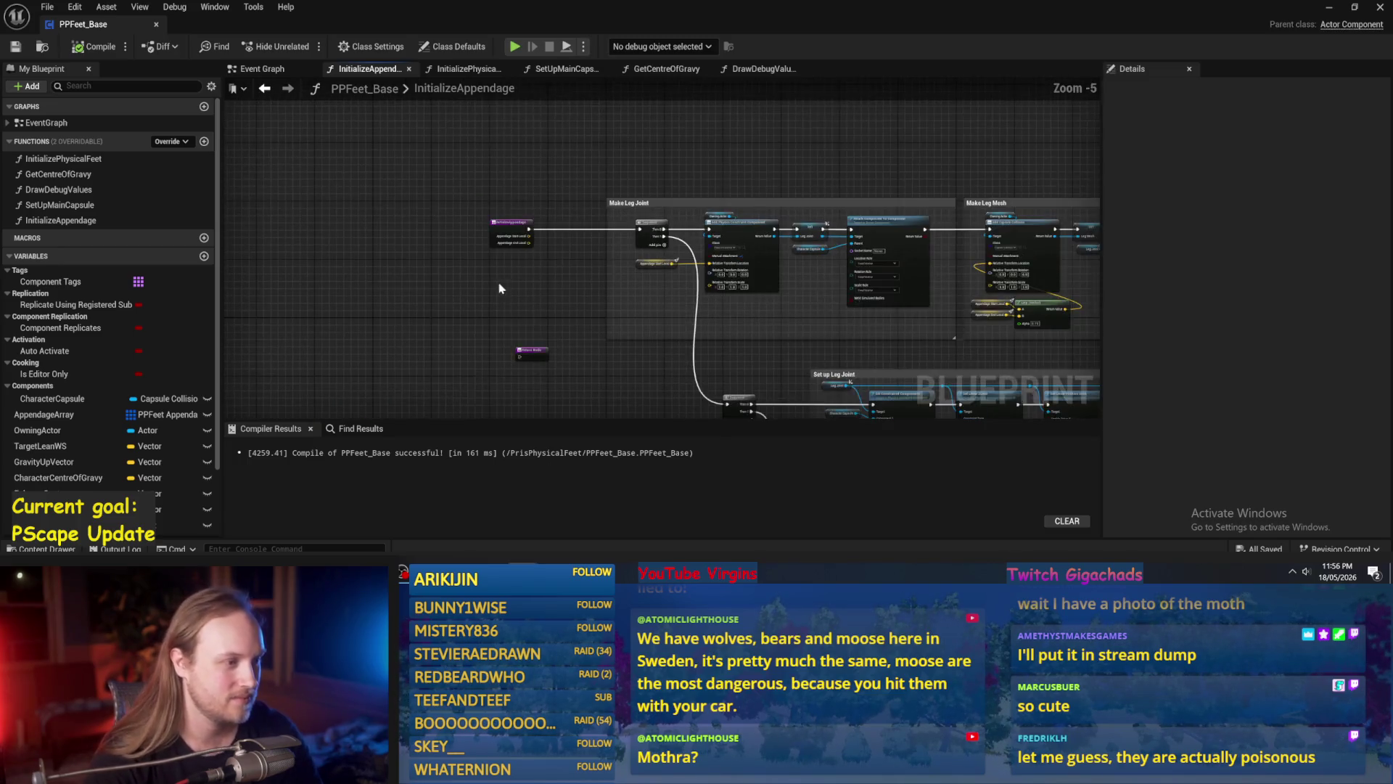
Place the Return Node below the InitializeAppendage function entry.
scroll(522, 358, "up", 2)
left_click(522, 358)
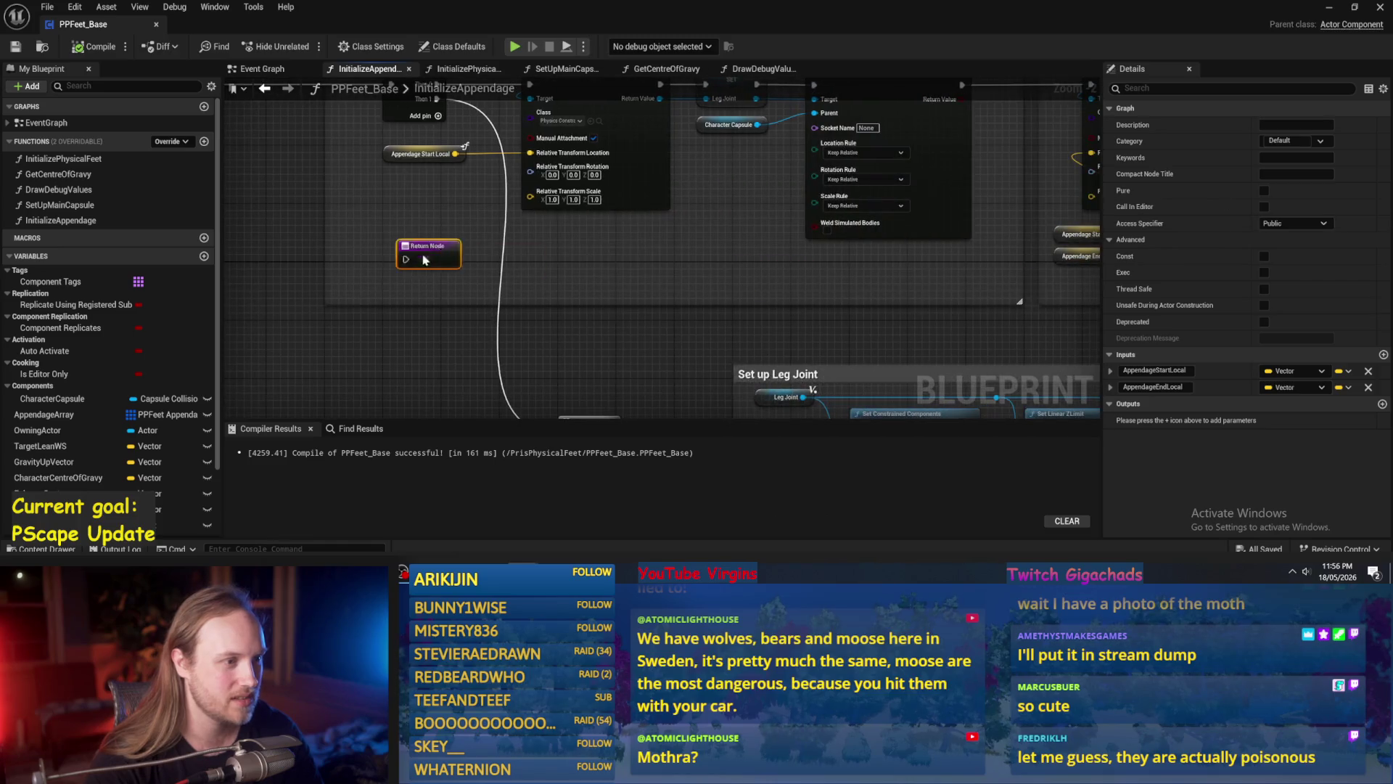
mouse_move(133, 258)
left_mouse_down()
mouse_move(296, 243)
mouse_move(622, 294)
left_mouse_up()
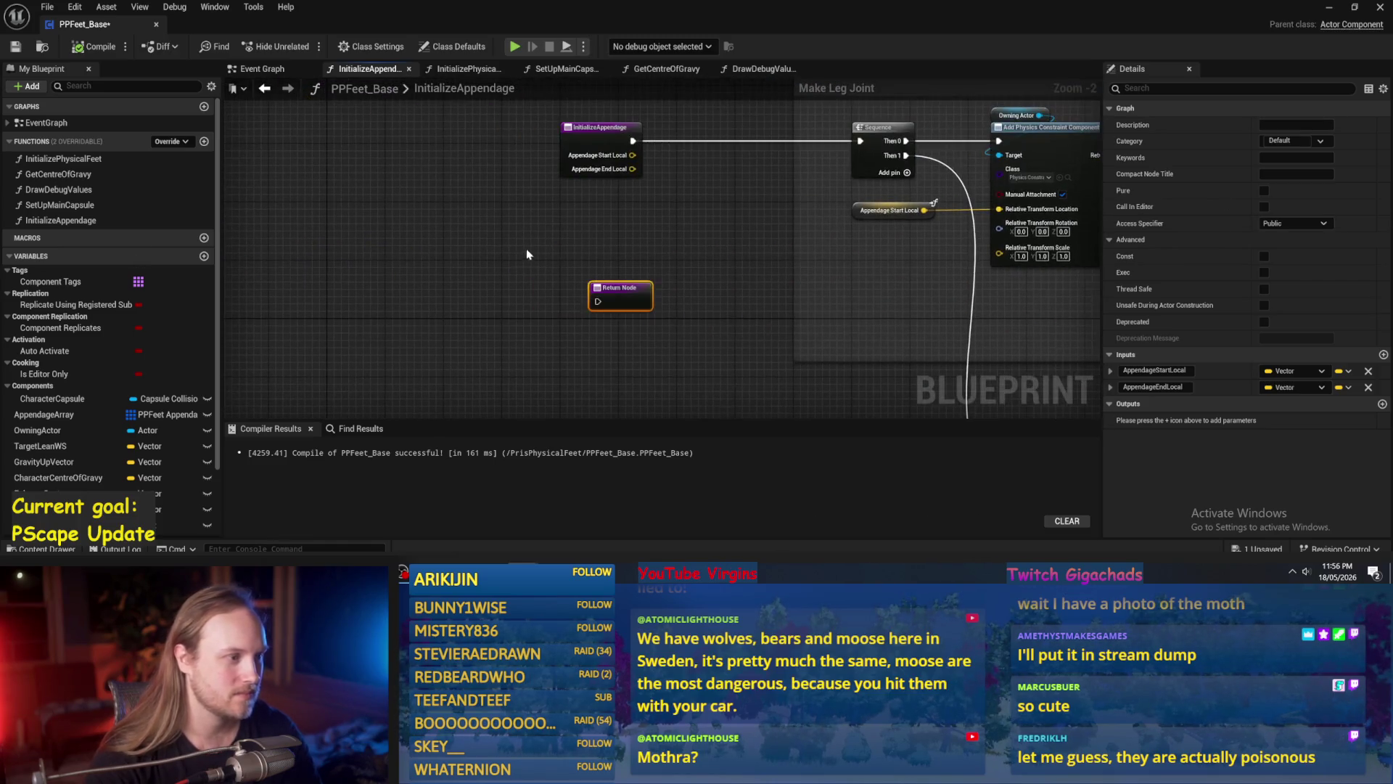
left_click(448, 245)
scroll(270, 264, "down", 1)
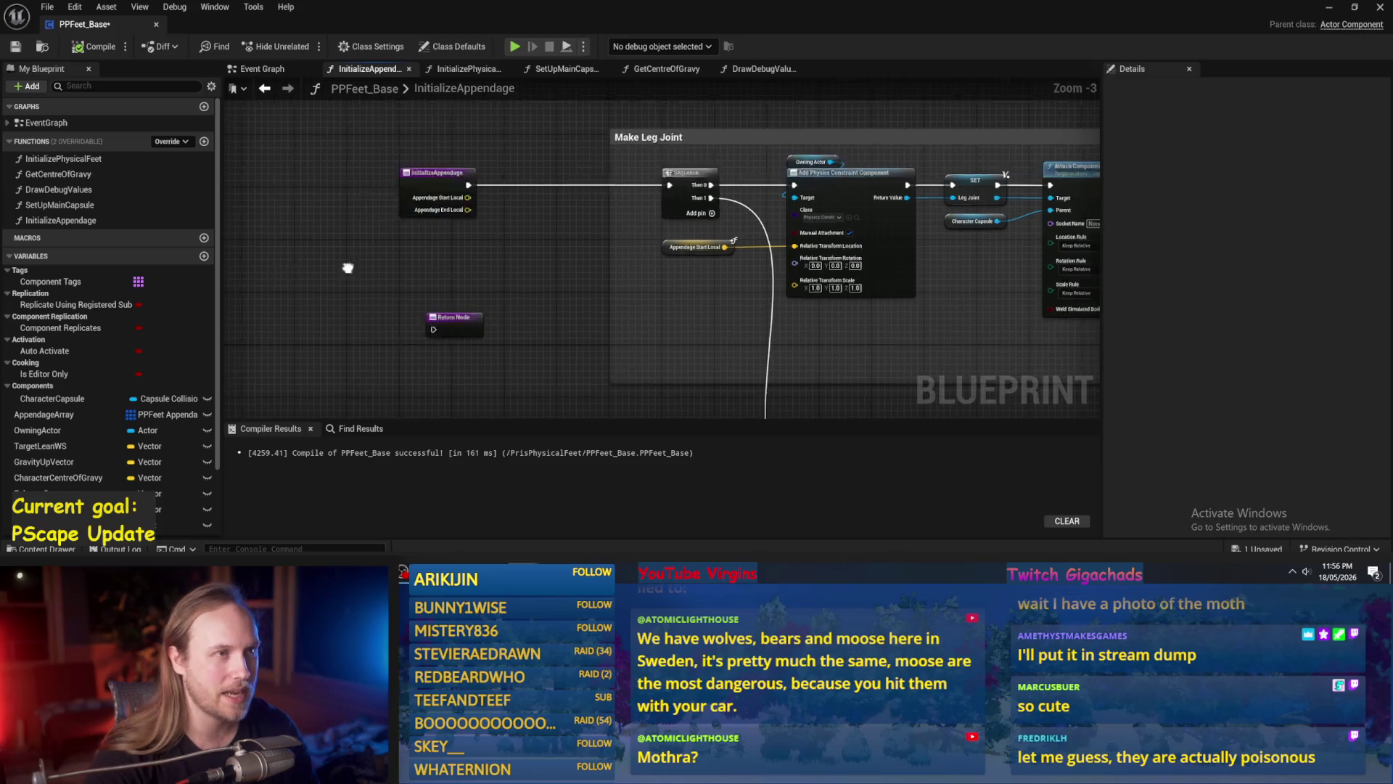
Add Leg Joint and Leg Mesh getter nodes beside the function entry.
right_click(585, 285)
mouse_move(585, 285)
left_mouse_down()
mouse_move(469, 258)
mouse_move(394, 262)
left_mouse_up()
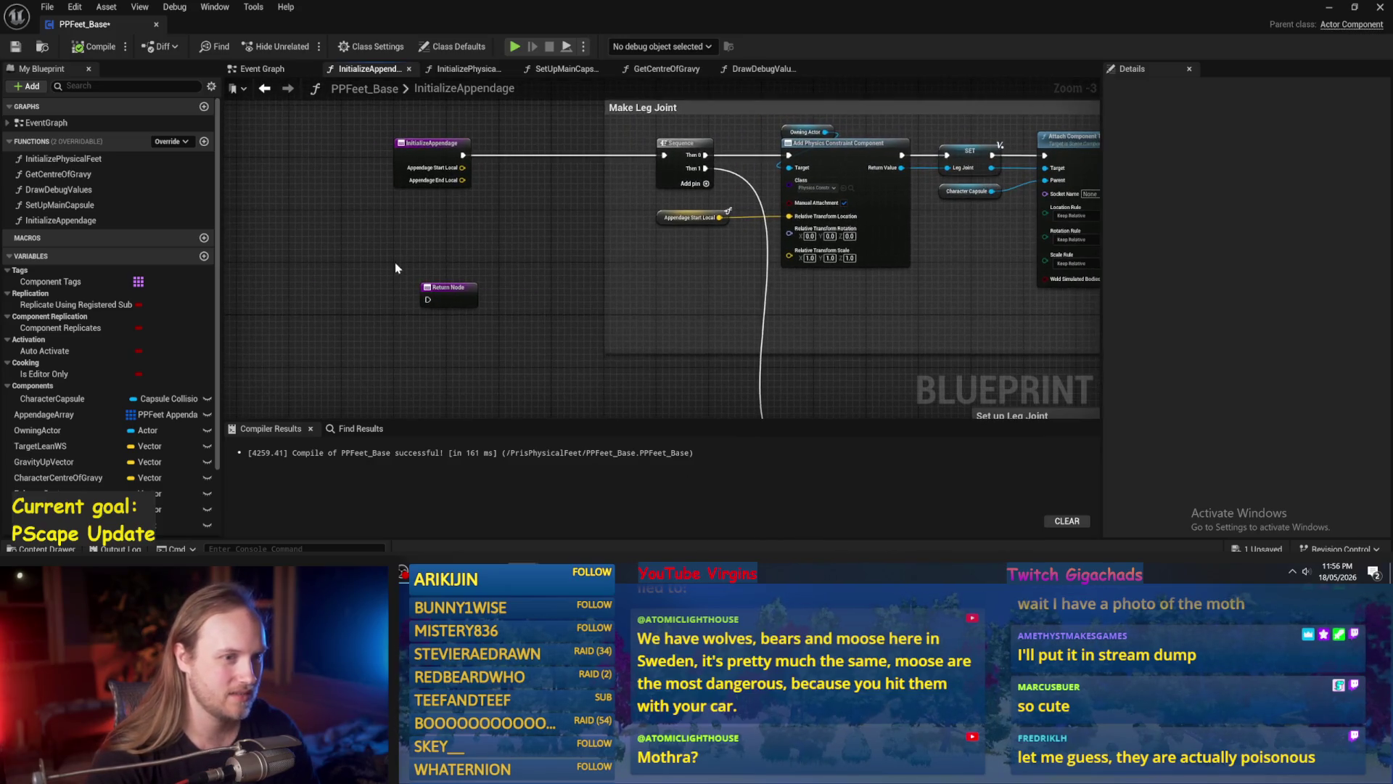
right_click(395, 263)
type("leg joint")
key("Return")
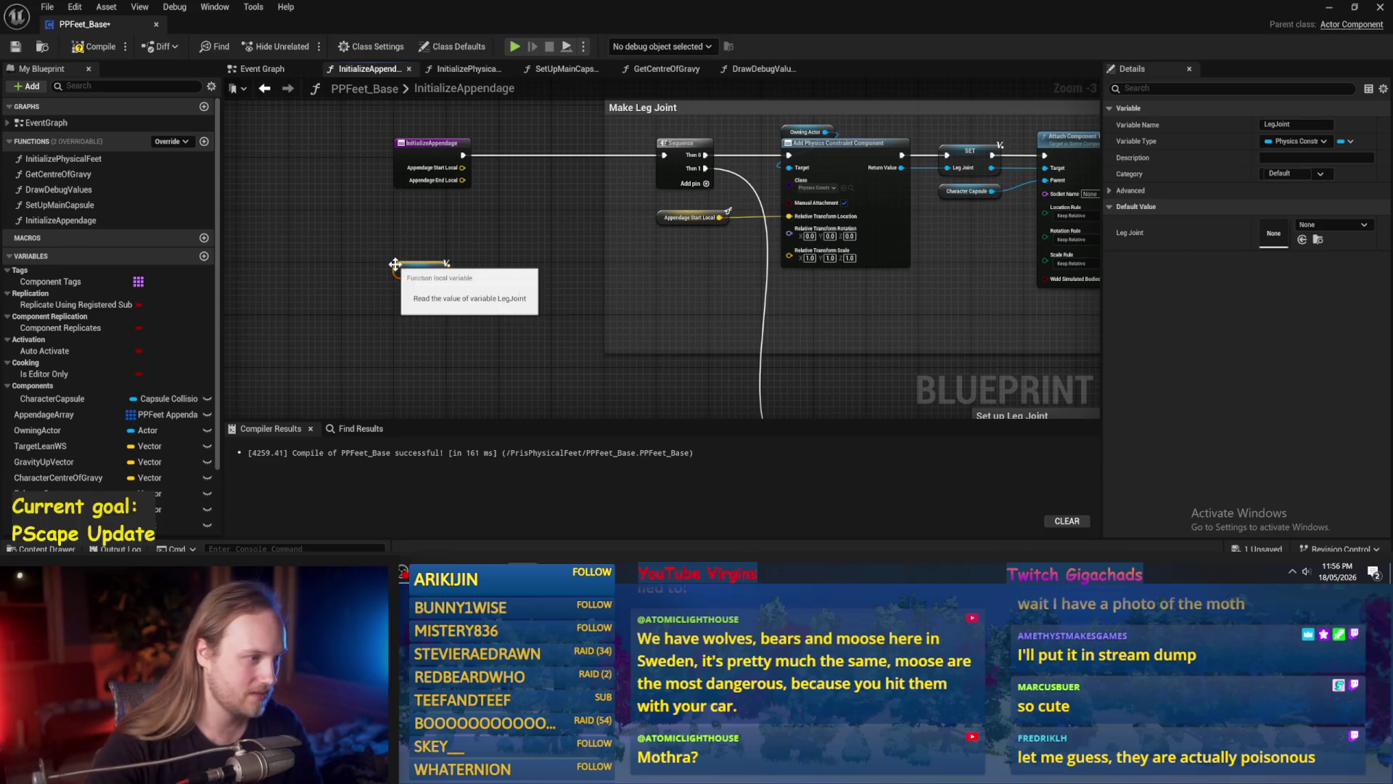
right_click(365, 304)
type("leg mesh")
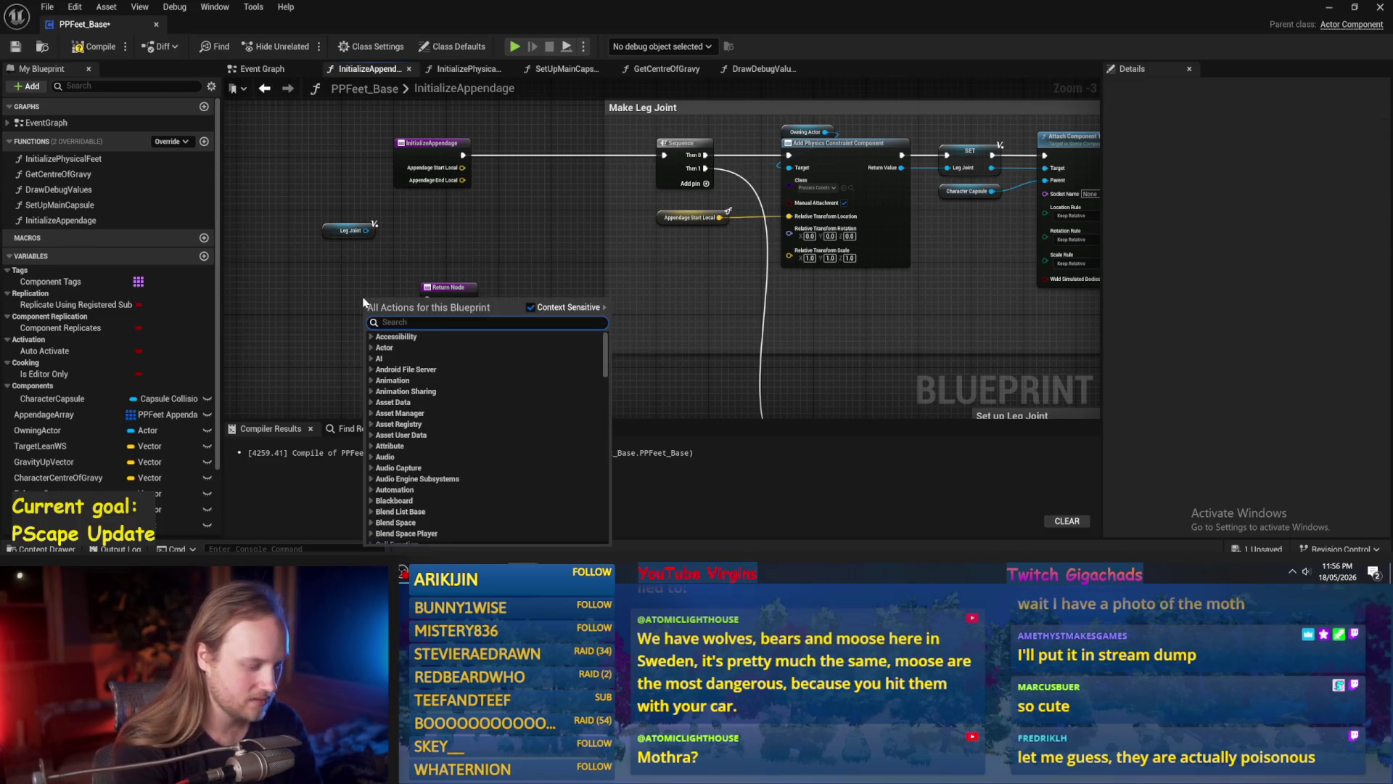
key("Return")
Add Foot Joint and Foot Mesh getter nodes below the leg getters.
left_click_drag(394, 334, 444, 265)
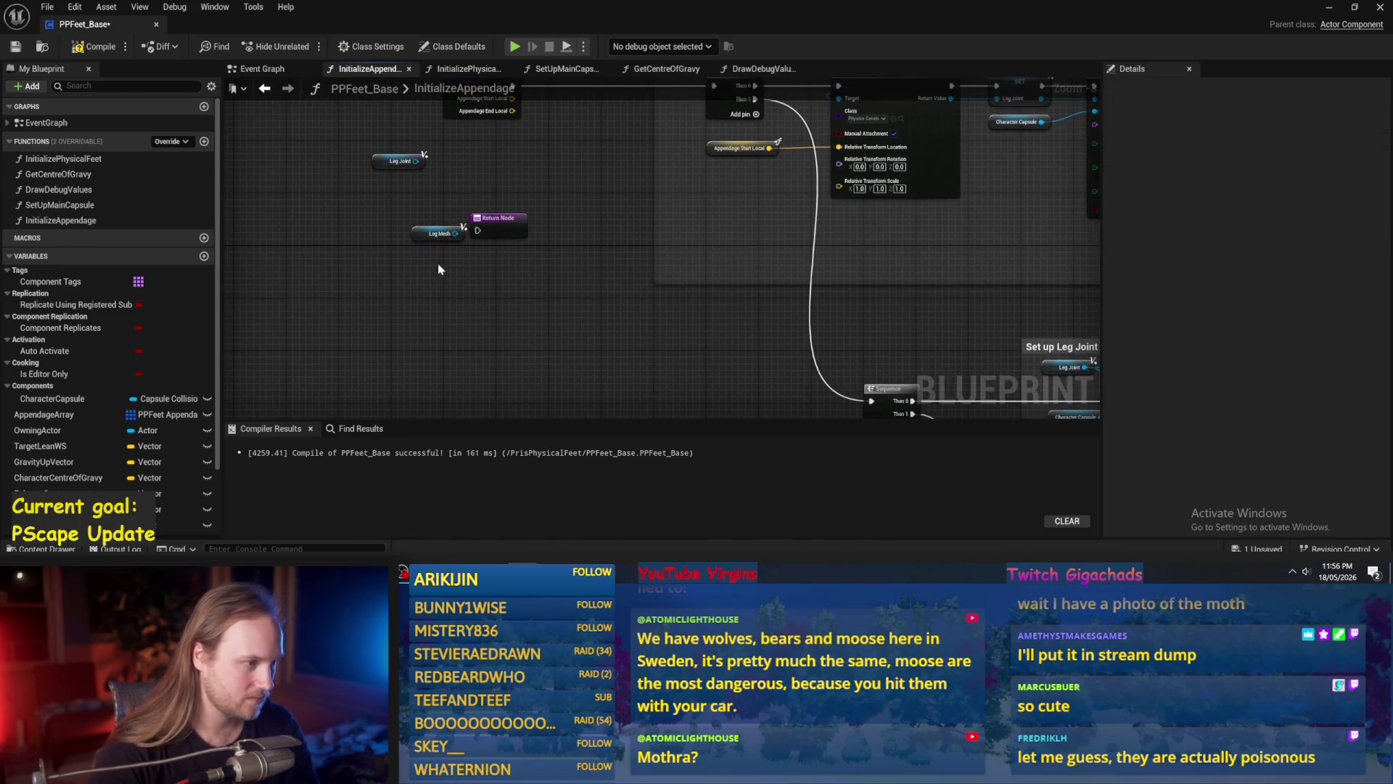
right_click(439, 268)
type("foot joint")
key("Return")
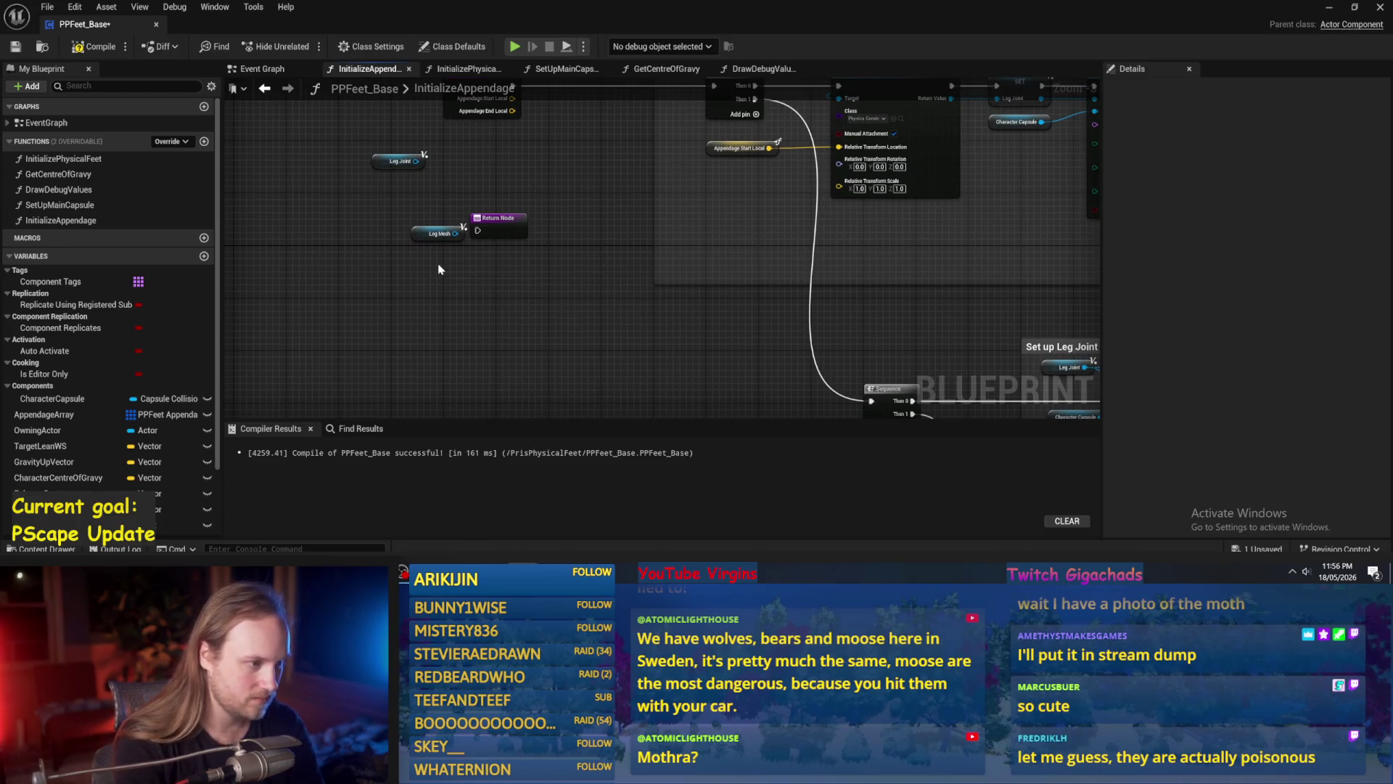
right_click(451, 303)
type("foot mes")
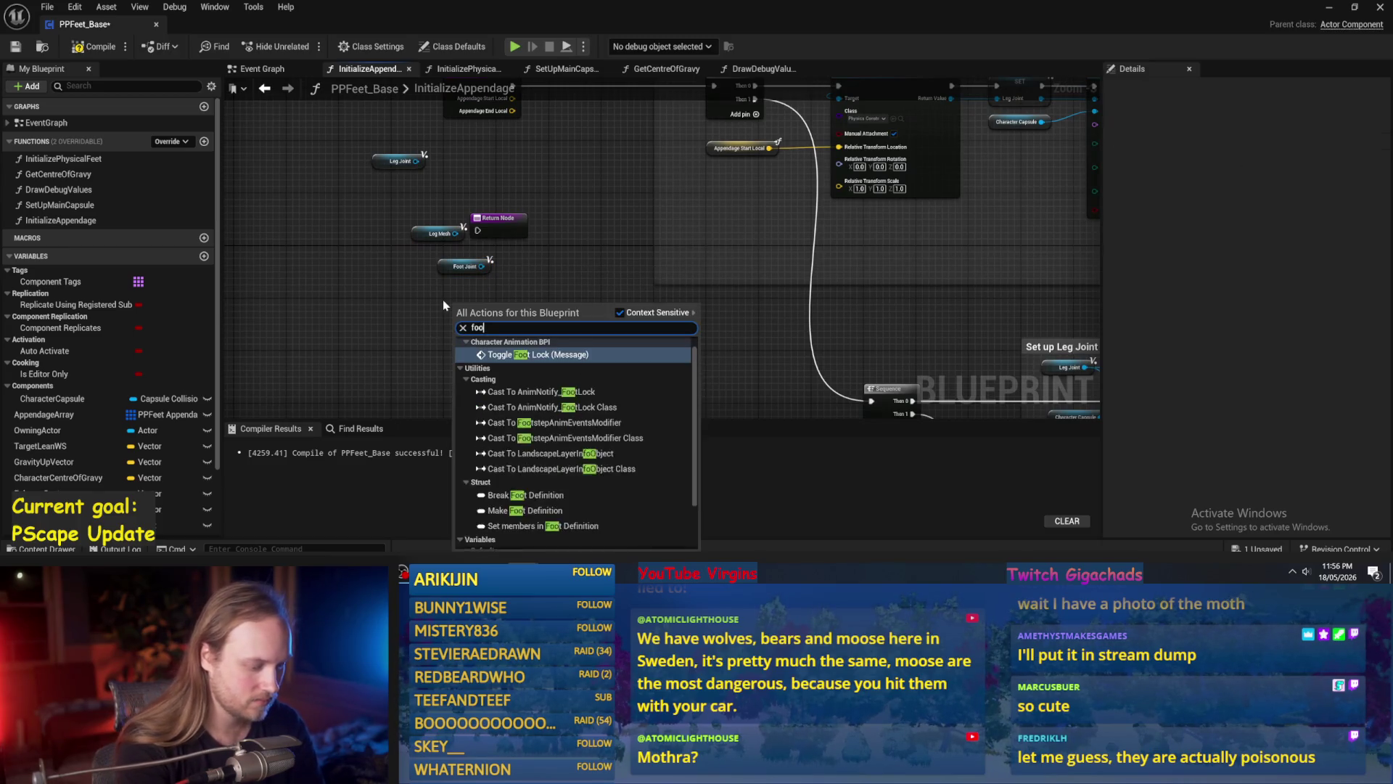
key("Return")
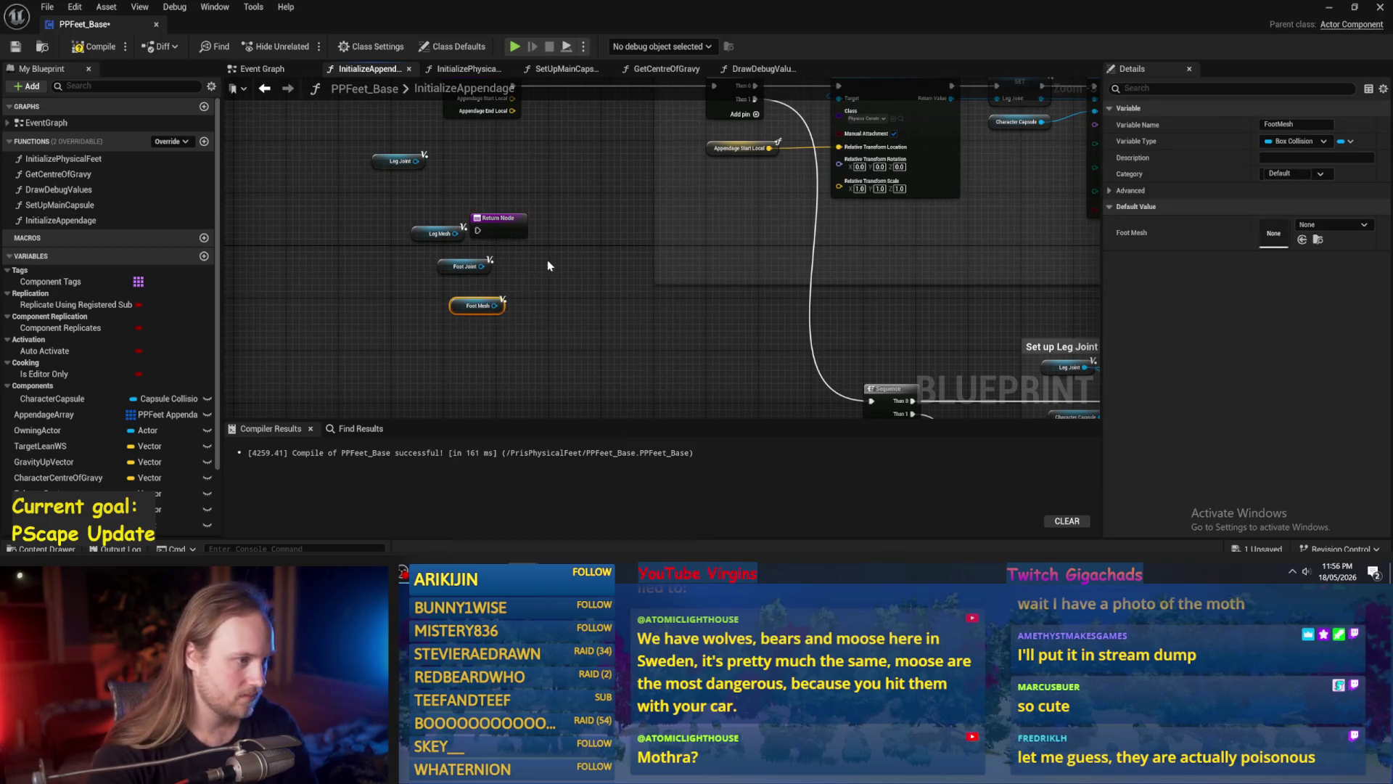
Move the Return Node to the right and box-select the four getter nodes.
scroll(547, 268, "up", 3)
mouse_move(351, 114)
left_mouse_down()
mouse_move(479, 227)
mouse_move(643, 263)
left_mouse_up()
scroll(508, 246, "down", 1)
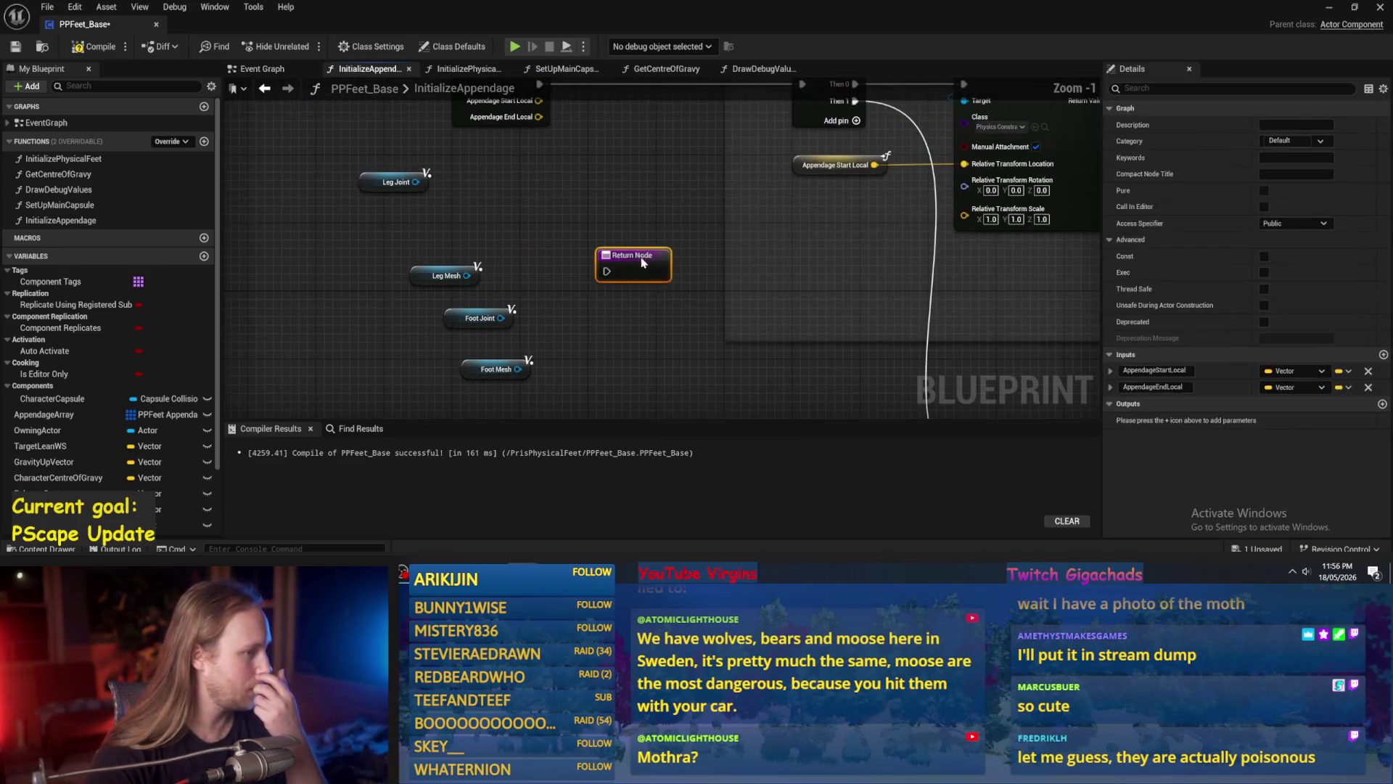
mouse_move(545, 164)
left_mouse_down()
mouse_move(455, 259)
mouse_move(424, 267)
mouse_move(435, 240)
mouse_move(465, 290)
mouse_move(436, 181)
mouse_move(470, 342)
mouse_move(478, 320)
mouse_move(656, 265)
left_mouse_up()
scroll(455, 259, "down", 3)
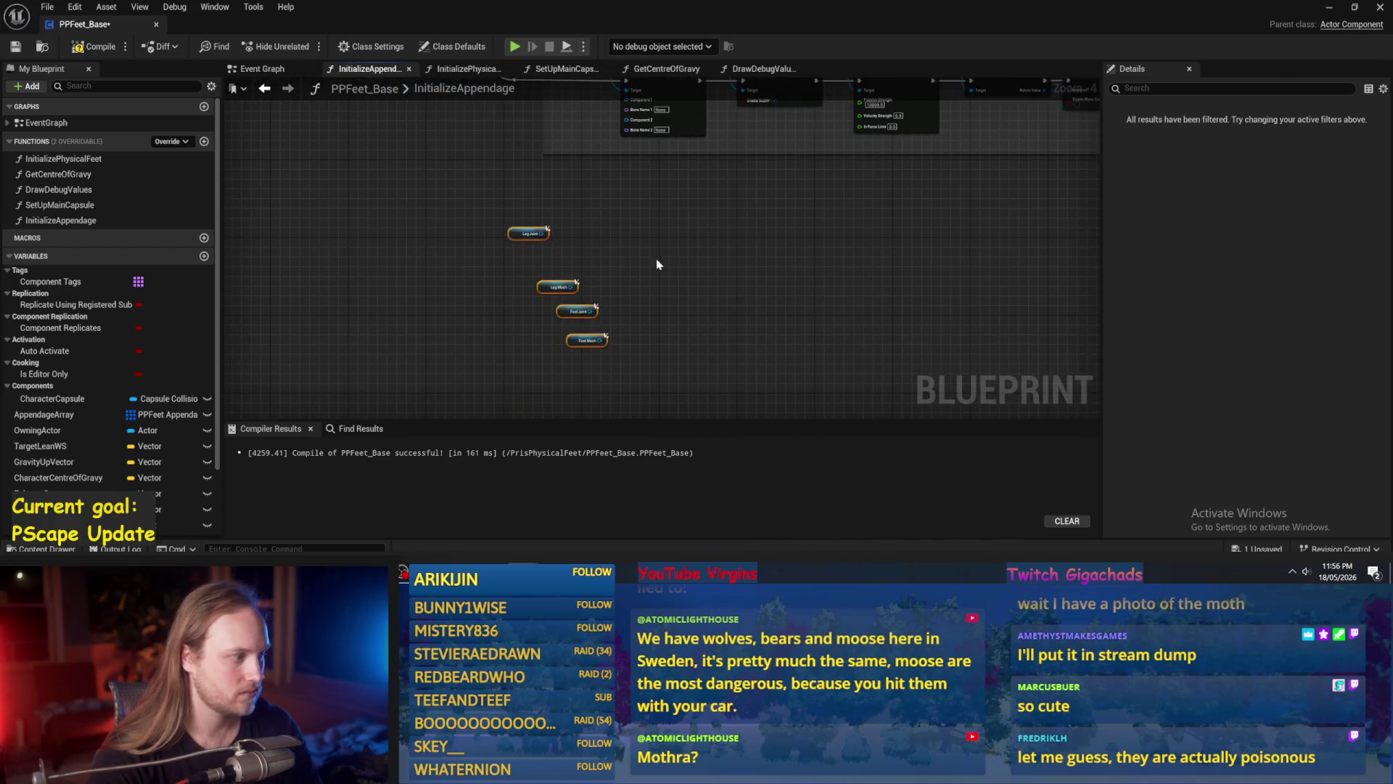
Position the Make PPFeet Appendage Struct node below the Appendage Array ADD node.
left_click(657, 264)
scroll(675, 276, "down", 4)
scroll(700, 294, "up", 3)
mouse_move(1052, 243)
left_mouse_down()
mouse_move(964, 172)
mouse_move(404, 357)
left_mouse_up()
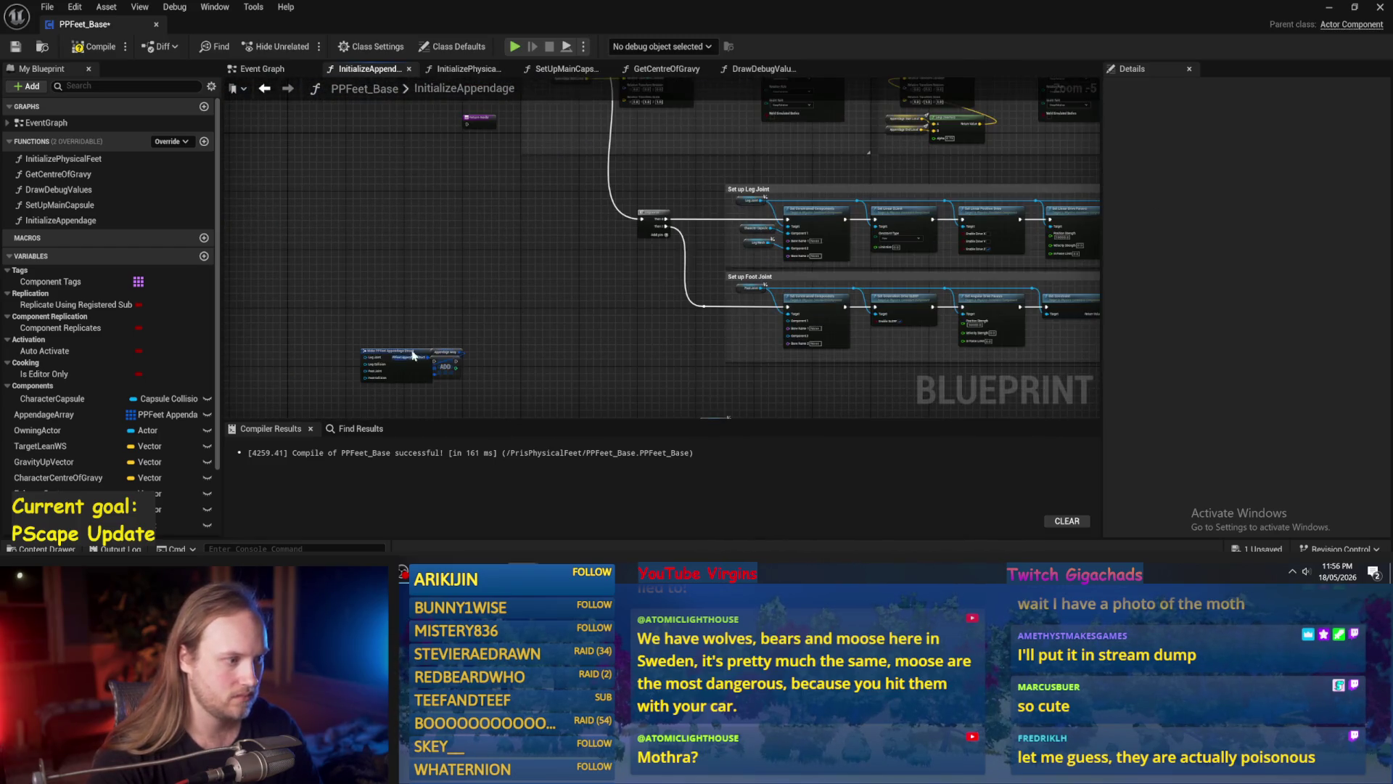
mouse_move(436, 274)
left_mouse_down()
mouse_move(886, 311)
mouse_move(671, 268)
left_mouse_up()
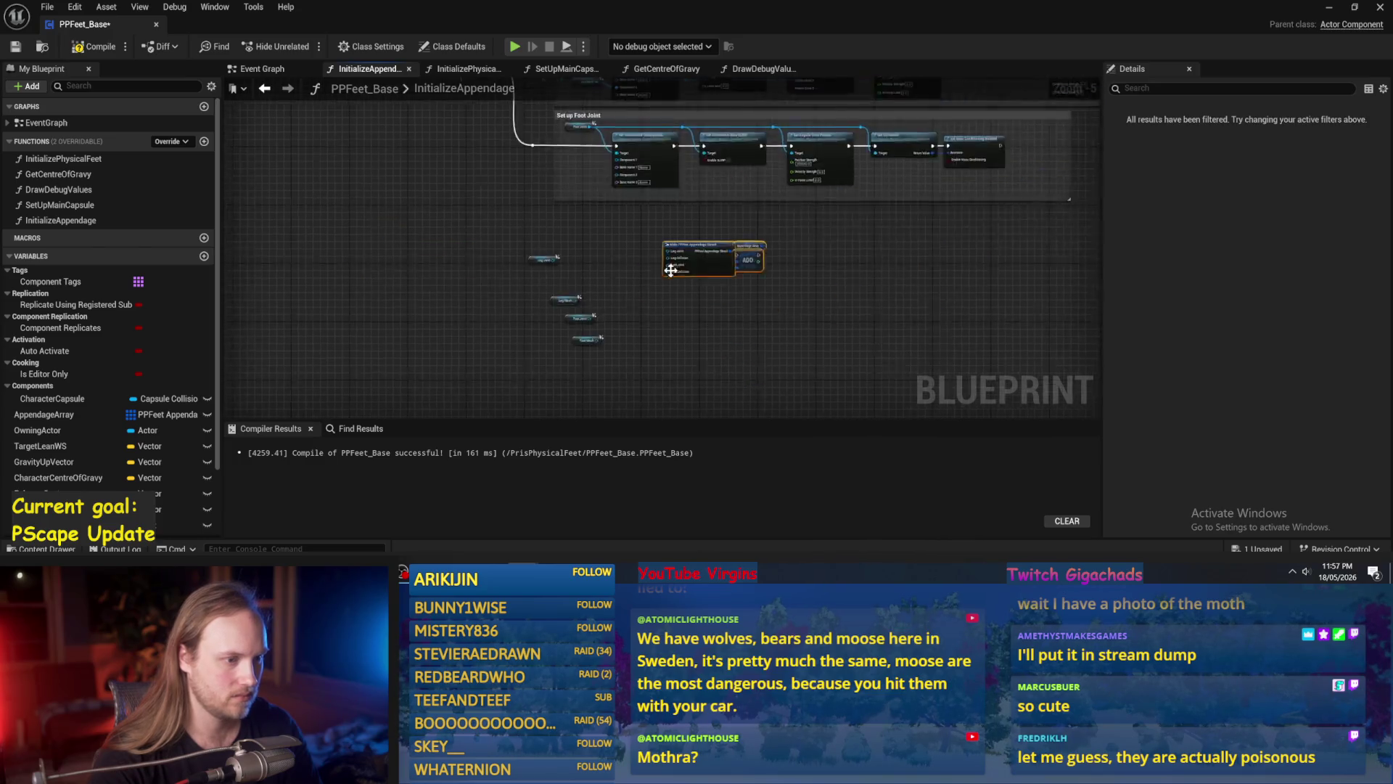
scroll(672, 268, "up", 3)
mouse_move(762, 264)
left_mouse_down()
mouse_move(682, 223)
mouse_move(851, 353)
mouse_move(809, 328)
left_mouse_up()
scroll(666, 228, "up", 1)
left_click(696, 238)
Wire Leg Joint into the struct's Leg Joint pin, then compile and save.
mouse_move(388, 218)
left_mouse_down()
mouse_move(740, 295)
mouse_move(728, 267)
mouse_move(724, 342)
mouse_move(558, 278)
left_mouse_up()
left_click(644, 293)
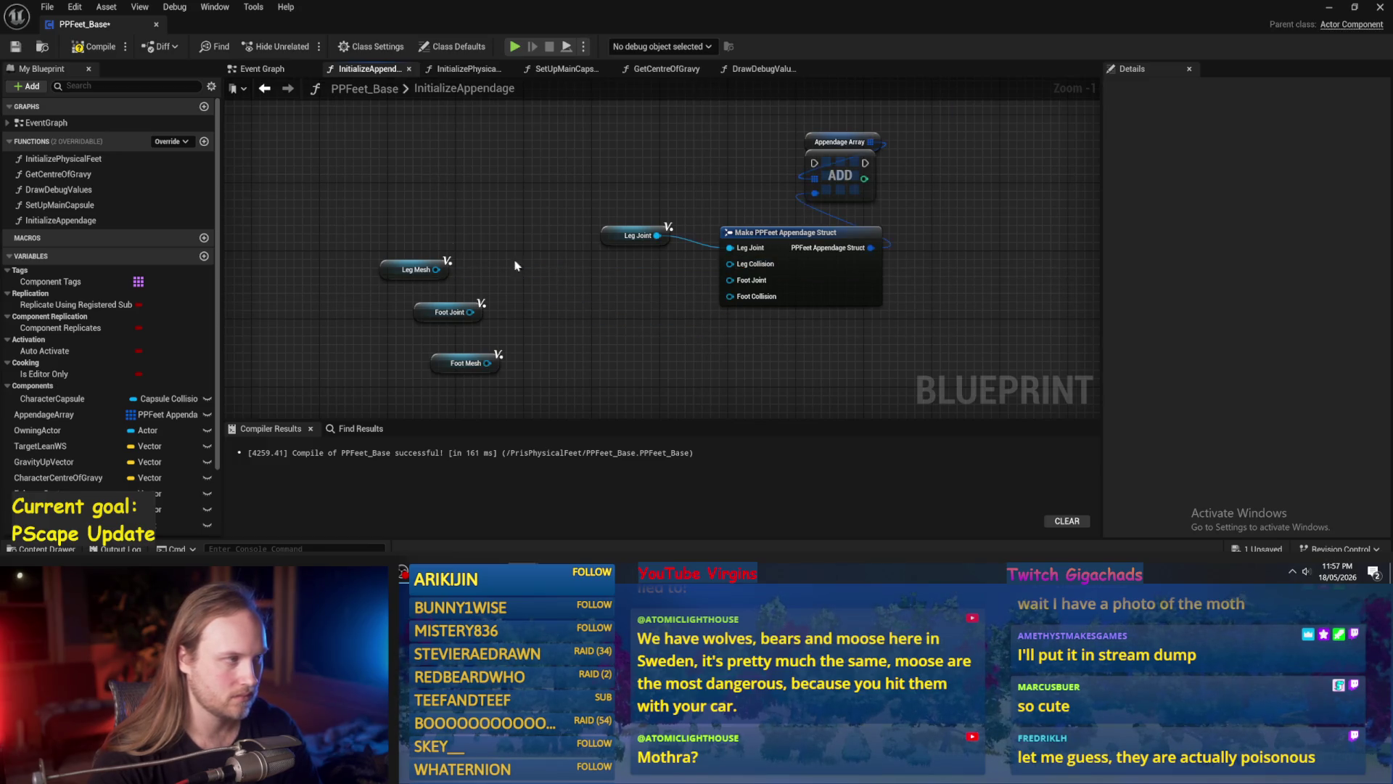
left_click(13, 50)
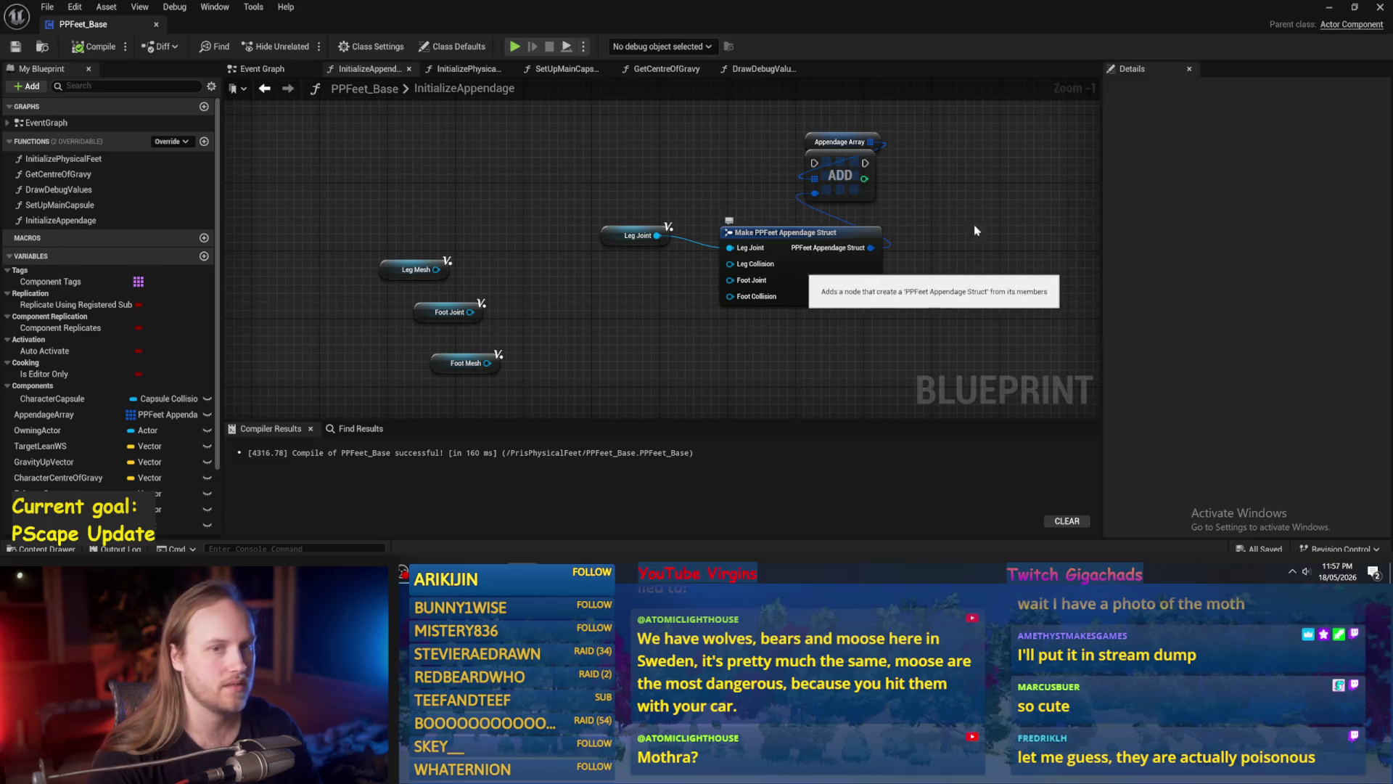
key("alt+Tab")
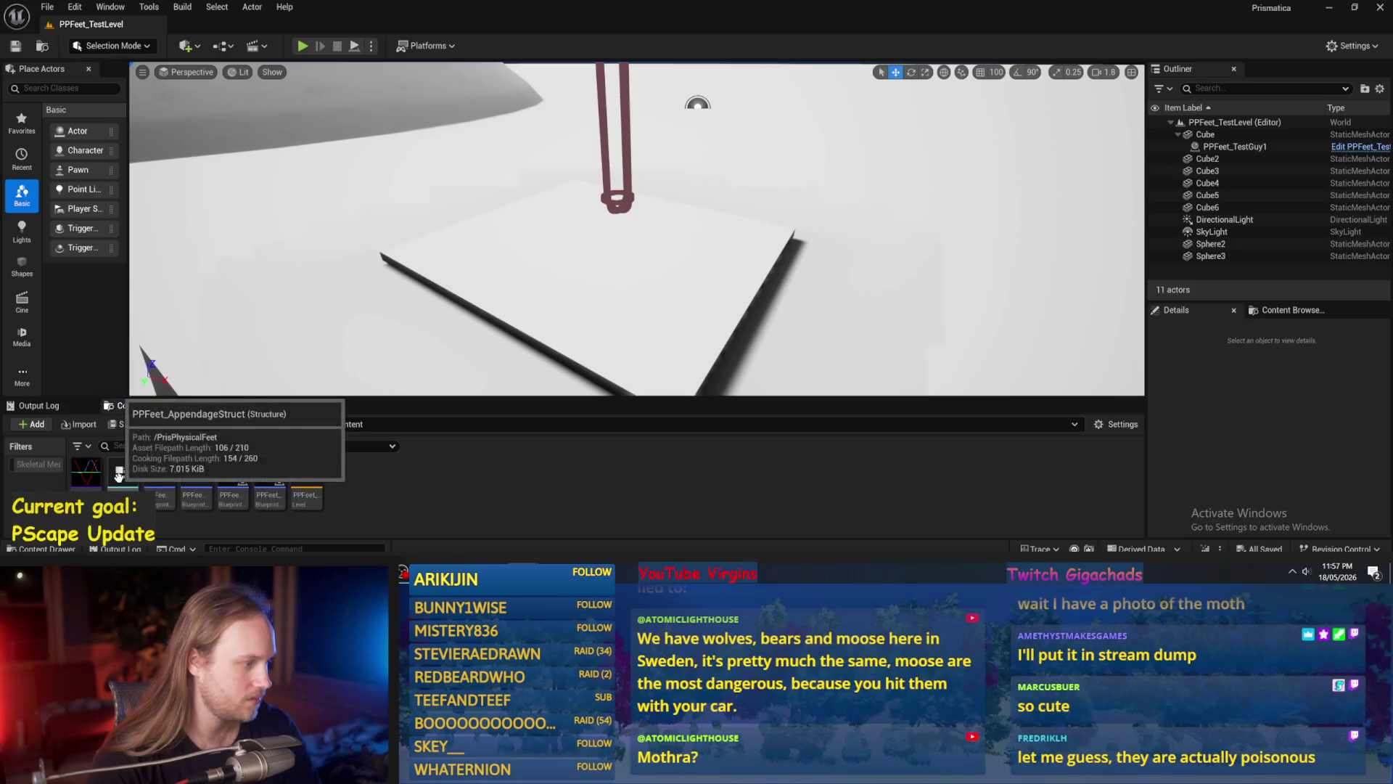
Change PPFeet_AppendageStruct's LegCollision to a Capsule Collision object reference and save the struct.
double_click(164, 470)
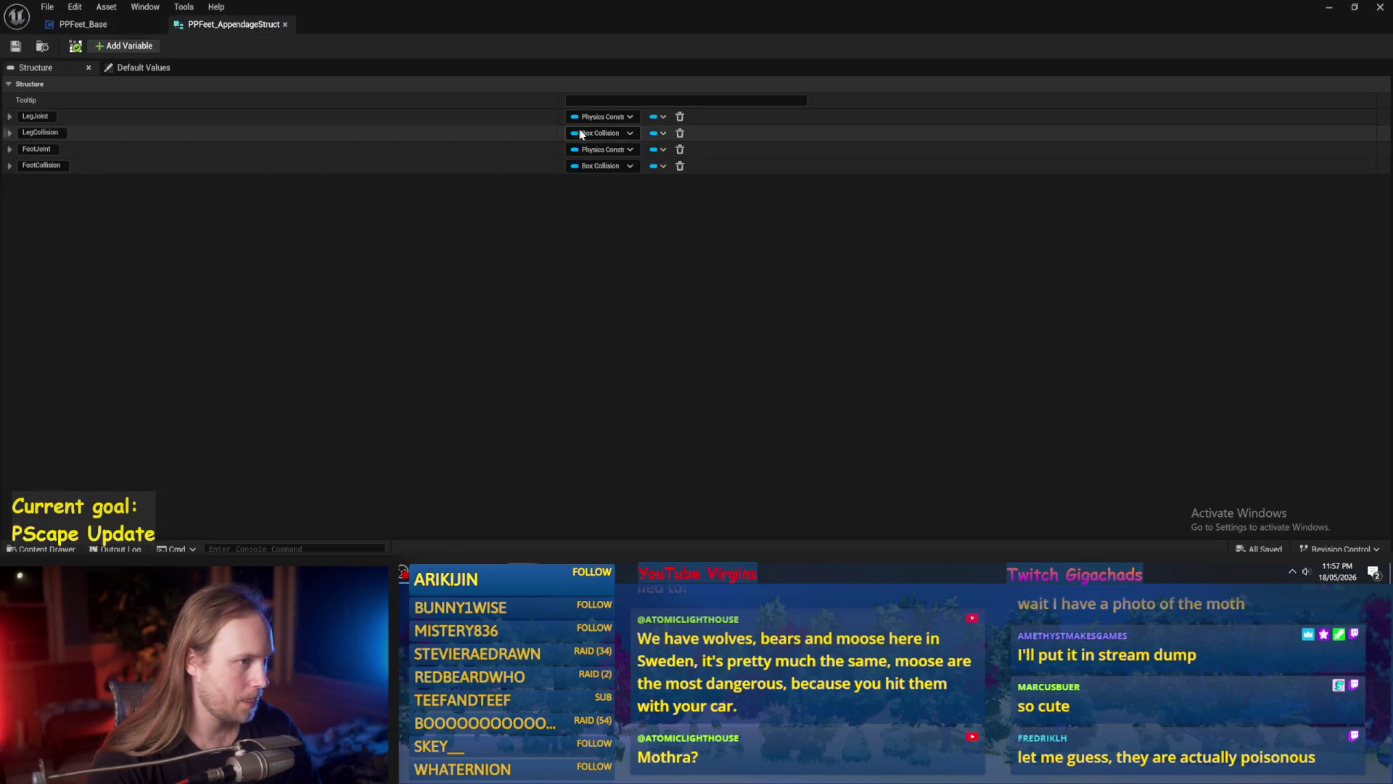
left_click(596, 133)
type("caps")
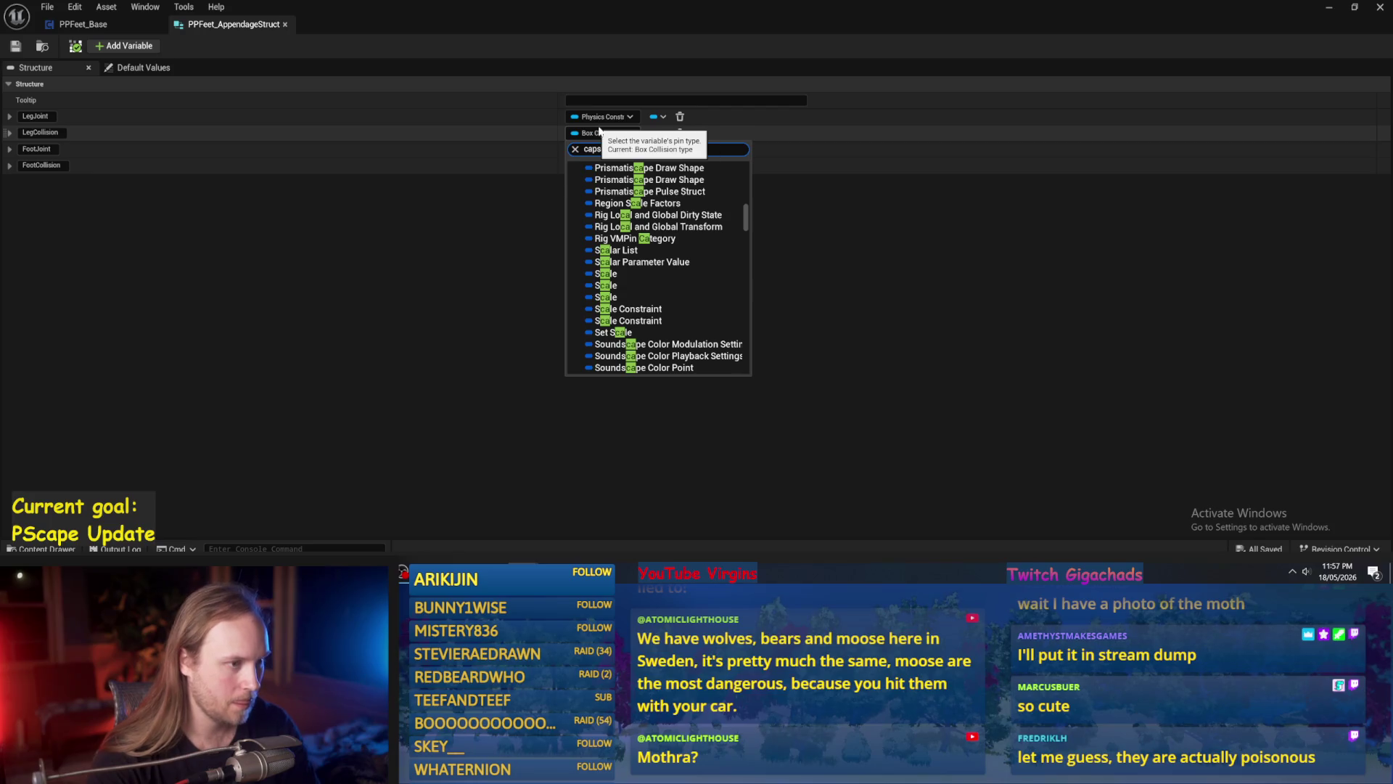
type("ul")
mouse_move(733, 214)
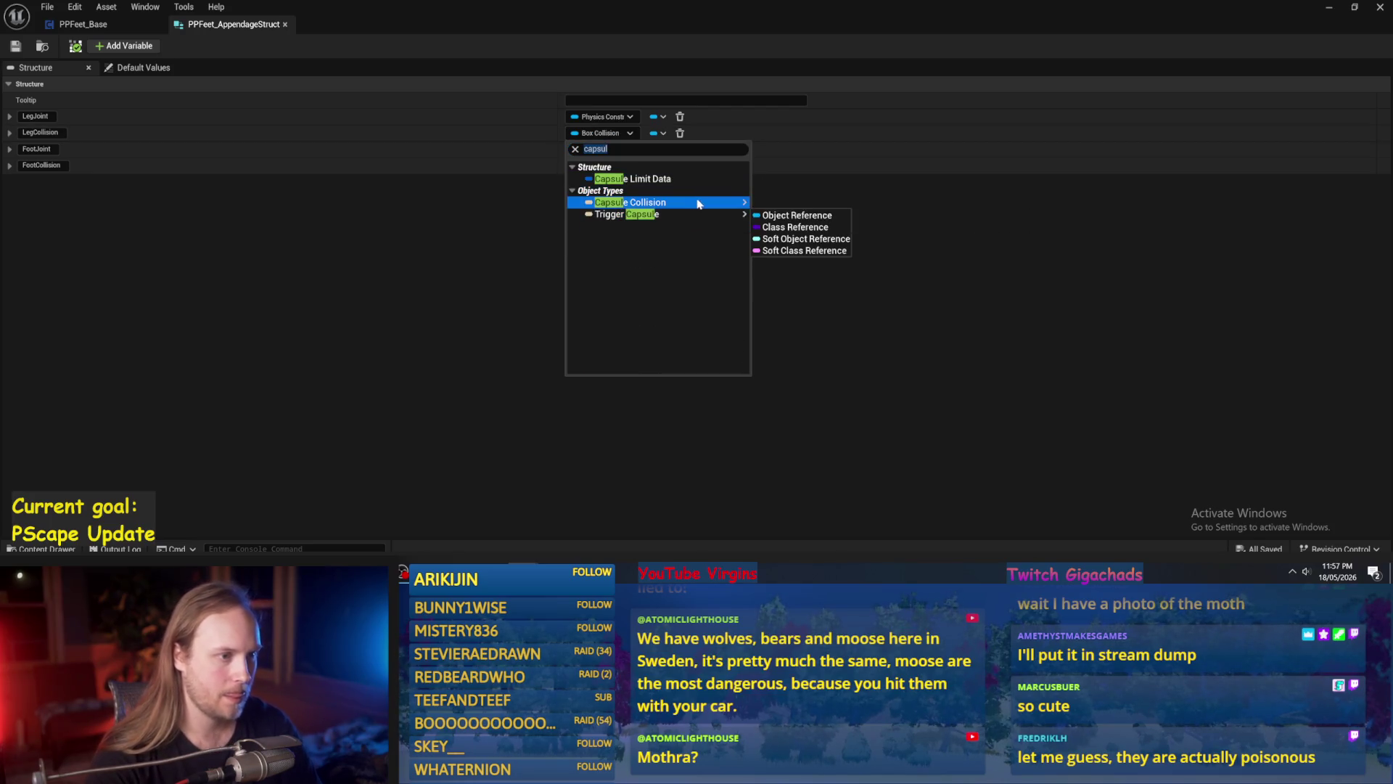
left_click(789, 205)
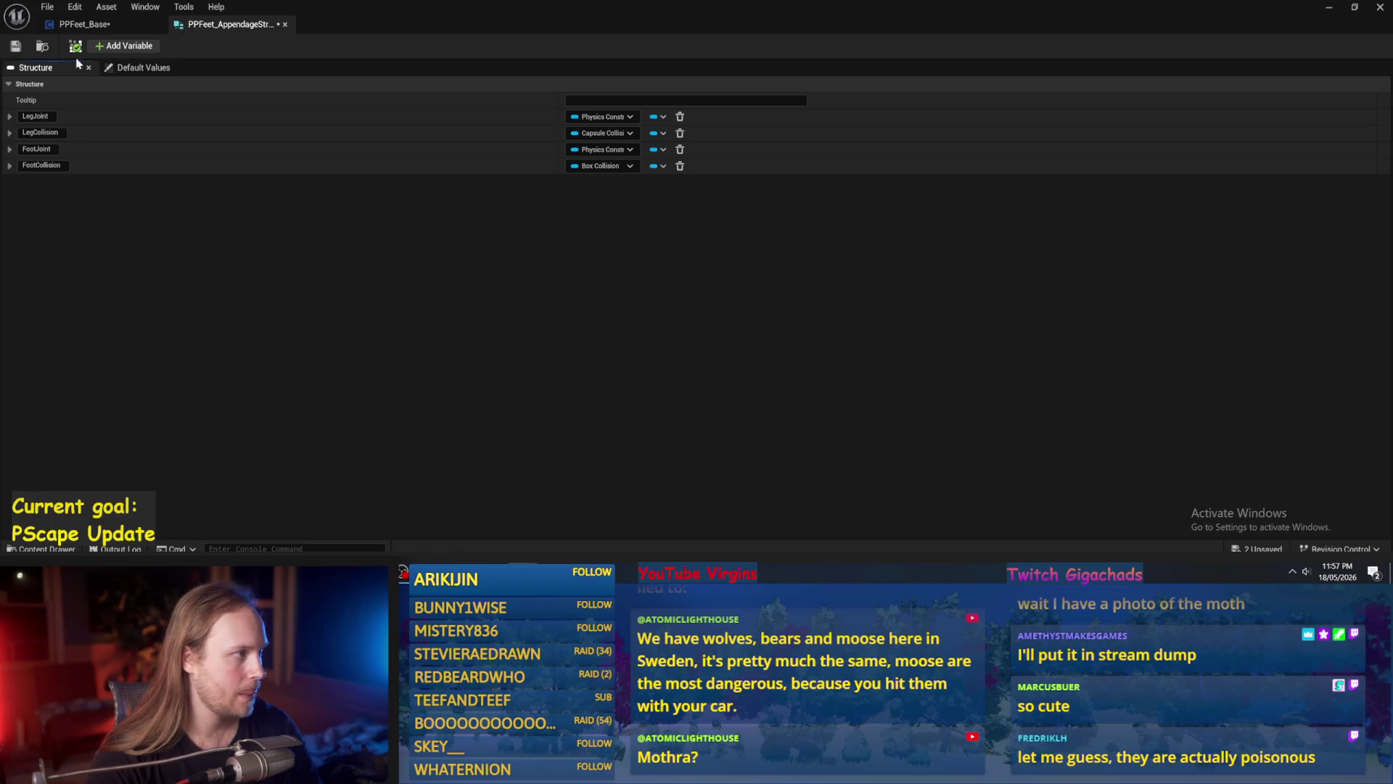
left_click(15, 46)
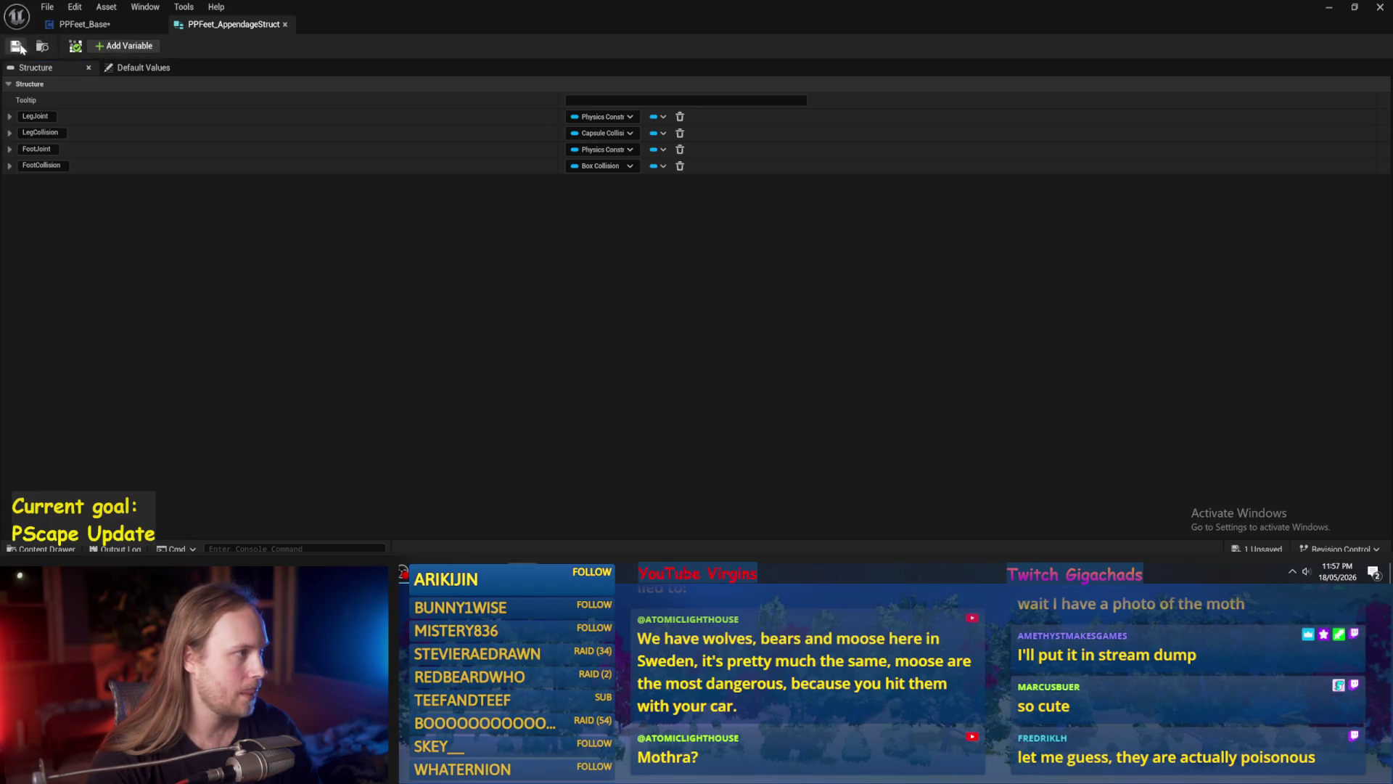
left_click(116, 25)
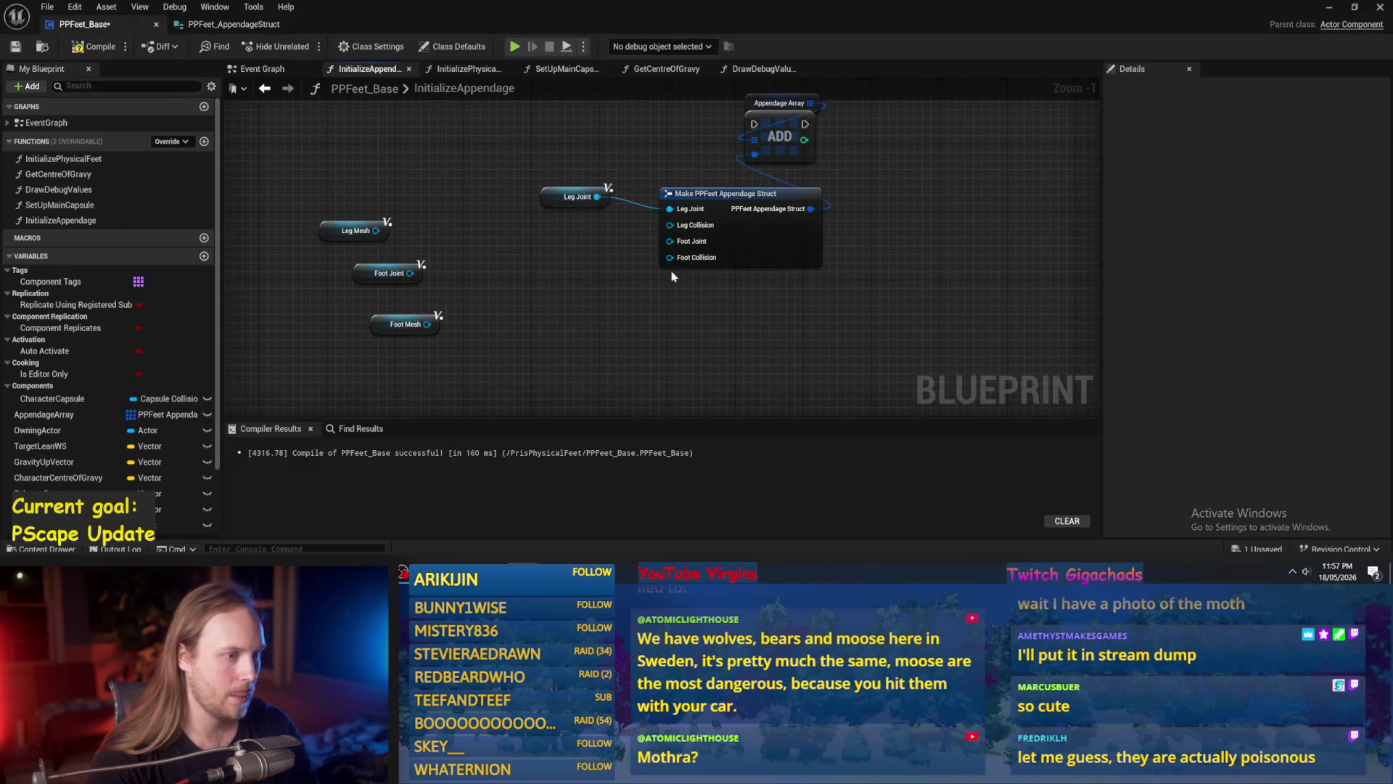
Wire Leg Mesh into the struct's Leg Collision pin and rename the variable LegCollision.
mouse_move(376, 231)
left_mouse_down()
mouse_move(585, 243)
mouse_move(685, 230)
left_mouse_up()
left_click_drag(389, 238, 560, 226)
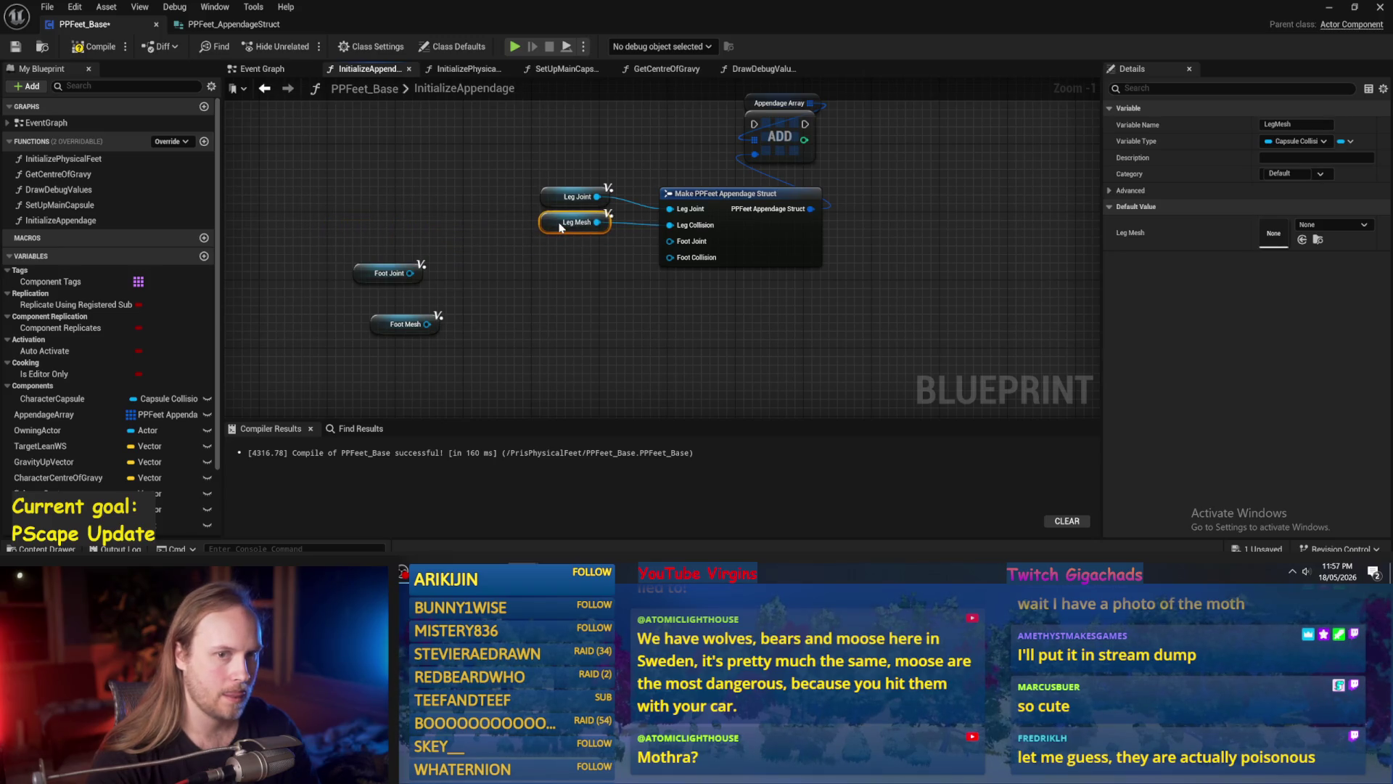
left_click(1298, 124)
type("LegCol")
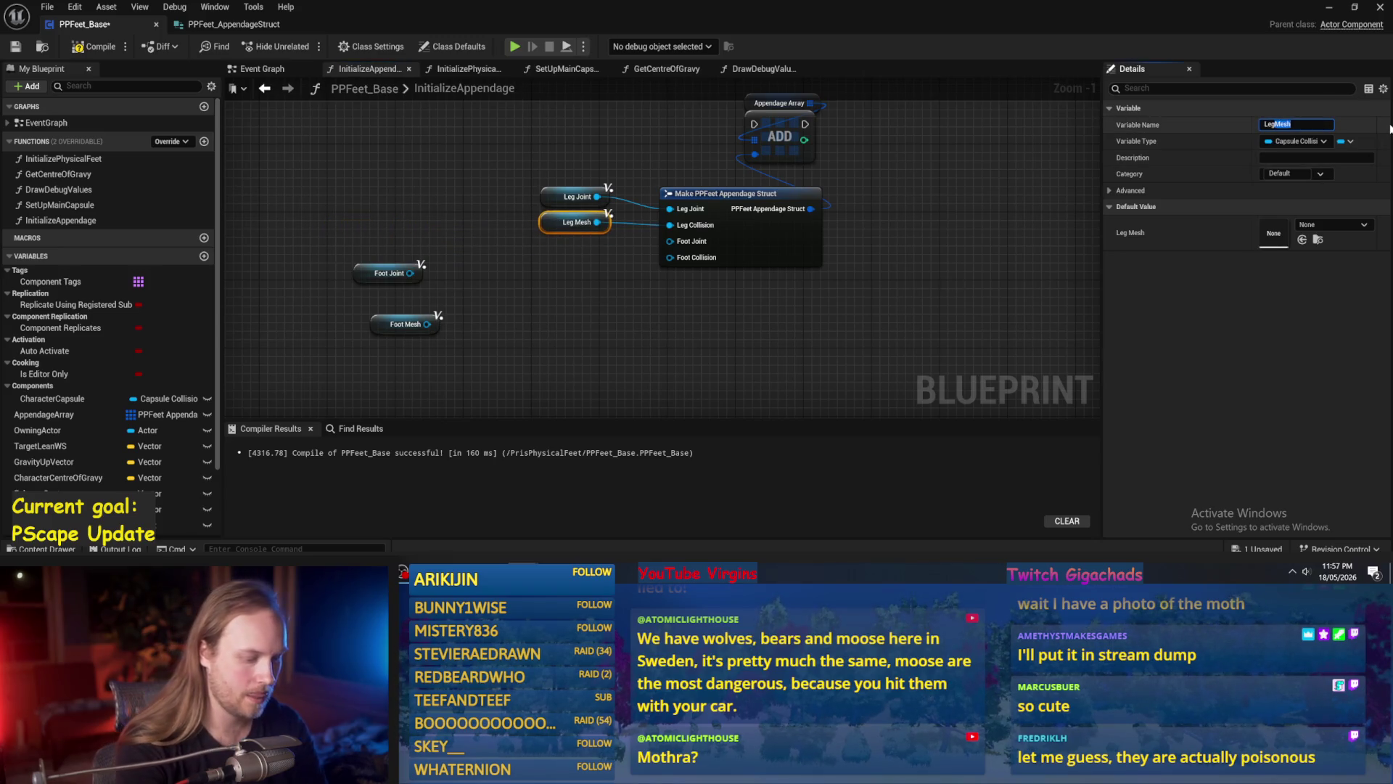
type("lision")
key("Return")
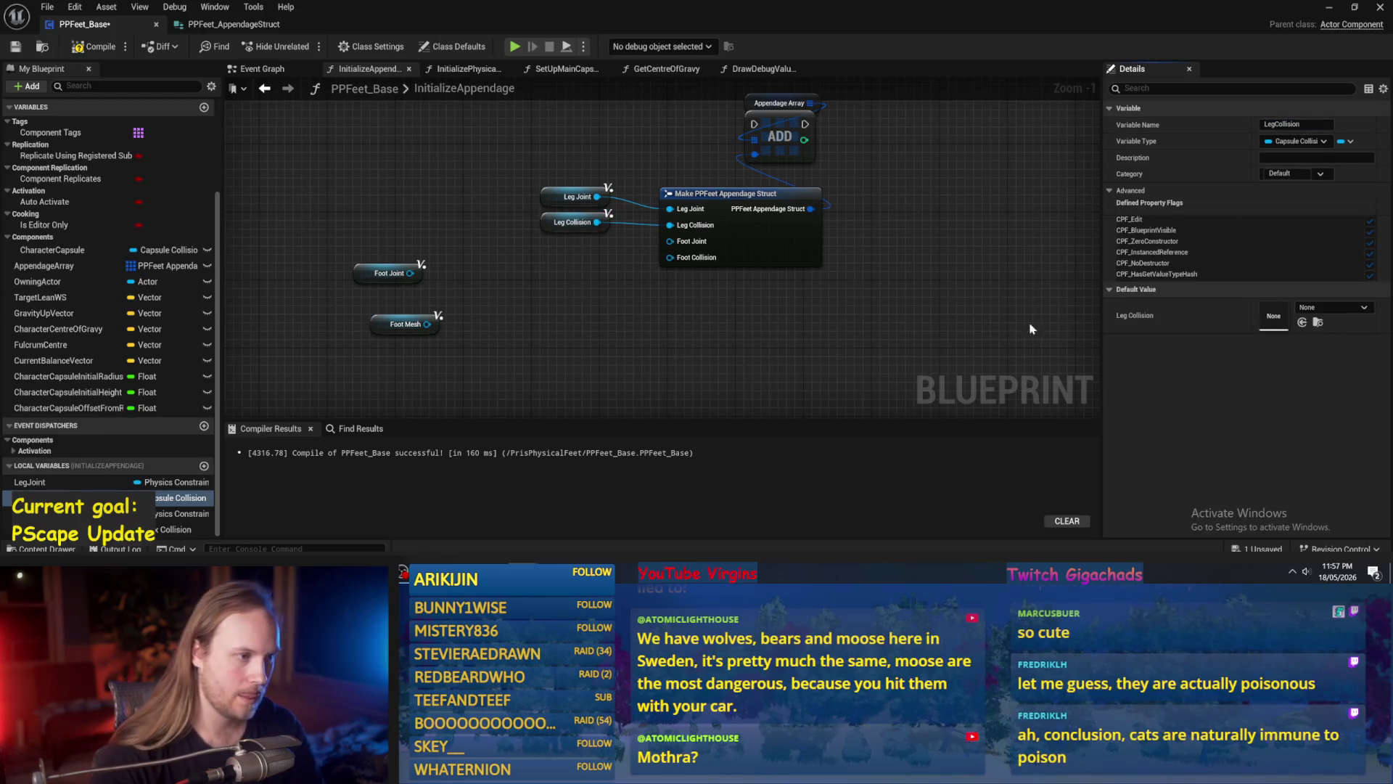
Rename FootMesh to FootCollision and wire it into the struct's Foot Collision pin.
left_click(405, 323)
left_click_drag(1278, 124, 1361, 110)
type("Col")
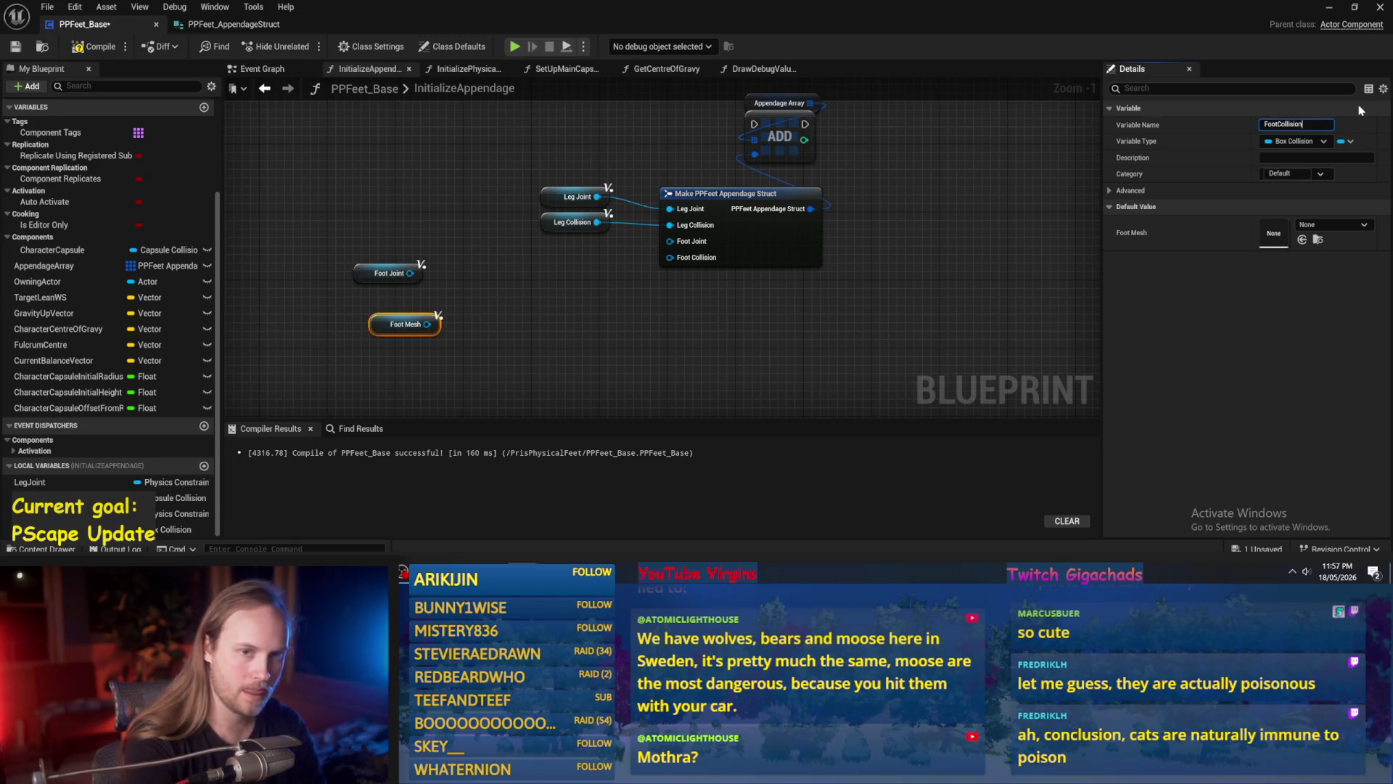
key("Return")
mouse_move(426, 324)
left_mouse_down()
mouse_move(810, 236)
mouse_move(514, 276)
mouse_move(410, 273)
mouse_move(586, 255)
left_mouse_up()
left_click_drag(383, 333, 553, 287)
scroll(661, 304, "down", 3)
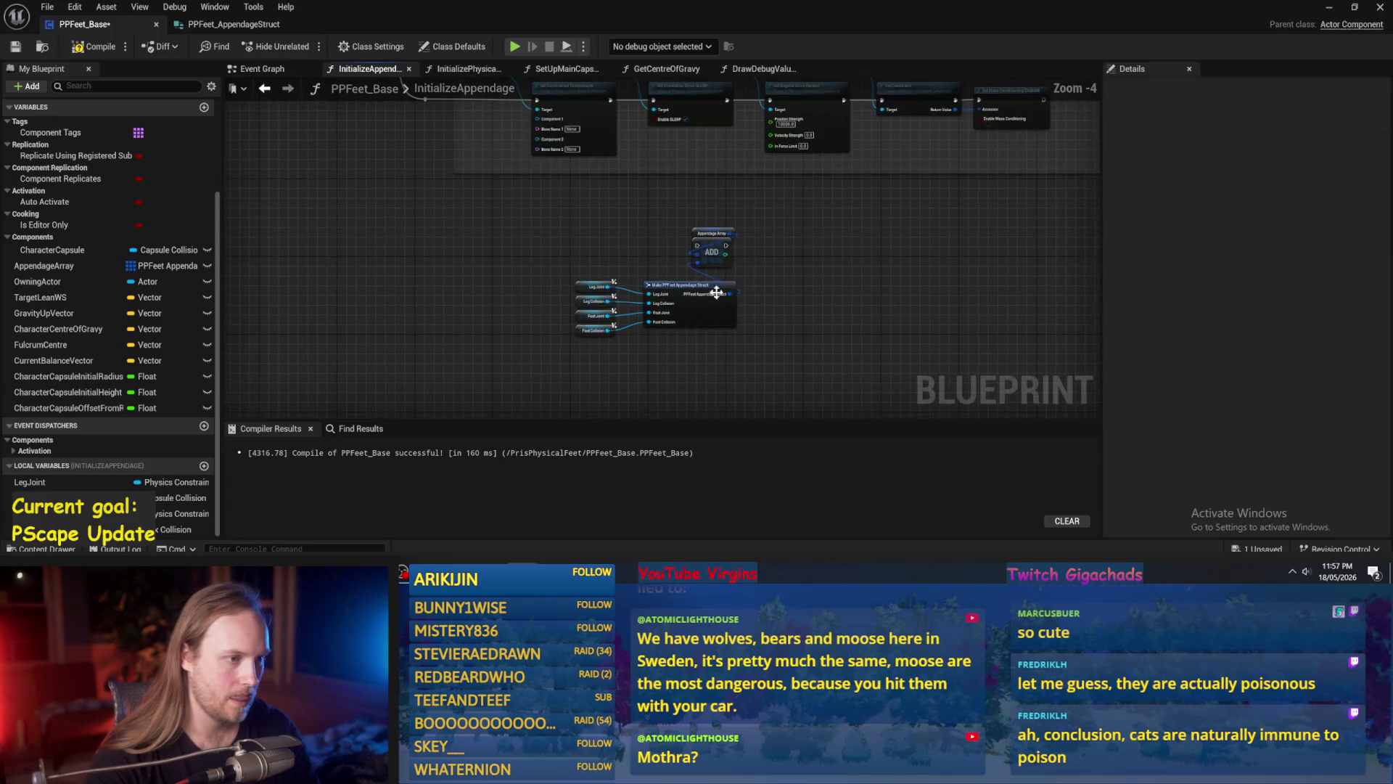
Move the struct group beside ADD, add a third Sequence output, and reroute its Then 2 wire.
left_click_drag(755, 326, 559, 261)
mouse_move(715, 301)
left_mouse_down()
mouse_move(650, 266)
mouse_move(653, 292)
left_mouse_up()
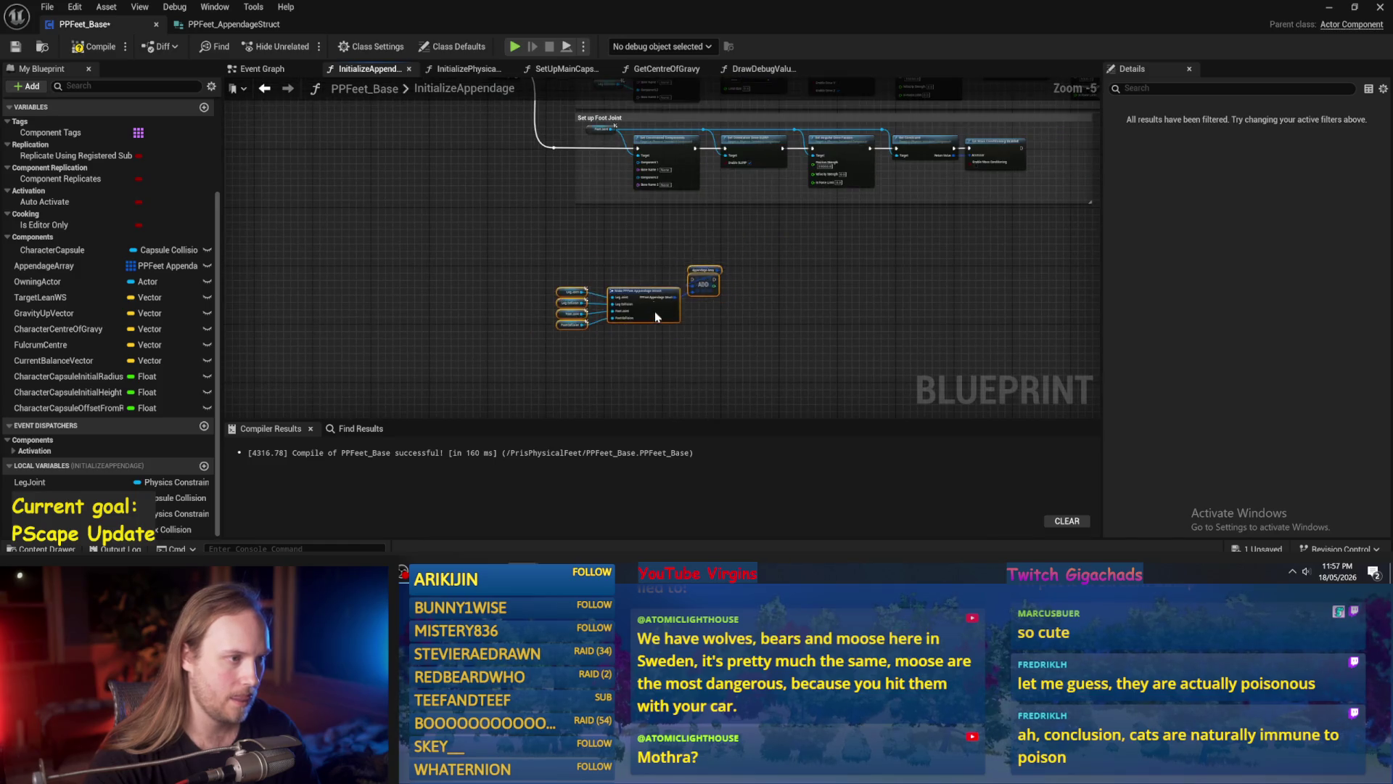
scroll(554, 268, "down", 1)
left_click(560, 181)
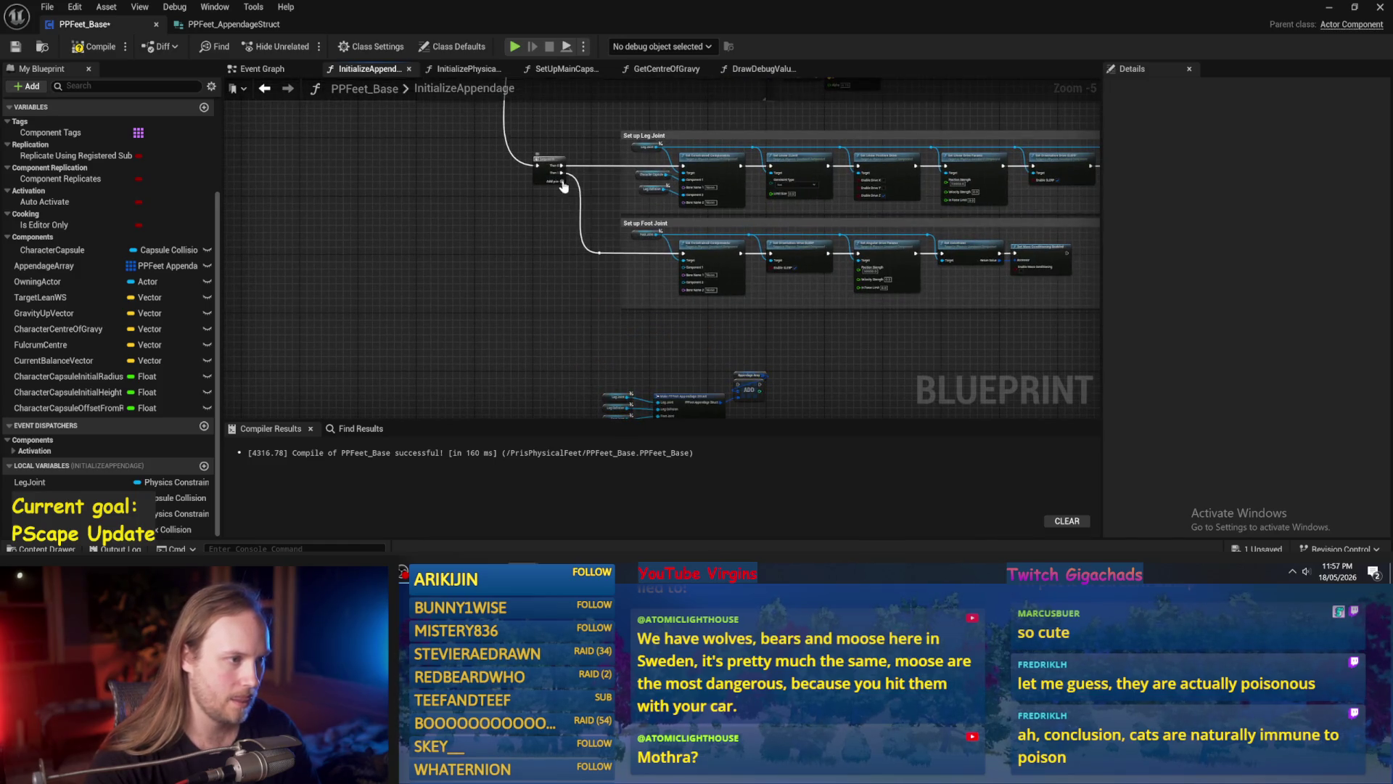
mouse_move(563, 230)
left_mouse_down()
mouse_move(545, 205)
mouse_move(722, 360)
left_mouse_up()
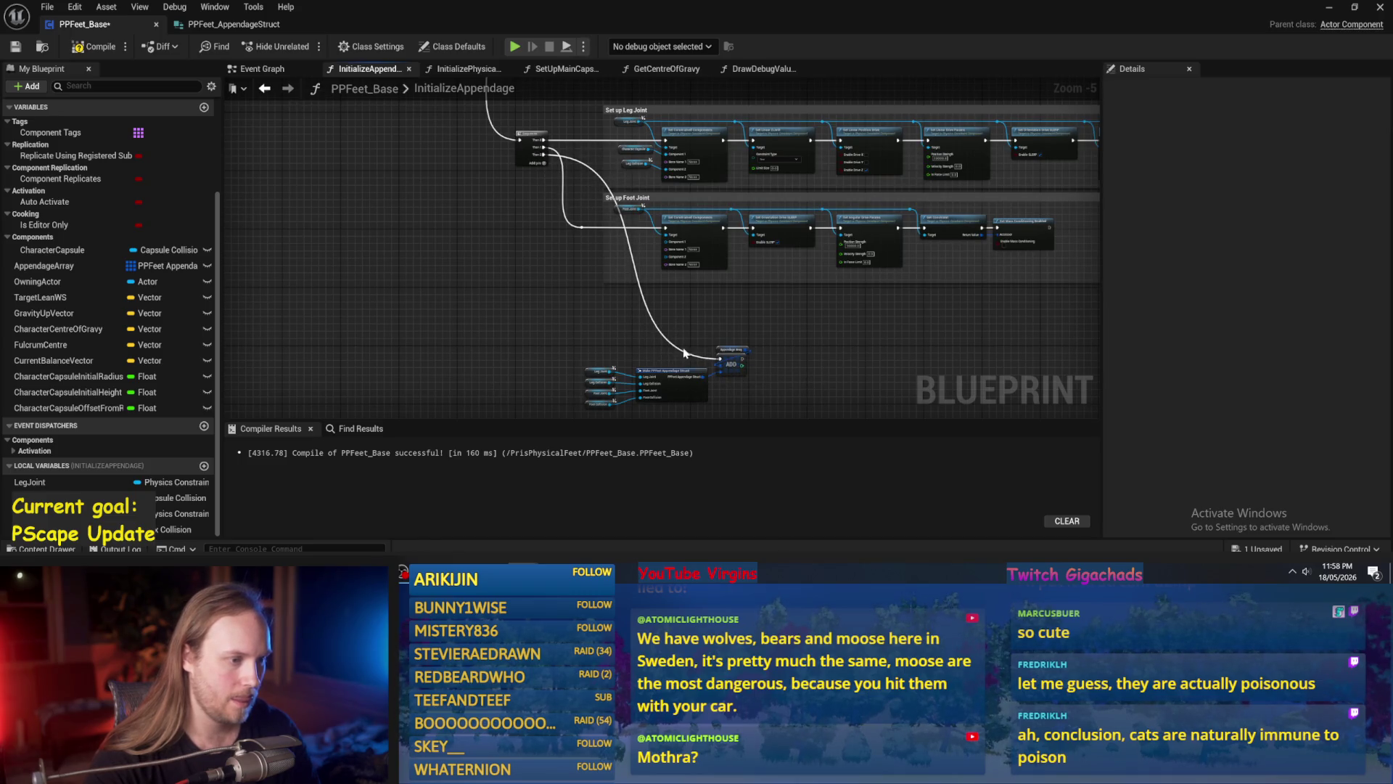
double_click(688, 356)
left_click_drag(687, 356, 583, 357)
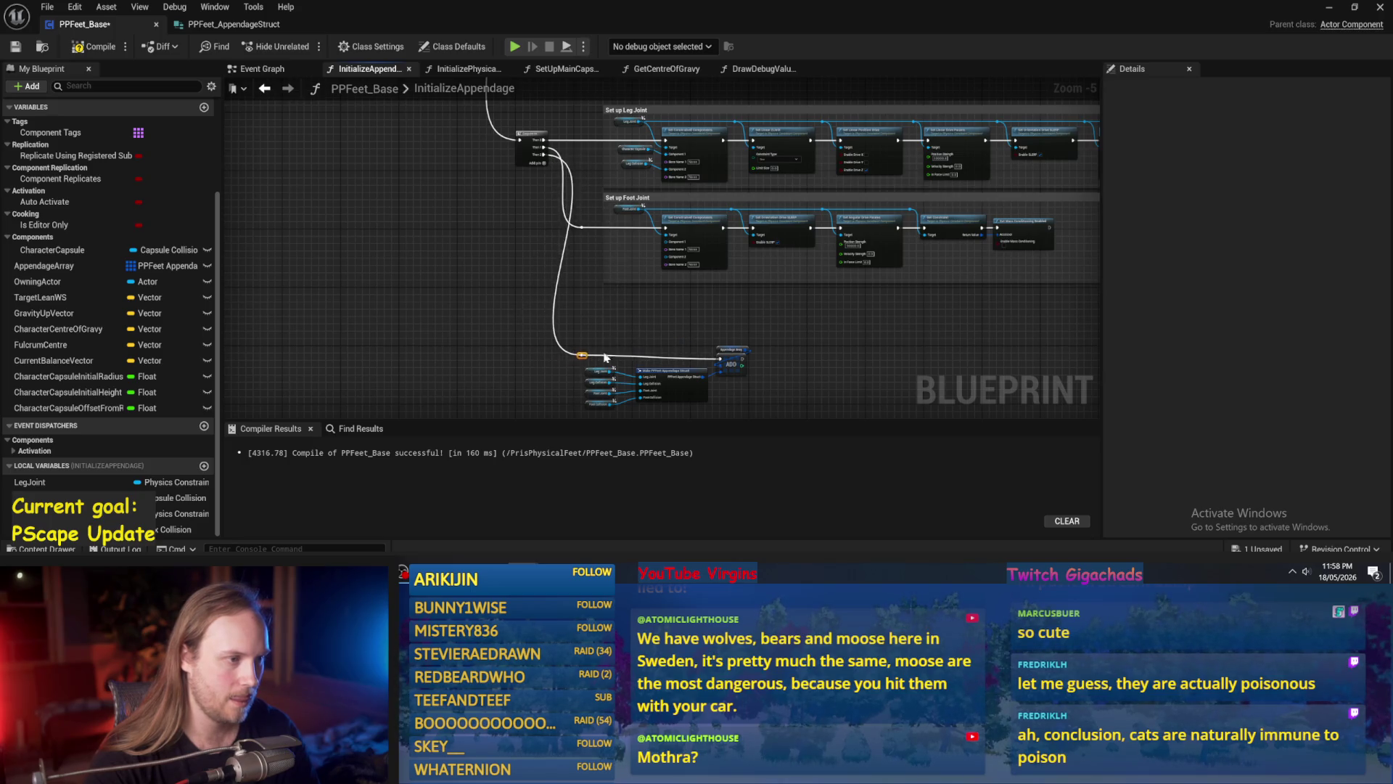
left_click_drag(789, 312, 761, 310)
scroll(825, 342, "down", 2)
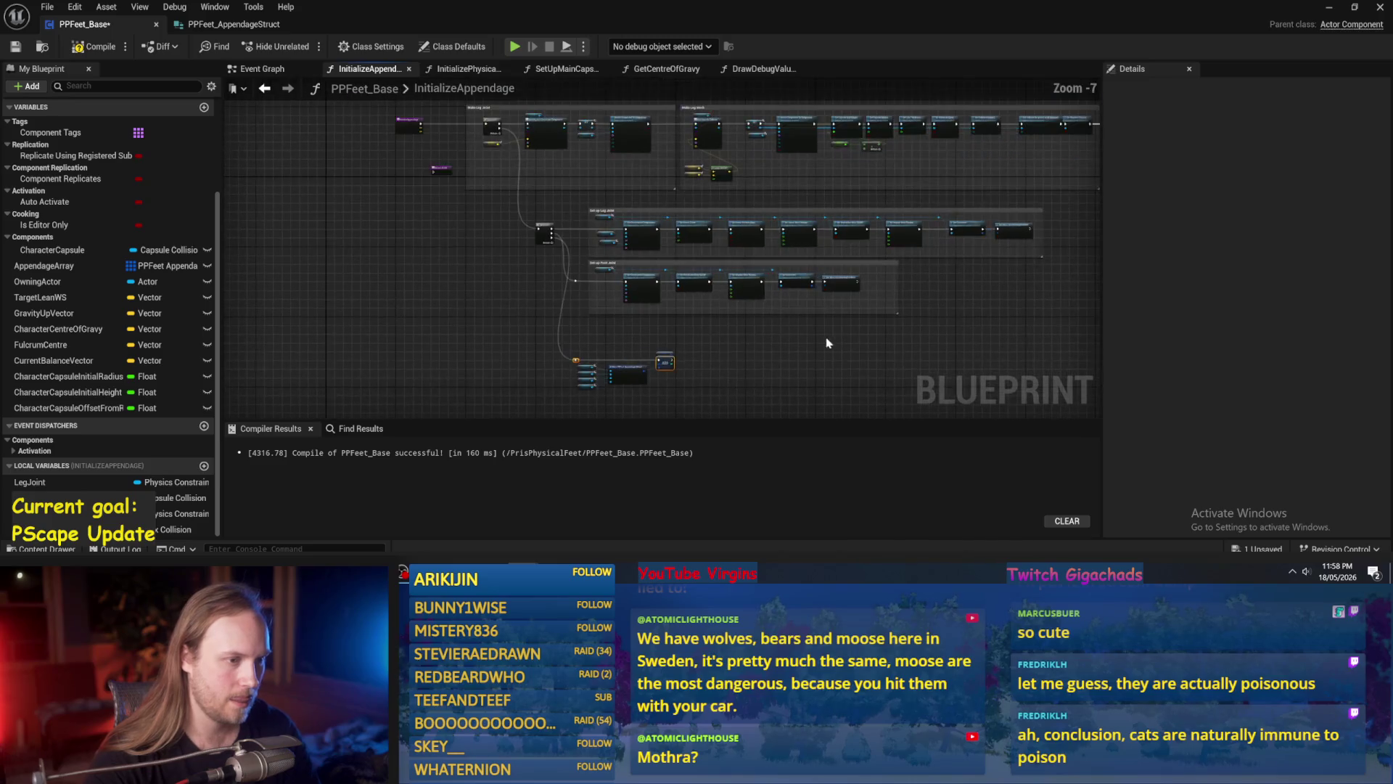
Arrange the joint groups, Appendage Array and struct nodes around ADD, then compile and save.
mouse_move(1064, 212)
left_mouse_down()
mouse_move(622, 366)
mouse_move(567, 366)
left_mouse_up()
scroll(643, 294, "up", 2)
mouse_move(604, 295)
left_mouse_down()
mouse_move(688, 297)
mouse_move(679, 280)
mouse_move(719, 280)
left_mouse_up()
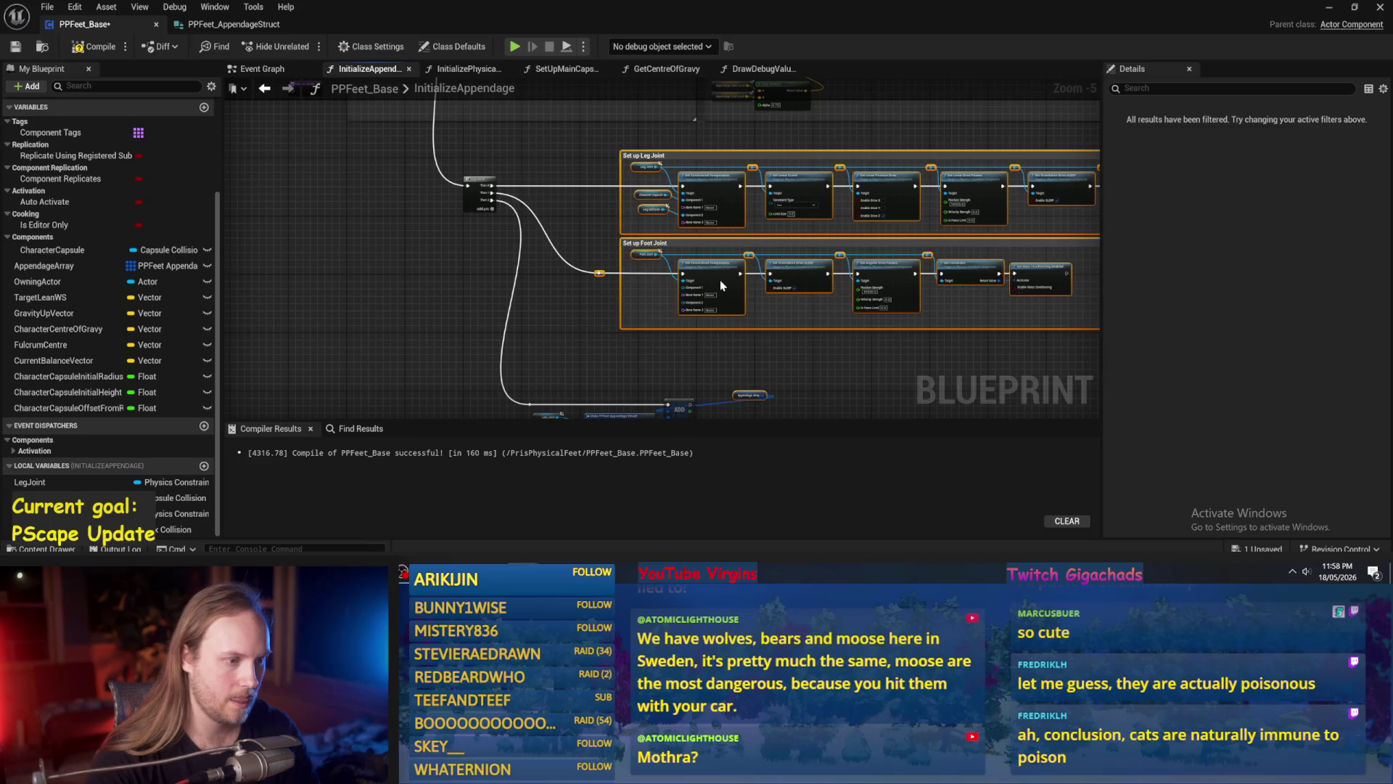
mouse_move(775, 380)
left_mouse_down()
mouse_move(787, 289)
mouse_move(755, 311)
mouse_move(678, 314)
mouse_move(712, 367)
left_mouse_up()
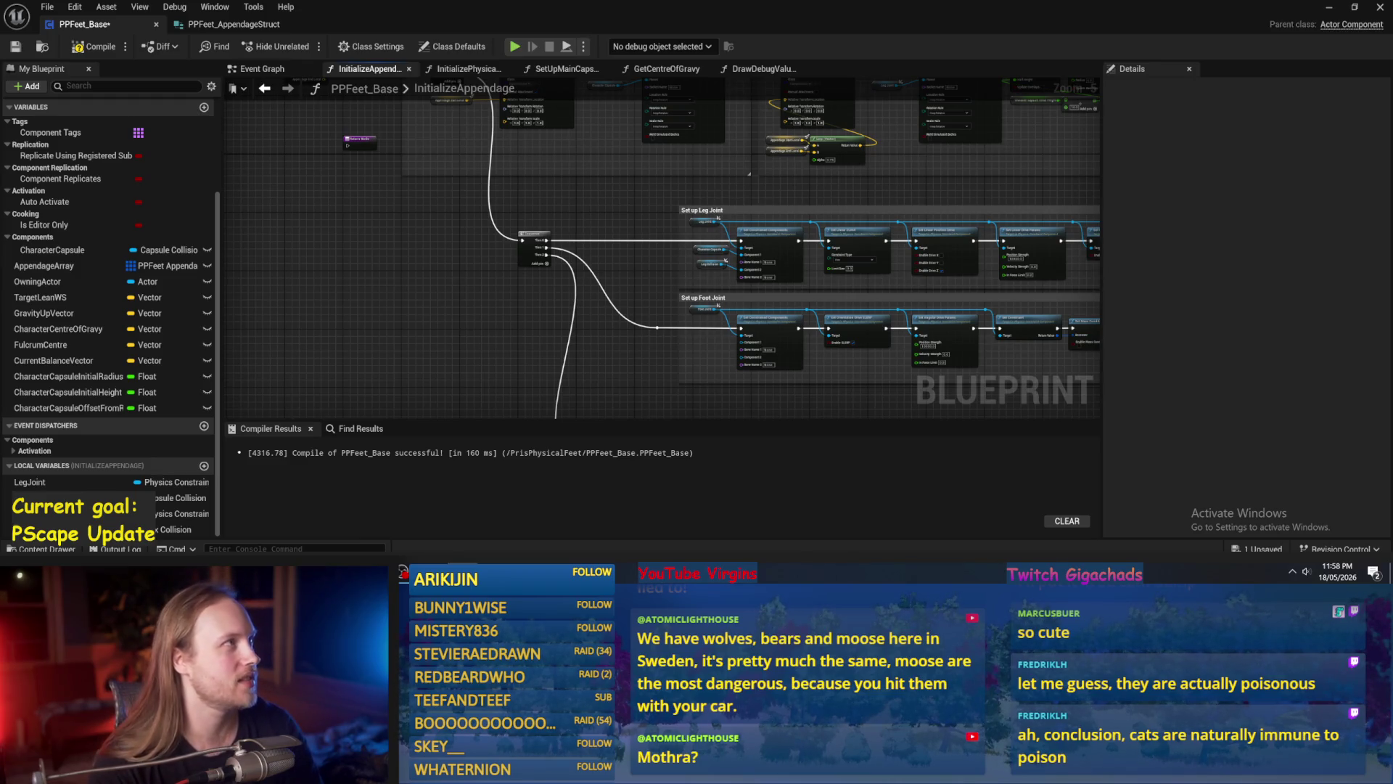
left_click_drag(606, 347, 654, 249)
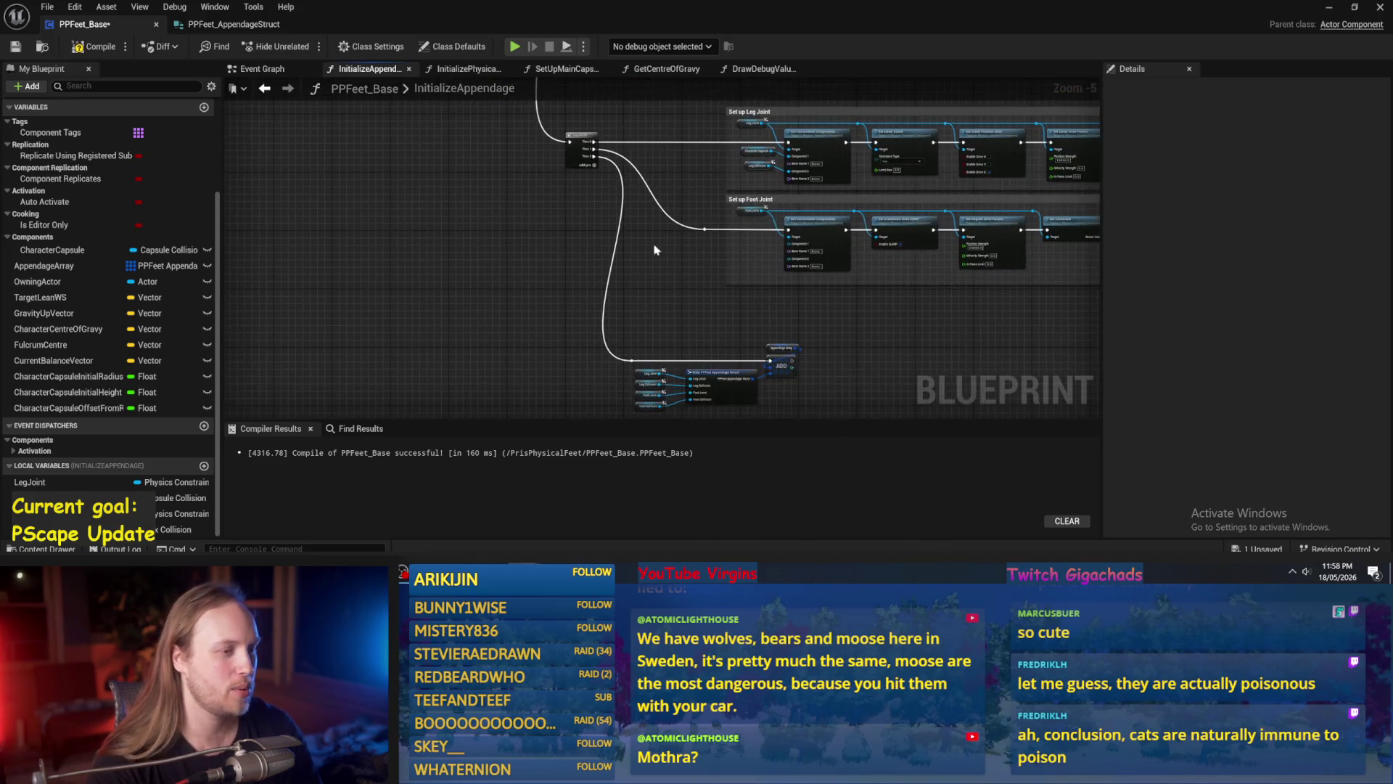
mouse_move(864, 361)
left_mouse_down()
mouse_move(802, 304)
mouse_move(531, 384)
left_mouse_up()
mouse_move(657, 359)
left_mouse_down()
mouse_move(719, 363)
mouse_move(731, 321)
left_mouse_up()
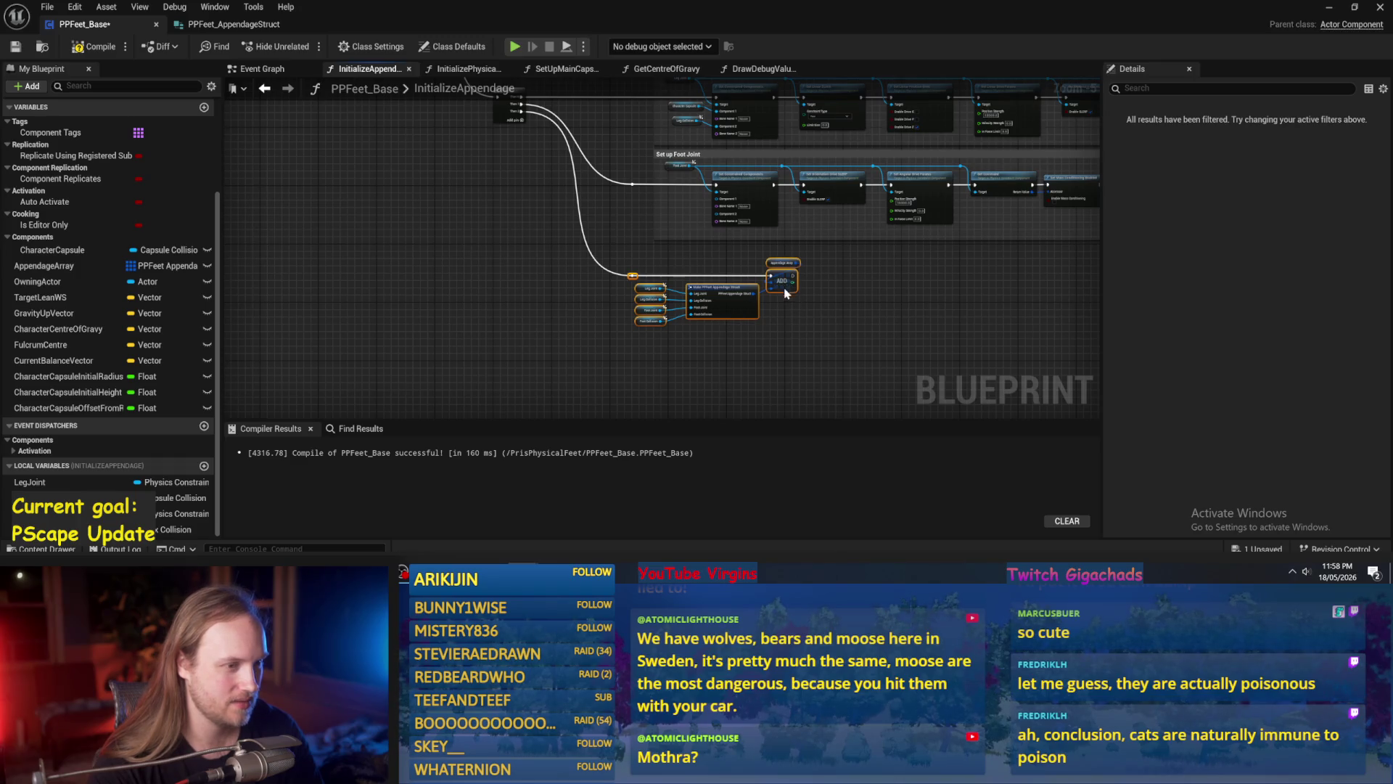
scroll(807, 307, "up", 2)
left_click(806, 308)
scroll(449, 239, "up", 1)
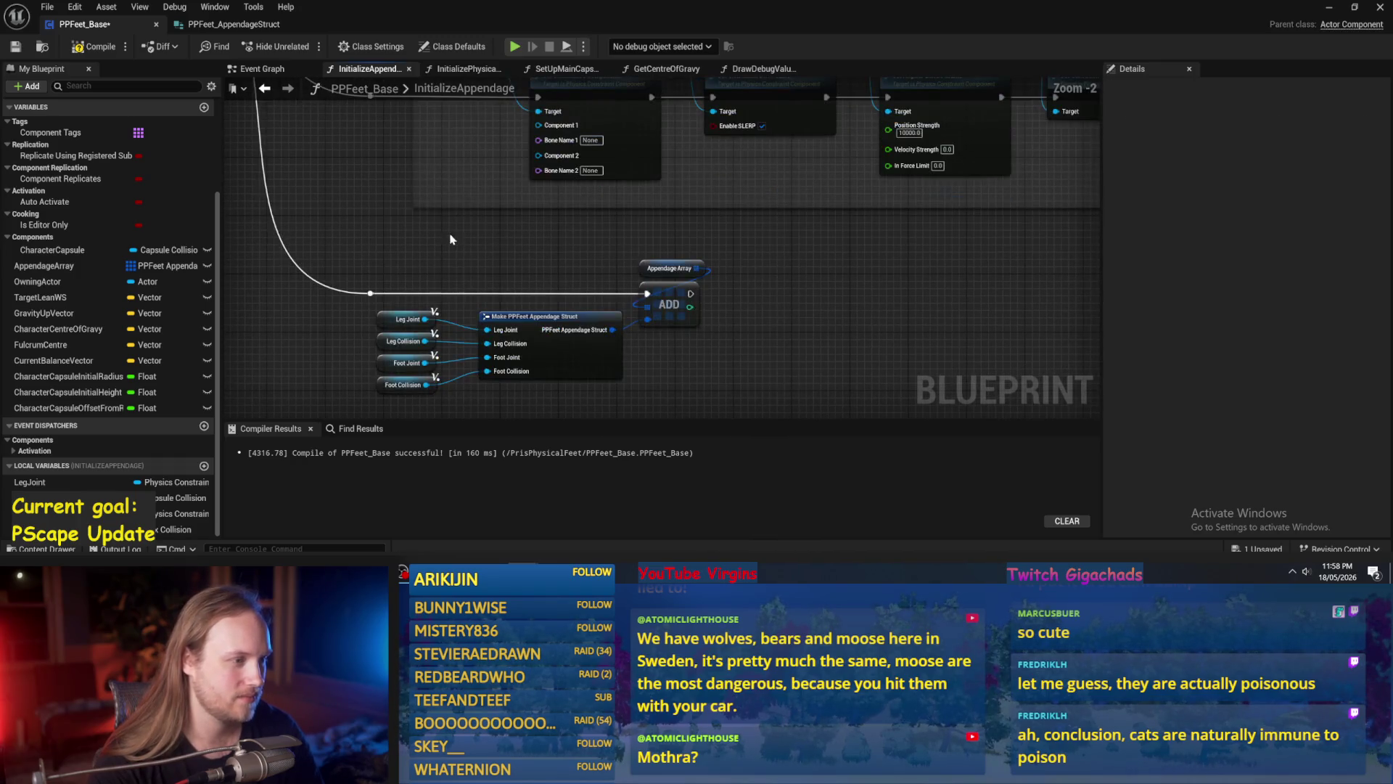
left_click(95, 48)
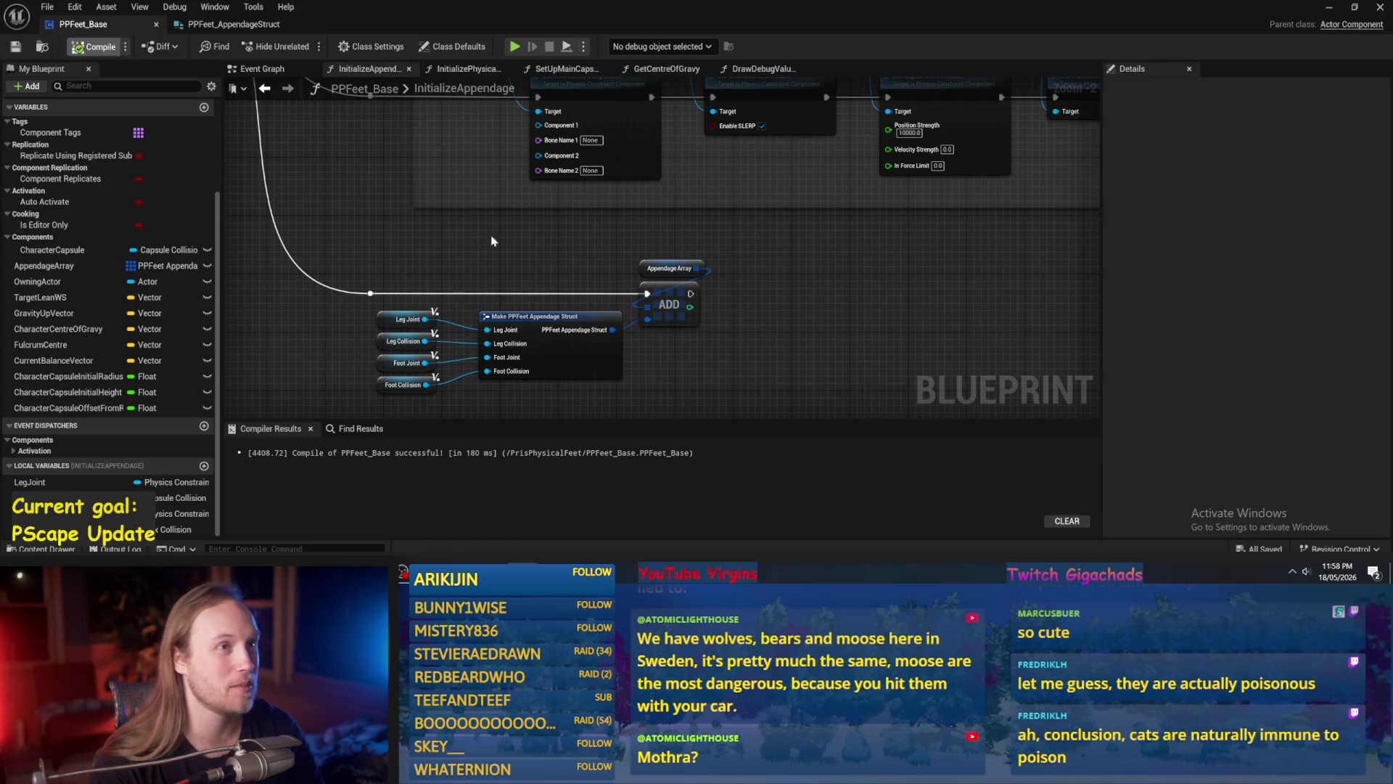
key("F7")
Add Foot Collision and Leg Collision getter nodes beside the foot joint setup.
left_click_drag(648, 276, 805, 325)
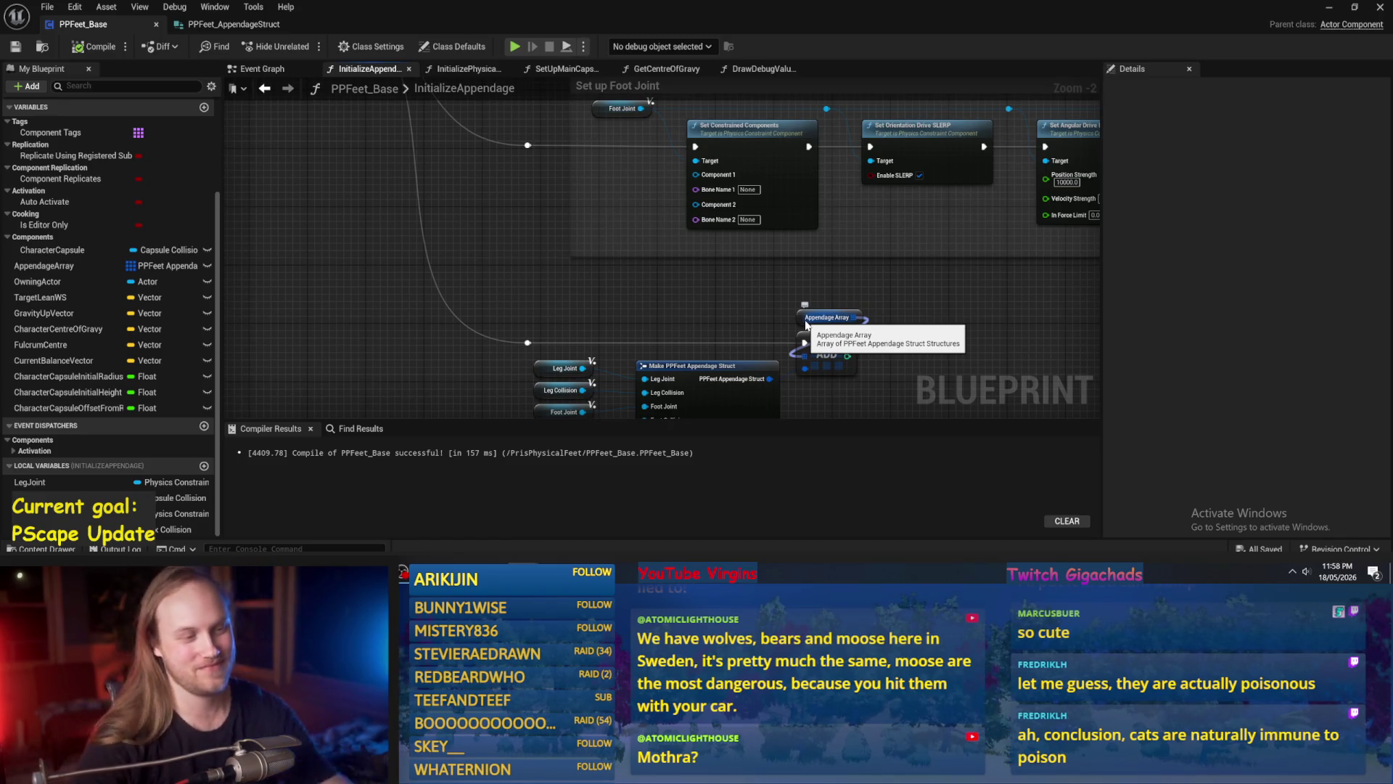
scroll(805, 324, "down", 3)
scroll(733, 268, "up", 2)
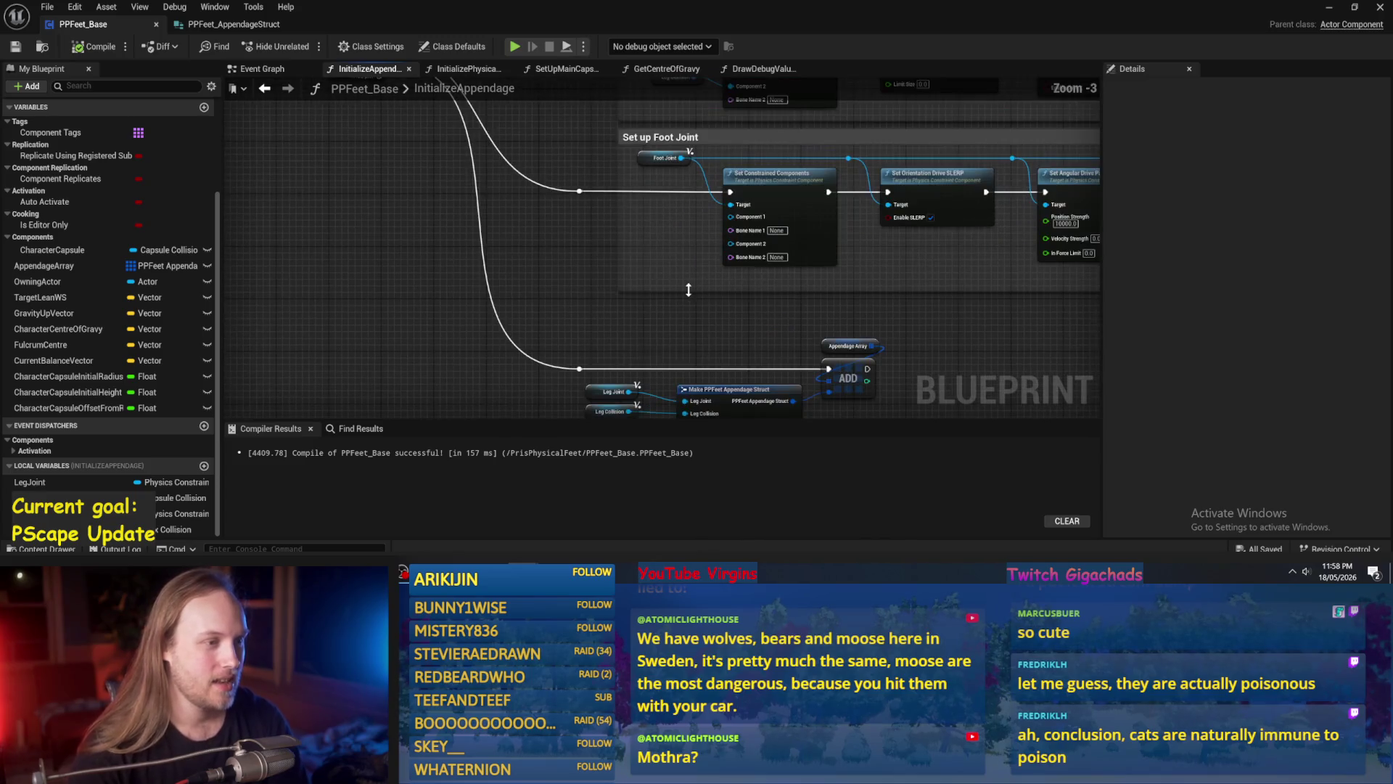
scroll(762, 250, "up", 2)
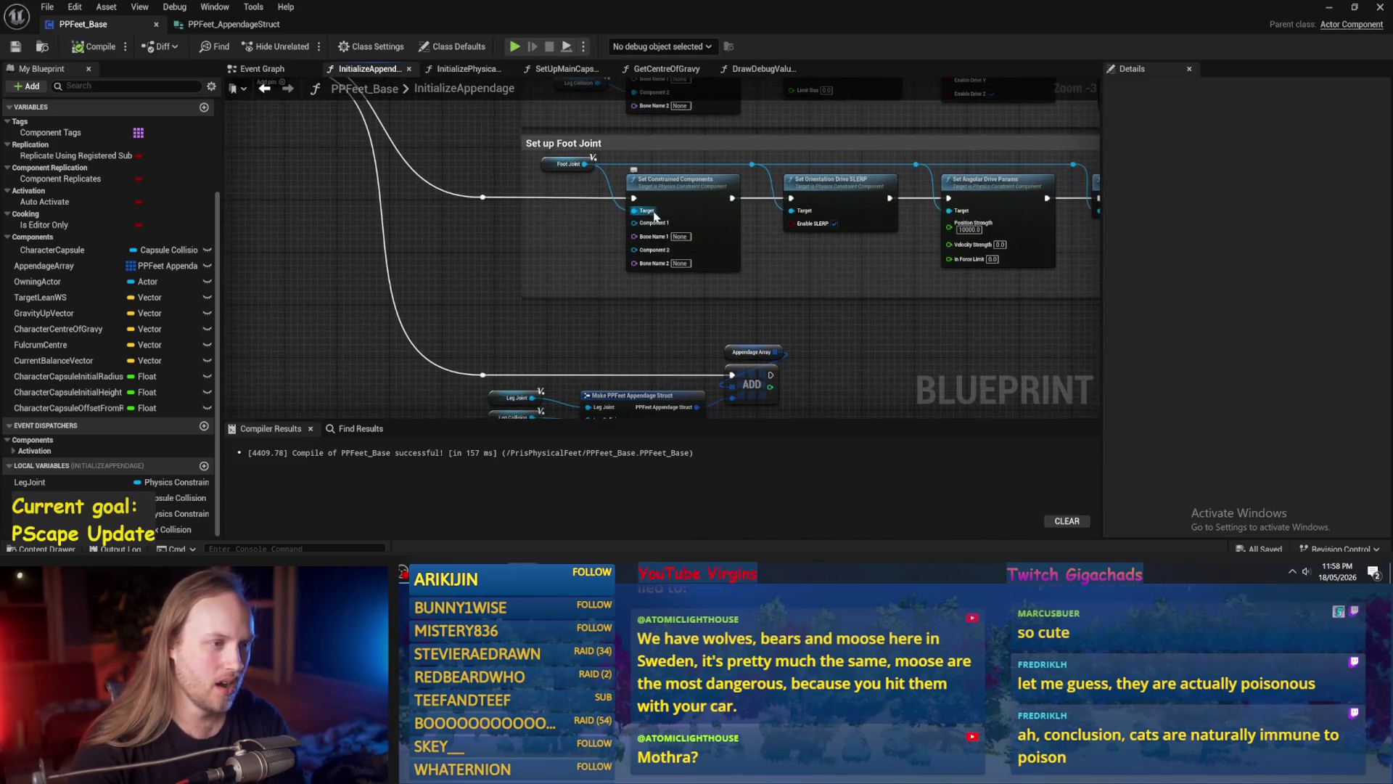
mouse_move(631, 229)
left_mouse_down()
mouse_move(569, 262)
mouse_move(608, 251)
mouse_move(519, 372)
mouse_move(552, 314)
left_mouse_up()
scroll(597, 270, "down", 1)
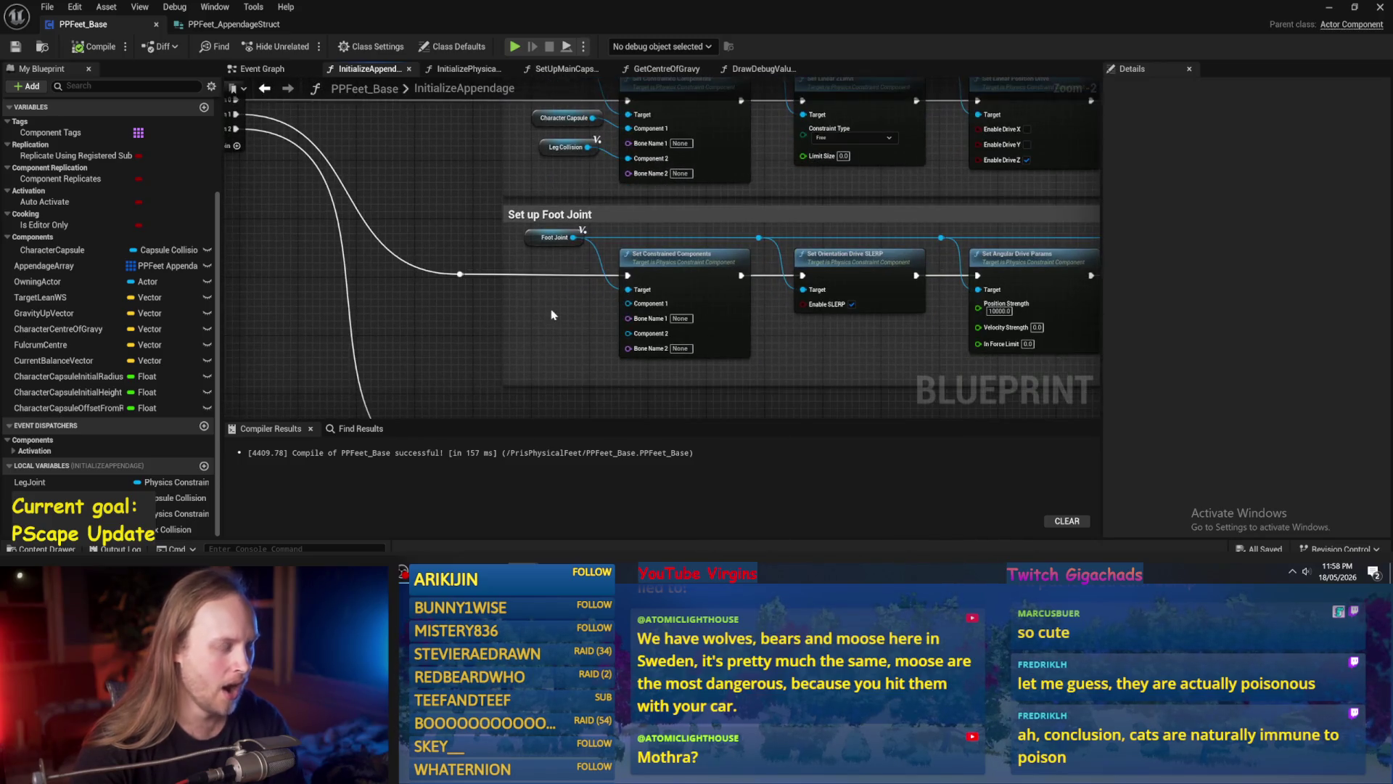
right_click(551, 313)
type("foot c")
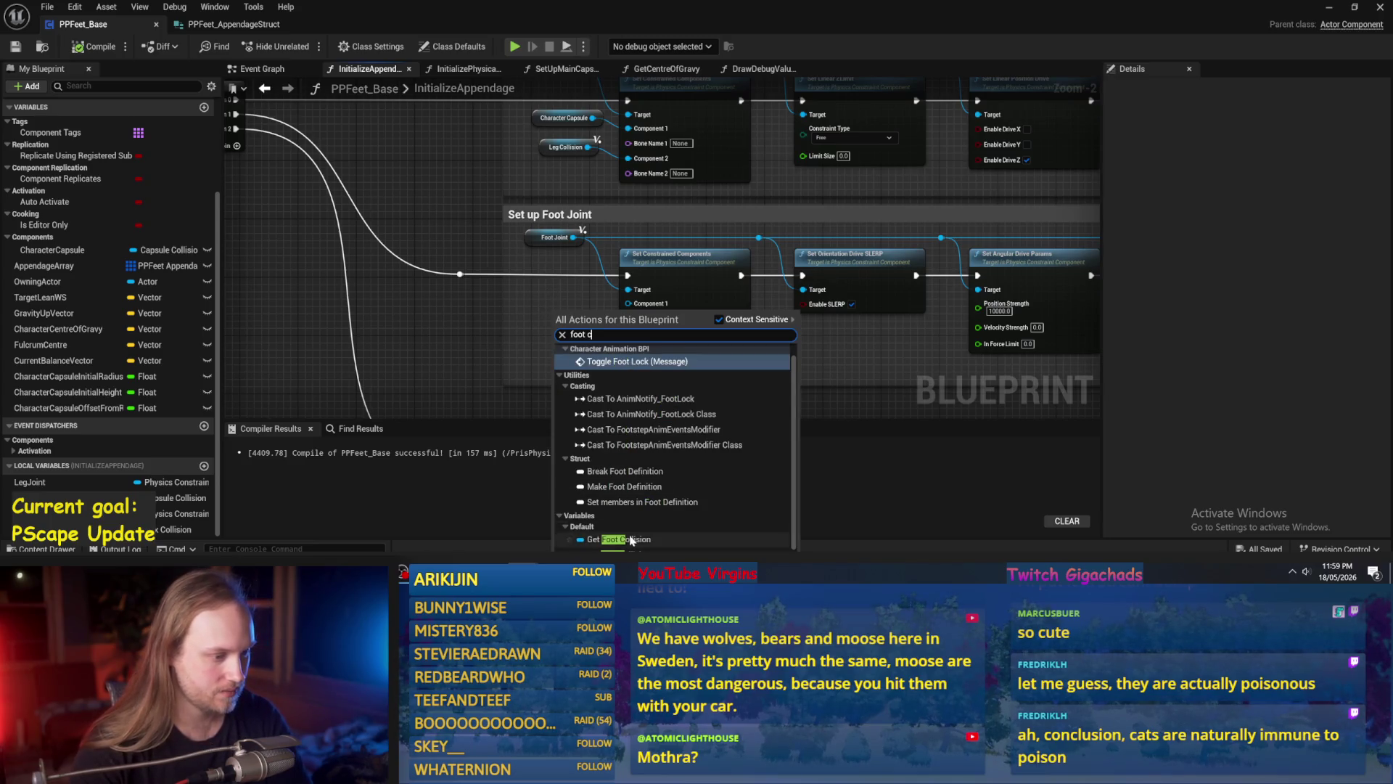
left_click(619, 539)
right_click(541, 313)
type("leg c")
left_click(581, 360)
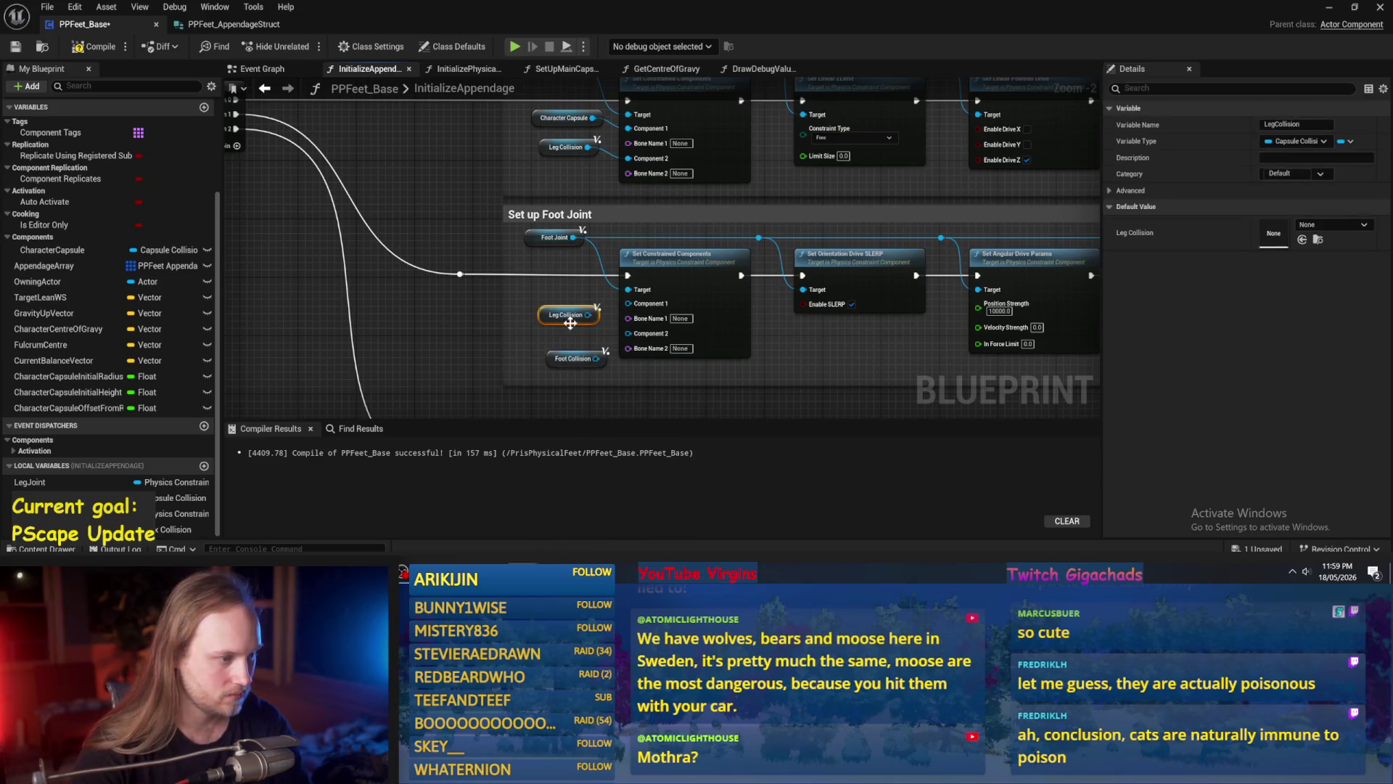
Wire Leg Collision to Component 1 and Foot Collision to Component 2, then compile and save.
left_click(562, 358)
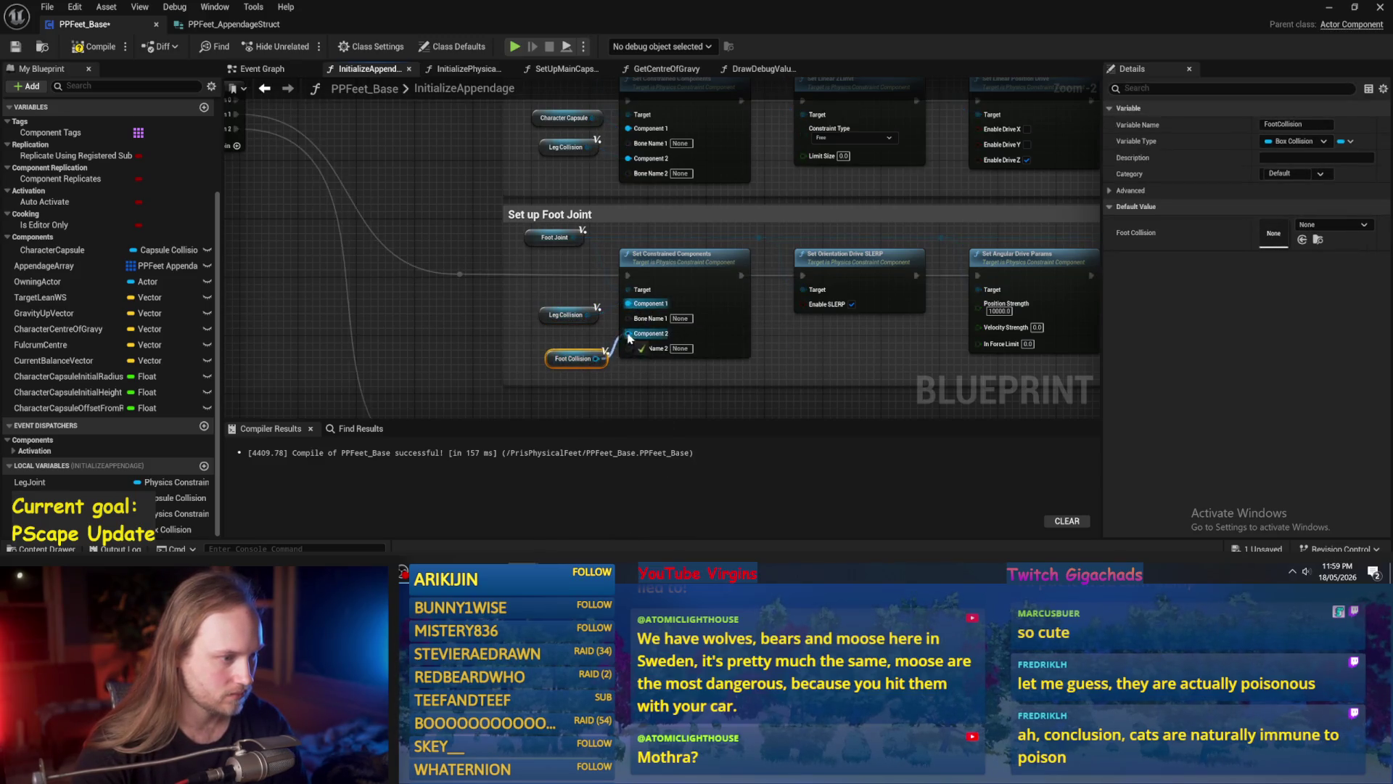
mouse_move(966, 356)
left_mouse_down()
mouse_move(666, 351)
mouse_move(715, 359)
mouse_move(747, 339)
left_mouse_up()
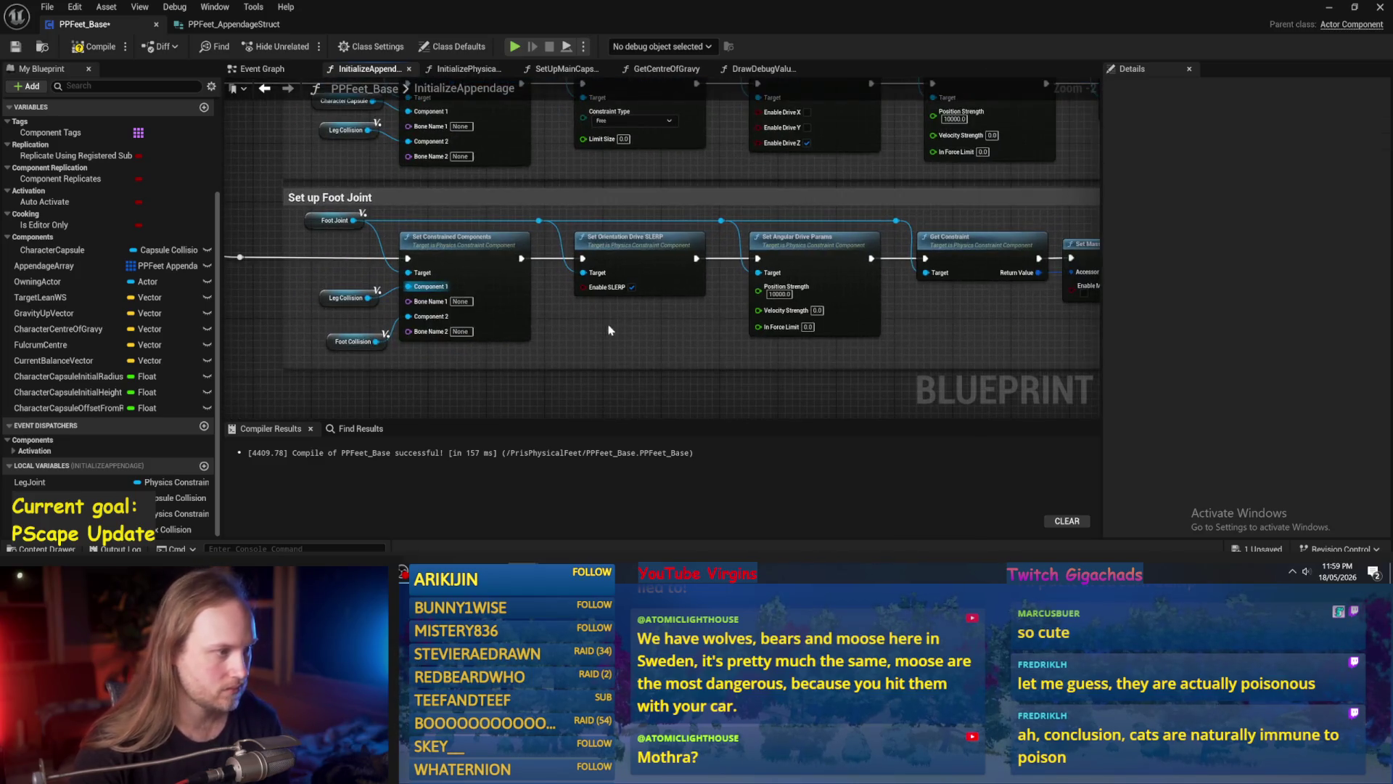
left_click(95, 47)
left_click(15, 47)
scroll(388, 388, "down", 2)
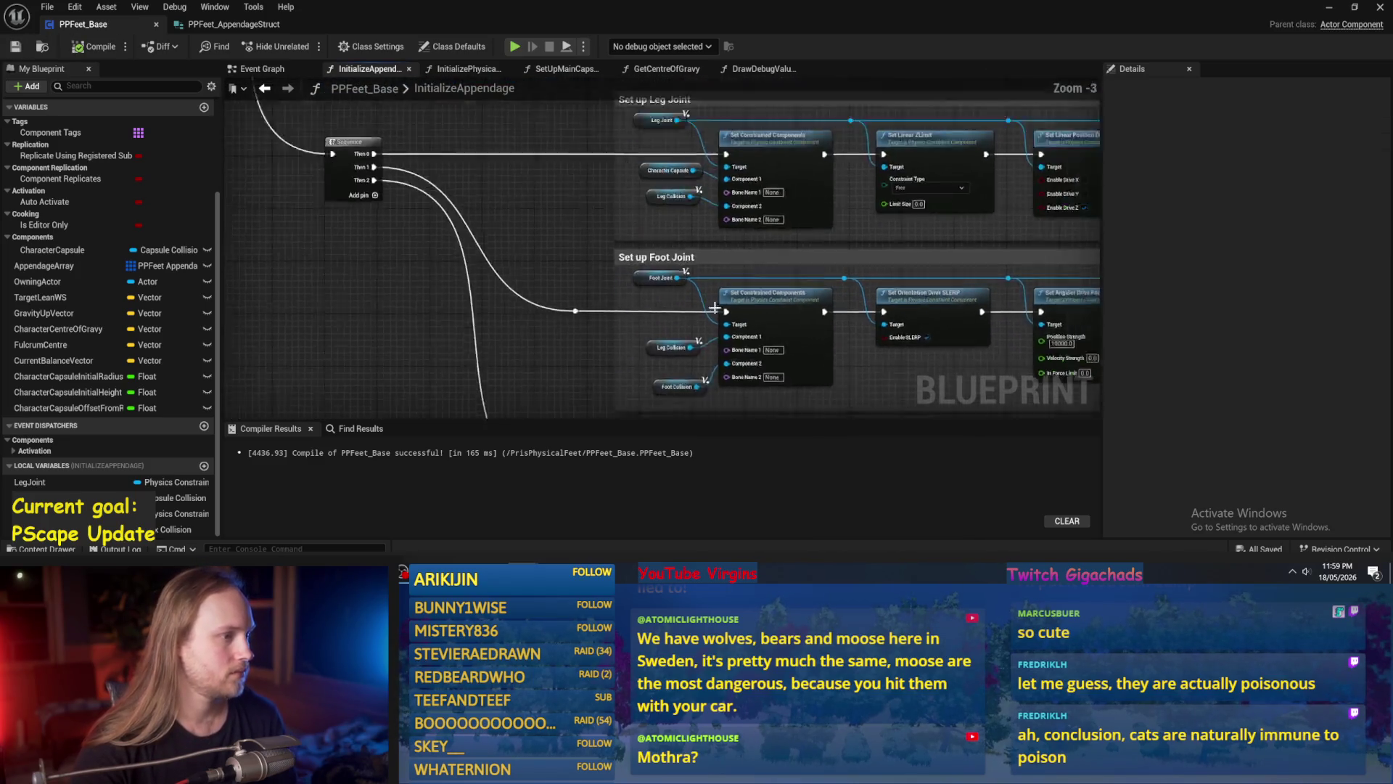
Rewire the leg exec chain: leg joint attach, capsule collision, leg mesh attach, capsule half height.
left_click_drag(388, 388, 386, 447)
scroll(616, 281, "up", 3)
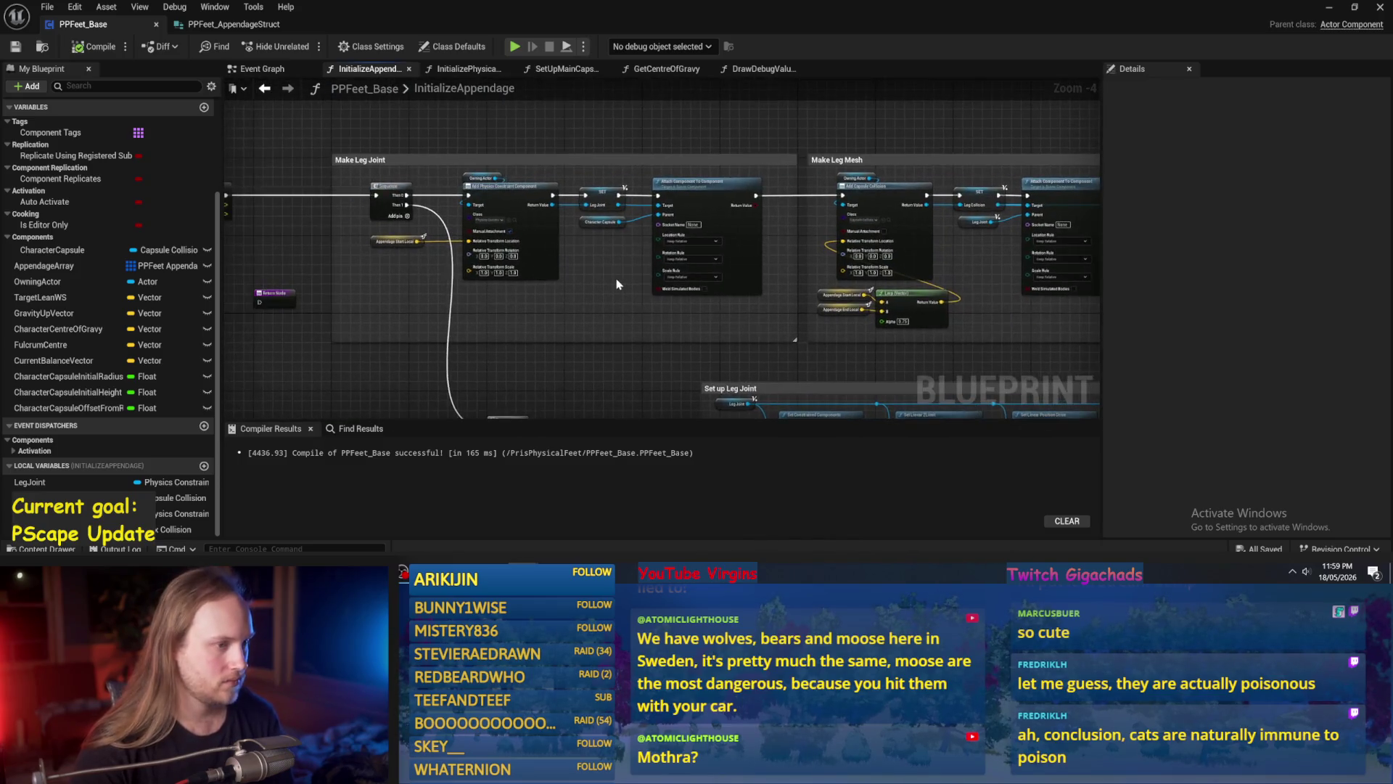
left_click_drag(616, 280, 581, 321)
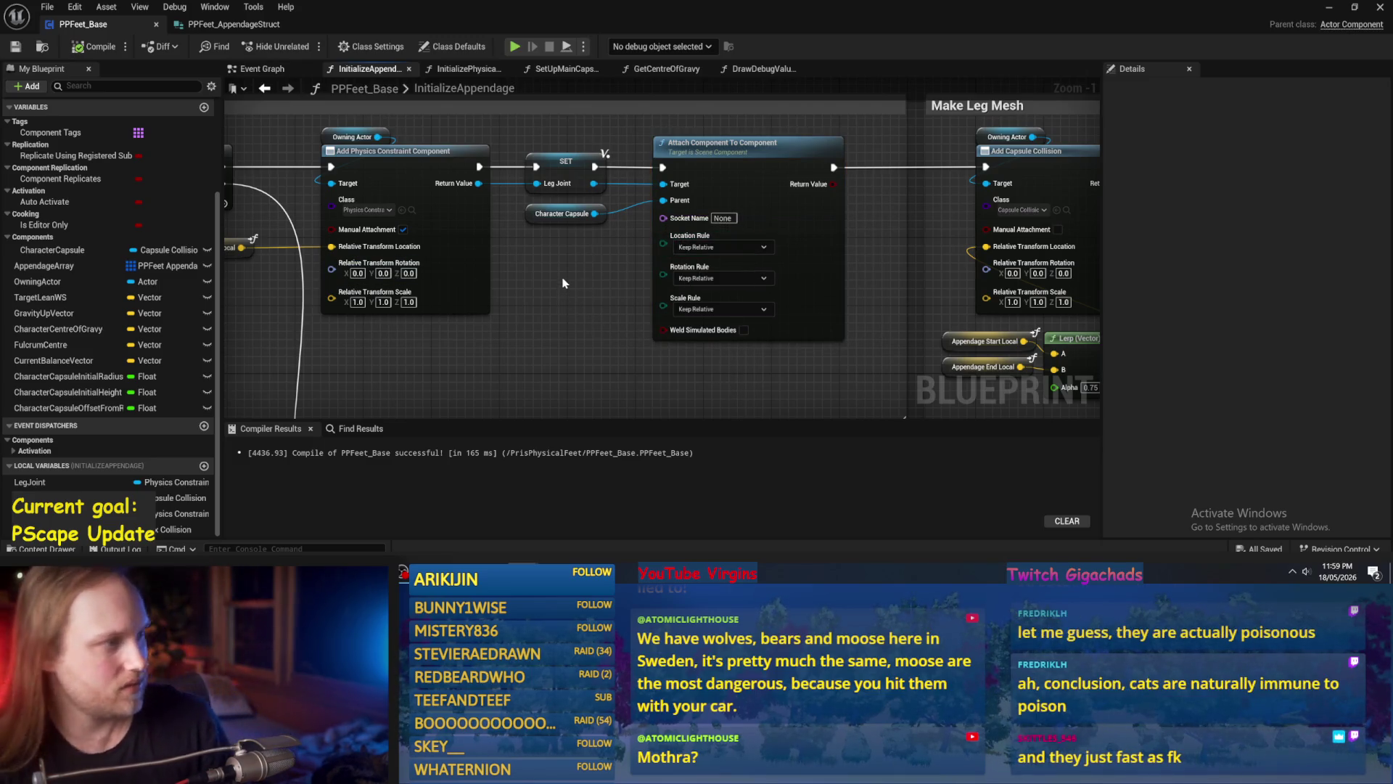
mouse_move(563, 283)
left_mouse_down()
mouse_move(731, 274)
mouse_move(668, 276)
mouse_move(624, 304)
left_mouse_up()
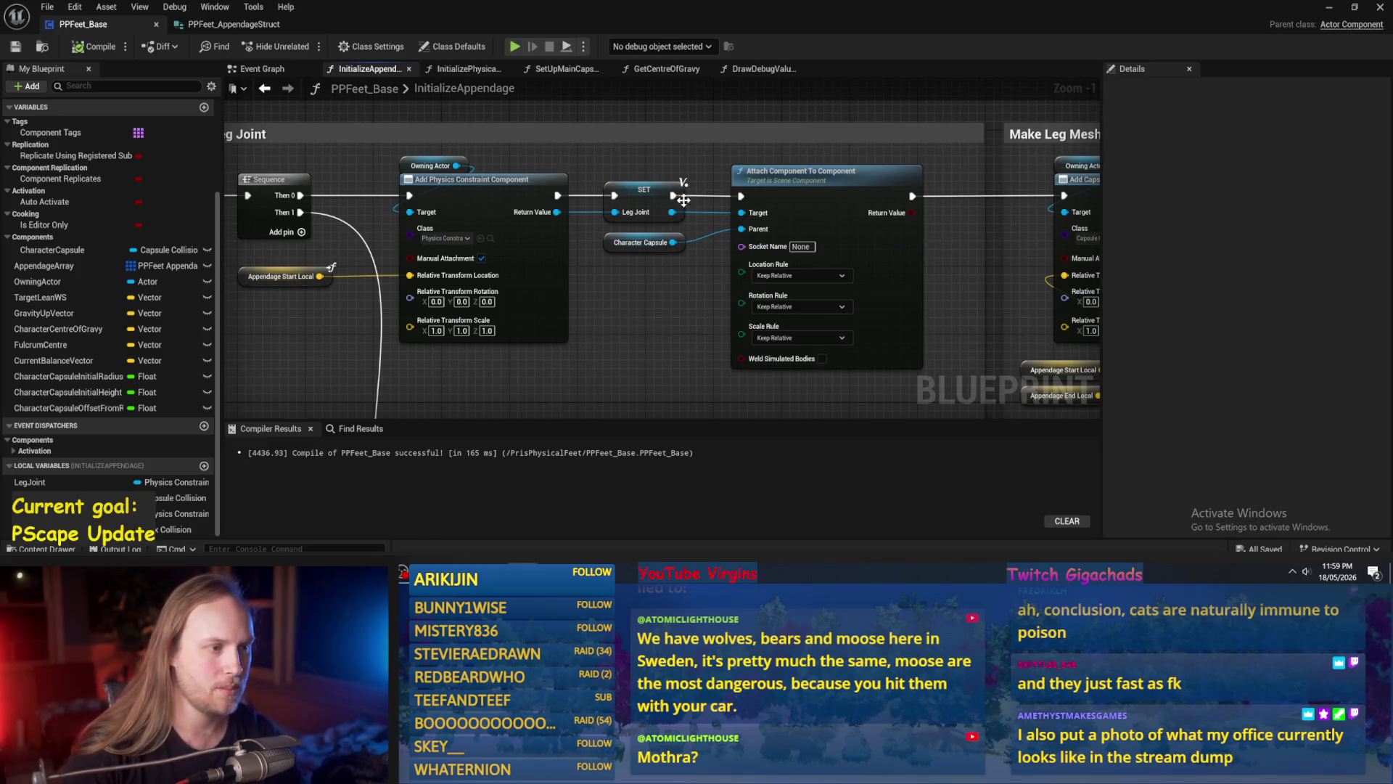
left_click(740, 196, "alt")
scroll(827, 232, "down", 2)
left_click_drag(827, 232, 782, 241)
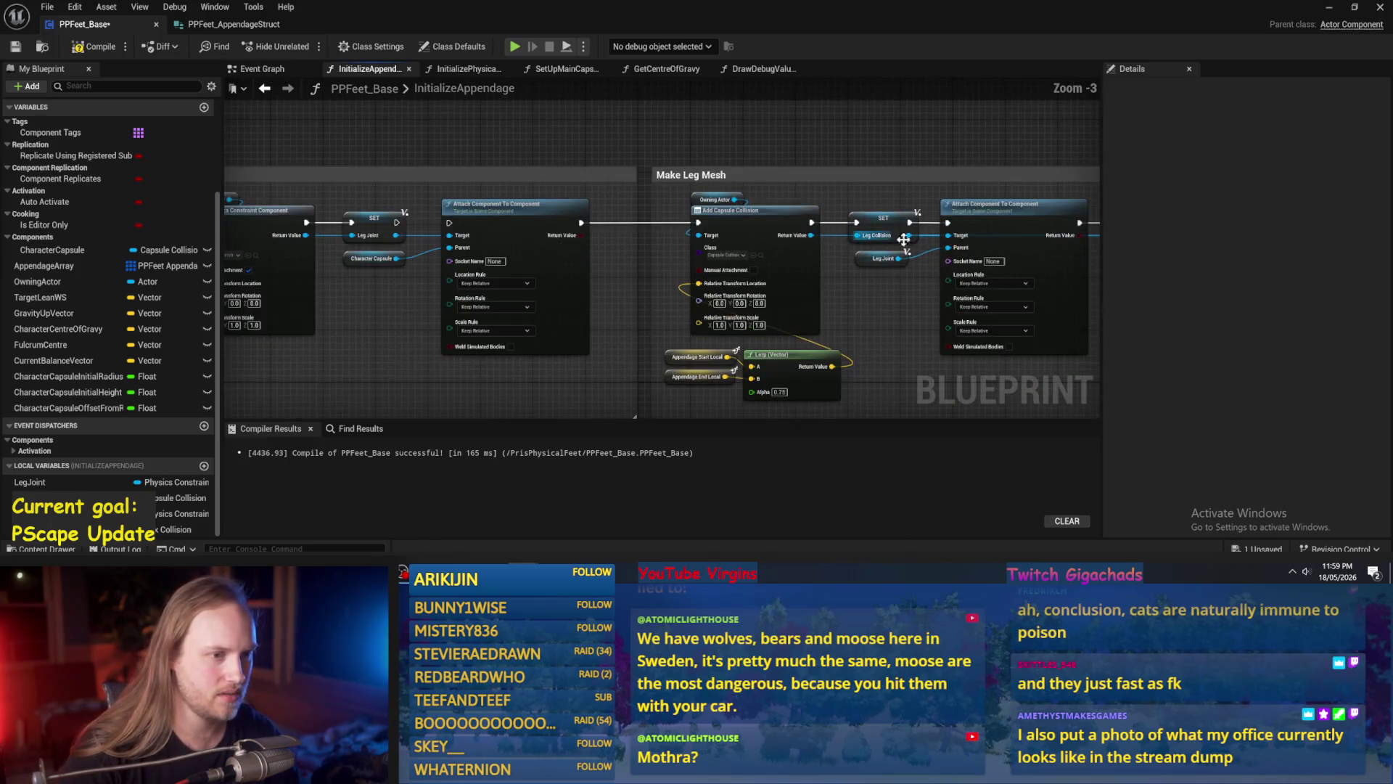
left_click_drag(700, 229, 692, 225)
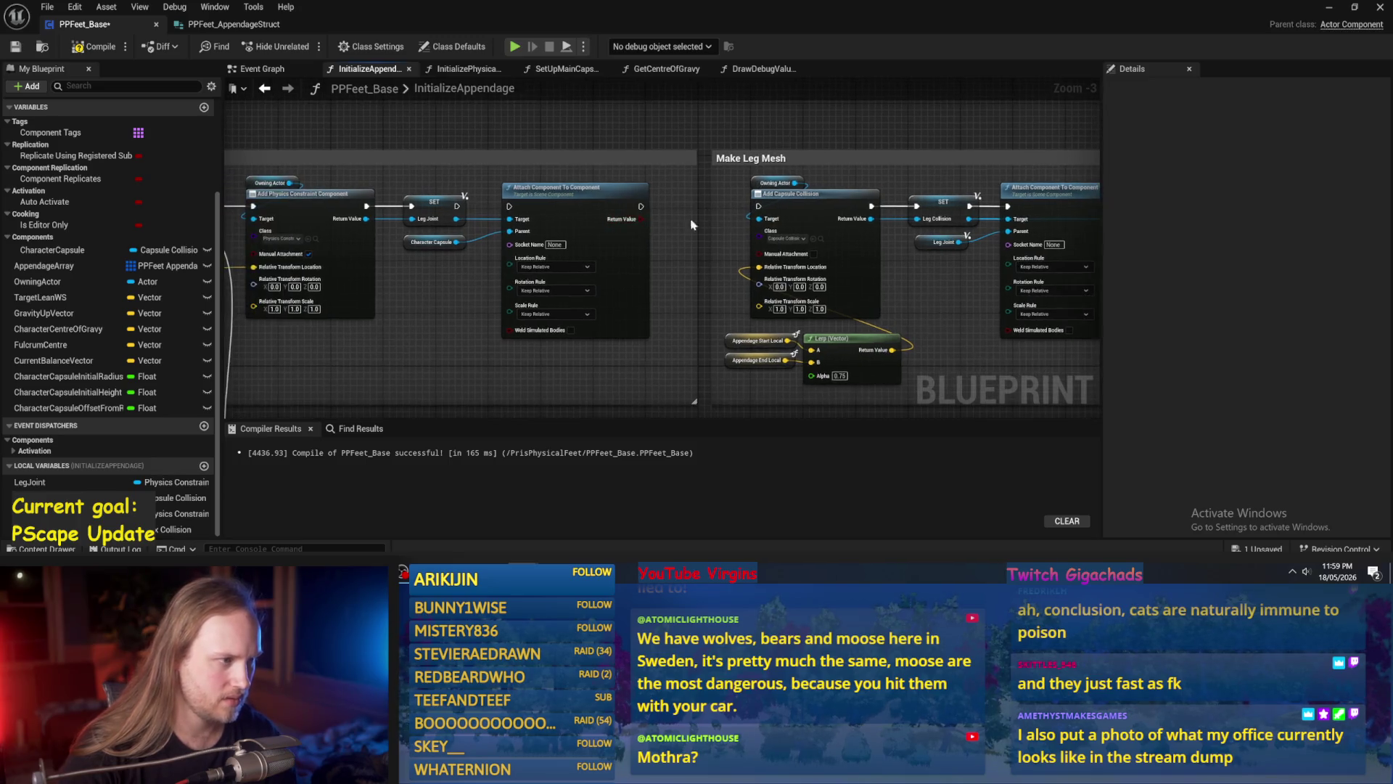
mouse_move(462, 206)
left_mouse_down()
mouse_move(834, 218)
mouse_move(759, 206)
left_mouse_up()
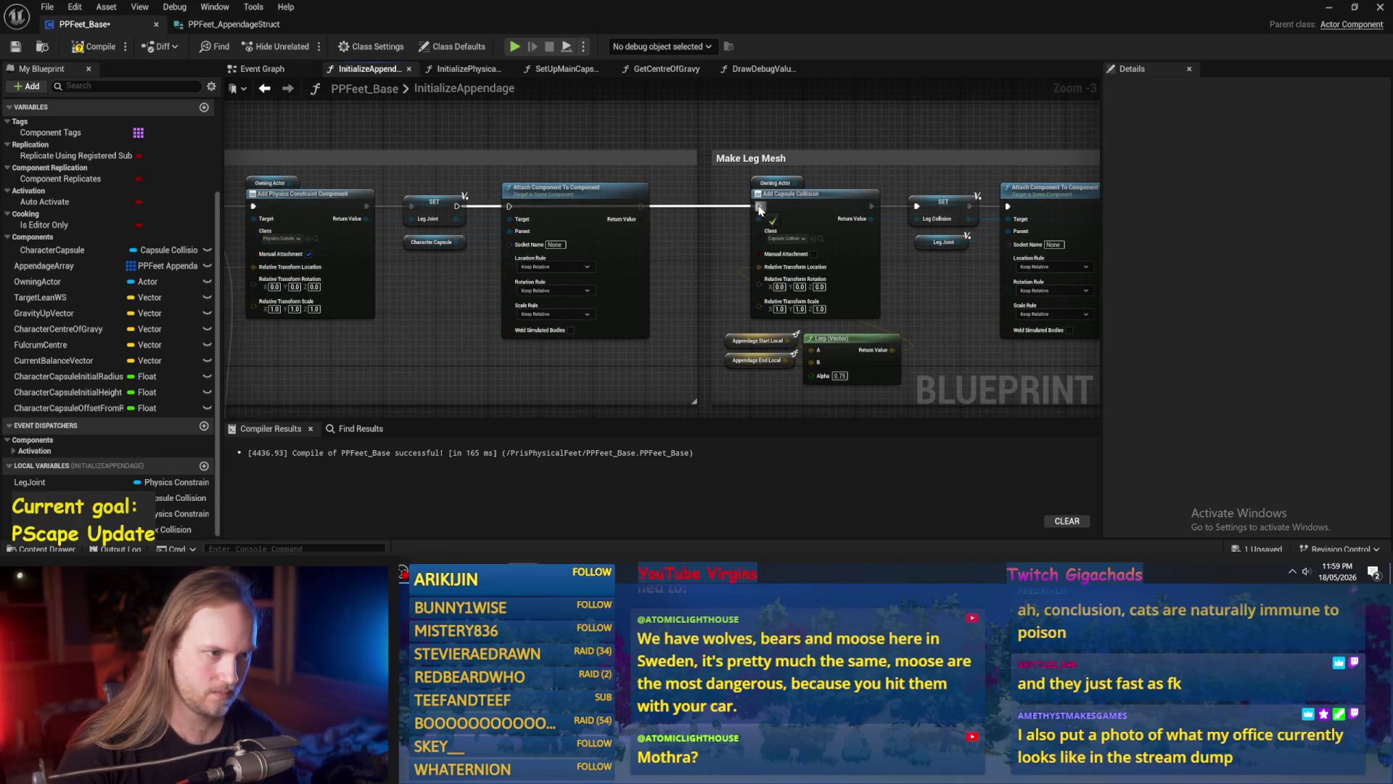
left_click_drag(974, 217, 608, 240)
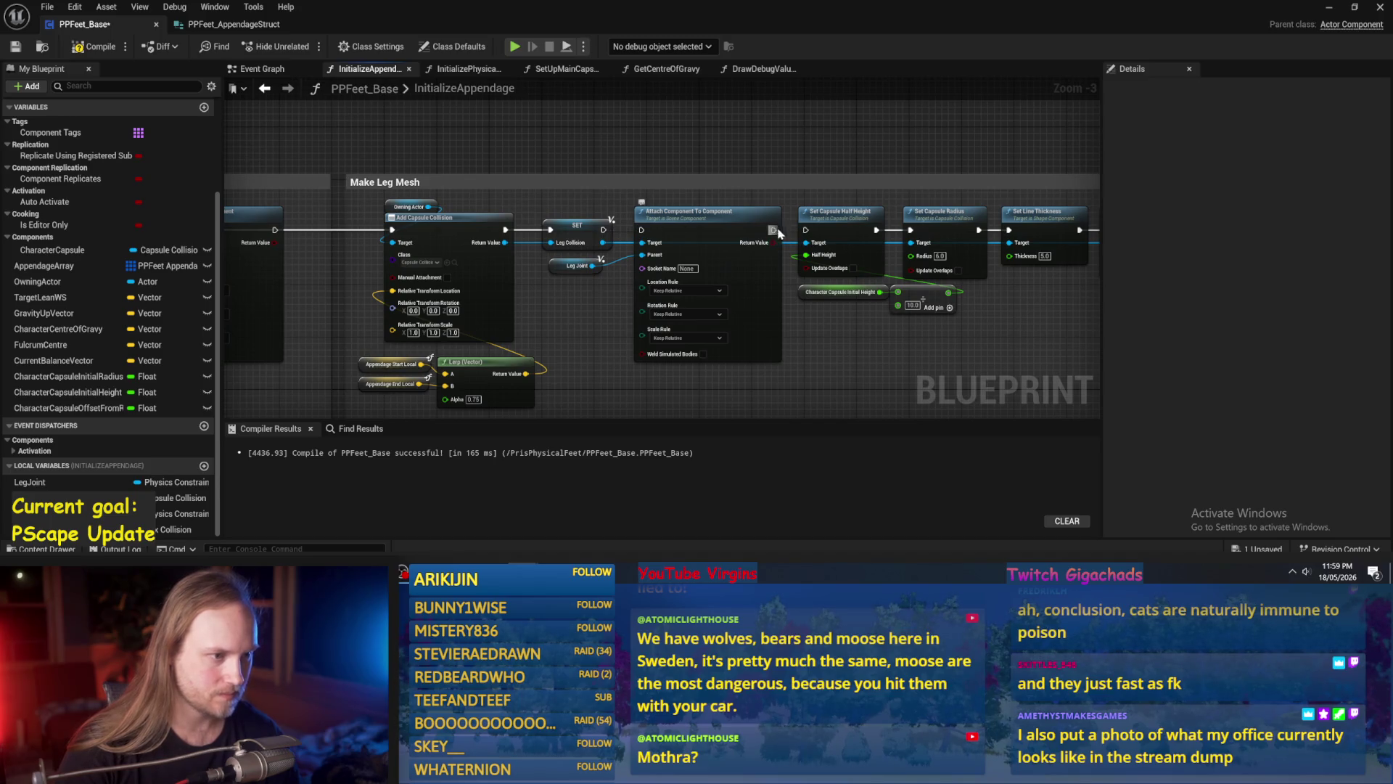
left_click_drag(608, 224, 641, 229)
left_click_drag(773, 229, 806, 229)
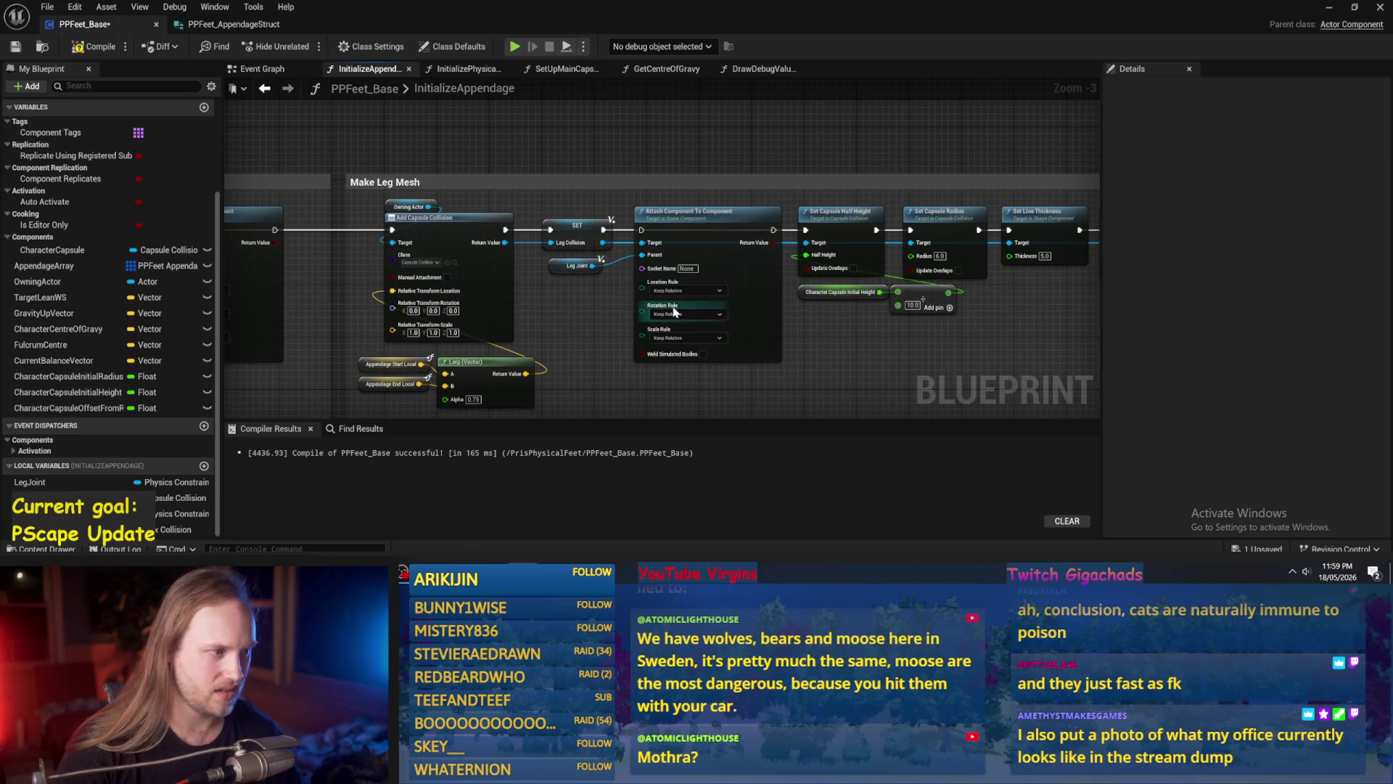
Rewire the foot chain so box collision creation runs after the SET, detaching the attach node.
left_click_drag(601, 324, 53, 288)
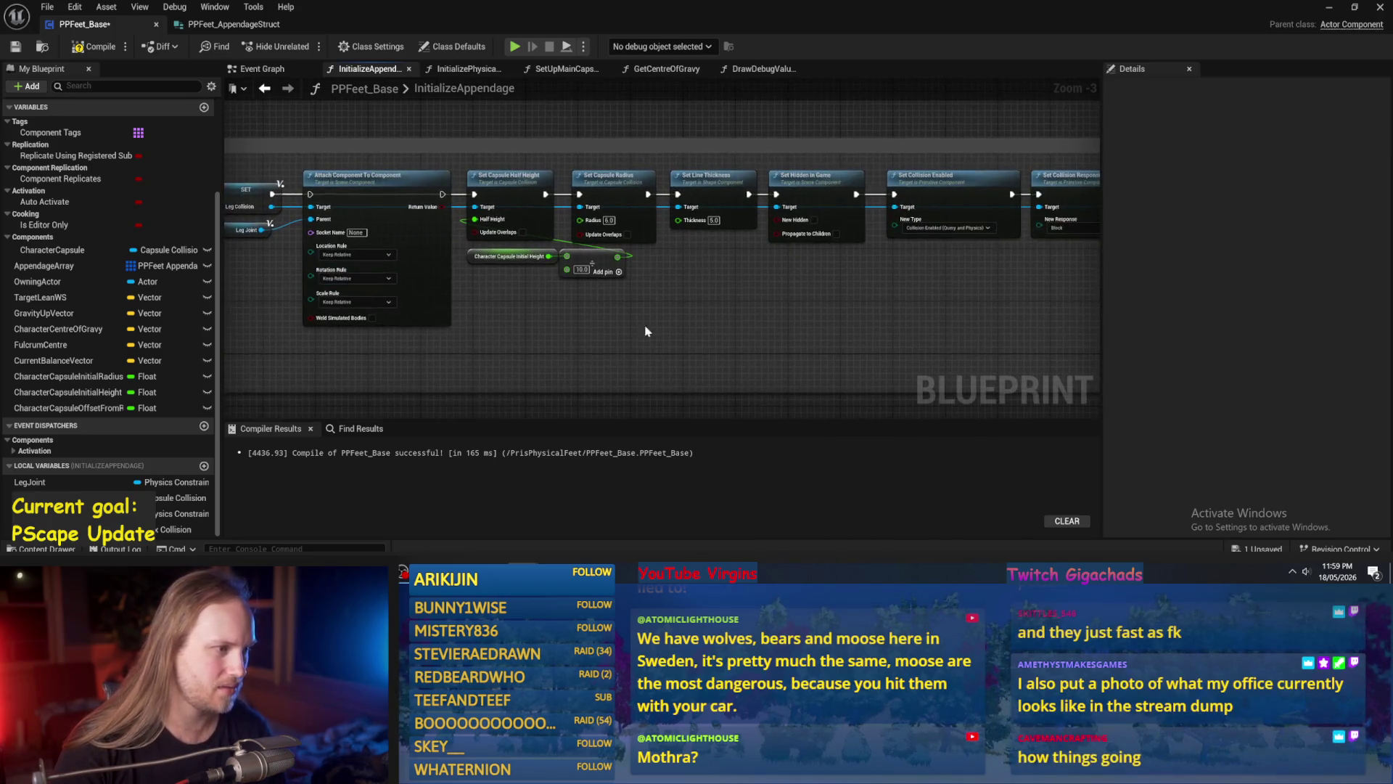
left_click_drag(592, 313, 366, 300)
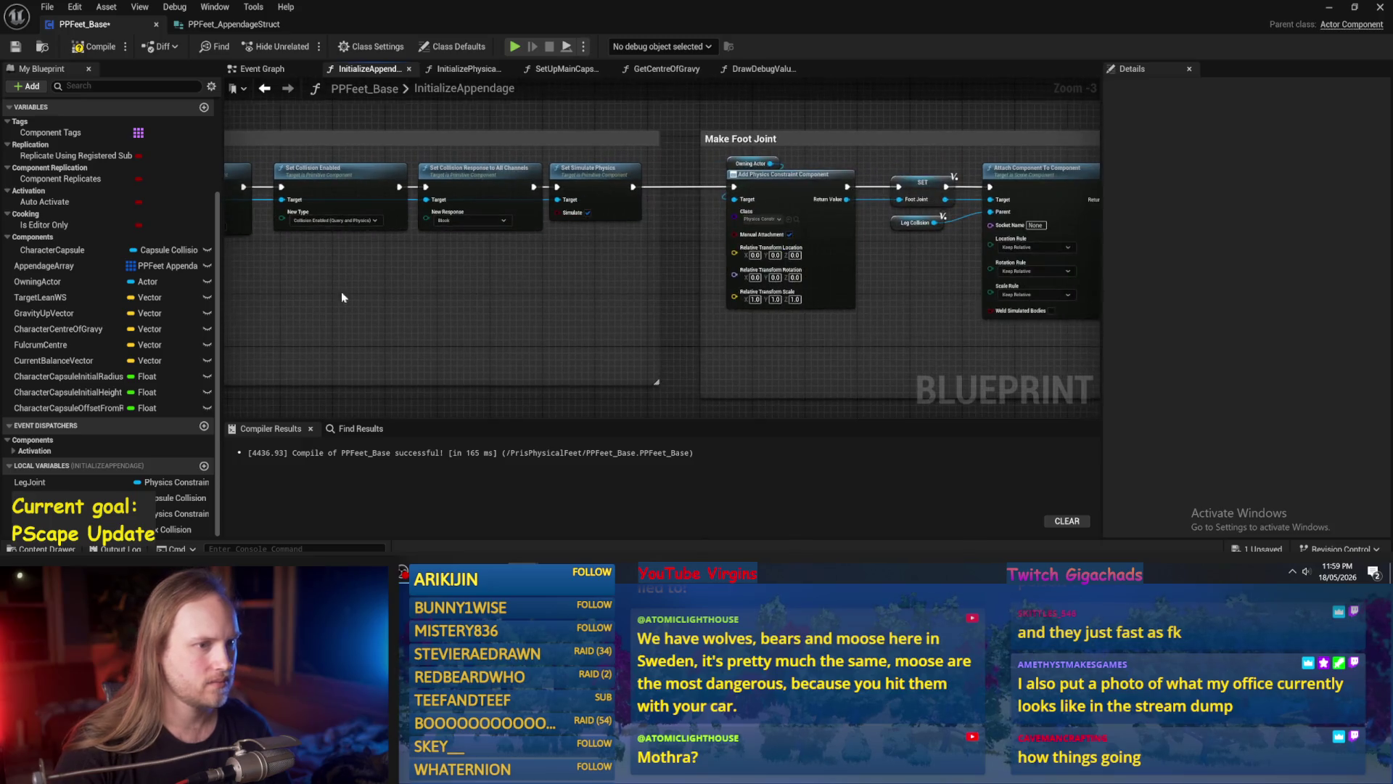
mouse_move(903, 293)
left_mouse_down()
mouse_move(794, 173)
mouse_move(1029, 184)
left_mouse_up()
left_click(787, 185, "alt")
left_click(918, 185)
left_click_drag(917, 217, 478, 227)
left_click_drag(1026, 261, 821, 290)
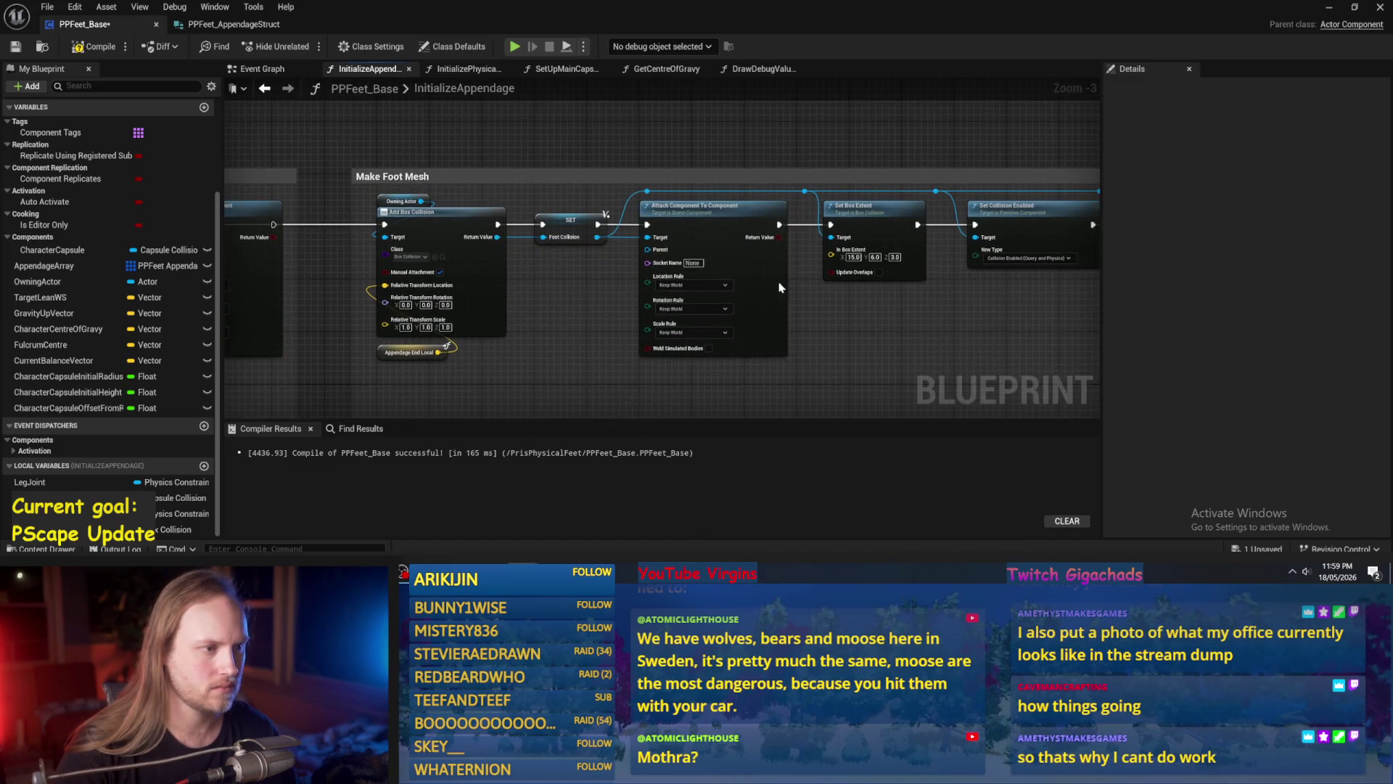
mouse_move(651, 225)
left_mouse_down()
mouse_move(624, 226)
mouse_move(755, 231)
mouse_move(768, 314)
mouse_move(538, 340)
mouse_move(578, 317)
left_mouse_up()
Compile and save PPFeet_Base, then switch to the Event Graph.
left_click(94, 46)
left_click(16, 46)
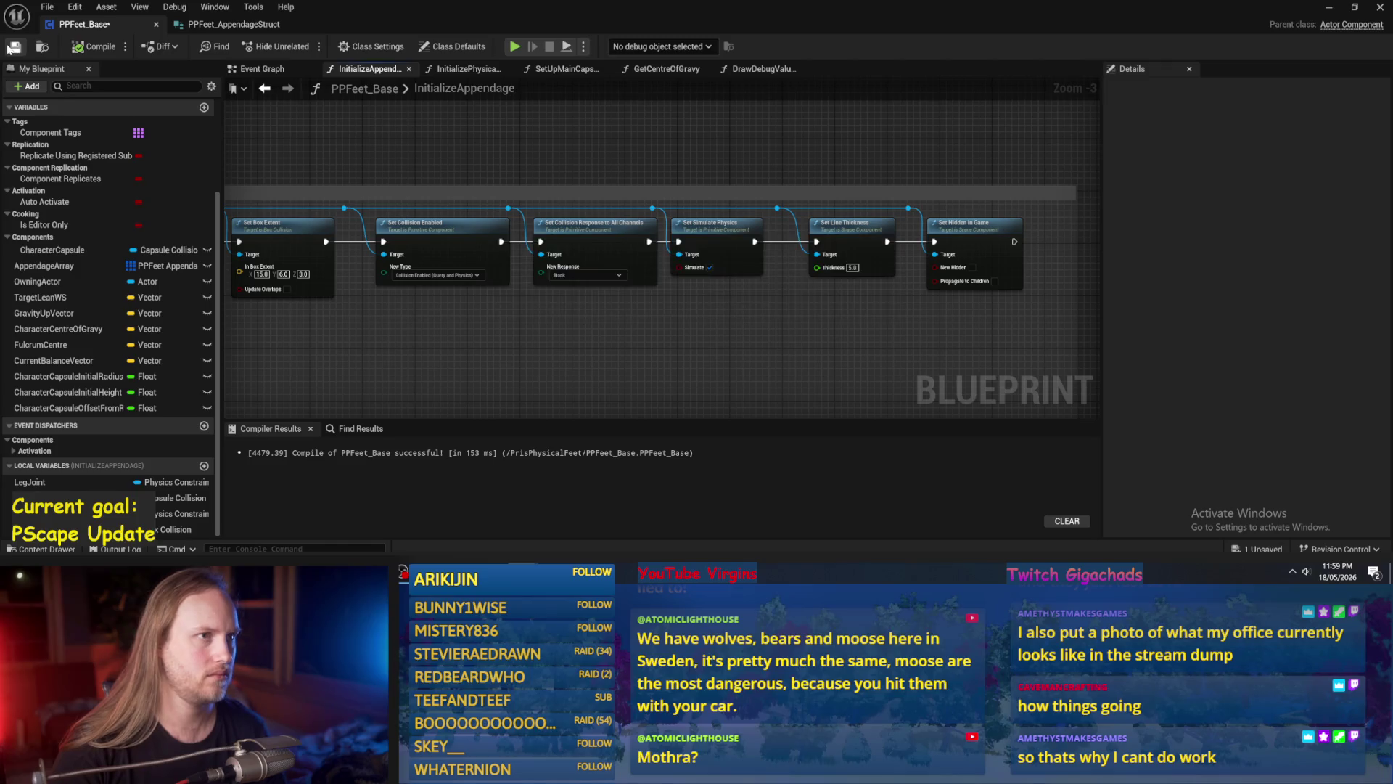
left_click_drag(563, 179, 834, 186)
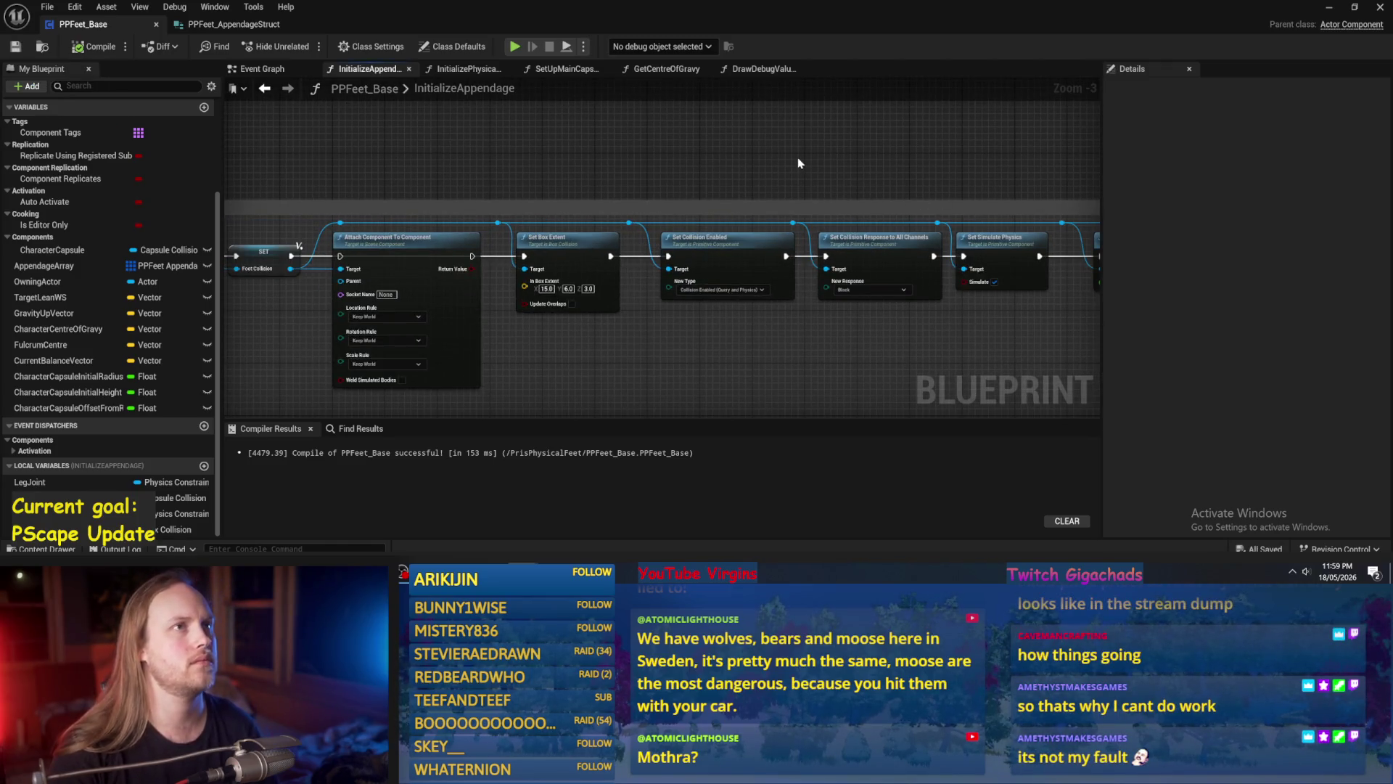
left_click_drag(510, 175, 646, 173)
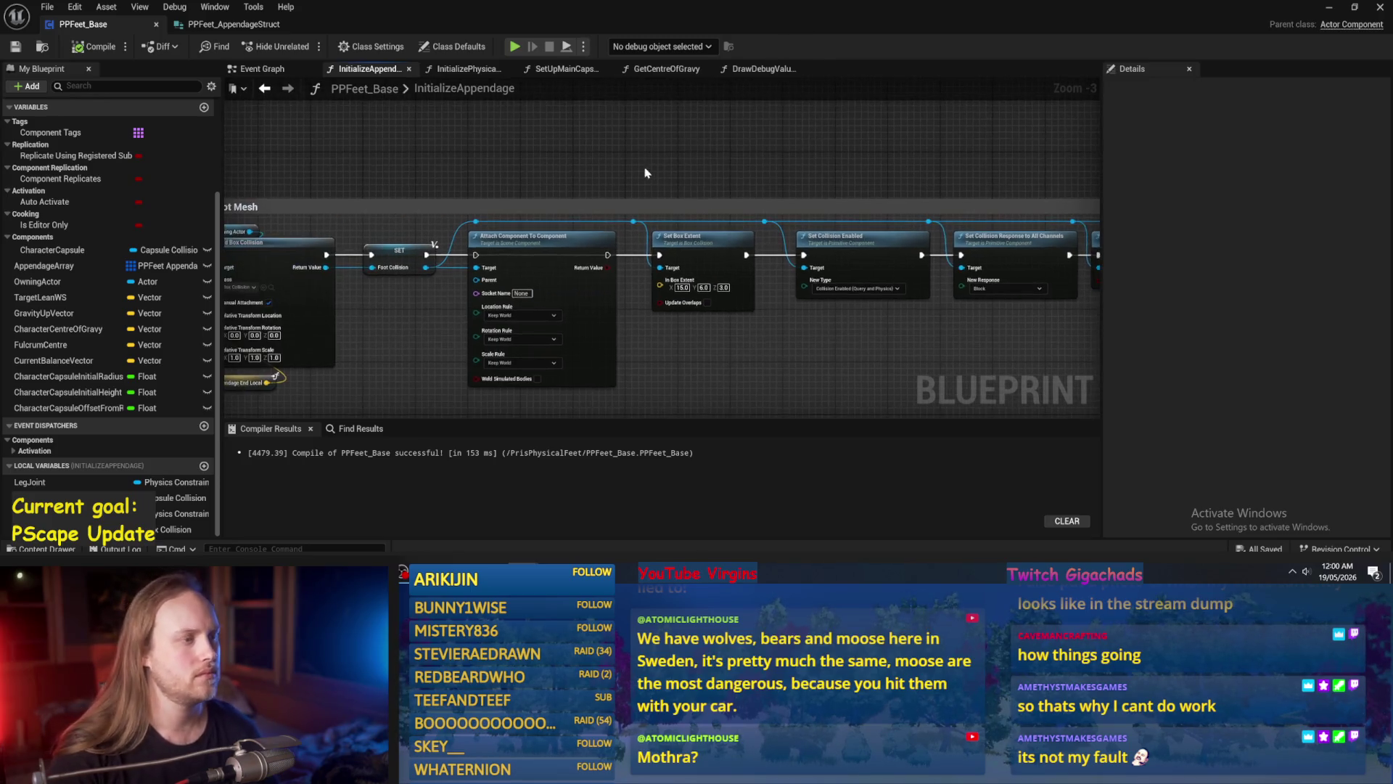
left_click(257, 68)
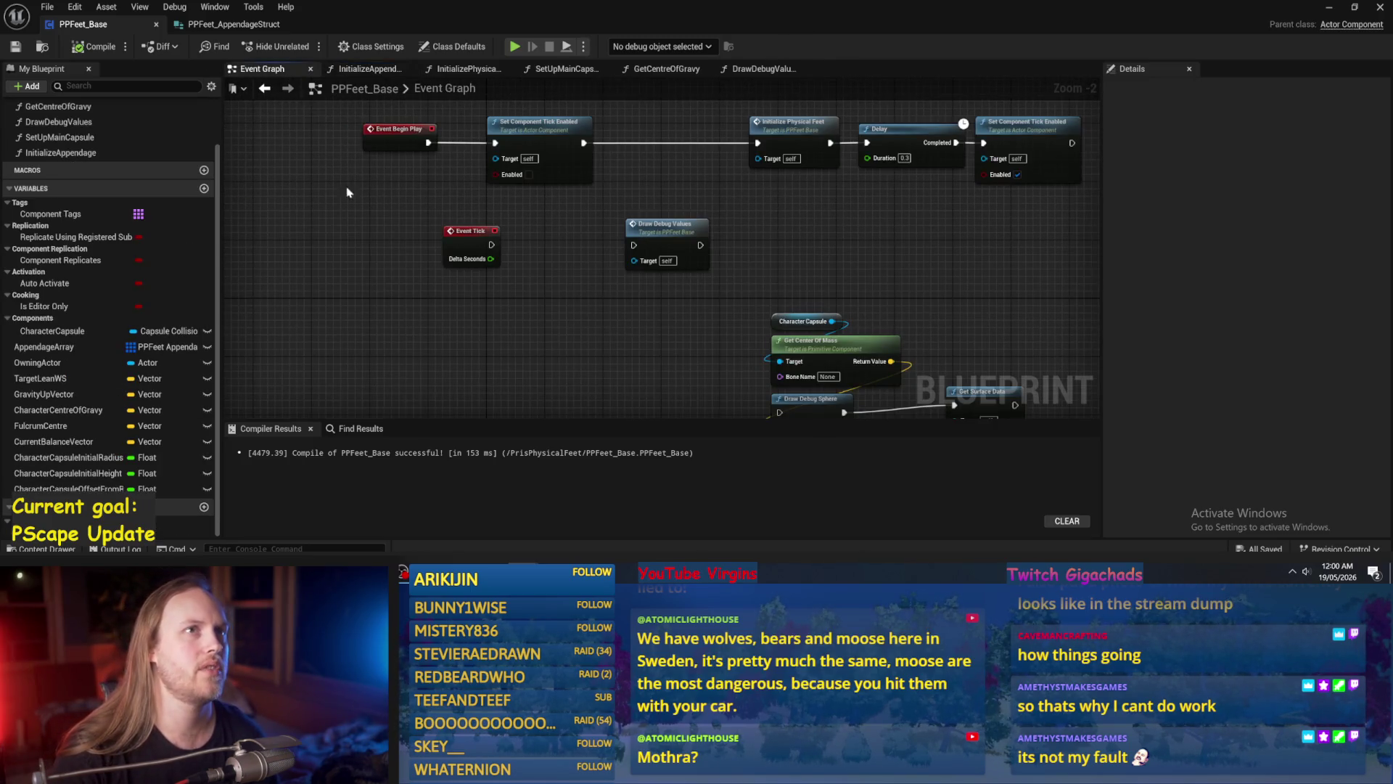
left_click_drag(348, 188, 451, 181)
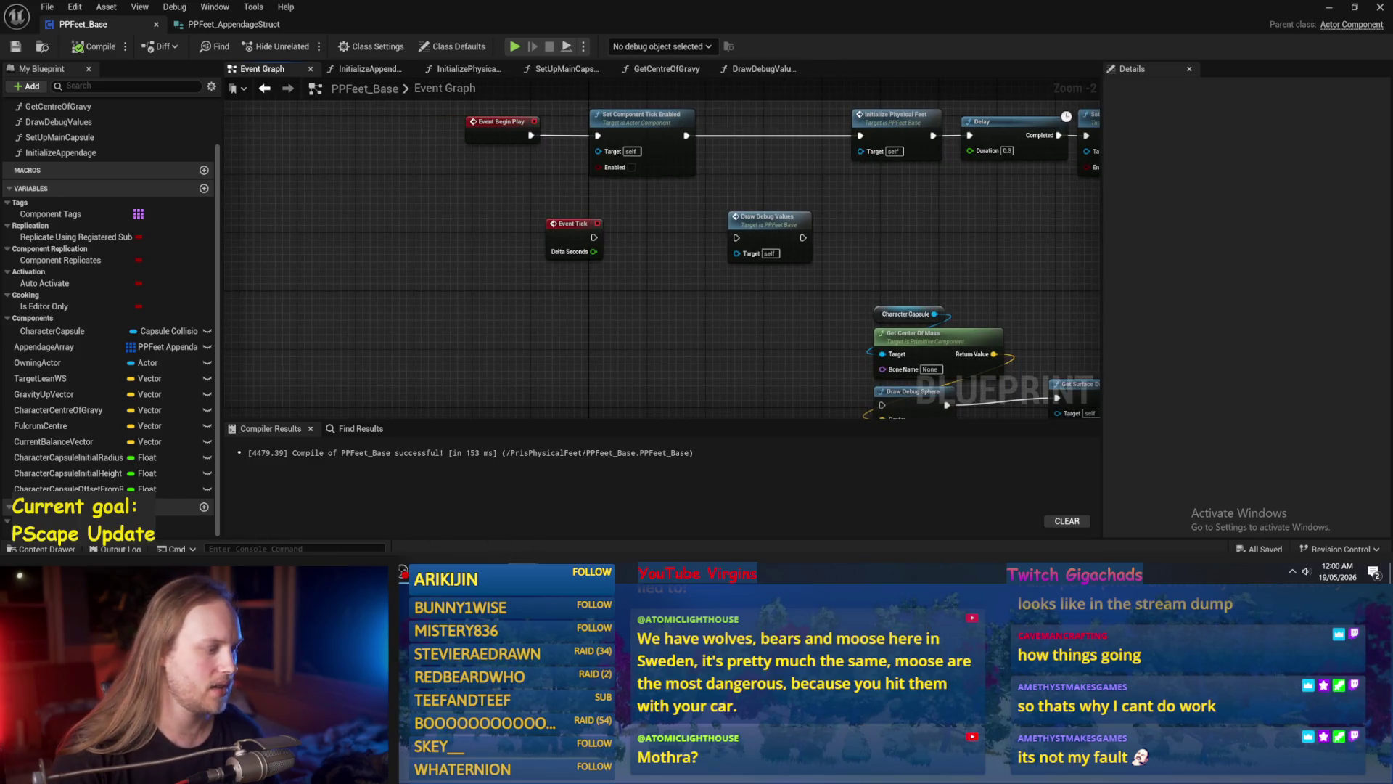
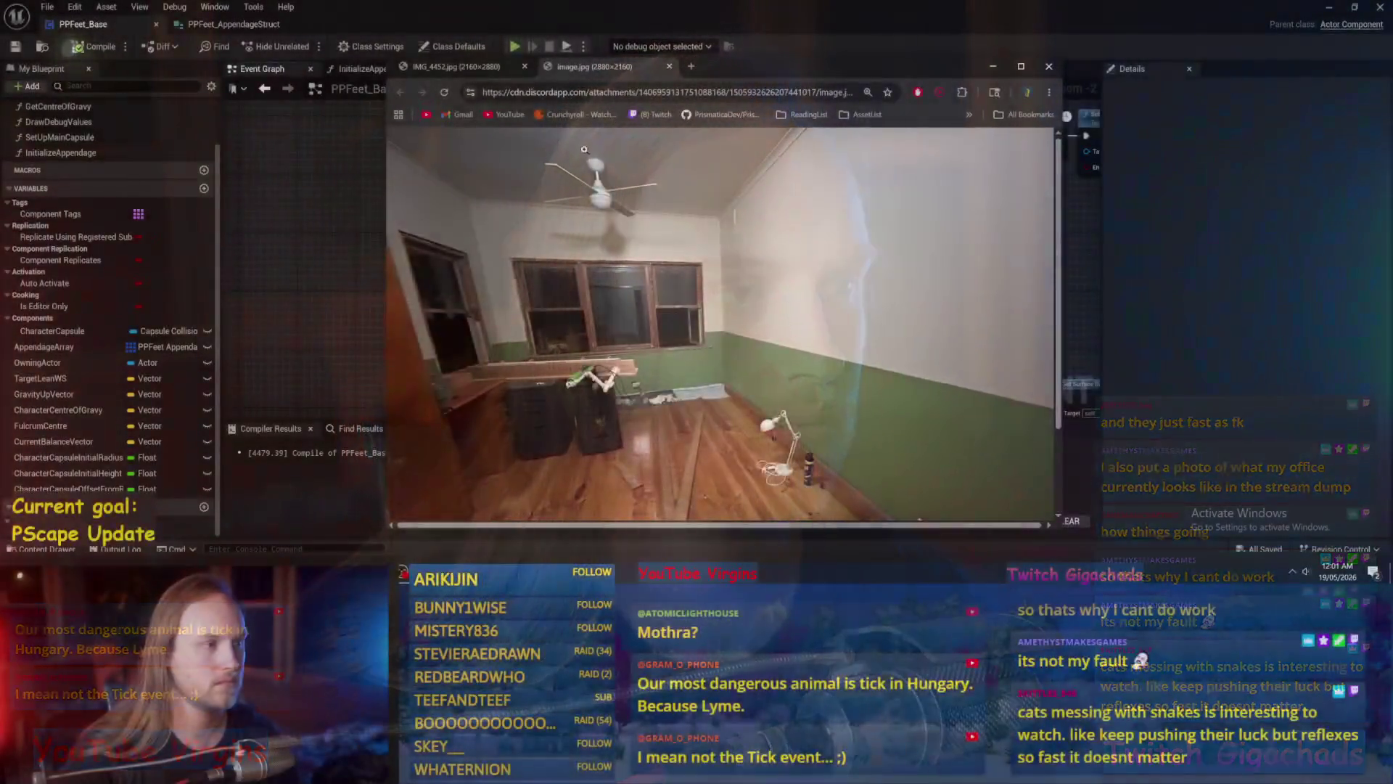
View the IMG_4452 moth photo zoomed in, then fit it back to the window.
left_click(456, 66)
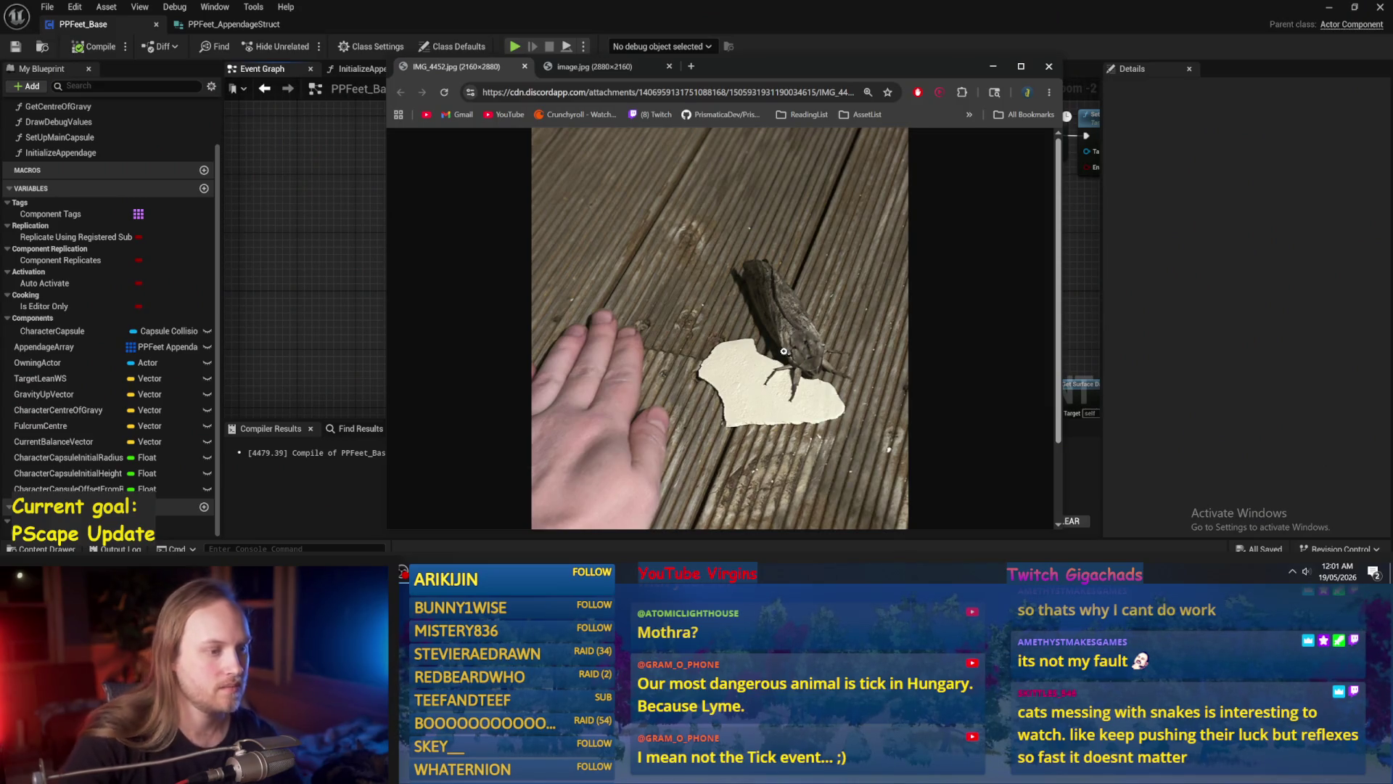
left_click(802, 345)
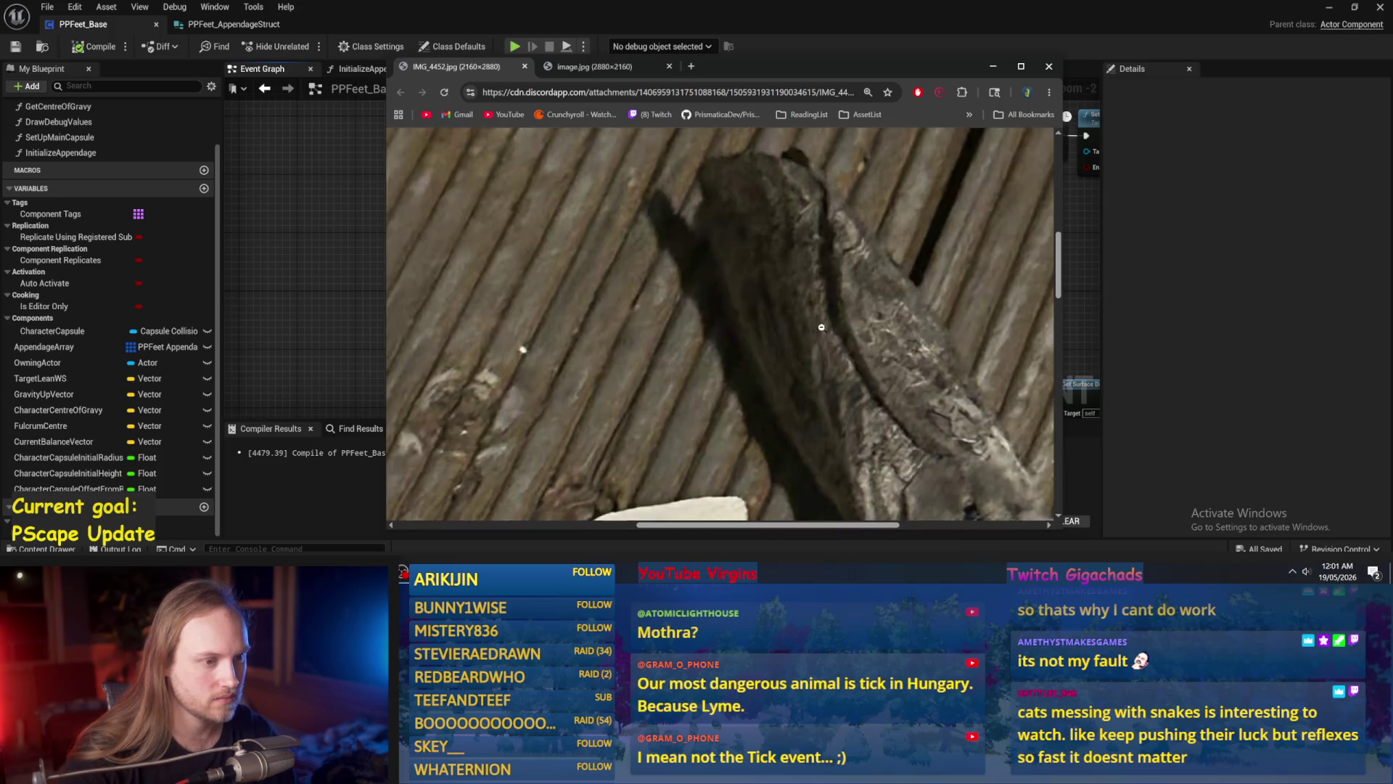
left_click(821, 327)
scroll(821, 327, "down", 2)
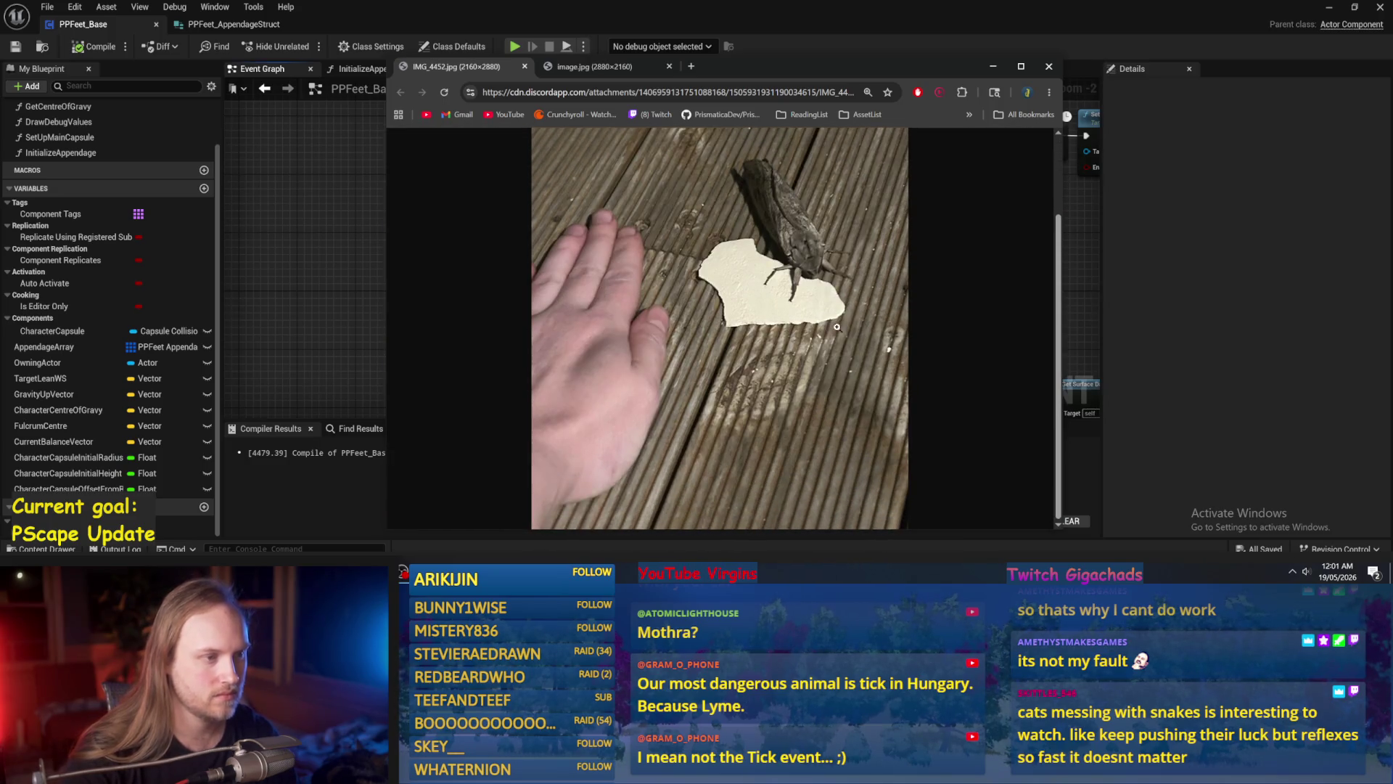
Switch to image.jpg and zoom the room photo out until it fits.
key("ctrl+Tab")
scroll(755, 311, "down", 3)
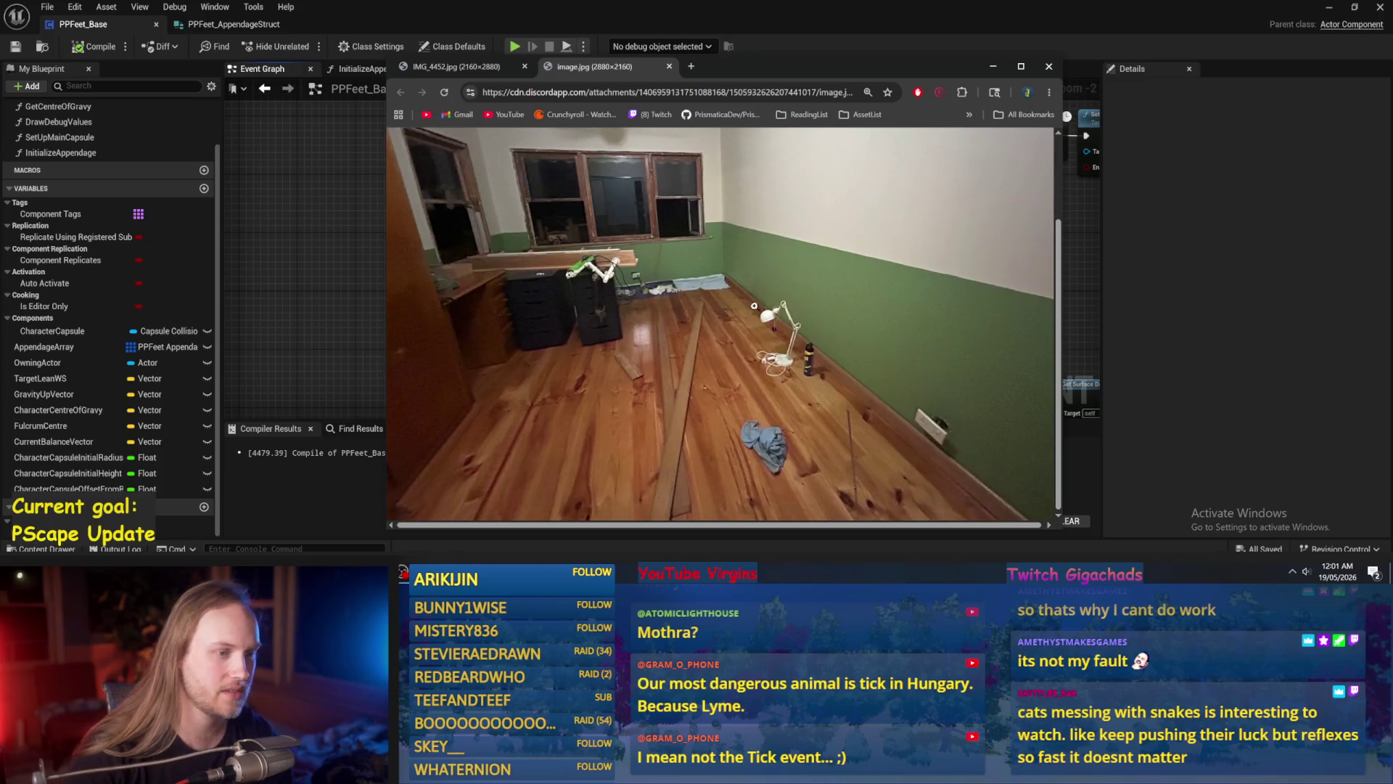
key("ctrl+minus")
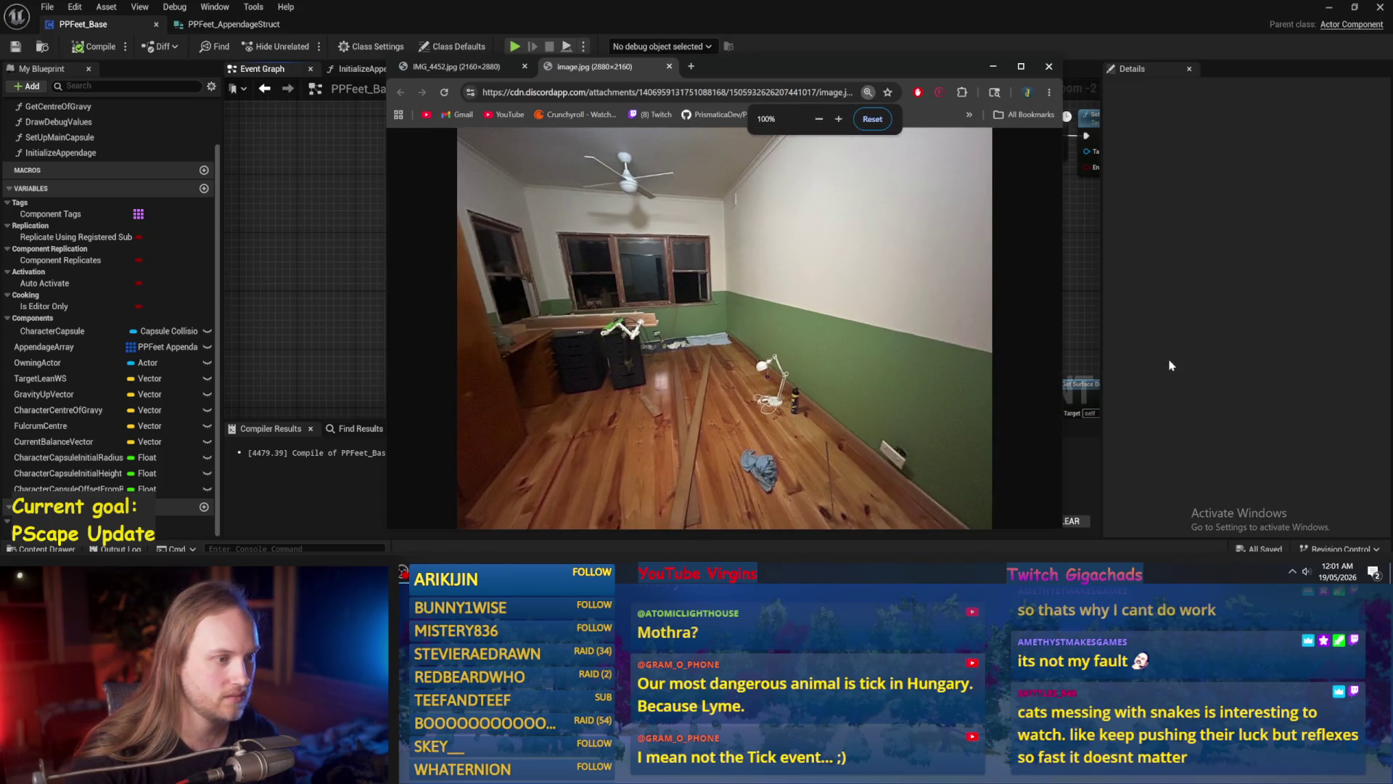
left_click(657, 283)
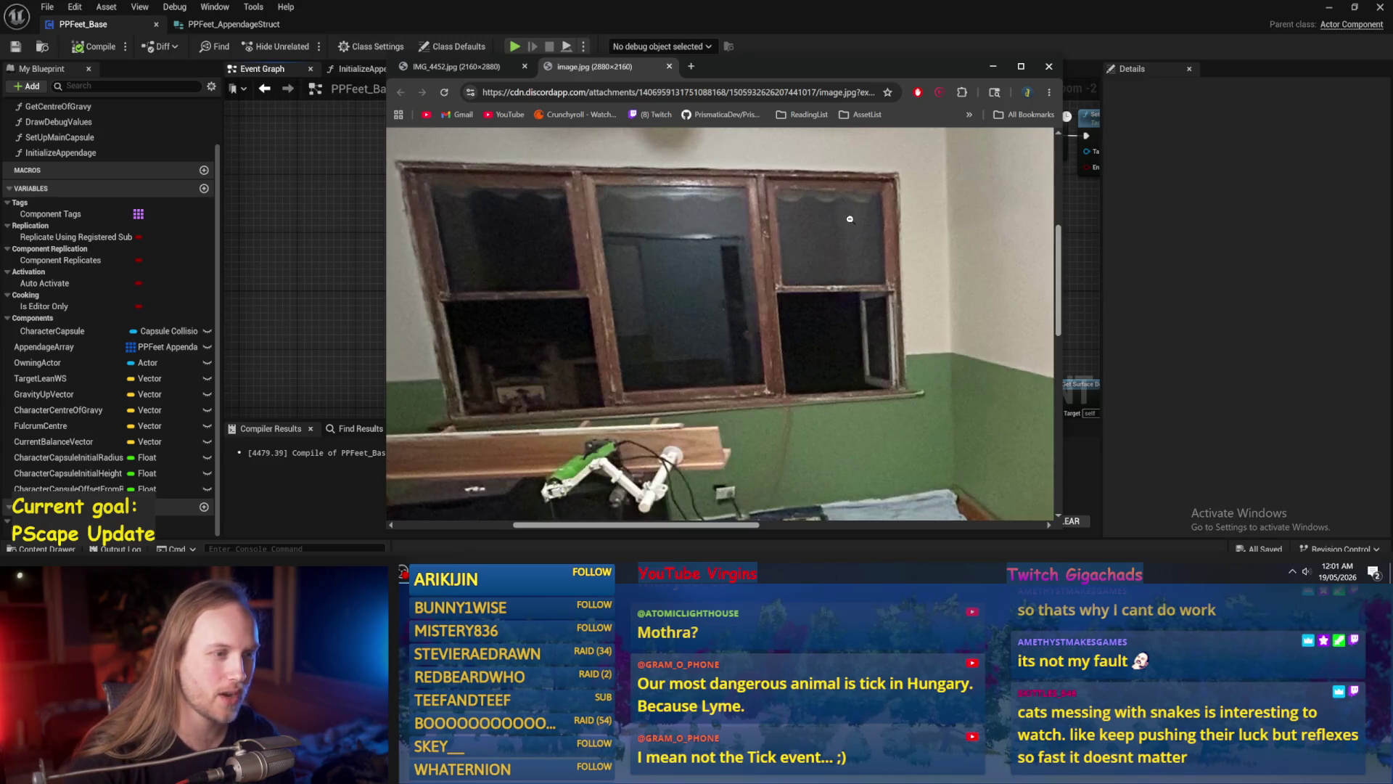
key("ctrl+minus")
key("ctrl+minus")
key("ctrl+minus")
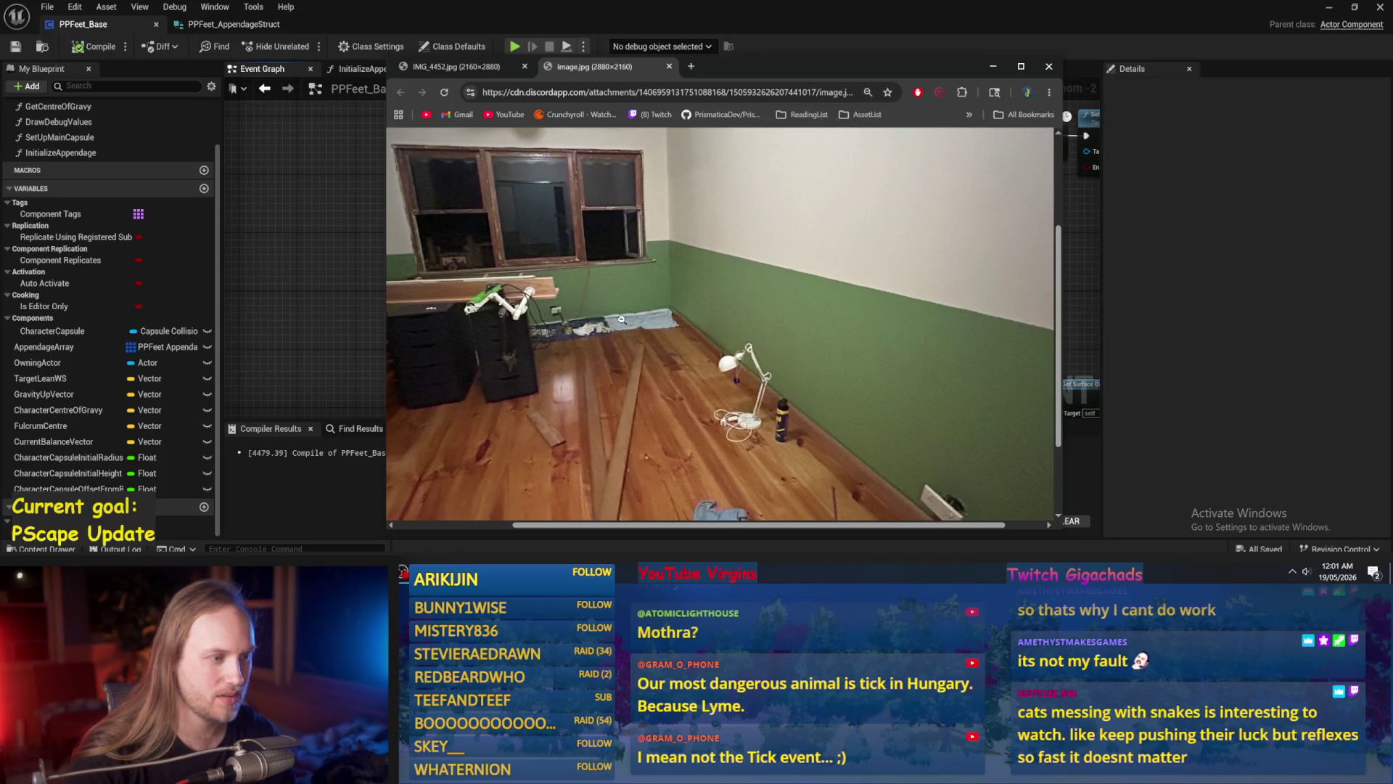
key("ctrl+minus")
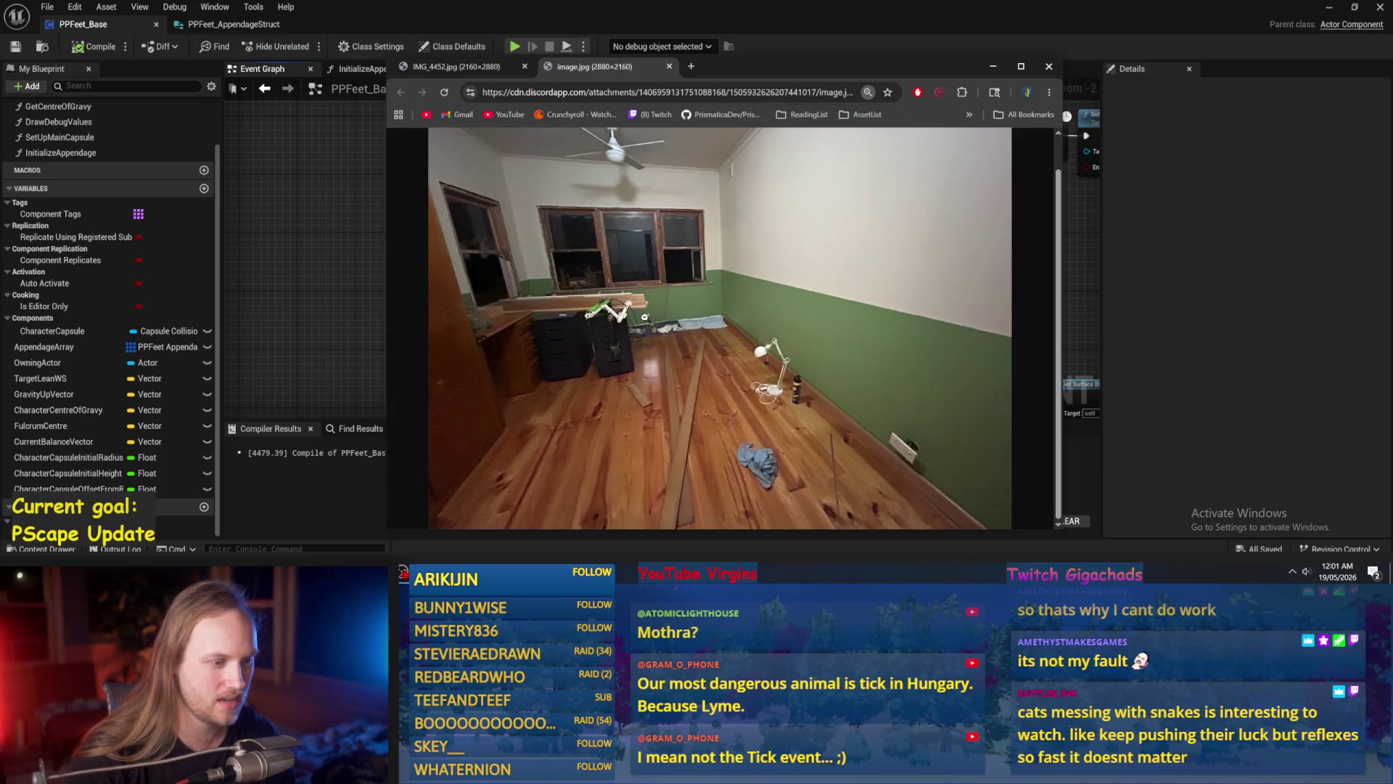
scroll(645, 317, "up", 1)
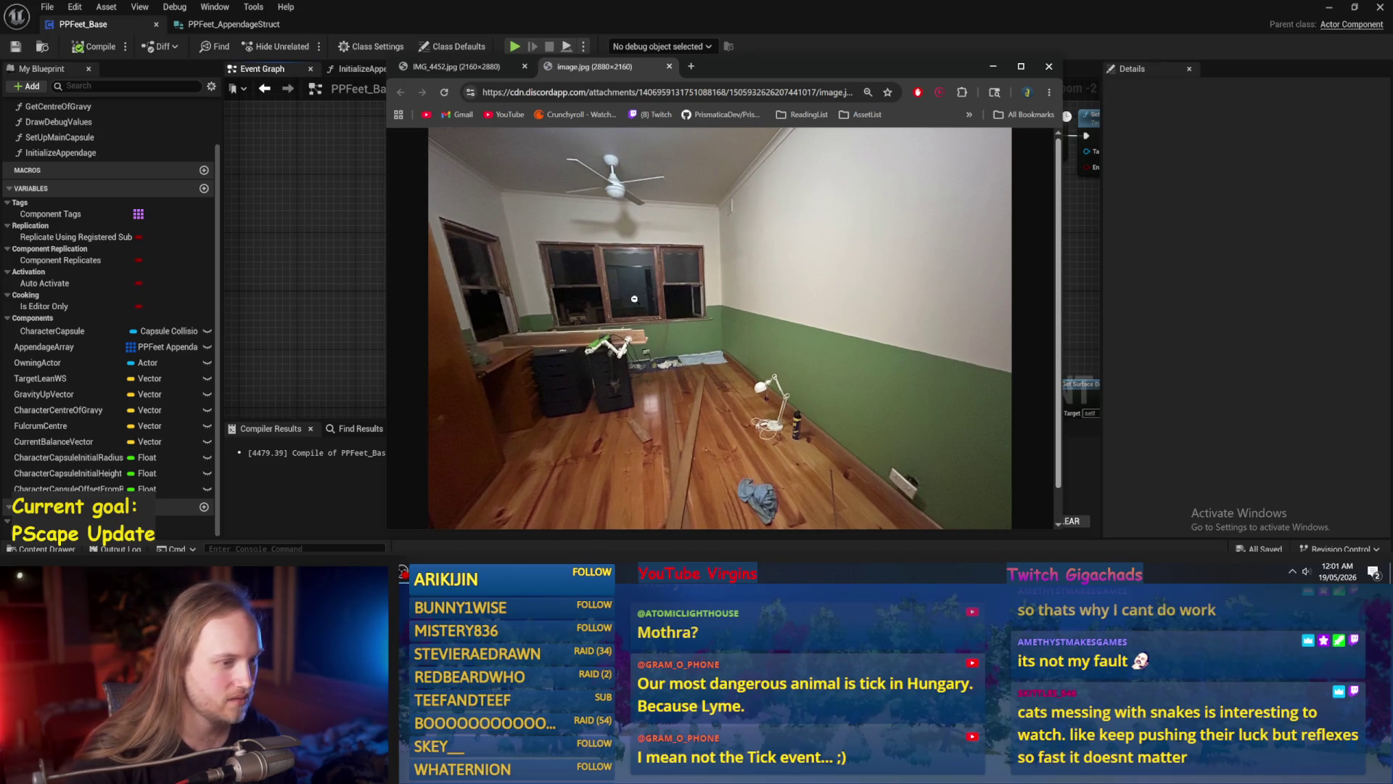
scroll(635, 298, "down", 1)
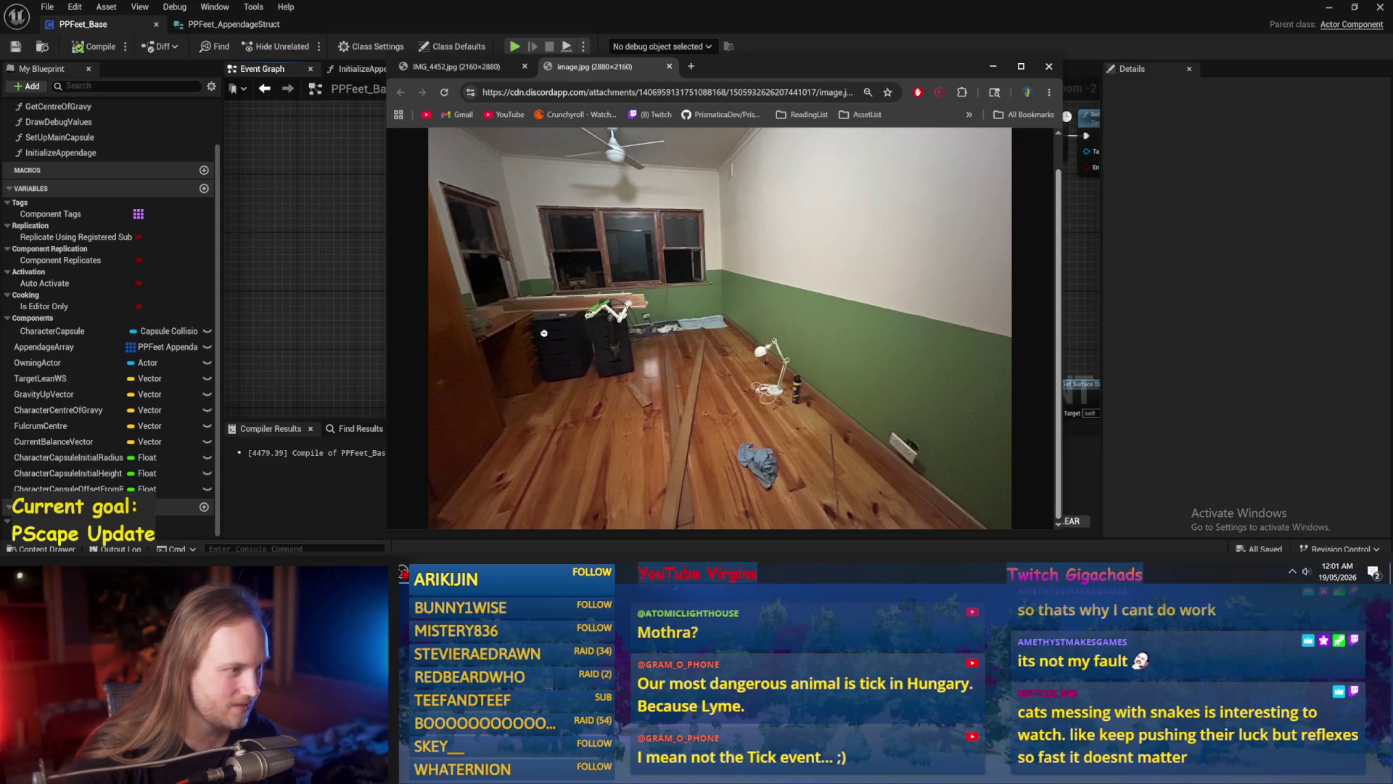
Zoom into the room photo near the lamp, pan around, then close Chrome.
left_click(658, 364)
scroll(658, 364, "down", 5)
scroll(878, 389, "right", 5)
scroll(585, 378, "left", 3)
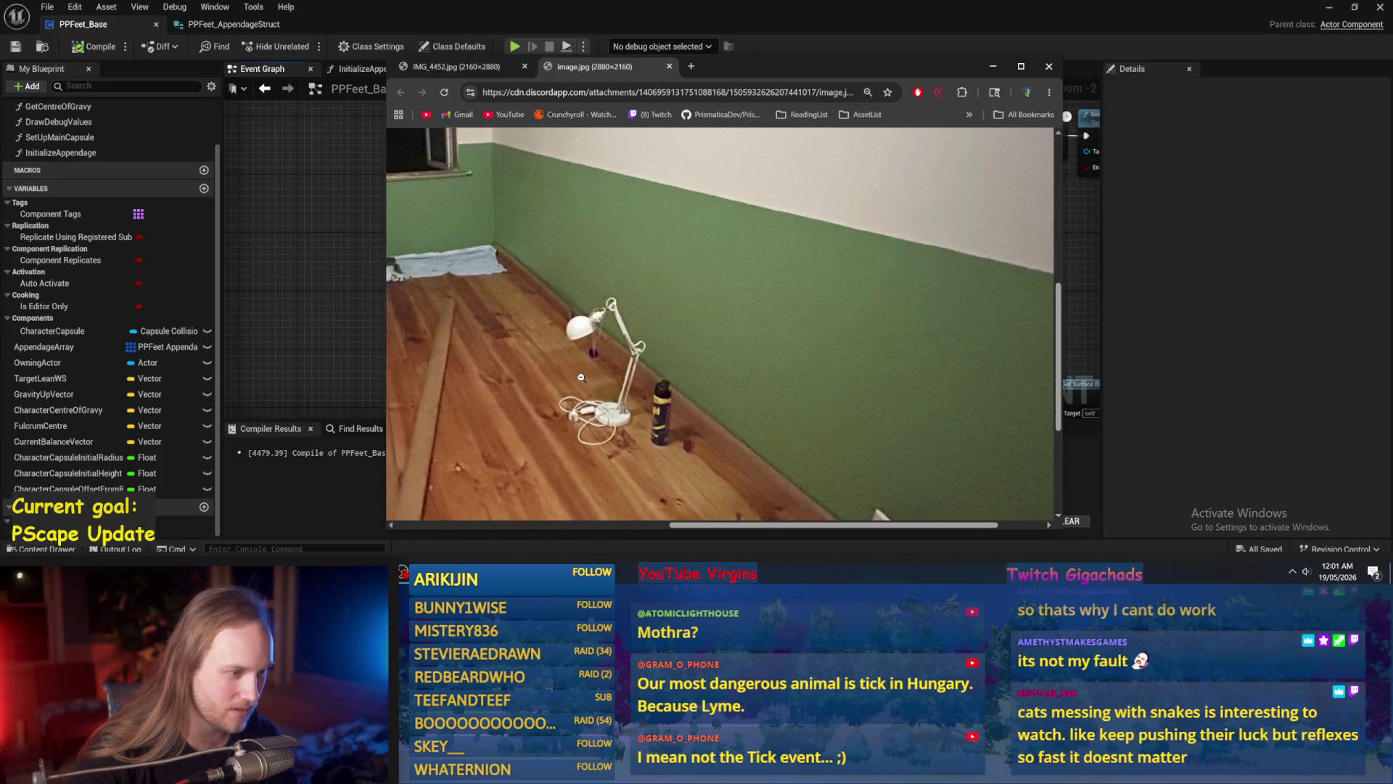
scroll(581, 378, "down", 6, "ctrl")
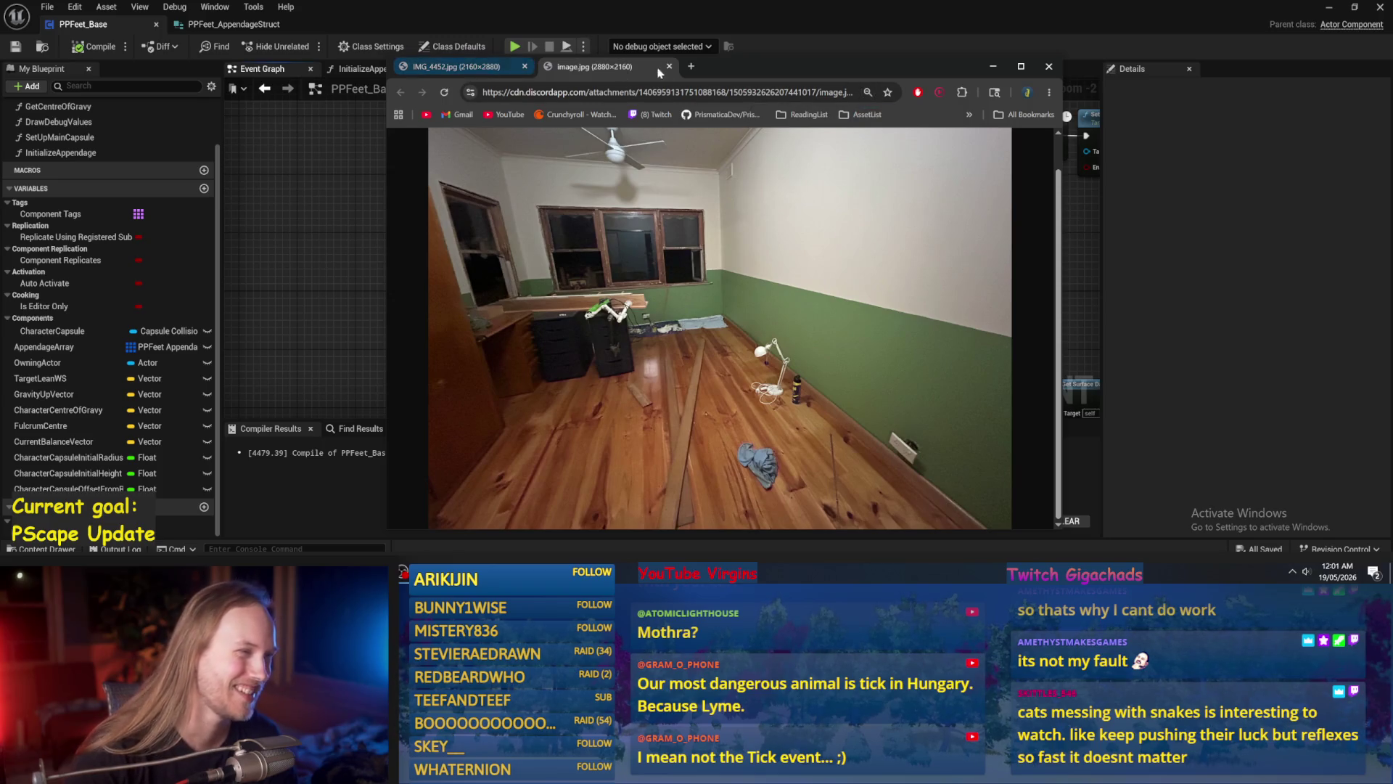
left_click(1049, 67)
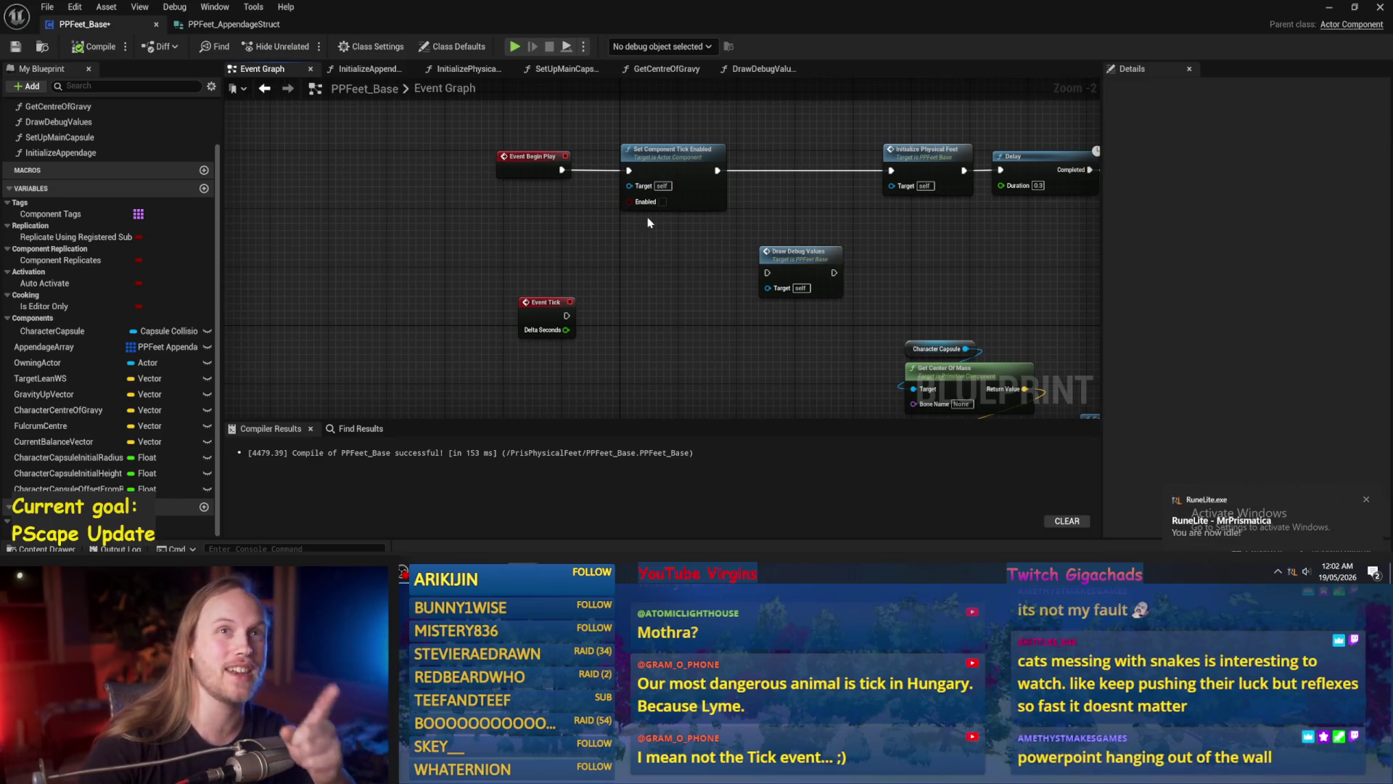
Delete the debug sphere and centre-of-mass nodes, then compile and save PPFeet_Base.
scroll(616, 227, "down", 2)
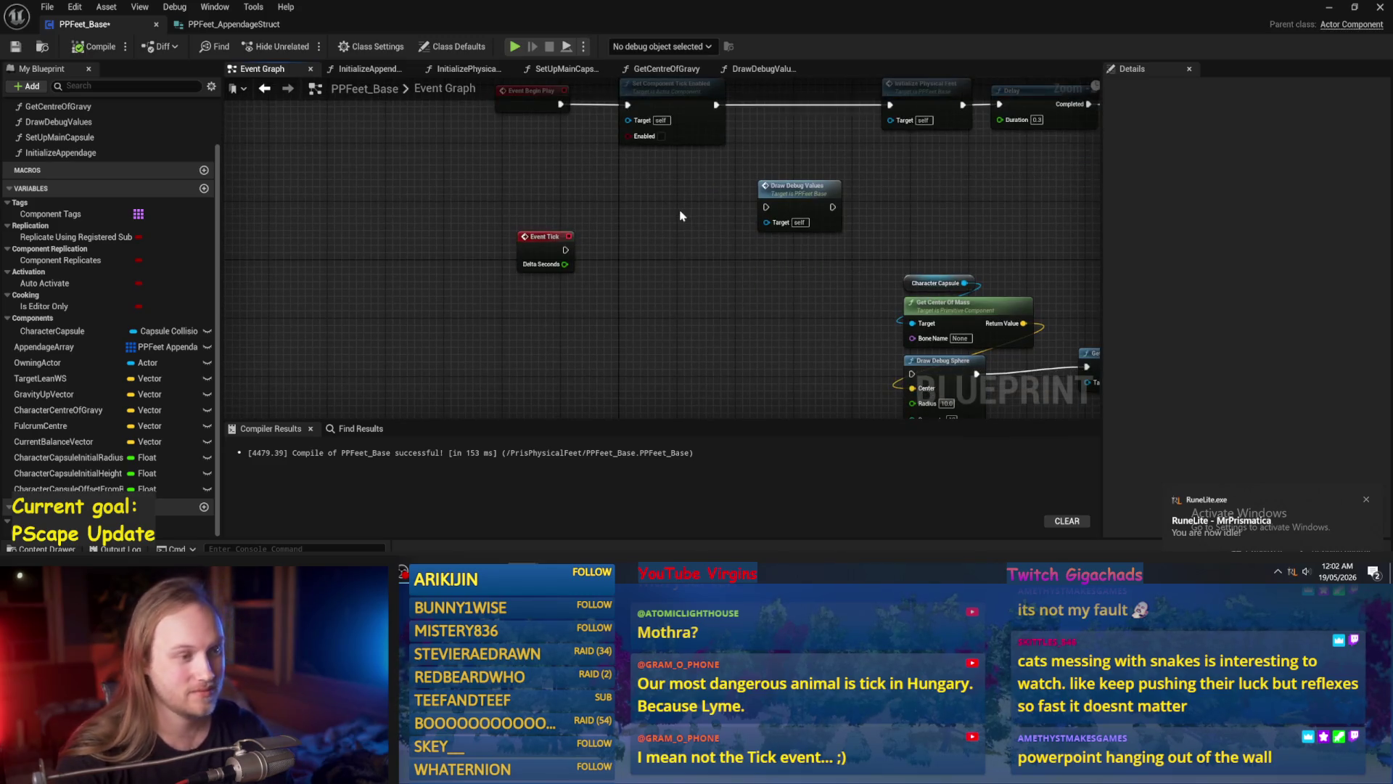
mouse_move(761, 246)
left_mouse_down()
mouse_move(805, 266)
mouse_move(738, 268)
mouse_move(653, 234)
mouse_move(754, 269)
mouse_move(593, 295)
left_mouse_up()
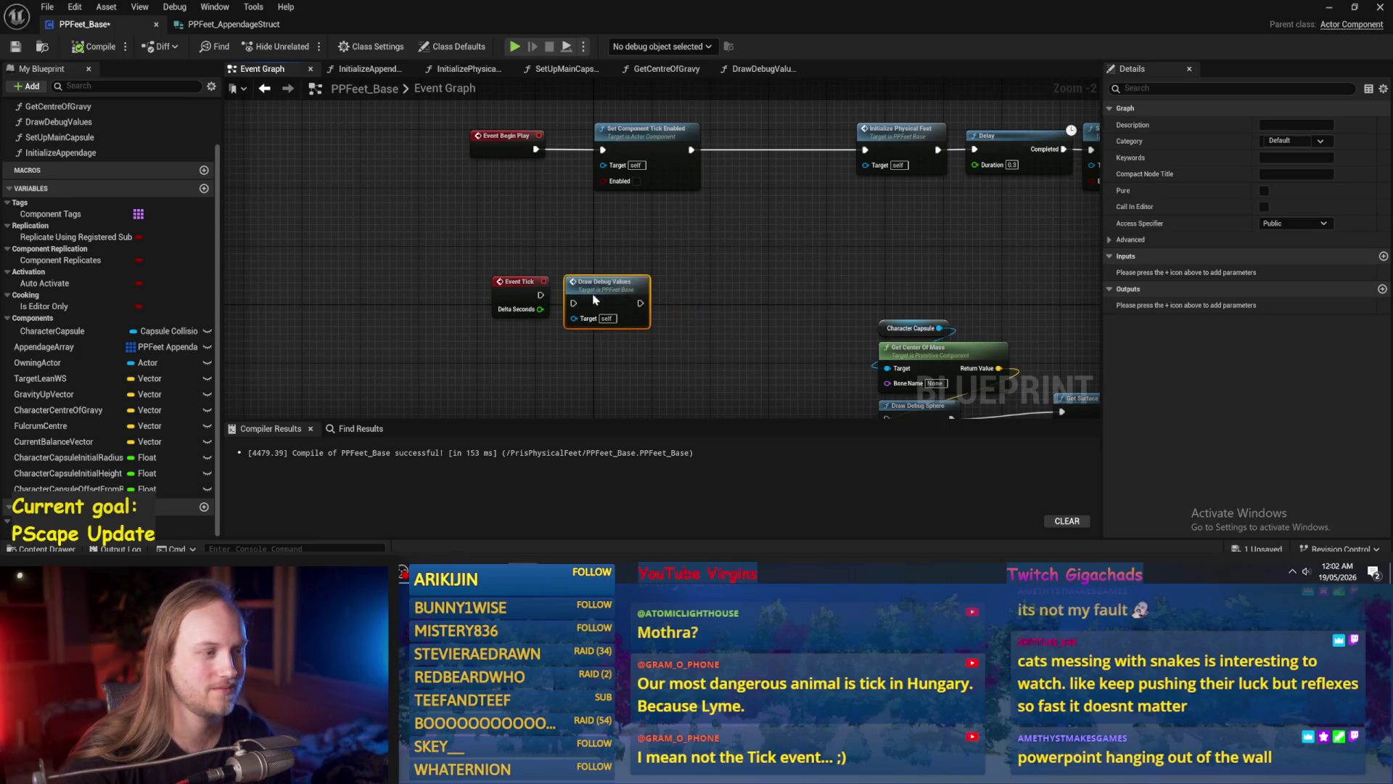
mouse_move(797, 270)
left_mouse_down()
mouse_move(618, 207)
mouse_move(567, 164)
mouse_move(974, 389)
left_mouse_up()
key("Delete")
scroll(668, 276, "down", 2)
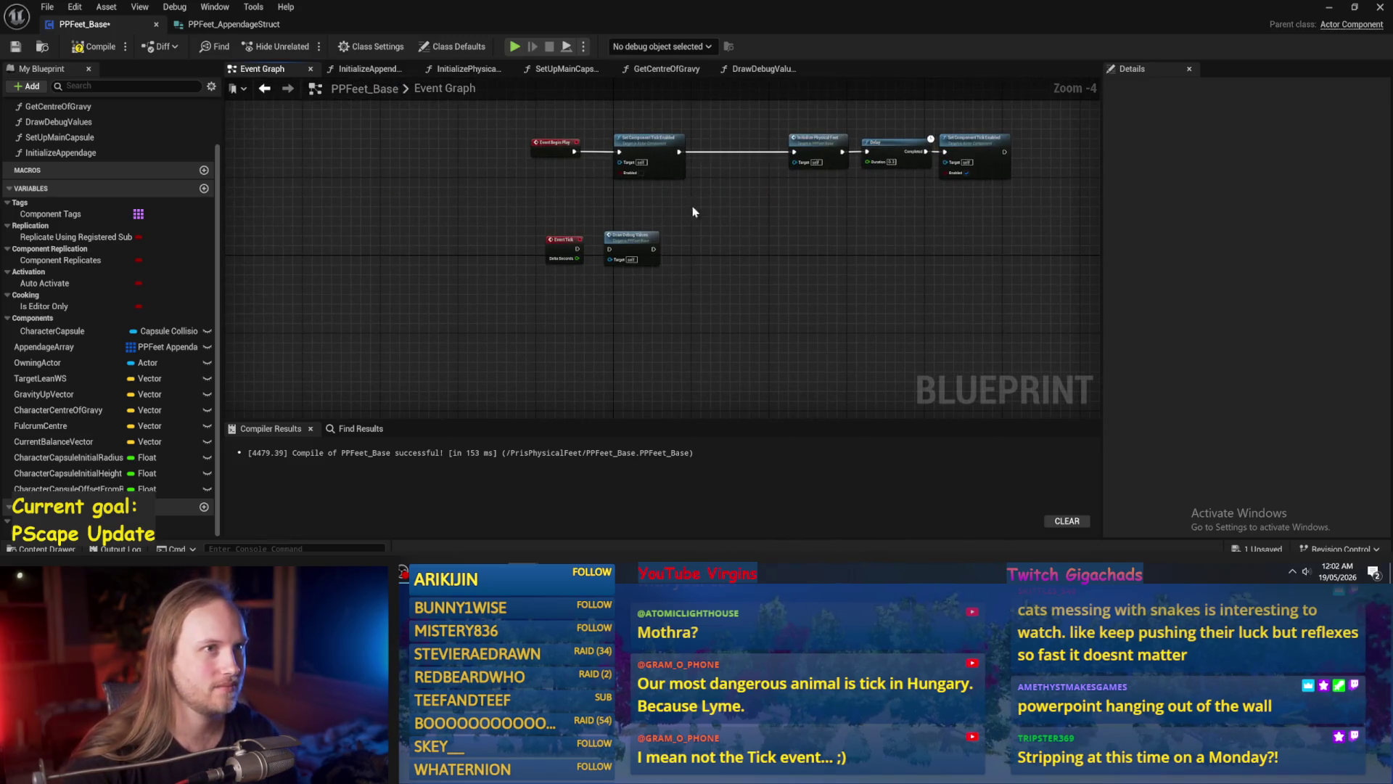
left_click(94, 46)
left_click(14, 46)
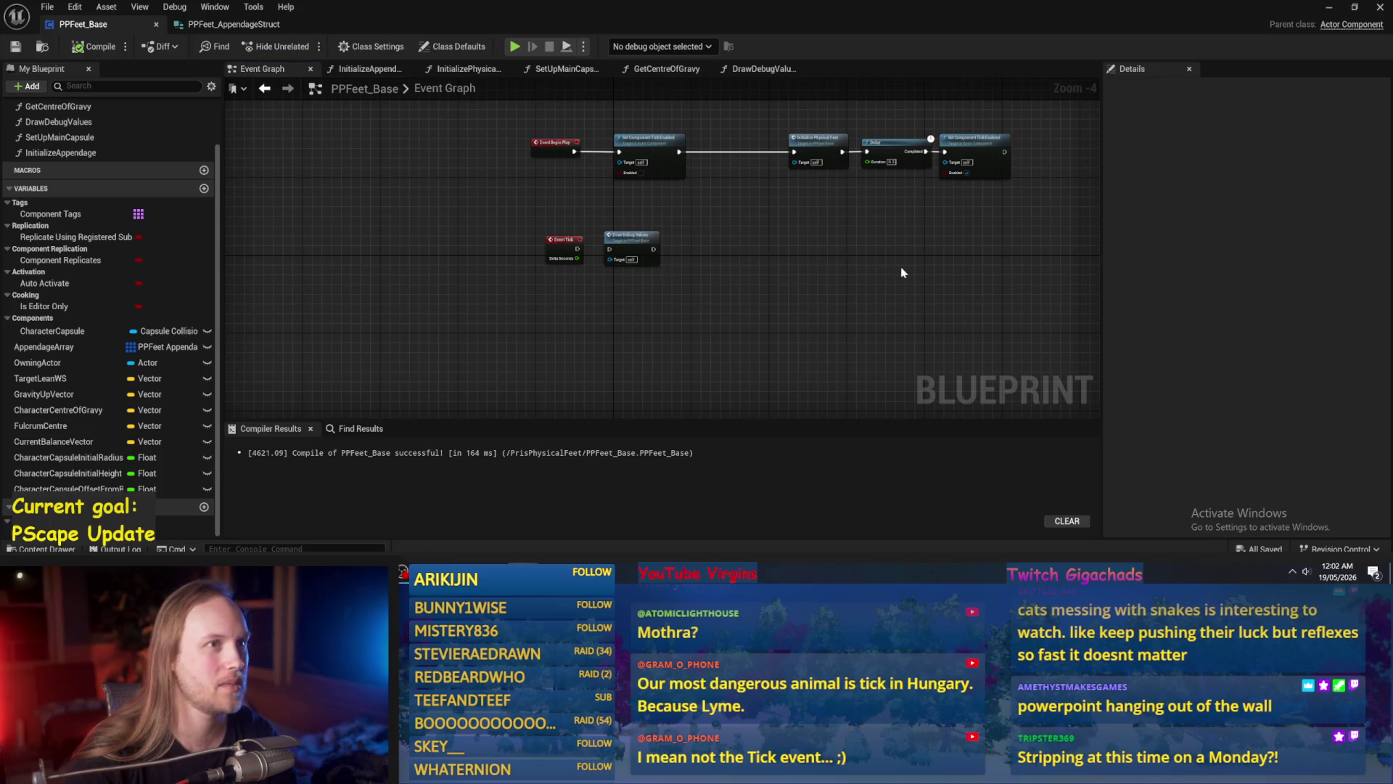
Move Event Tick and Draw Debug Values down and shift the BeginPlay chain right.
left_click_drag(824, 283, 781, 309)
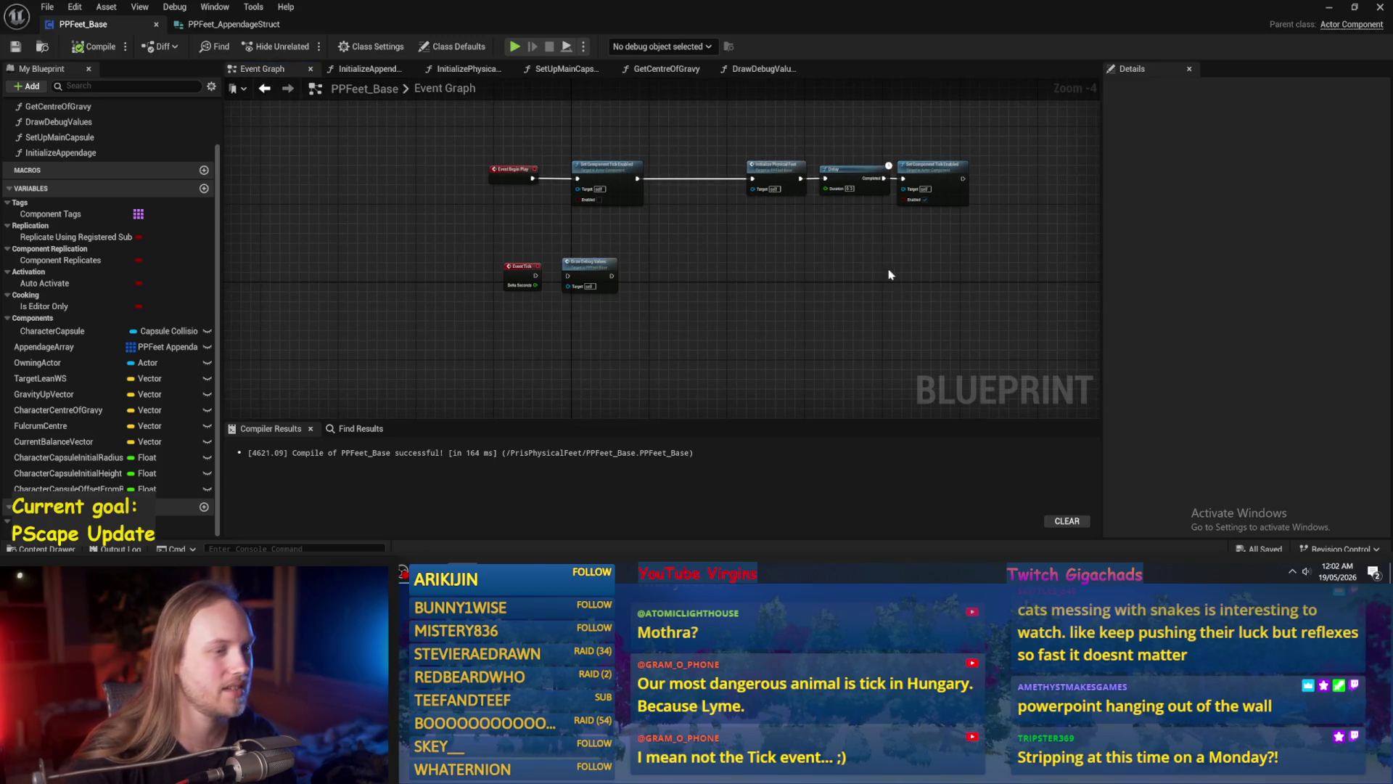
left_click_drag(894, 276, 793, 281)
scroll(729, 259, "up", 2)
left_click_drag(727, 243, 896, 210)
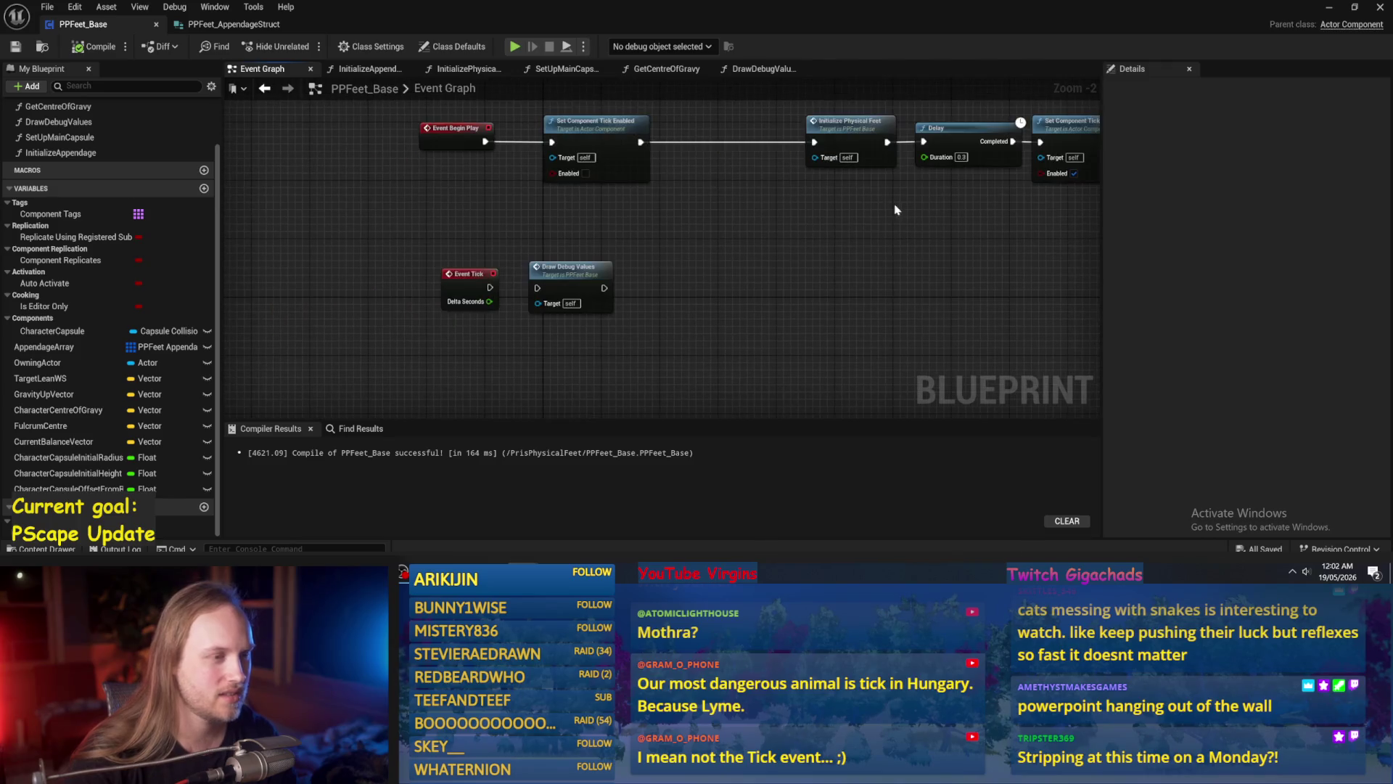
mouse_move(747, 258)
left_mouse_down()
mouse_move(488, 264)
mouse_move(485, 294)
mouse_move(623, 288)
mouse_move(599, 301)
left_mouse_up()
left_click_drag(580, 234, 521, 290)
left_click_drag(579, 232, 712, 205)
left_click_drag(307, 182, 433, 184)
Shift Initialize Physical Feet, Delay and the tick node left, then open InitializePhysicalFeet.
left_click(702, 269)
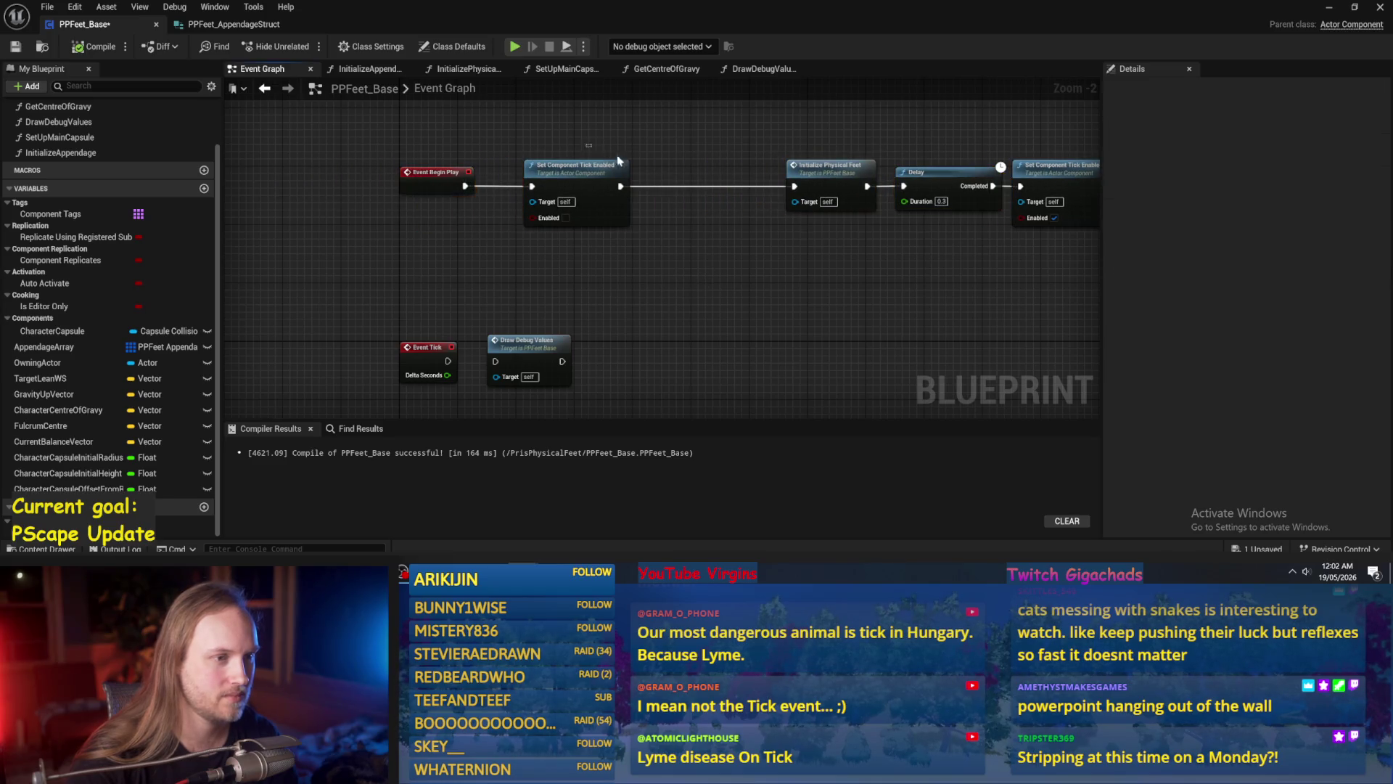
left_click_drag(598, 153, 434, 153)
left_click_drag(965, 239, 609, 149)
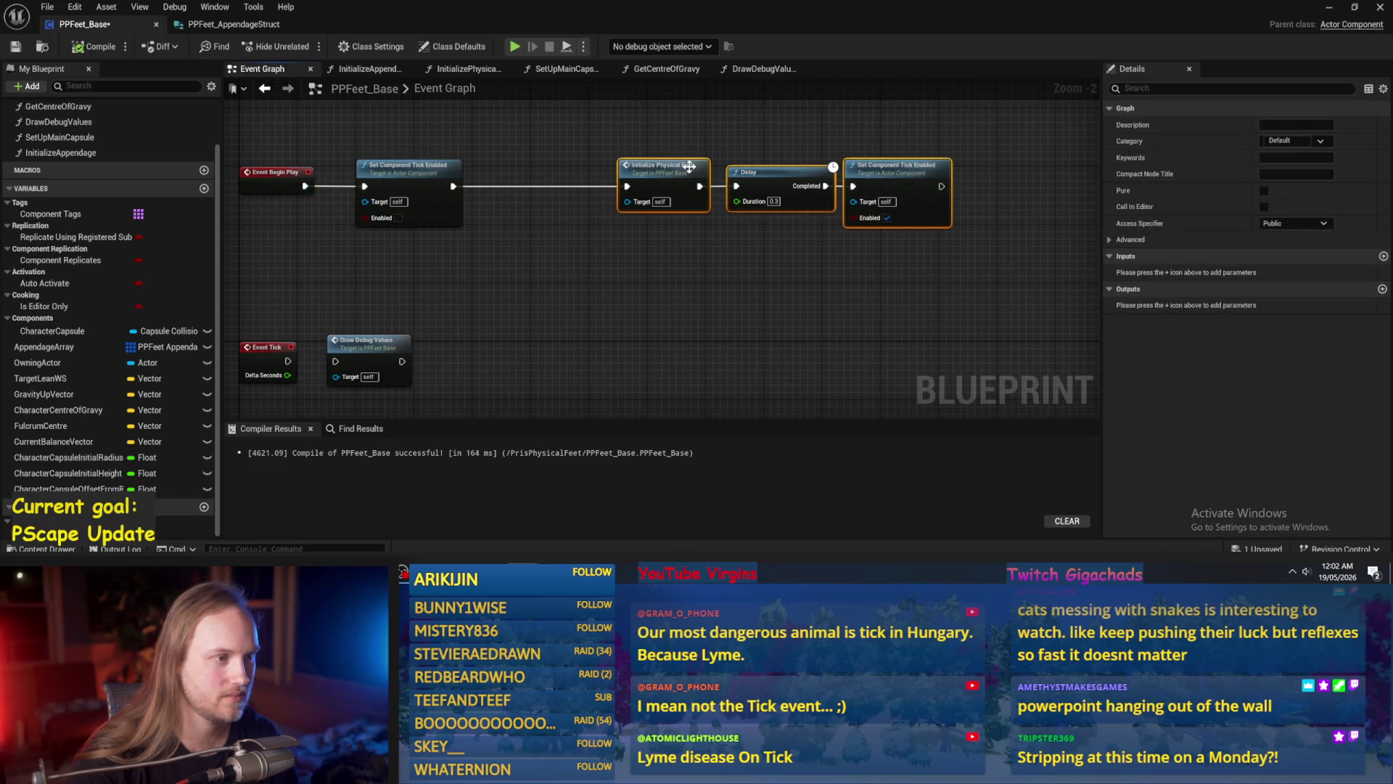
left_click_drag(688, 167, 659, 167)
left_click(661, 247)
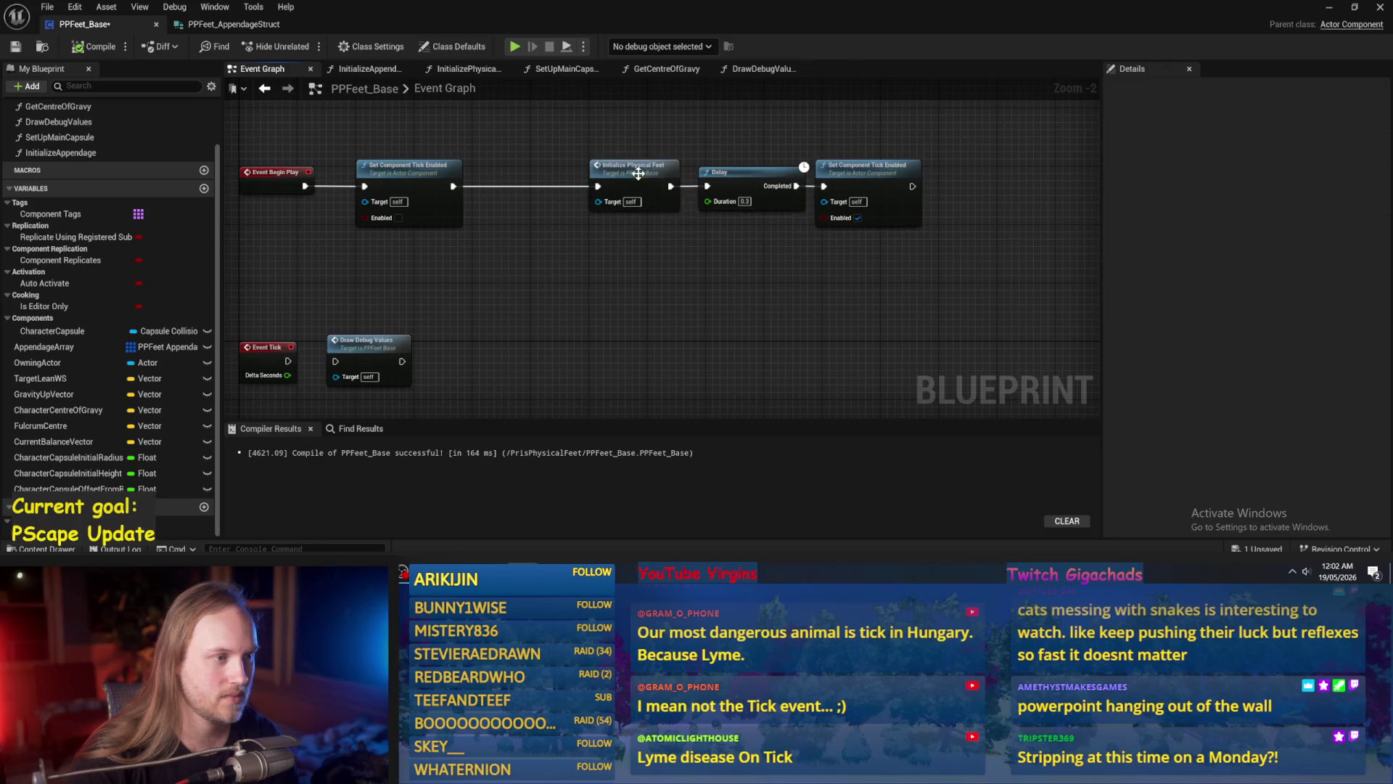
double_click(637, 174)
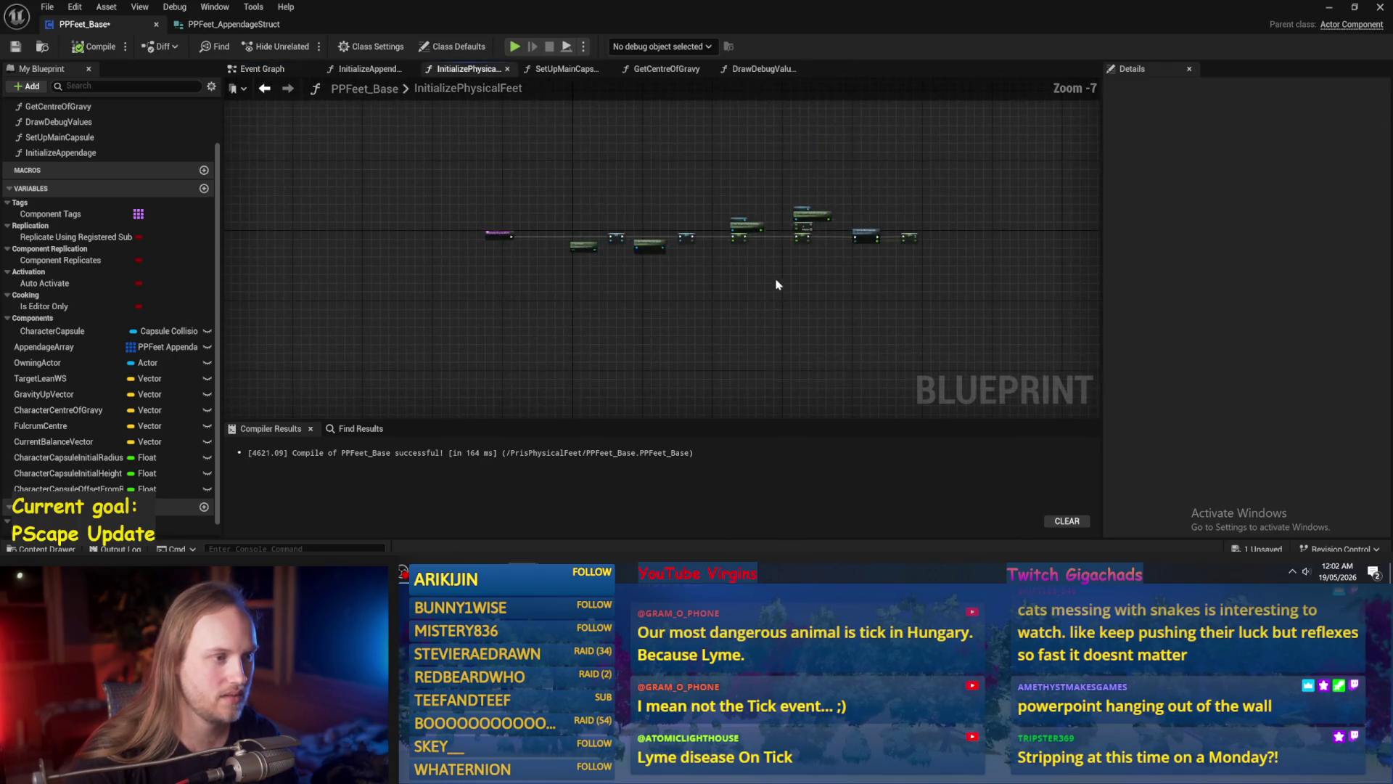
Pan to the end of the InitializePhysicalFeet function, then compile and save.
scroll(781, 282, "up", 4)
right_click(708, 276)
key("Escape")
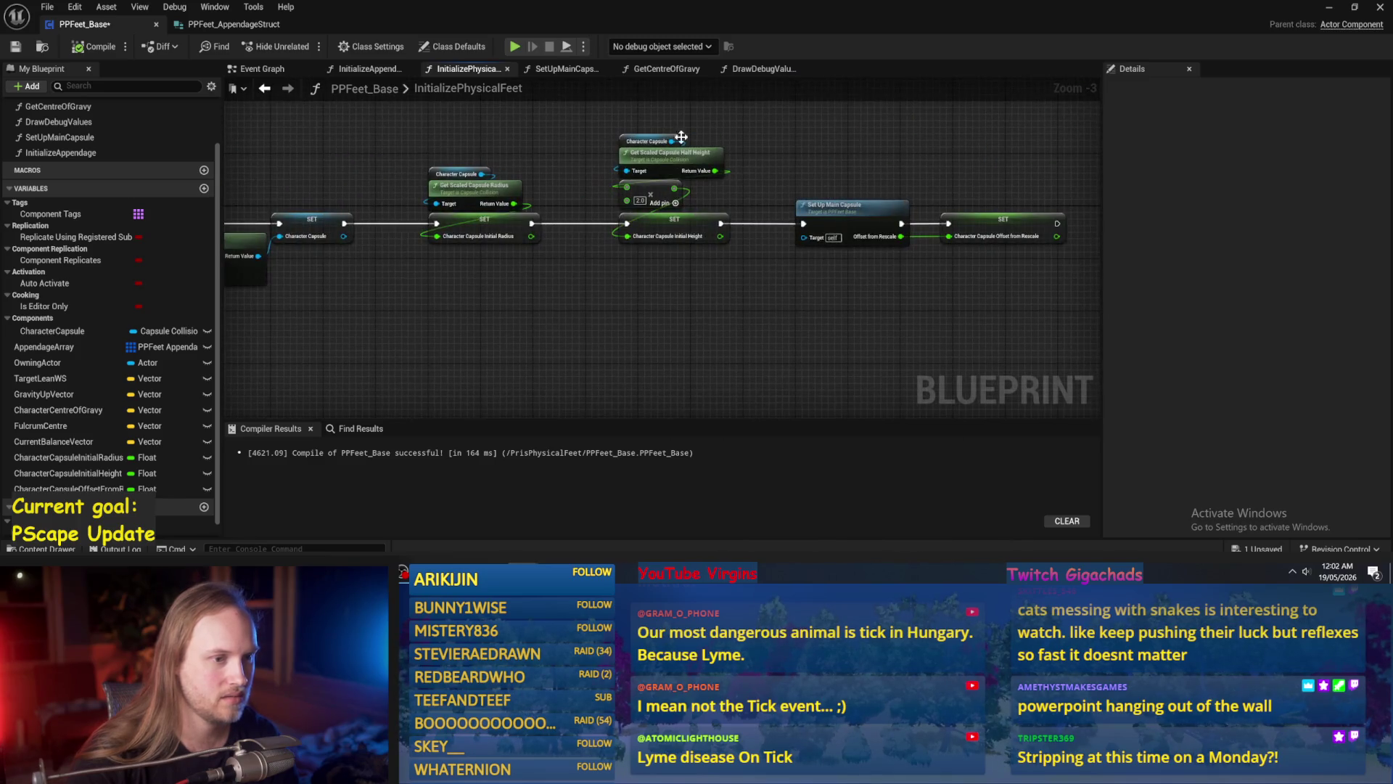
left_click_drag(886, 249, 677, 308)
left_click_drag(1045, 202, 820, 198)
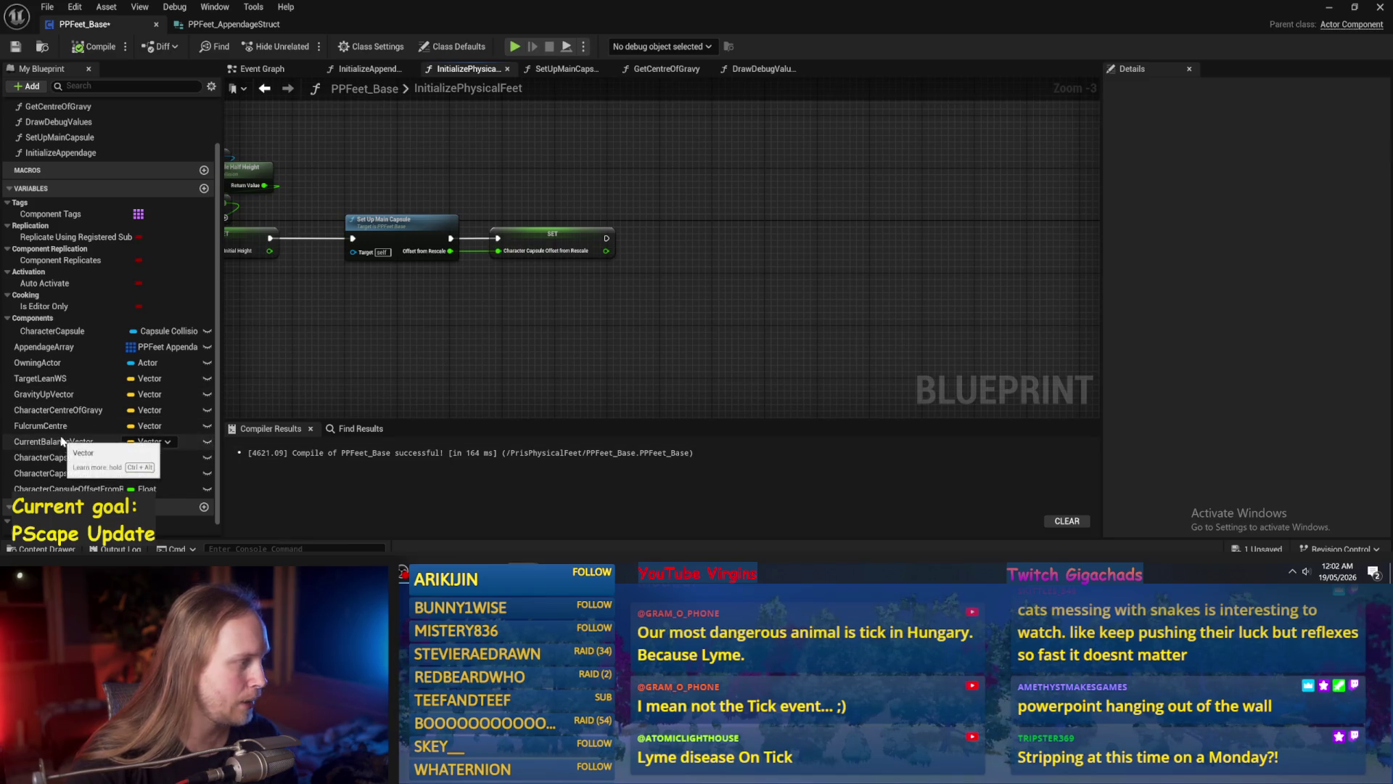
left_click(95, 47)
left_click(15, 47)
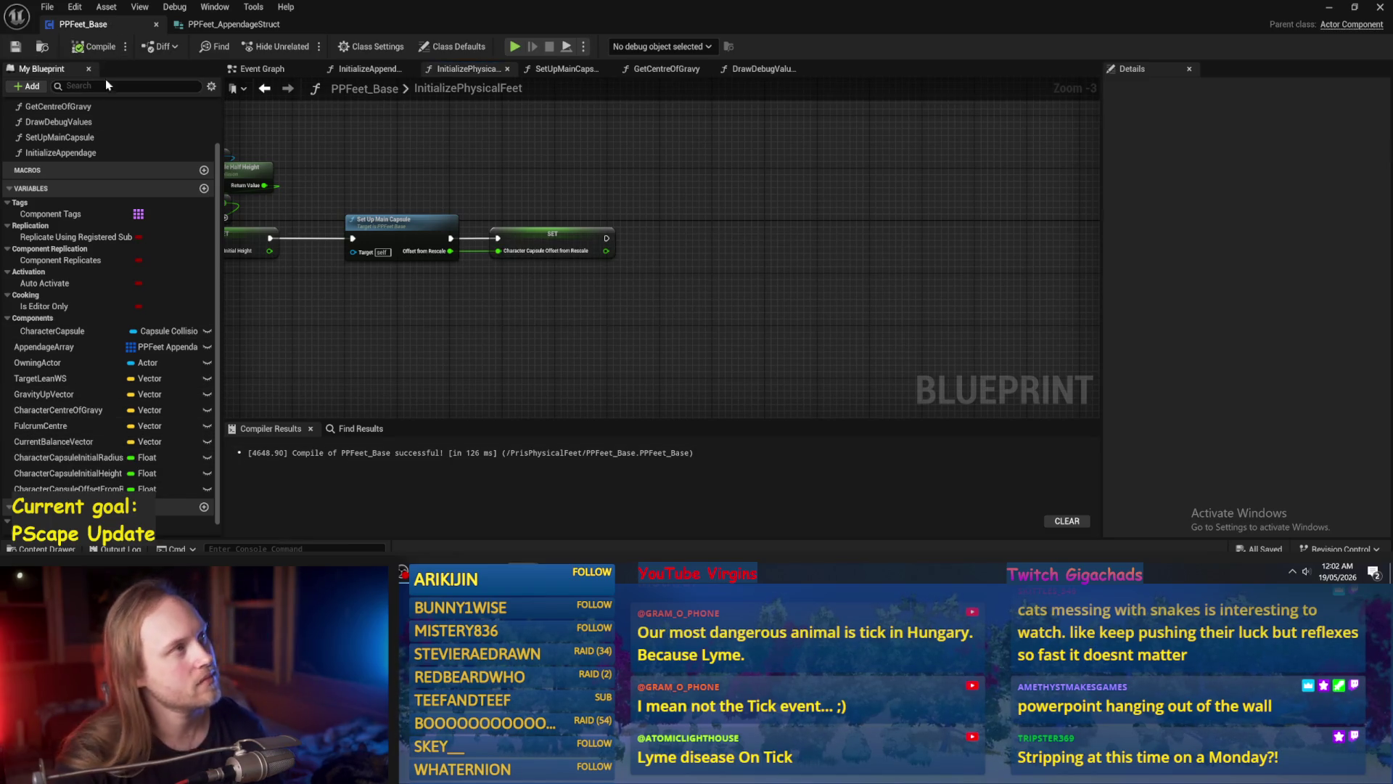
Inspect the OwningActor variable and pan along the Set and capsule nodes.
mouse_move(720, 206)
left_mouse_down()
mouse_move(751, 221)
mouse_move(793, 192)
left_mouse_up()
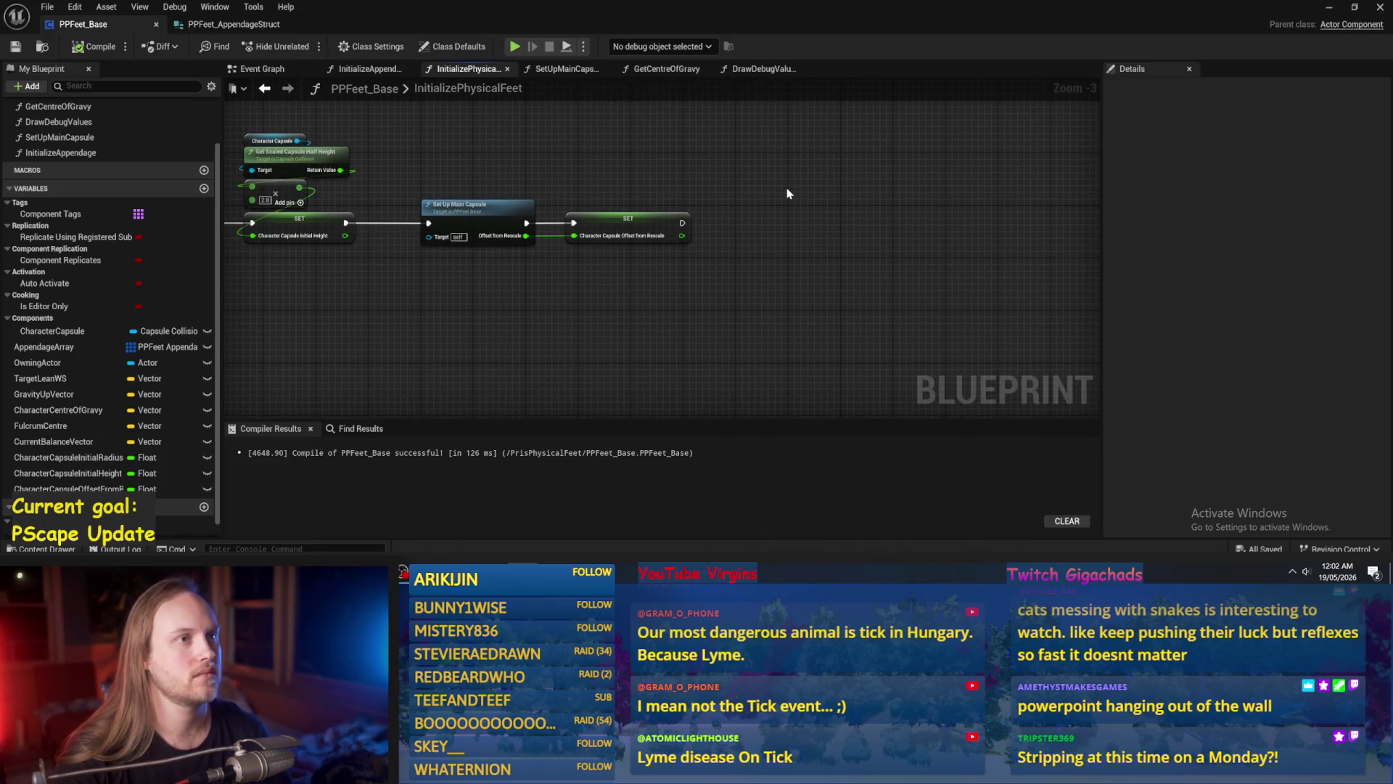
left_click_drag(751, 242, 751, 248)
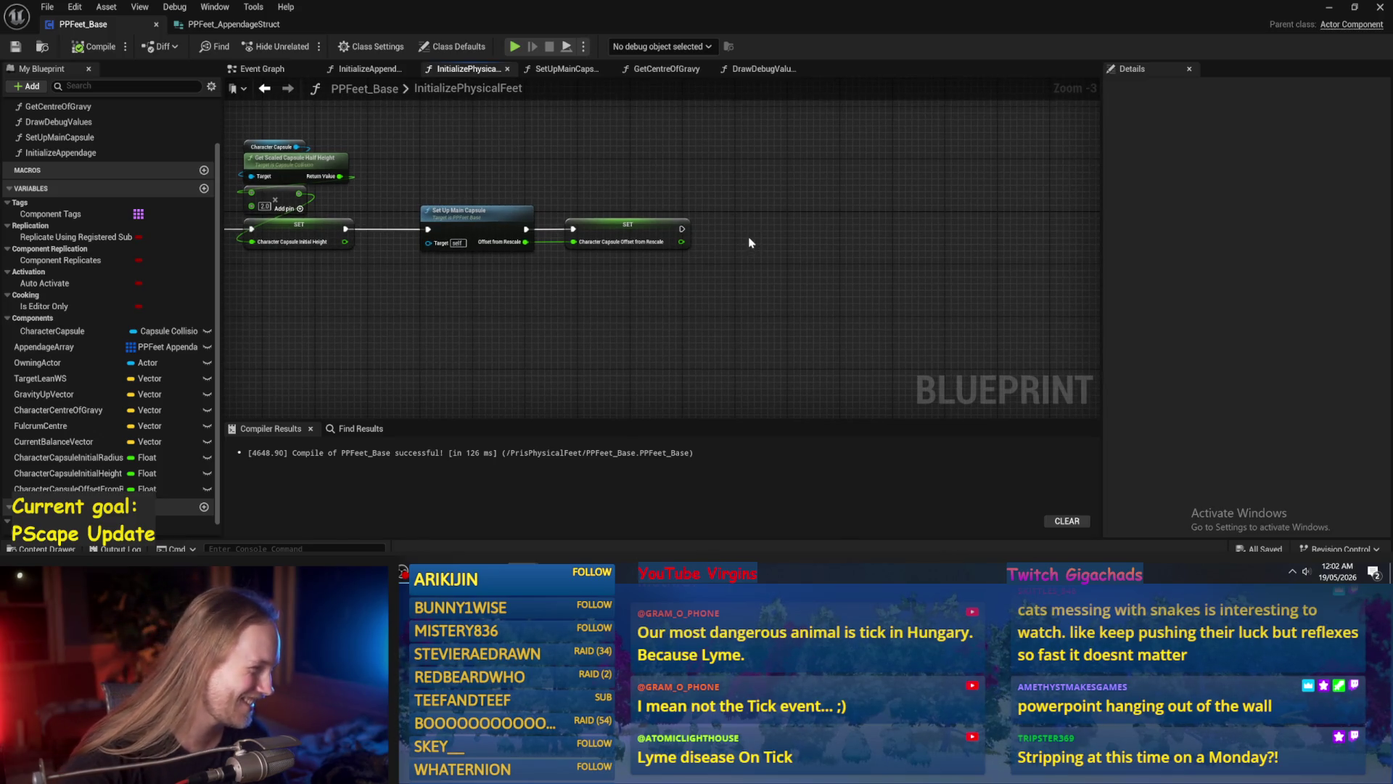
left_click_drag(751, 243, 675, 270)
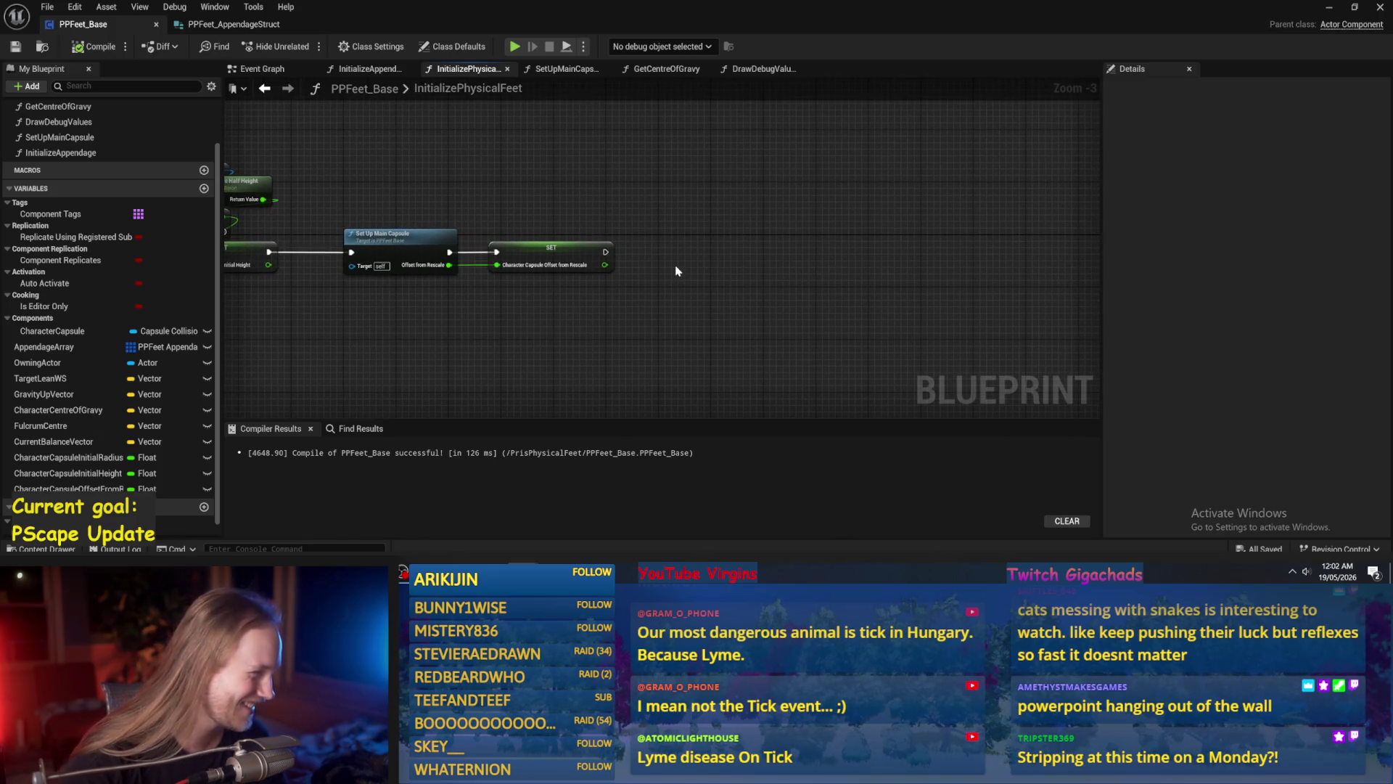
left_click(85, 364)
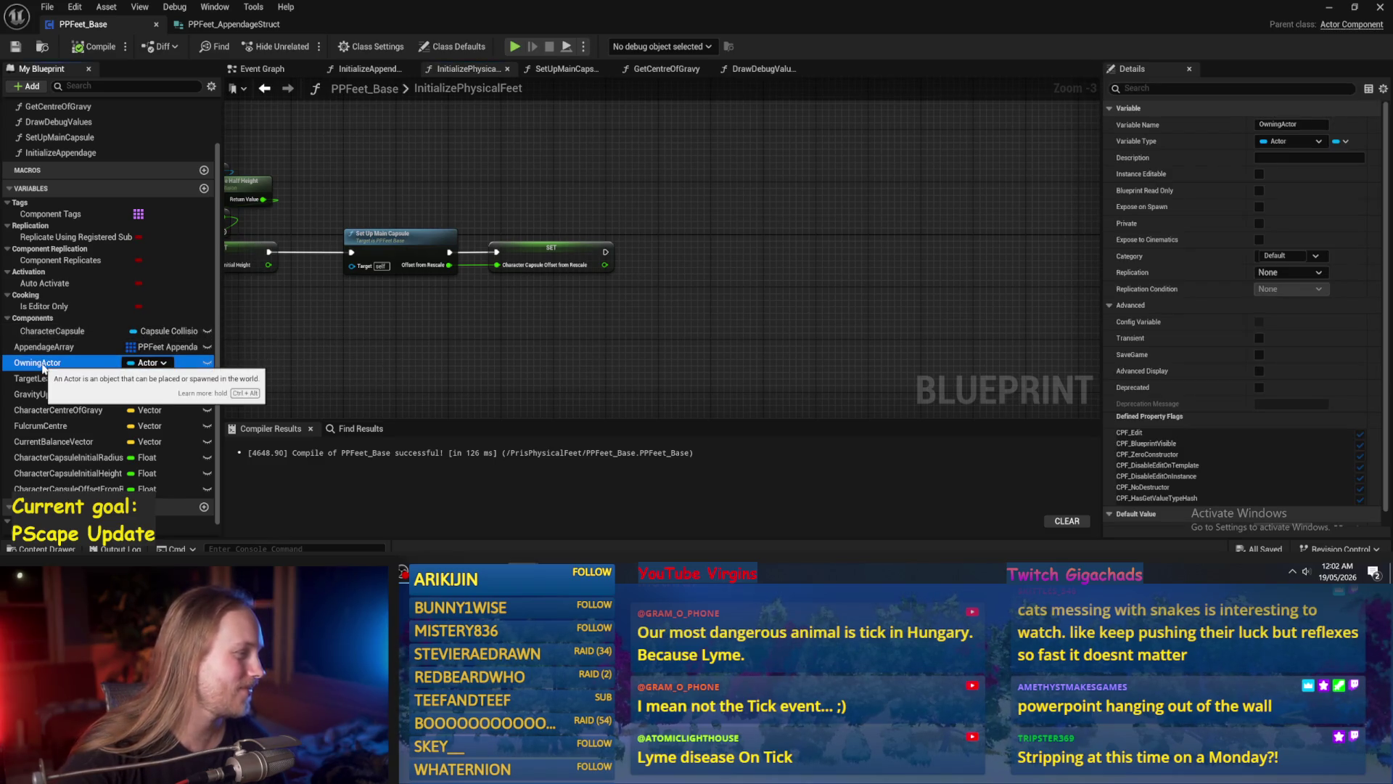
left_click_drag(420, 361, 465, 343)
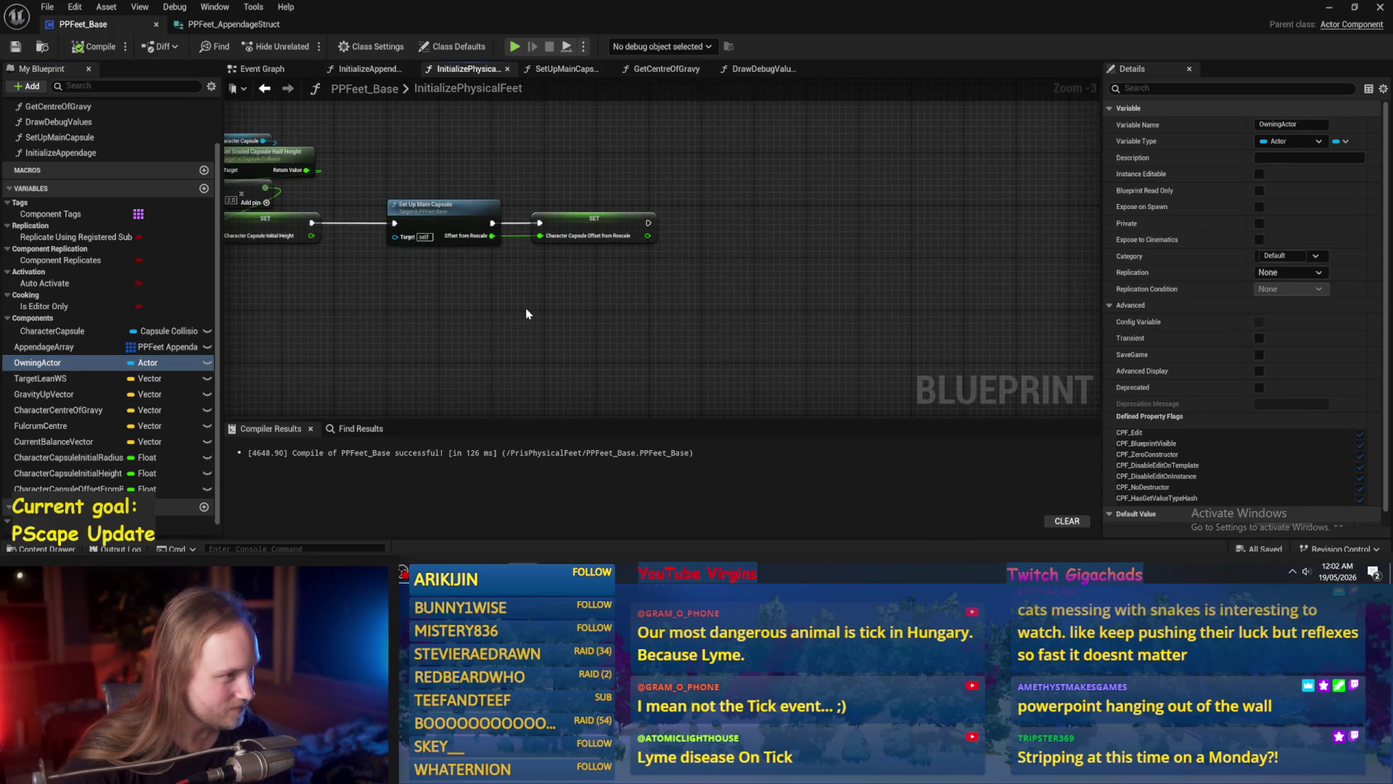
left_click_drag(521, 307, 777, 333)
left_click_drag(748, 286, 896, 310)
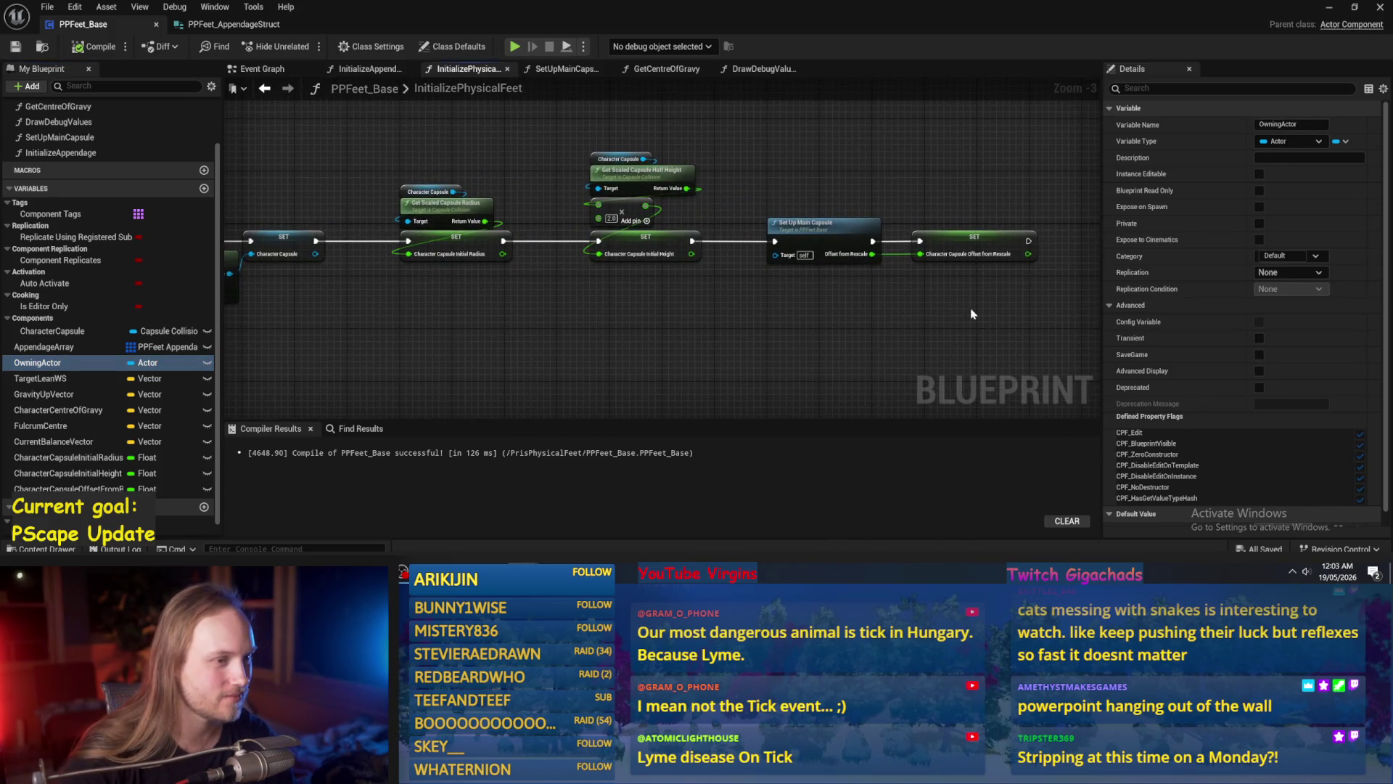
left_click_drag(1015, 308, 733, 323)
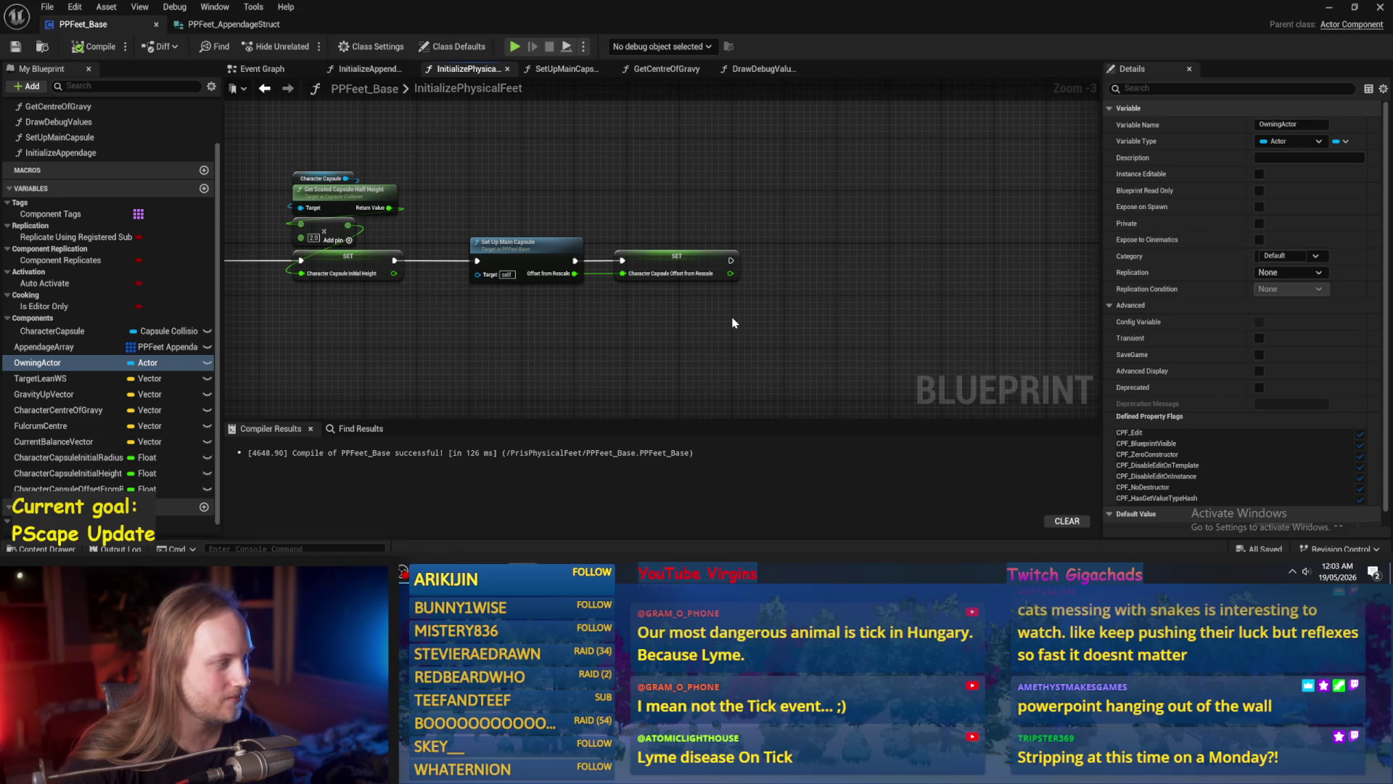
Place an Initialize Appendage node after the capsule chain, undo the stray move, and compile.
scroll(109, 203, "up", 3)
mouse_move(60, 211)
left_mouse_down()
mouse_move(301, 199)
mouse_move(940, 229)
left_mouse_up()
mouse_move(363, 290)
left_mouse_down()
mouse_move(1088, 289)
mouse_move(762, 290)
left_mouse_up()
mouse_move(1088, 190)
left_mouse_down()
mouse_move(742, 193)
mouse_move(747, 231)
mouse_move(769, 234)
mouse_move(631, 224)
left_mouse_up()
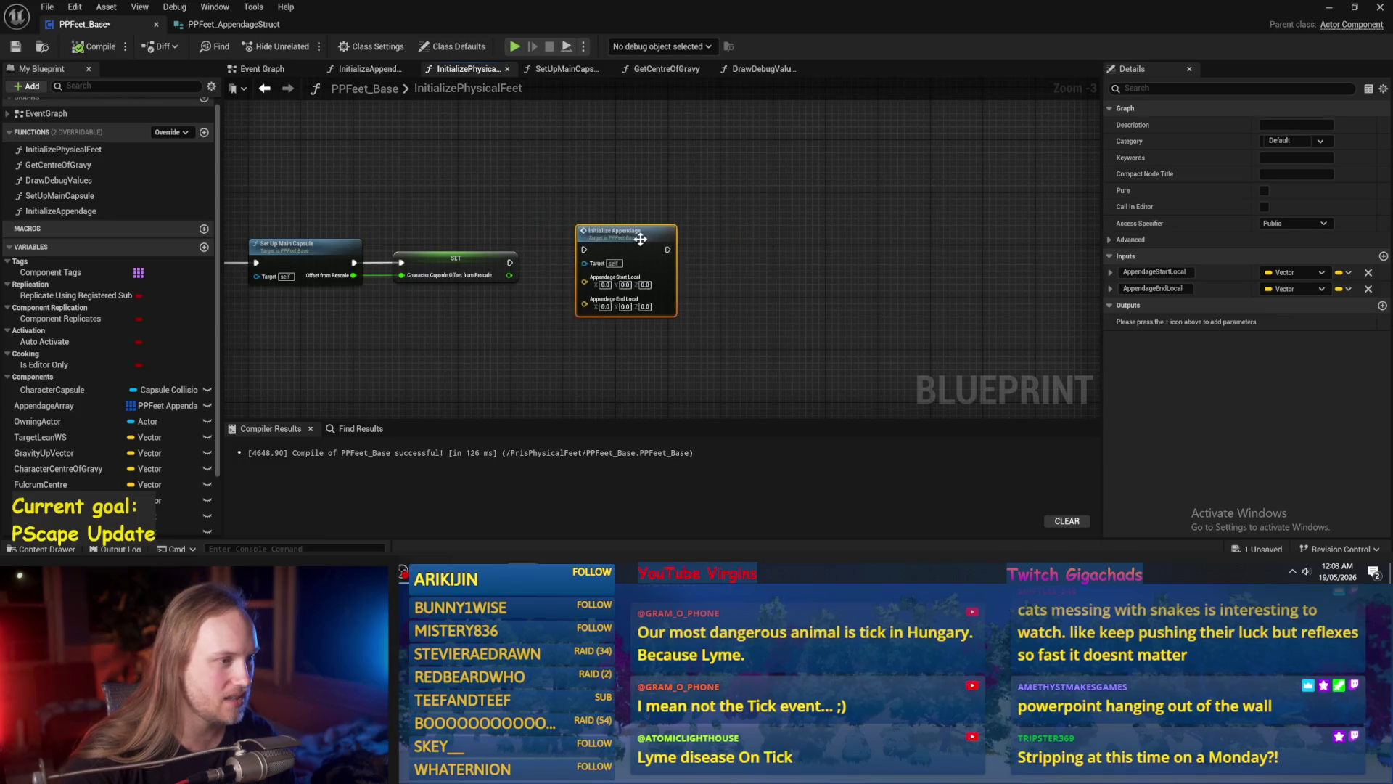
scroll(693, 162, "up", 2)
key("ctrl+z")
key("ctrl+z")
left_click(95, 47)
Save the blueprint and create a new function named InitializeAllAppendages.
left_click(14, 46)
scroll(72, 201, "up", 1)
left_click(204, 142)
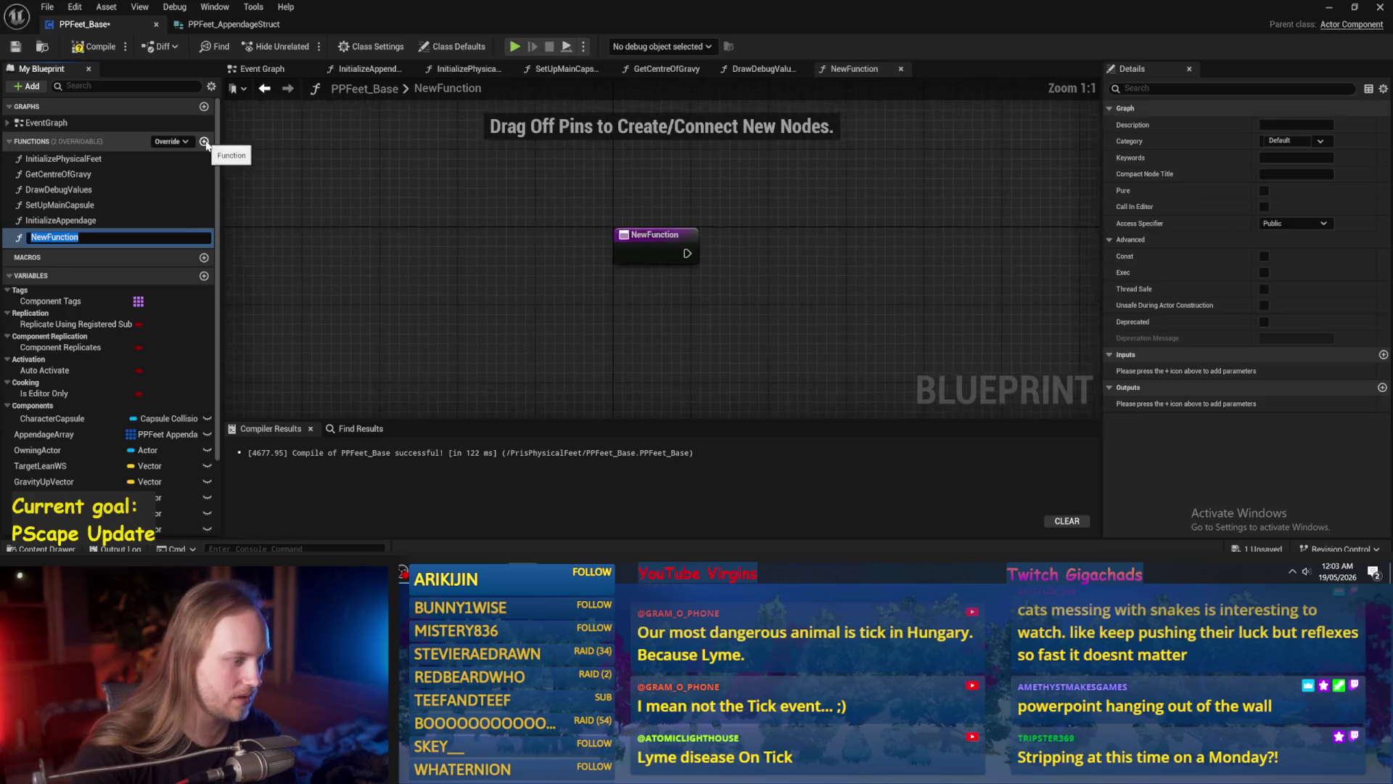
type("InitializeAllAppe")
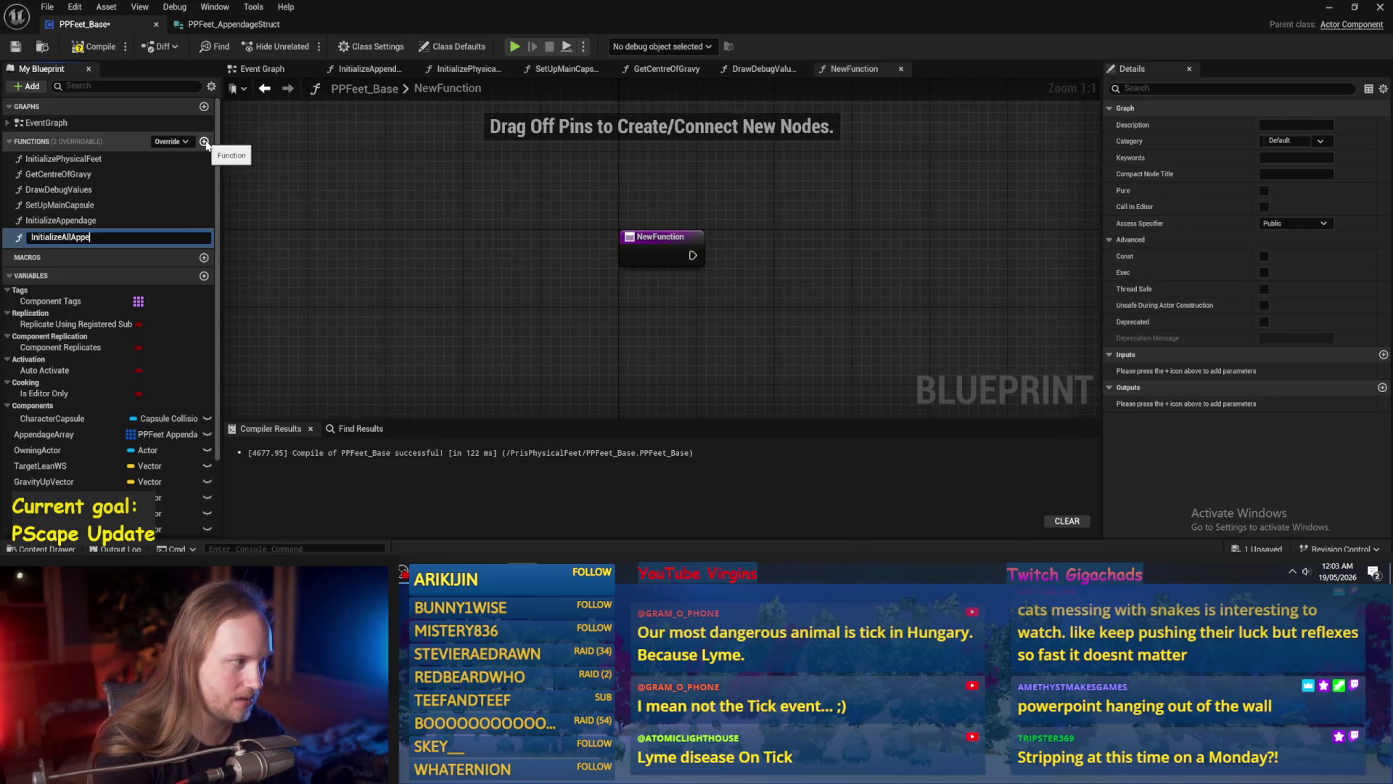
key("Return")
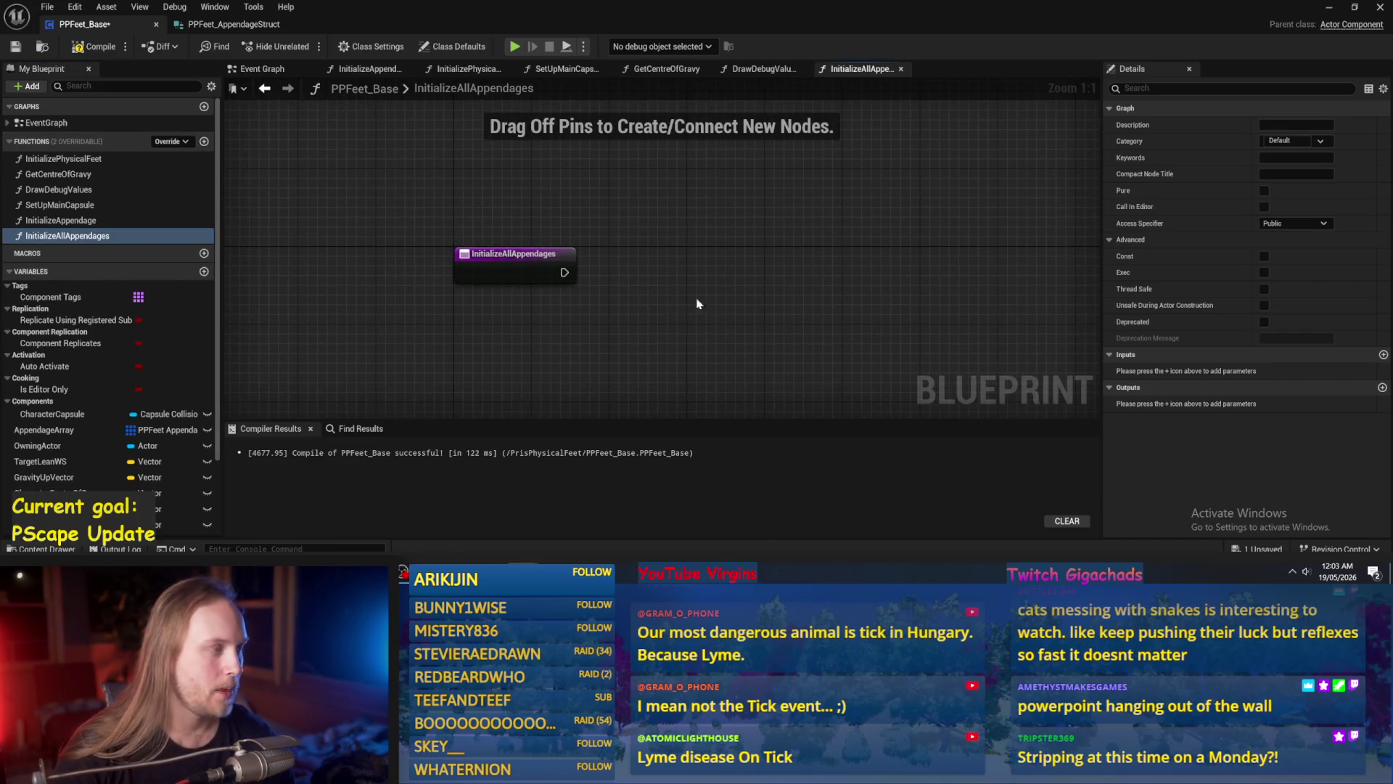
left_click_drag(685, 302, 601, 286)
right_click(588, 259)
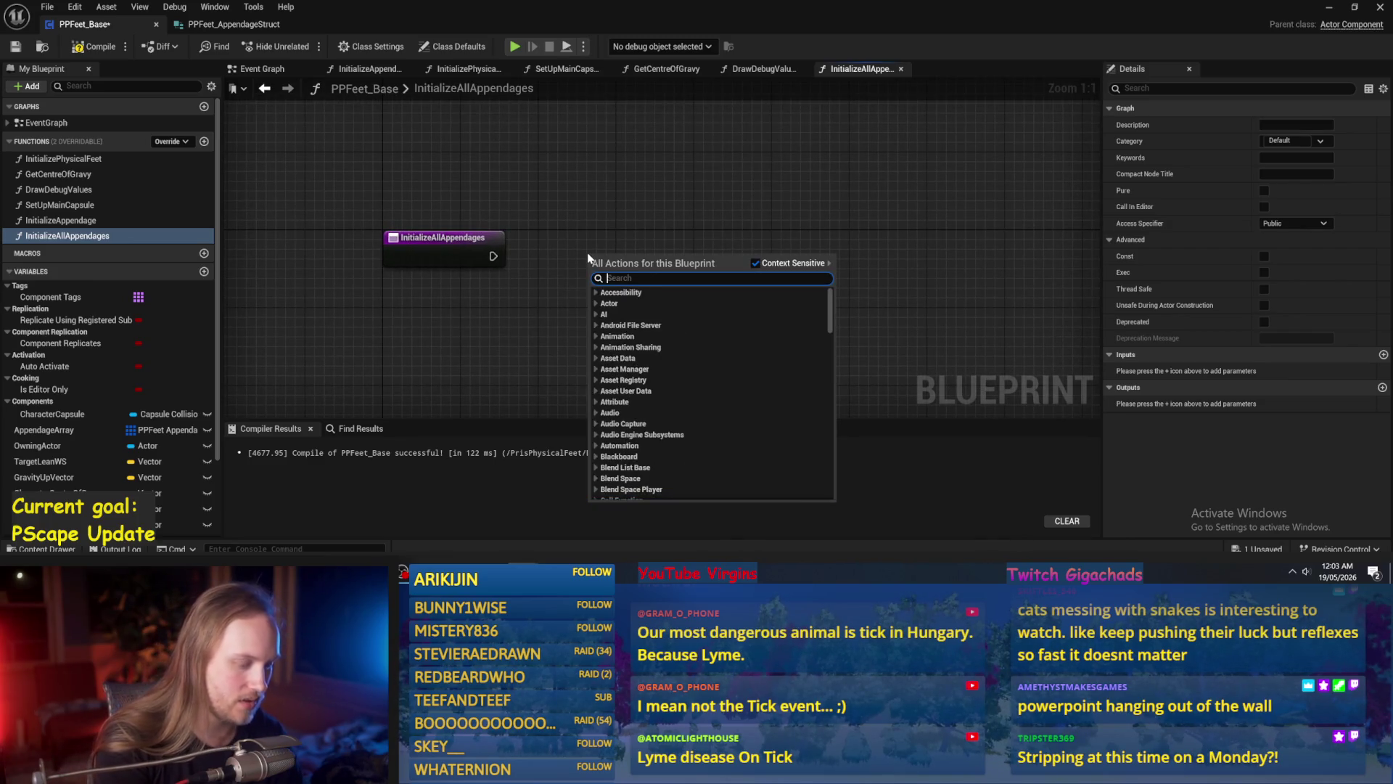
Browse the node search results for 'loop' without picking one.
type("loop")
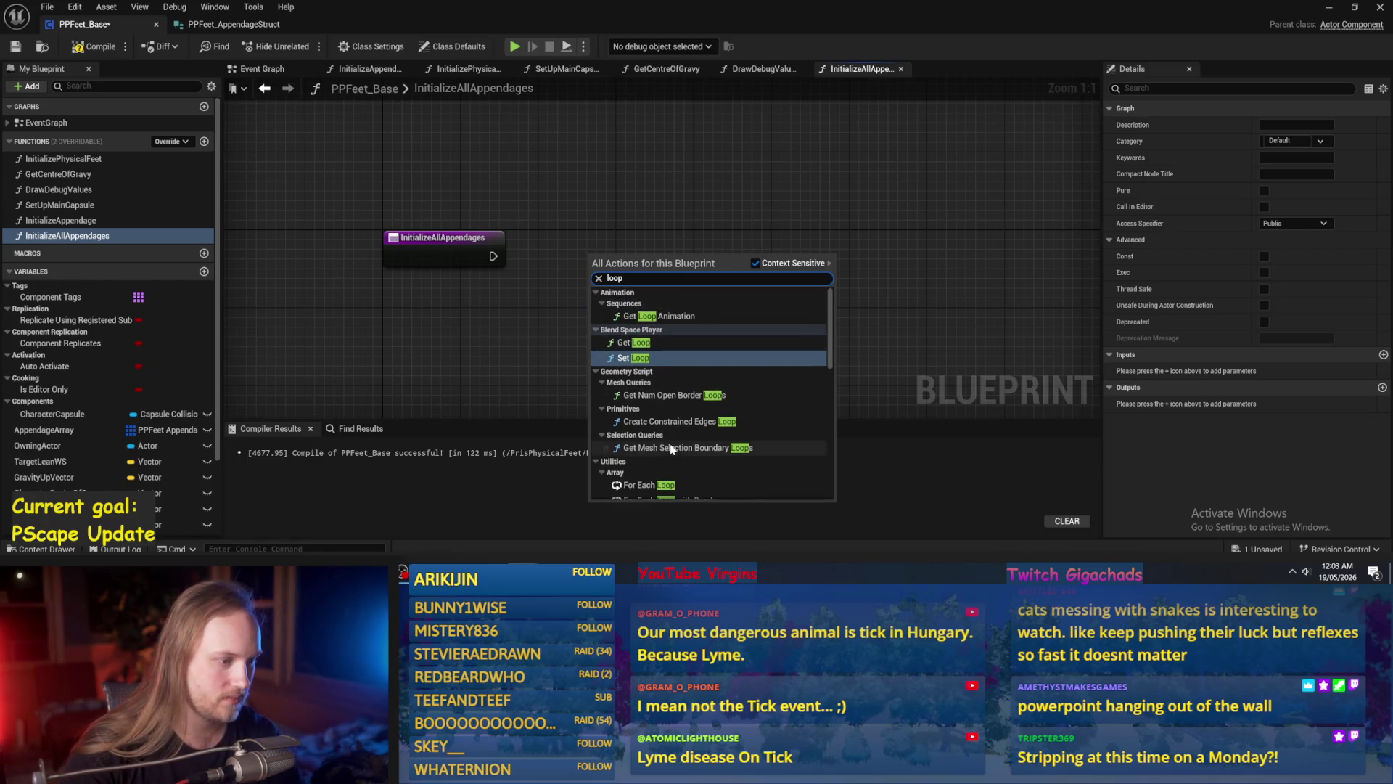
scroll(660, 472, "down", 5)
scroll(660, 473, "up", 5)
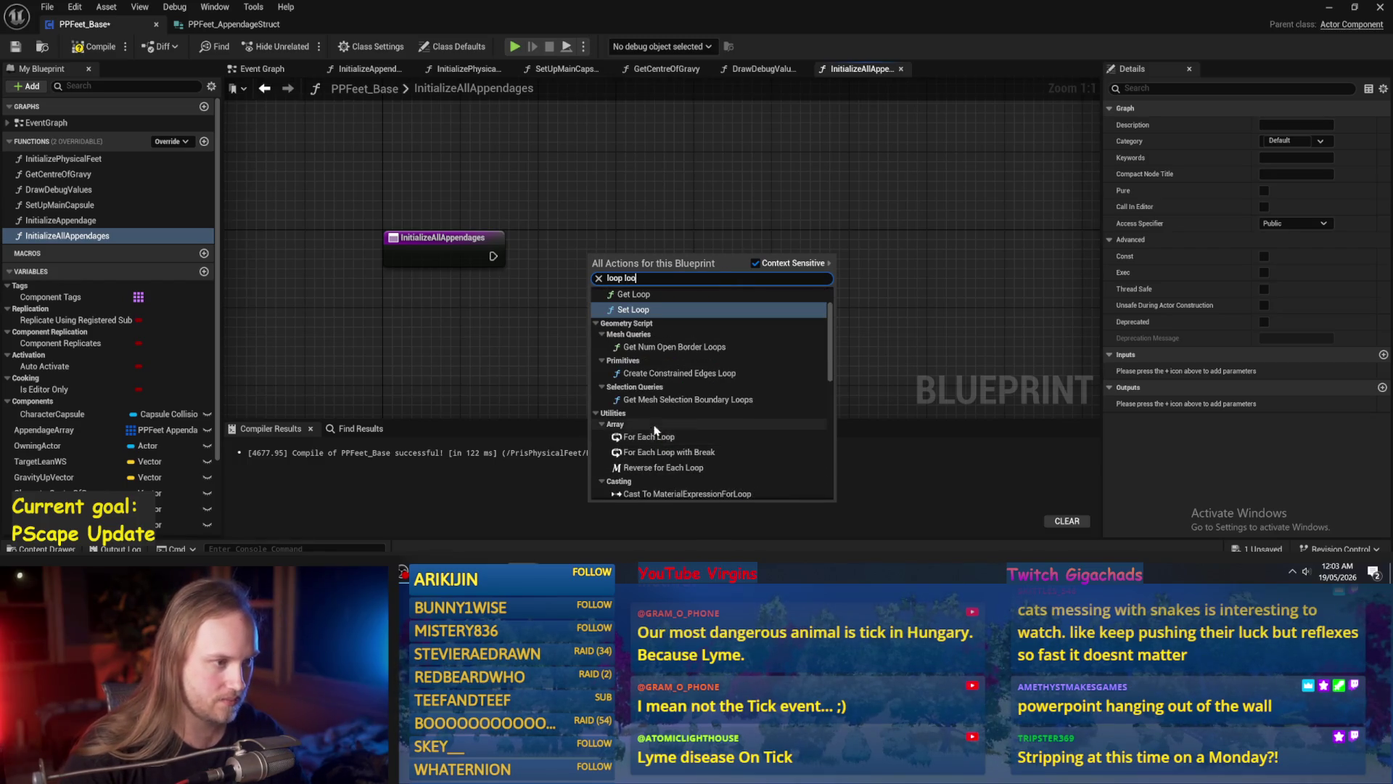
scroll(673, 389, "down", 5)
scroll(671, 374, "up", 5)
scroll(669, 361, "down", 1)
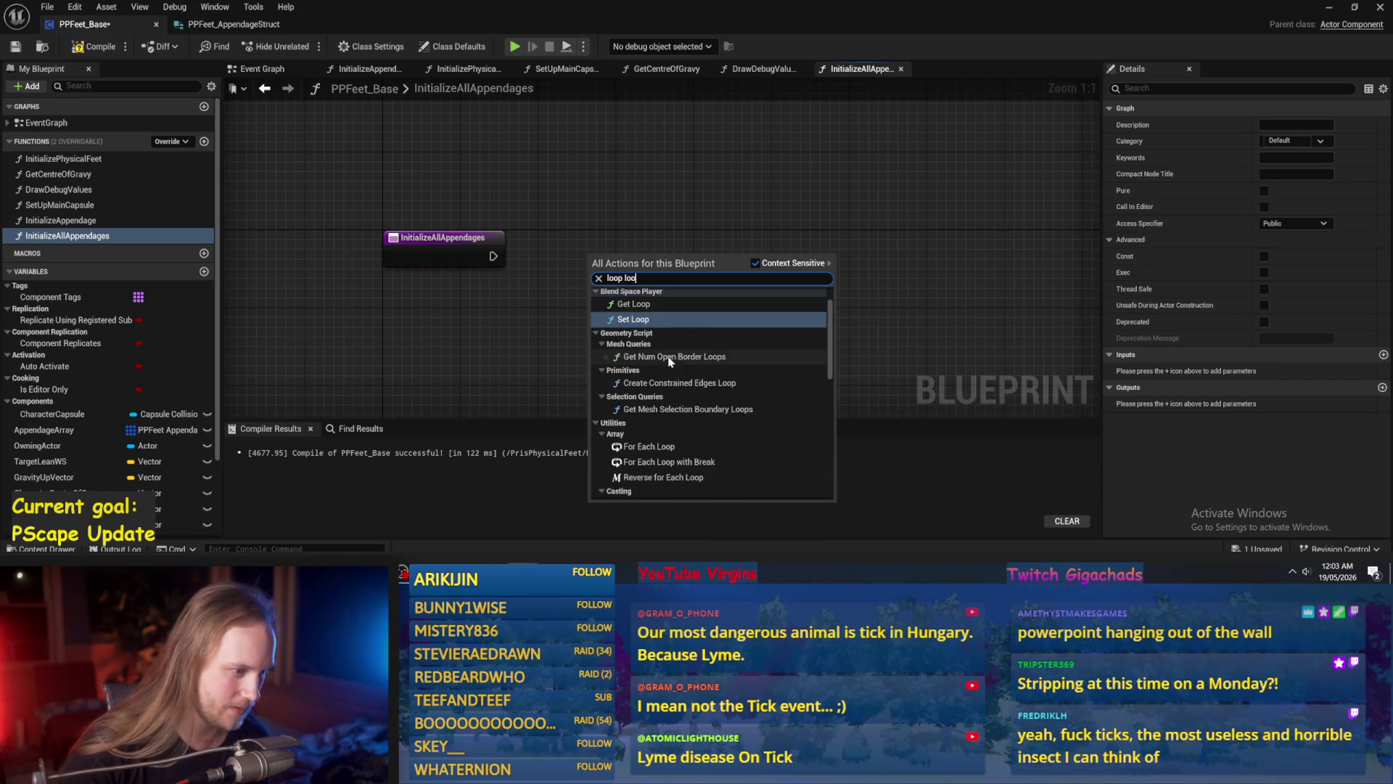
scroll(645, 366, "down", 3)
scroll(633, 370, "down", 2)
left_click(615, 199)
Add a For Loop wired from the function entry, plus an Initialize Appendage call.
right_click(611, 189)
type("for loop")
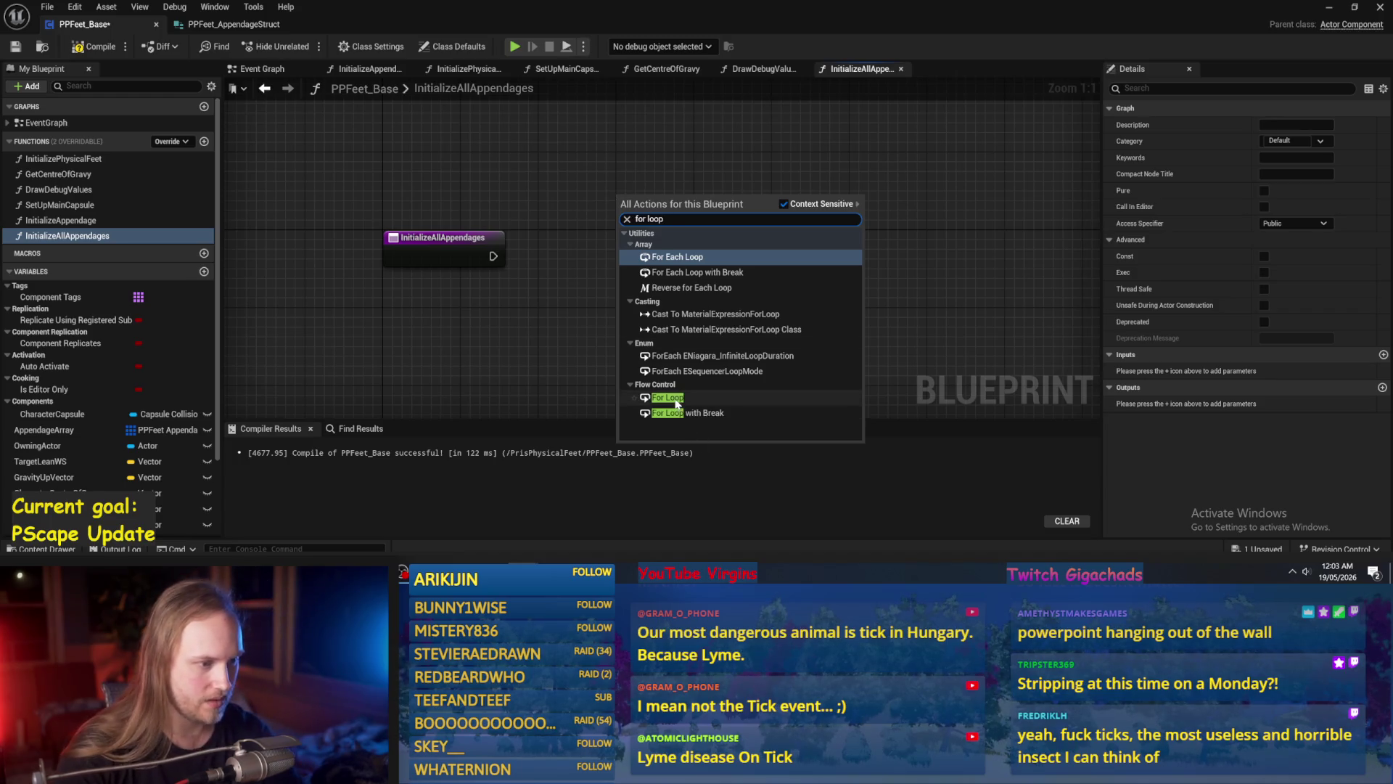
left_click(676, 400)
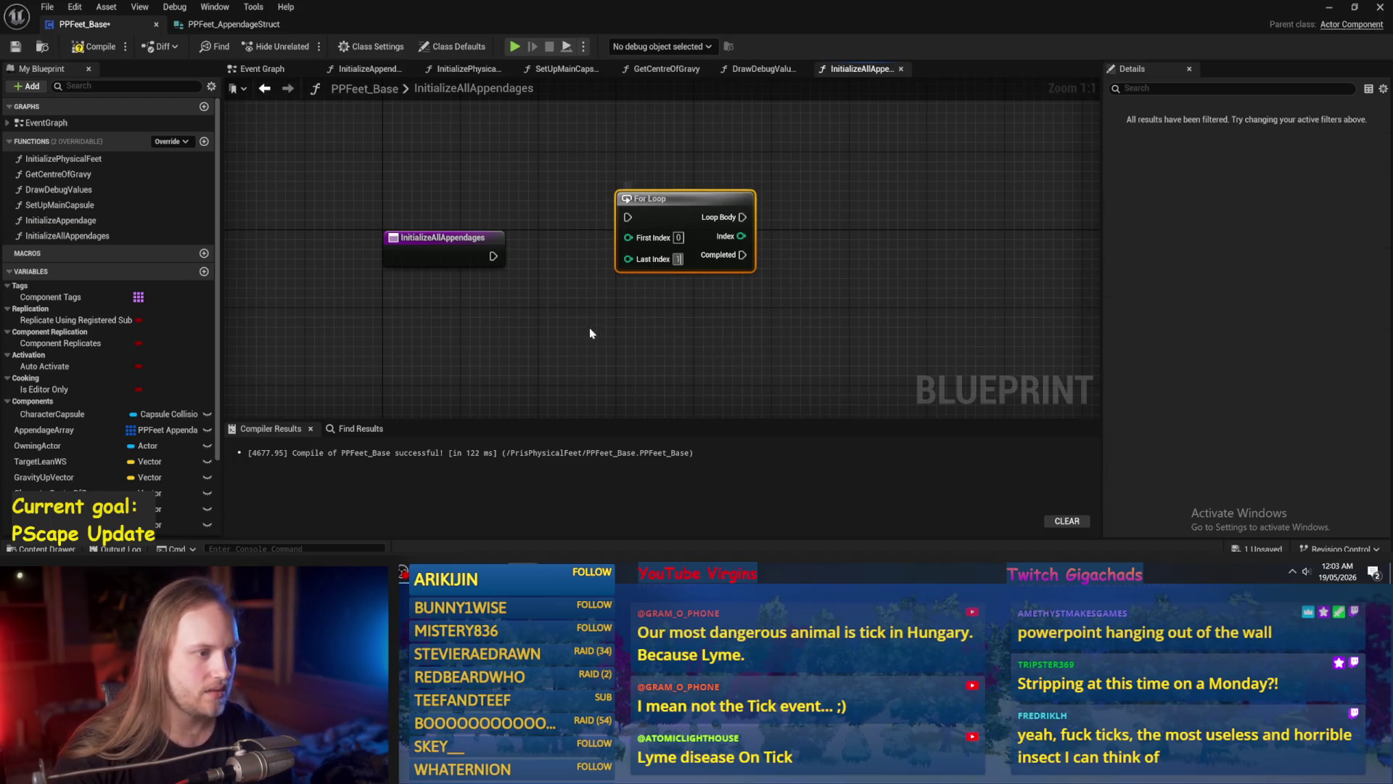
type("1")
mouse_move(493, 256)
left_mouse_down()
mouse_move(627, 217)
mouse_move(667, 222)
mouse_move(678, 242)
left_mouse_up()
left_click(905, 264)
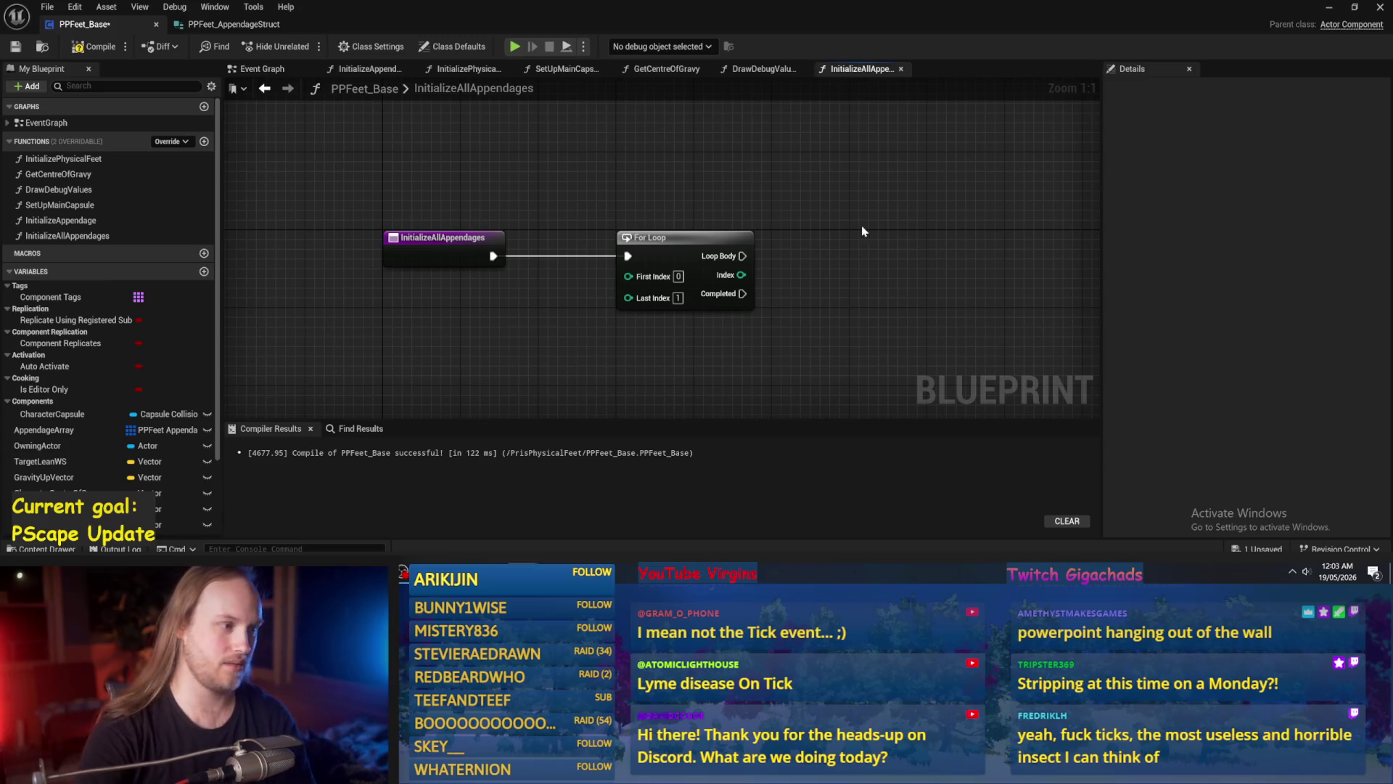
mouse_move(58, 220)
left_mouse_down()
mouse_move(631, 239)
mouse_move(855, 273)
mouse_move(986, 170)
left_mouse_up()
Wire the For Loop's Loop Body to Initialize Appendage and add a Select node.
left_click(798, 323)
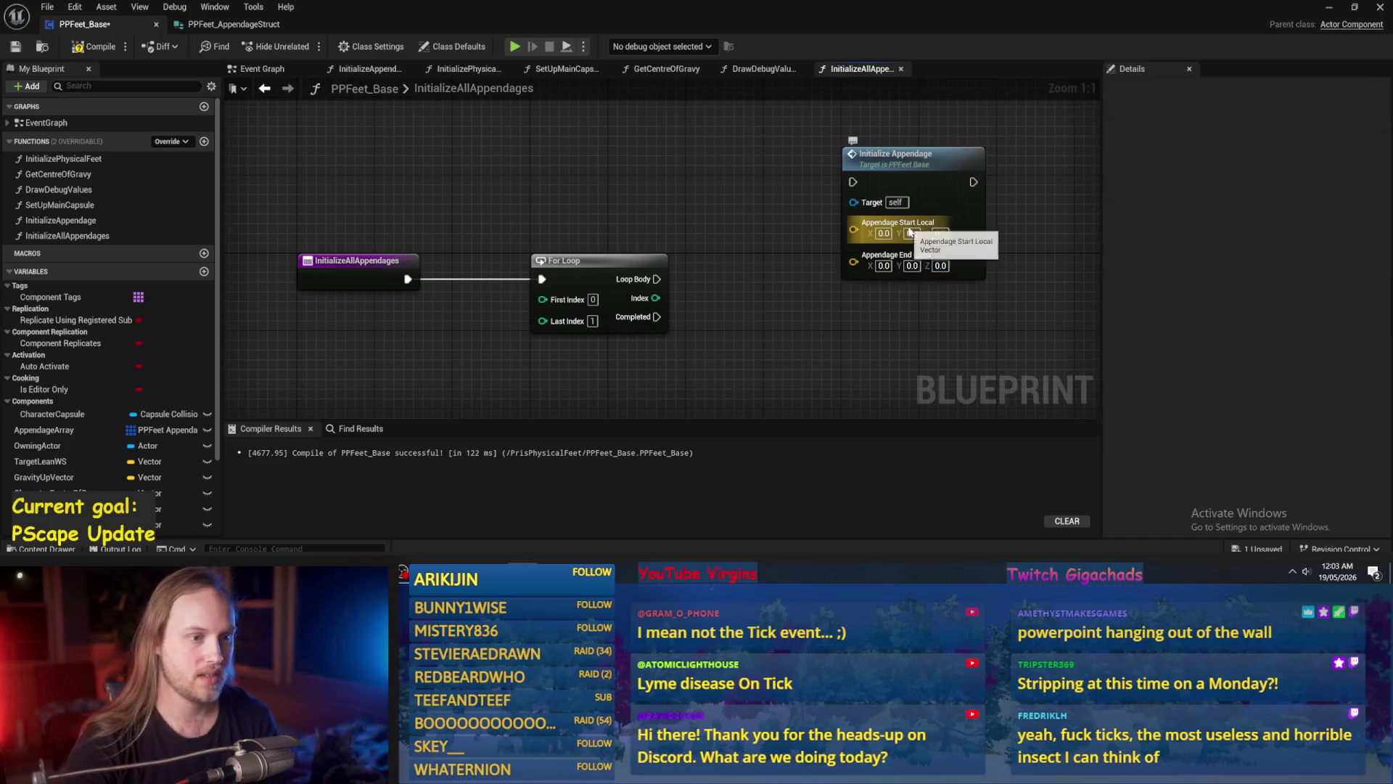
mouse_move(657, 280)
left_mouse_down()
mouse_move(853, 182)
mouse_move(979, 243)
mouse_move(1017, 245)
mouse_move(787, 177)
mouse_move(936, 185)
left_mouse_up()
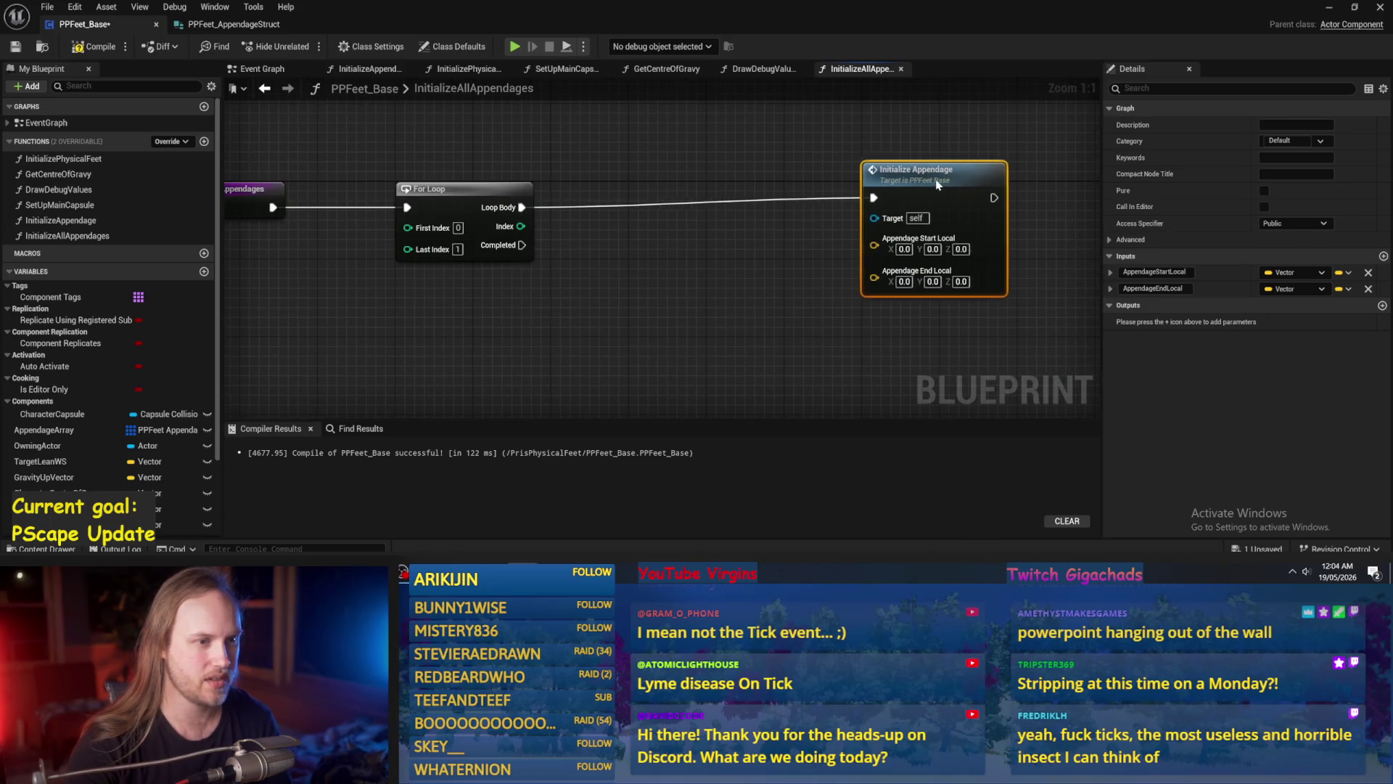
right_click(642, 290)
type("se")
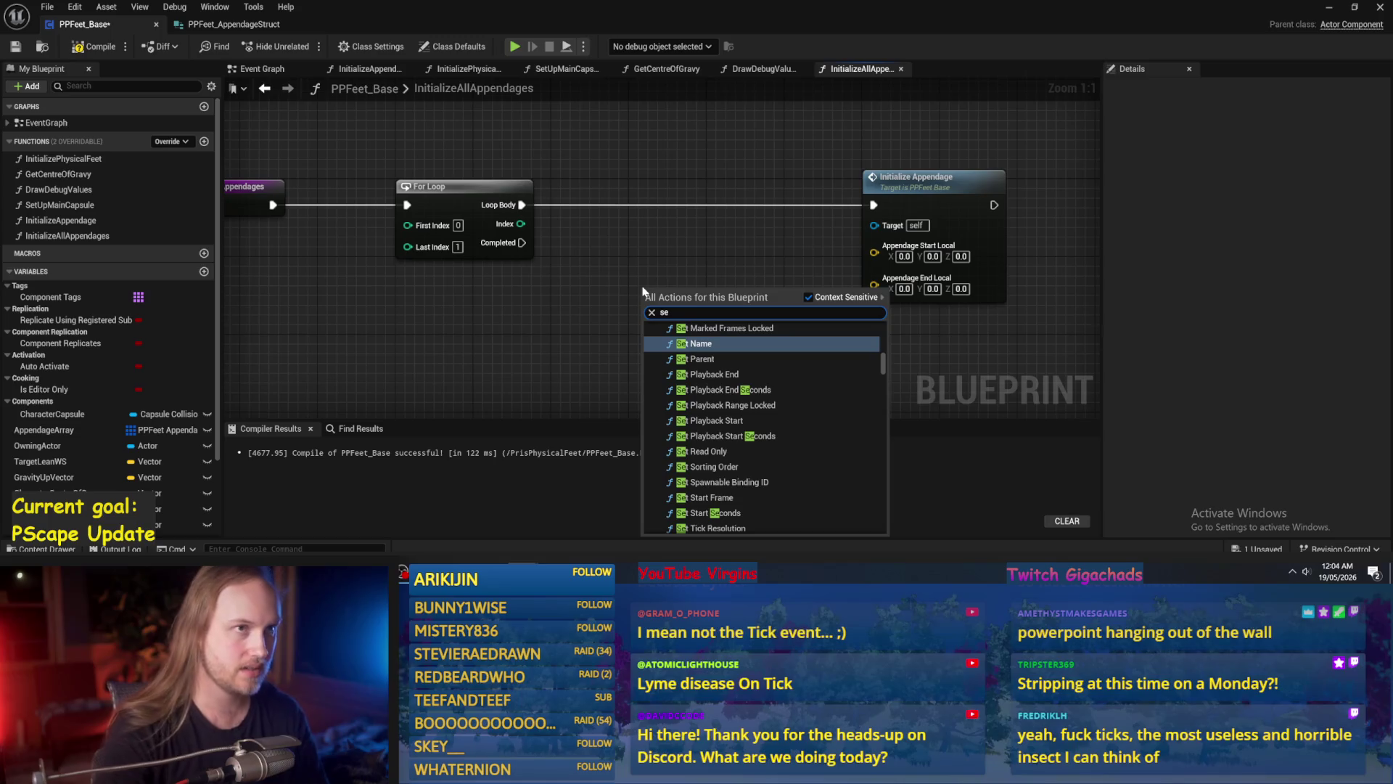
left_click_drag(670, 225, 722, 230)
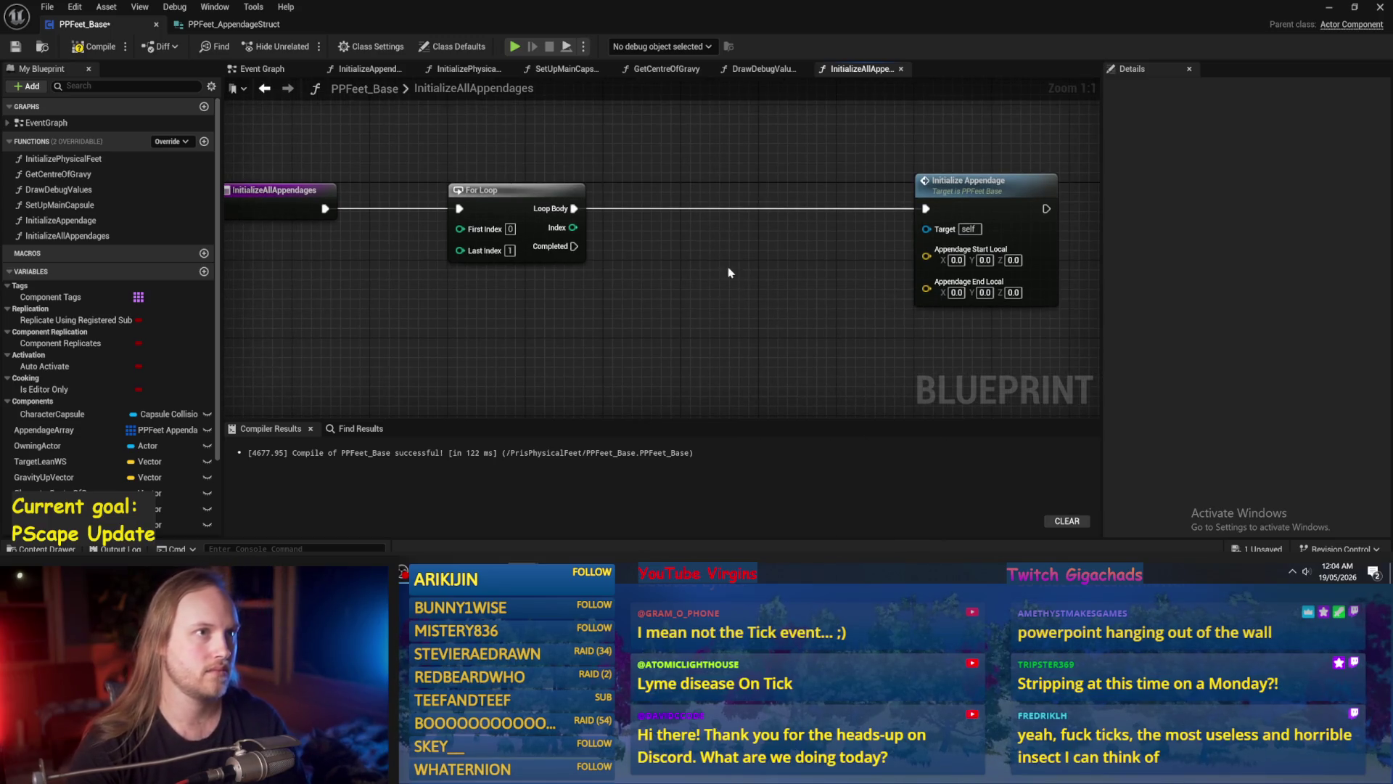
right_click(622, 269)
type("select")
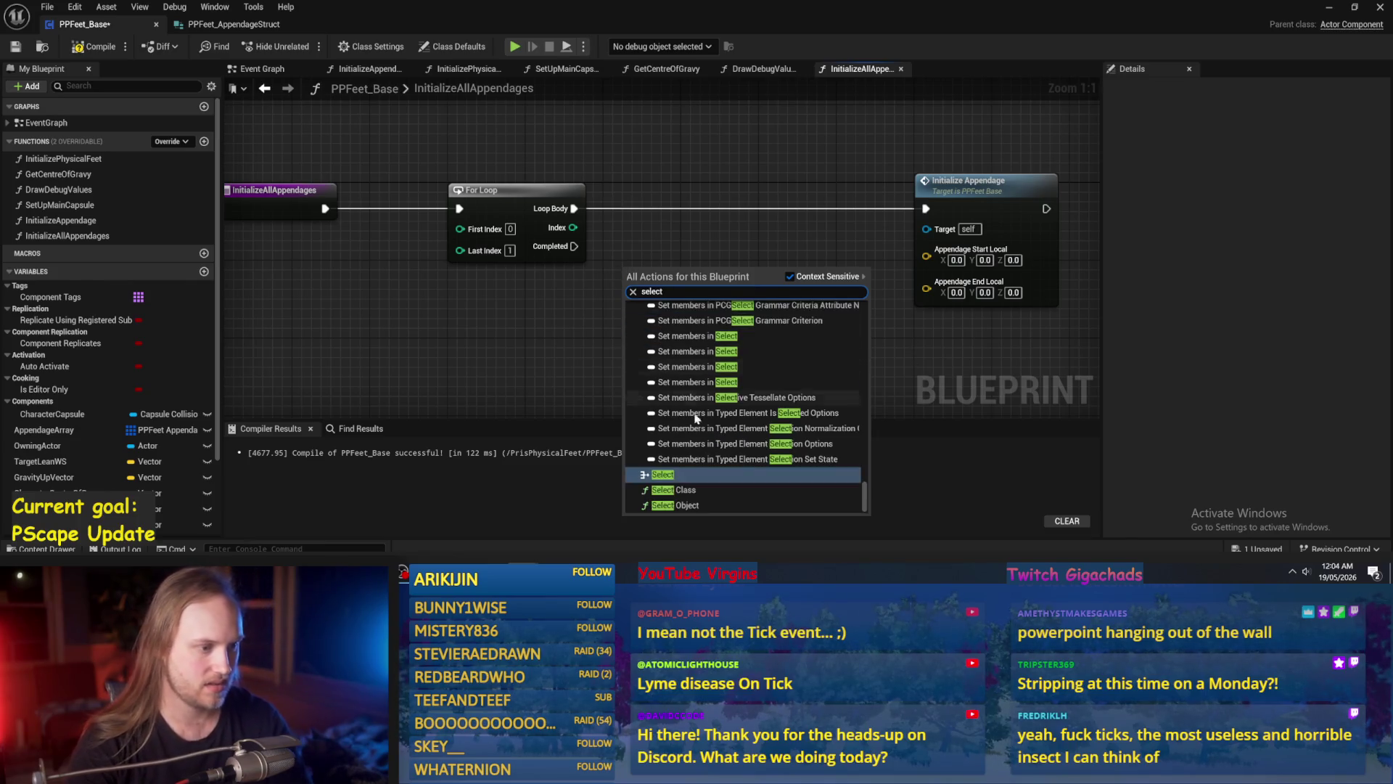
left_click(665, 482)
Feed Appendage Start Local and End Local from two Select nodes driven by the loop Index.
mouse_move(926, 255)
left_mouse_down()
mouse_move(774, 288)
mouse_move(771, 227)
left_mouse_up()
key("ctrl+d")
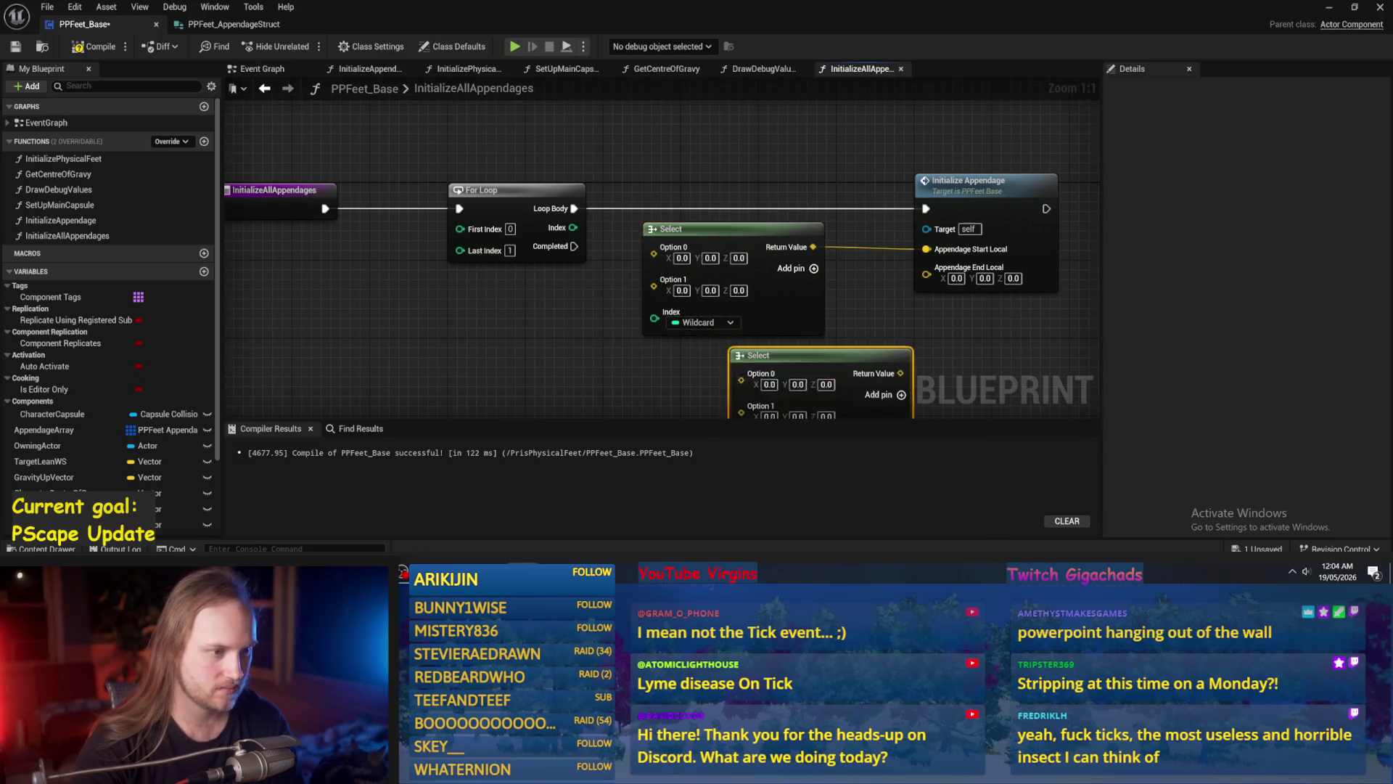
left_click_drag(735, 294, 657, 293)
left_click_drag(856, 204, 751, 302)
mouse_move(503, 158)
left_mouse_down()
mouse_move(583, 246)
mouse_move(544, 193)
mouse_move(599, 383)
left_mouse_up()
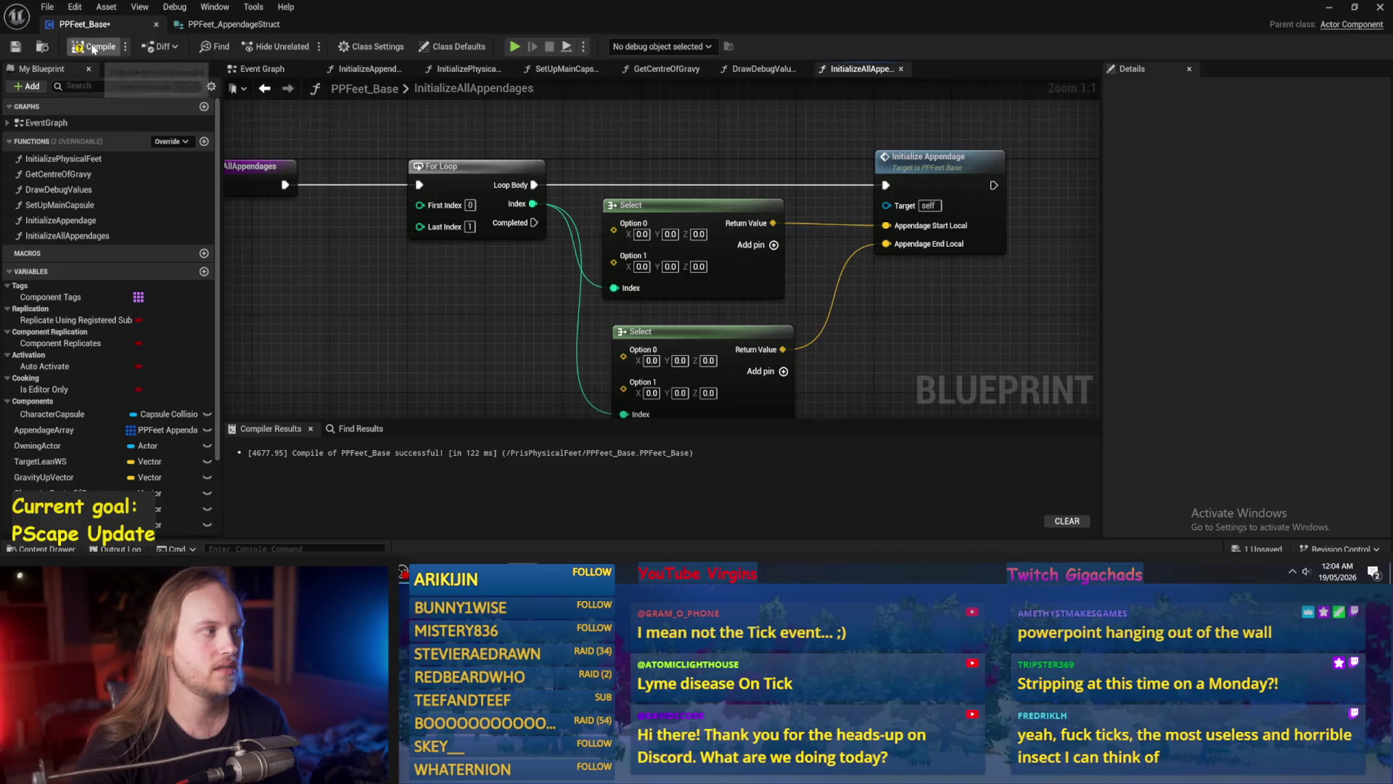
left_click(94, 46)
Align the upper Select node and compile PPFeet_Base.
mouse_move(573, 298)
left_mouse_down()
mouse_move(521, 237)
mouse_move(510, 296)
left_mouse_up()
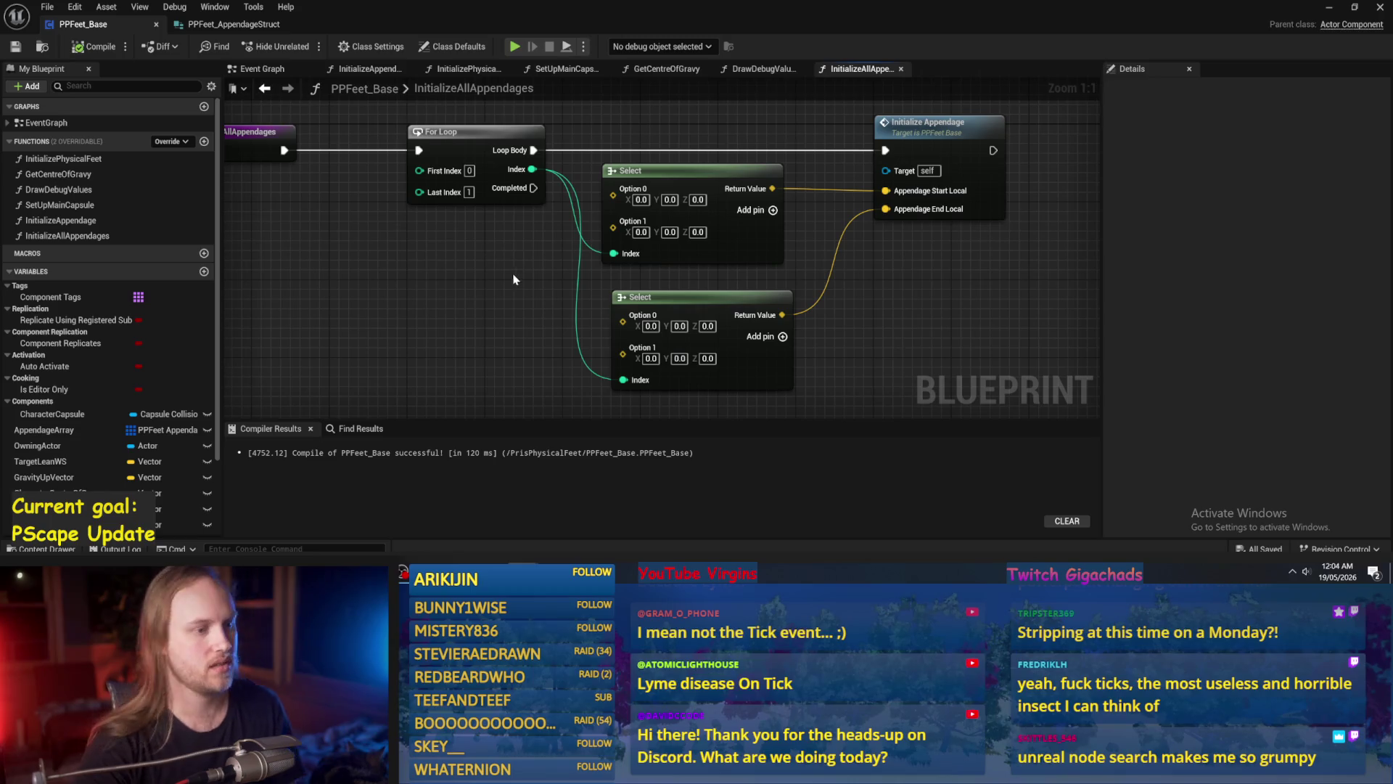
left_click_drag(752, 242, 761, 251)
left_click(92, 51)
left_click(282, 73)
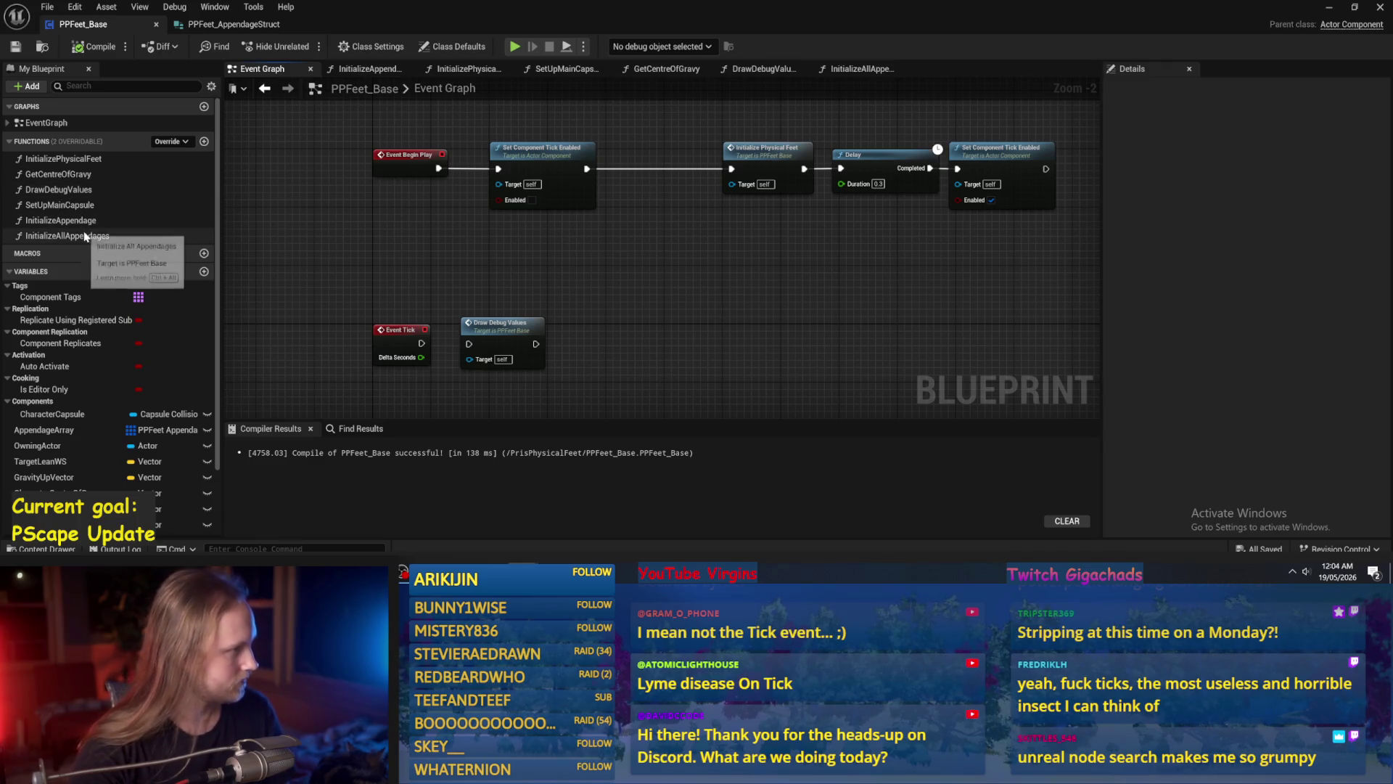
Review the SetUpMainCapsule graph from the 0.666667 multiply through to its Return Node.
double_click(60, 205)
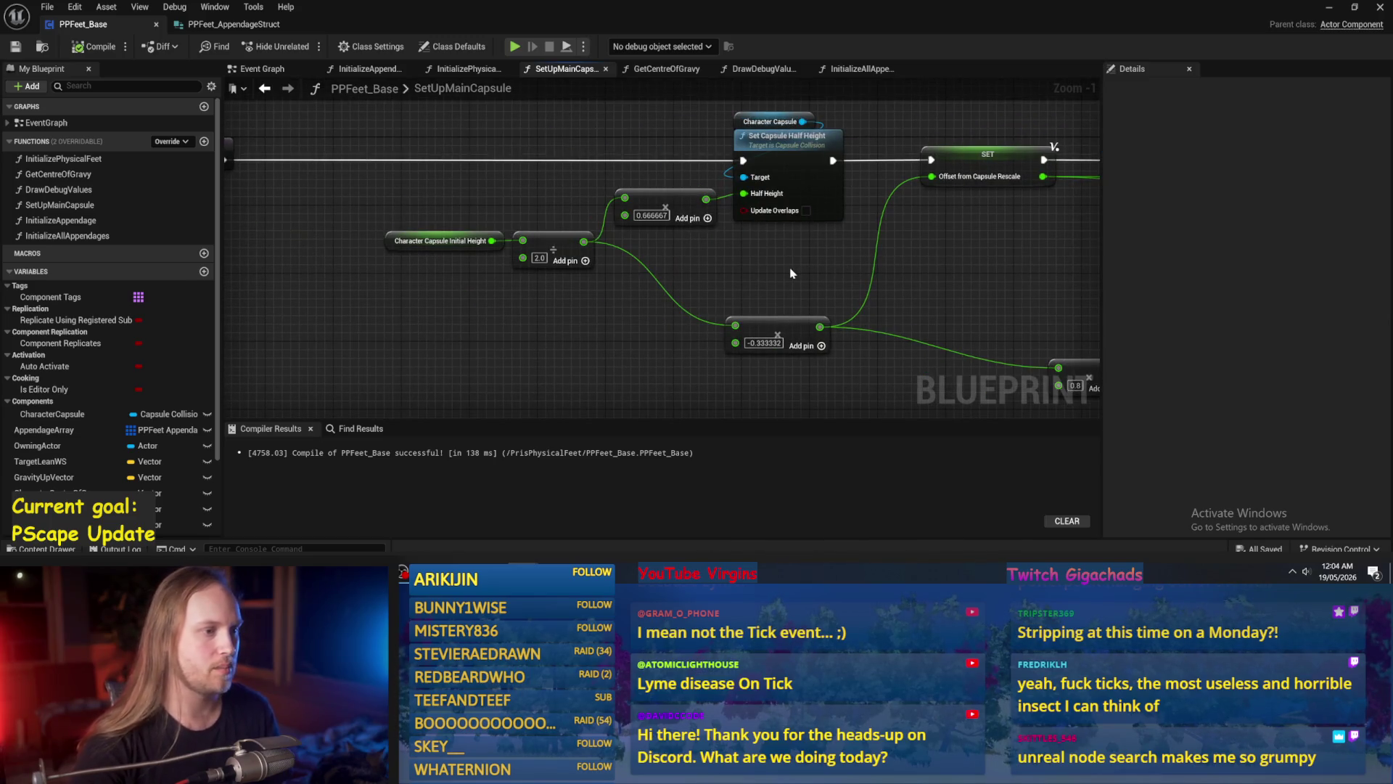
left_click(653, 198)
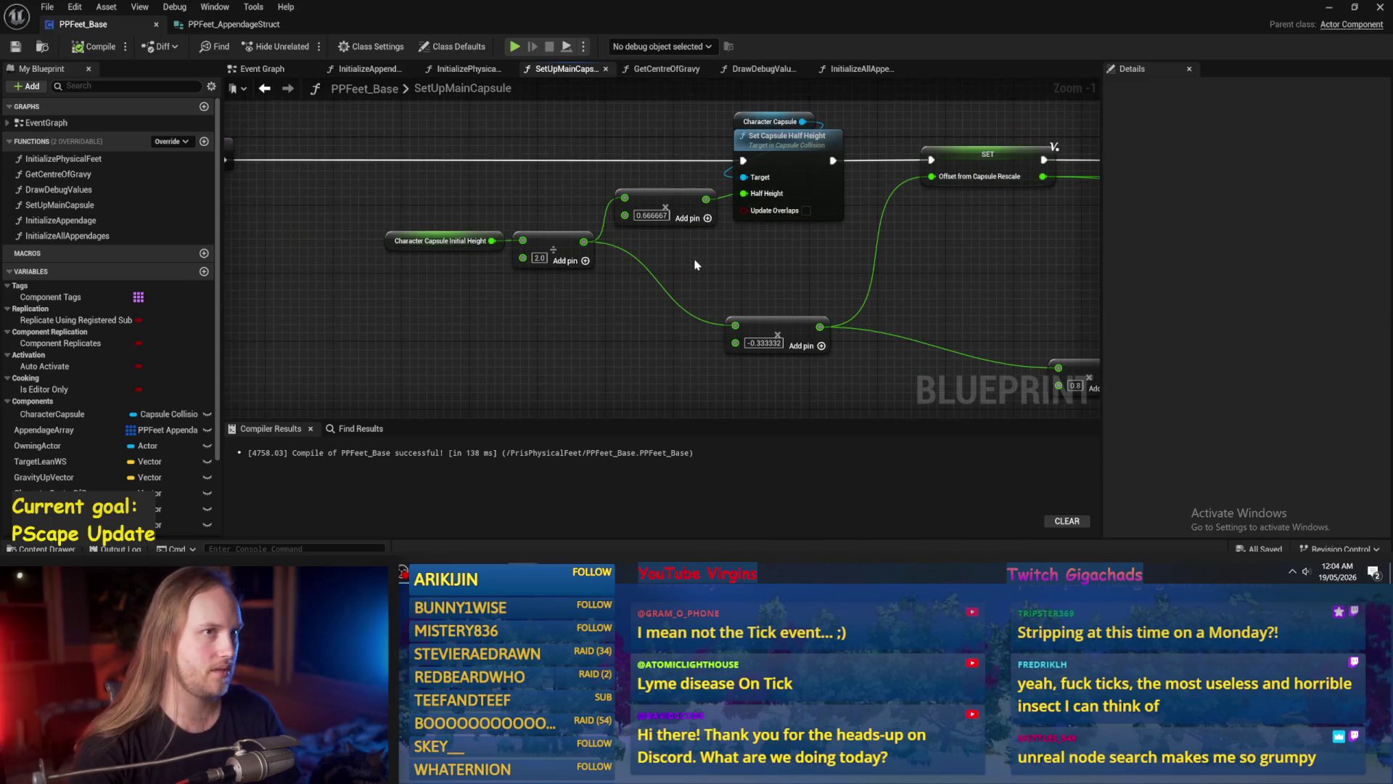
left_click_drag(697, 262, 633, 267)
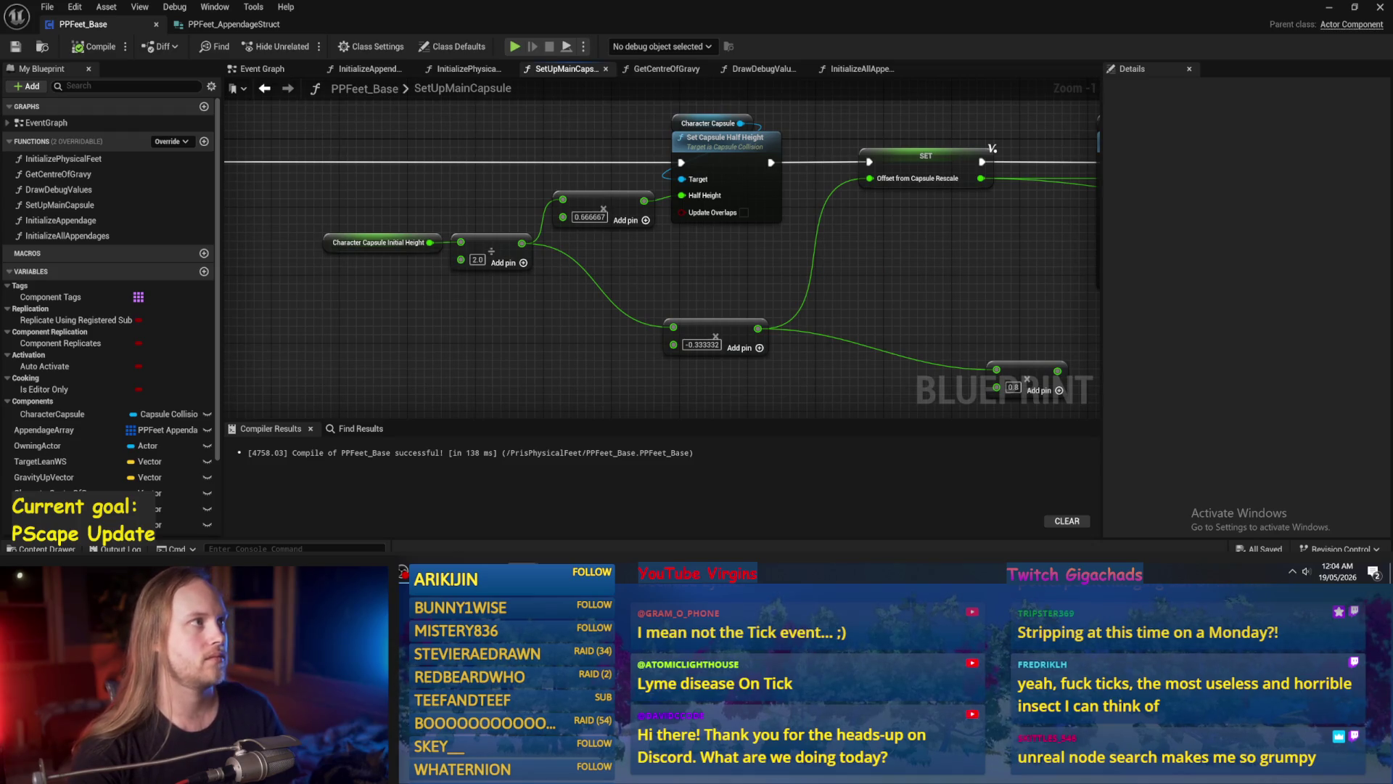
left_click_drag(761, 361, 660, 345)
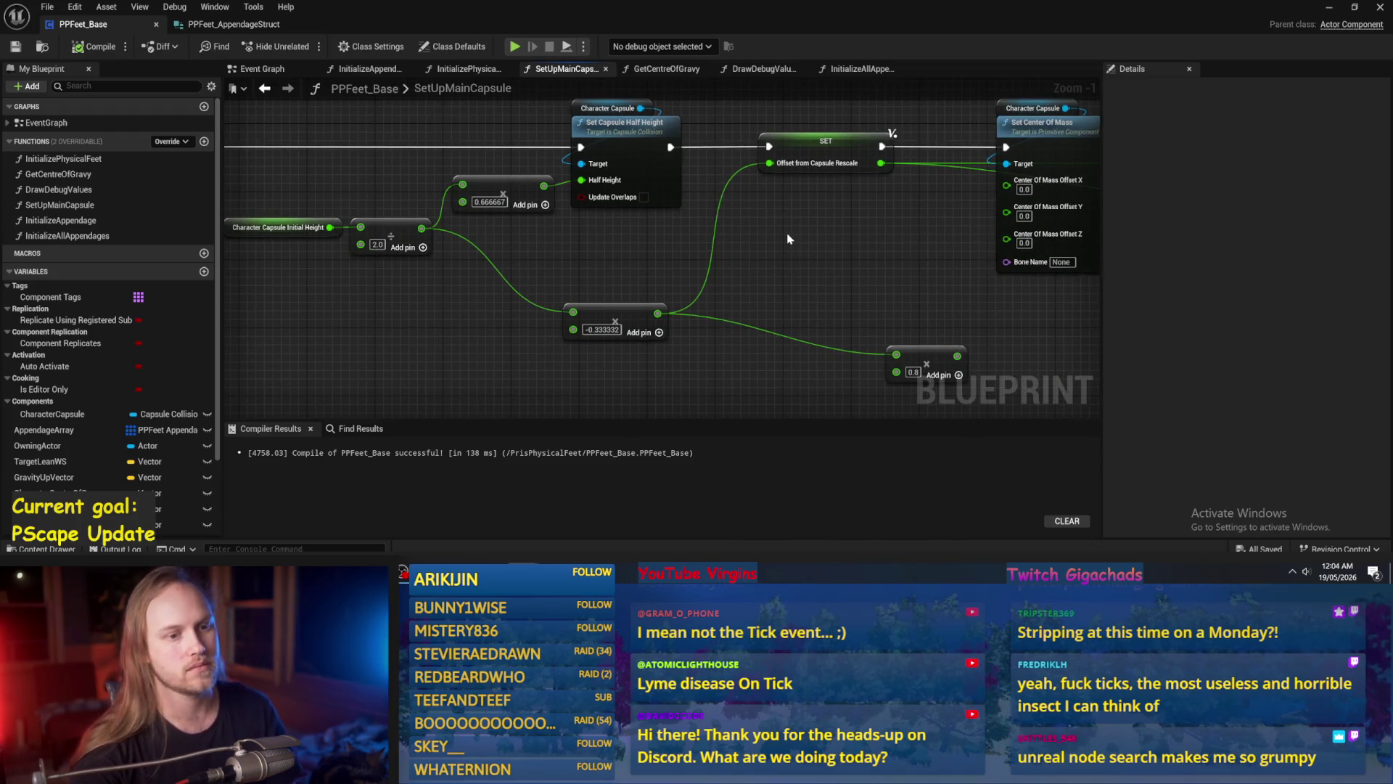
mouse_move(824, 240)
left_mouse_down()
mouse_move(633, 266)
mouse_move(763, 296)
mouse_move(608, 289)
left_mouse_up()
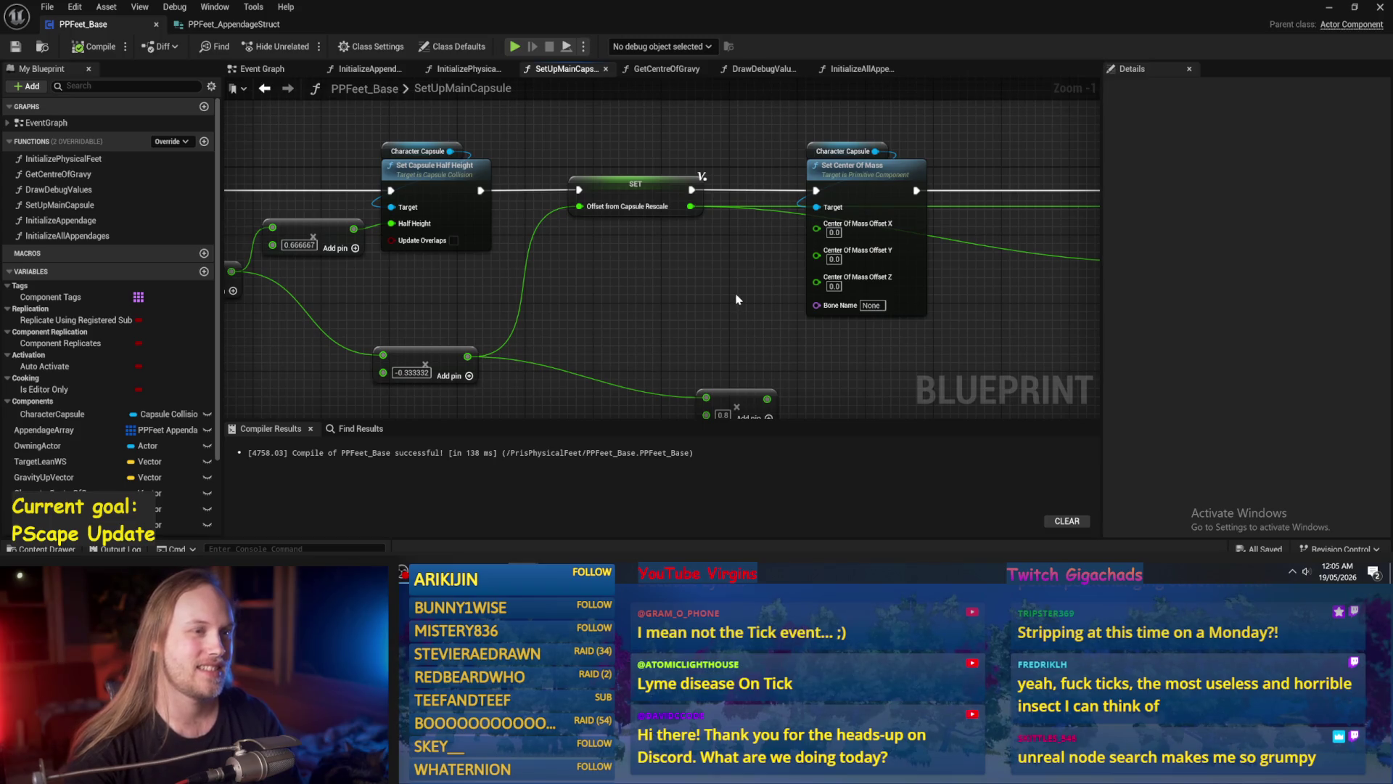
mouse_move(718, 272)
left_mouse_down()
mouse_move(450, 278)
mouse_move(805, 293)
mouse_move(725, 211)
left_mouse_up()
left_click_drag(738, 272, 531, 330)
left_click_drag(873, 343, 557, 327)
left_click_drag(879, 315, 401, 128)
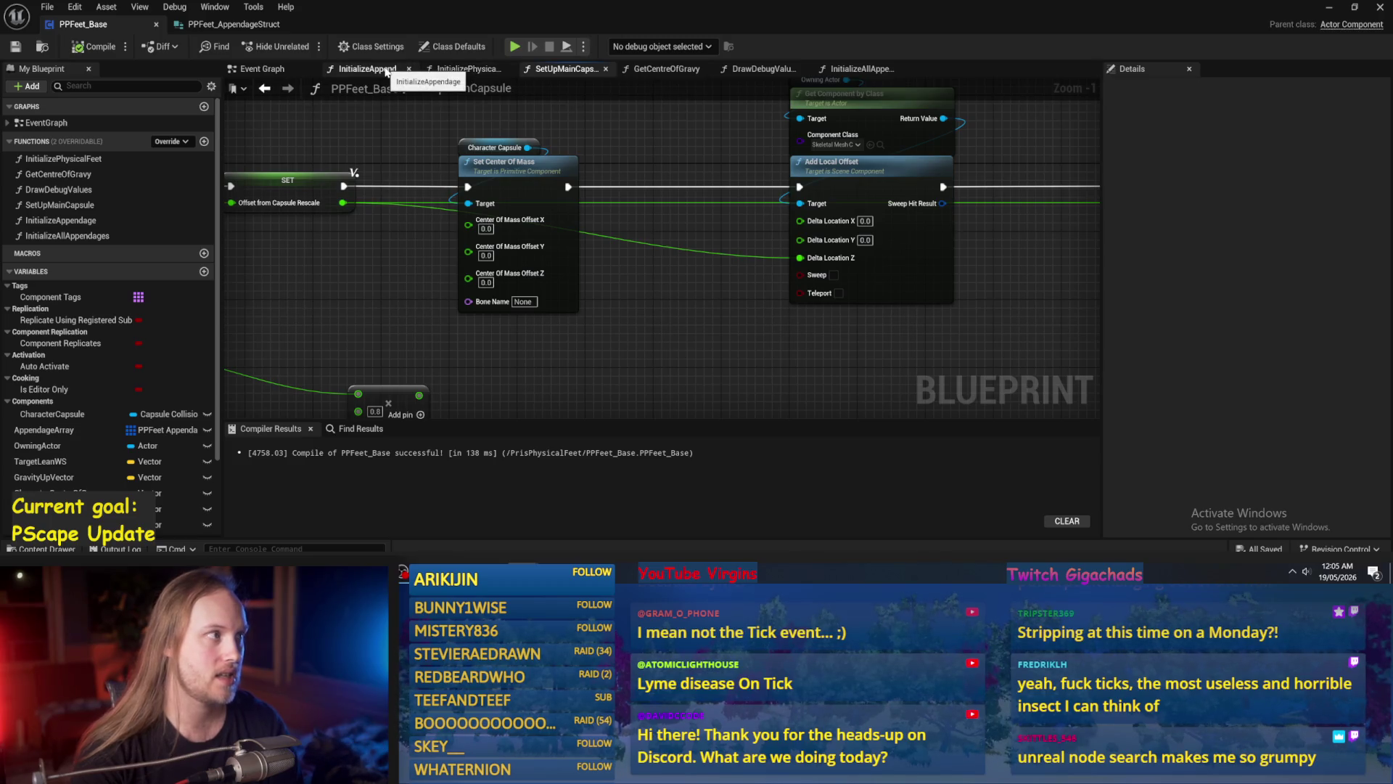
Look over InitializeAppendage and GetCentreOfGravy, then return to InitializeAllAppendages.
left_click(385, 72)
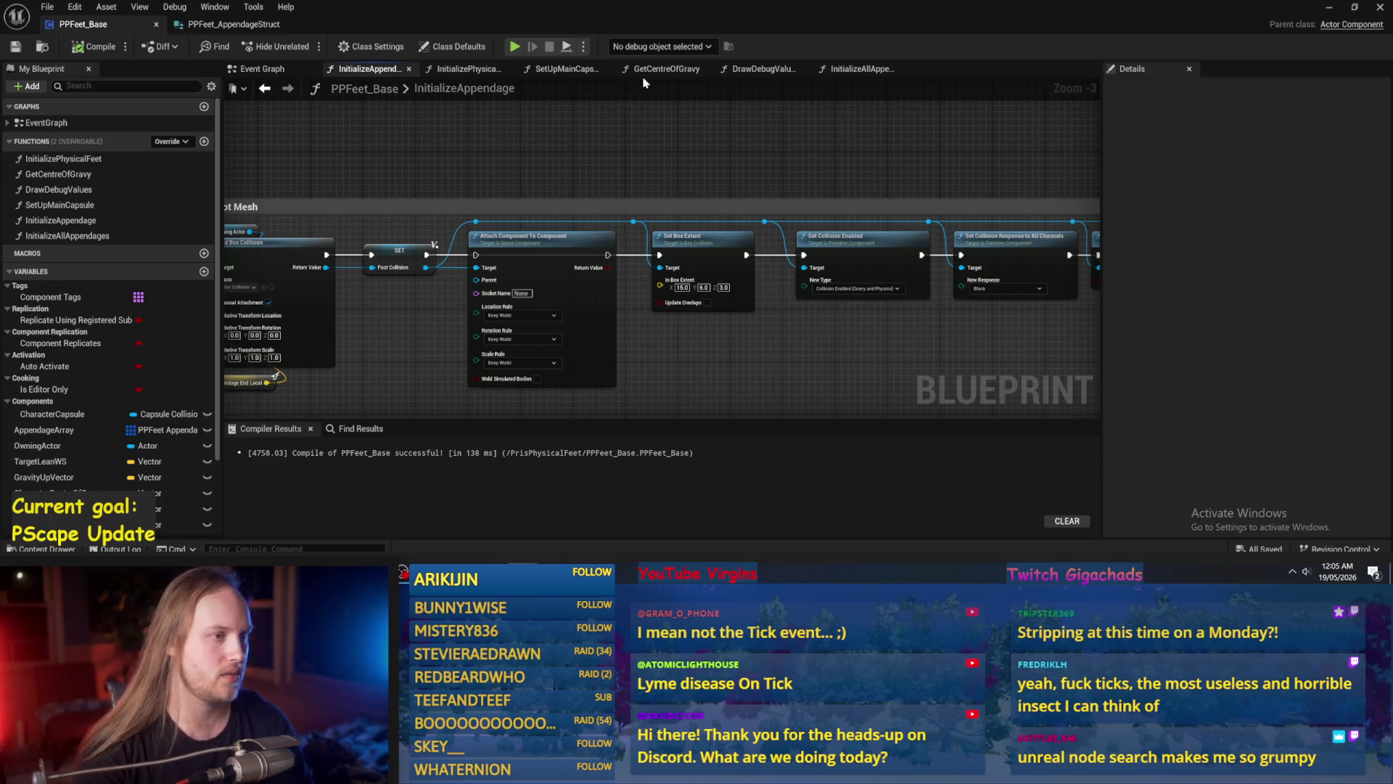
left_click(662, 69)
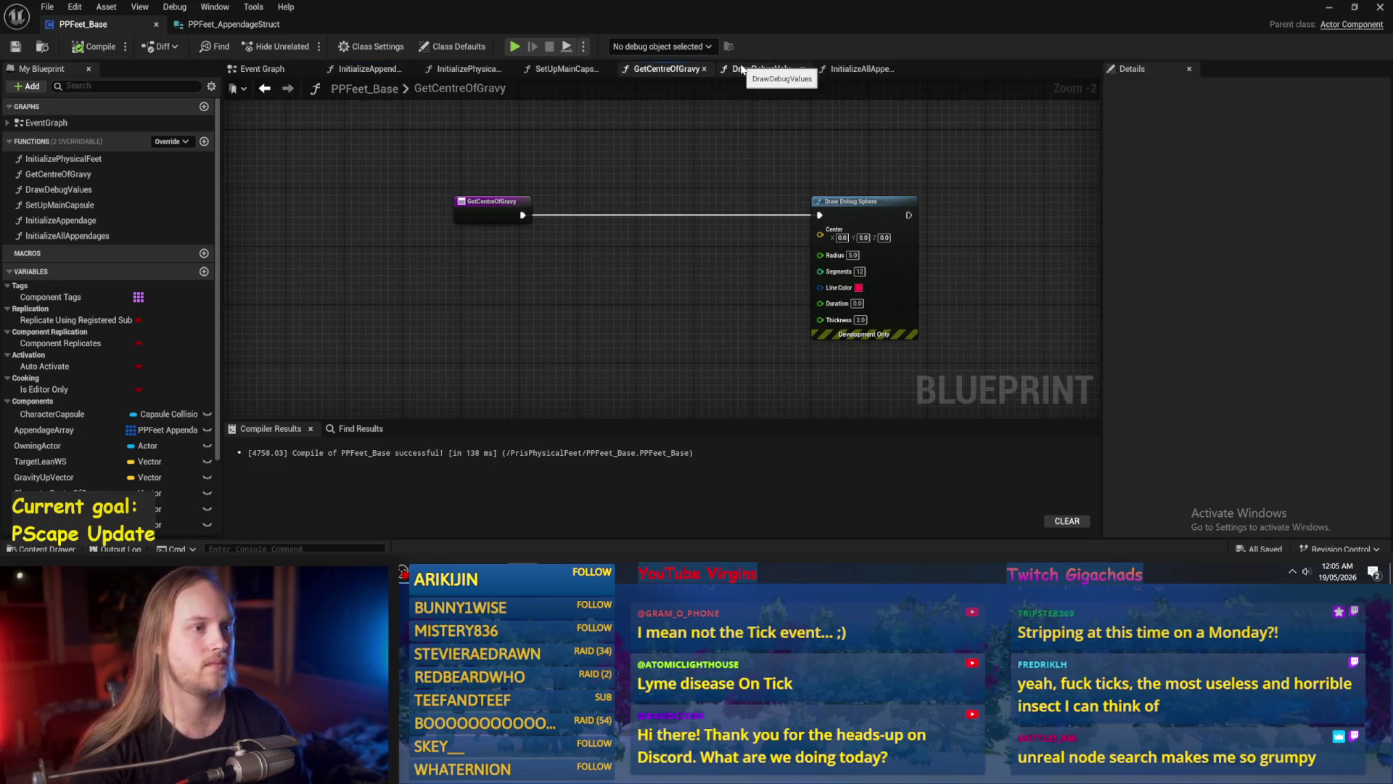
left_click(857, 68)
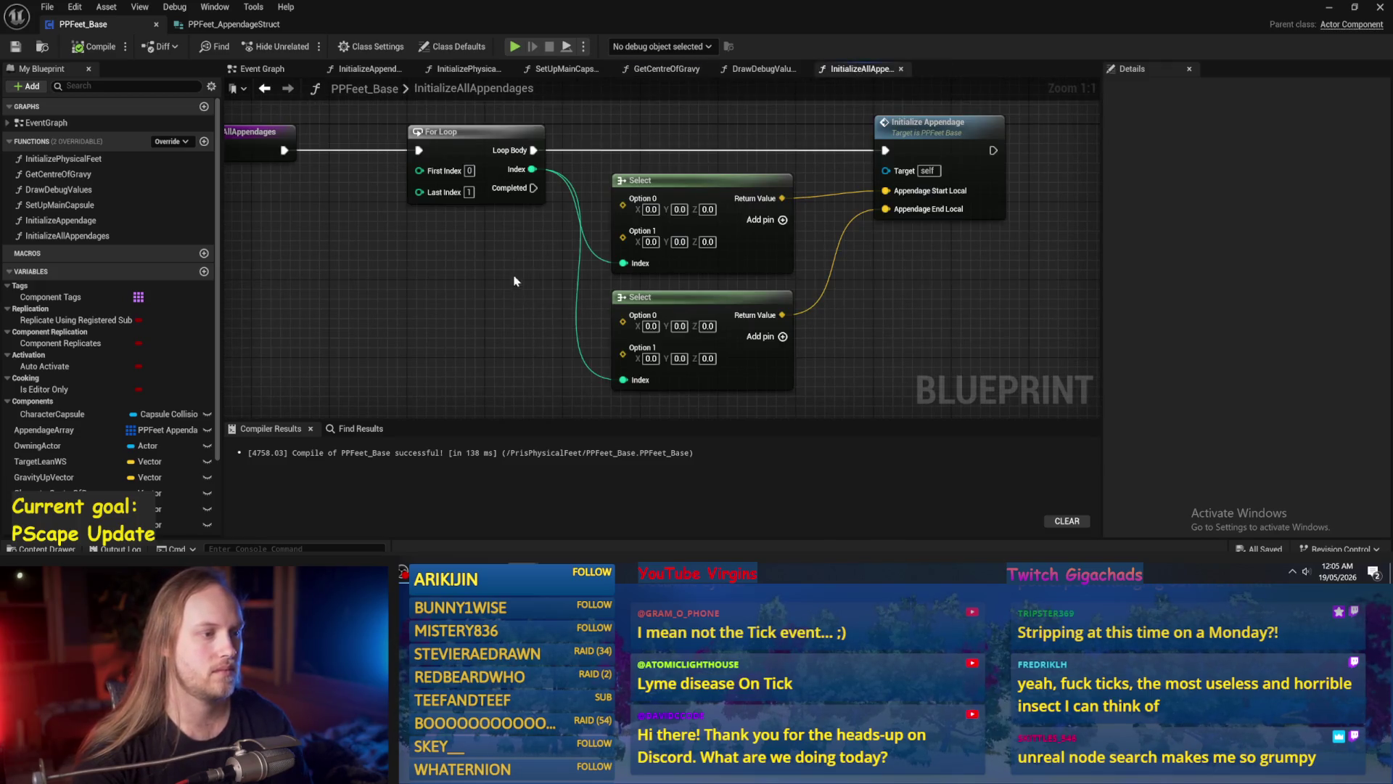
Add a Get Character Capsule Offset from Rescale node via an 'offset from' search.
right_click(467, 245)
type("offs")
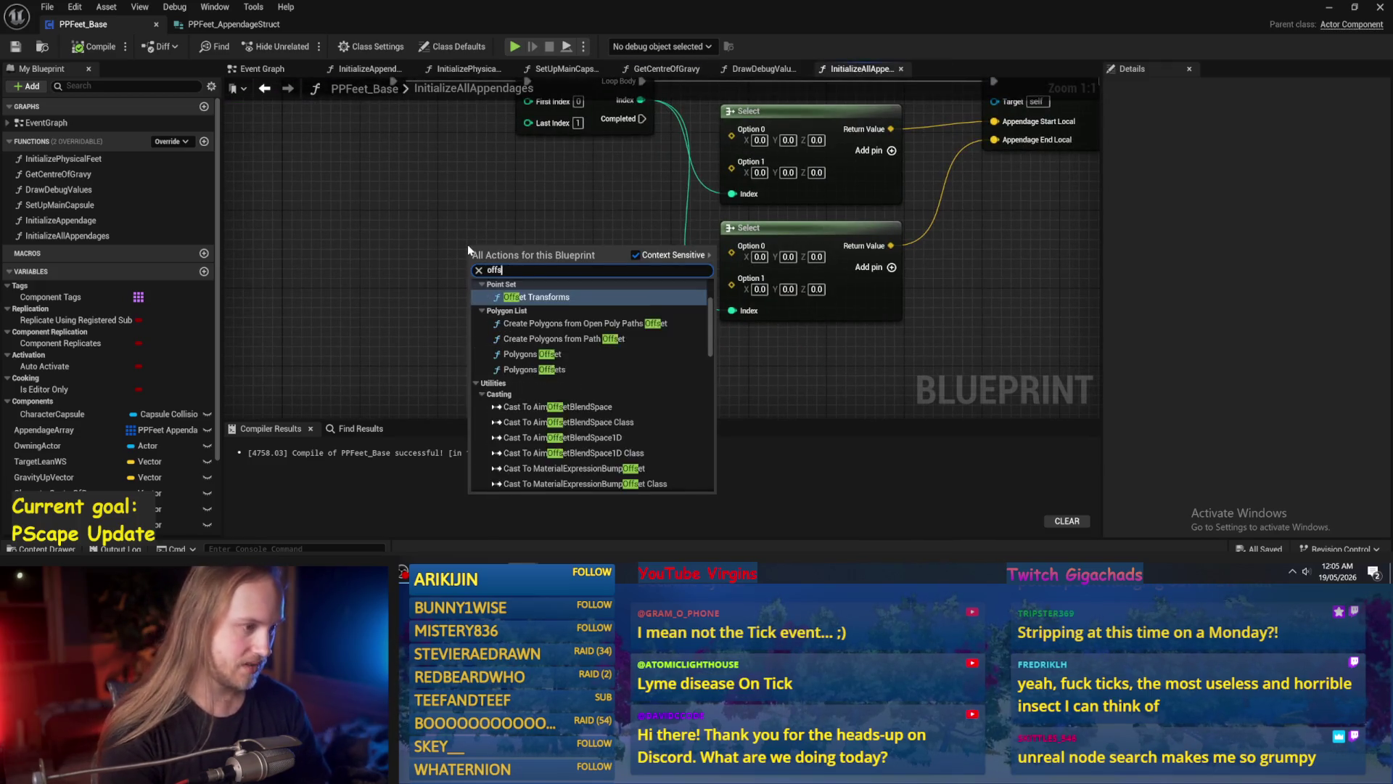
type("et from")
left_click(559, 362)
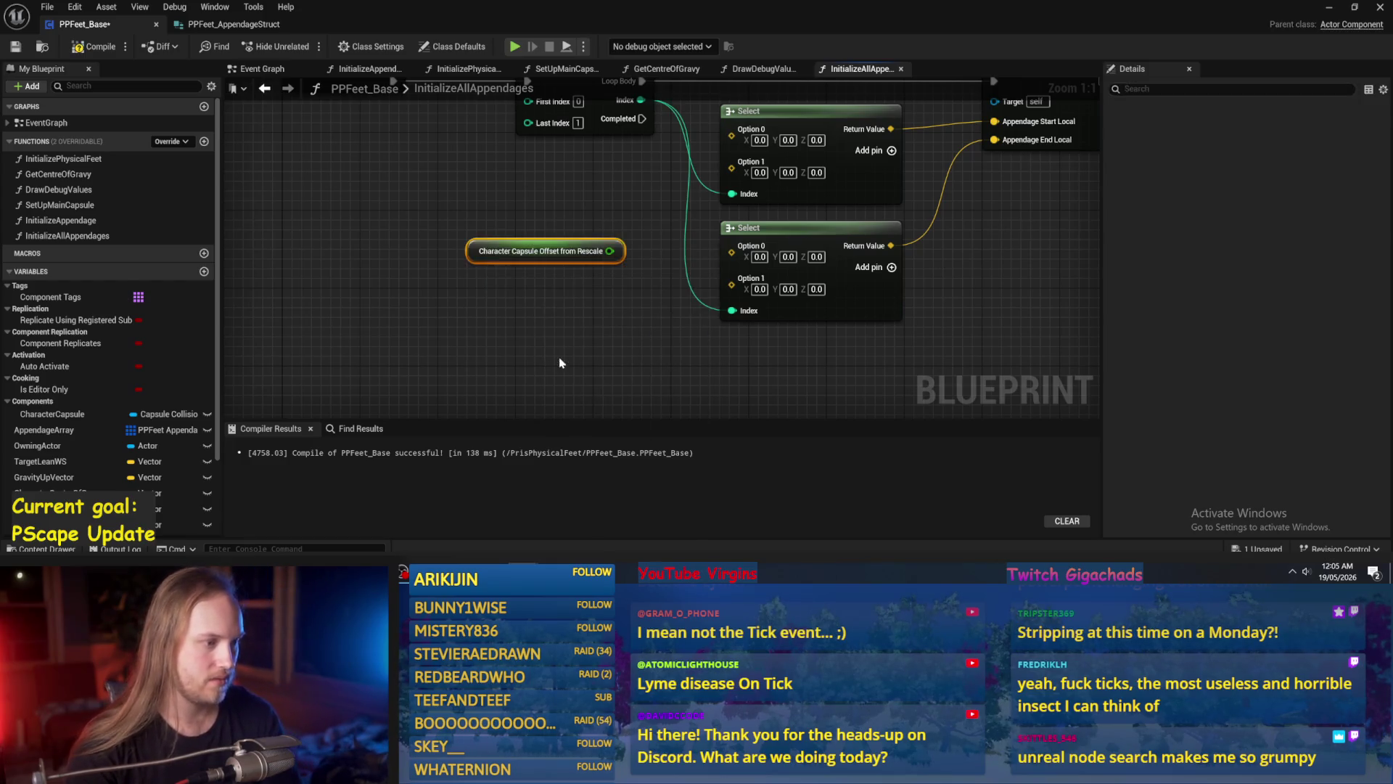
left_click(525, 234)
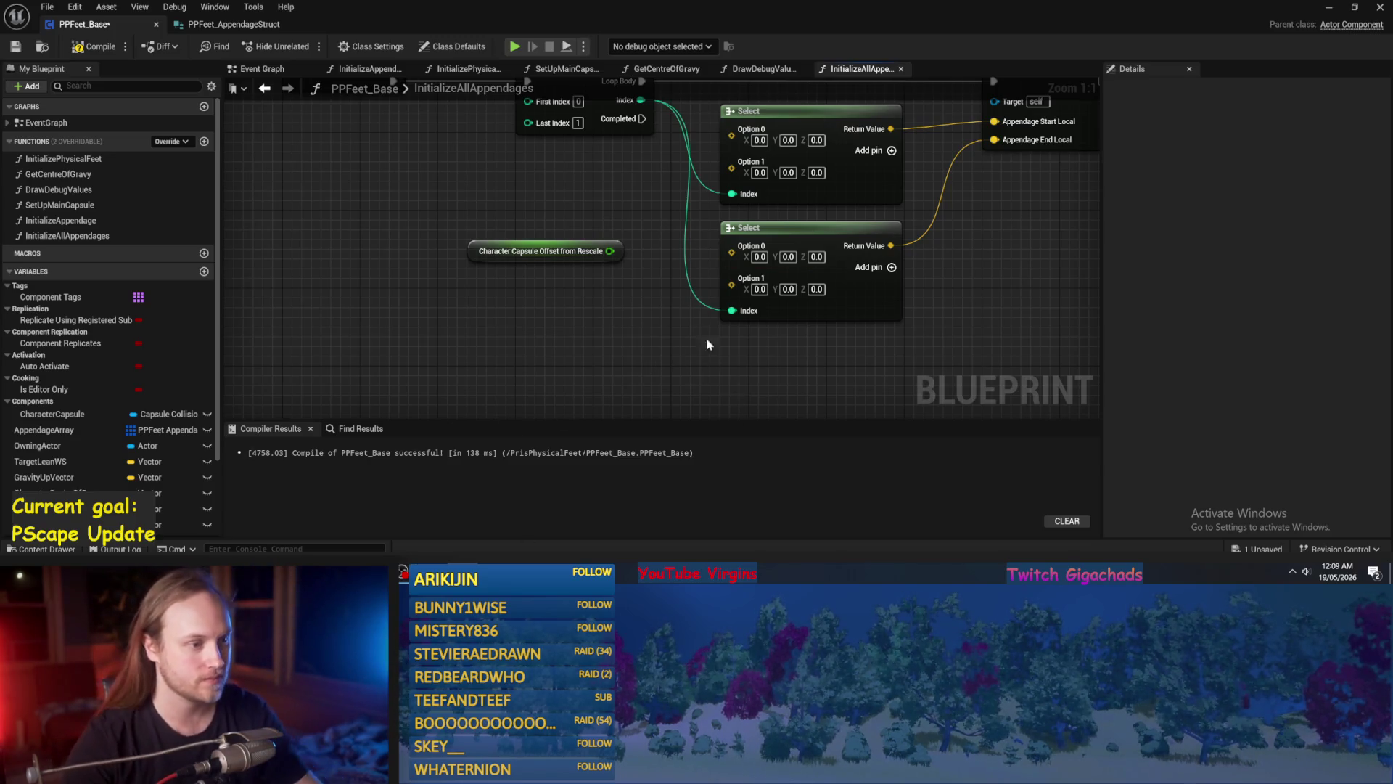
Add a Make Vector node with Character Capsule Offset from Rescale wired into its Z.
left_click_drag(600, 272, 490, 270)
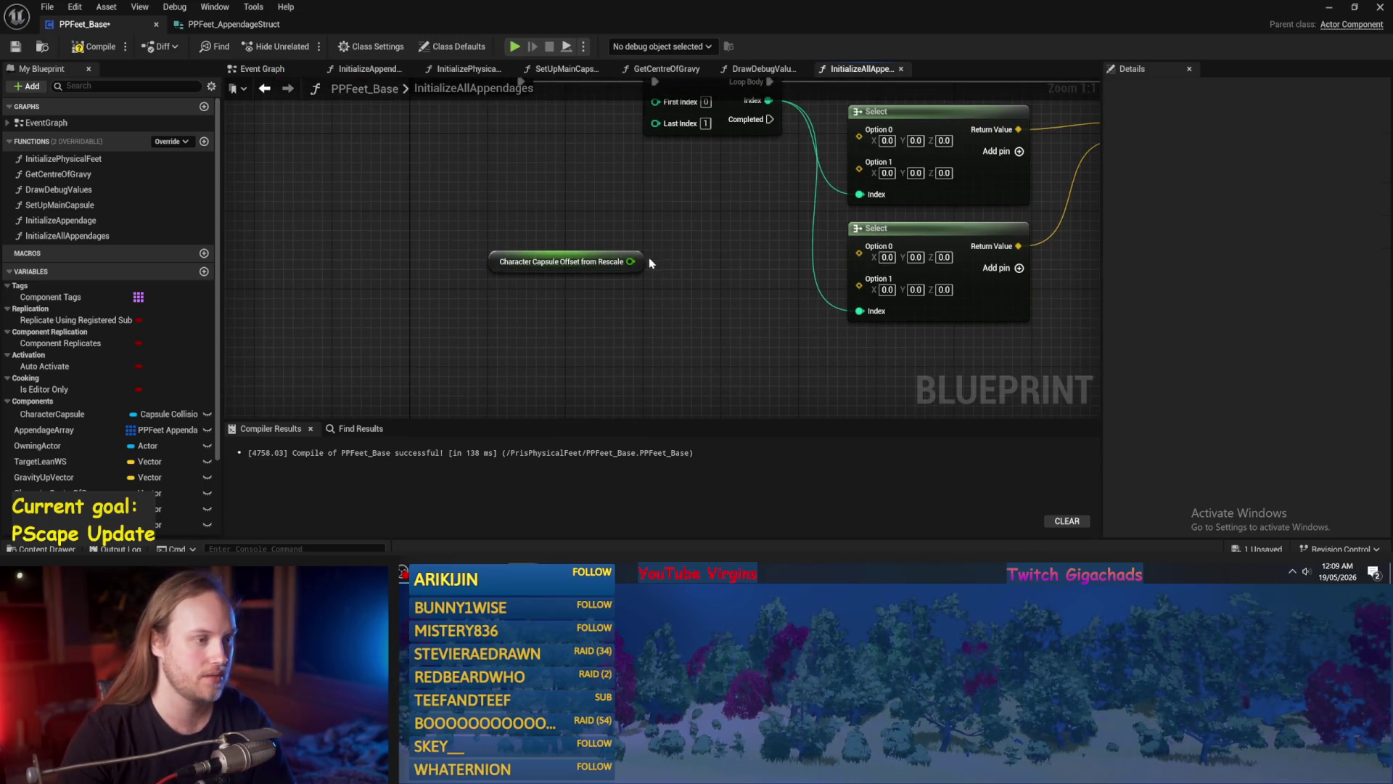
right_click(521, 312)
type("make vector")
key("Return")
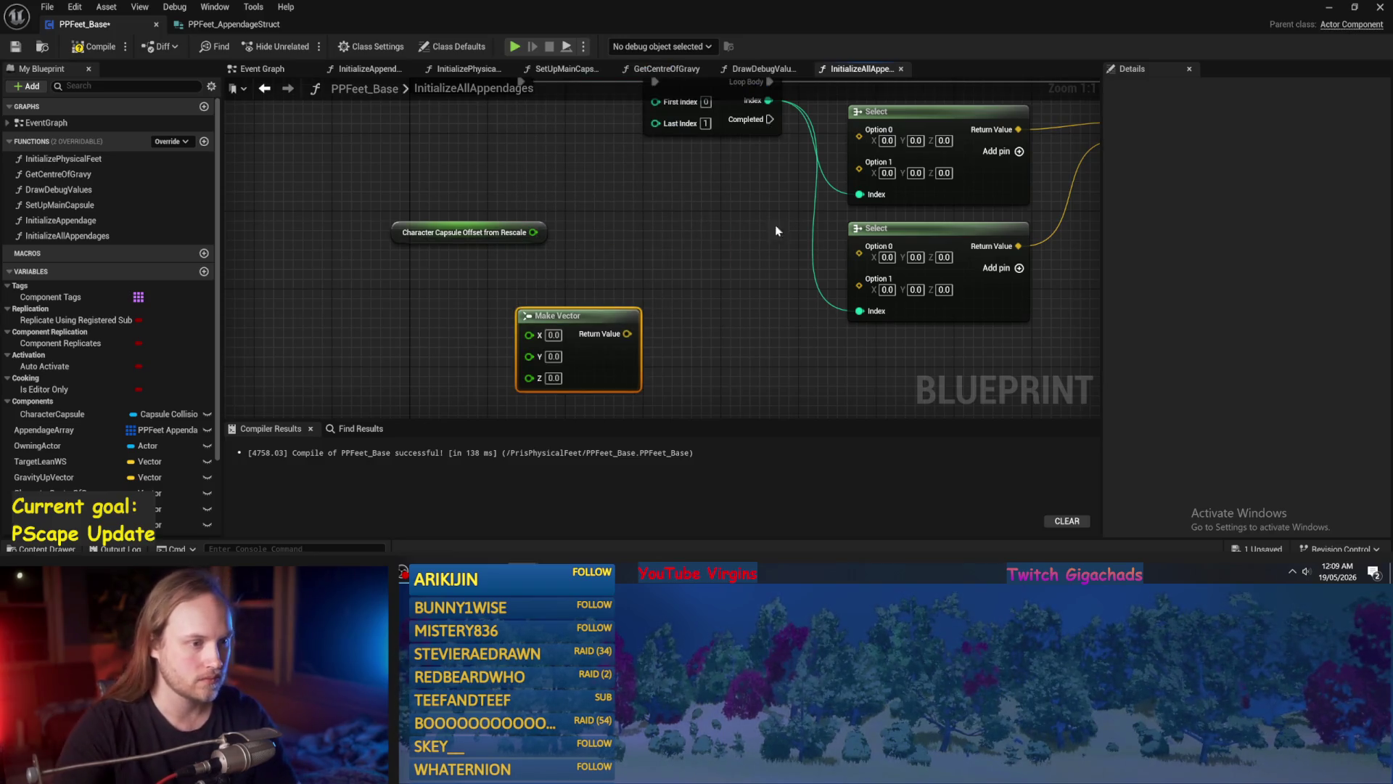
left_click_drag(533, 232, 530, 360)
left_click(466, 232)
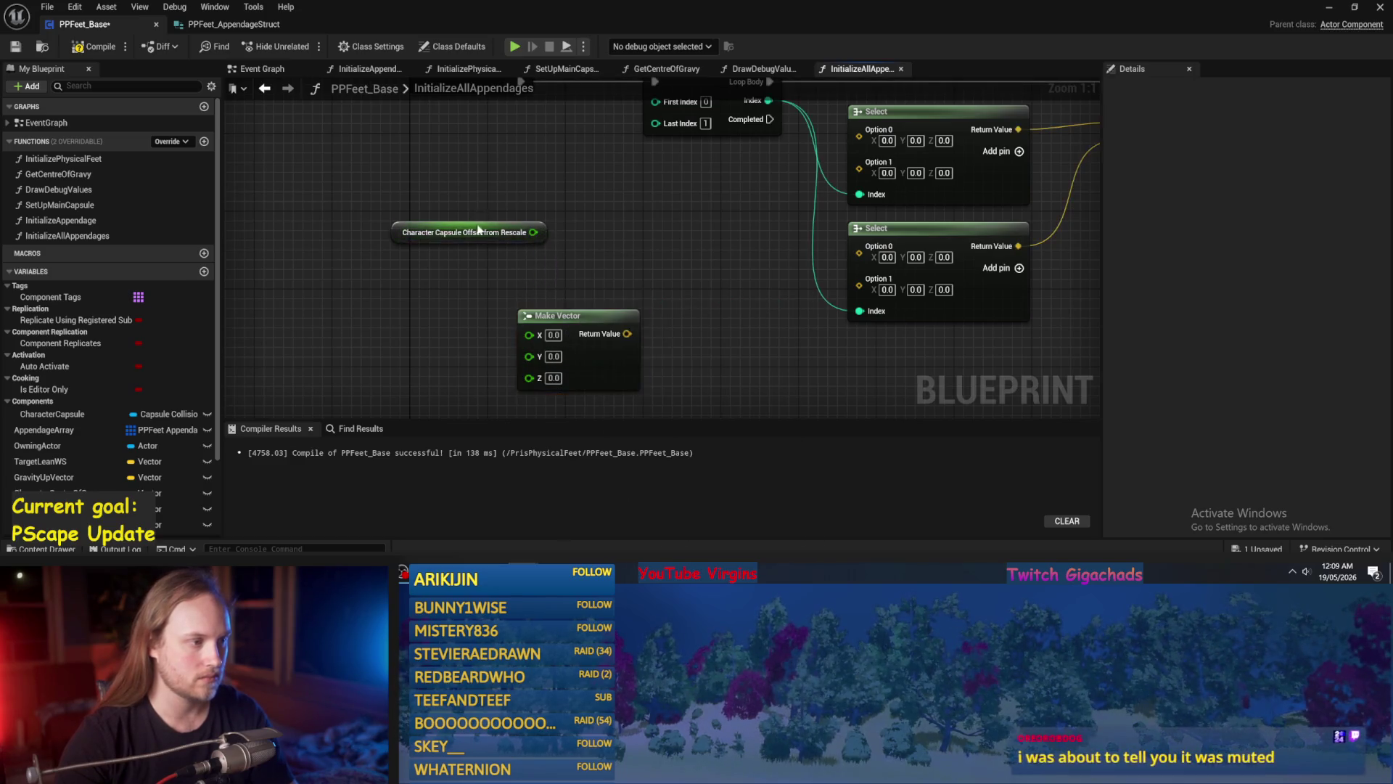
mouse_move(465, 232)
left_mouse_down()
mouse_move(398, 378)
mouse_move(537, 388)
mouse_move(524, 378)
left_mouse_up()
key("Escape")
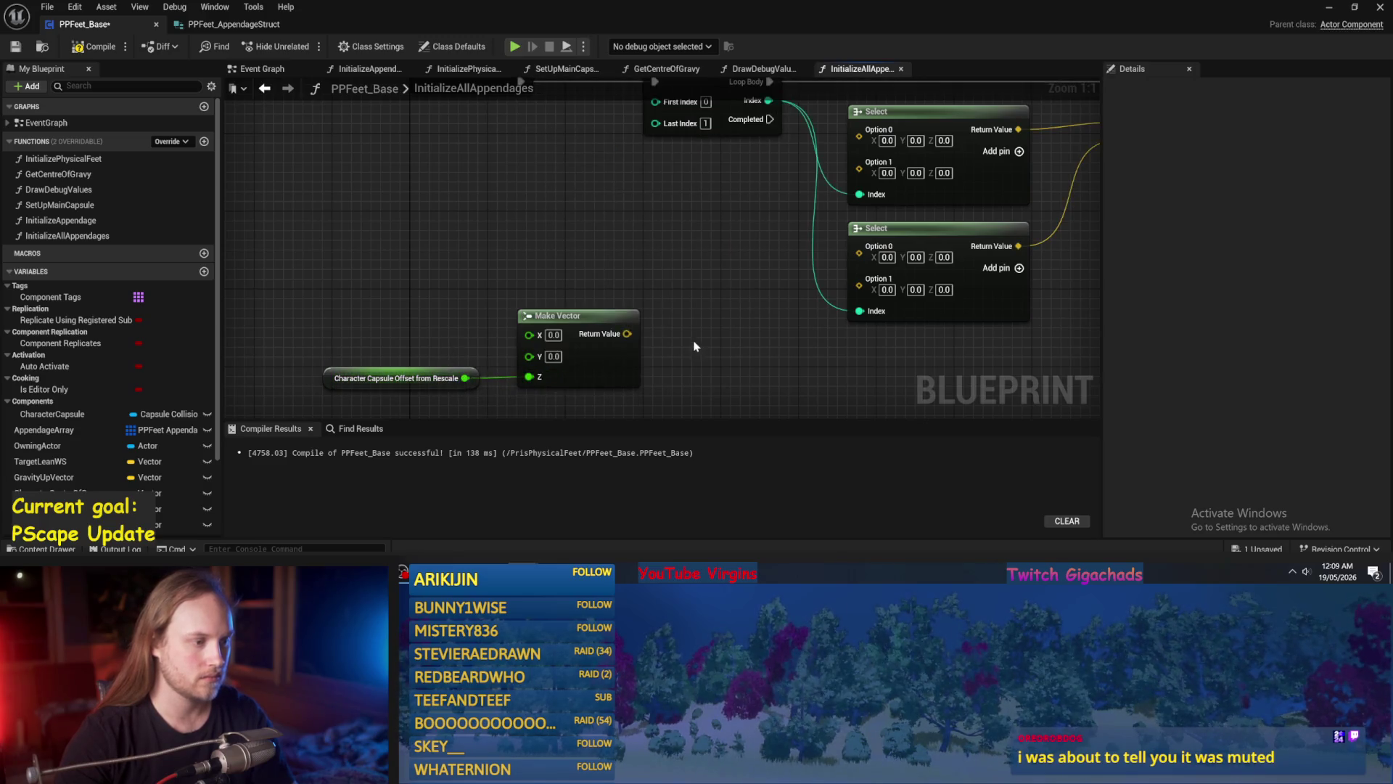
scroll(681, 291, "down", 2)
scroll(633, 289, "up", 1)
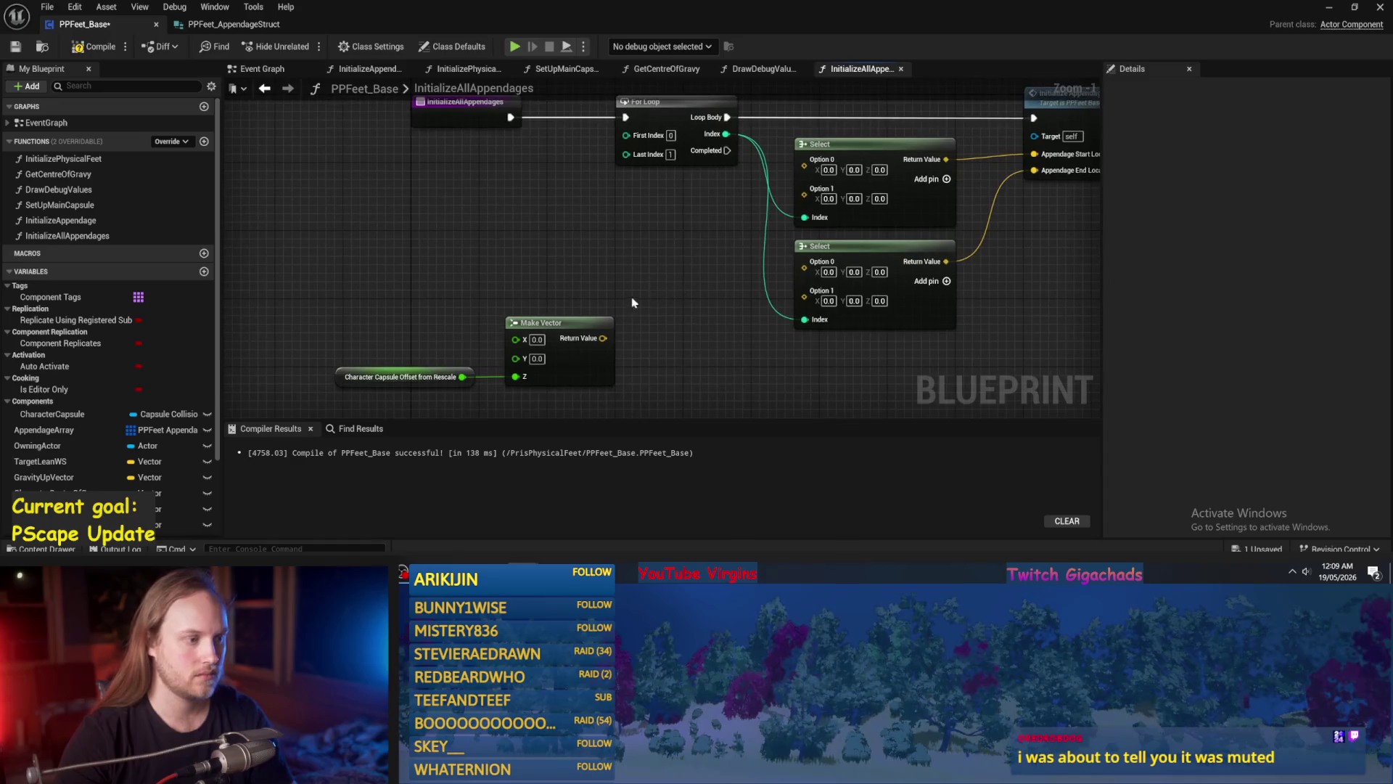
Paste two copies of the Make Vector and stack them above the original.
key("ctrl+c")
key("ctrl+v")
key("ctrl+v")
scroll(588, 201, "up", 1)
left_click(587, 201)
left_click(622, 273, "ctrl")
left_click_drag(622, 242, 614, 264)
left_click_drag(612, 187, 570, 228)
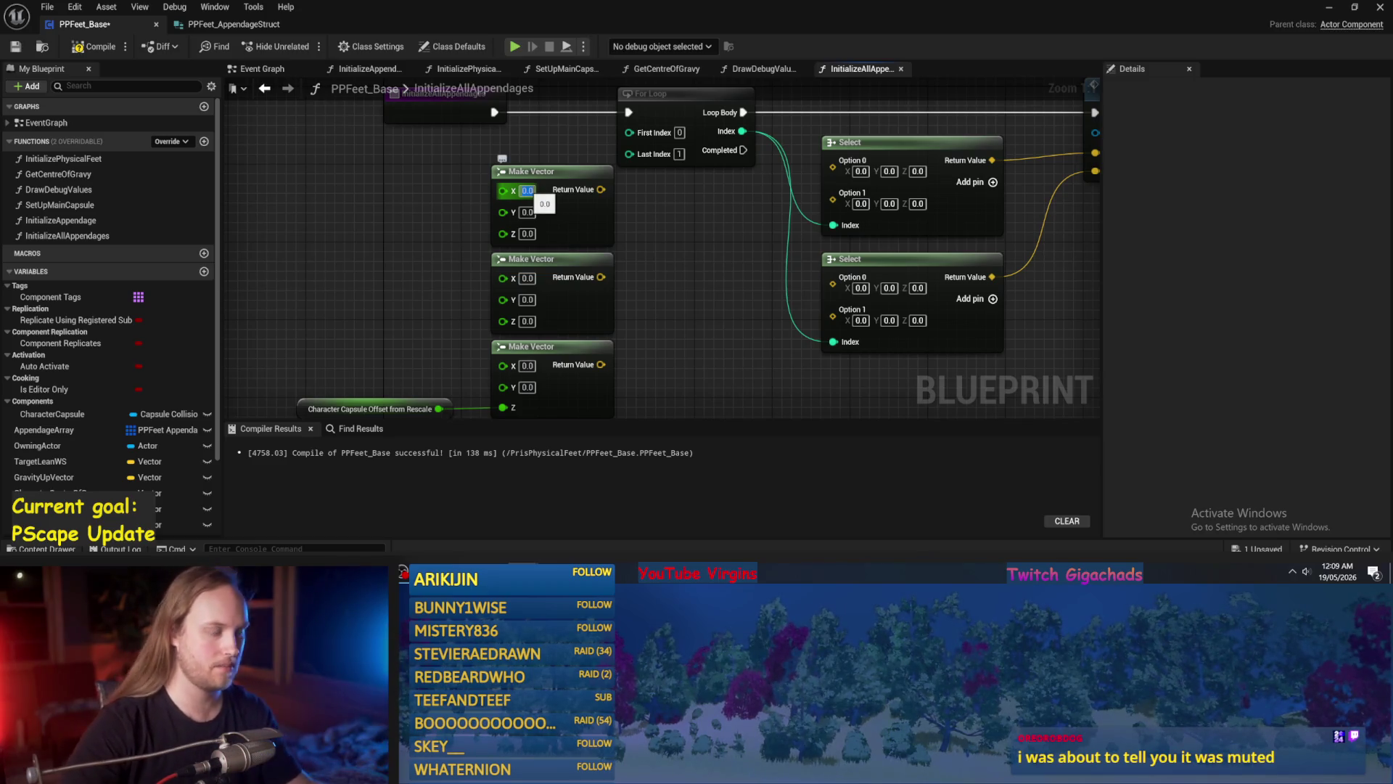
Set the top two Make Vectors' X to -15 and 15 and wire them into Select Options 0 and 1.
type("-15")
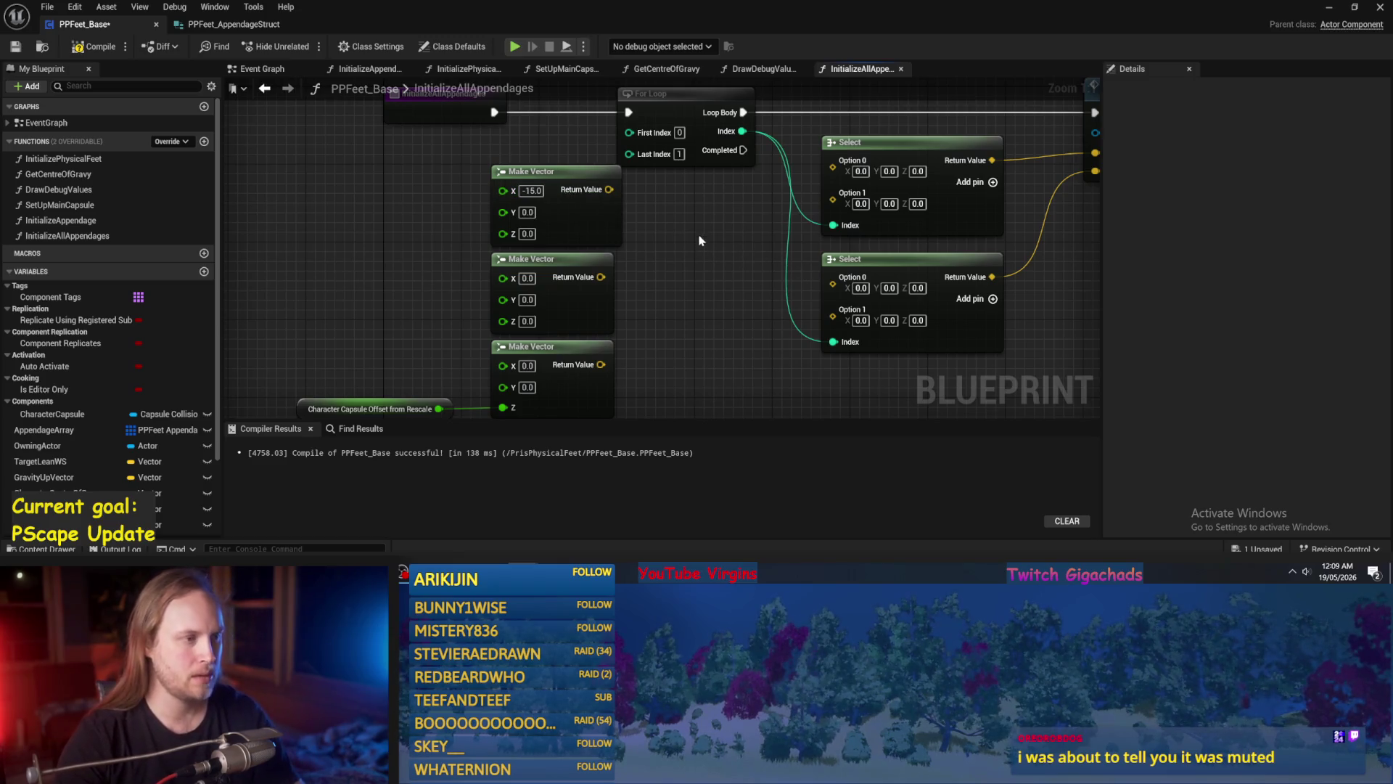
left_click(636, 270)
left_click_drag(553, 218, 777, 203)
left_click_drag(550, 311, 777, 209)
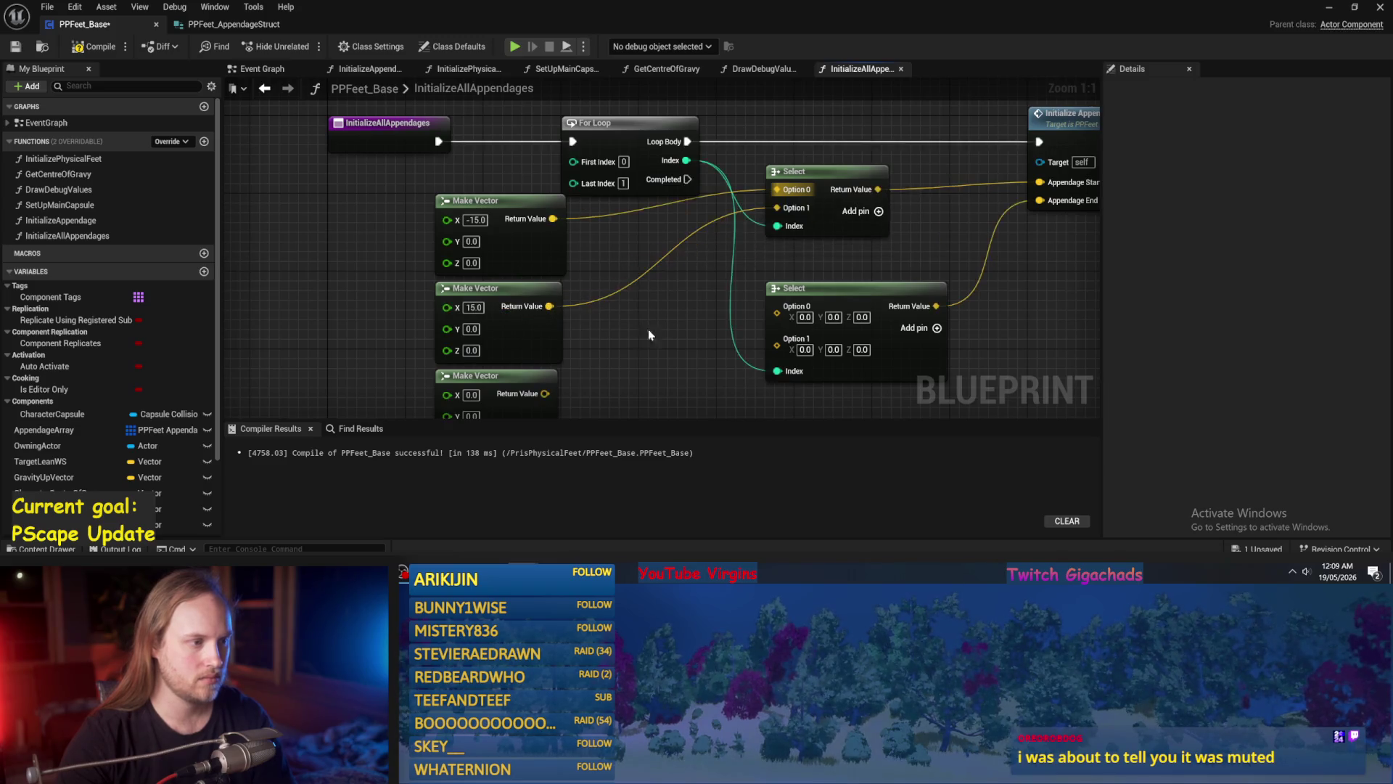
Look over the loop, vector and Select nodes, then select the first Select node.
scroll(675, 275, "down", 1)
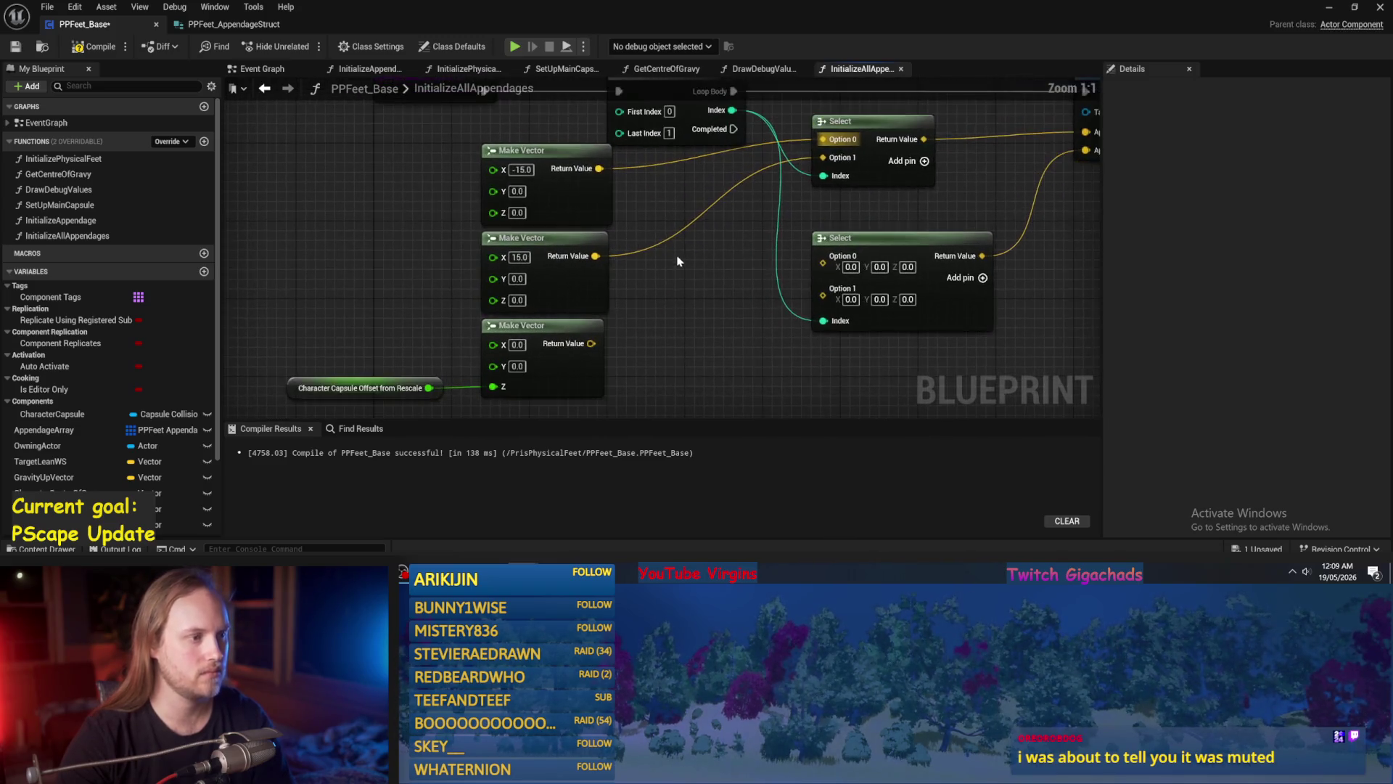
scroll(653, 250, "up", 1)
mouse_move(658, 244)
left_mouse_down()
mouse_move(622, 234)
mouse_move(558, 275)
left_mouse_up()
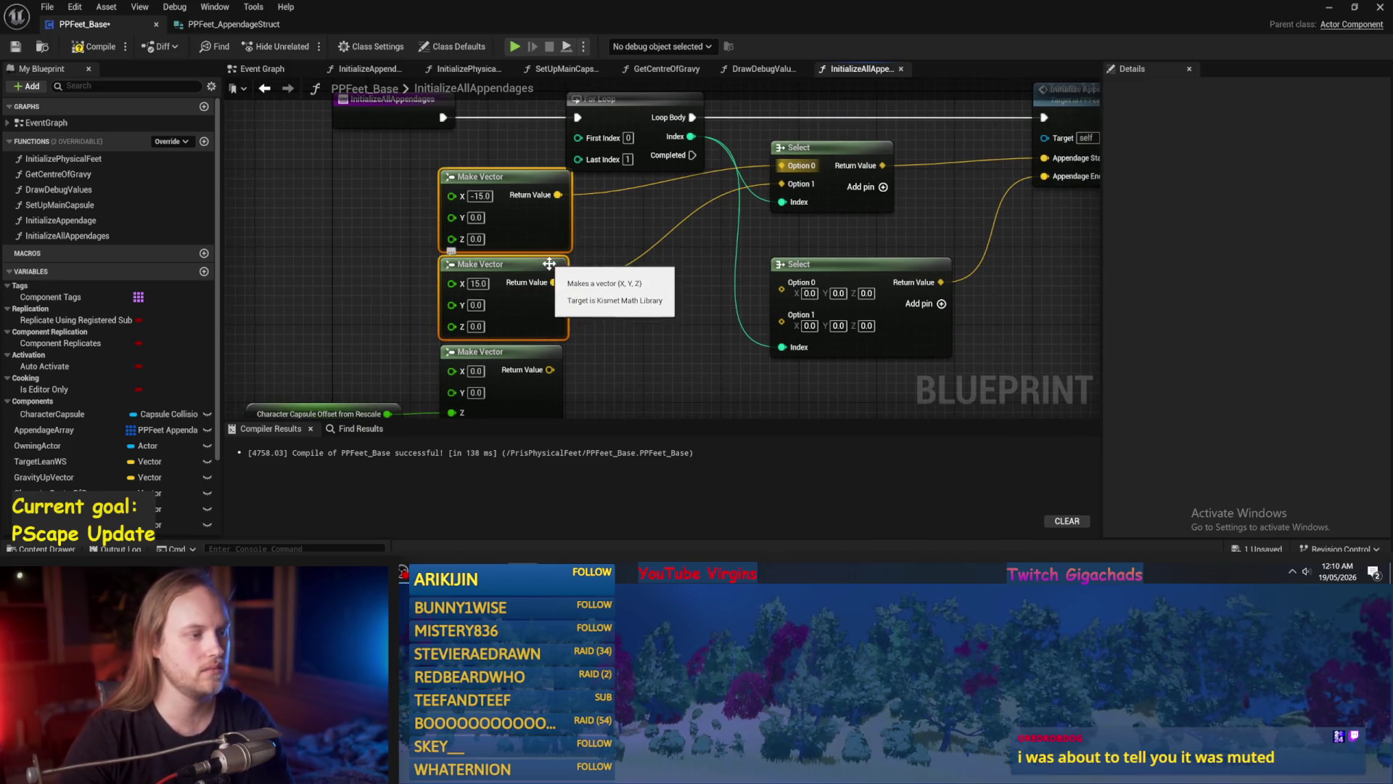
left_click_drag(521, 211, 754, 245)
left_click(759, 249)
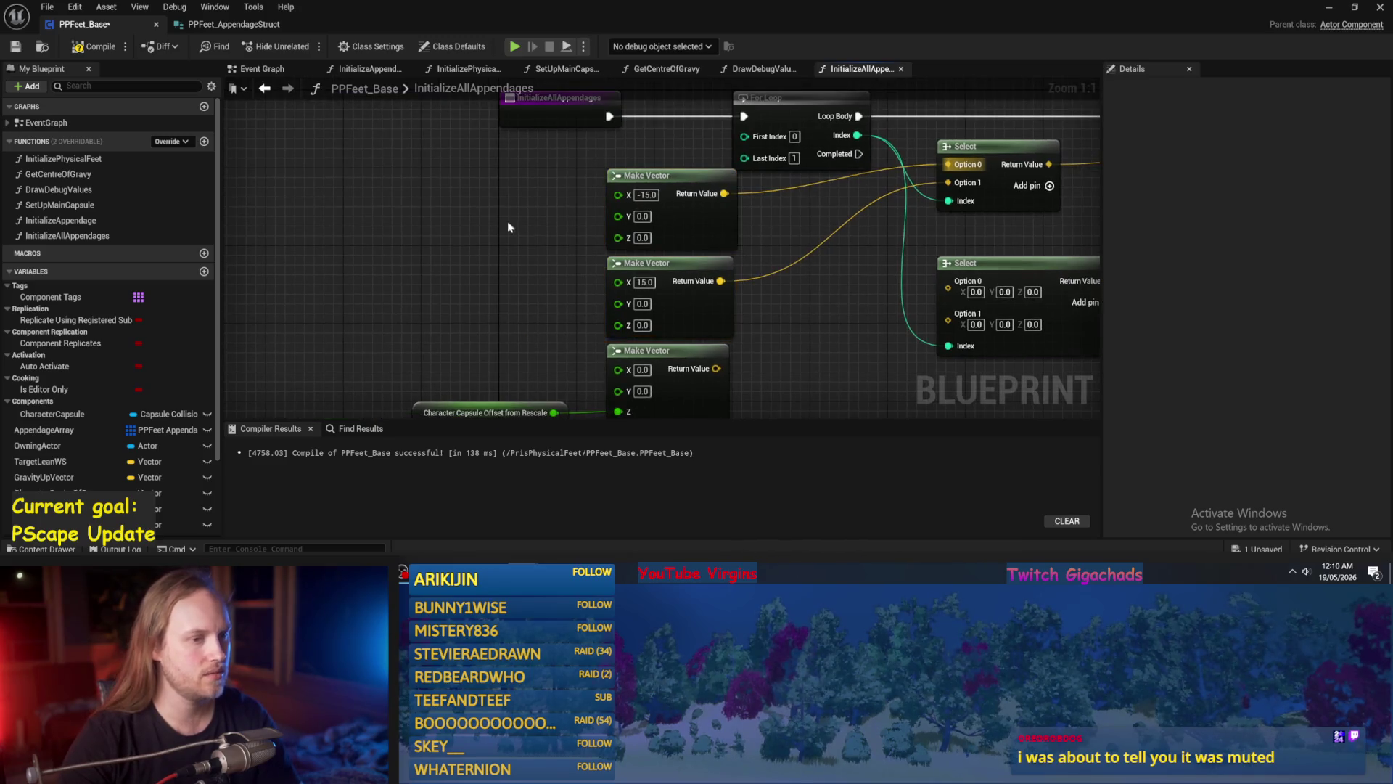
scroll(627, 261, "down", 1)
scroll(1010, 262, "down", 1)
mouse_move(917, 132)
left_mouse_down()
mouse_move(647, 312)
mouse_move(723, 341)
mouse_move(876, 333)
left_mouse_up()
left_click(747, 268)
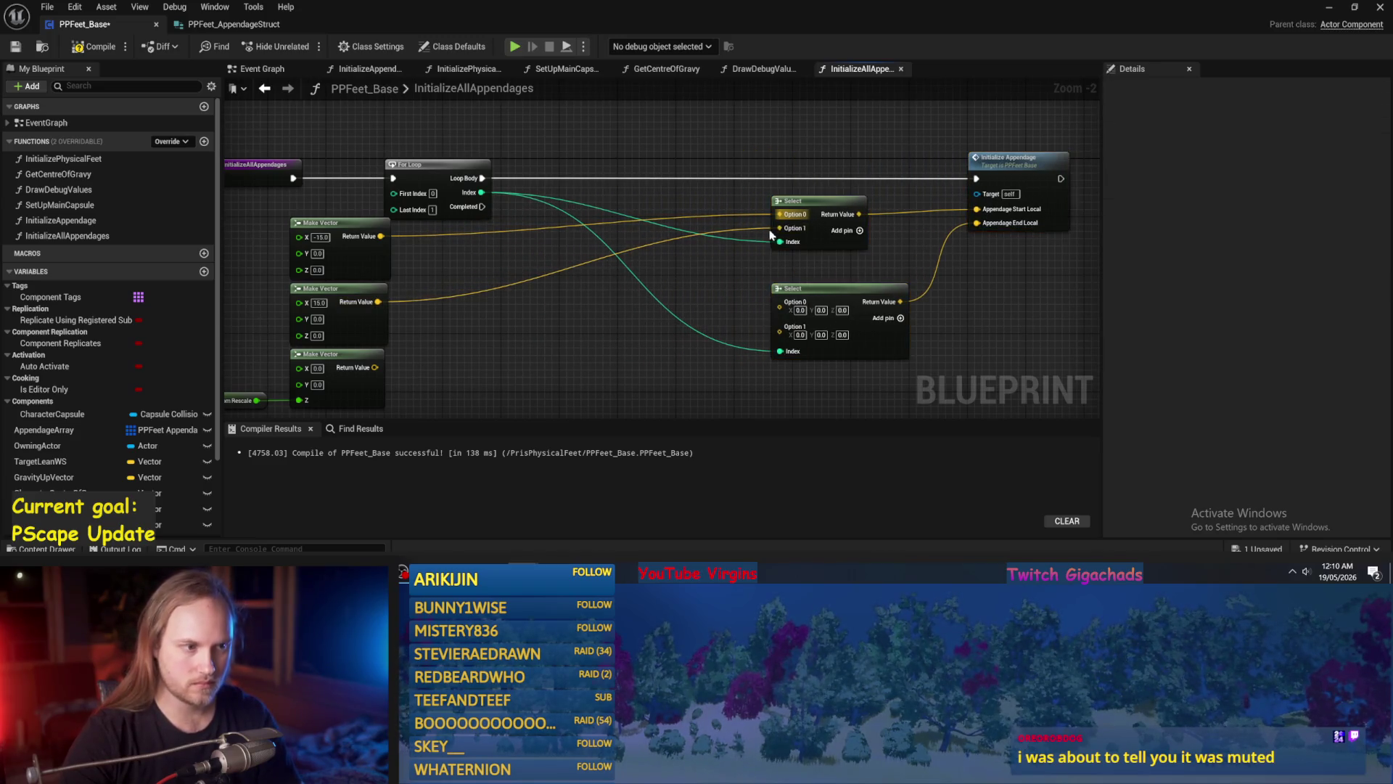
scroll(764, 230, "up", 2)
left_click(863, 199)
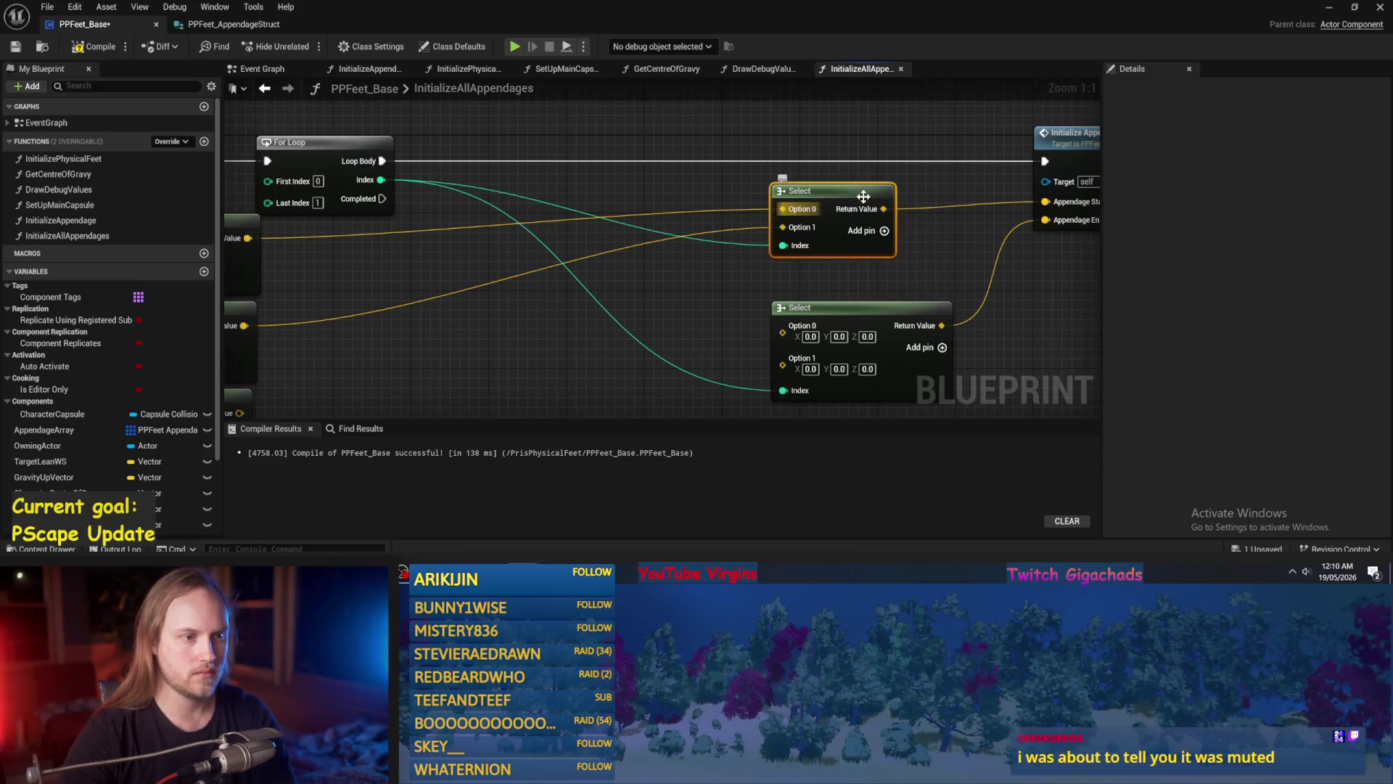
Delete both Select nodes and add a Make Vector feeding Appendage Start Local.
left_click(762, 314, "ctrl")
key("Delete")
left_click_drag(958, 213, 807, 239)
type("make vector")
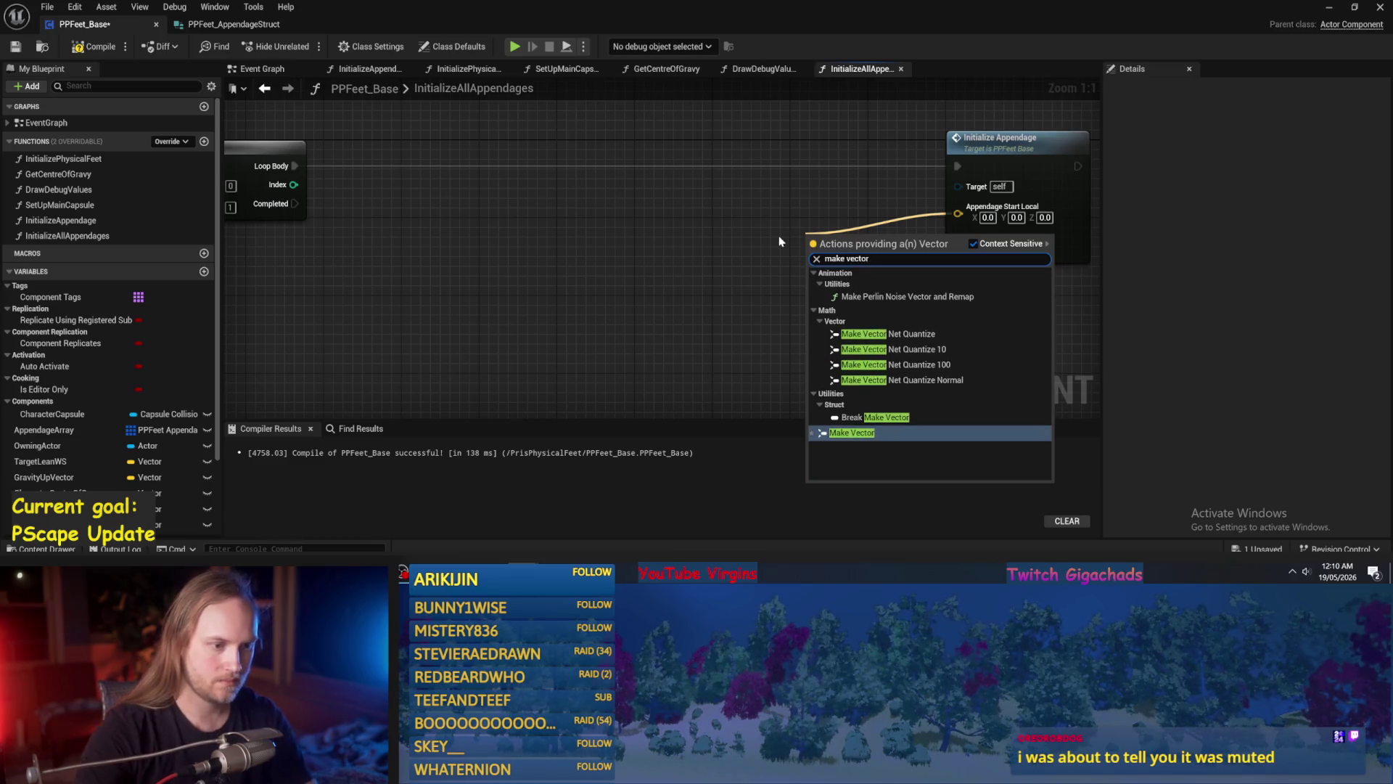
key("Return")
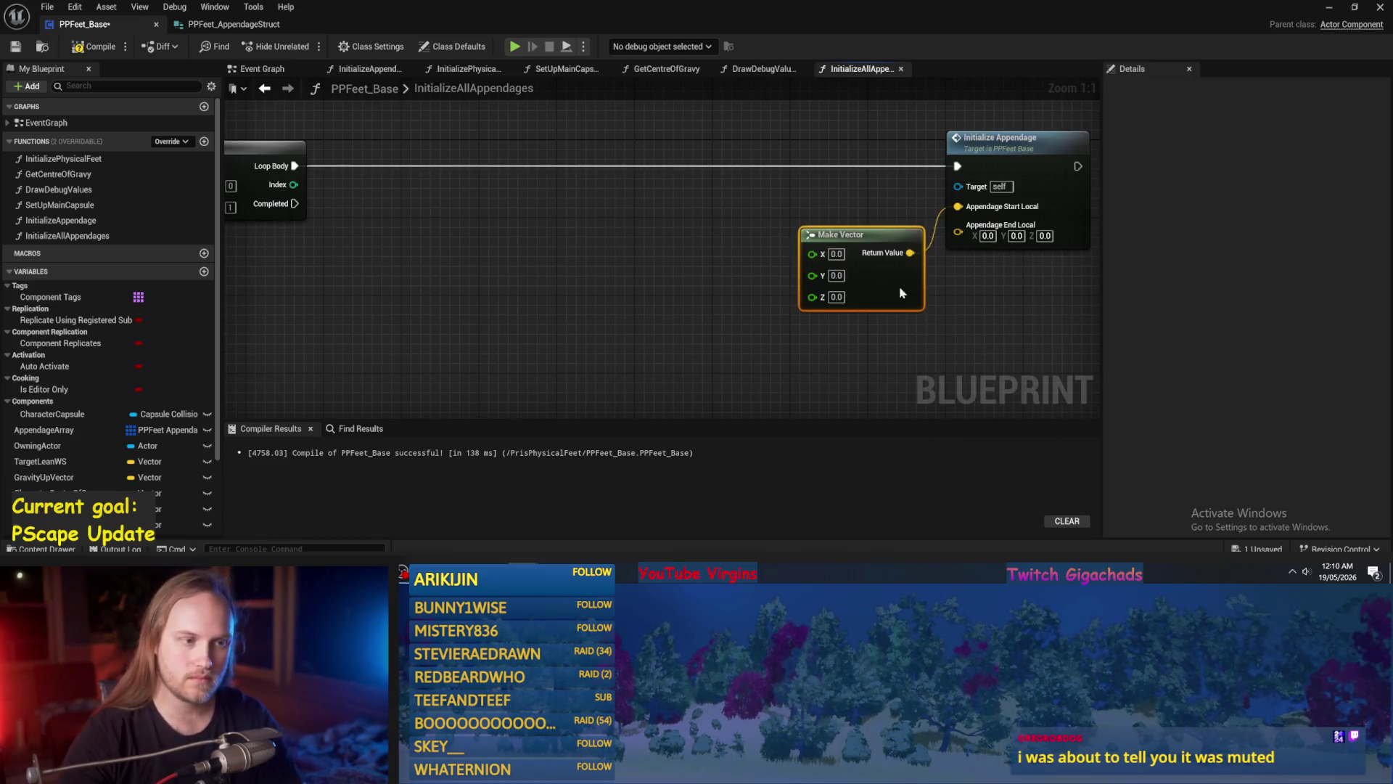
Add a Select indexed by the For Loop Index, with options -15 and 15 feeding X.
right_click(593, 248)
type("select")
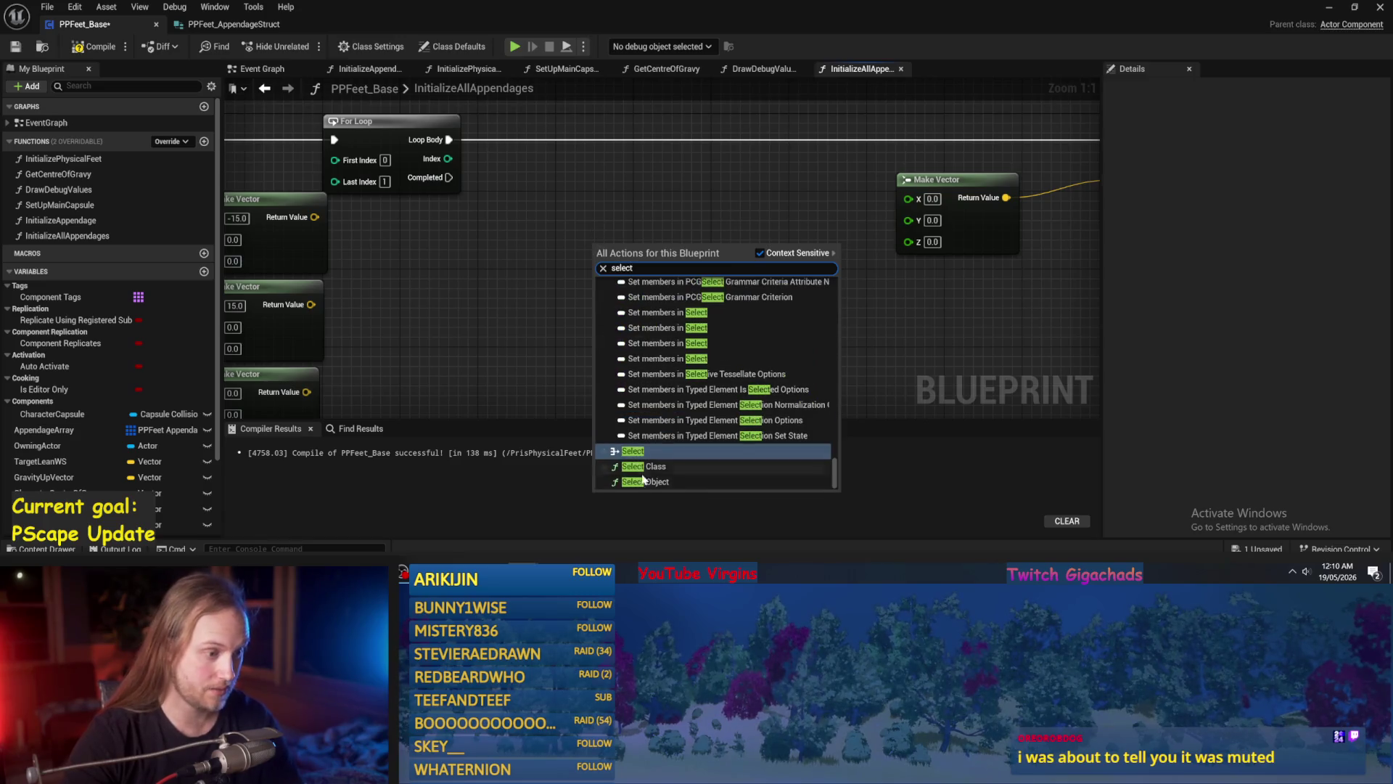
key("Return")
left_click_drag(448, 159, 597, 309)
mouse_move(669, 265)
left_mouse_down()
mouse_move(689, 197)
mouse_move(911, 198)
left_mouse_up()
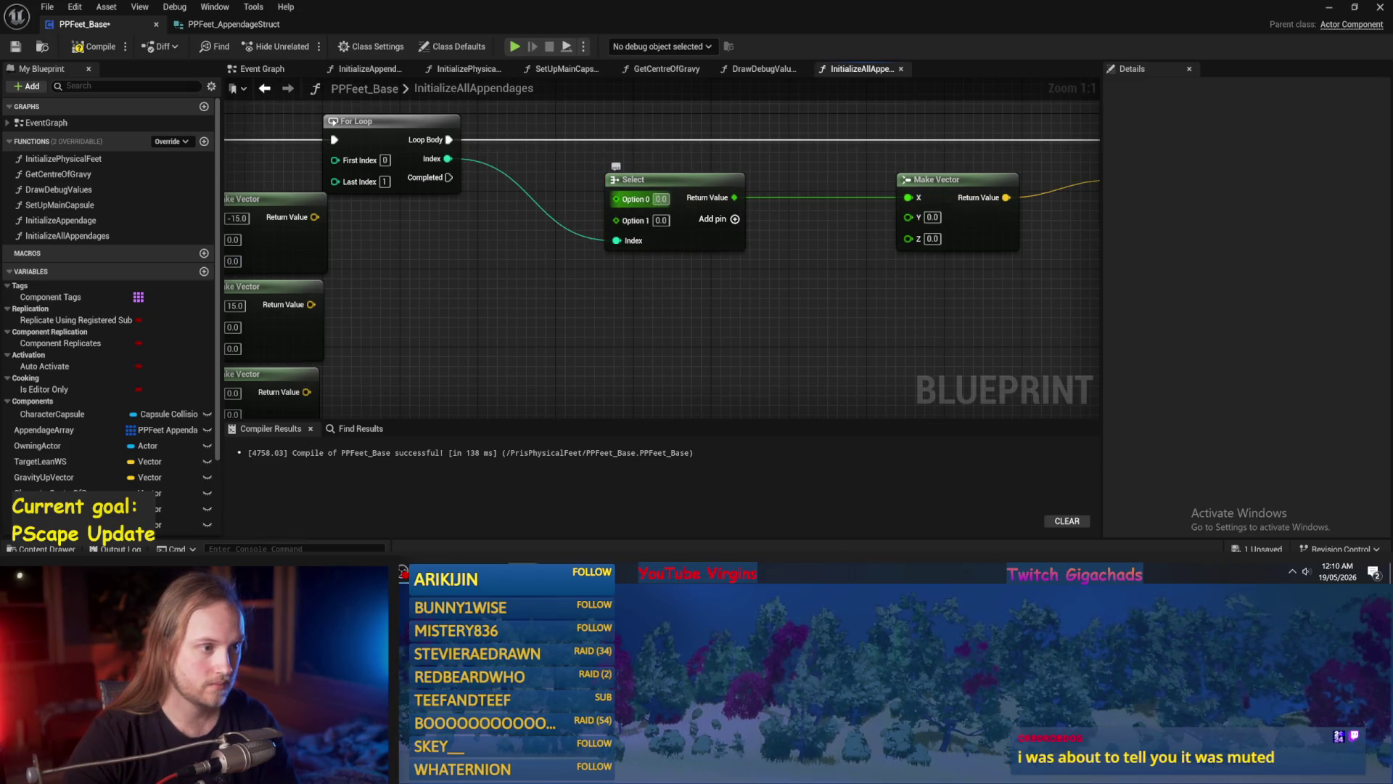
type("15")
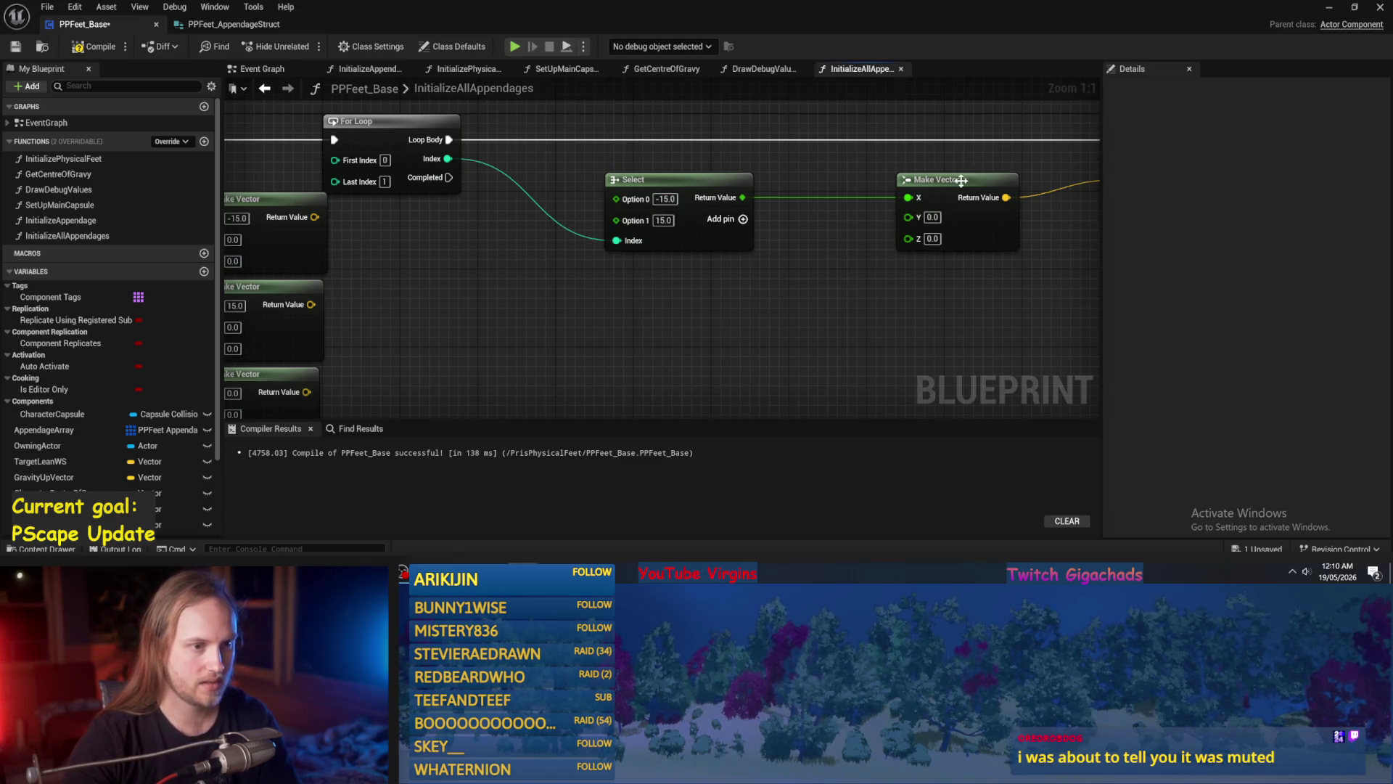
left_click_drag(816, 272, 771, 261)
key("Home")
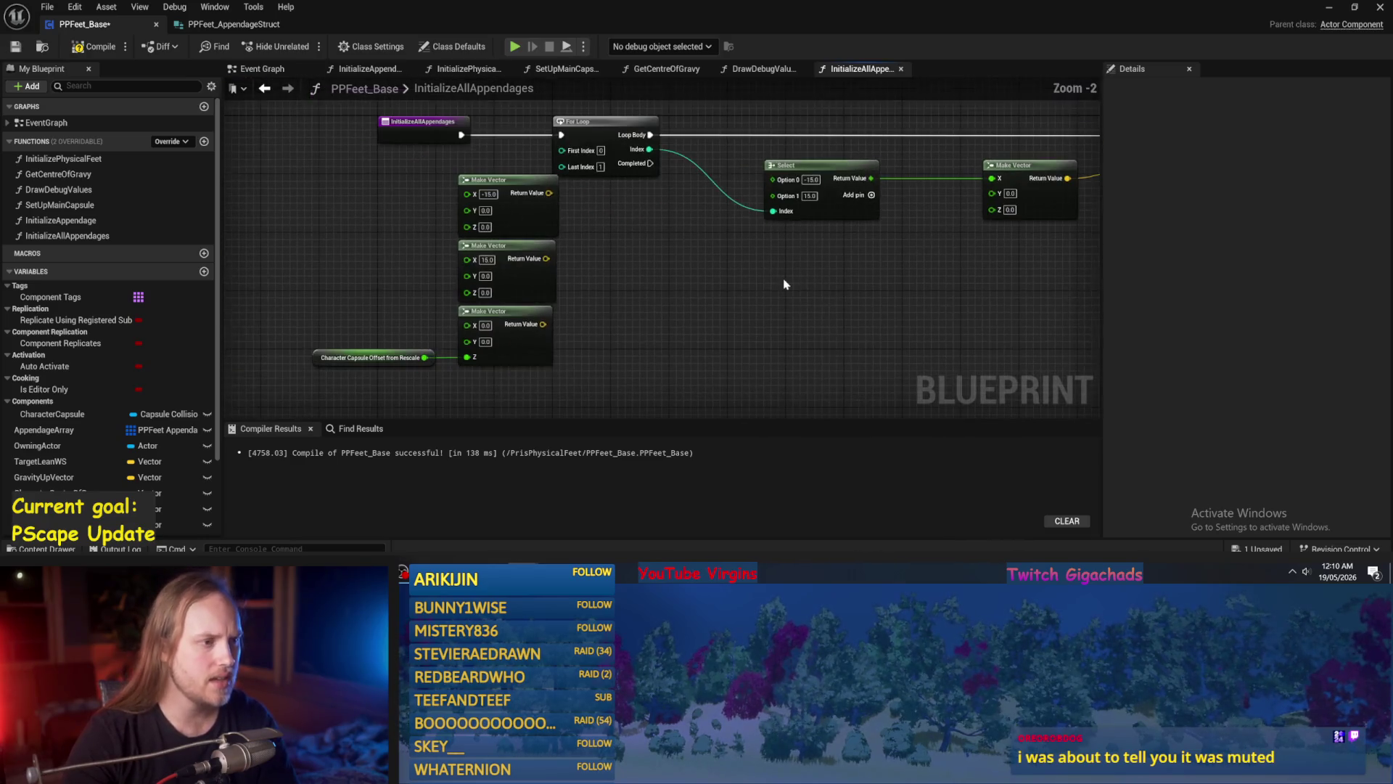
Add a Character Capsule Initial Height getter and divide it by 2.
right_click(687, 314)
type("initial")
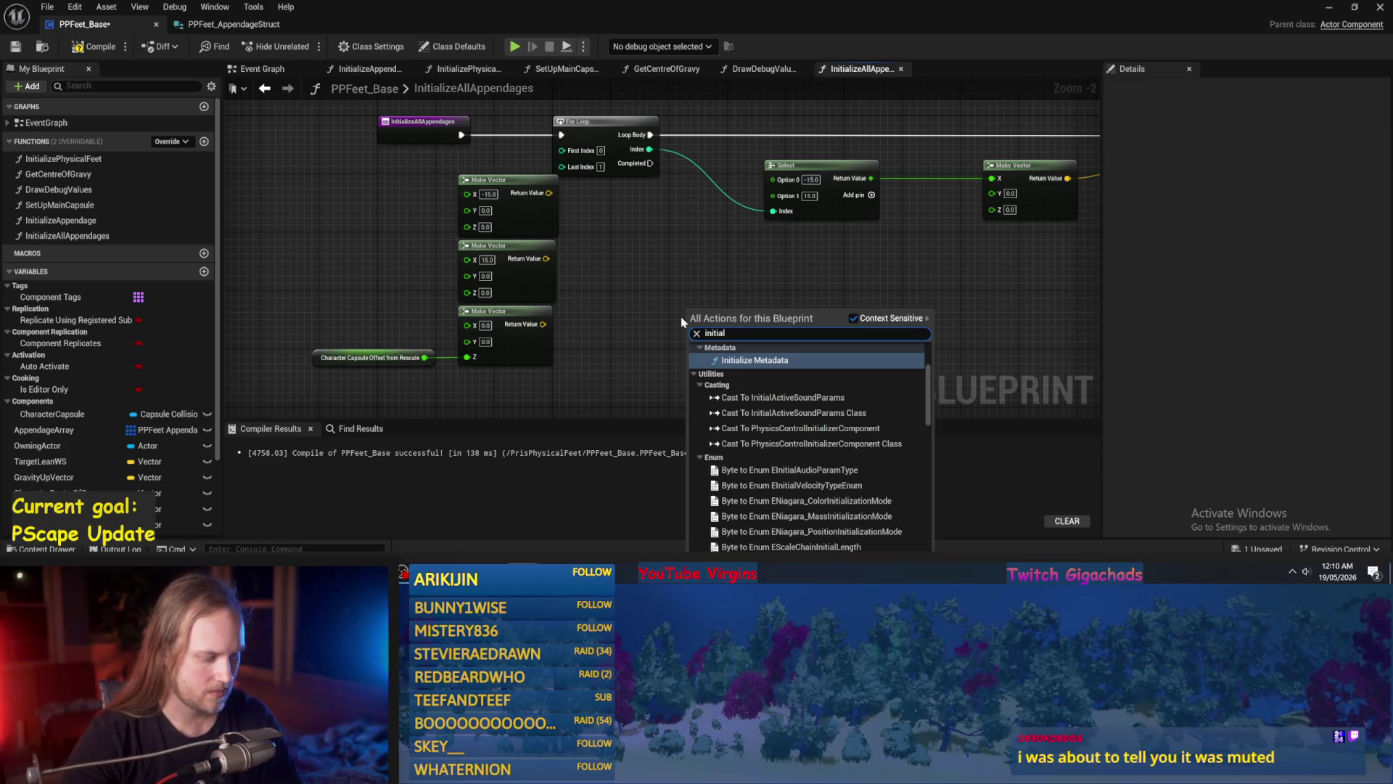
type(" heihj")
key("BackSpace")
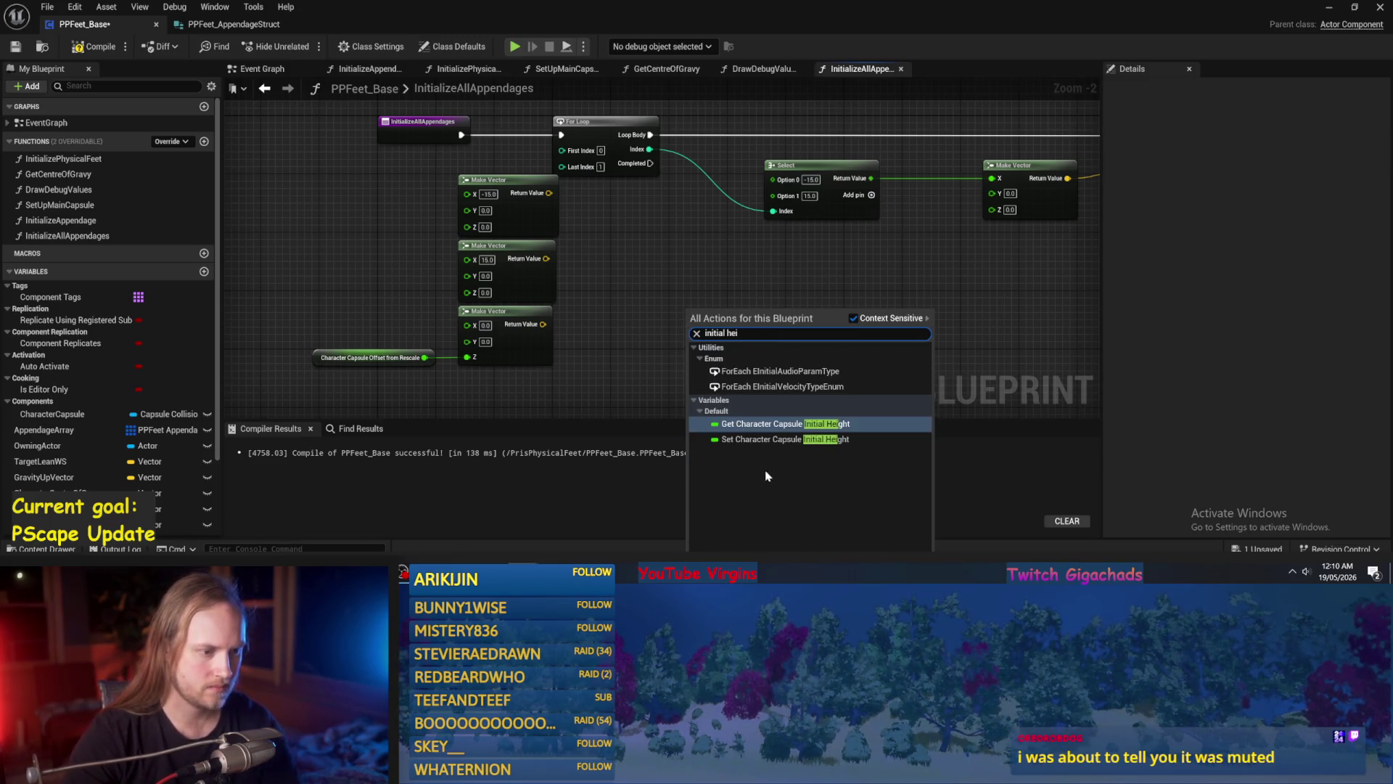
key("Escape")
scroll(778, 340, "down", 4)
scroll(801, 379, "up", 1)
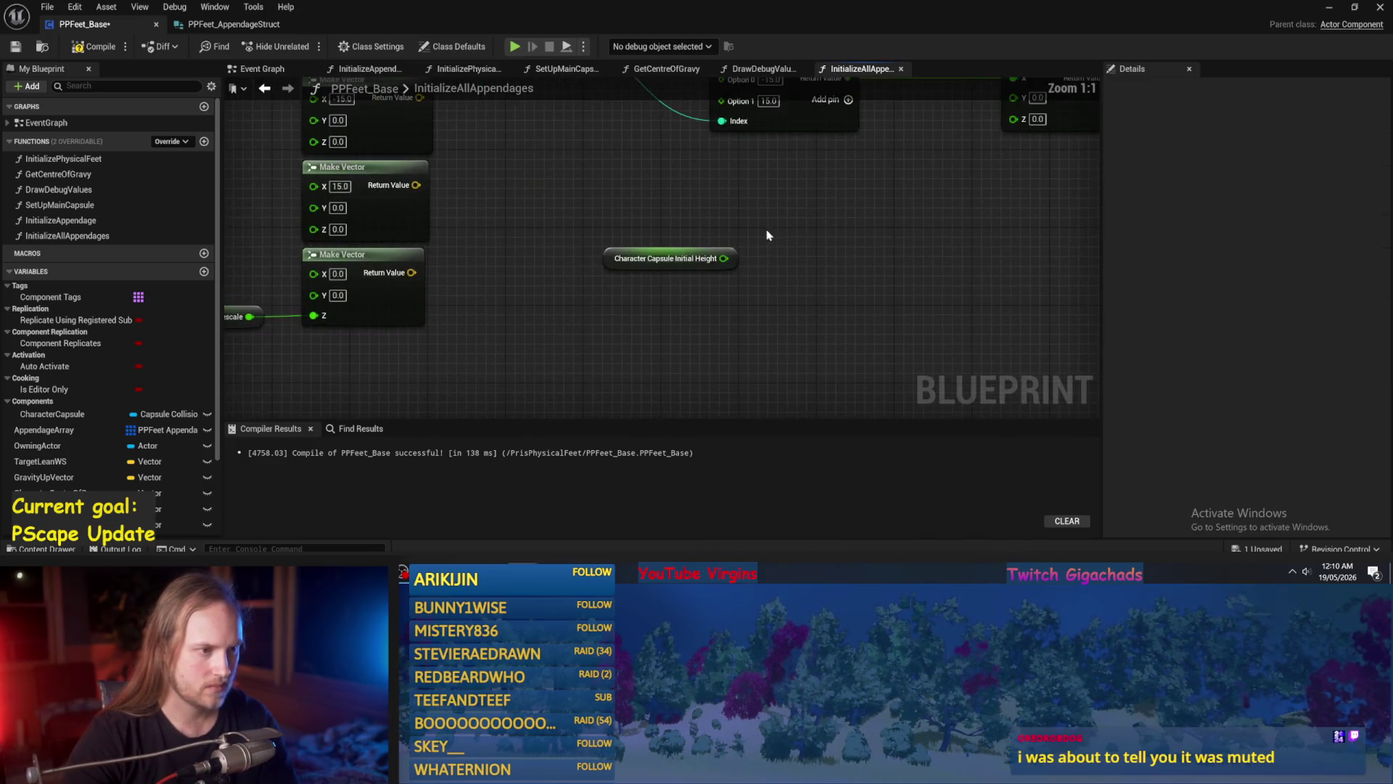
left_click_drag(726, 264, 793, 254)
type("/")
key("Return")
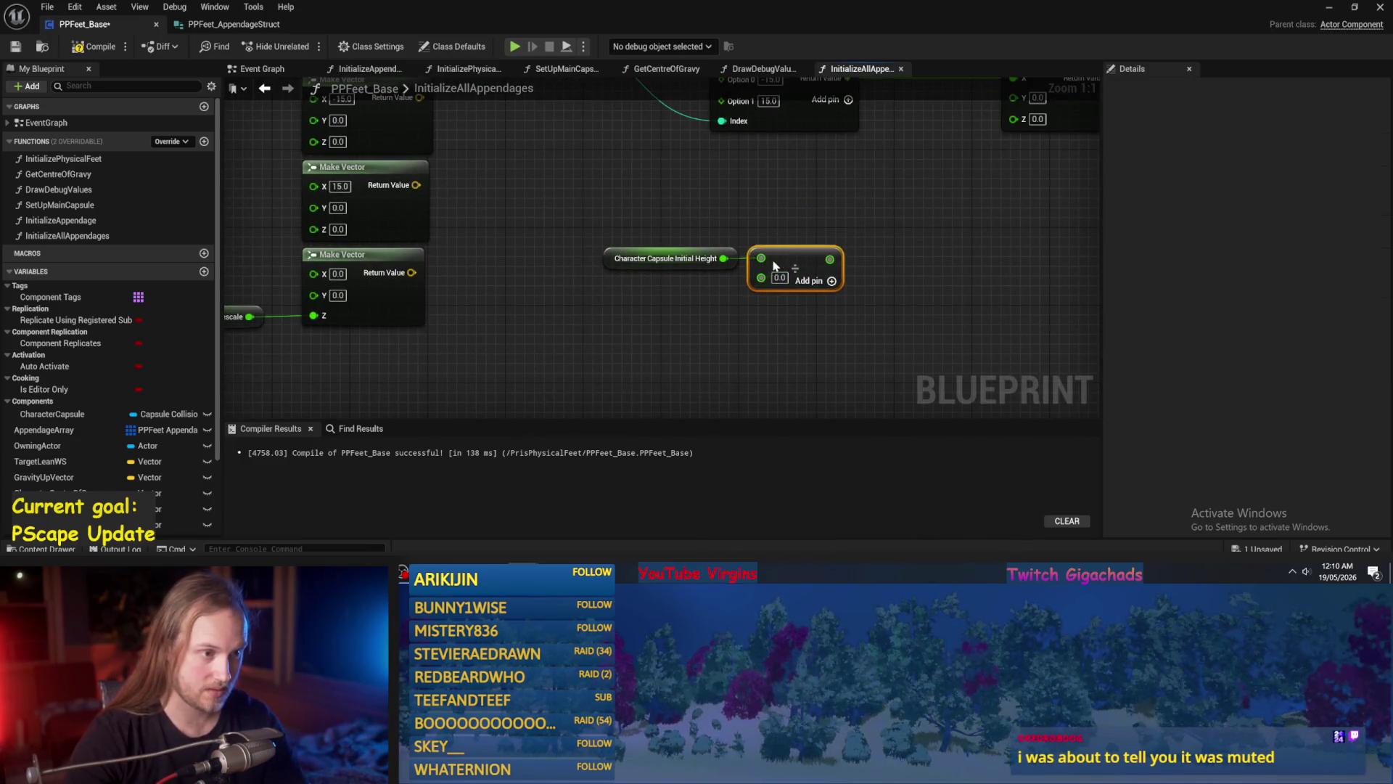
type("2")
left_click(777, 317)
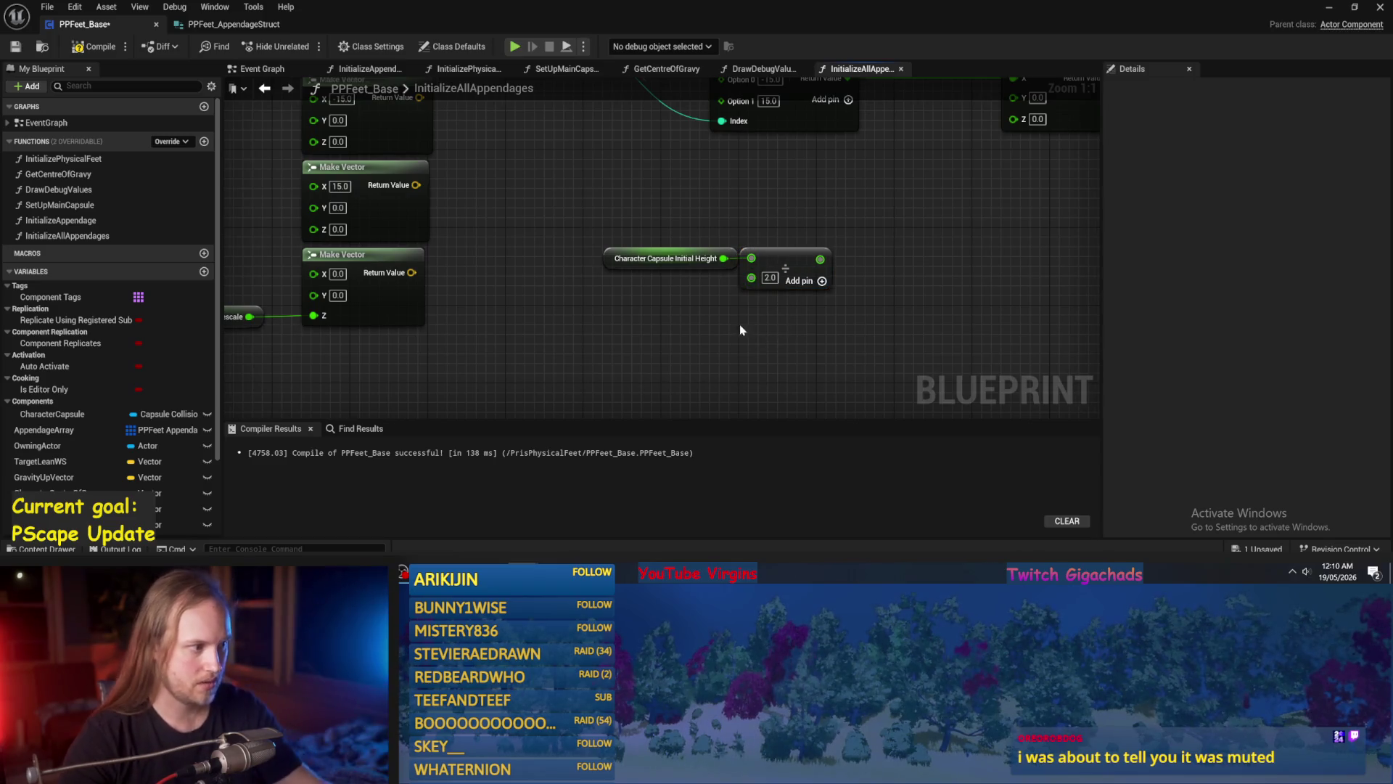
Move the Character Capsule Offset from Rescale getter over and add it to the halved height.
left_click_drag(740, 327, 539, 320)
left_click(374, 297)
key("ctrl+x")
key("ctrl+v")
mouse_move(983, 288)
left_mouse_down()
mouse_move(669, 310)
mouse_move(553, 339)
left_mouse_up()
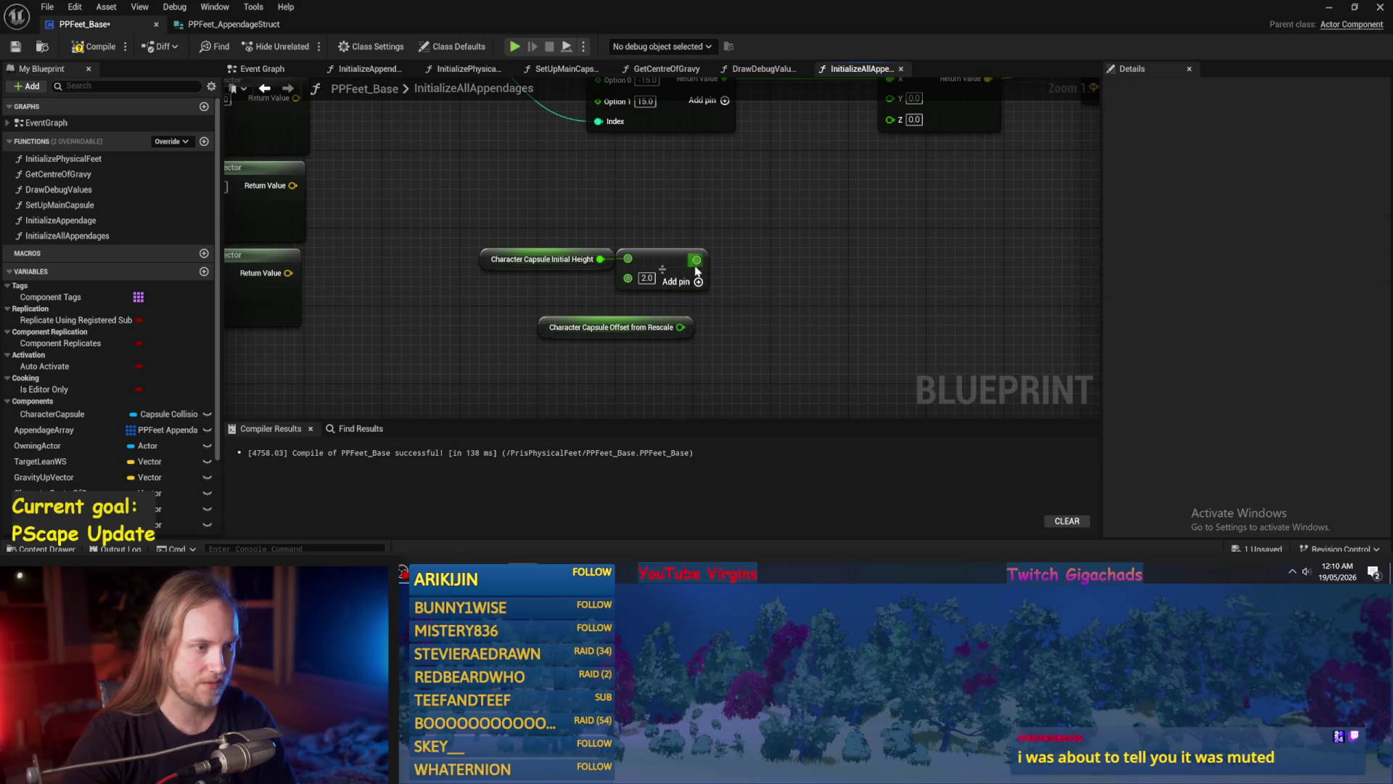
left_click_drag(748, 266, 748, 266)
type("+")
left_click(791, 377)
left_click_drag(679, 327, 693, 320)
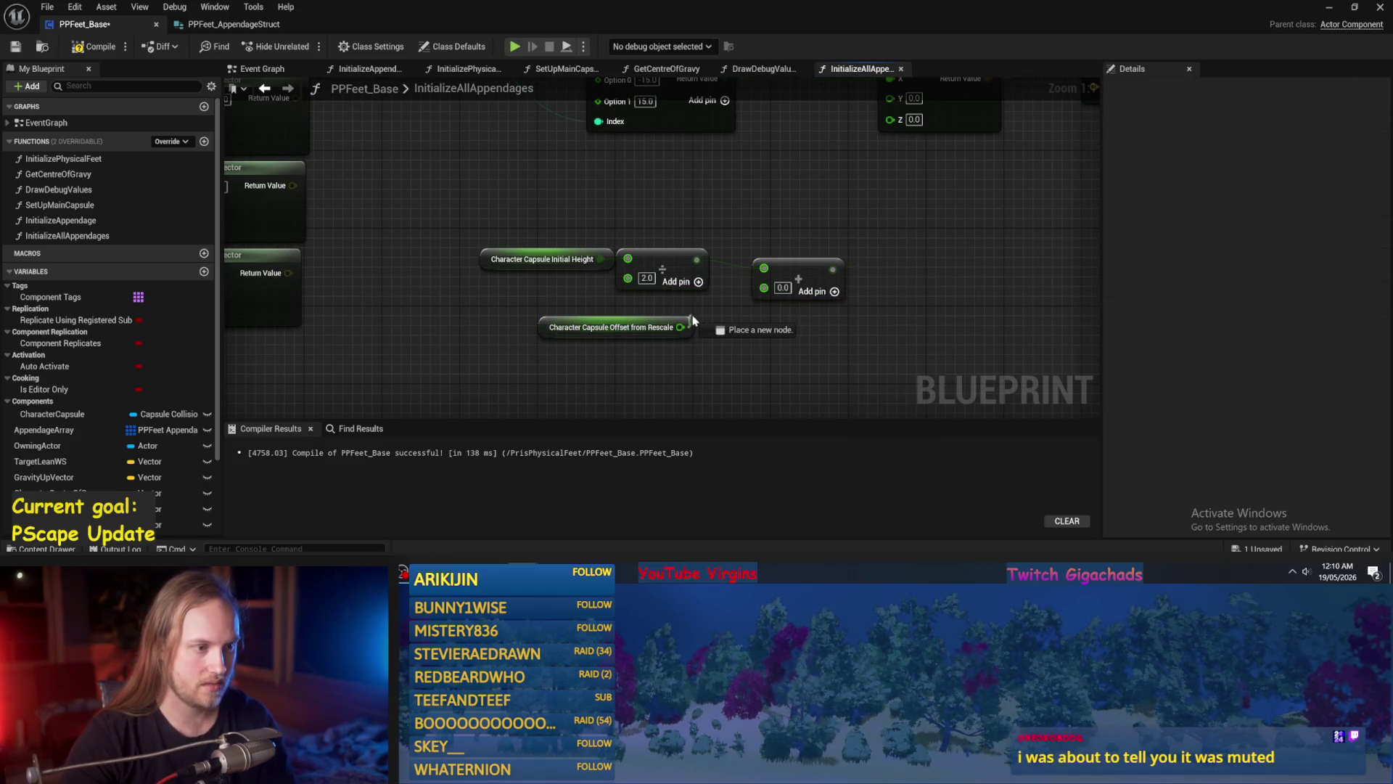
left_click_drag(767, 290, 767, 290)
Duplicate the Character Capsule Offset from Rescale node and connect it to the Make Vector's Z.
scroll(766, 290, "down", 1)
scroll(739, 316, "down", 2)
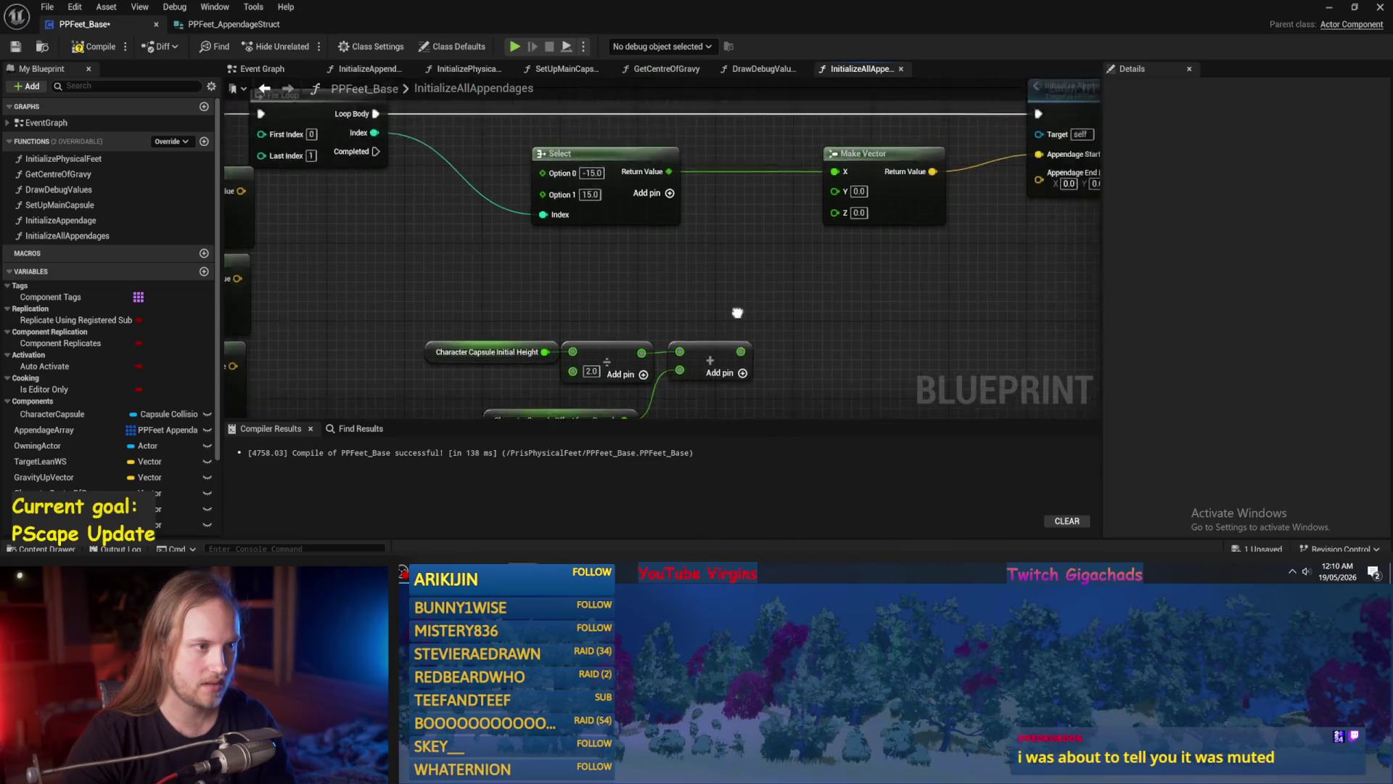
scroll(738, 316, "up", 1)
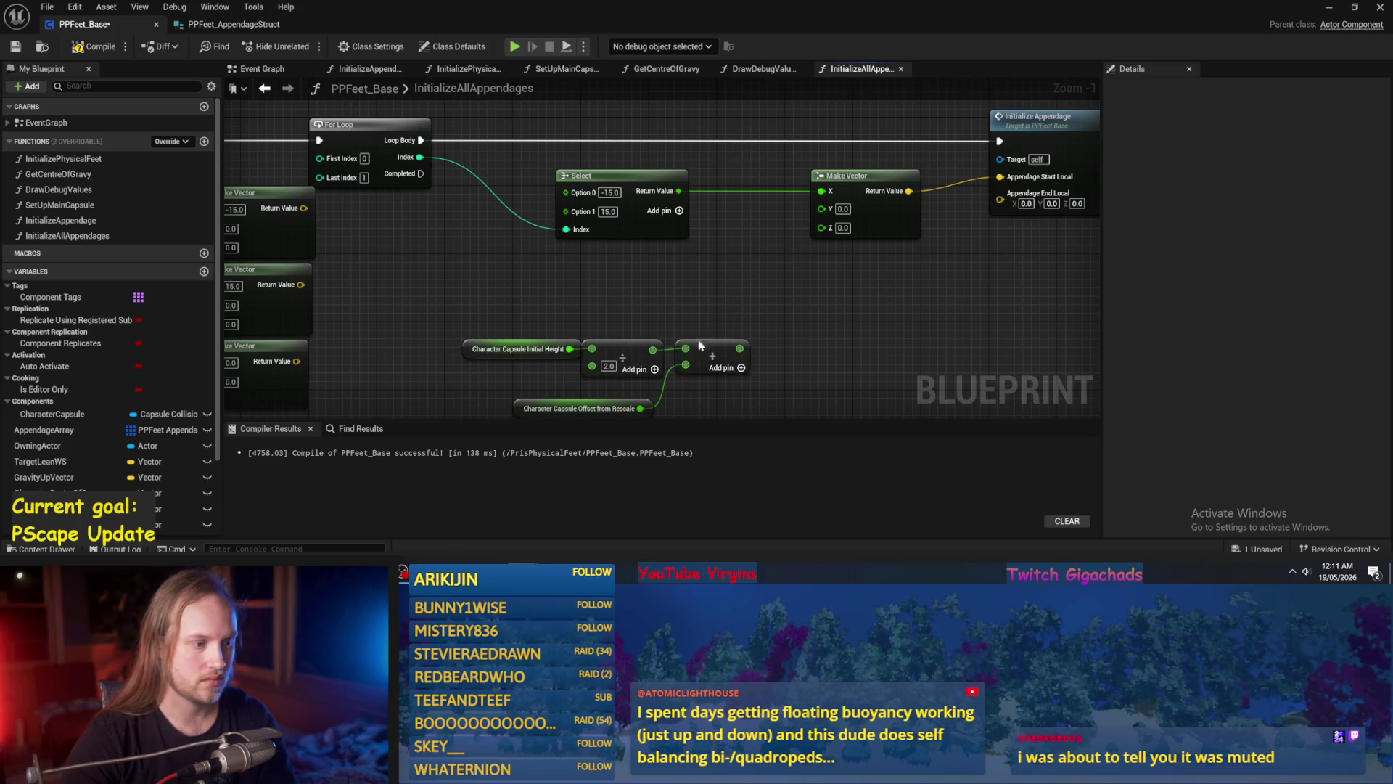
left_click(558, 395)
key("ctrl+c")
key("ctrl+v")
mouse_move(680, 240)
left_mouse_down()
mouse_move(595, 258)
mouse_move(740, 250)
mouse_move(822, 214)
left_mouse_up()
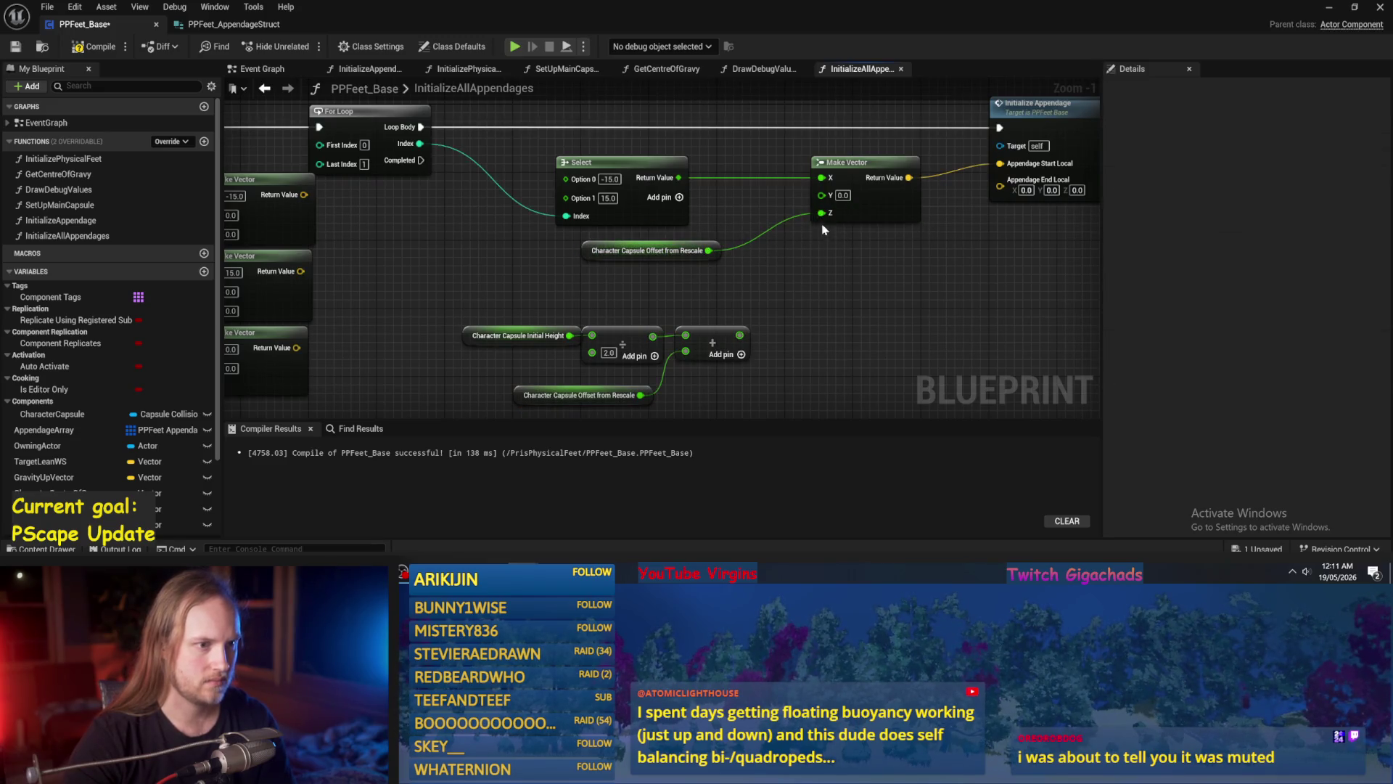
left_click_drag(683, 246, 641, 237)
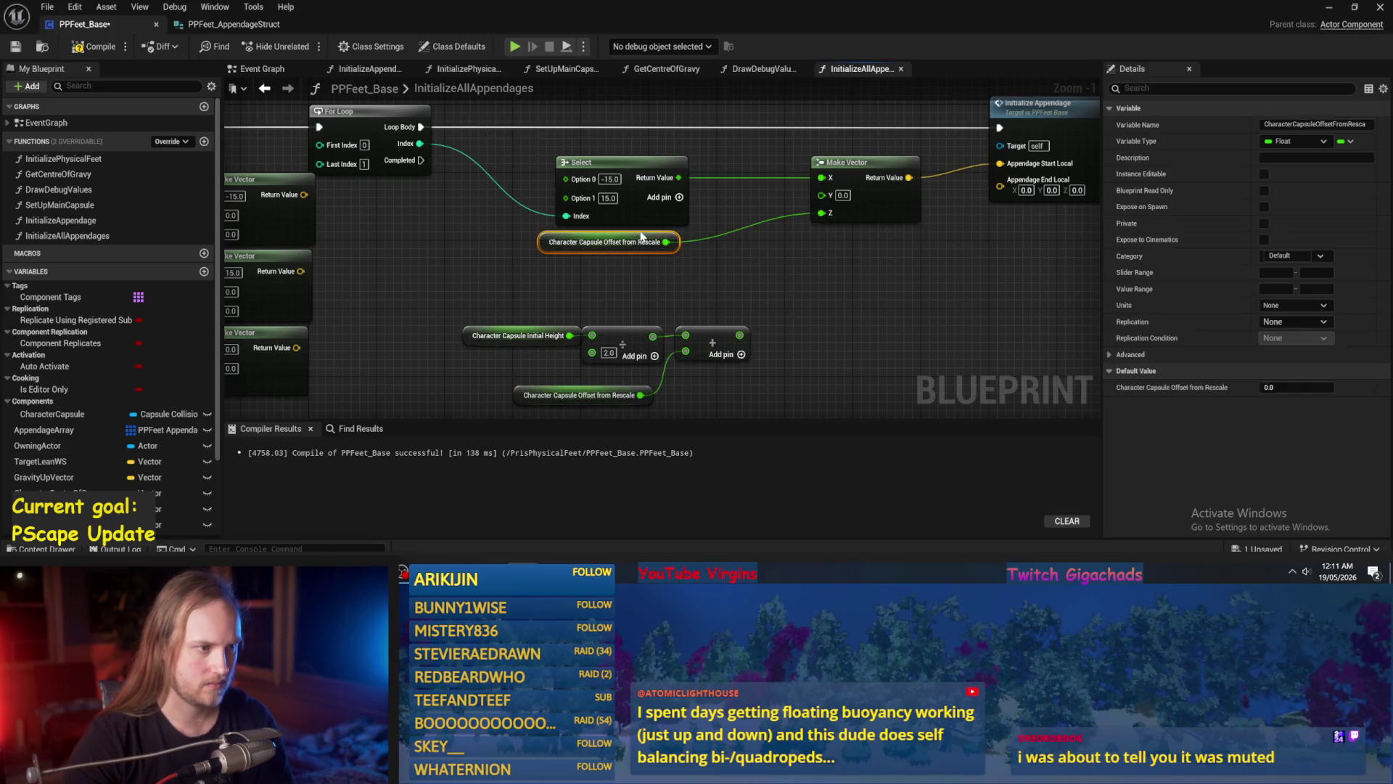
Duplicate the Make Vector for Appendage End Local and feed the height sum into its Z.
left_click(918, 305)
left_click(878, 218)
key("ctrl+c")
key("ctrl+v")
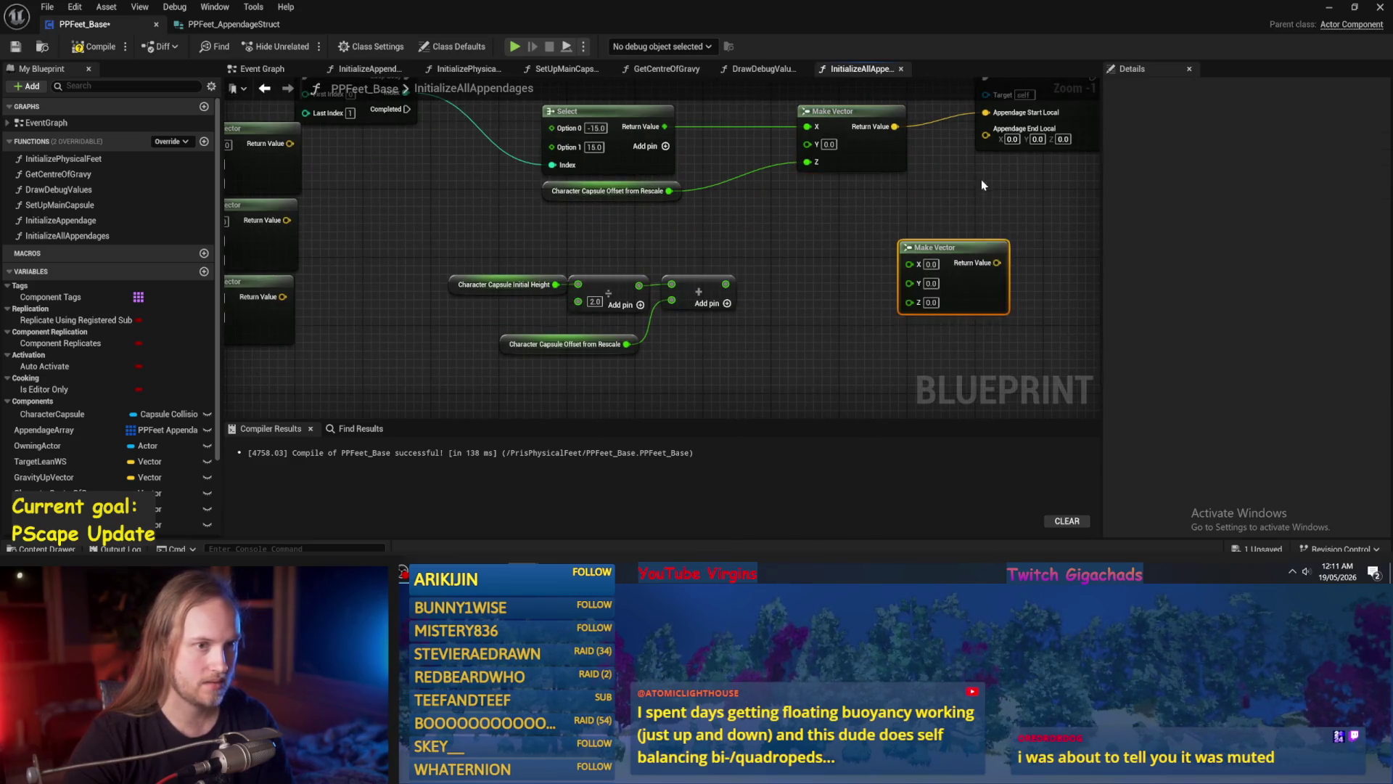
mouse_move(987, 135)
left_mouse_down()
mouse_move(997, 263)
mouse_move(980, 331)
mouse_move(892, 337)
left_mouse_up()
left_click(864, 220)
mouse_move(851, 258)
left_mouse_down()
mouse_move(864, 220)
mouse_move(822, 249)
left_mouse_up()
left_click_drag(695, 277, 695, 284)
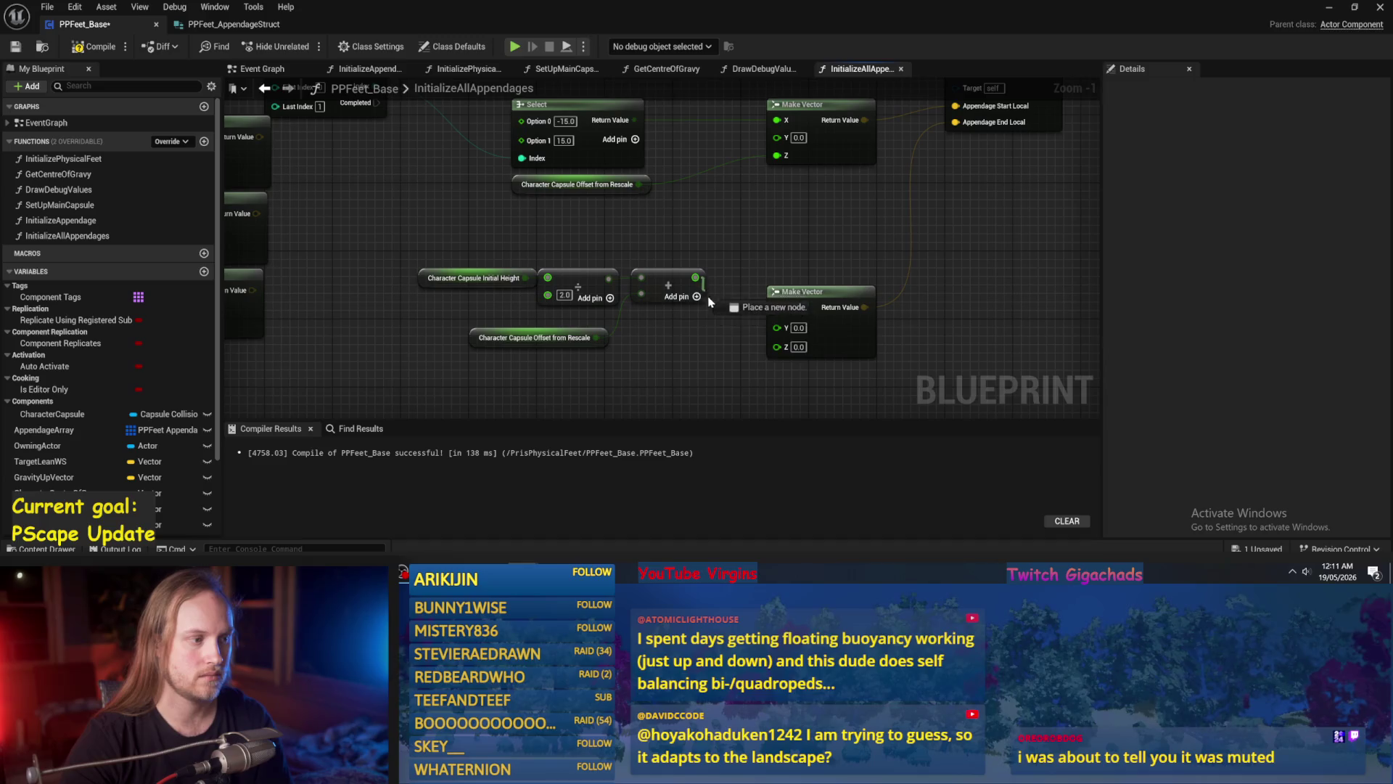
left_click_drag(784, 354, 780, 348)
Wire the Select result into the new vector's X and regroup the height nodes beside the loop.
left_click_drag(720, 350, 454, 229)
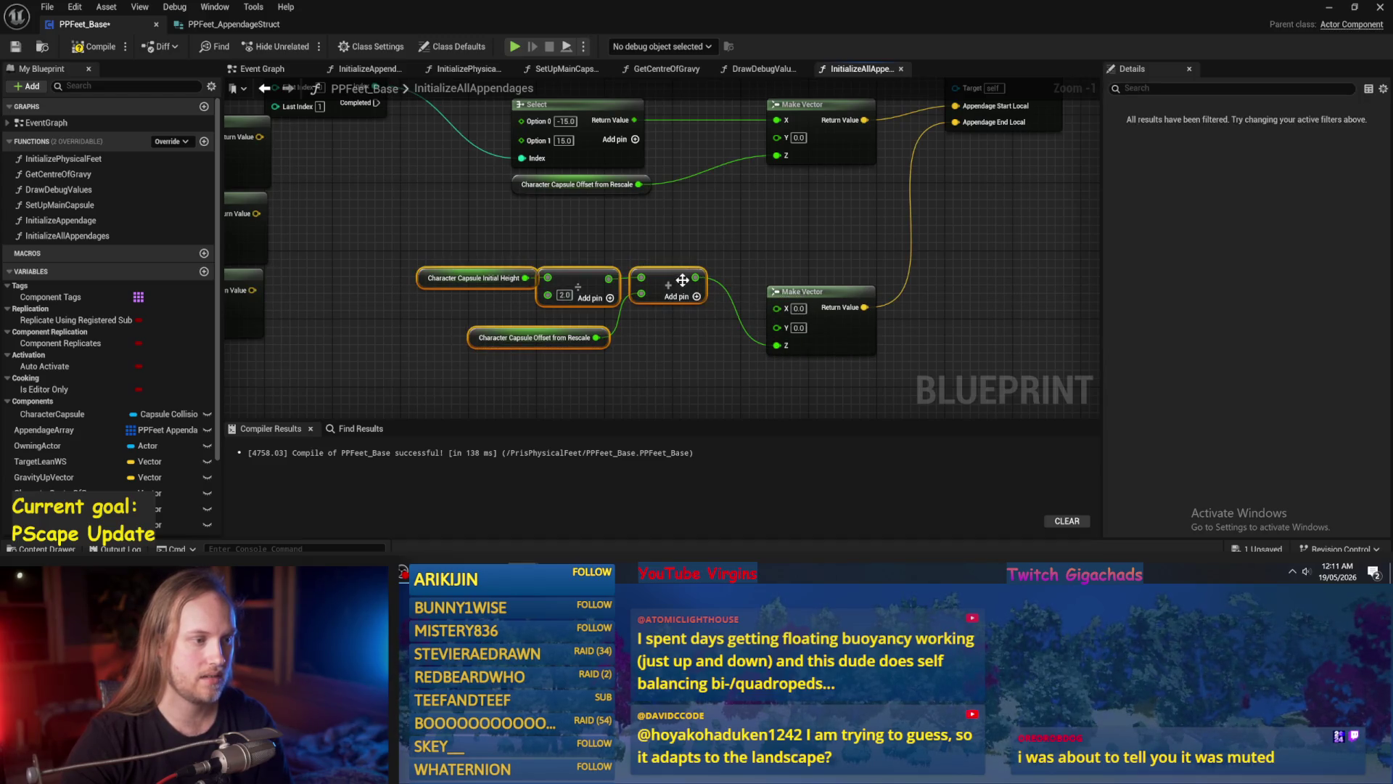
left_click_drag(667, 279, 650, 355)
mouse_move(663, 302)
left_mouse_down()
mouse_move(704, 245)
mouse_move(842, 324)
left_mouse_up()
left_click_drag(622, 279, 632, 304)
mouse_move(698, 156)
left_mouse_down()
mouse_move(814, 363)
mouse_move(841, 345)
left_mouse_up()
scroll(850, 254, "down", 1)
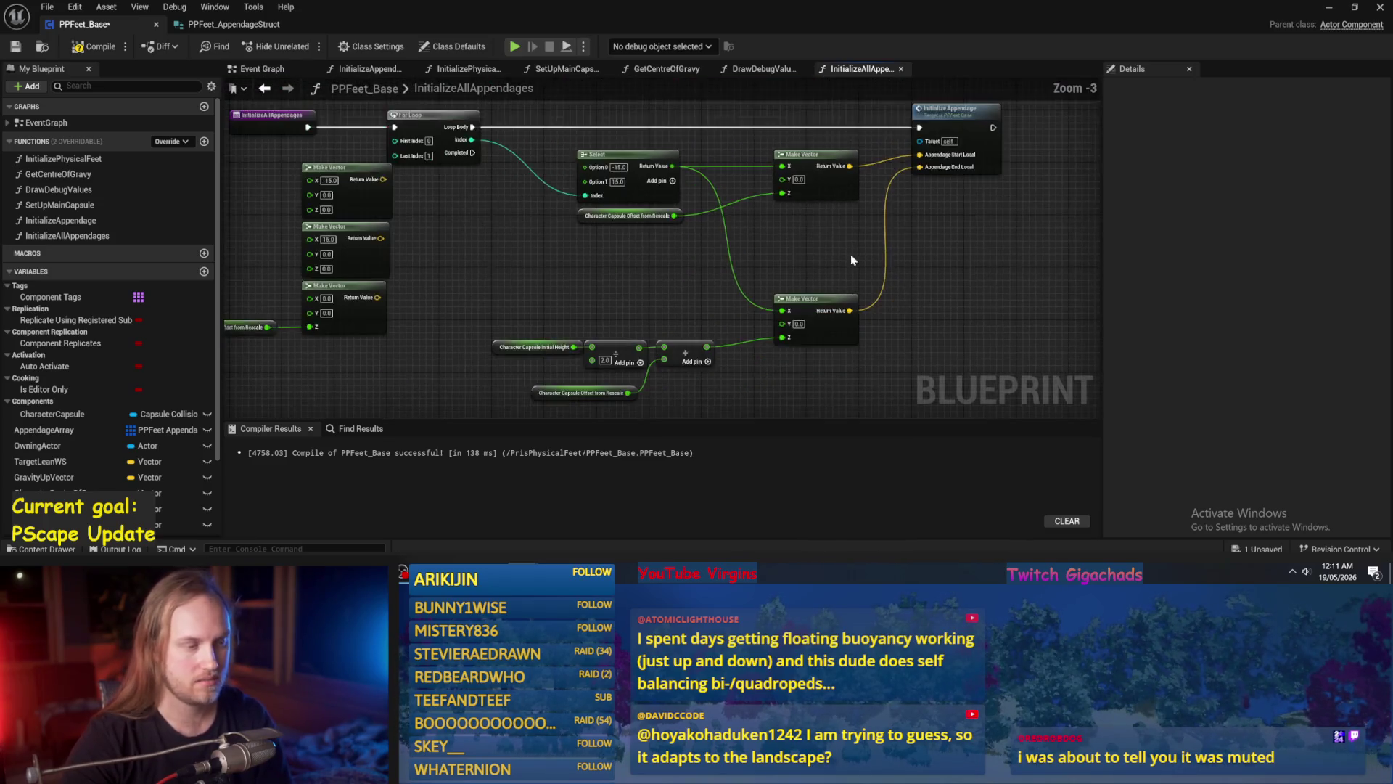
left_click_drag(1001, 254, 524, 371)
left_click_drag(920, 290, 921, 196)
left_click(908, 284)
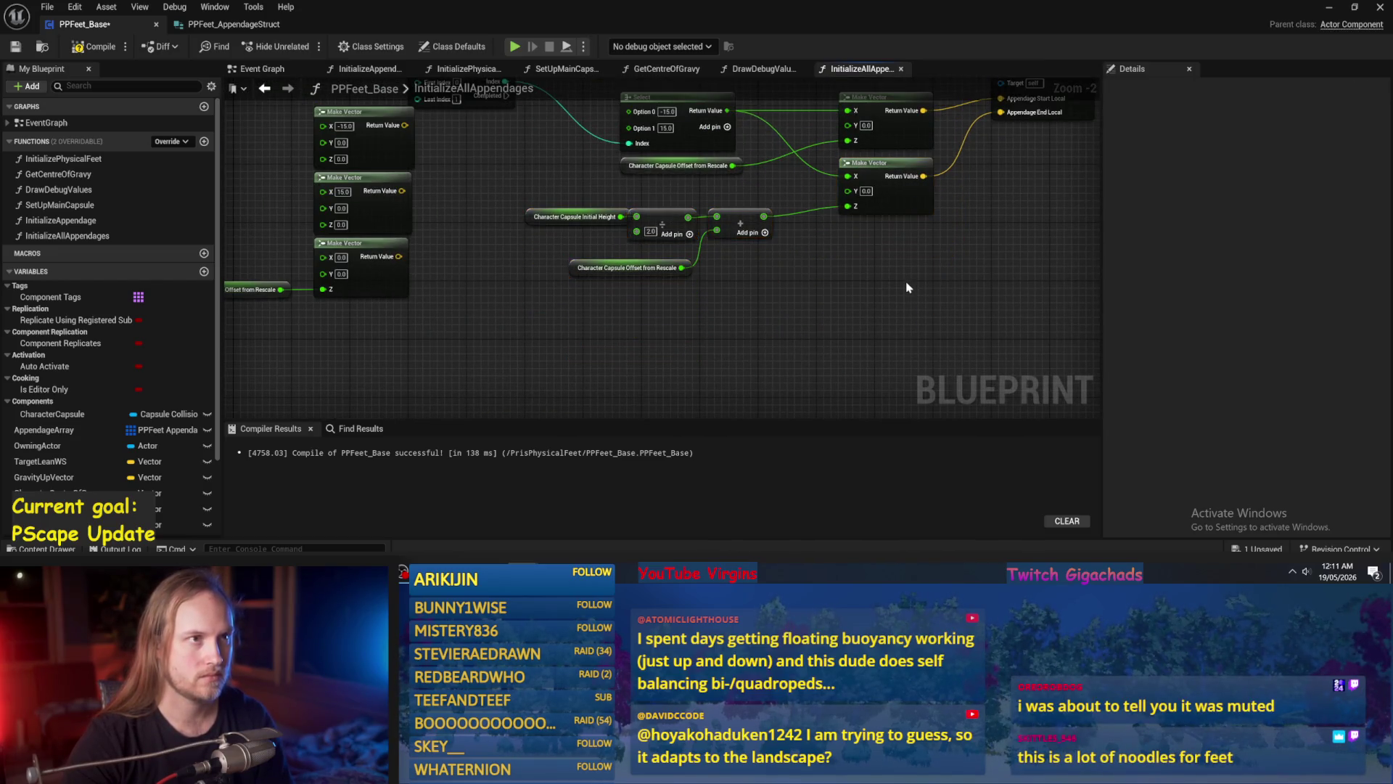
Delete the three unused Make Vectors and the offset node, then save PPFeet_Base.
left_click_drag(905, 286, 963, 335)
left_click_drag(527, 153, 232, 355)
key("Delete")
left_click_drag(531, 286, 387, 335)
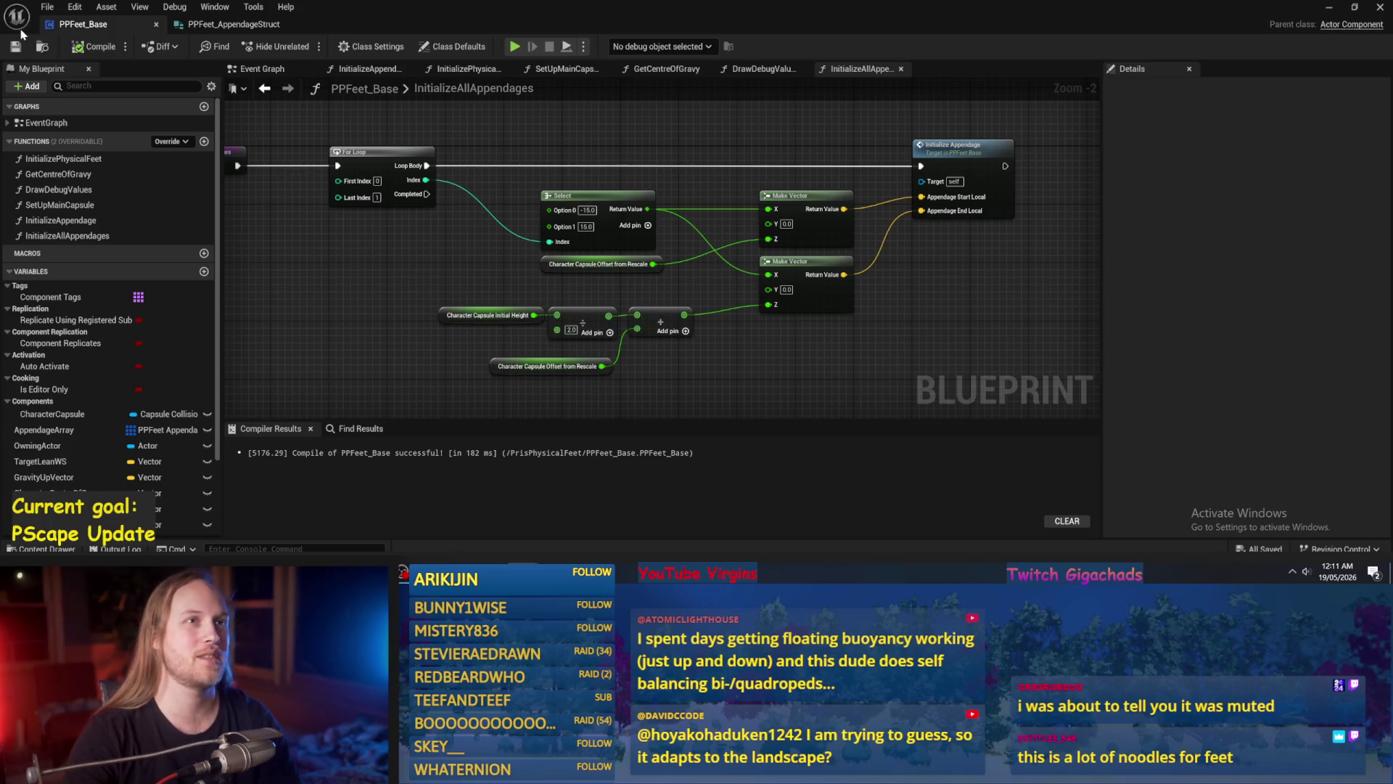
left_click_drag(579, 210, 633, 310)
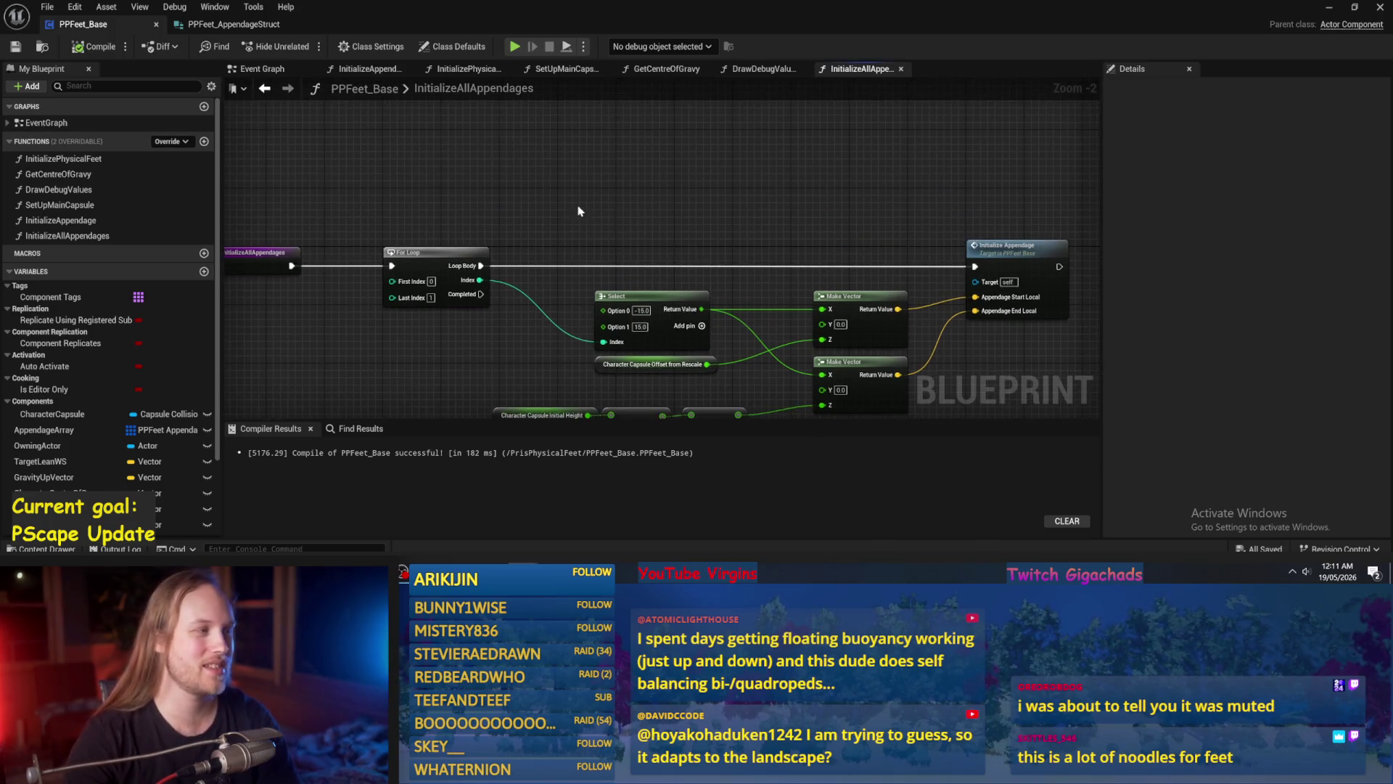
left_click(16, 48)
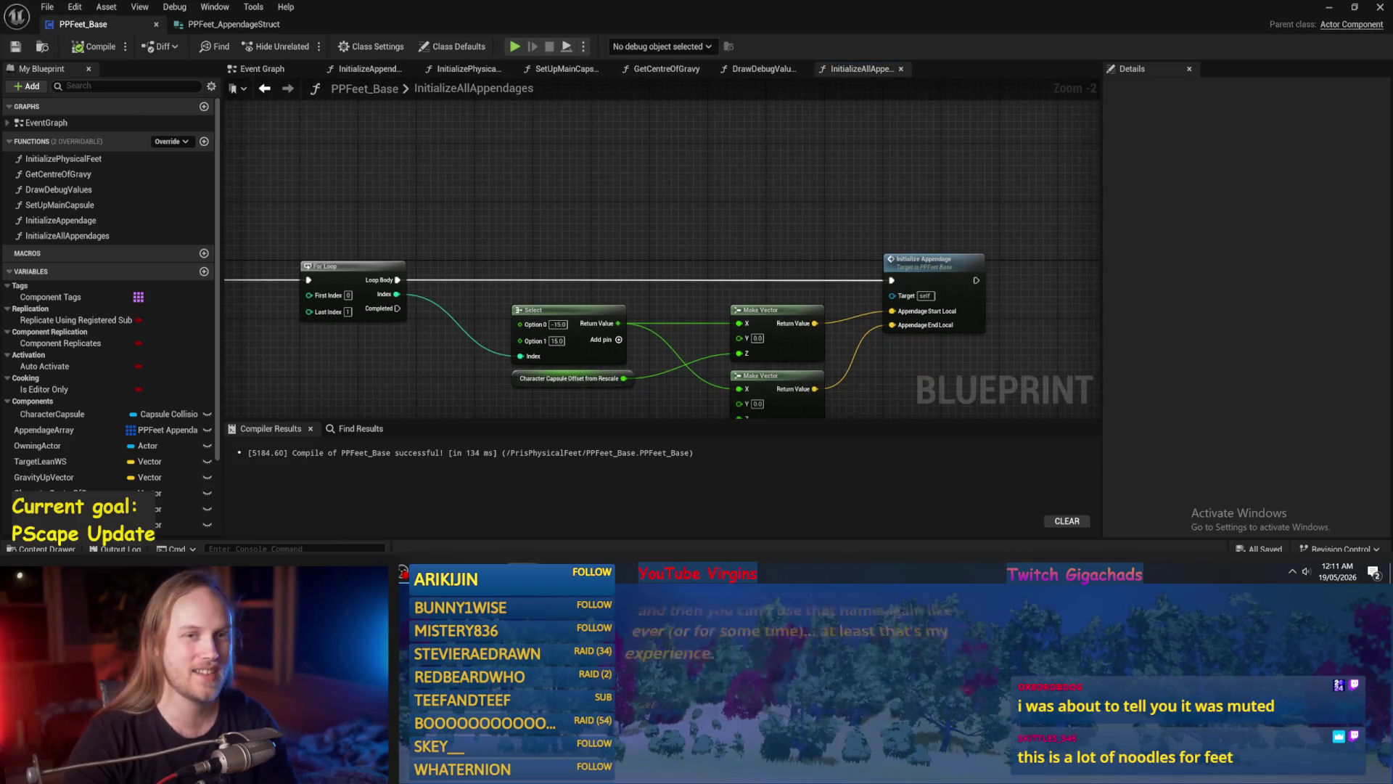
key("alt+Tab")
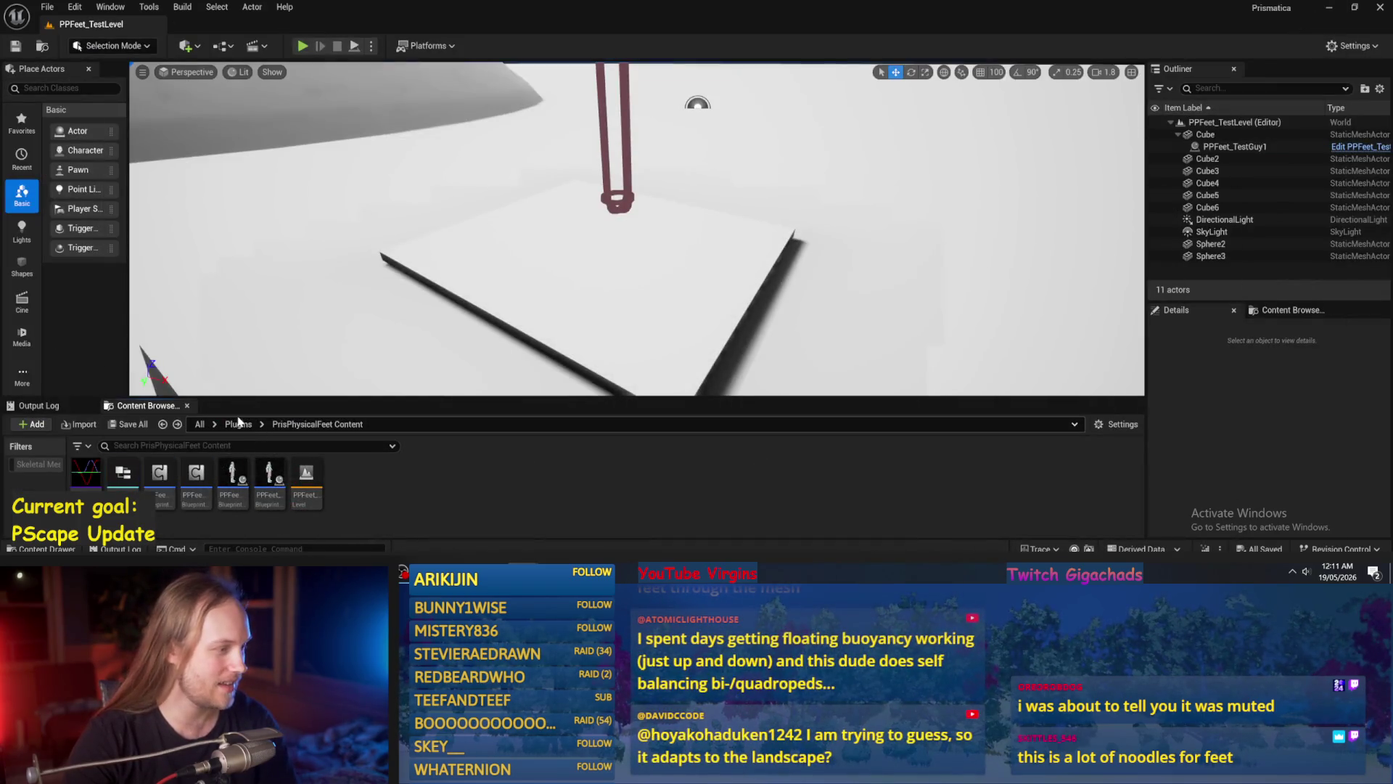
Open PPCMS_TestLevel from Plugins > PrismaticaPhysicalCharacterMovementSystem Content and run a brief Alt+S simulation.
left_click(238, 424)
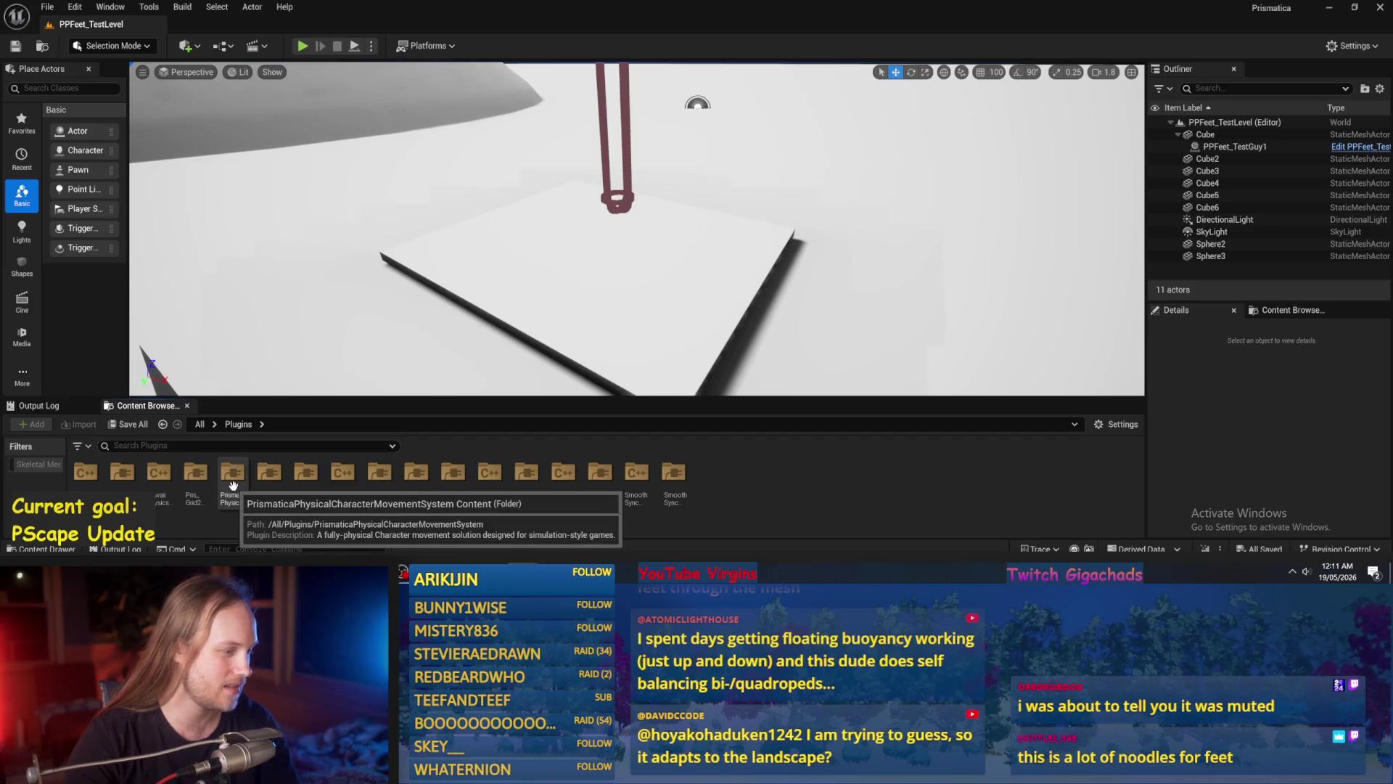
double_click(233, 479)
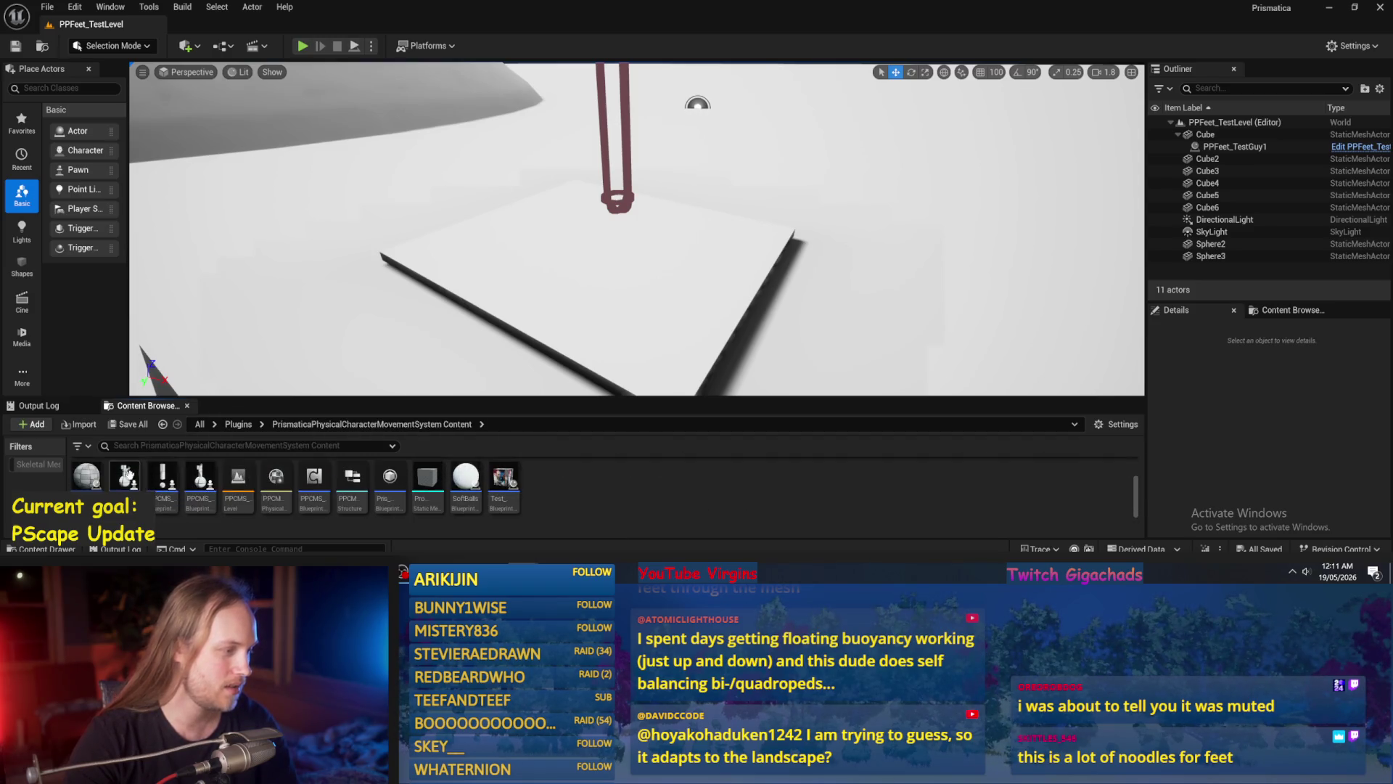
double_click(234, 484)
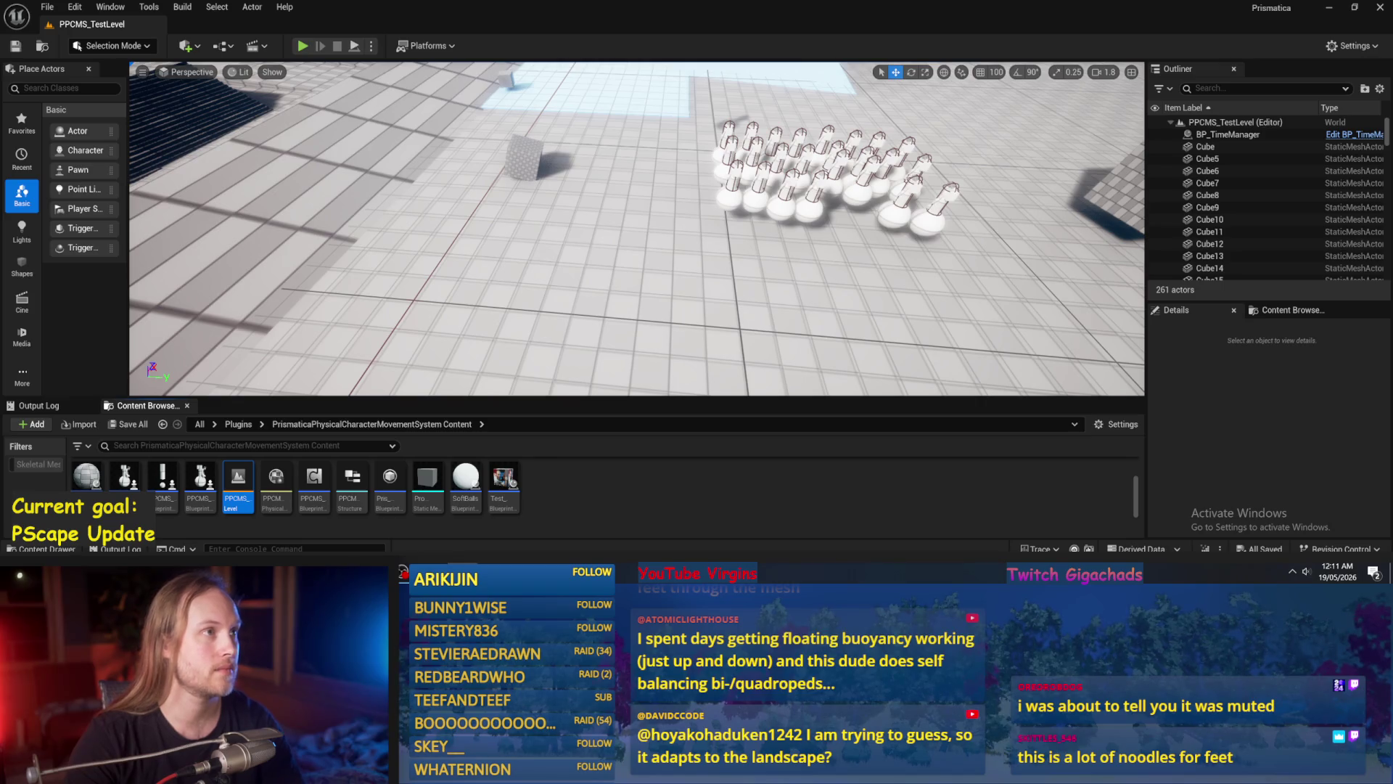
mouse_move(636, 228)
left_mouse_down()
mouse_move(566, 236)
mouse_move(368, 63)
left_mouse_up()
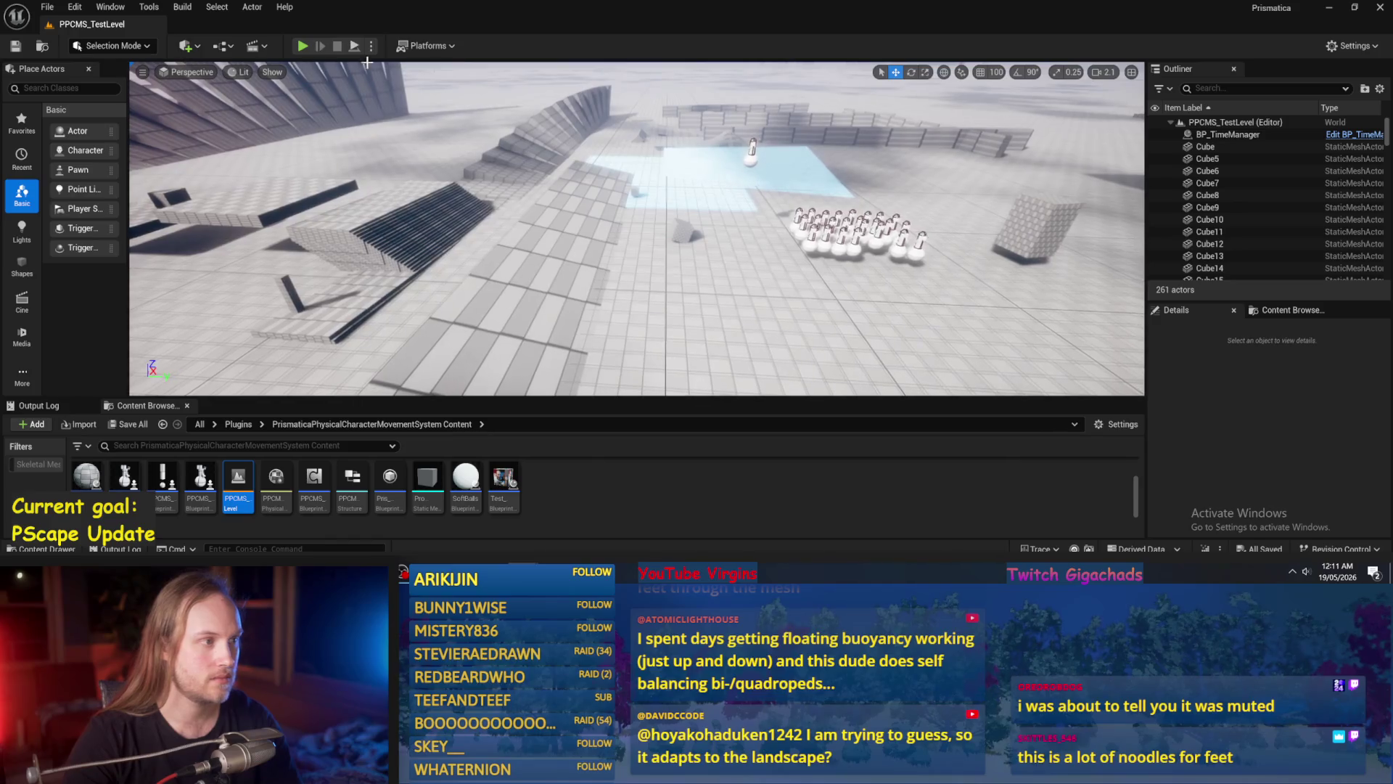
key("alt+s")
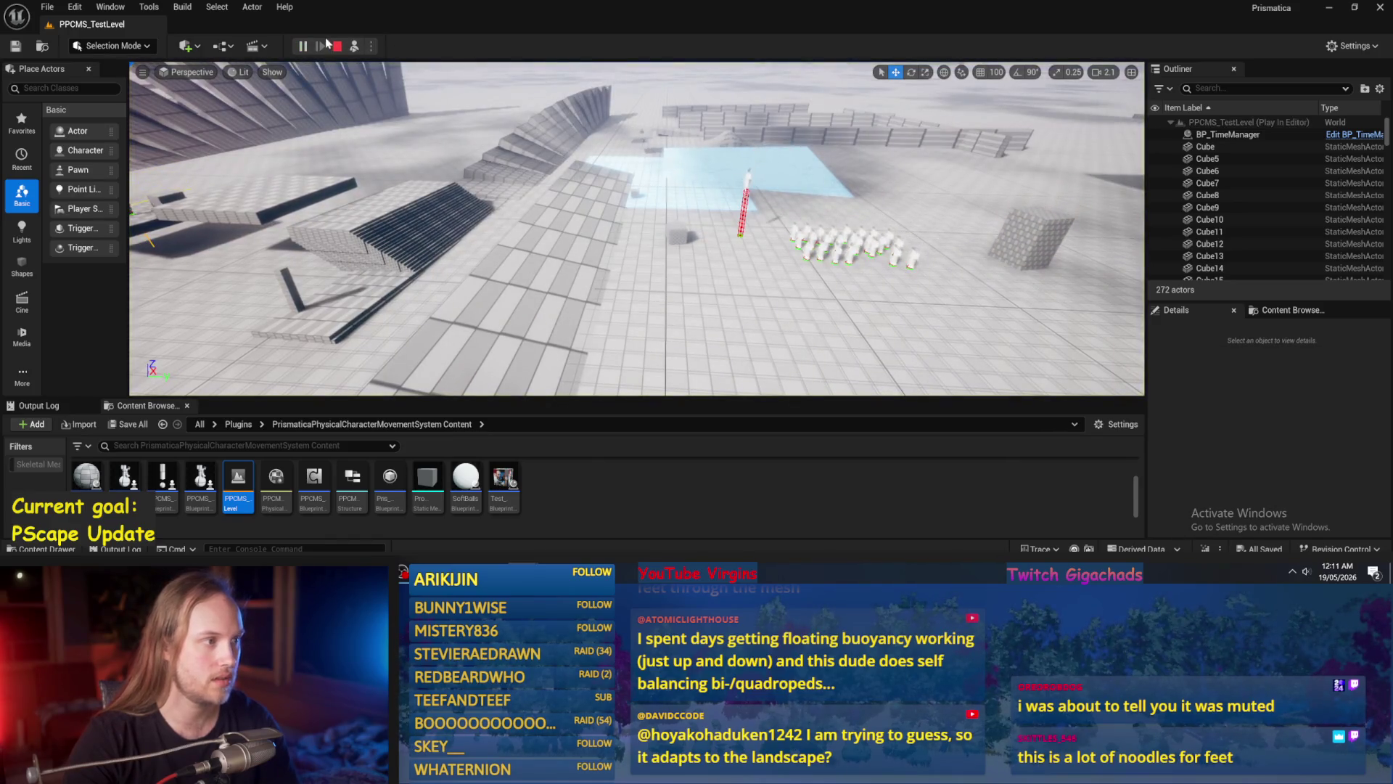
key("Escape")
Play PPCMS_TestLevel fullscreen, walk the character forward with W, then end the session.
left_click(302, 47)
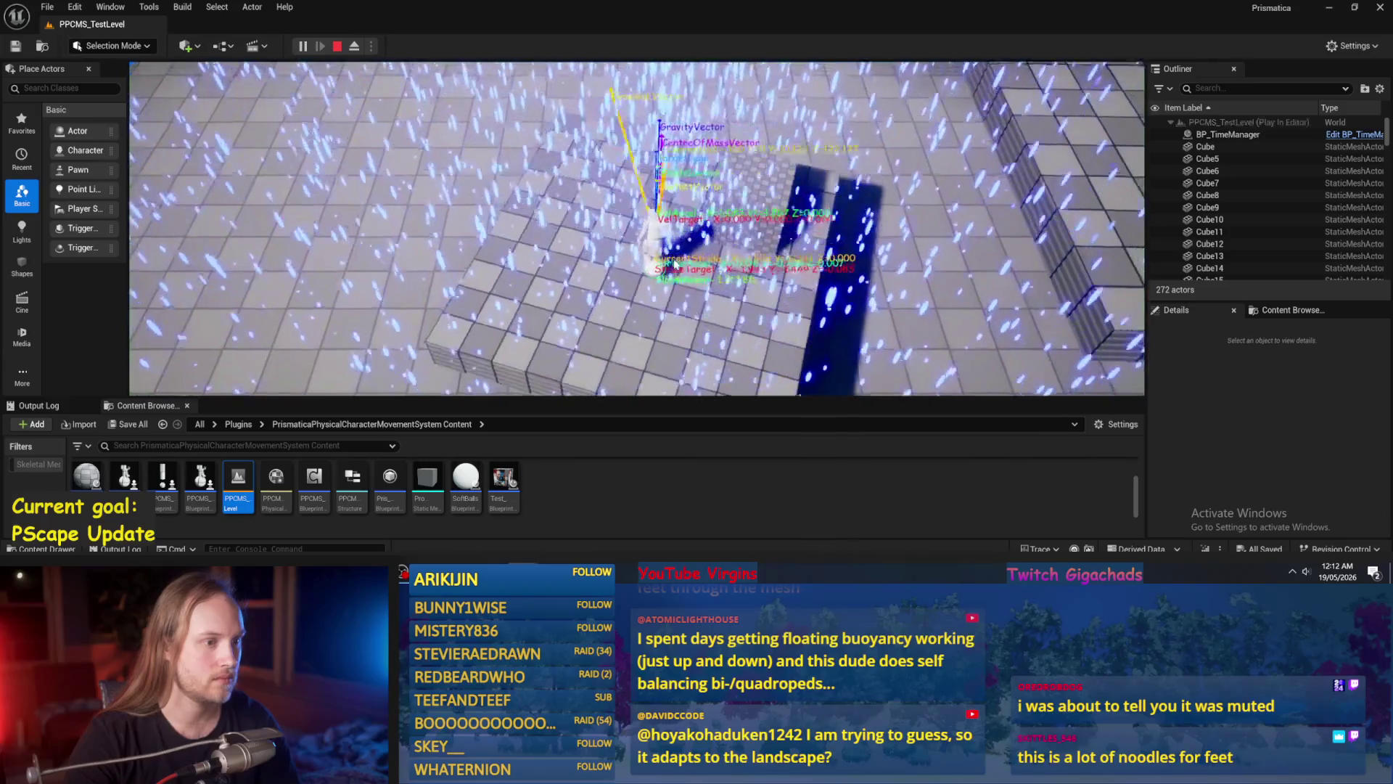
key("F11")
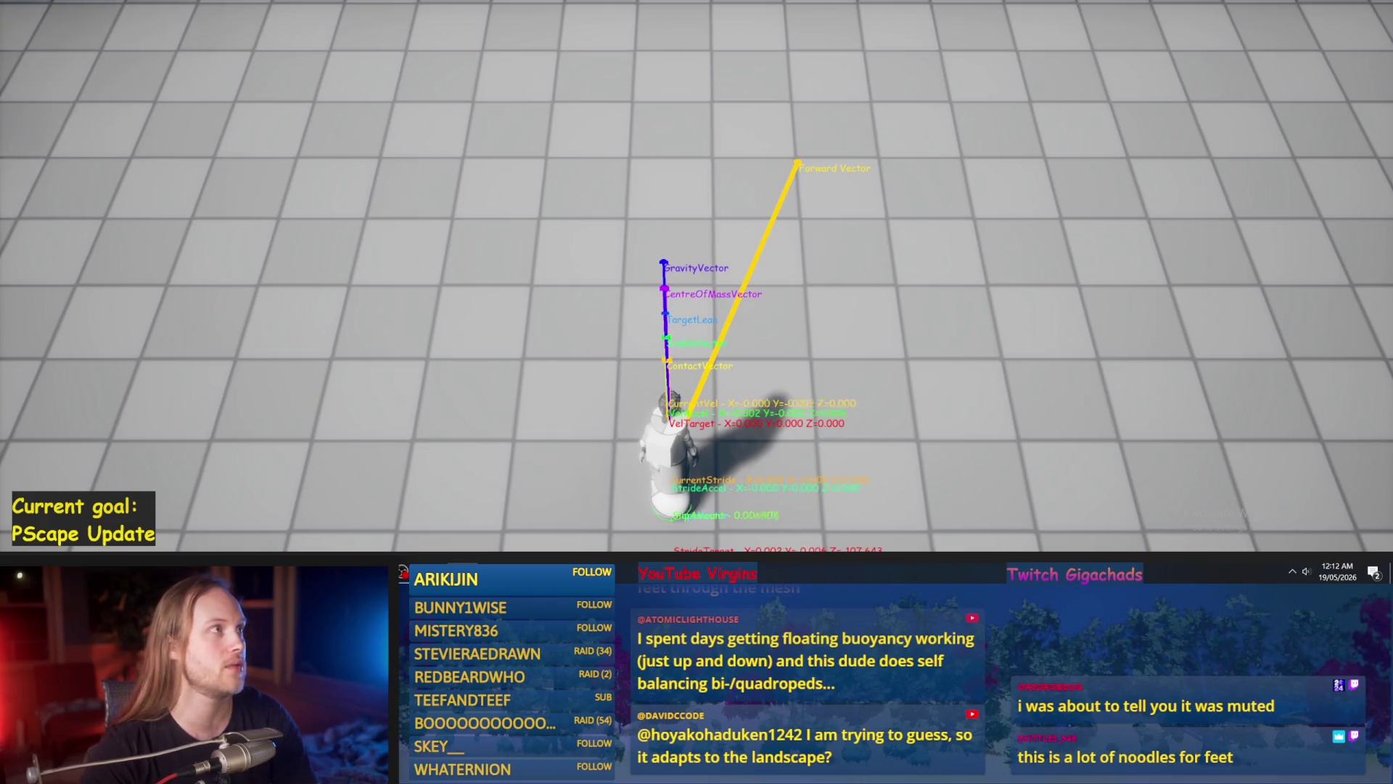
key("w")
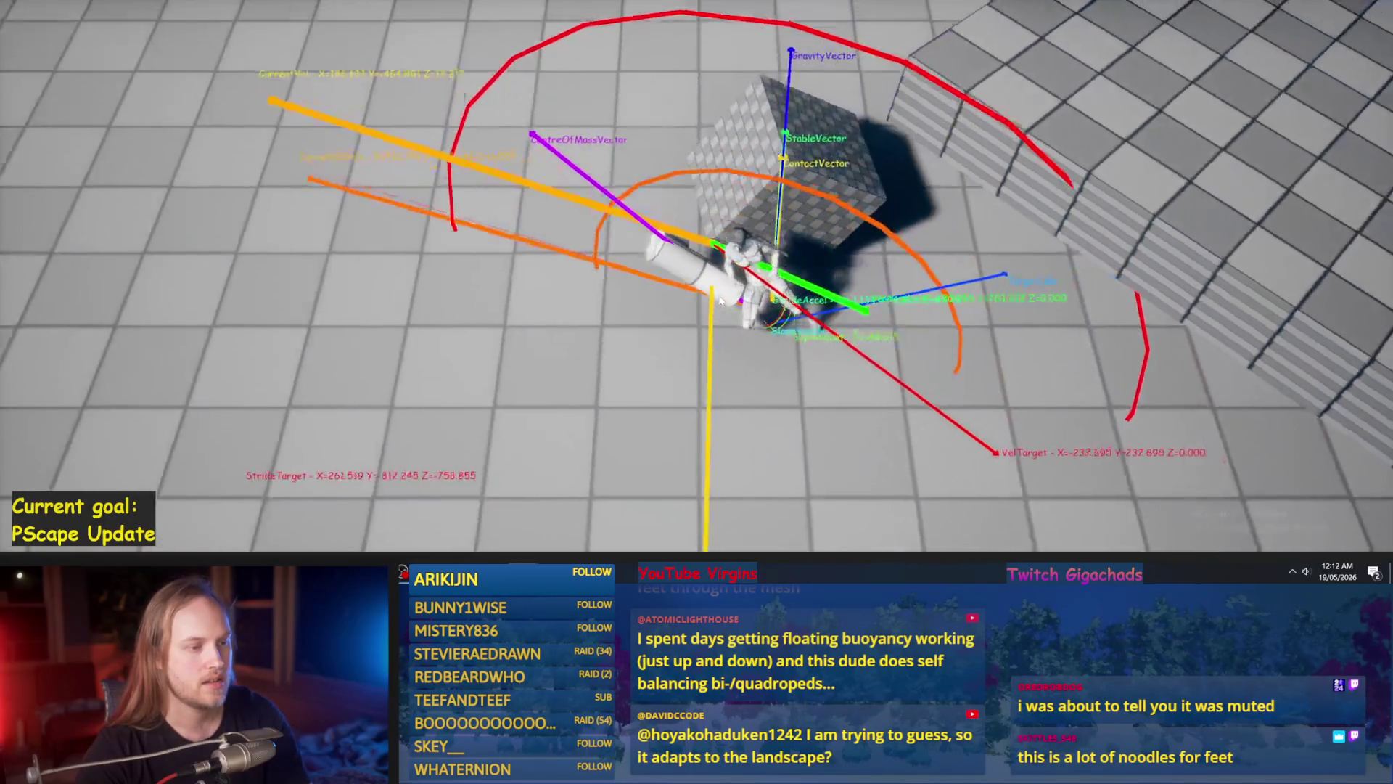
key("Escape")
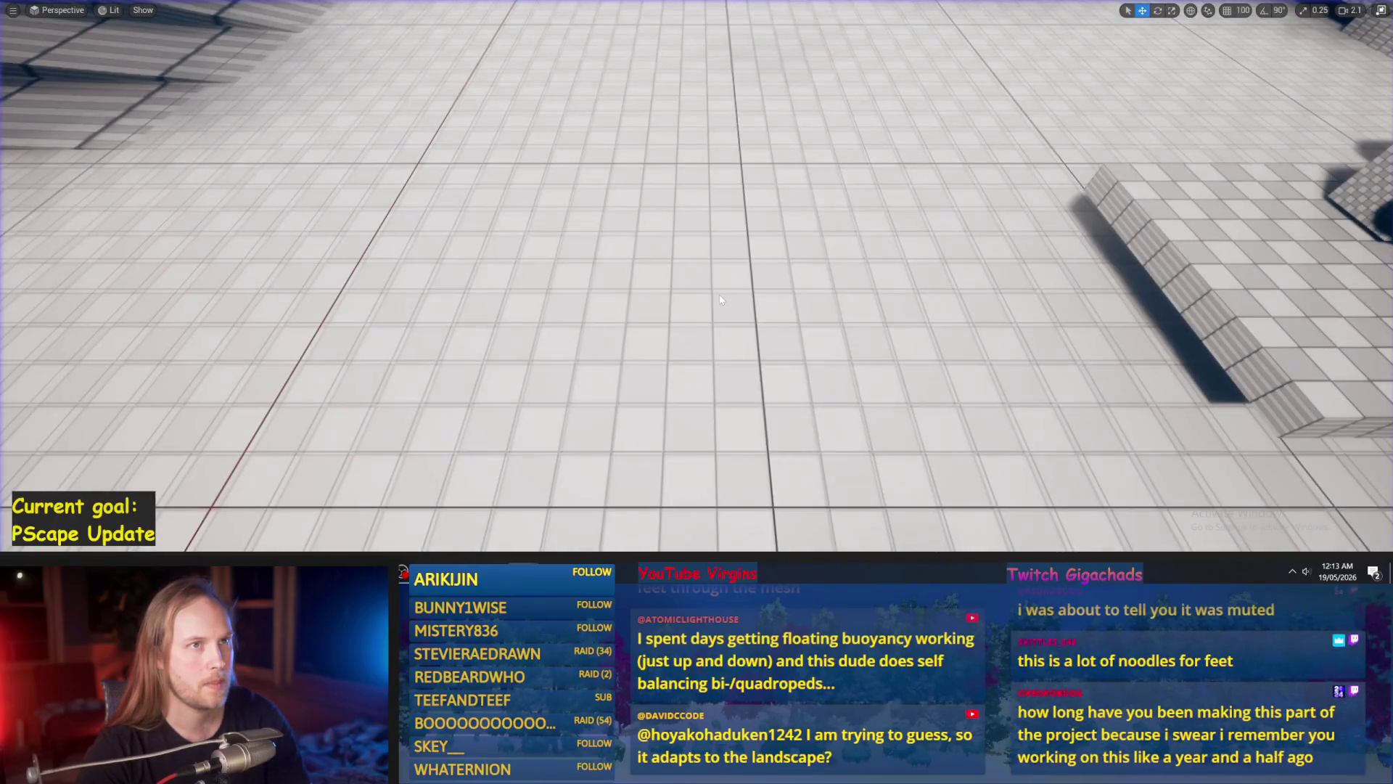
Fly the camera over the twisted stepped ramp and exit fullscreen.
mouse_move(719, 295)
left_mouse_down()
mouse_move(690, 384)
mouse_move(732, 356)
mouse_move(720, 296)
mouse_move(732, 286)
left_mouse_up()
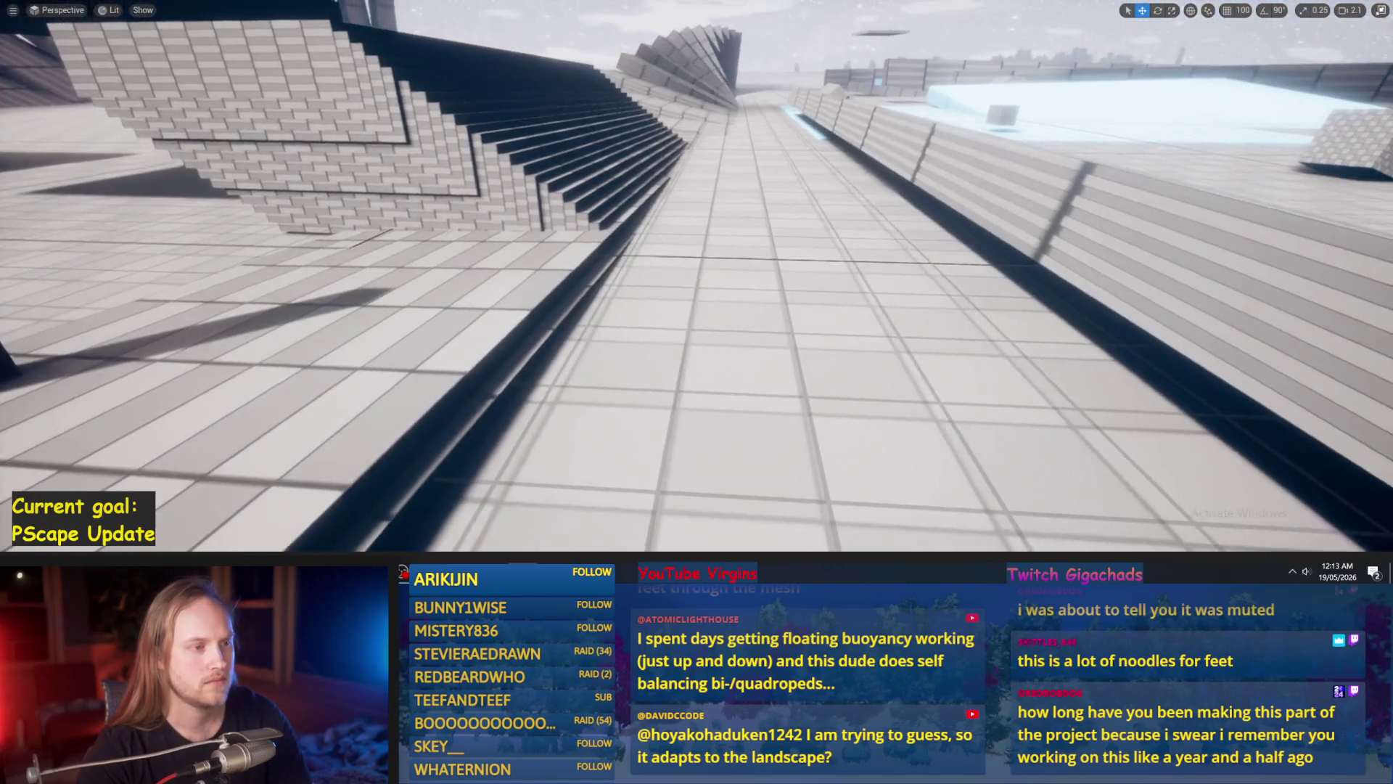
mouse_move(701, 223)
left_mouse_down()
mouse_move(657, 217)
mouse_move(699, 269)
mouse_move(657, 266)
left_mouse_up()
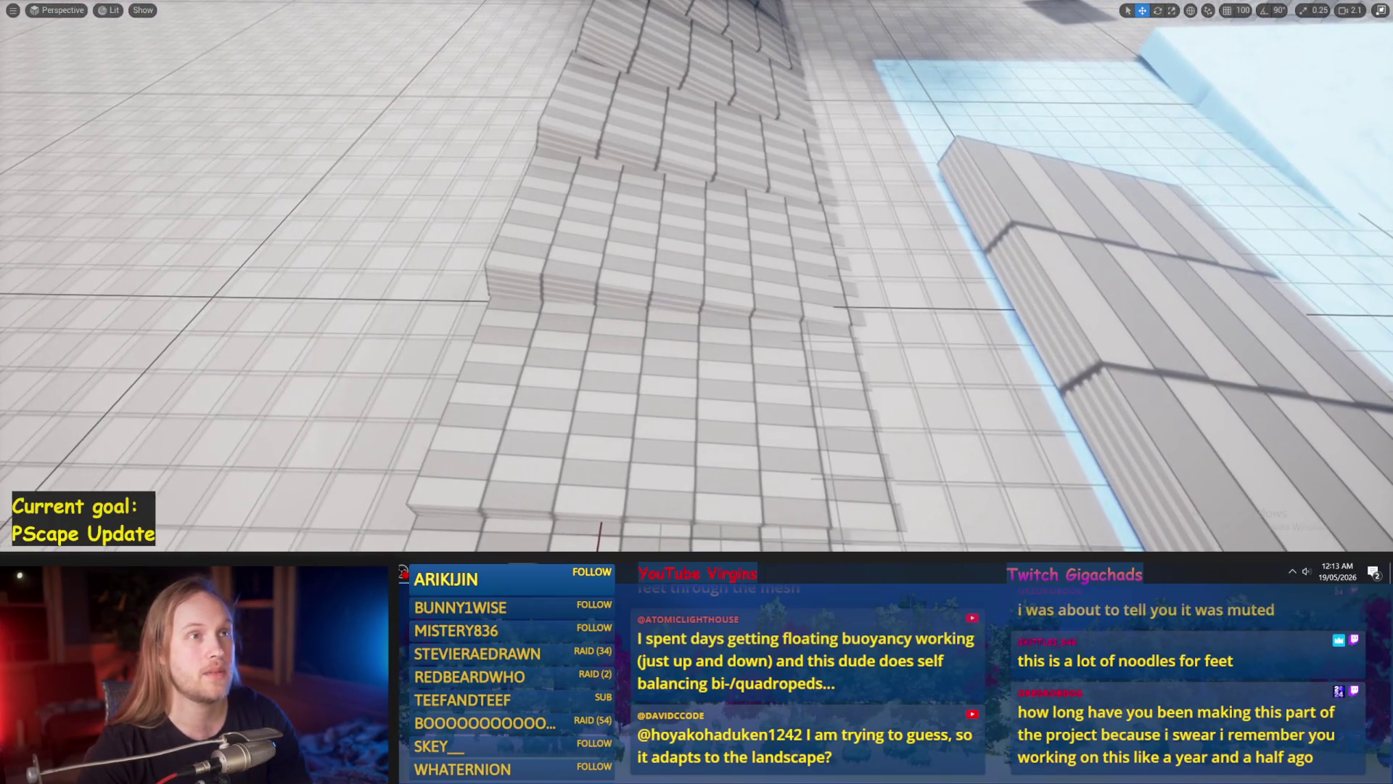
mouse_move(657, 266)
left_mouse_down()
mouse_move(646, 232)
mouse_move(653, 268)
left_mouse_up()
scroll(649, 261, "up", 2)
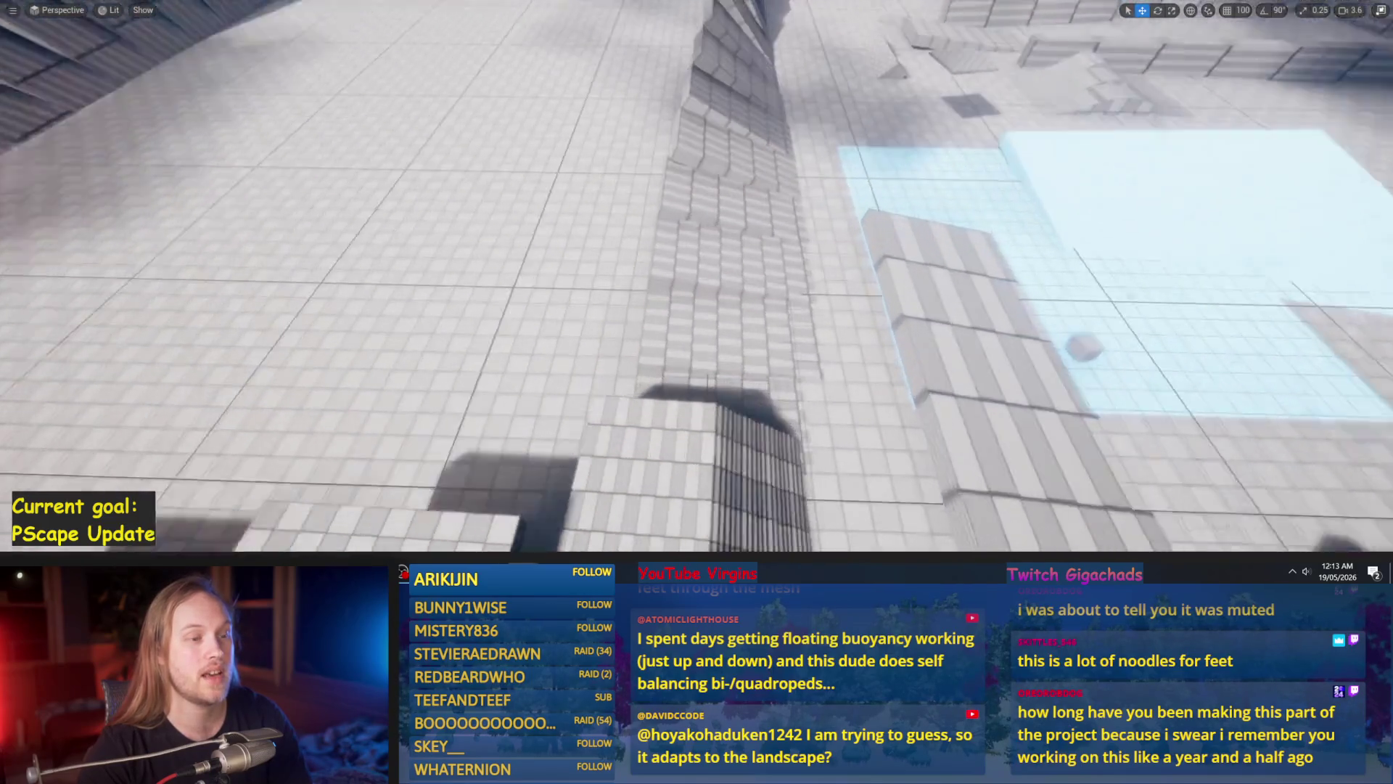
left_click_drag(707, 381, 696, 373)
key("F11")
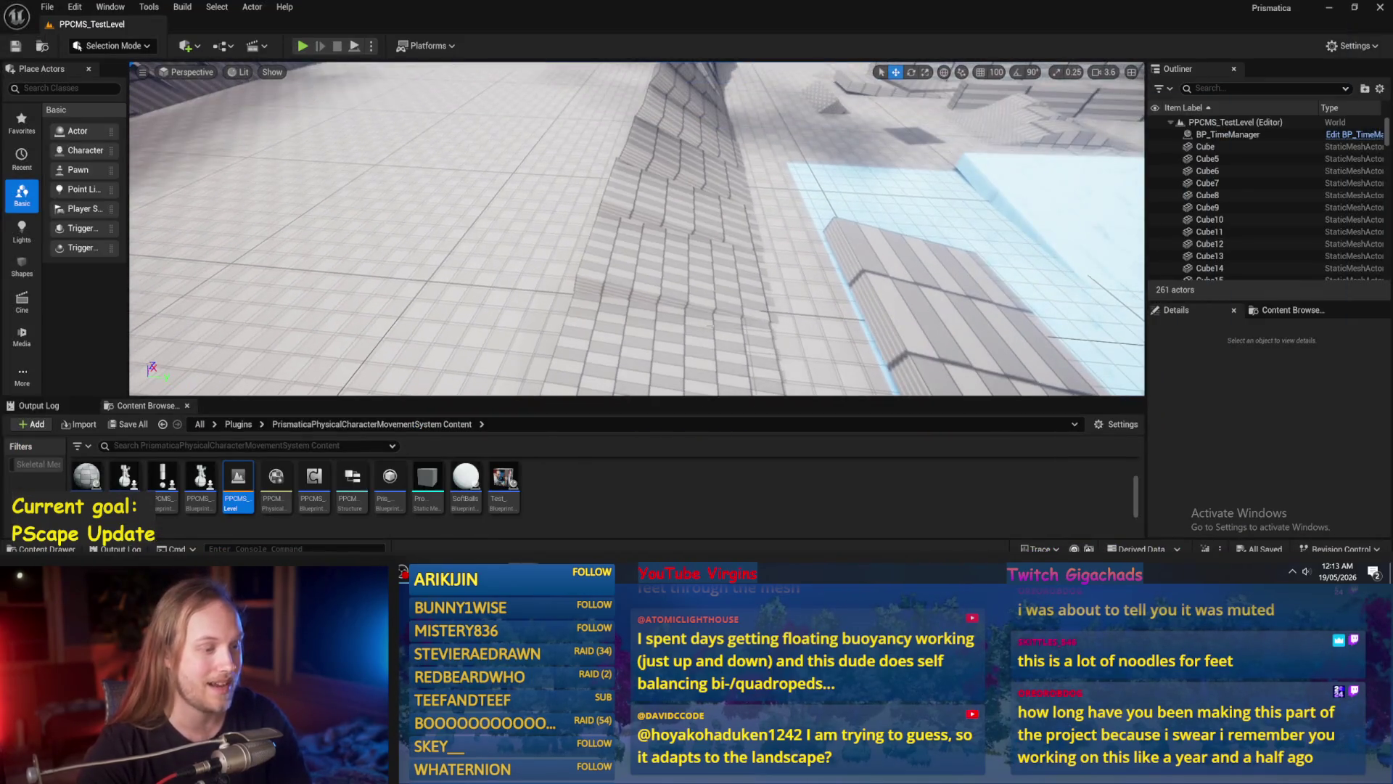
Run a File menu command, lower the camera toward the ramps, and return to PPFeet_Base.
left_click(48, 7)
left_click(80, 181)
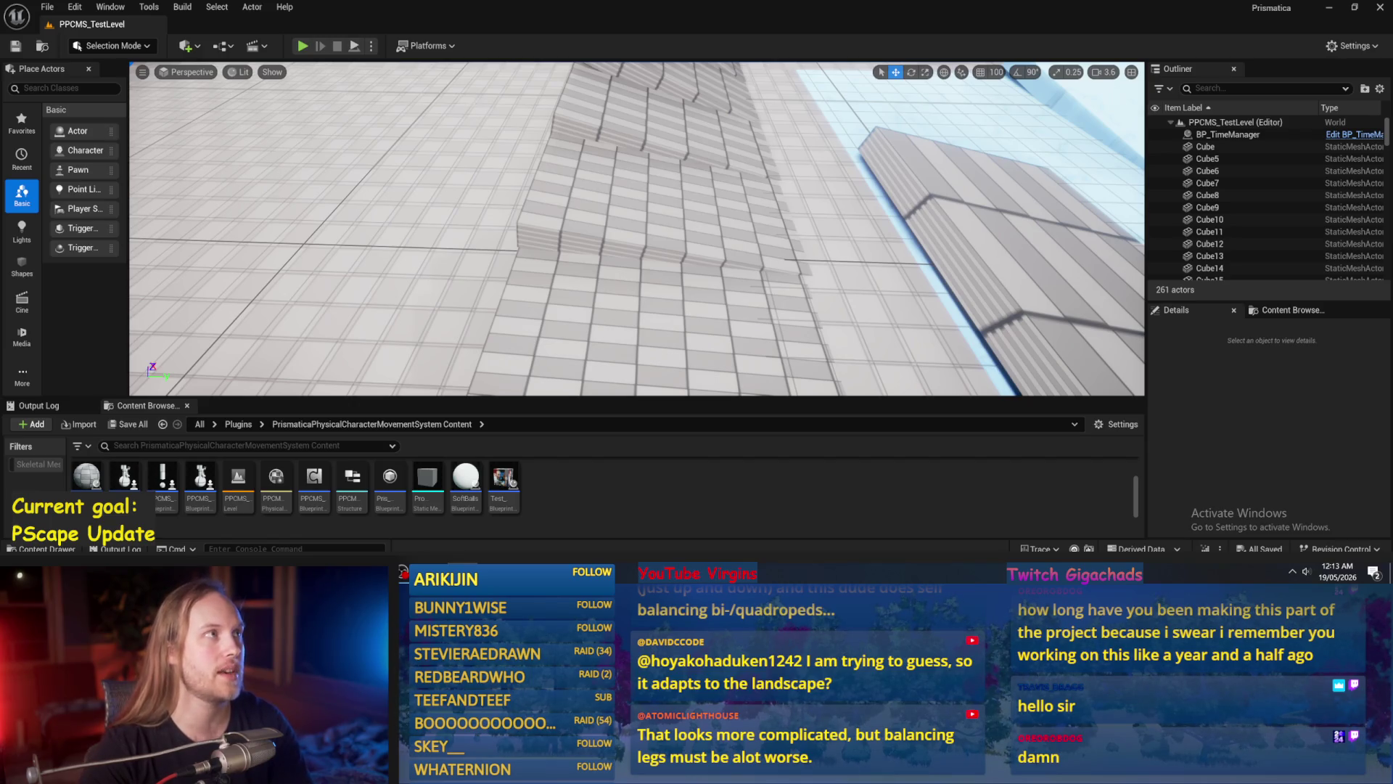
scroll(655, 273, "down", 10)
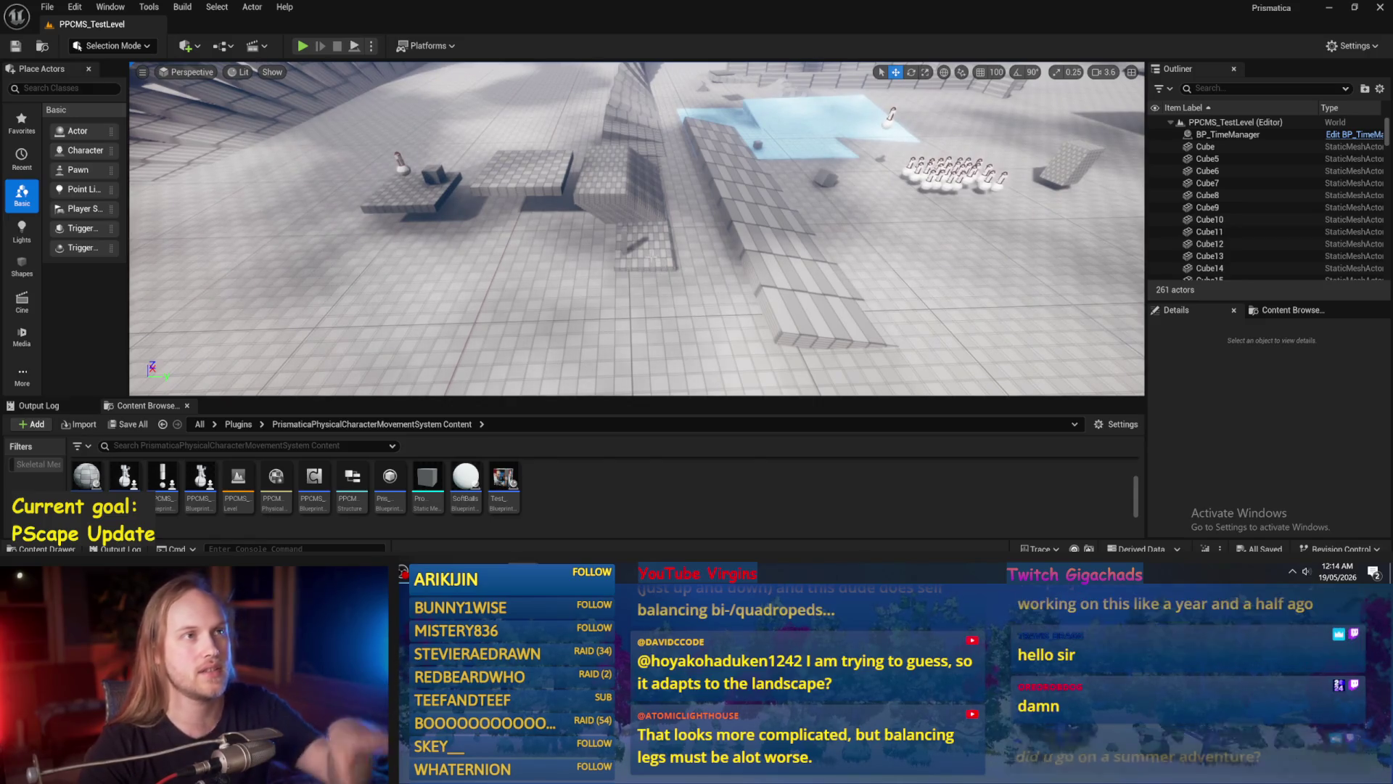
scroll(636, 229, "down", 1)
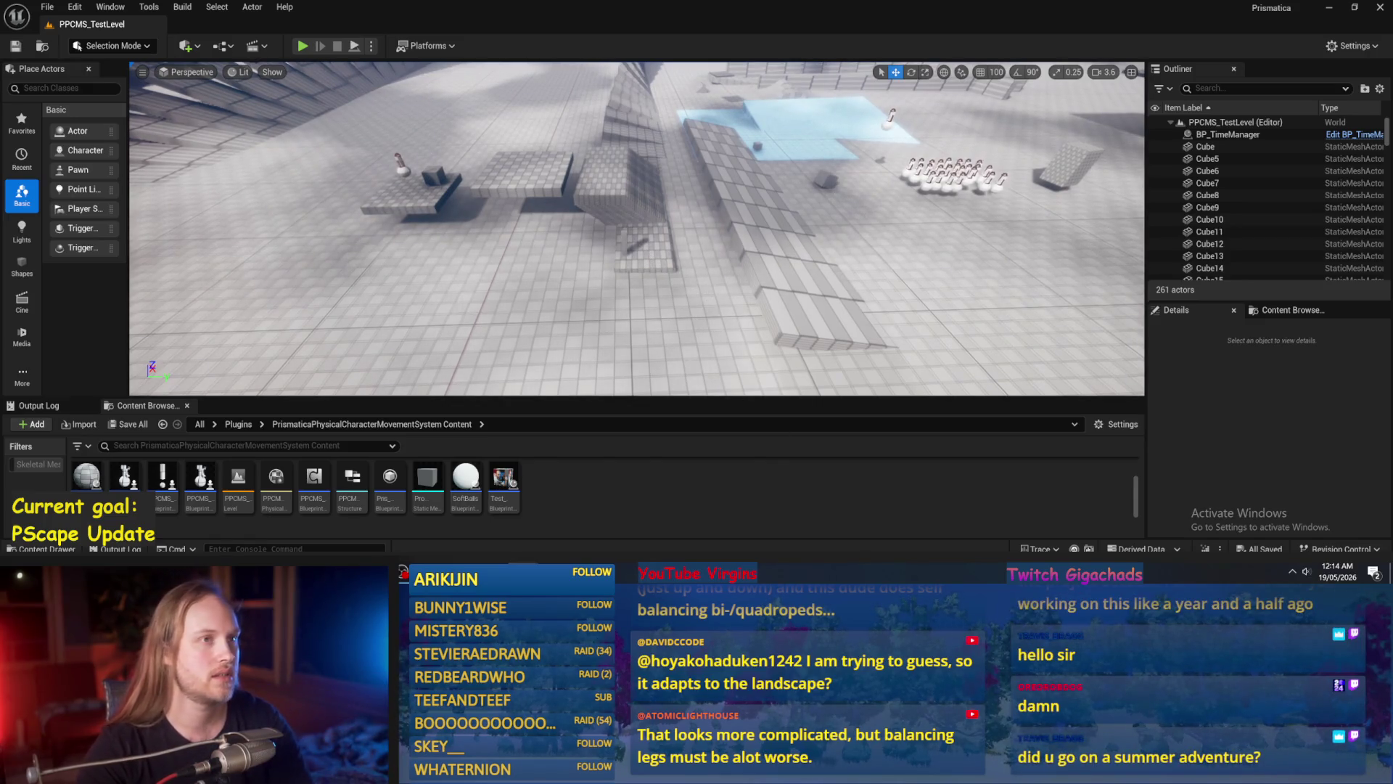
key("w")
key("w")
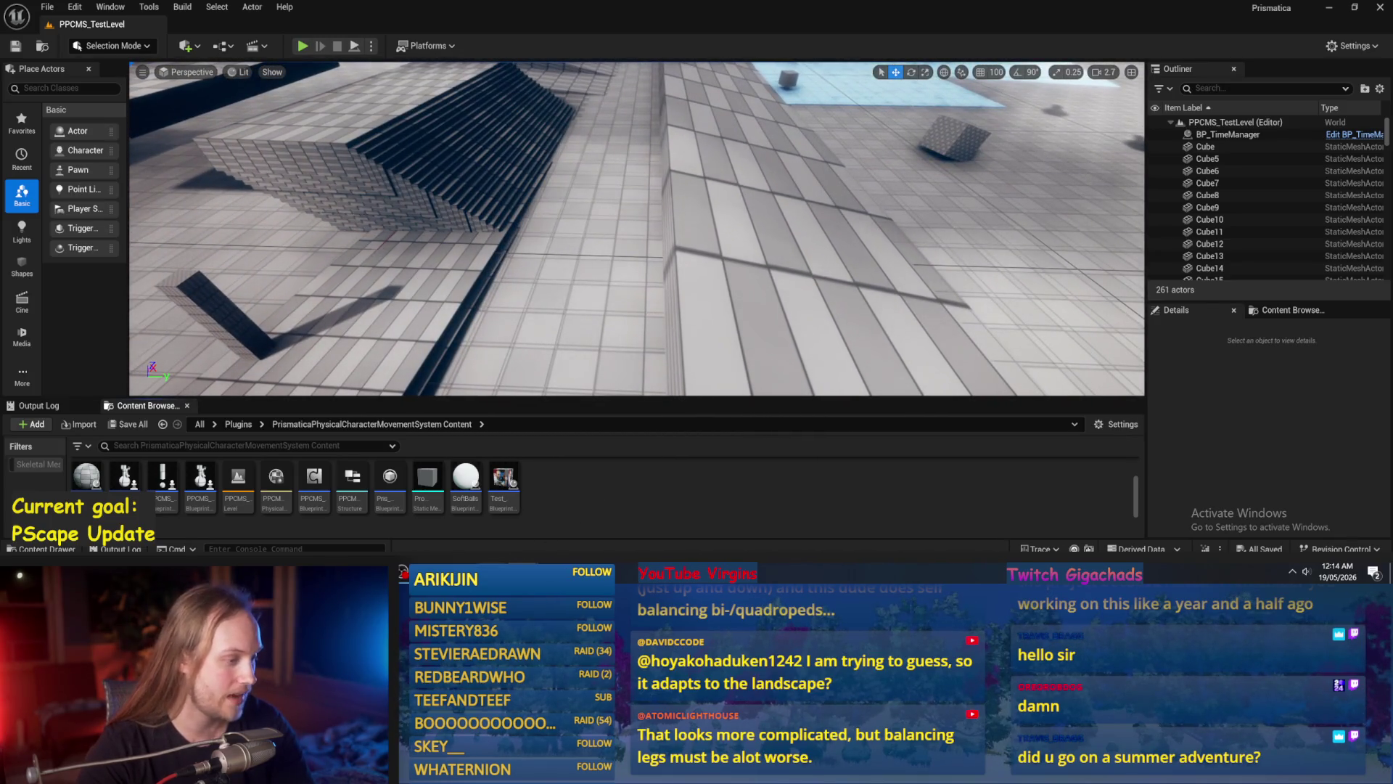
key("alt+Tab")
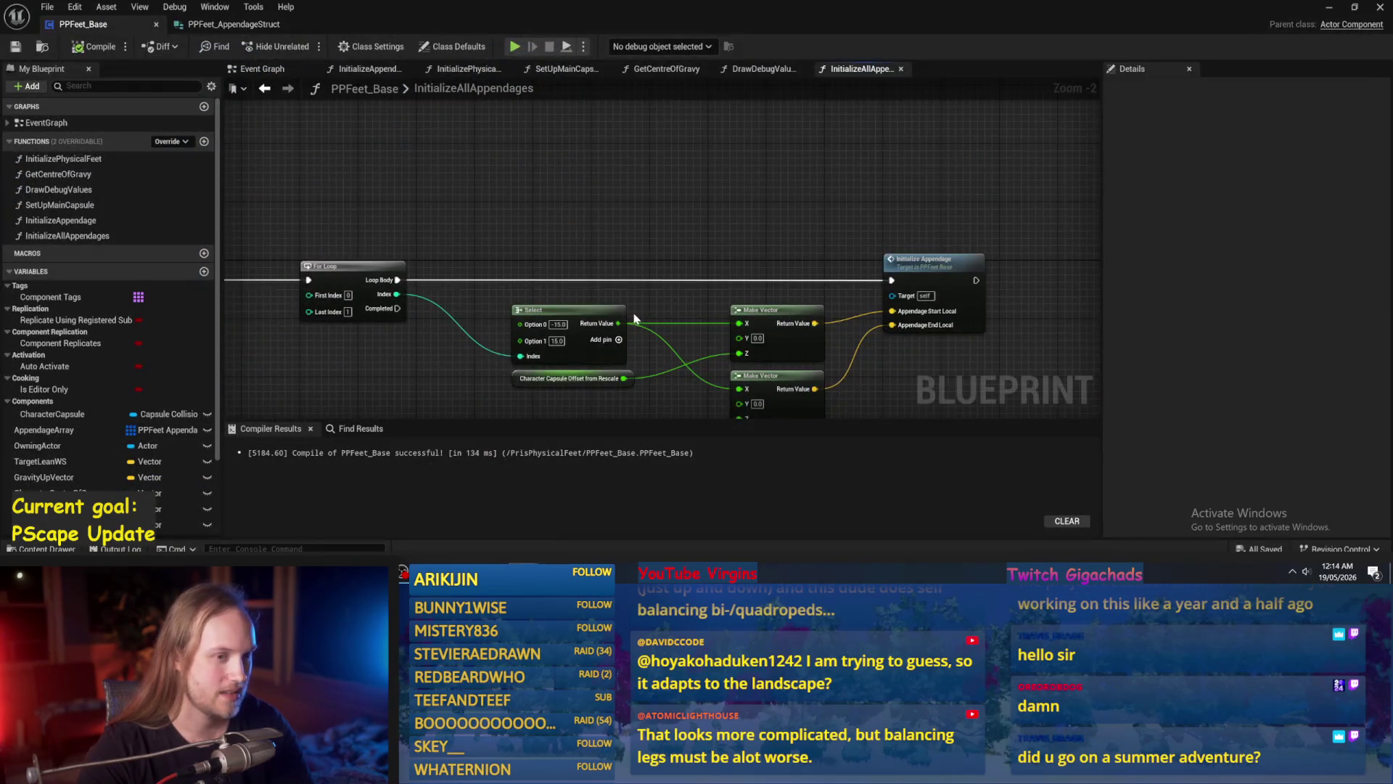
Recompile PPFeet_Base, look through the InitializeAllAppendages graph and Initialize Appendage, then reach the Event Graph.
left_click_drag(633, 318, 725, 284)
left_click(94, 46)
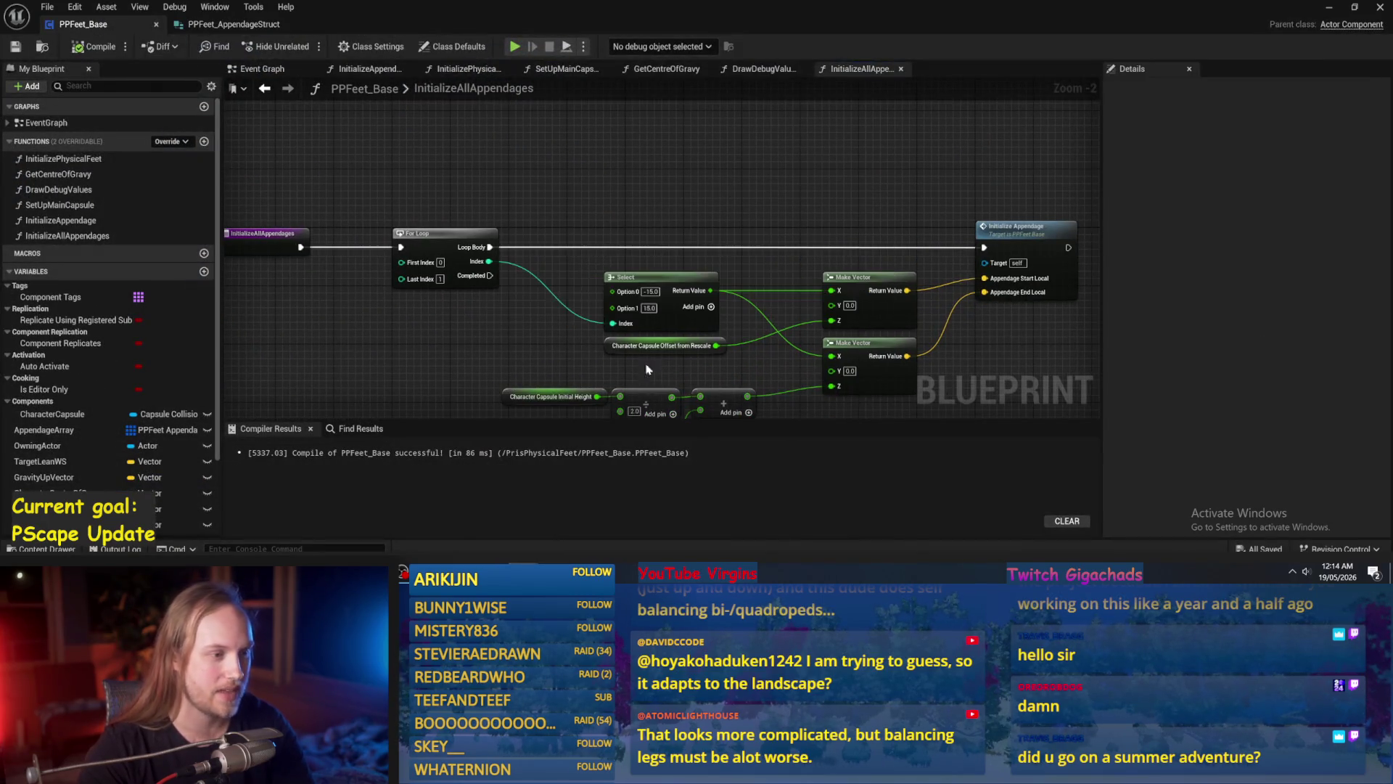
left_click_drag(648, 369, 661, 294)
left_click_drag(919, 367, 765, 366)
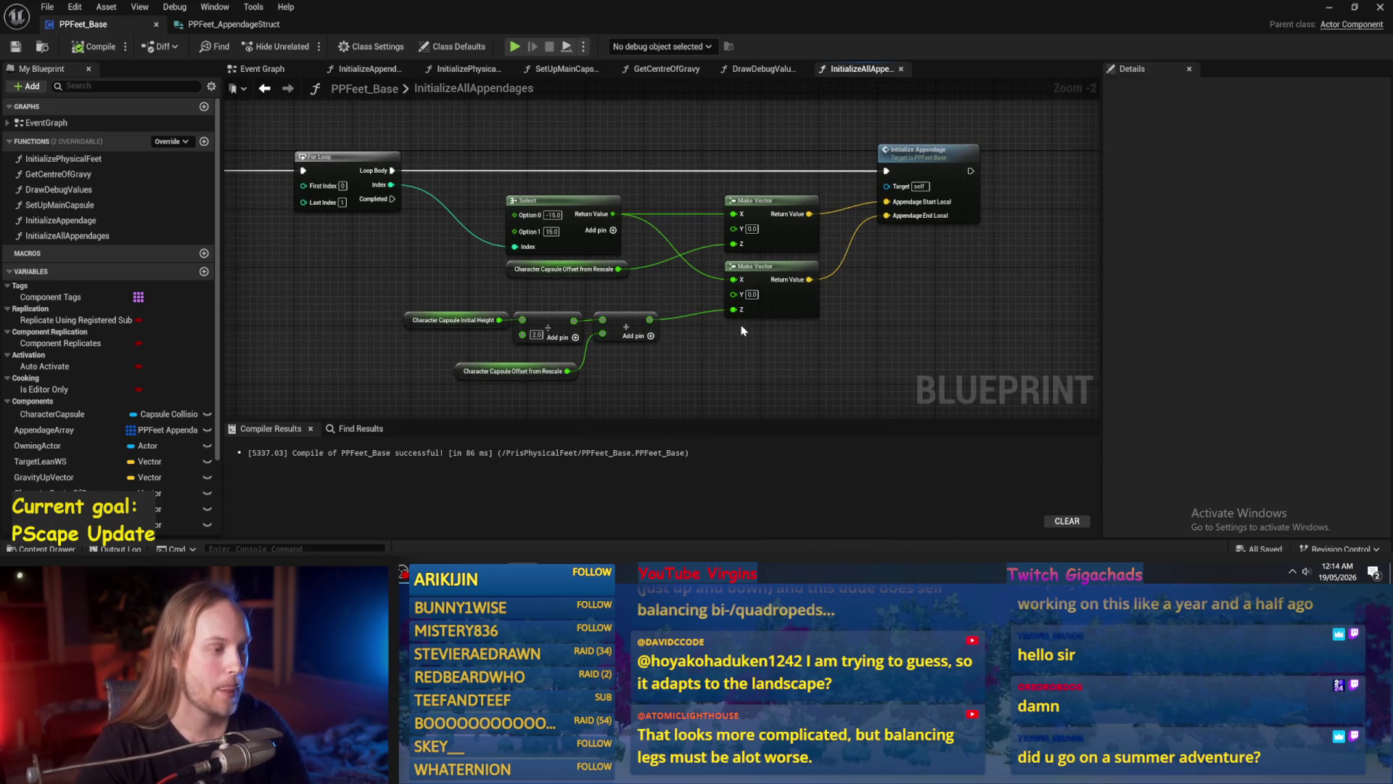
left_click_drag(771, 354, 959, 325)
left_click_drag(583, 238, 493, 287)
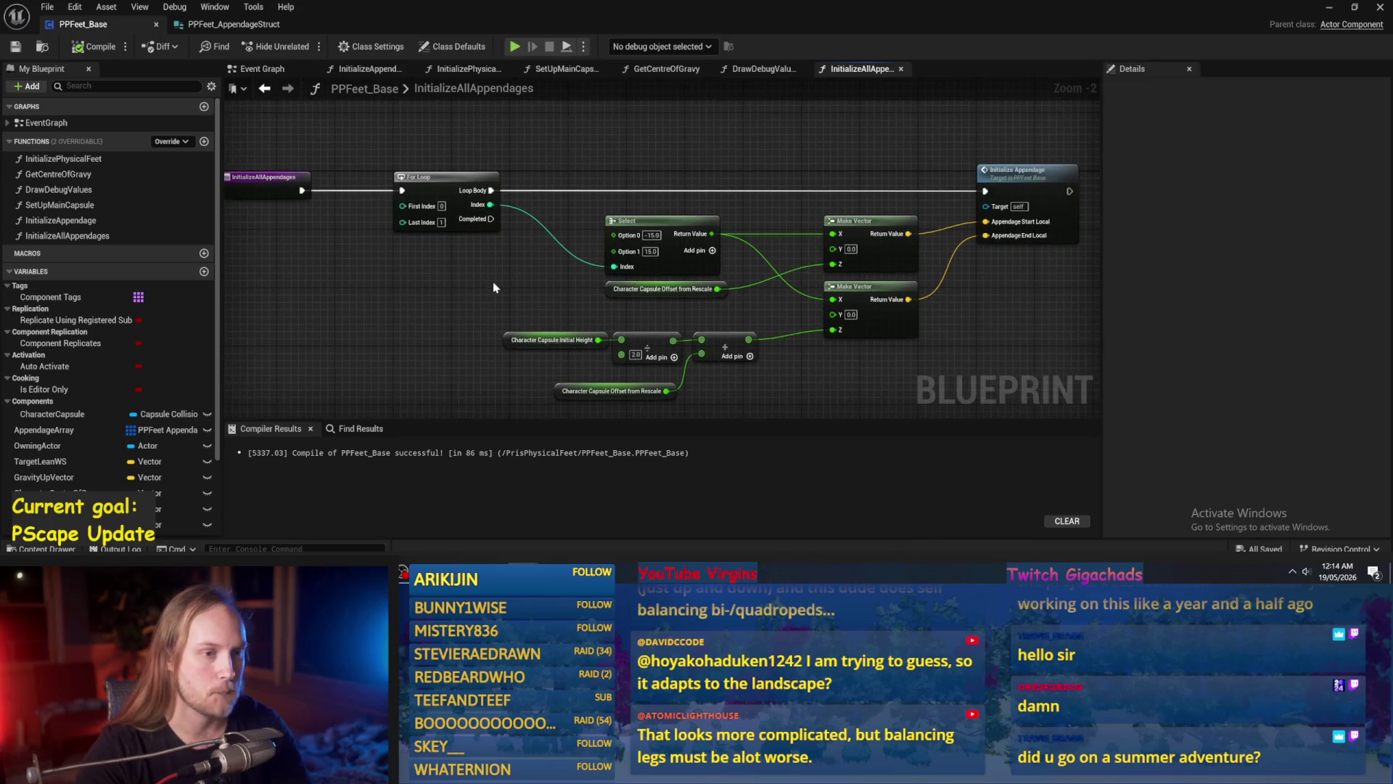
left_click_drag(1069, 299, 909, 326)
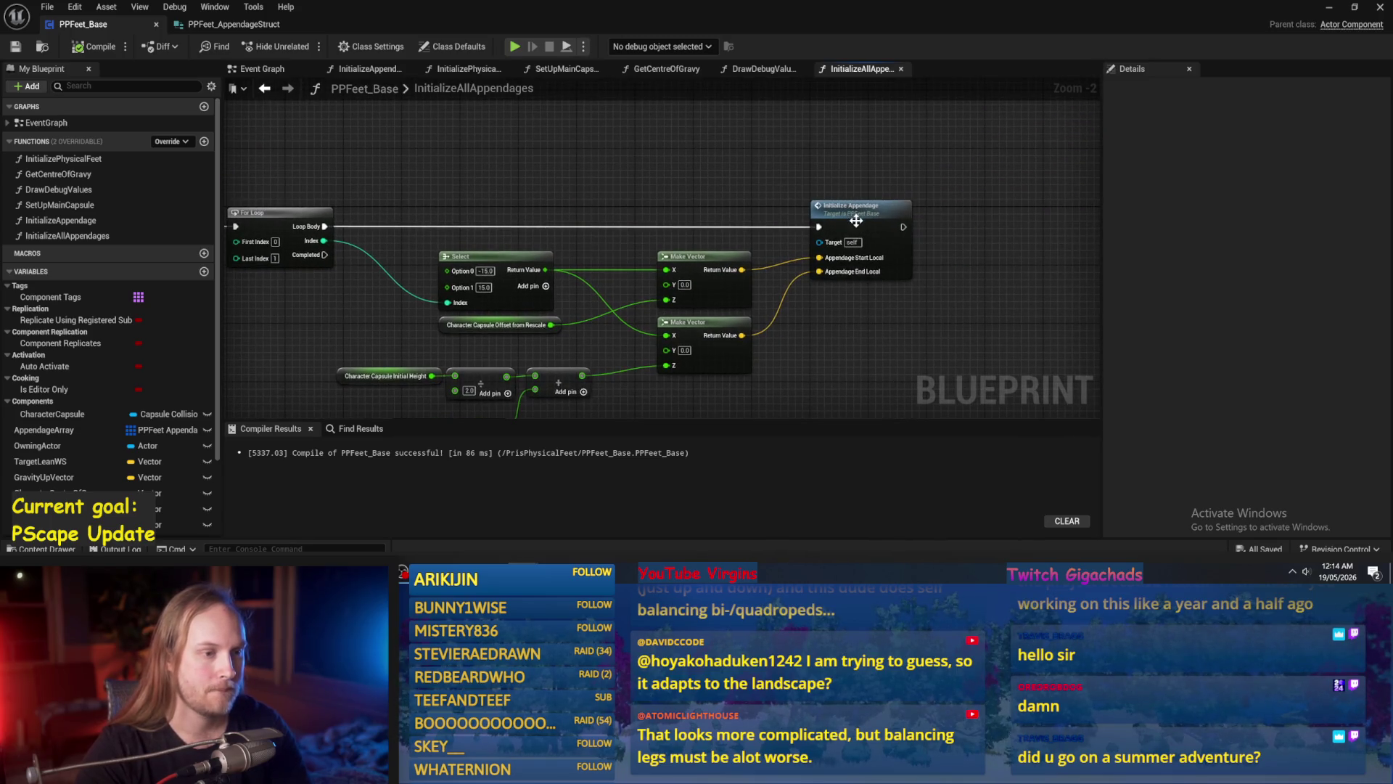
double_click(853, 204)
left_click(262, 69)
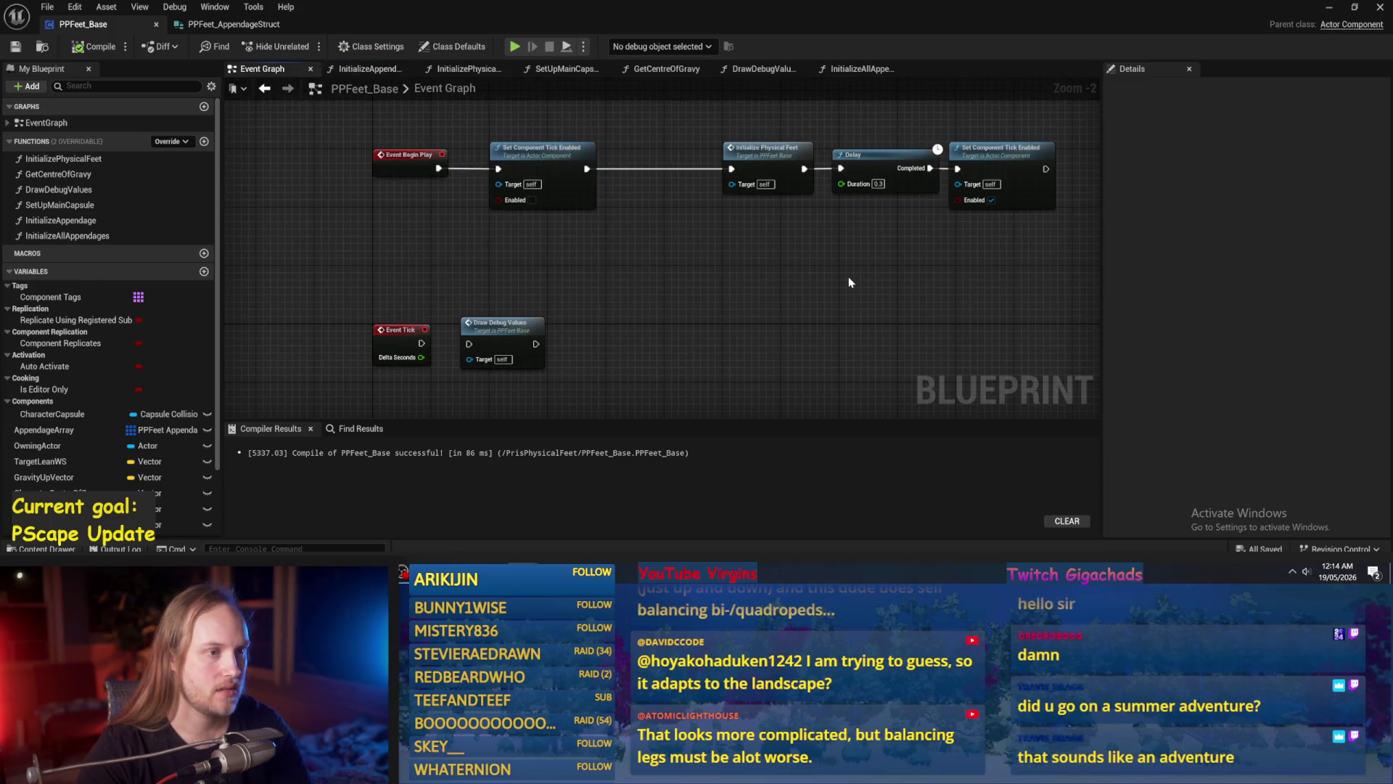
Reposition the Initialize Physical Feet node after Begin Play and check its function graph.
left_click_drag(777, 242, 575, 311)
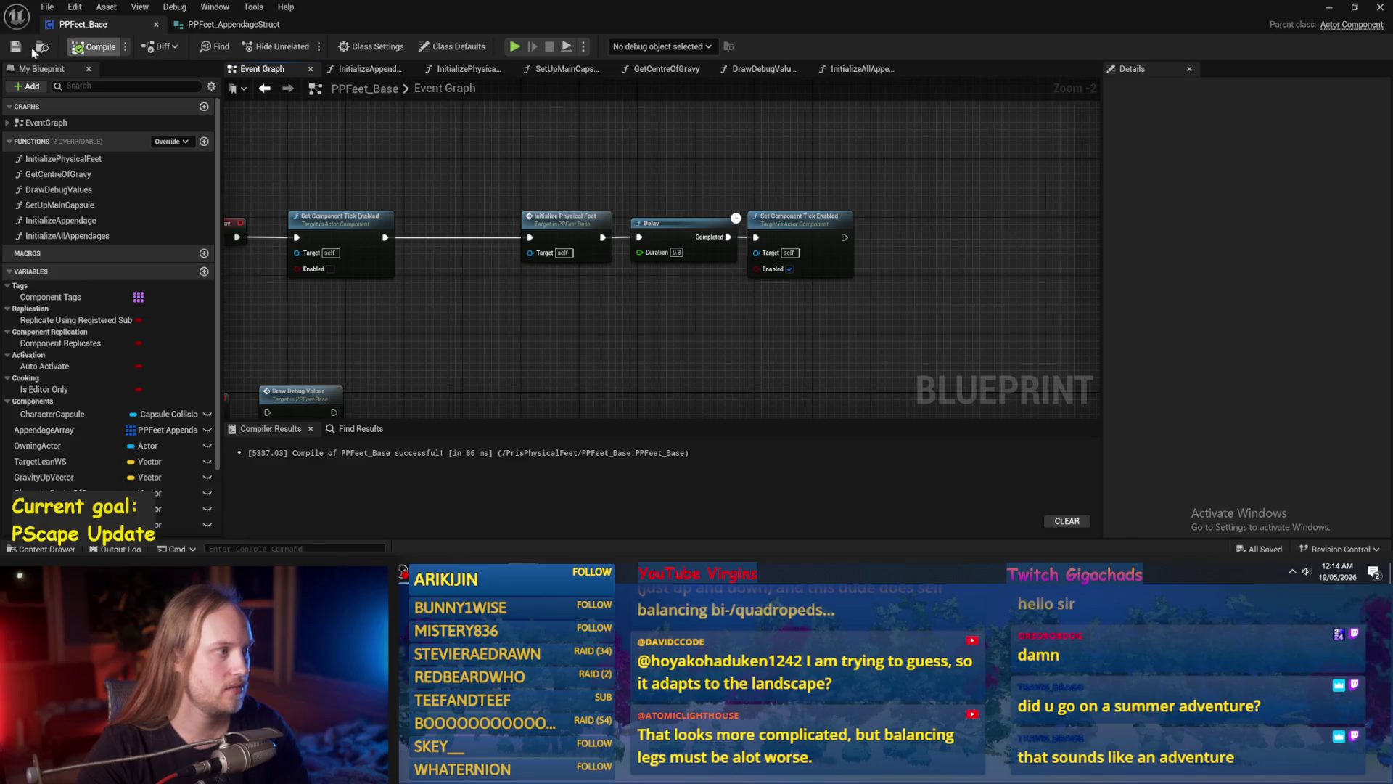
left_click_drag(579, 148, 639, 141)
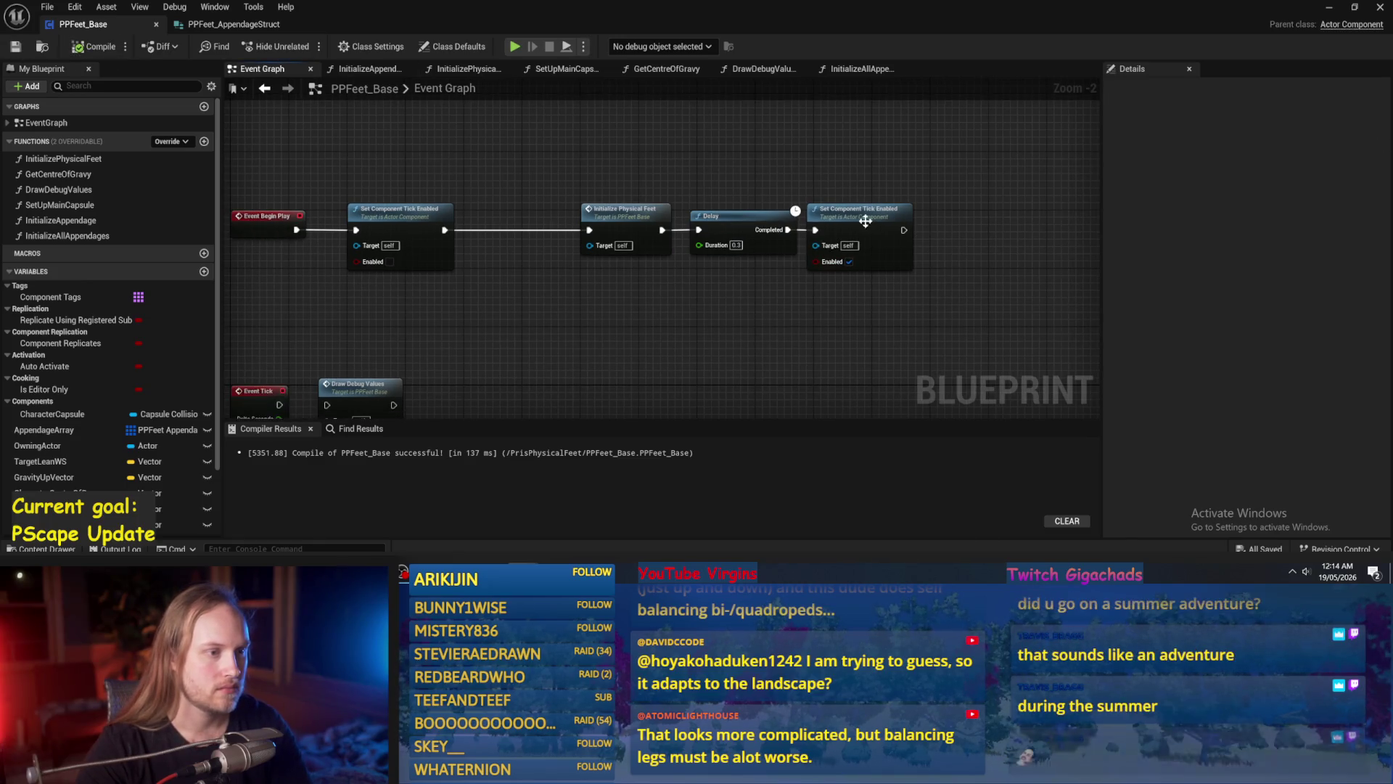
left_click(589, 202)
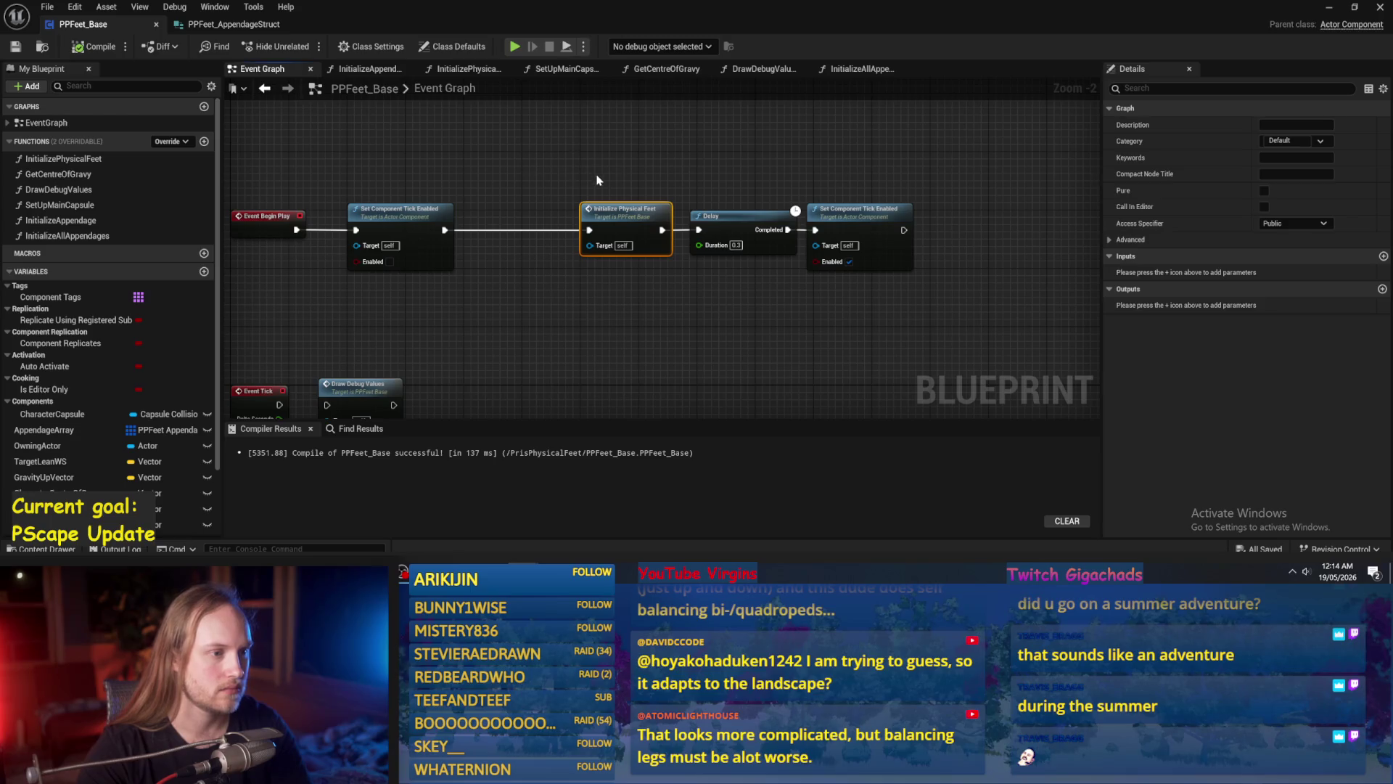
left_click_drag(613, 222, 555, 223)
double_click(555, 223)
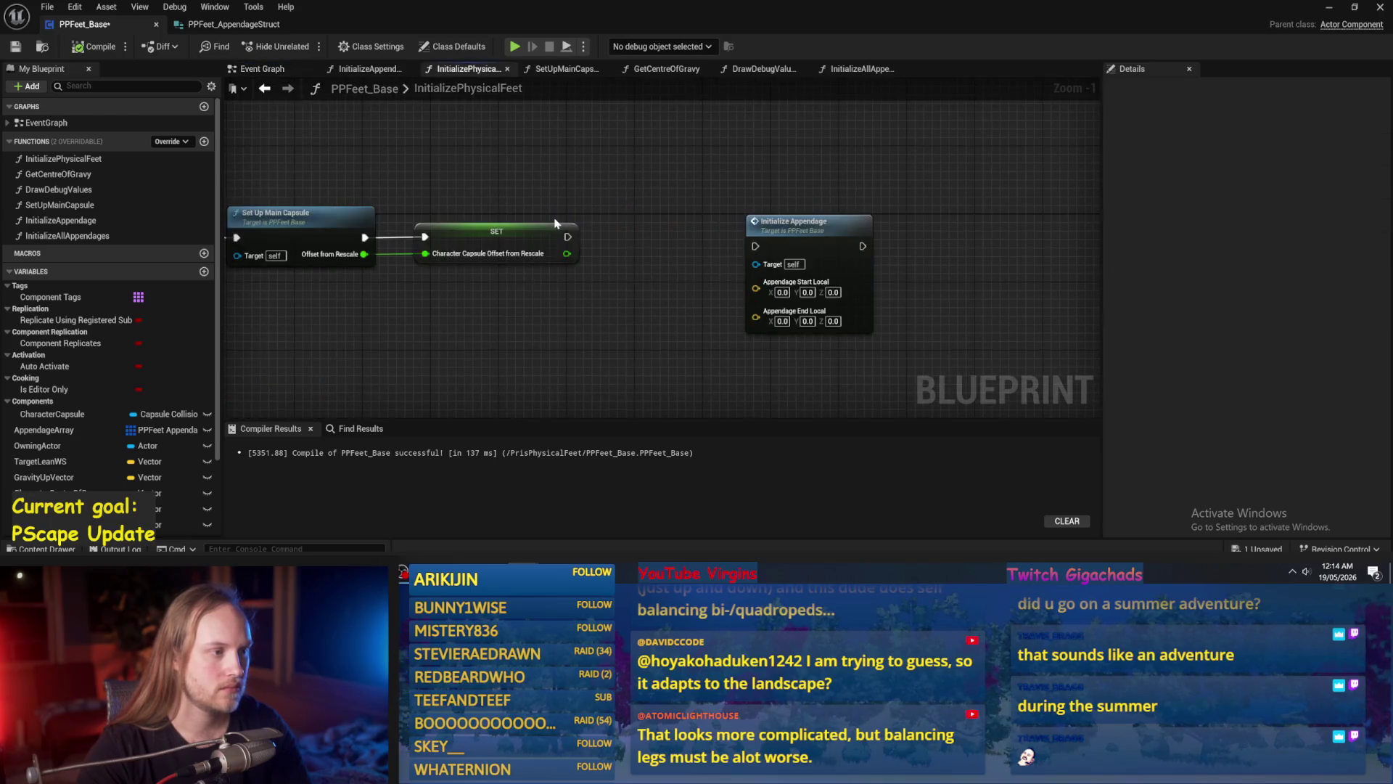
scroll(549, 211, "down", 1)
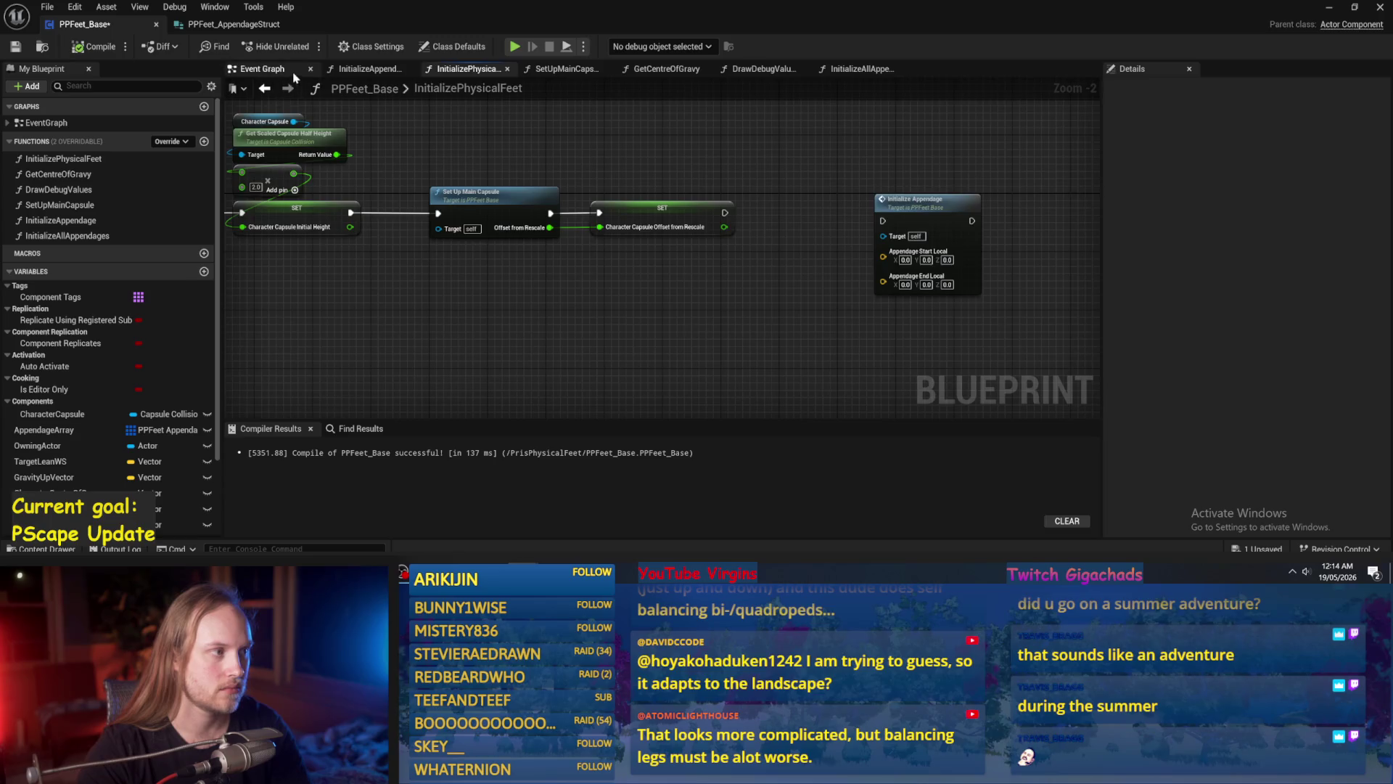
left_click(262, 68)
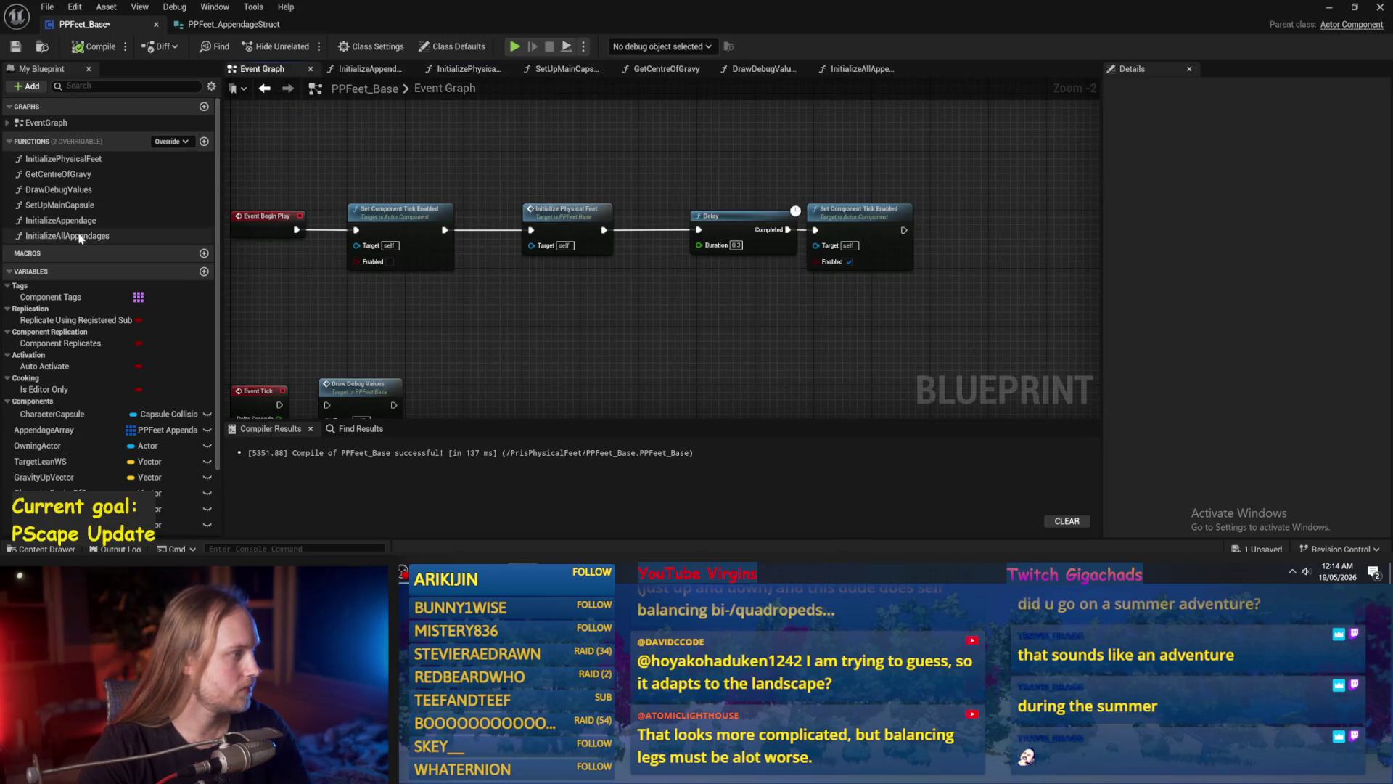
Rename InitializePhysicalFeet to InitializeComponent, then compile and save the blueprint.
left_click(85, 158)
left_click(63, 160)
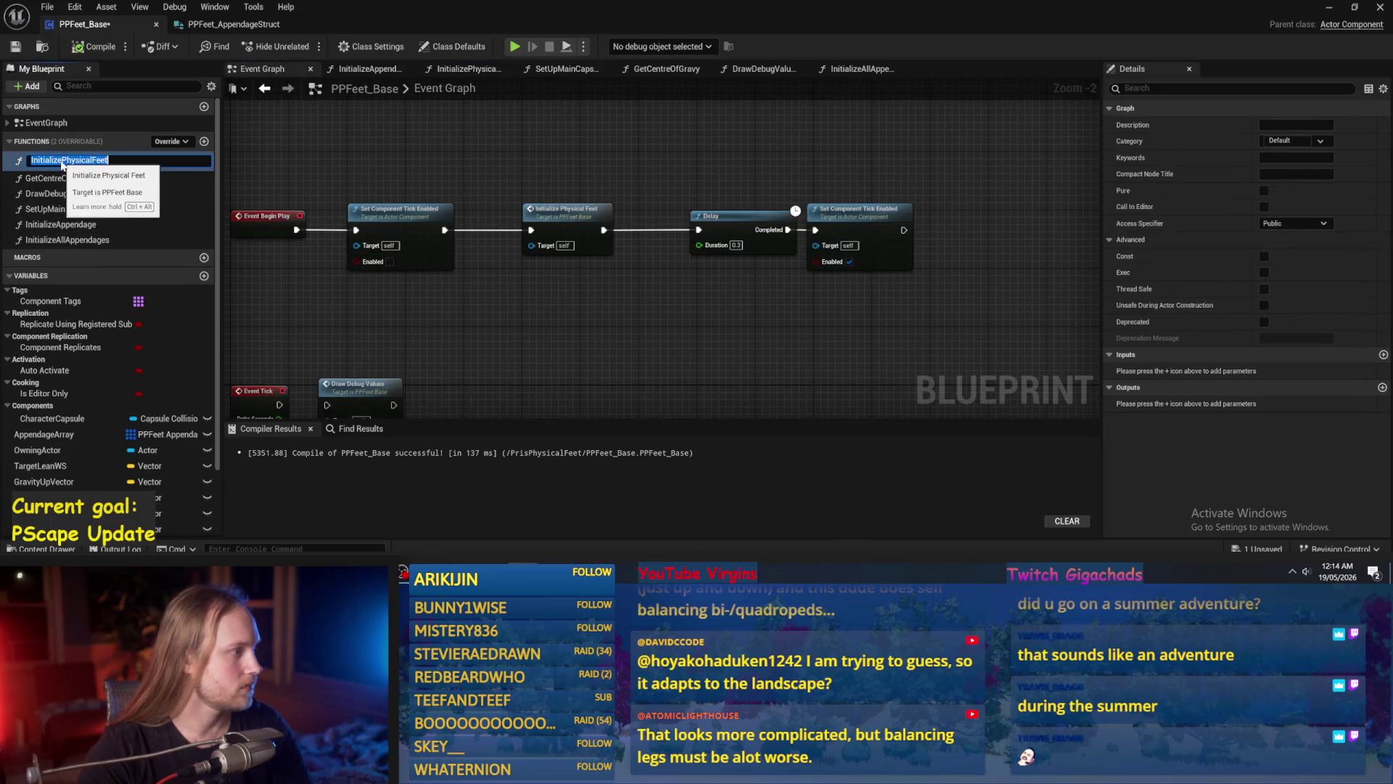
left_click_drag(62, 160, 281, 187)
type("Compo")
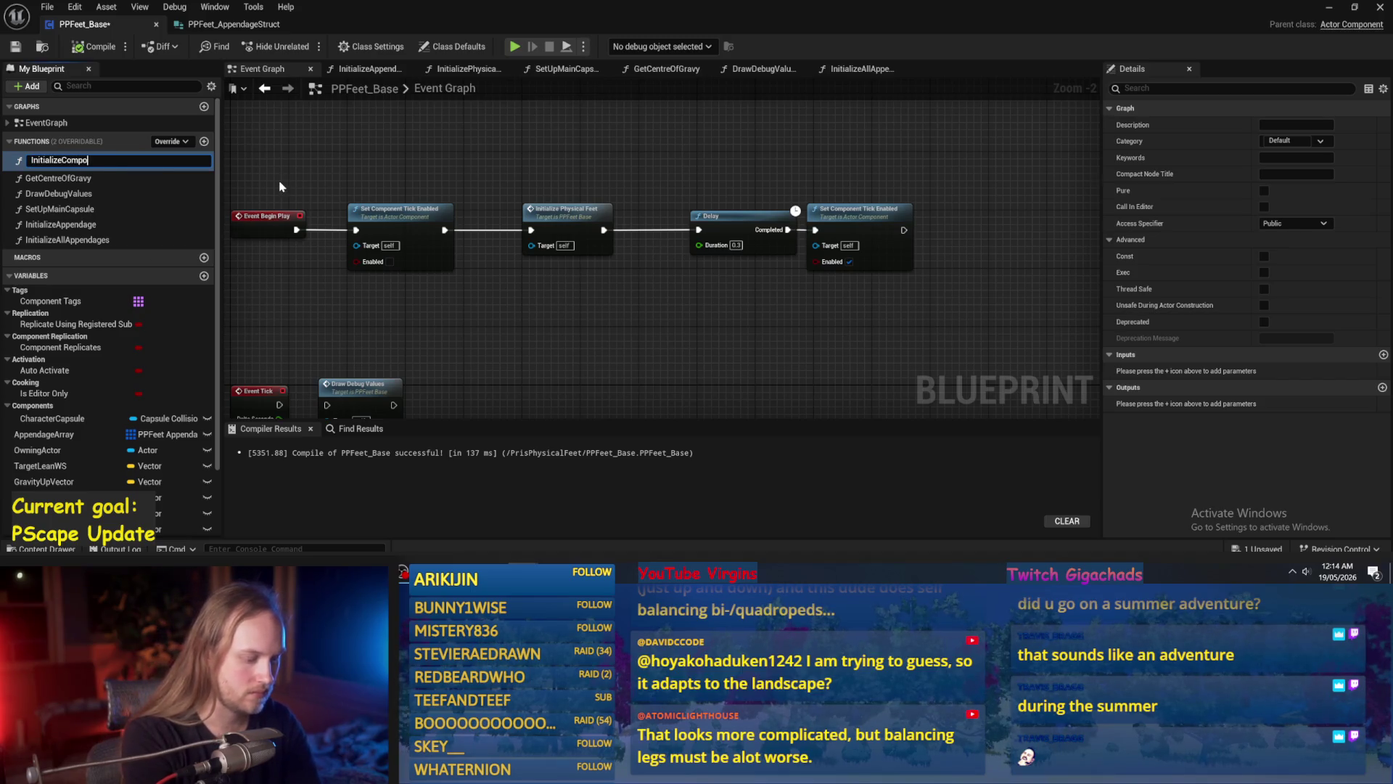
type("nent")
key("Return")
left_click_drag(778, 251, 885, 215)
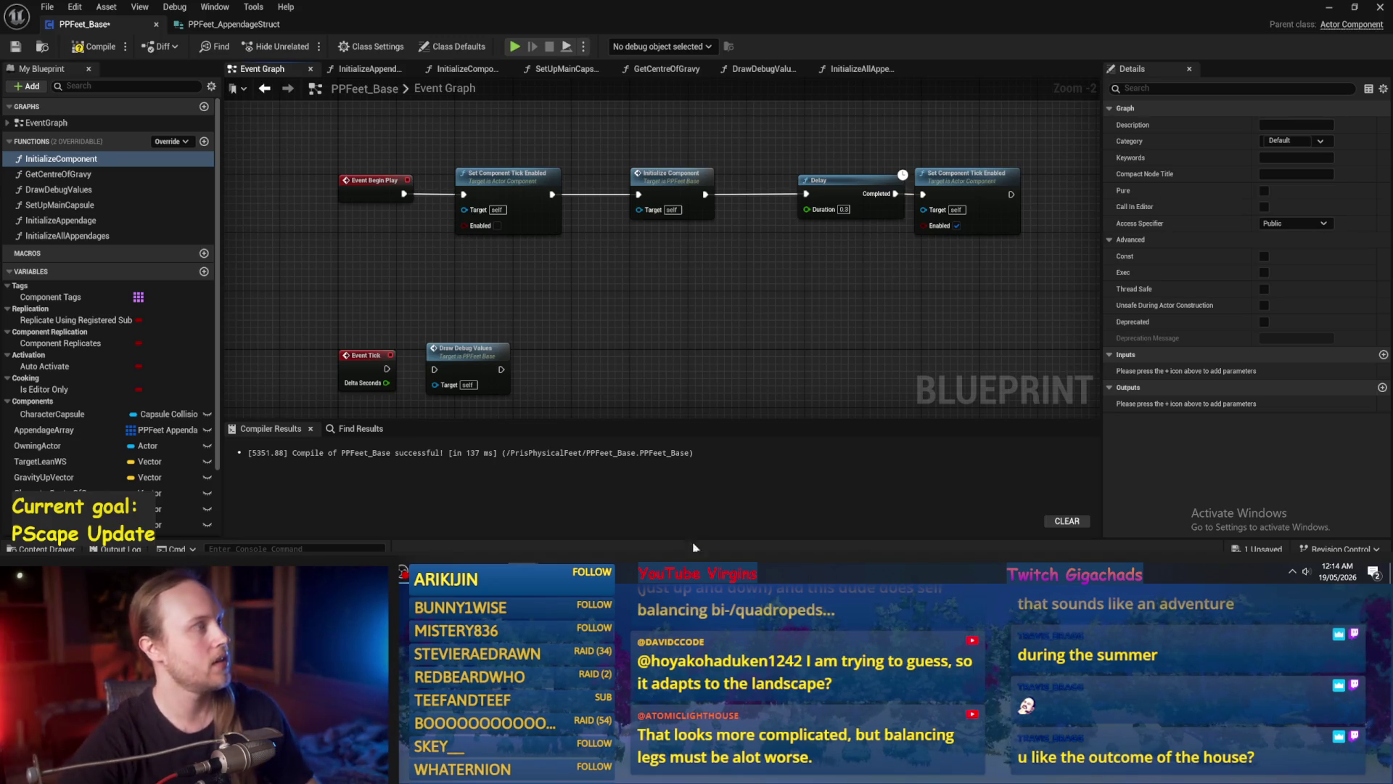
left_click(95, 46)
left_click(14, 43)
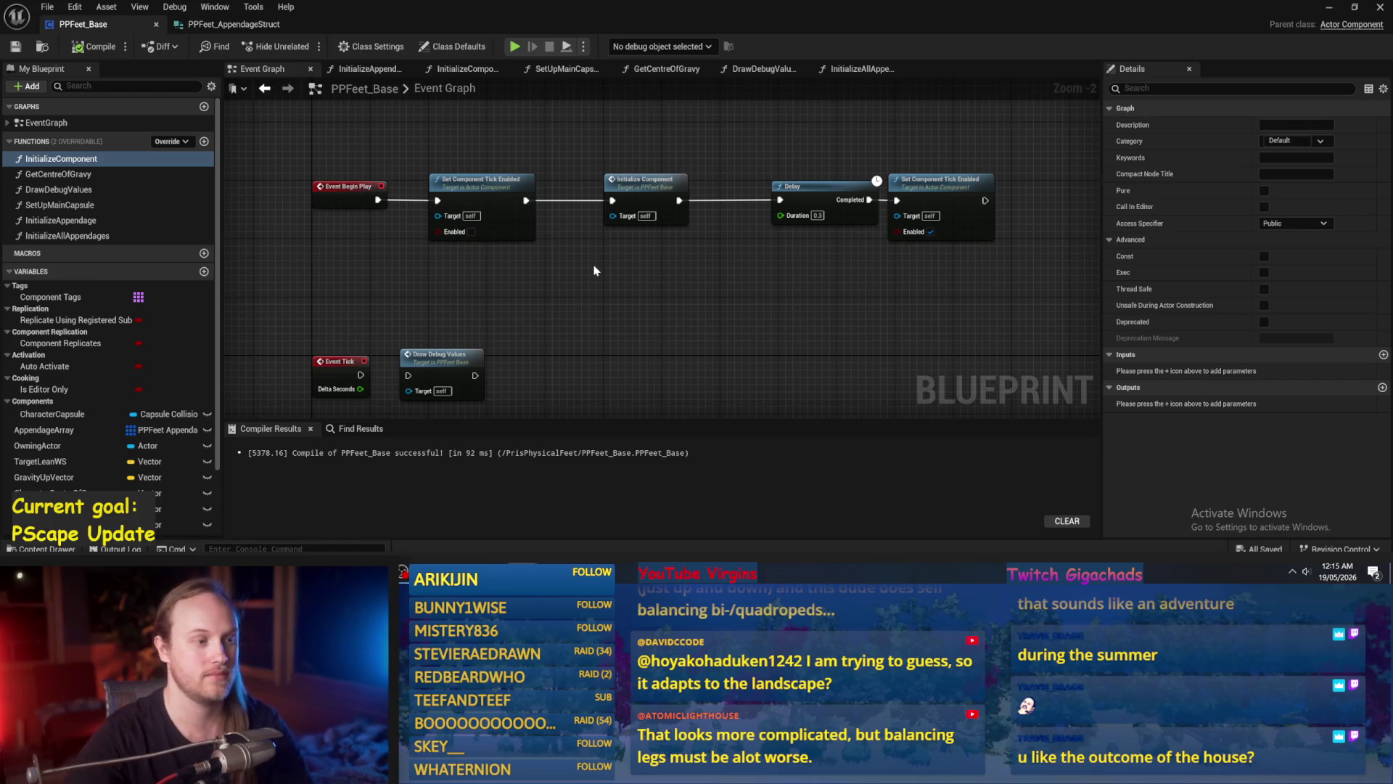
Nudge the Delay node in the Begin Play chain, then compile and save.
left_click_drag(641, 277, 626, 282)
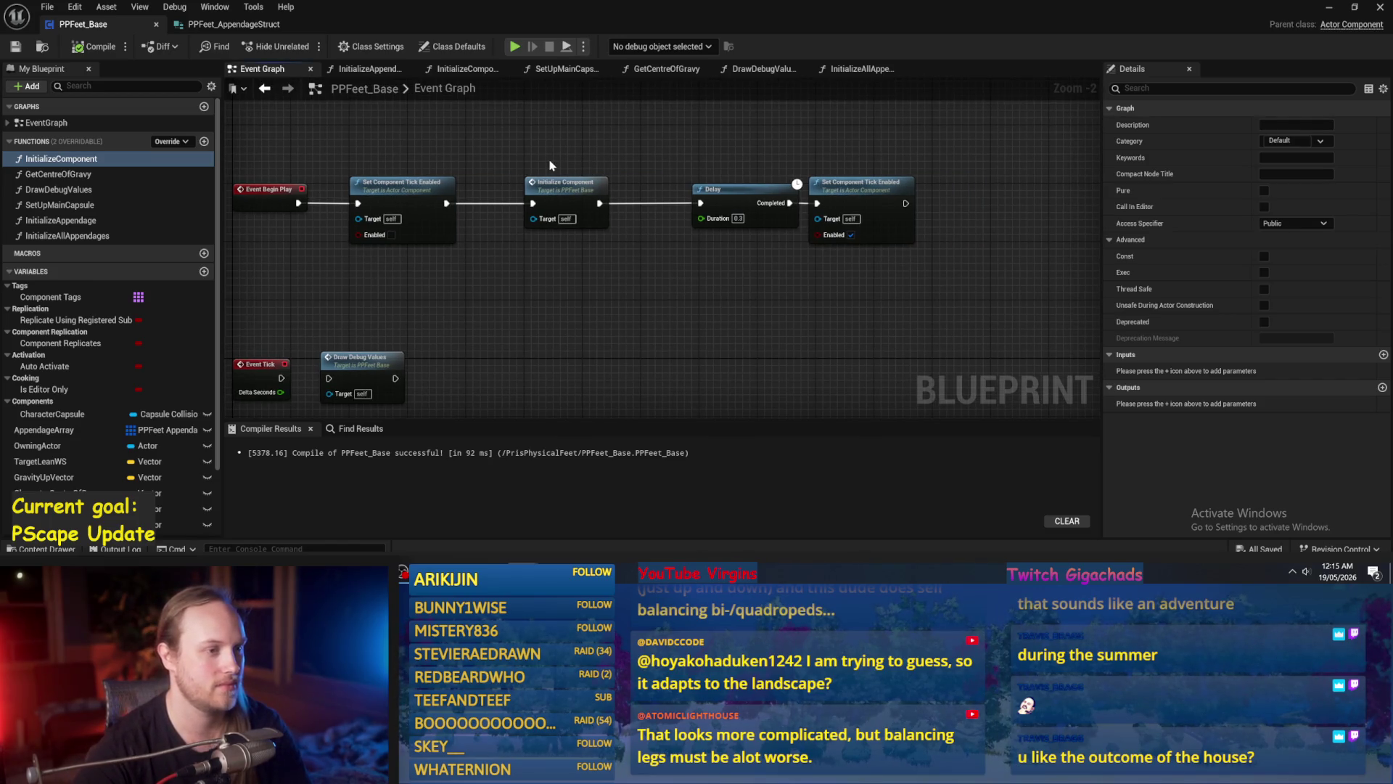
left_click_drag(690, 164, 599, 161)
scroll(599, 161, "up", 1)
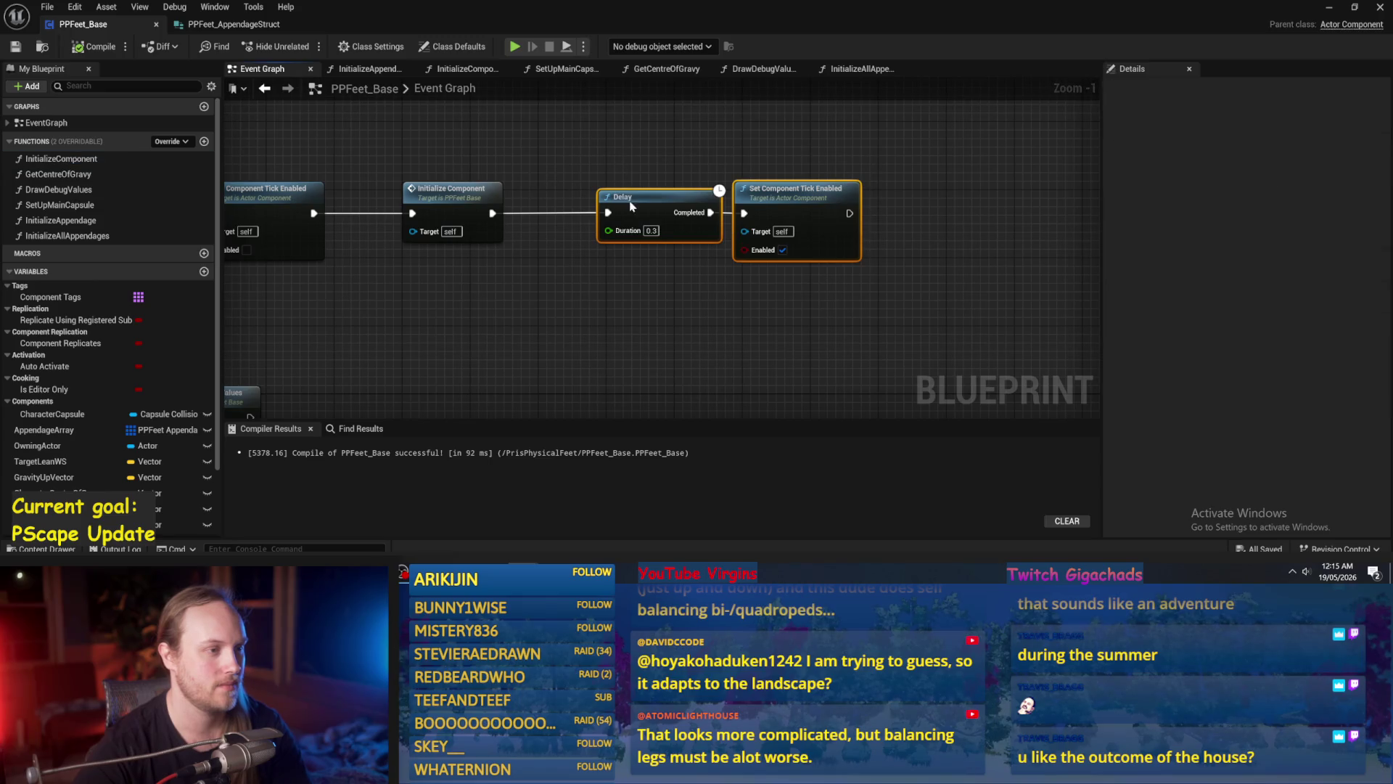
left_click_drag(715, 190, 731, 192)
left_click(95, 46)
left_click(15, 47)
Review the Draw Debug Values and second Set Component Tick Enabled nodes, then recompile.
left_click(506, 318)
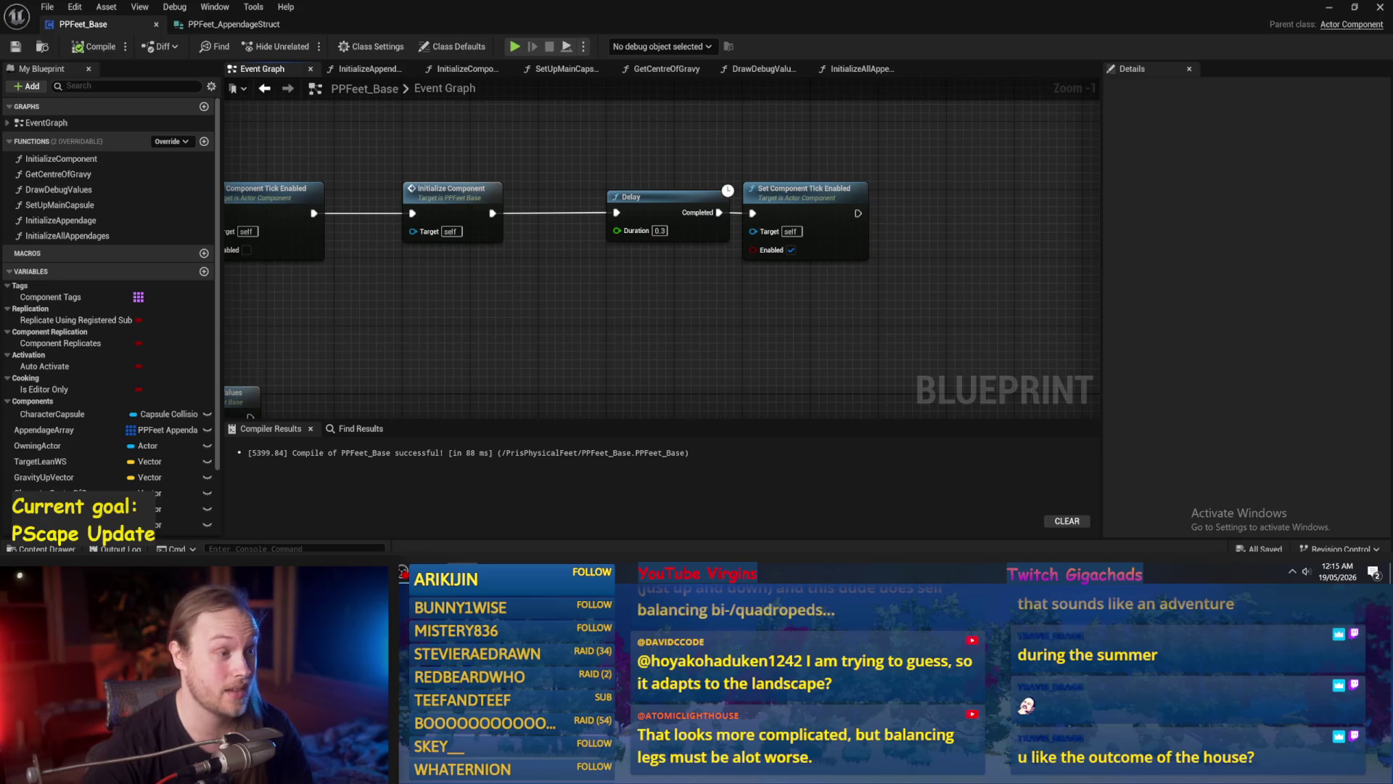
left_click_drag(601, 311, 650, 278)
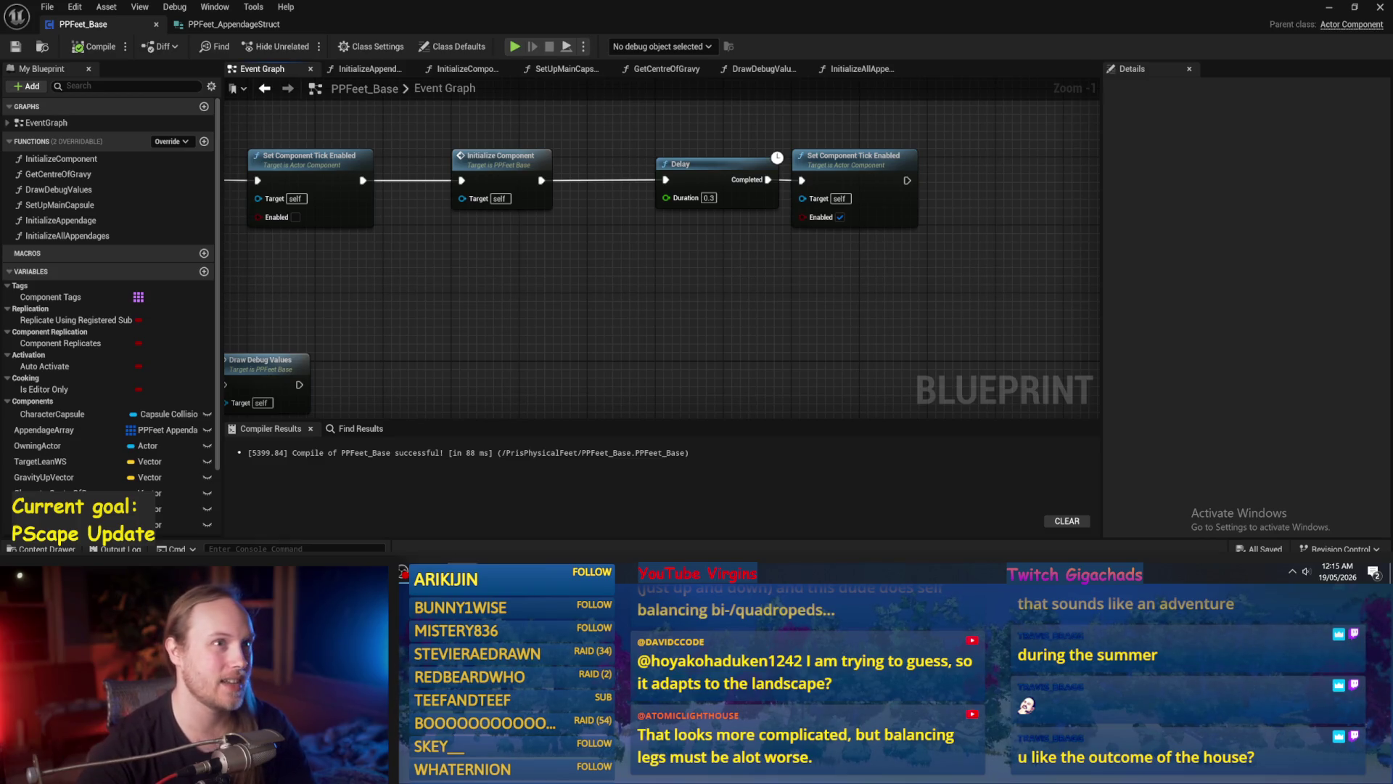
mouse_move(805, 287)
left_mouse_down()
mouse_move(850, 238)
mouse_move(803, 302)
mouse_move(796, 280)
left_mouse_up()
left_click(916, 186)
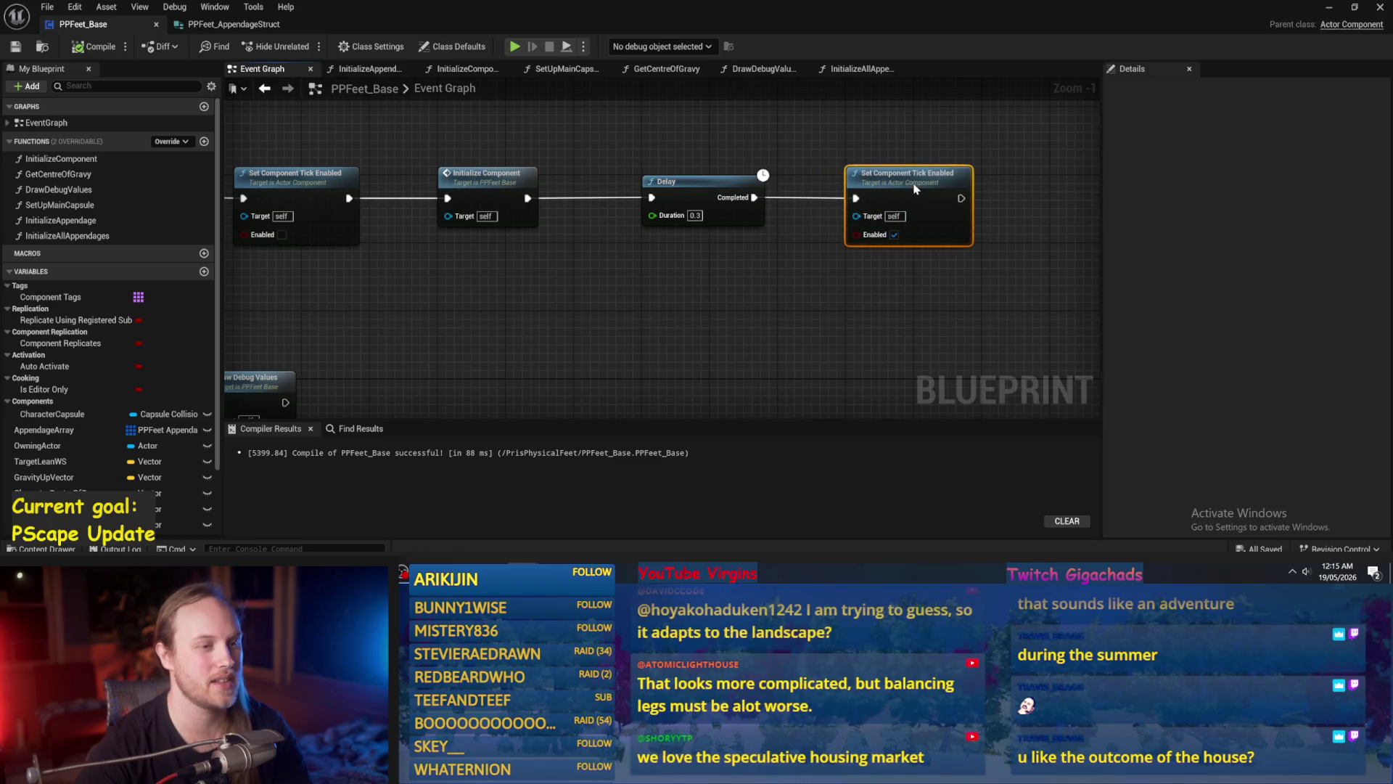
left_click(81, 48)
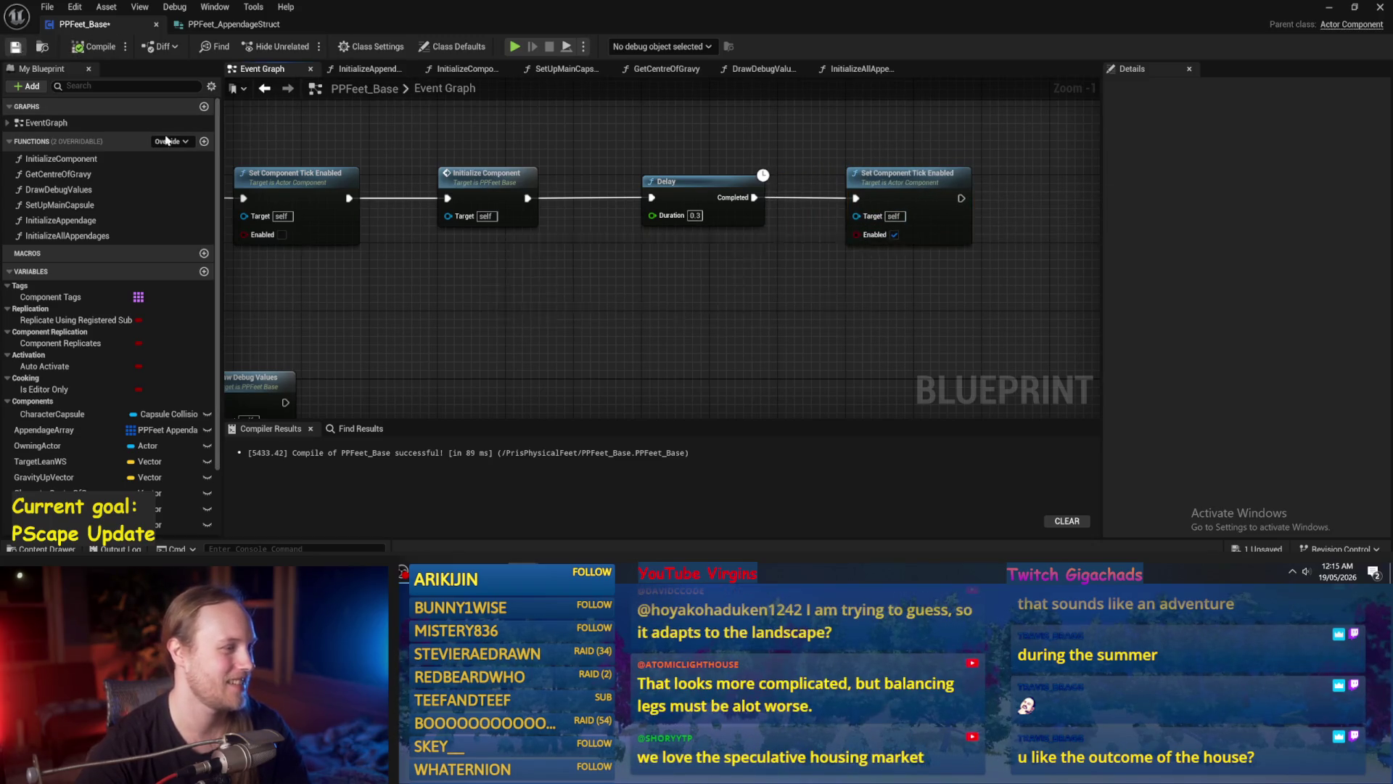
Nudge the Draw Debug Values node slightly to the right in the Event Graph.
scroll(635, 255, "down", 2)
left_click_drag(655, 254, 628, 232)
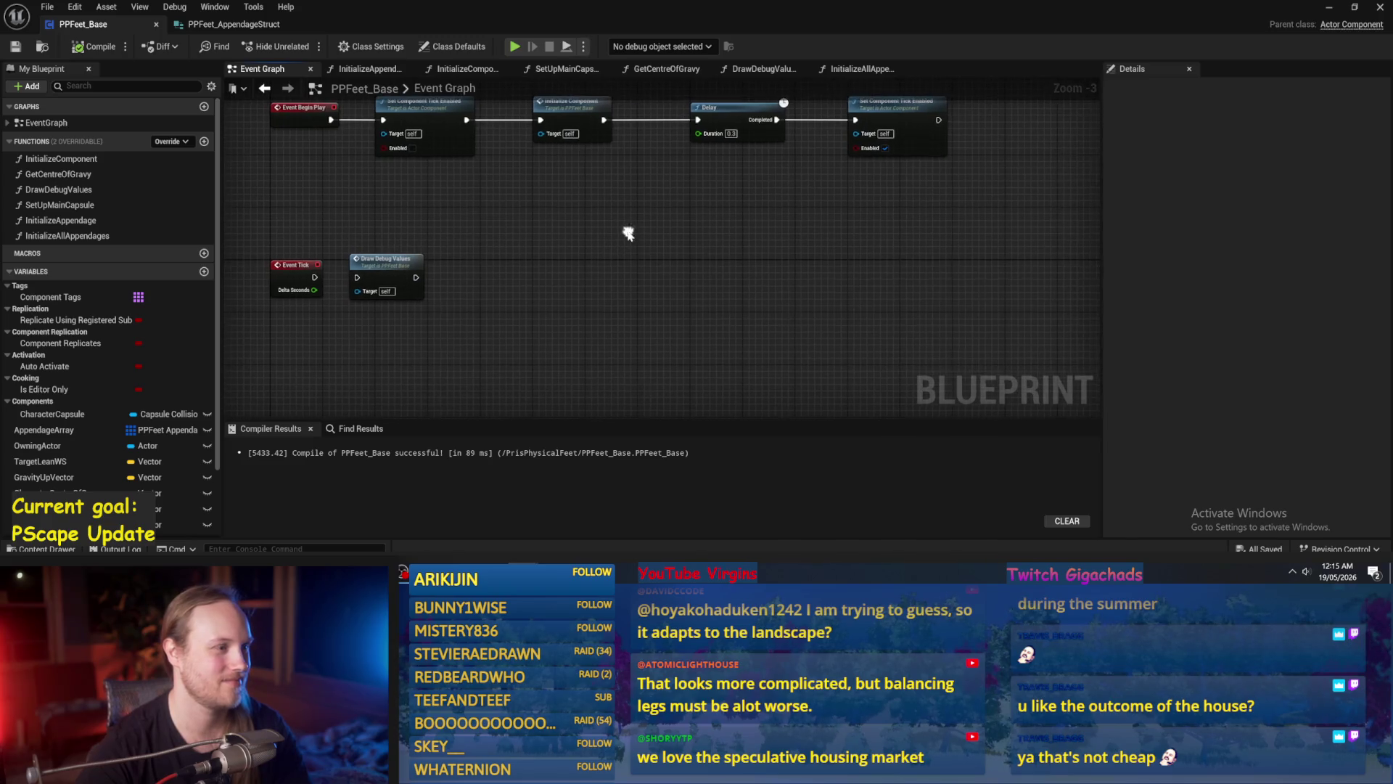
left_click_drag(378, 261, 403, 261)
left_click(404, 226)
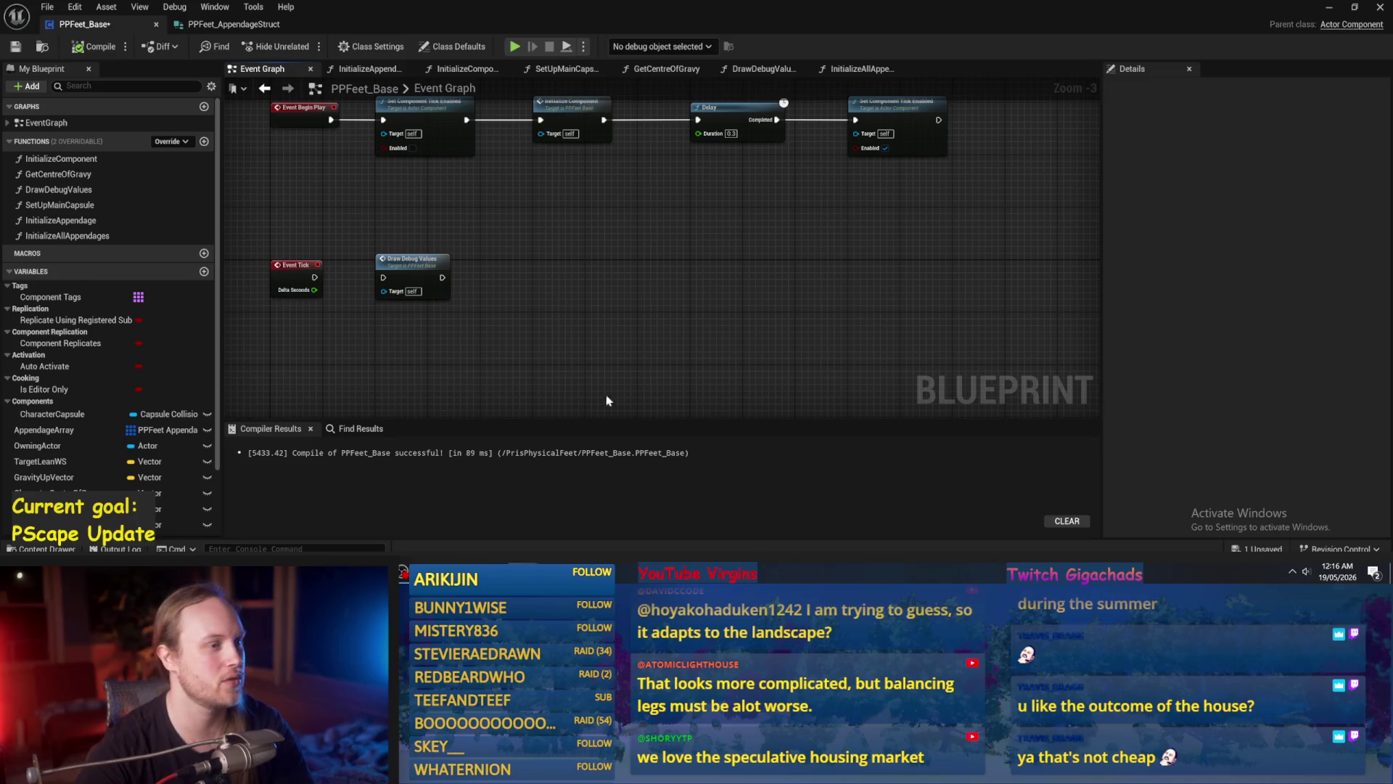
Try moving the Delay and Set Component Tick Enabled nodes about 80 px left, then undo it.
left_click_drag(681, 268, 674, 307)
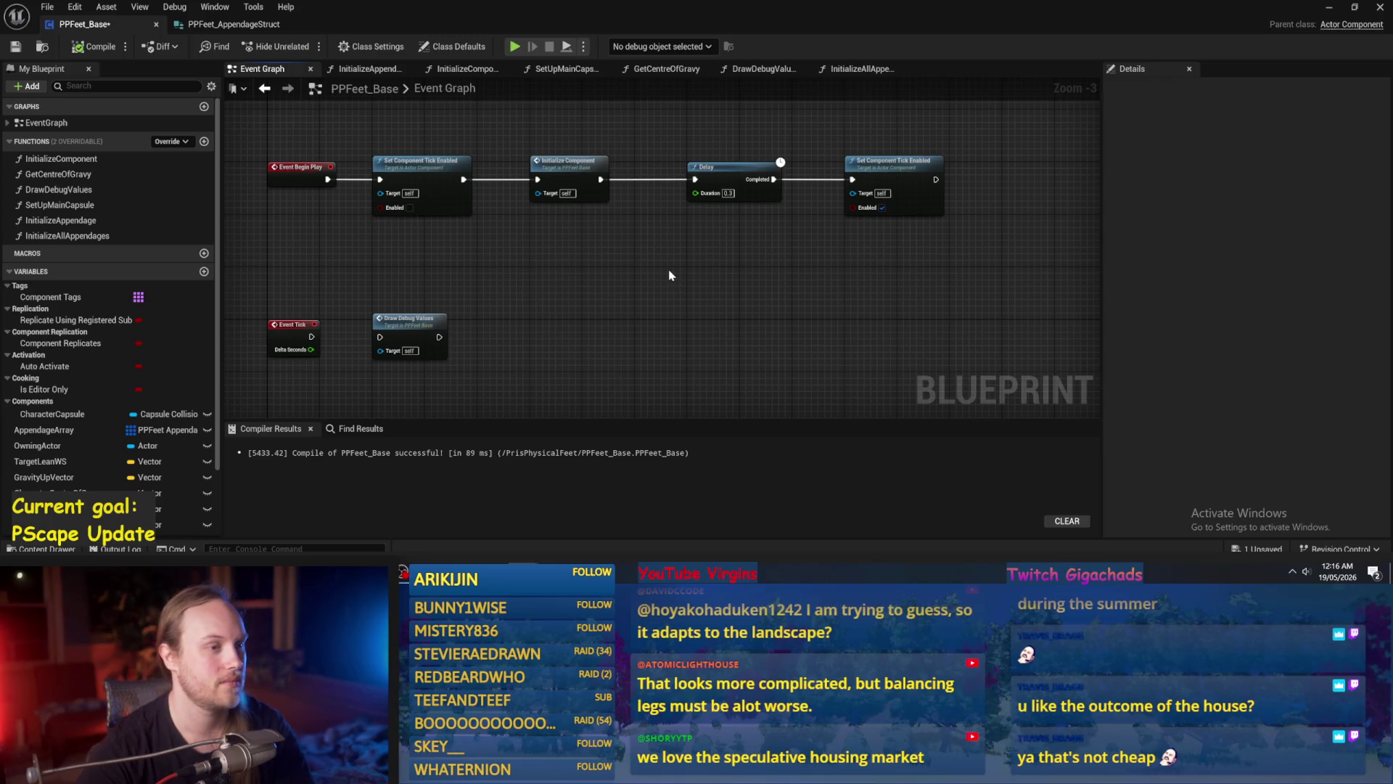
left_click_drag(823, 285, 689, 292)
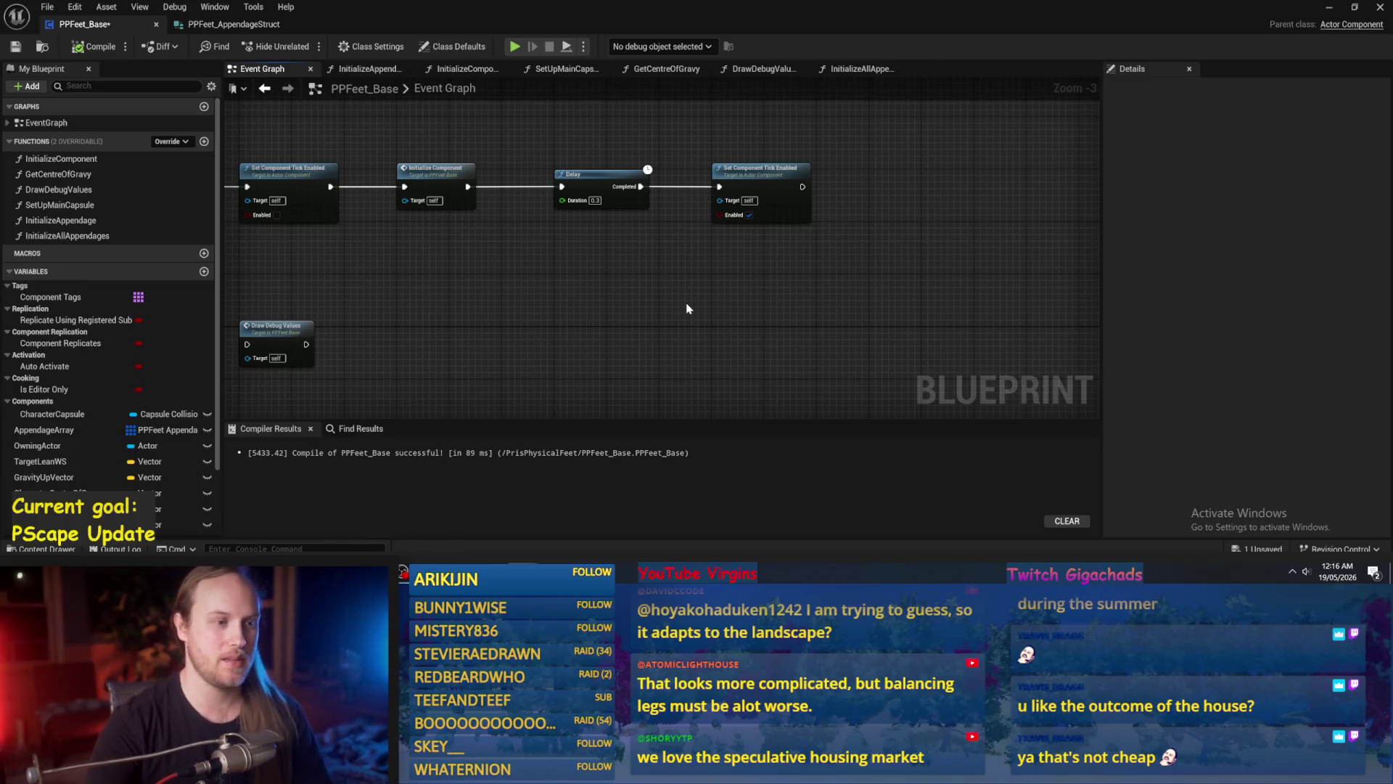
mouse_move(651, 325)
left_mouse_down()
mouse_move(699, 261)
mouse_move(784, 223)
left_mouse_up()
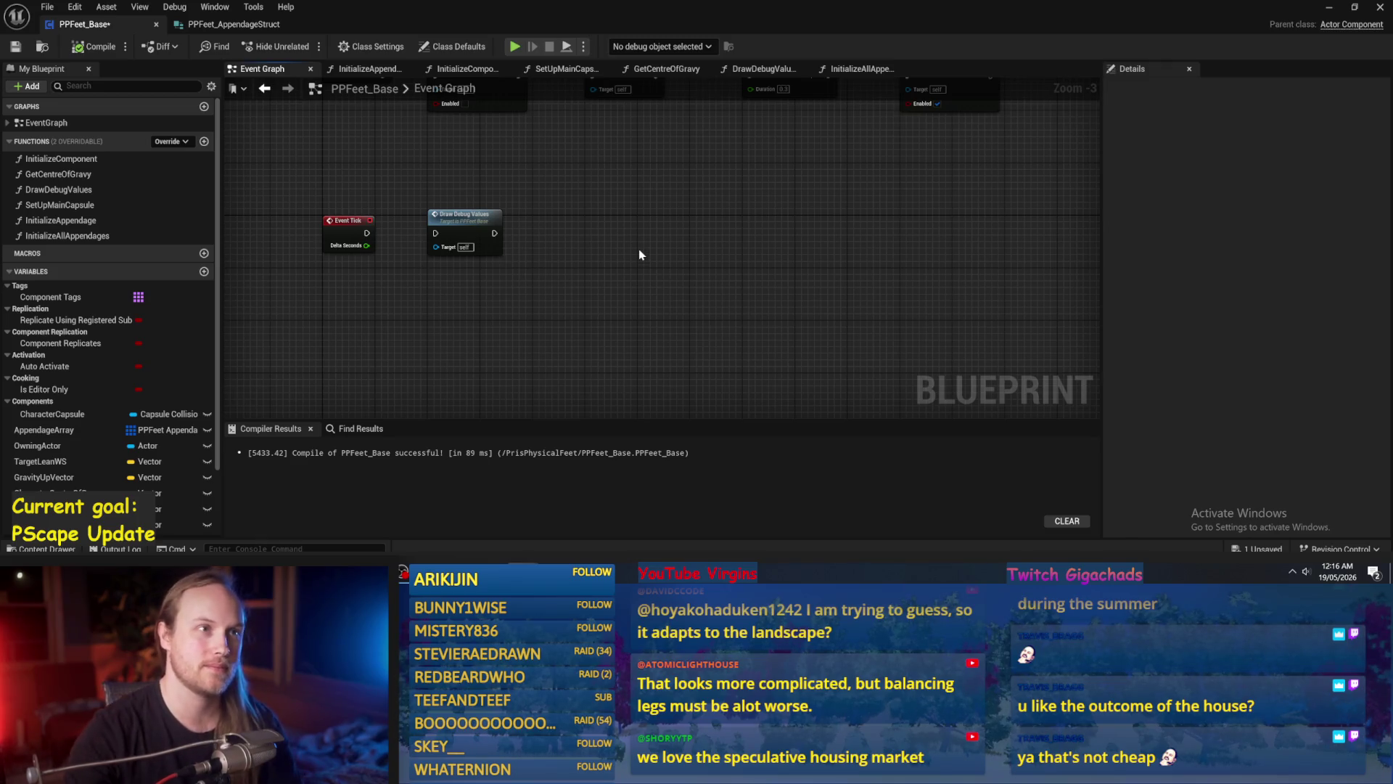
mouse_move(638, 254)
left_mouse_down()
mouse_move(741, 264)
mouse_move(675, 250)
mouse_move(671, 206)
left_mouse_up()
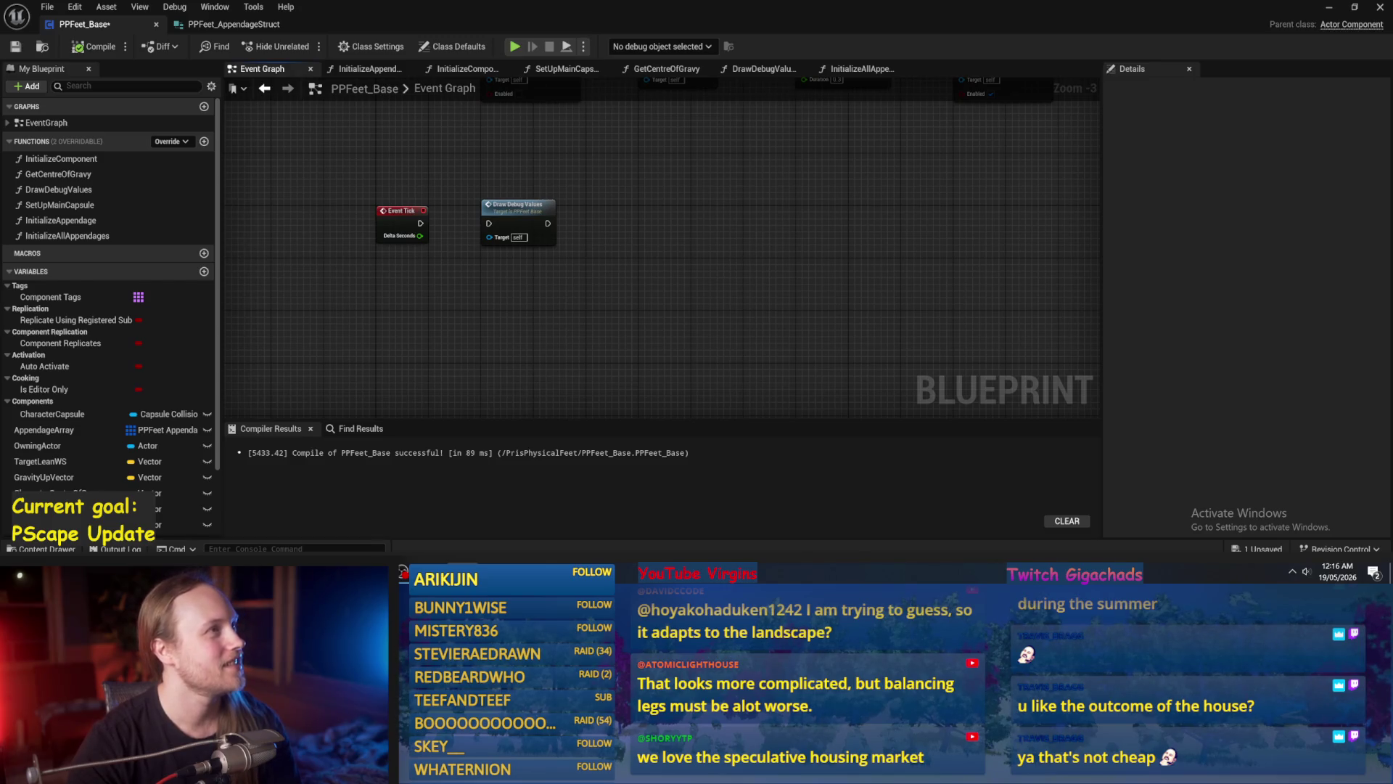
mouse_move(637, 243)
left_mouse_down()
mouse_move(713, 205)
mouse_move(856, 208)
mouse_move(768, 199)
mouse_move(796, 185)
left_mouse_up()
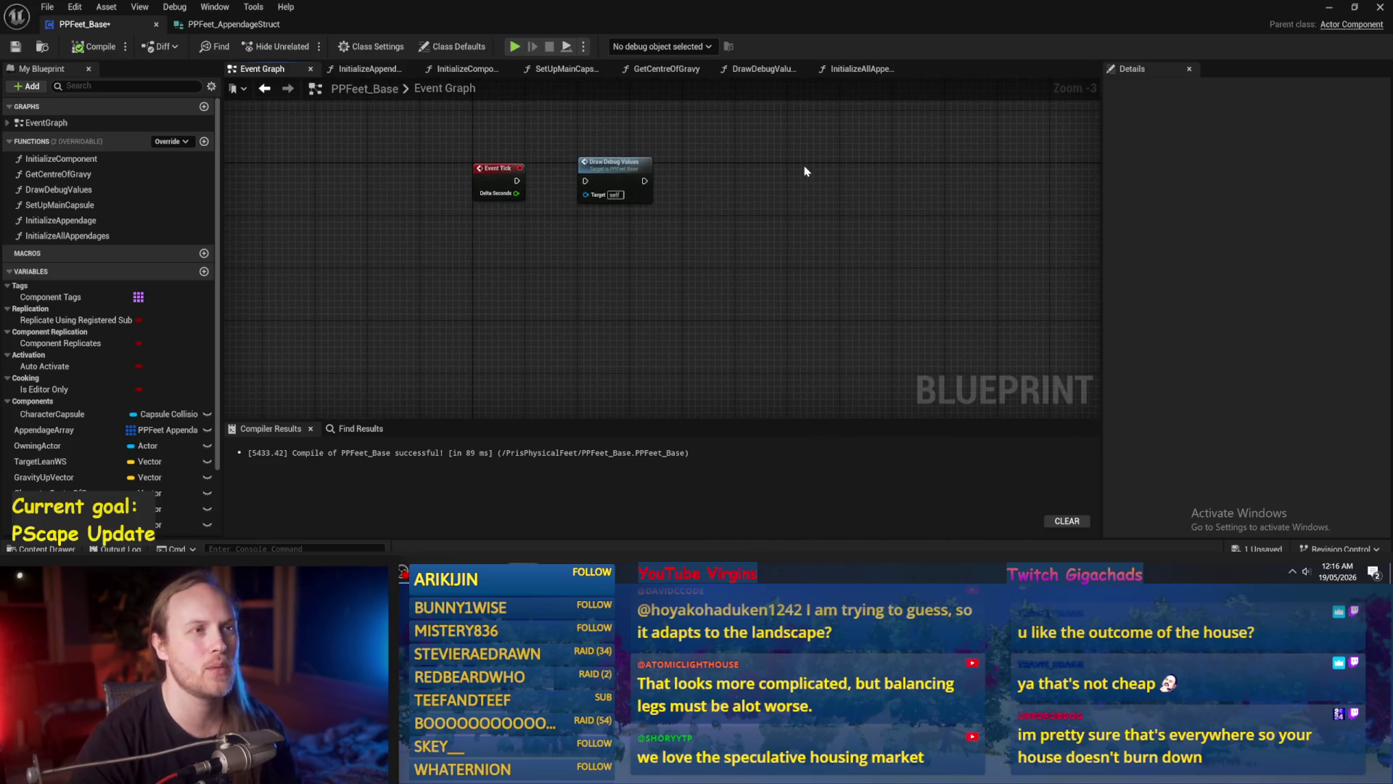
mouse_move(805, 172)
left_mouse_down()
mouse_move(684, 237)
mouse_move(703, 274)
mouse_move(768, 320)
left_mouse_up()
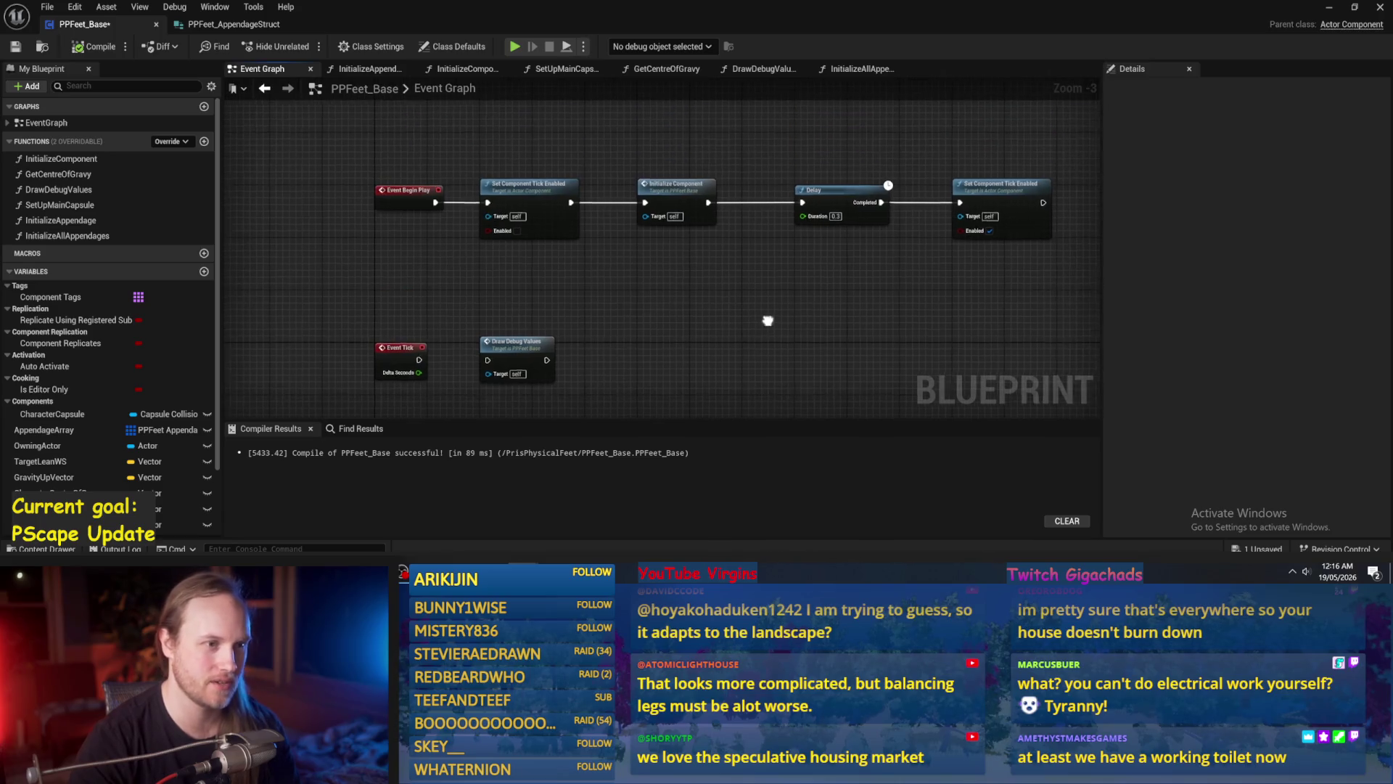
scroll(687, 301, "up", 1)
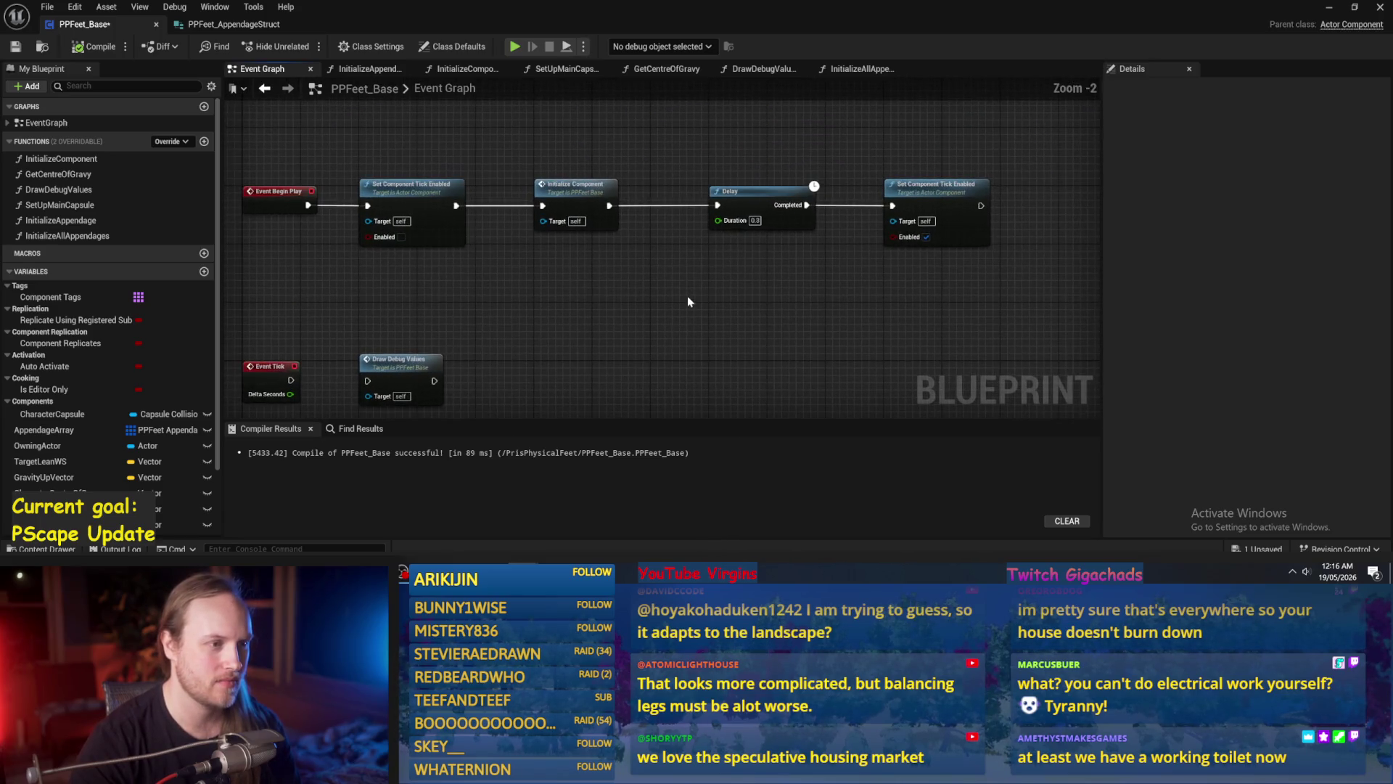
left_click_drag(731, 160, 1045, 261)
left_click_drag(759, 200, 700, 200)
left_click(706, 170)
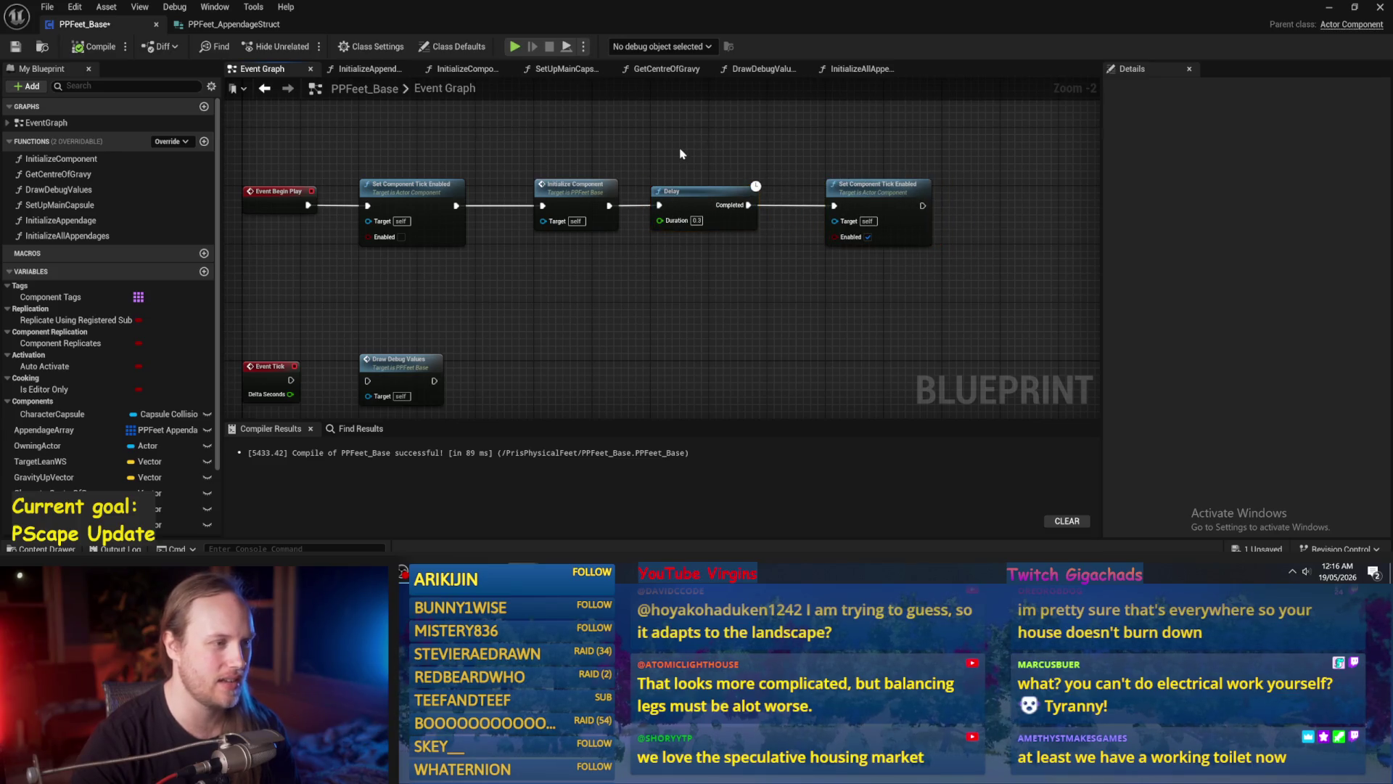
key("ctrl+z")
key("ctrl+z")
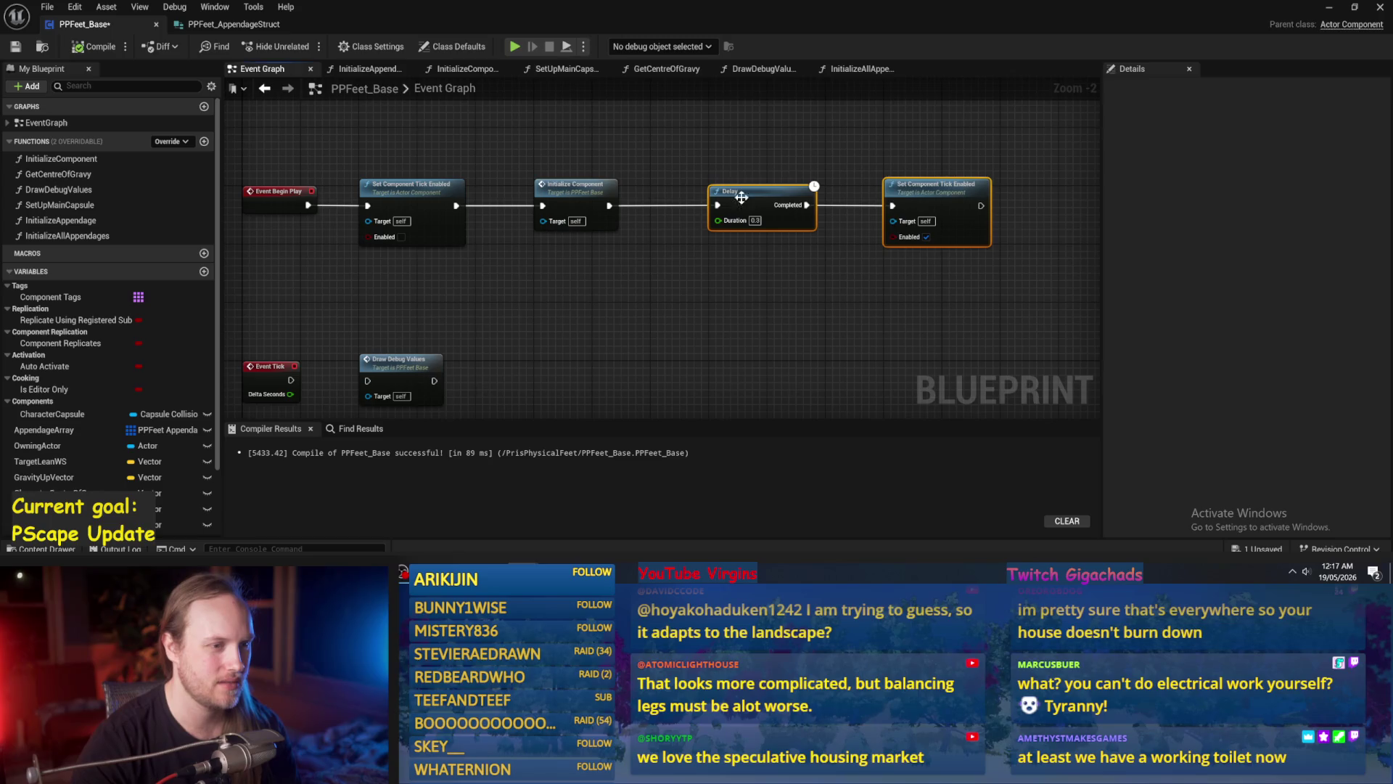